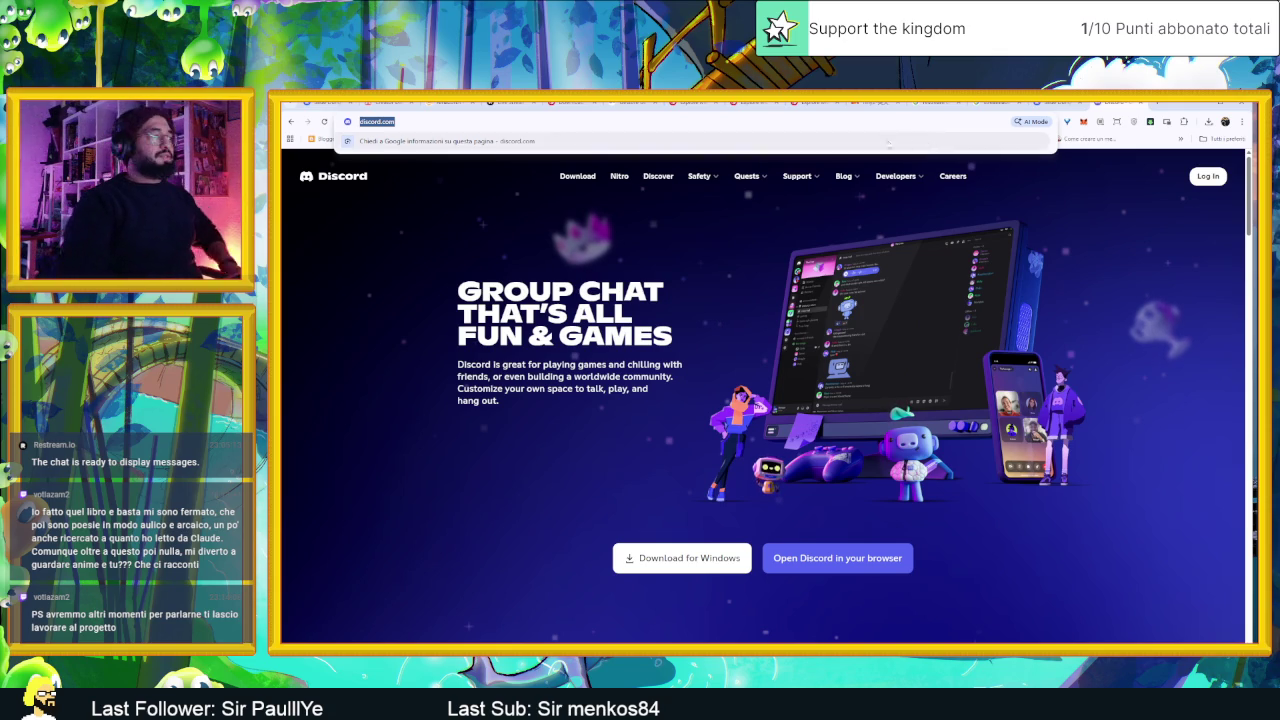
Step: Search Google for 'reincarnated anime' from Chrome's address bar, replacing the Discord page
{"action": "left_click", "coordinate": [398, 121]}
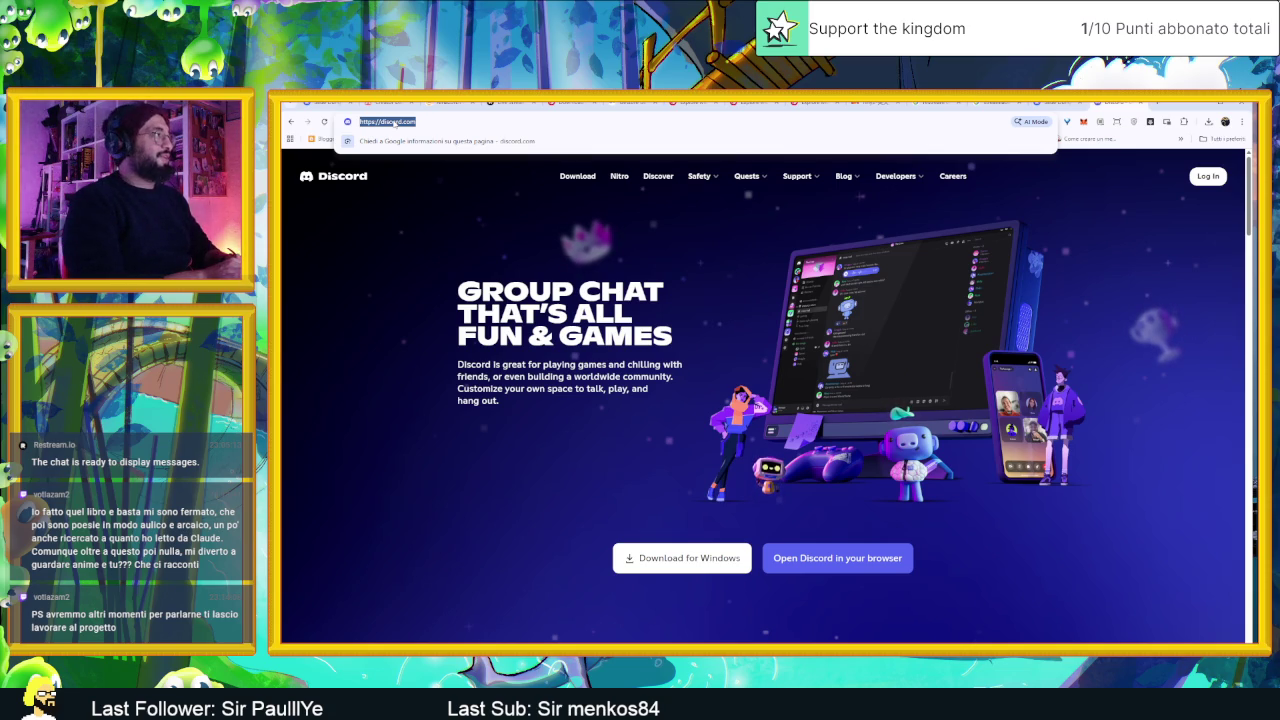
{"action": "type", "text": "rein"}
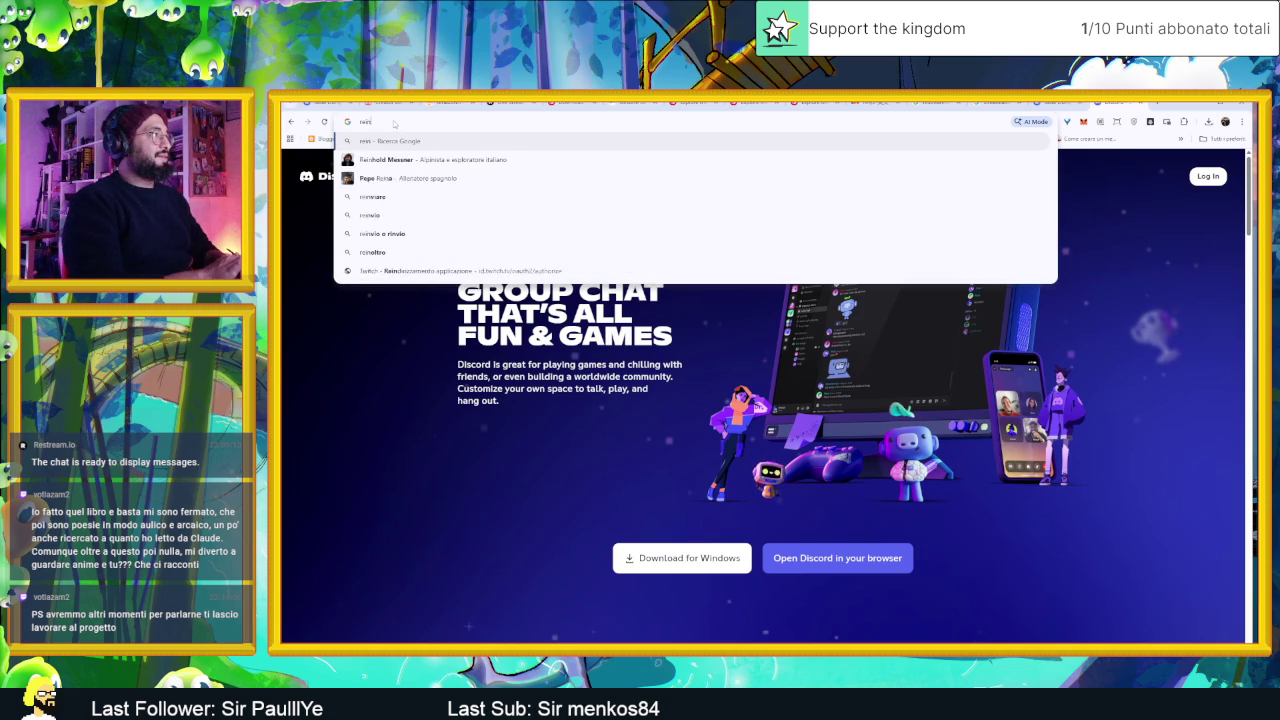
{"action": "type", "text": "carnated"}
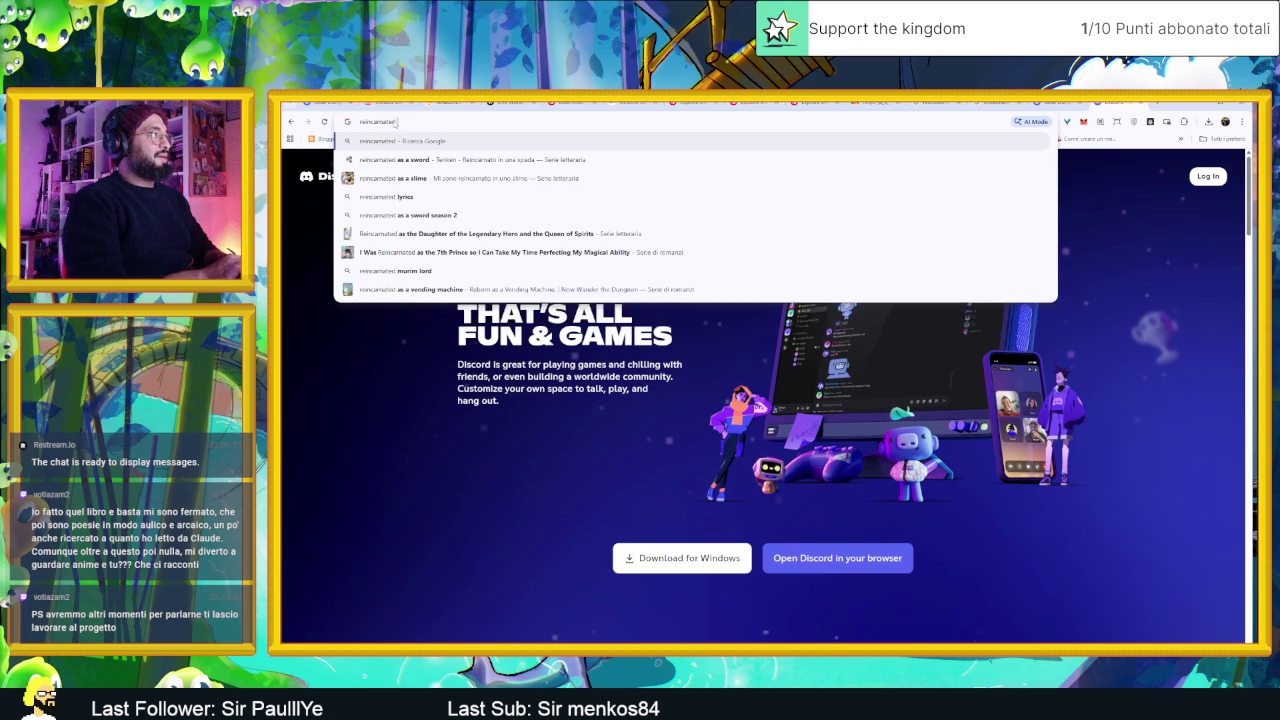
{"action": "type", "text": " anime"}
{"action": "key", "text": "Return"}
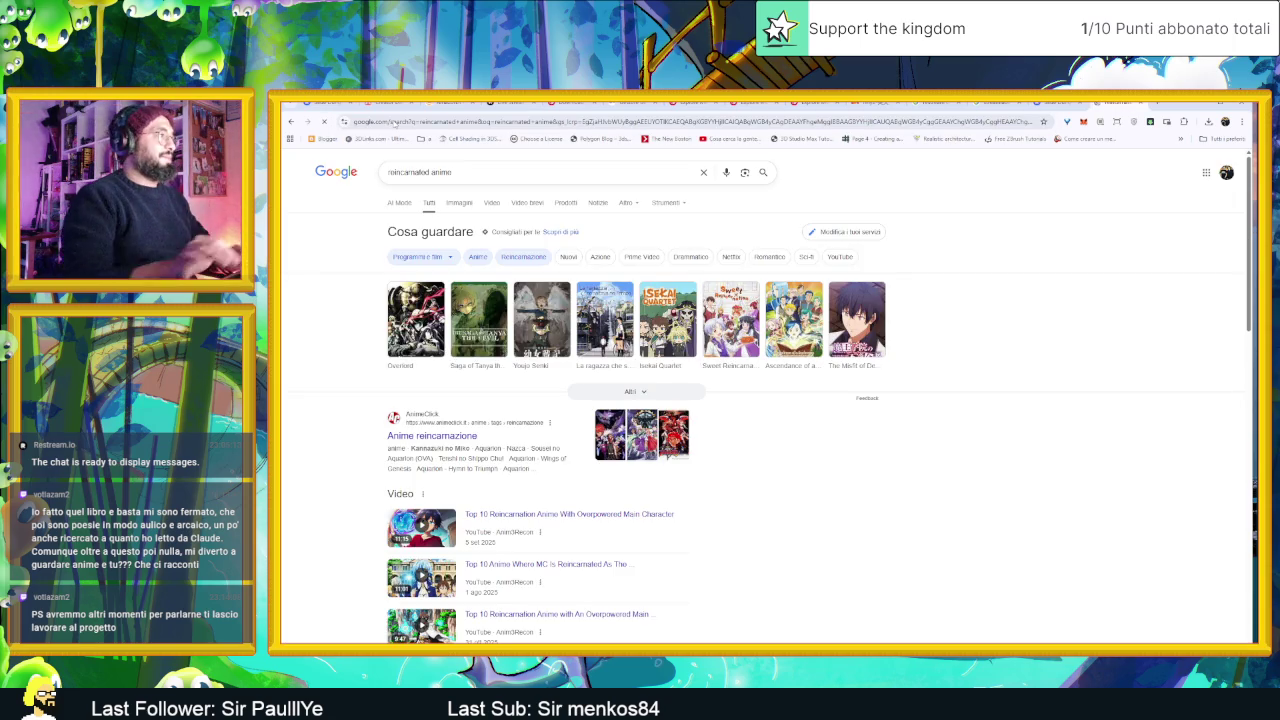
Step: Expand Google's 'Cosa guardare' carousel into a full grid of reincarnation anime titles
{"action": "mouse_move", "coordinate": [454, 305]}
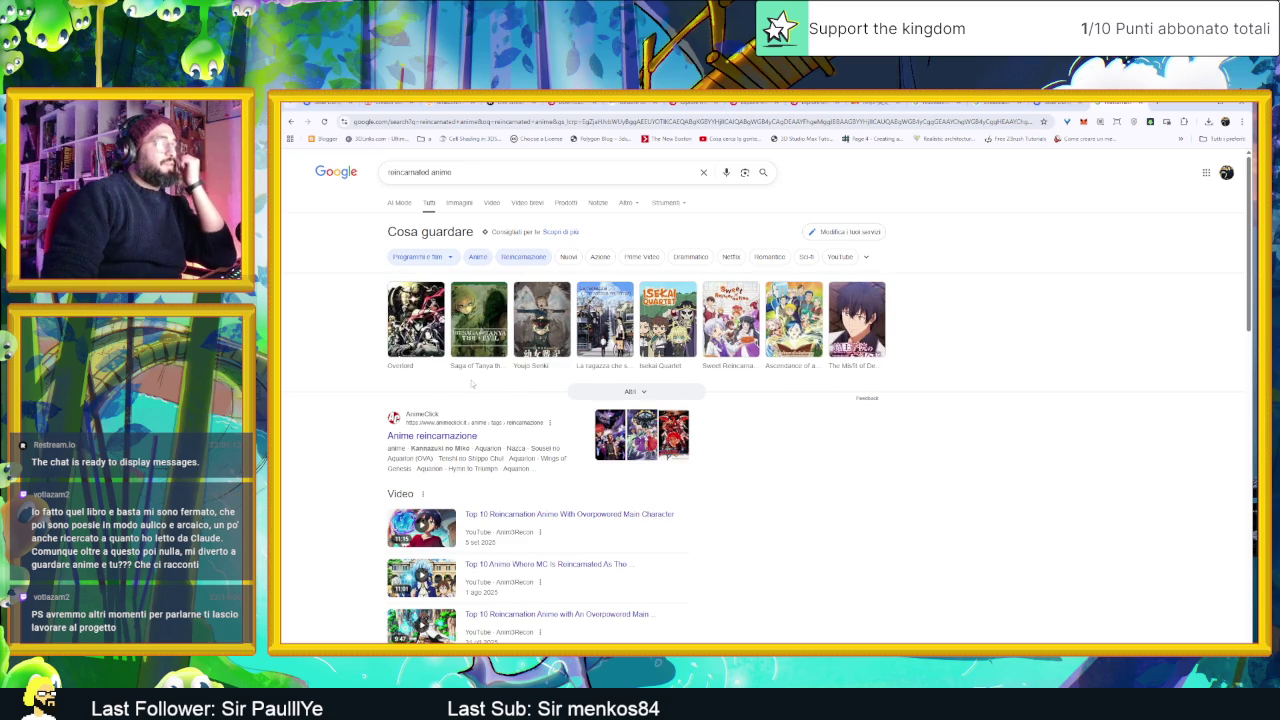
{"action": "mouse_move", "coordinate": [422, 345]}
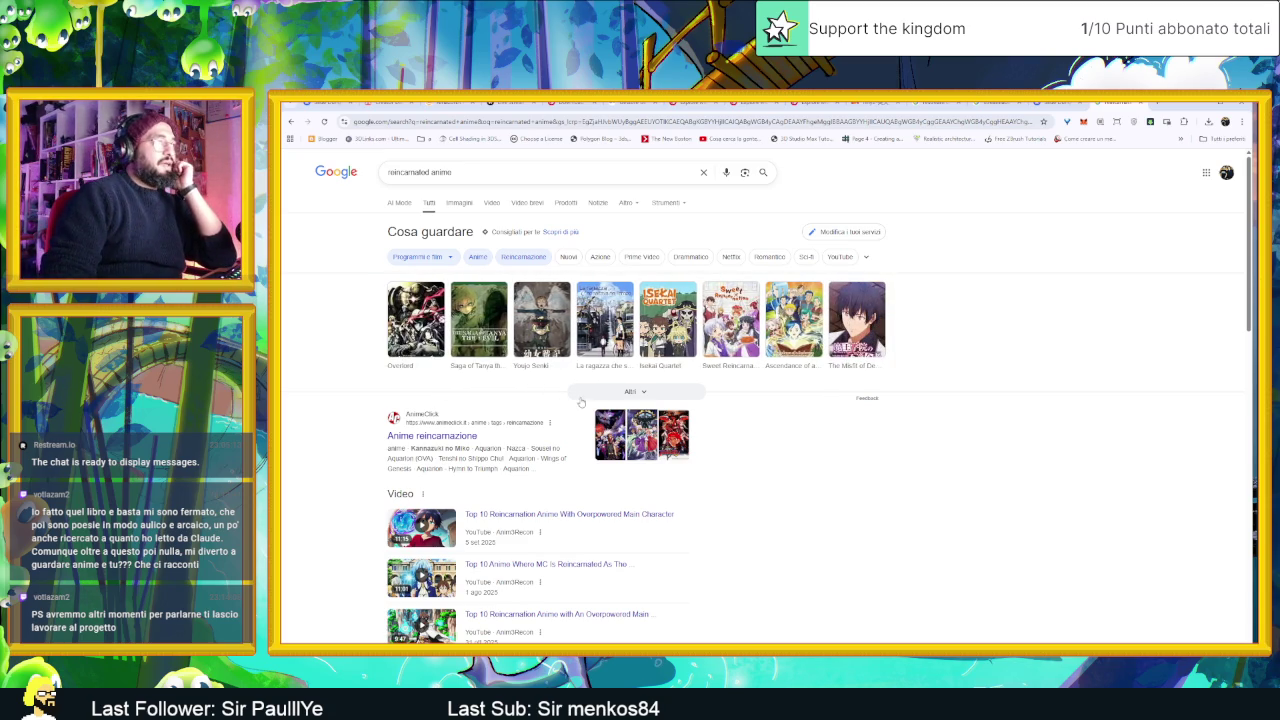
{"action": "left_click", "coordinate": [645, 394]}
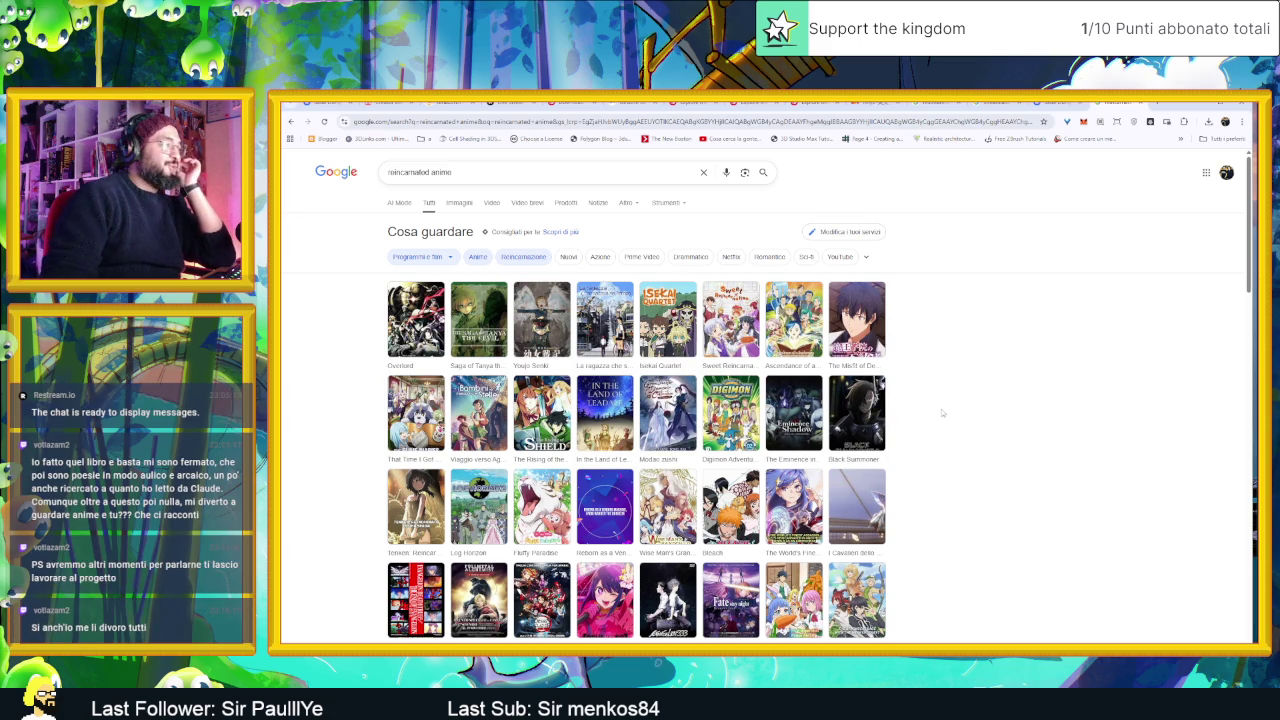
{"action": "scroll", "coordinate": [941, 412], "scroll_direction": "down", "scroll_amount": 1}
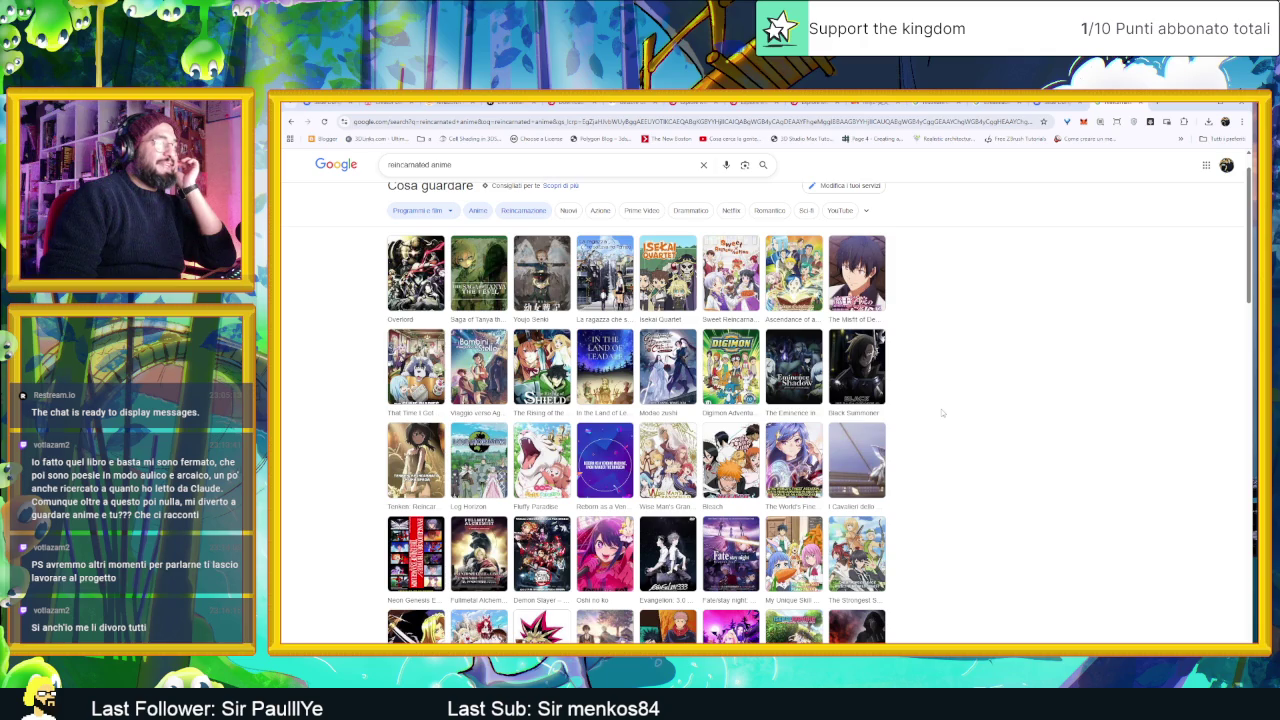
{"action": "scroll", "coordinate": [941, 412], "scroll_direction": "down", "scroll_amount": 1}
{"action": "scroll", "coordinate": [941, 412], "scroll_direction": "down", "scroll_amount": 3}
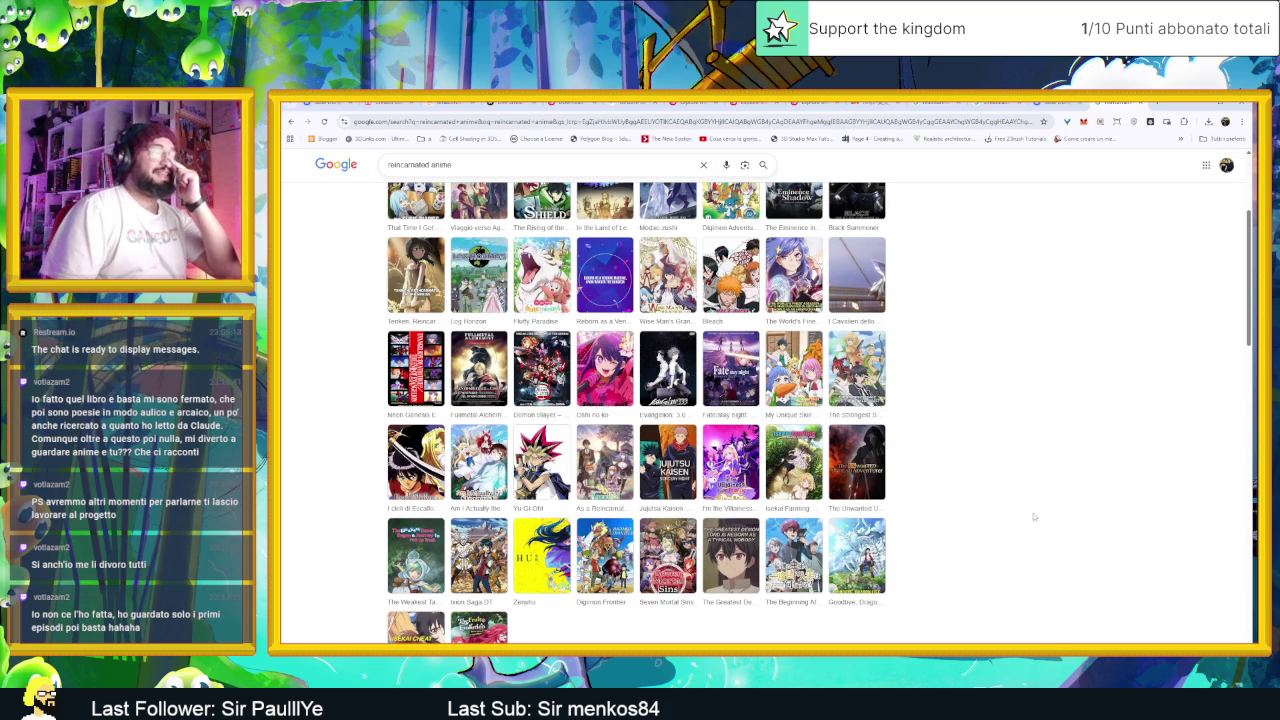
{"action": "mouse_move", "coordinate": [825, 474]}
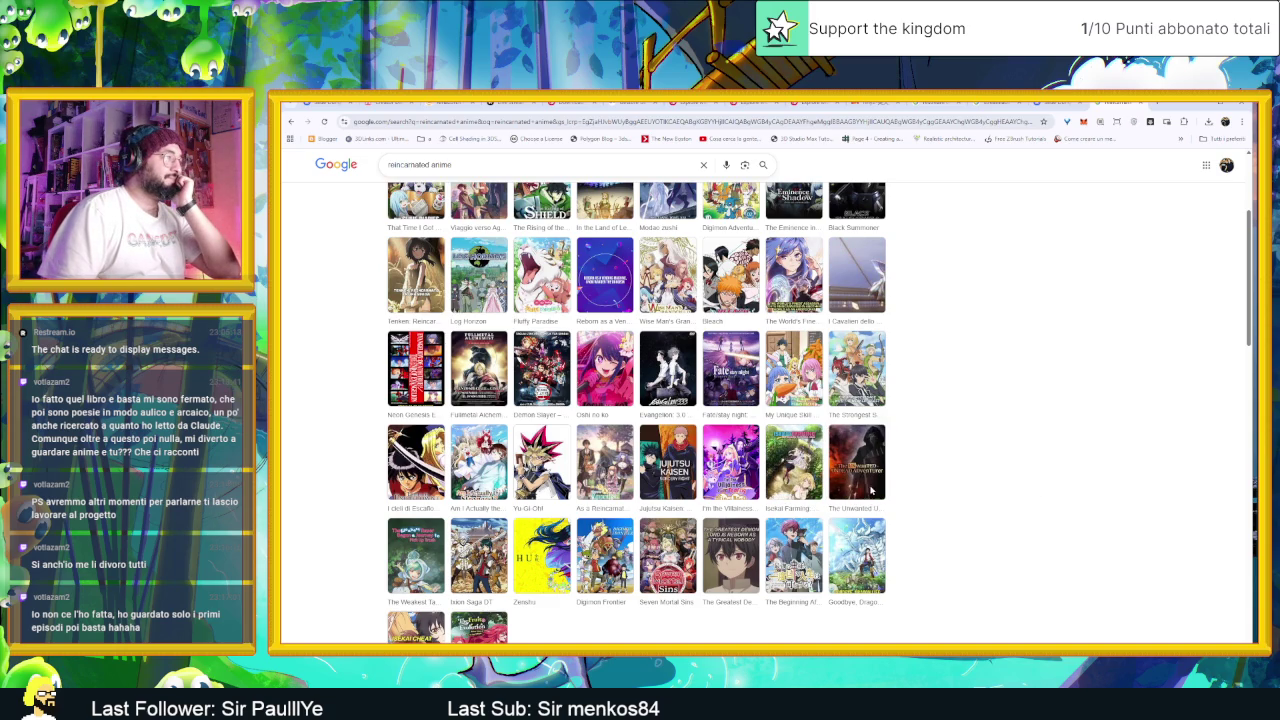
{"action": "mouse_move", "coordinate": [625, 485]}
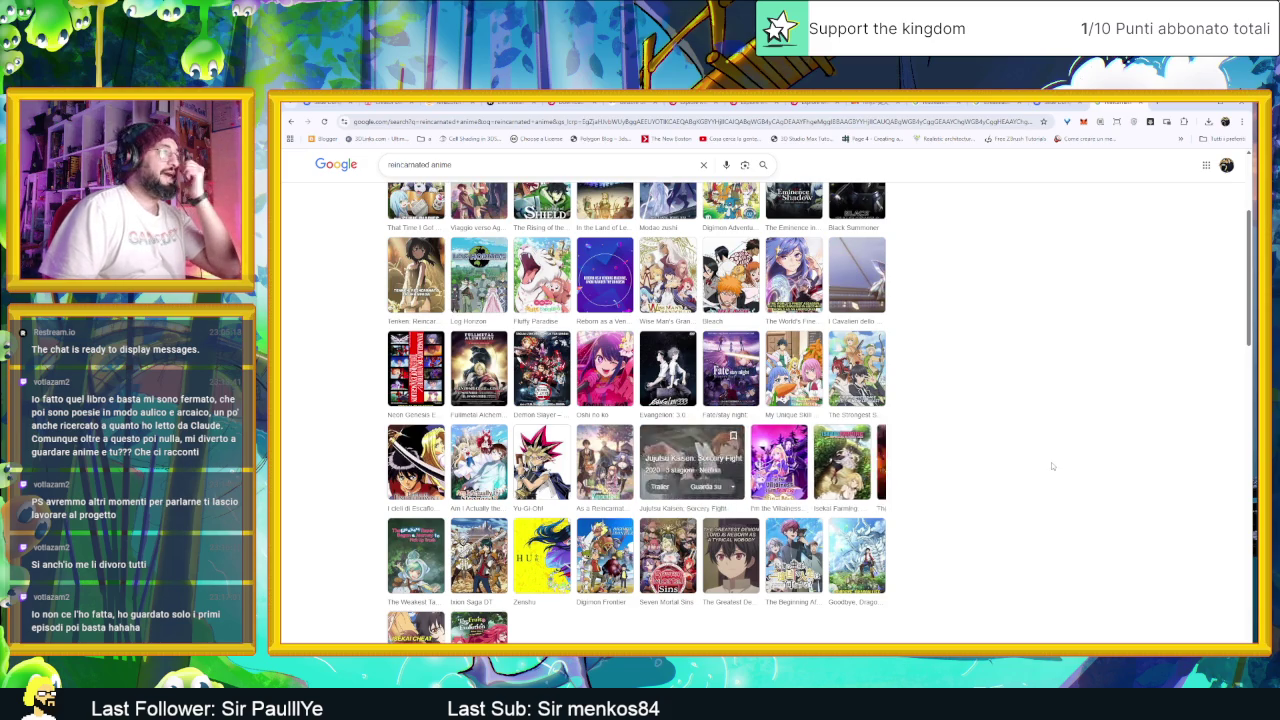
{"action": "scroll", "coordinate": [1048, 466], "scroll_direction": "up", "scroll_amount": 1}
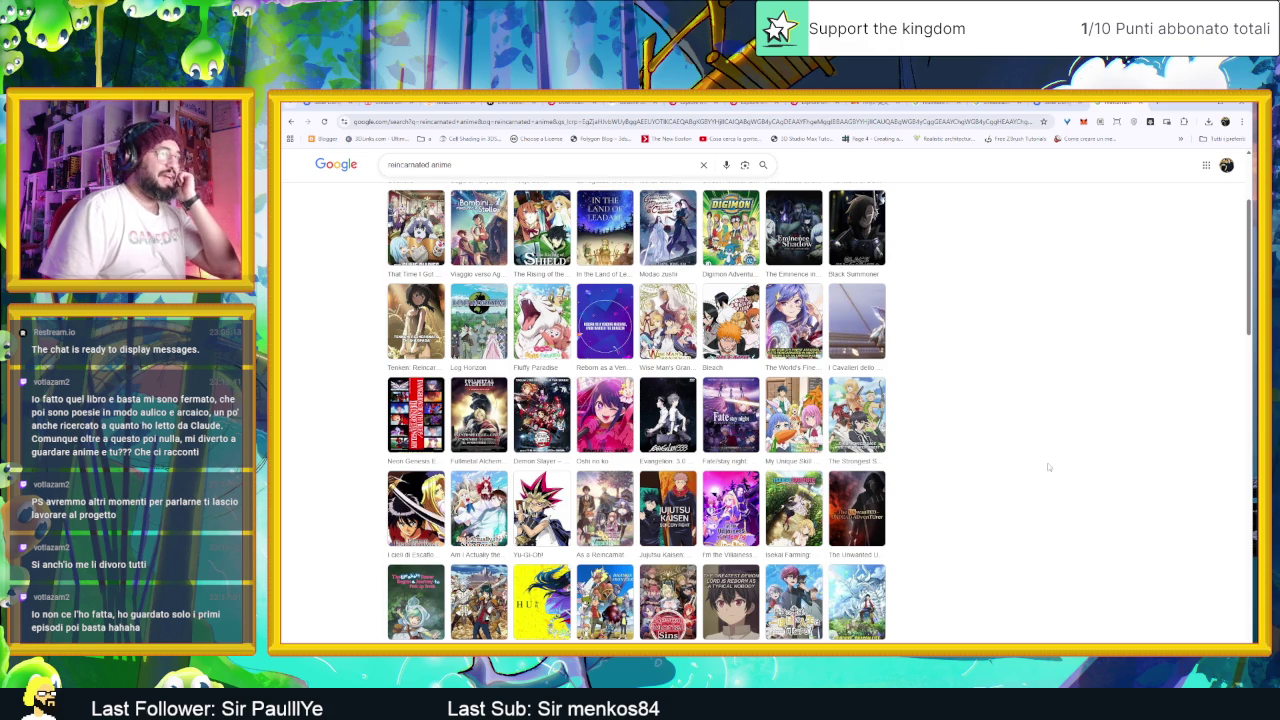
{"action": "scroll", "coordinate": [1048, 466], "scroll_direction": "up", "scroll_amount": 2}
{"action": "scroll", "coordinate": [1048, 466], "scroll_direction": "up", "scroll_amount": 1}
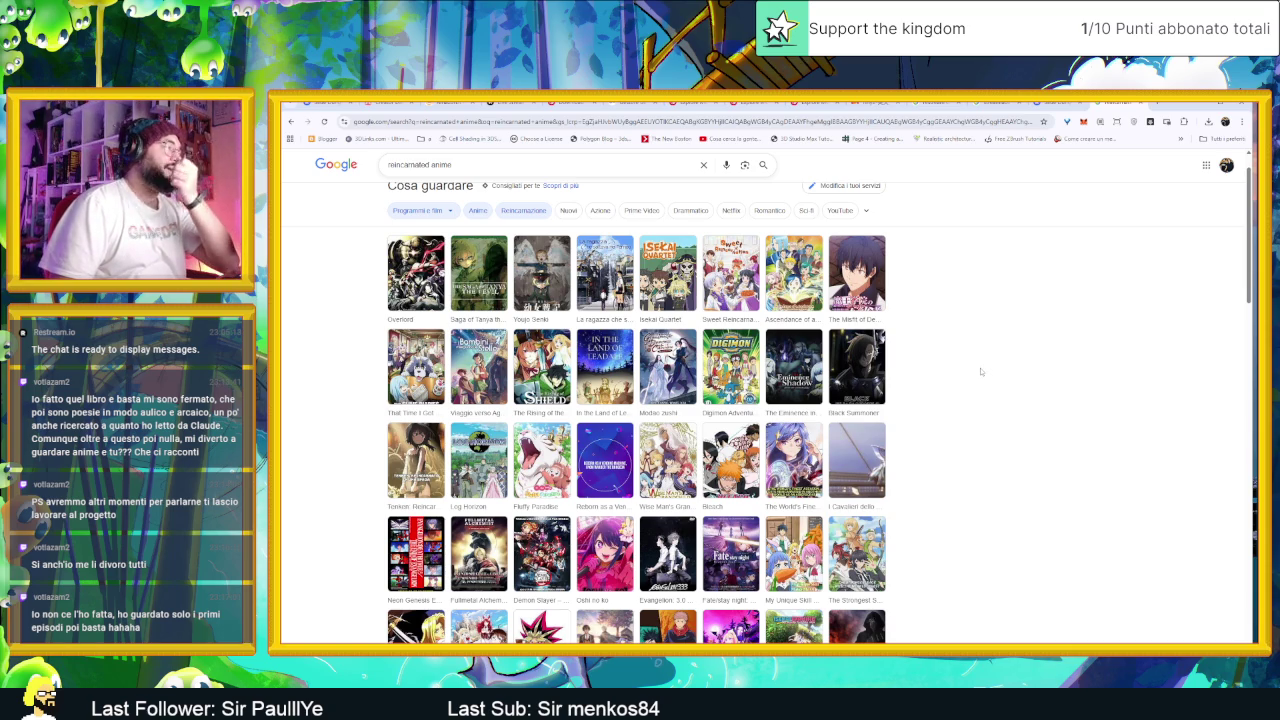
{"action": "mouse_move", "coordinate": [426, 362]}
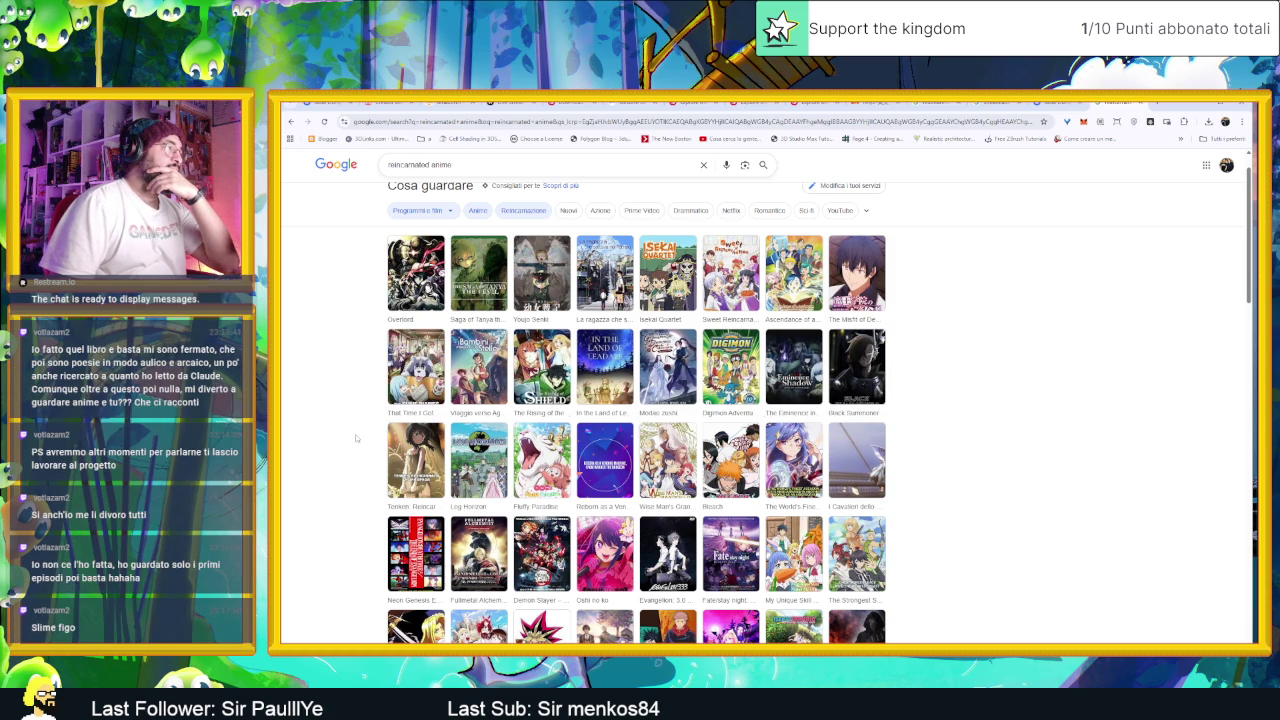
{"action": "mouse_move", "coordinate": [545, 460]}
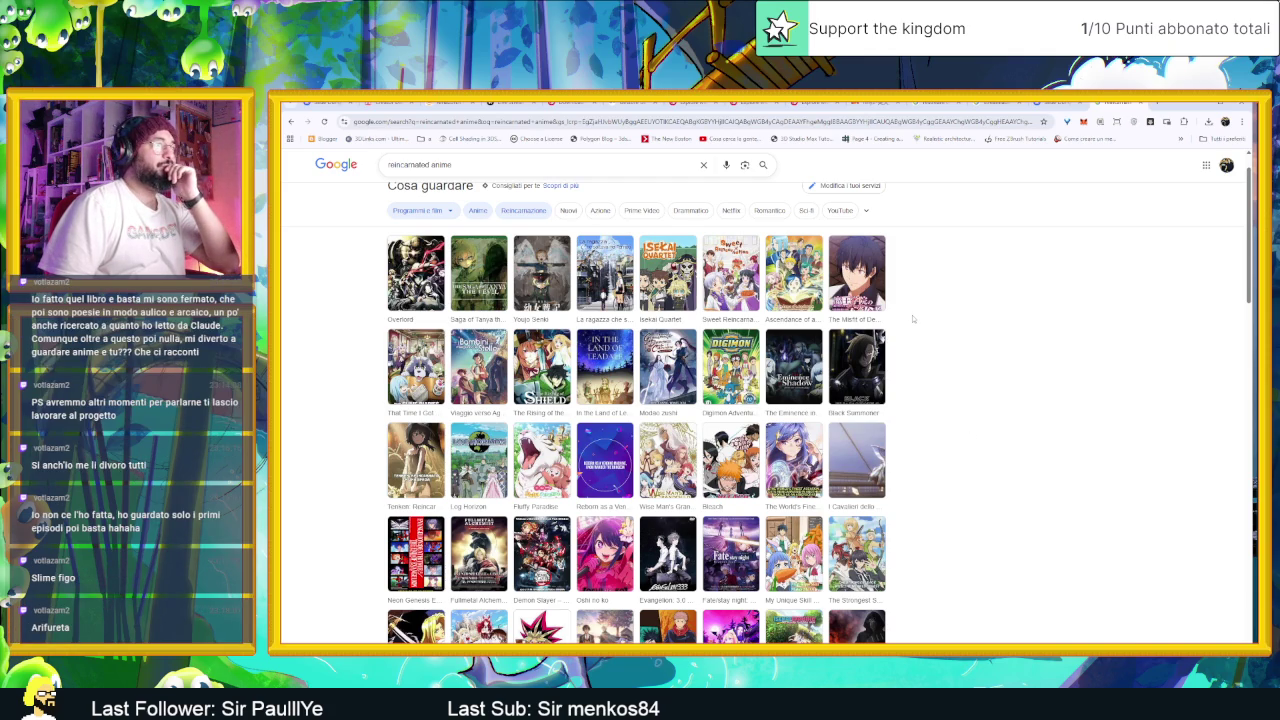
{"action": "scroll", "coordinate": [926, 321], "scroll_direction": "down", "scroll_amount": 1}
{"action": "scroll", "coordinate": [922, 327], "scroll_direction": "down", "scroll_amount": 1}
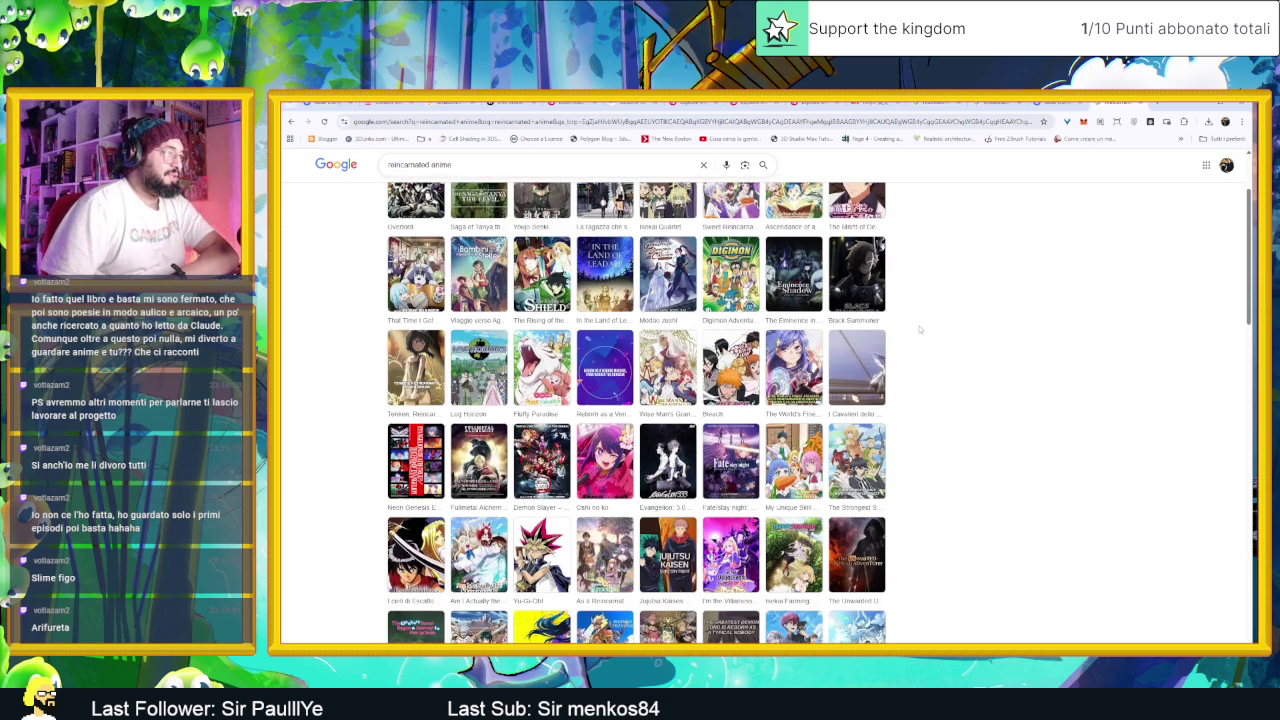
{"action": "scroll", "coordinate": [920, 328], "scroll_direction": "down", "scroll_amount": 1}
{"action": "scroll", "coordinate": [920, 336], "scroll_direction": "down", "scroll_amount": 1}
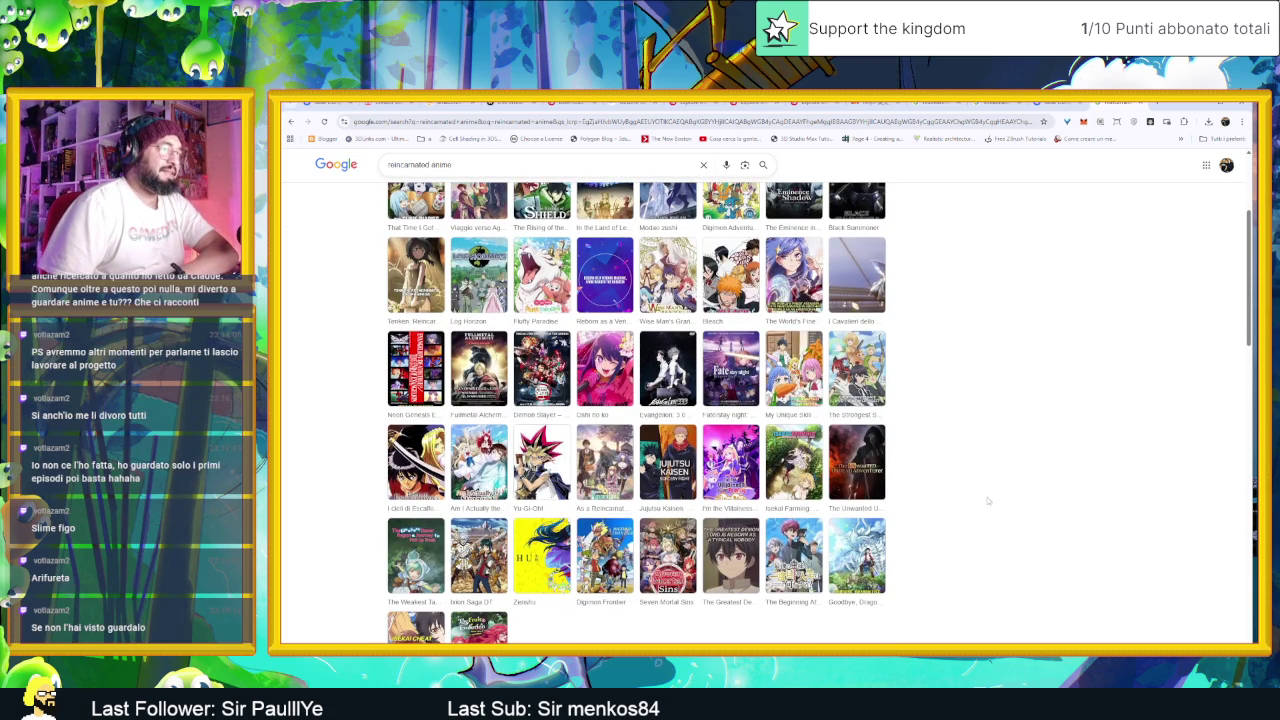
{"action": "scroll", "coordinate": [987, 500], "scroll_direction": "up", "scroll_amount": 1}
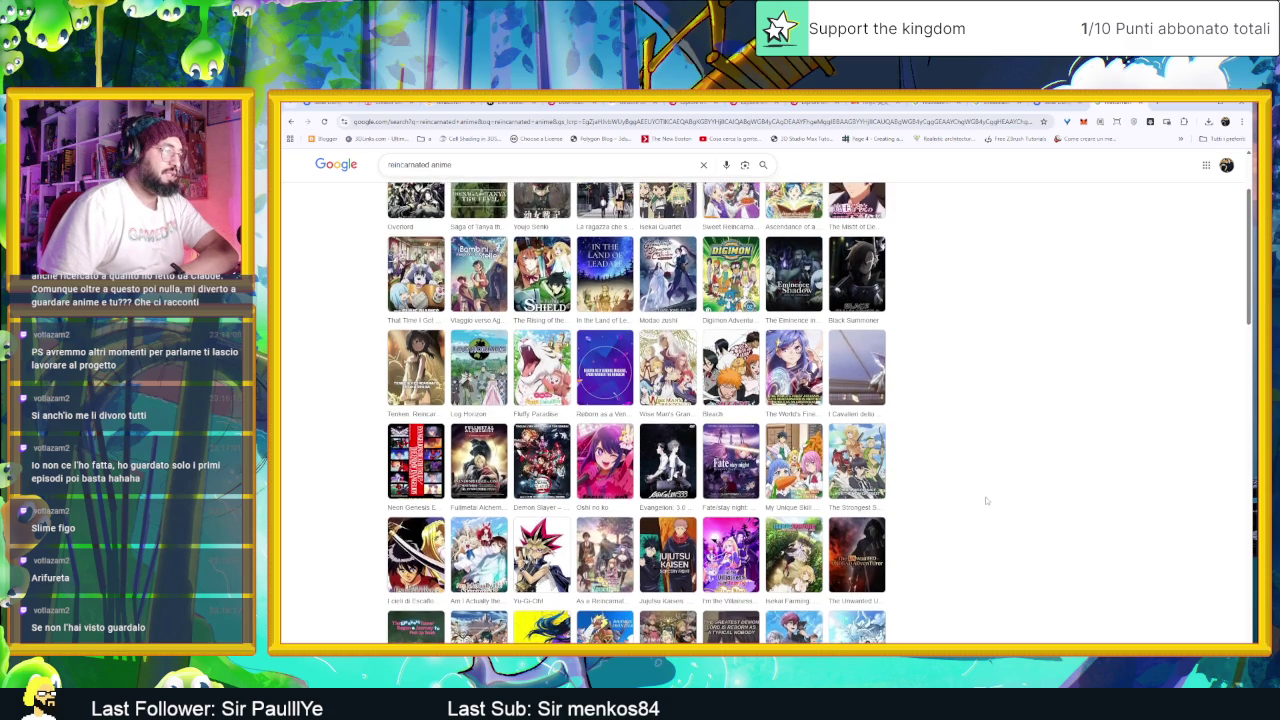
{"action": "scroll", "coordinate": [987, 500], "scroll_direction": "up", "scroll_amount": 2}
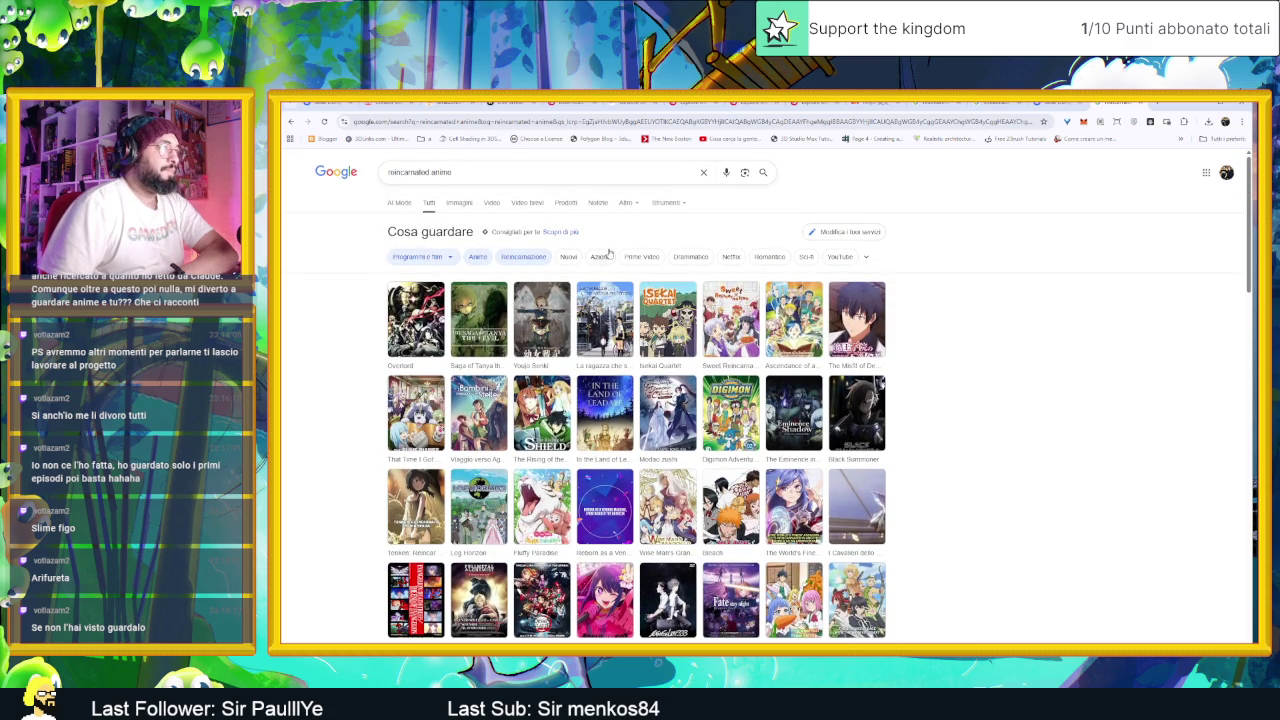
{"action": "double_click", "coordinate": [518, 181]}
Step: Refine the search to 'reincarnated anime crunchyroll', then go back from the Reddit thread
{"action": "left_click", "coordinate": [521, 178]}
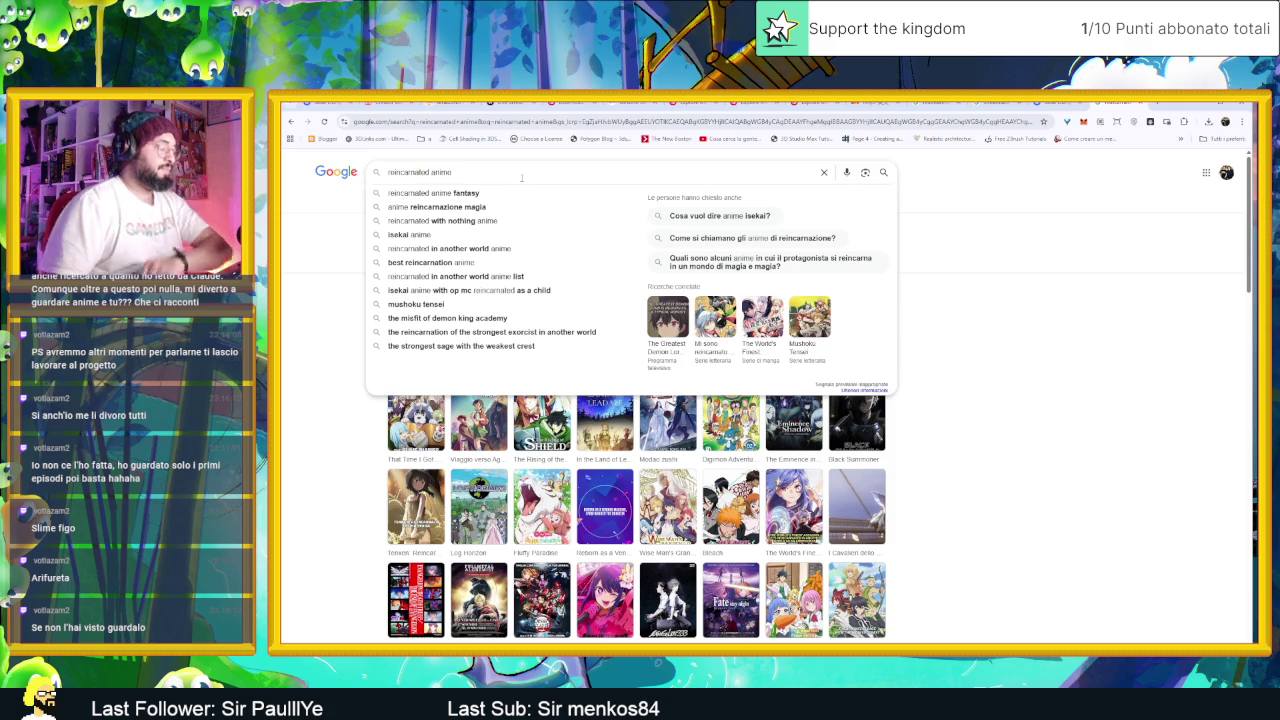
{"action": "type", "text": " cruci"}
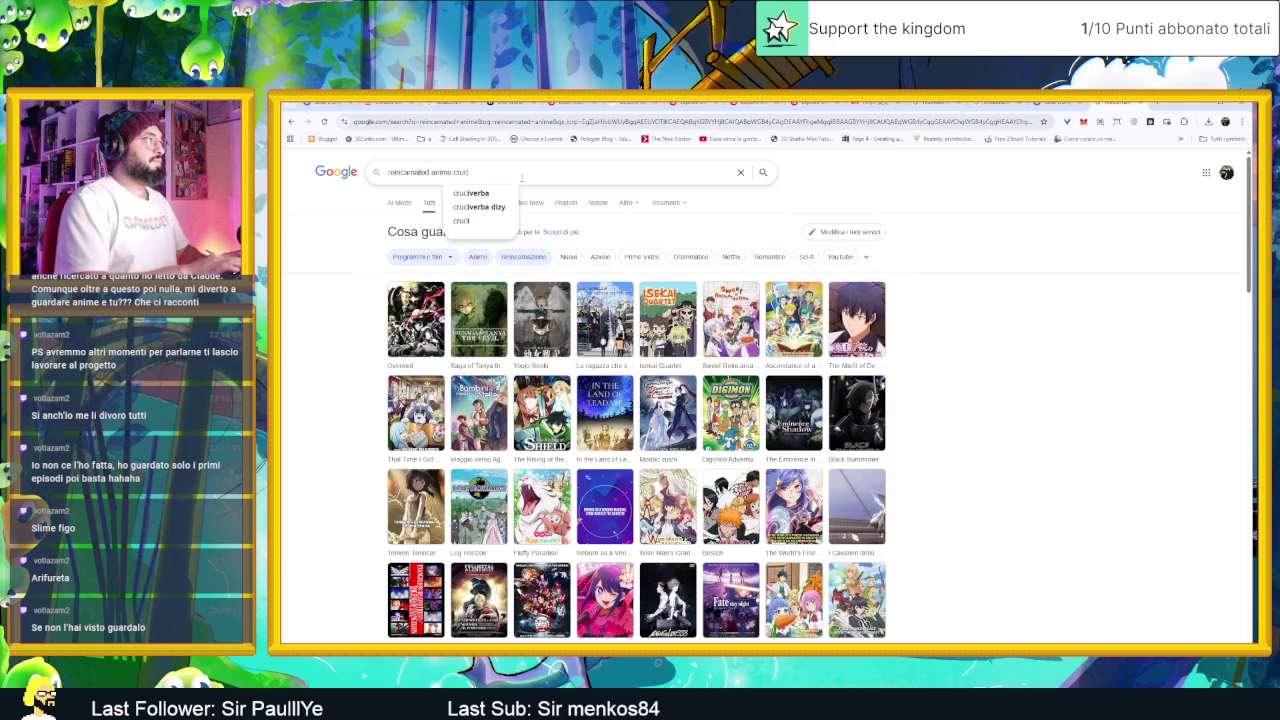
{"action": "key", "text": "BackSpace"}
{"action": "type", "text": "nchyroll"}
{"action": "key", "text": "Return"}
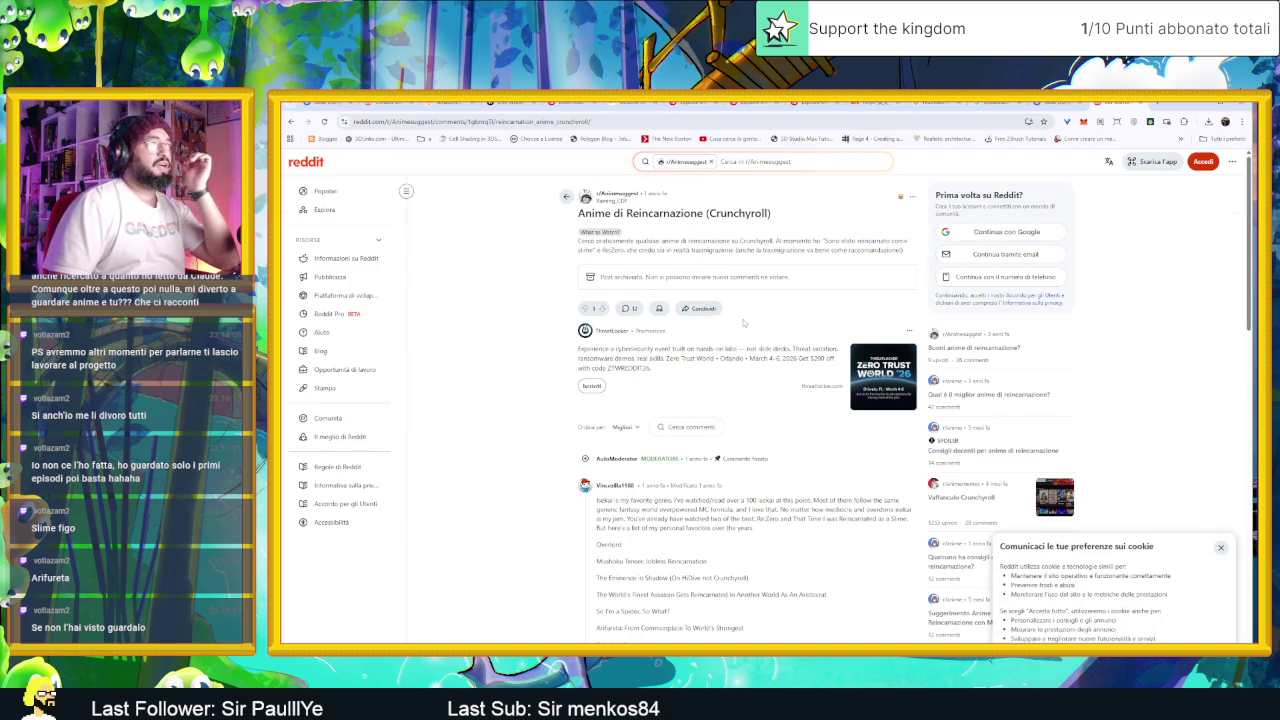
{"action": "key", "text": "alt+Left"}
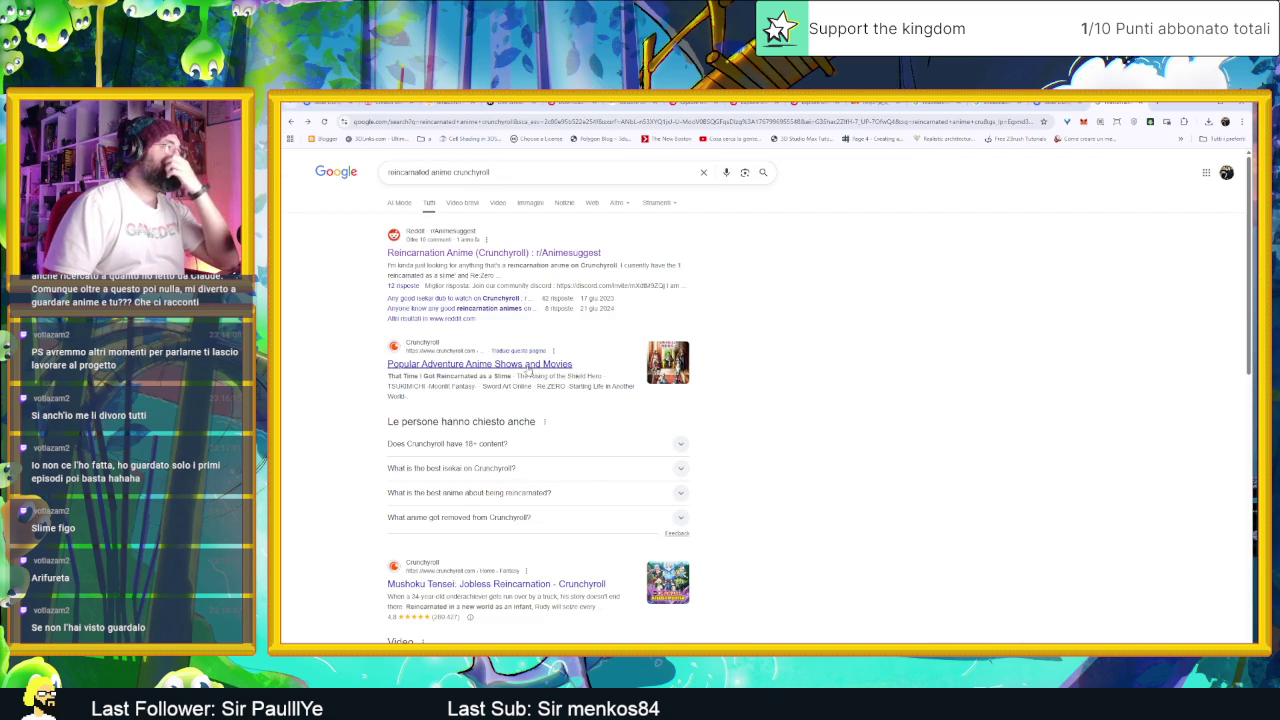
Step: Open Crunchyroll's Avventura / Isekai listing and accept the updated terms of service
{"action": "left_click", "coordinate": [531, 370]}
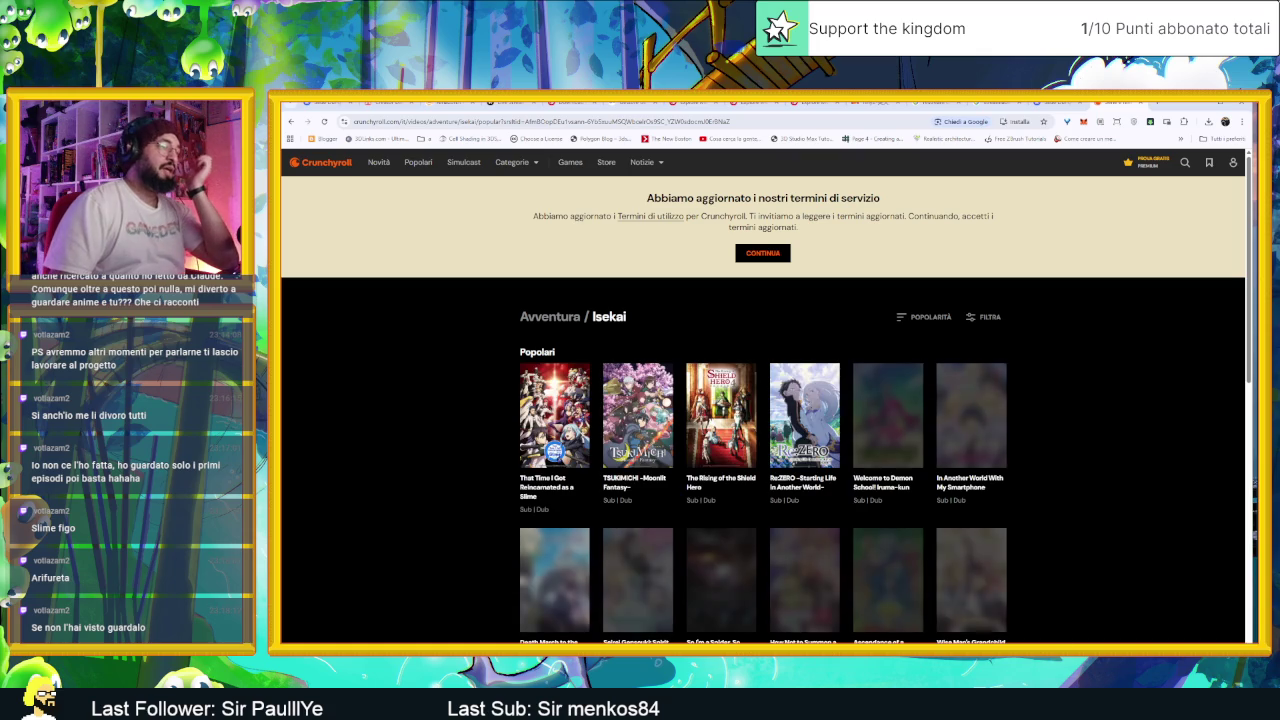
{"action": "left_click", "coordinate": [768, 253]}
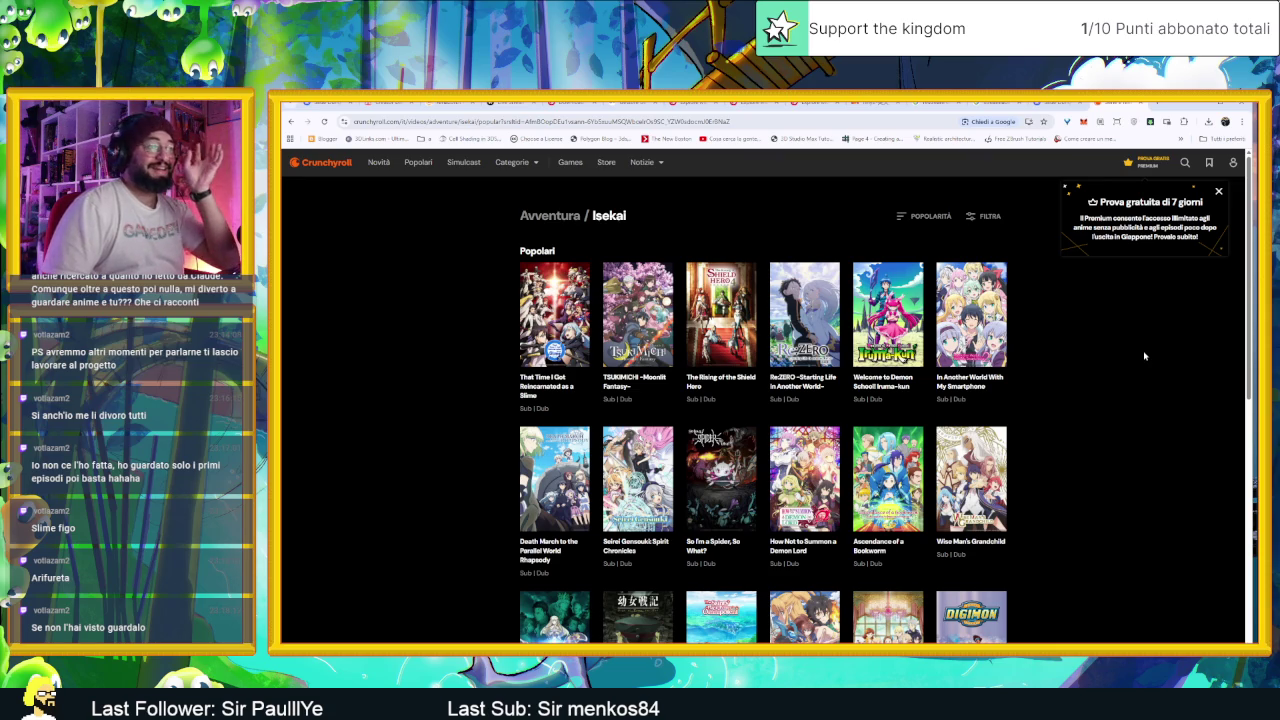
{"action": "scroll", "coordinate": [1145, 356], "scroll_direction": "down", "scroll_amount": 1}
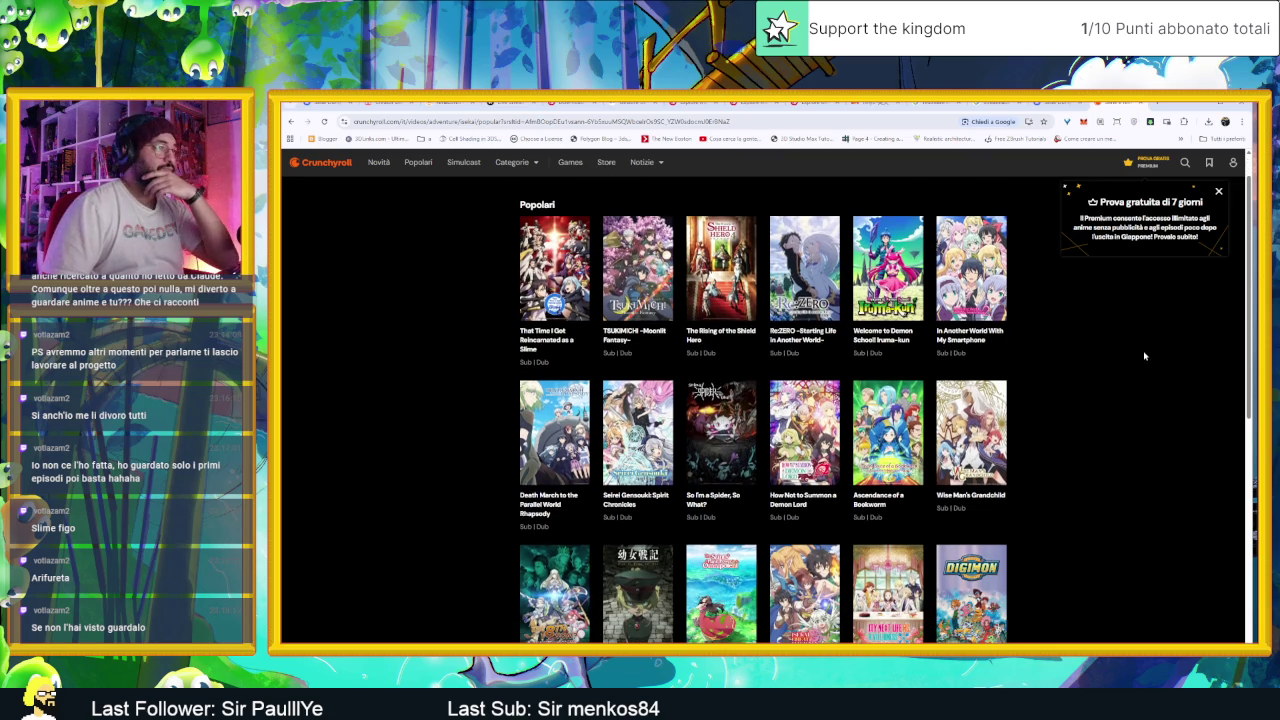
Step: Scroll through the isekai poster grid down to the footer and back up slightly
{"action": "scroll", "coordinate": [1145, 356], "scroll_direction": "down", "scroll_amount": 1}
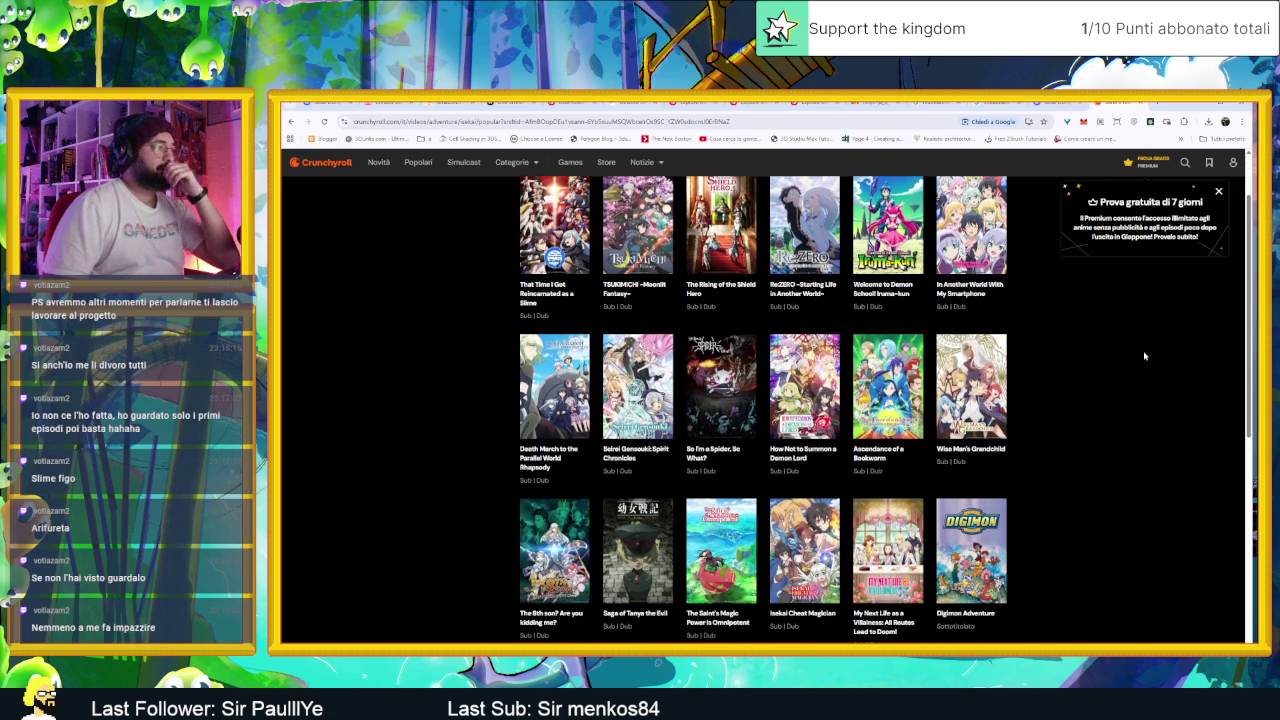
{"action": "scroll", "coordinate": [1145, 356], "scroll_direction": "down", "scroll_amount": 1}
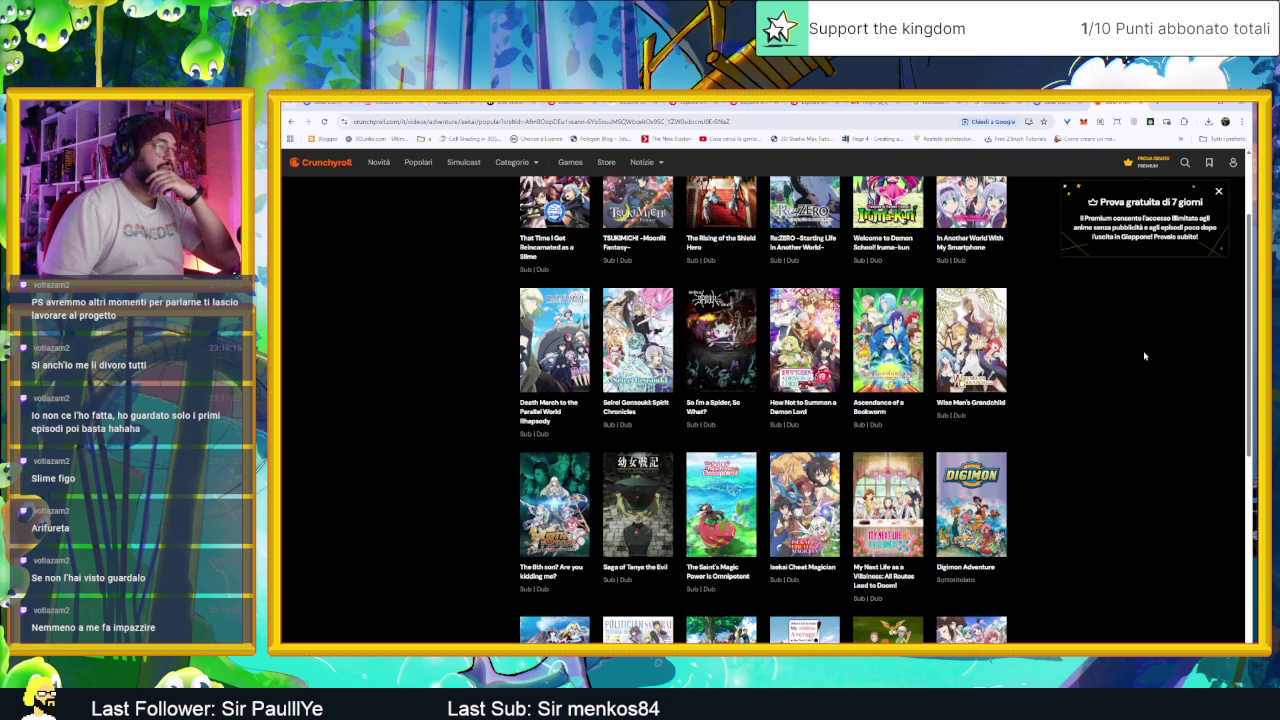
{"action": "scroll", "coordinate": [1145, 356], "scroll_direction": "down", "scroll_amount": 1}
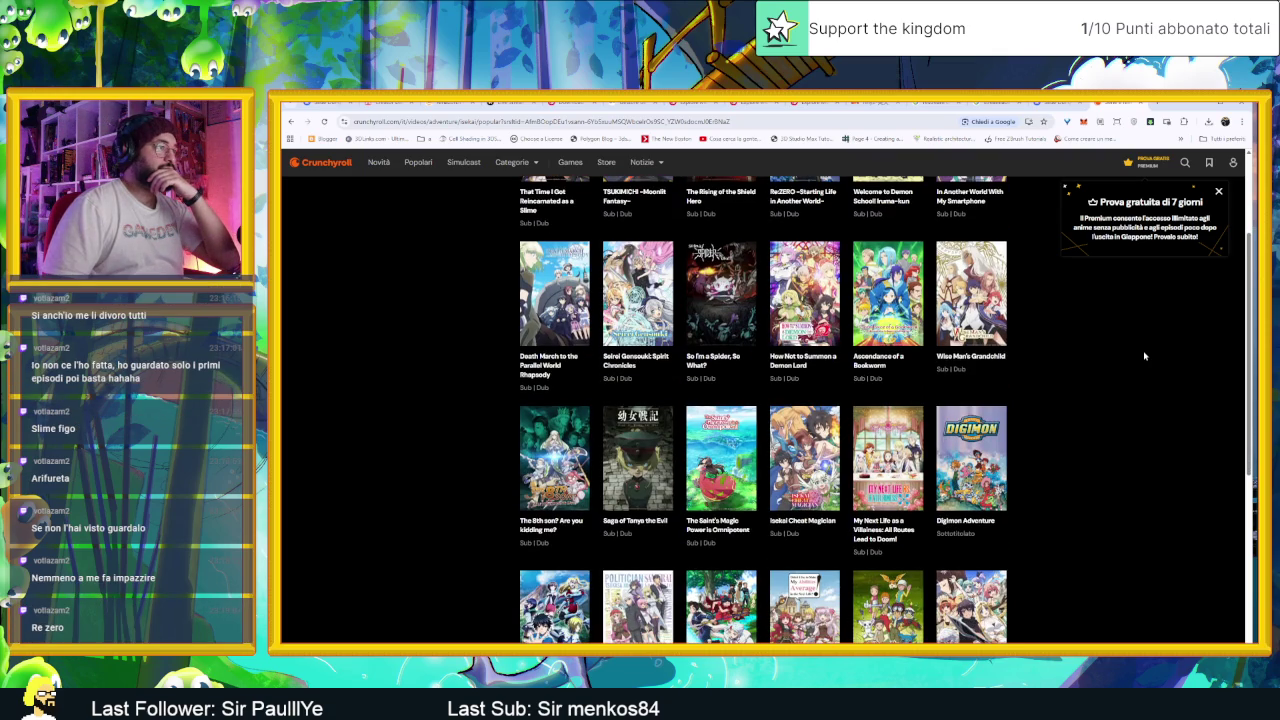
{"action": "scroll", "coordinate": [1145, 356], "scroll_direction": "down", "scroll_amount": 1}
{"action": "scroll", "coordinate": [1145, 356], "scroll_direction": "down", "scroll_amount": 3}
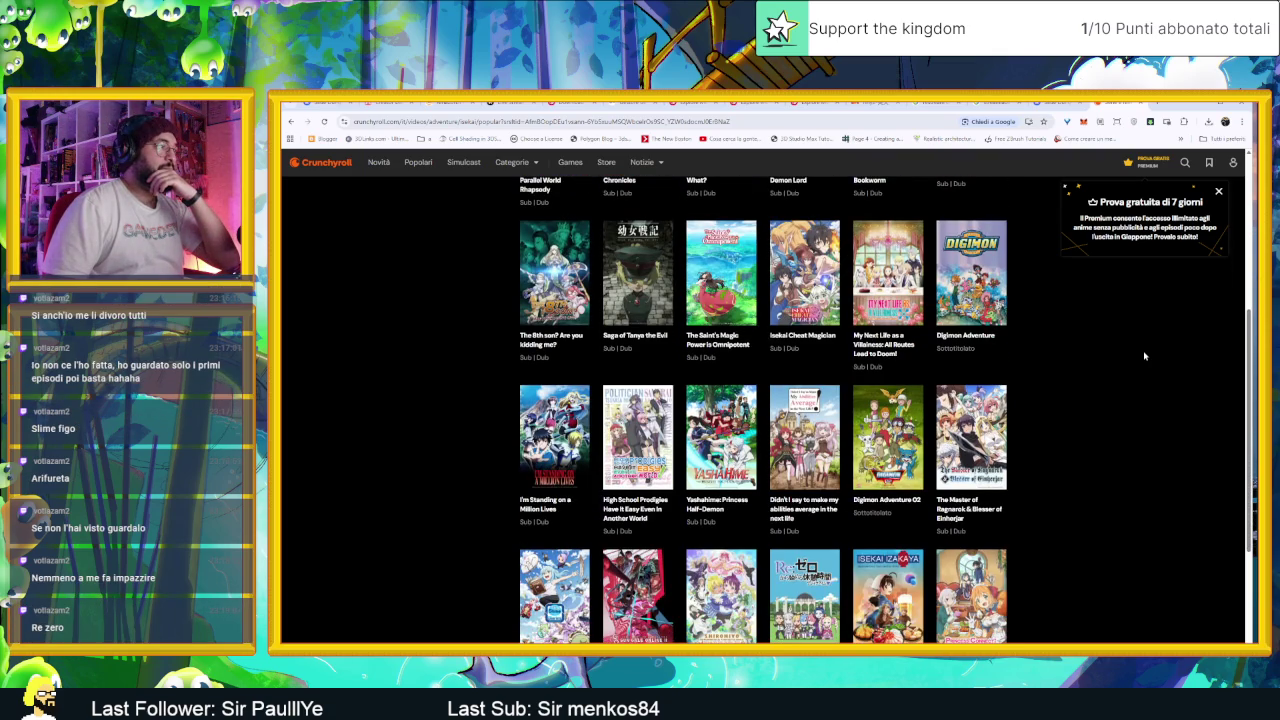
{"action": "scroll", "coordinate": [1145, 356], "scroll_direction": "down", "scroll_amount": 1}
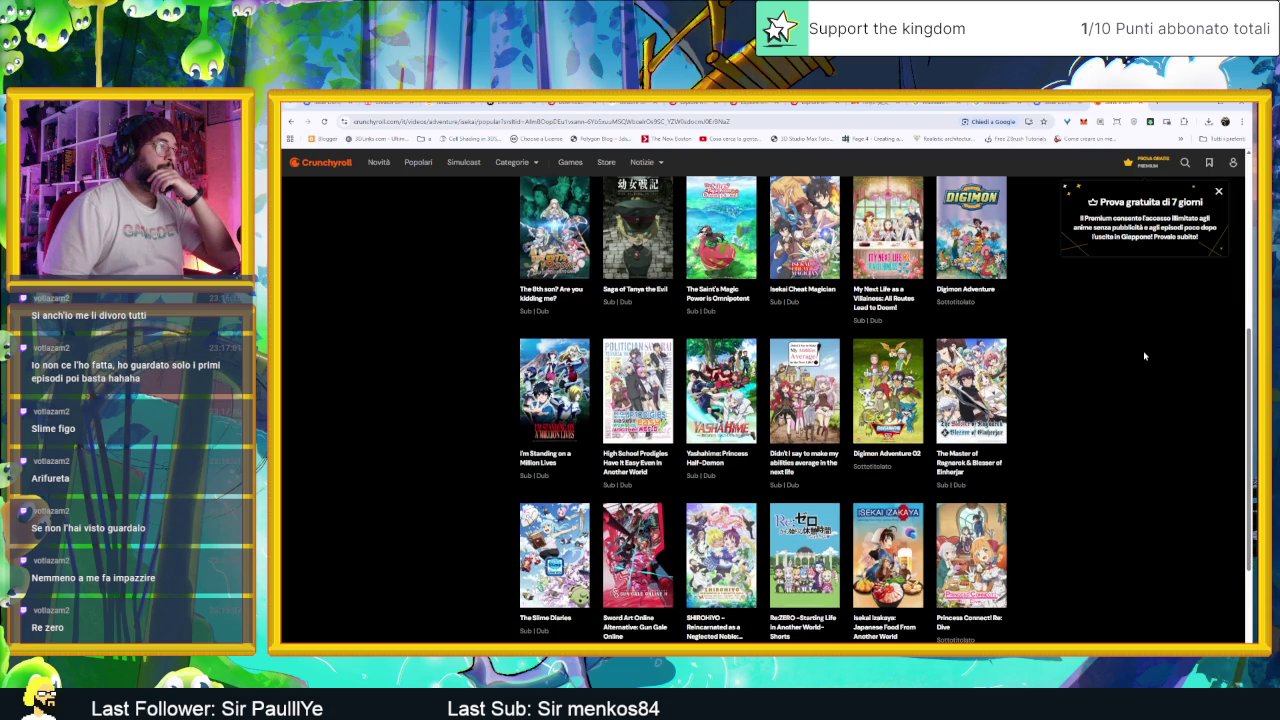
{"action": "scroll", "coordinate": [1161, 390], "scroll_direction": "down", "scroll_amount": 1}
{"action": "scroll", "coordinate": [1162, 396], "scroll_direction": "down", "scroll_amount": 1}
{"action": "scroll", "coordinate": [1162, 394], "scroll_direction": "down", "scroll_amount": 2}
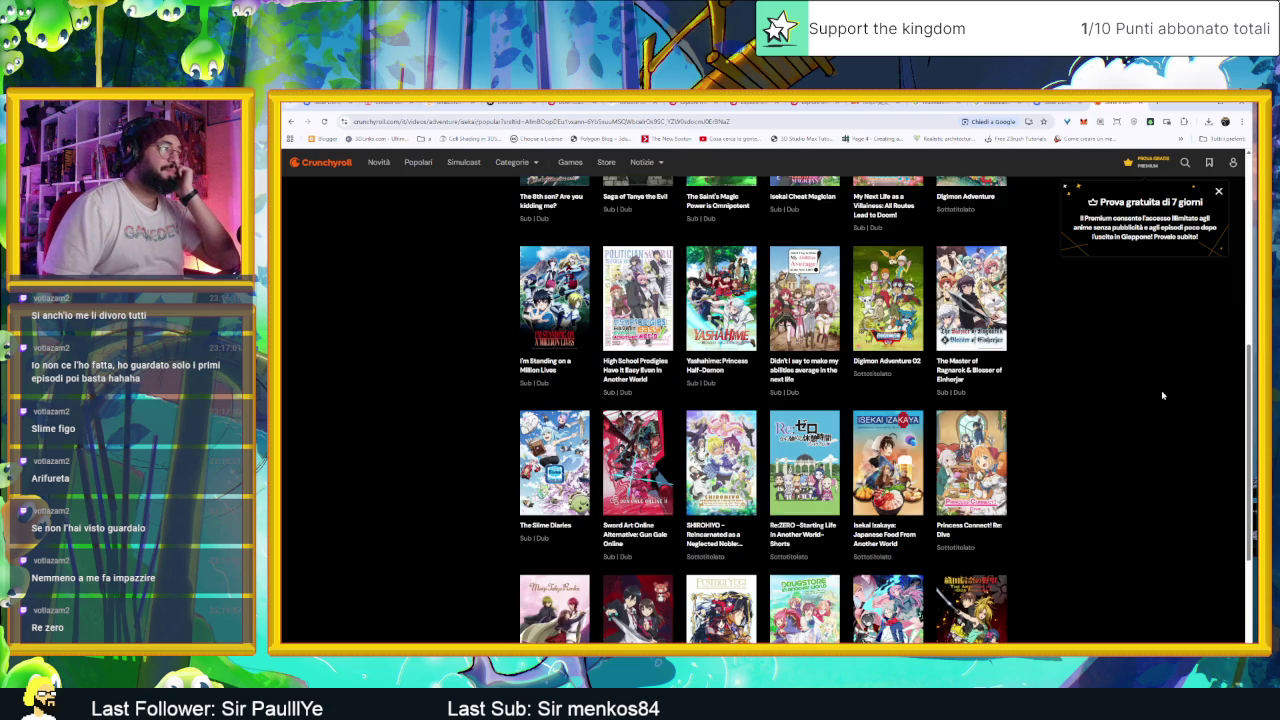
{"action": "scroll", "coordinate": [1162, 396], "scroll_direction": "down", "scroll_amount": 2}
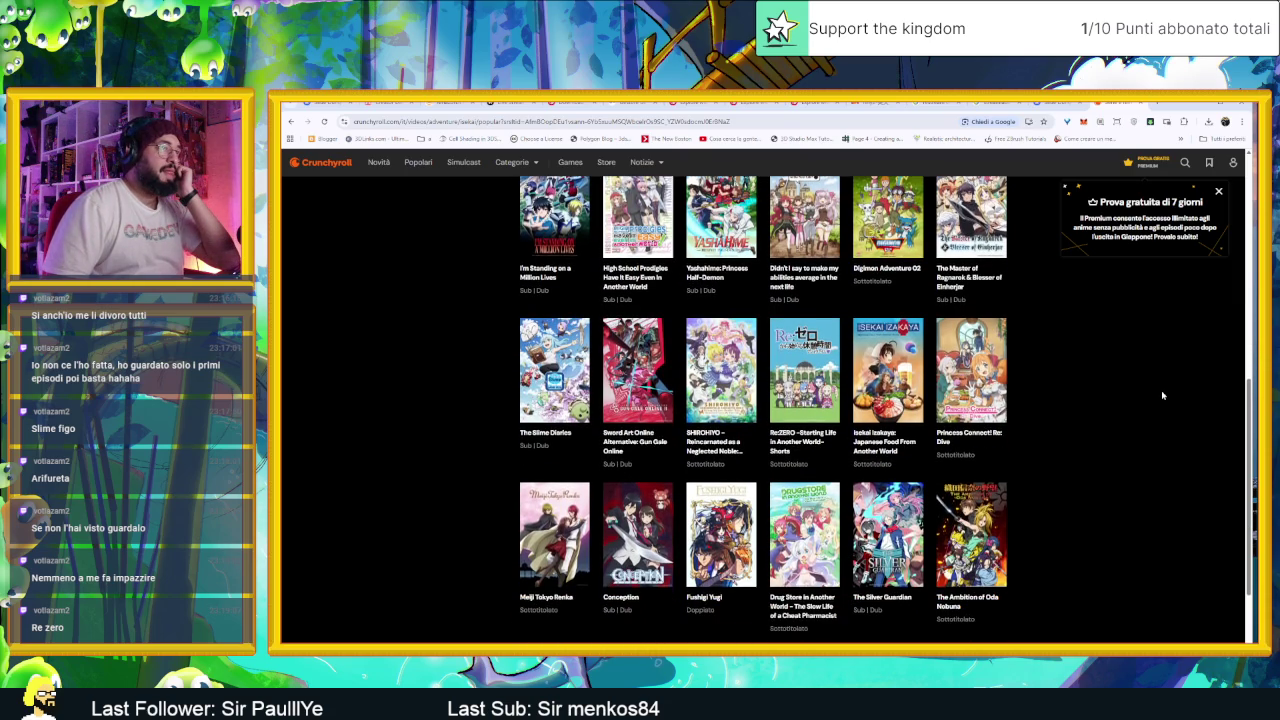
{"action": "scroll", "coordinate": [1162, 396], "scroll_direction": "down", "scroll_amount": 2}
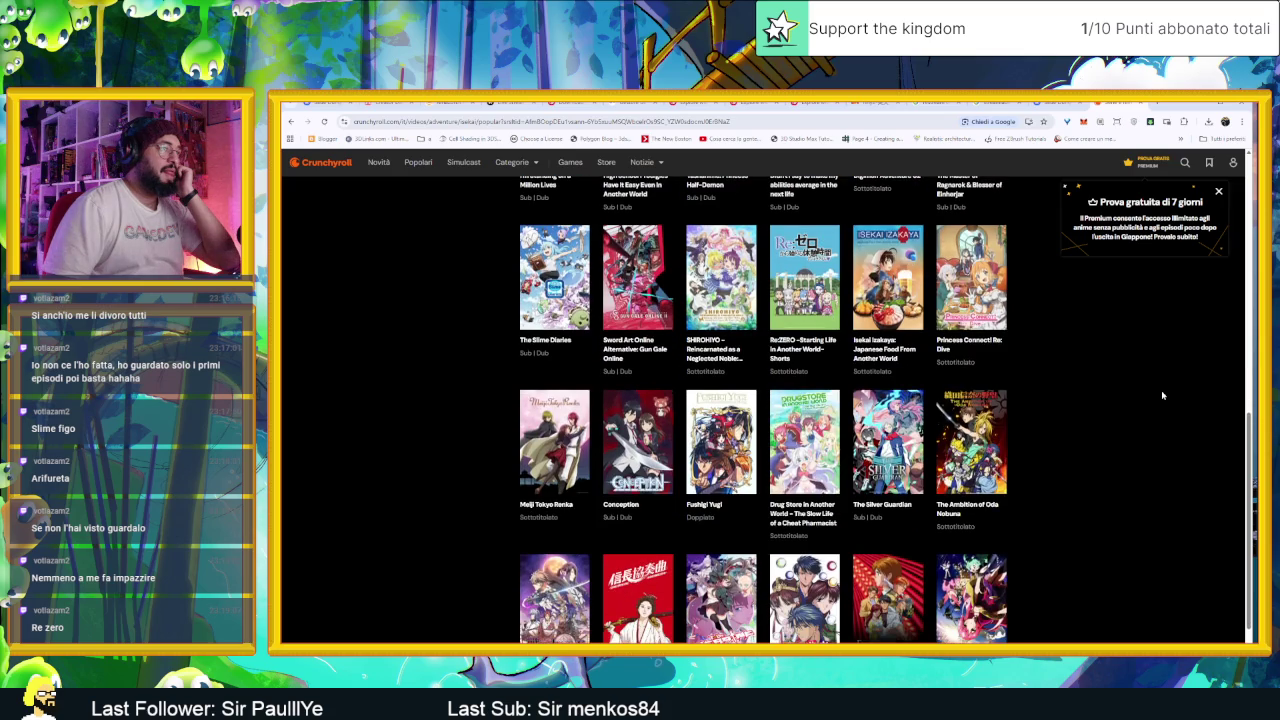
{"action": "scroll", "coordinate": [1162, 395], "scroll_direction": "down", "scroll_amount": 1}
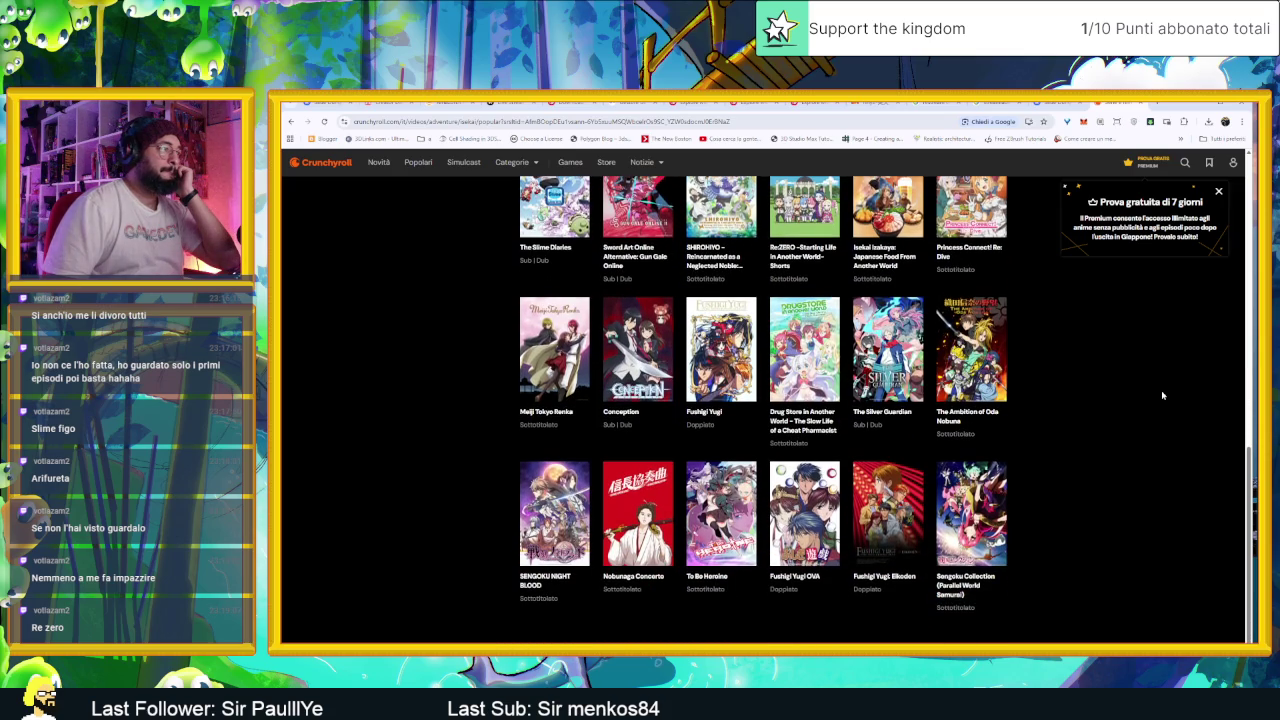
{"action": "scroll", "coordinate": [1162, 395], "scroll_direction": "down", "scroll_amount": 1}
{"action": "scroll", "coordinate": [1162, 396], "scroll_direction": "down", "scroll_amount": 1}
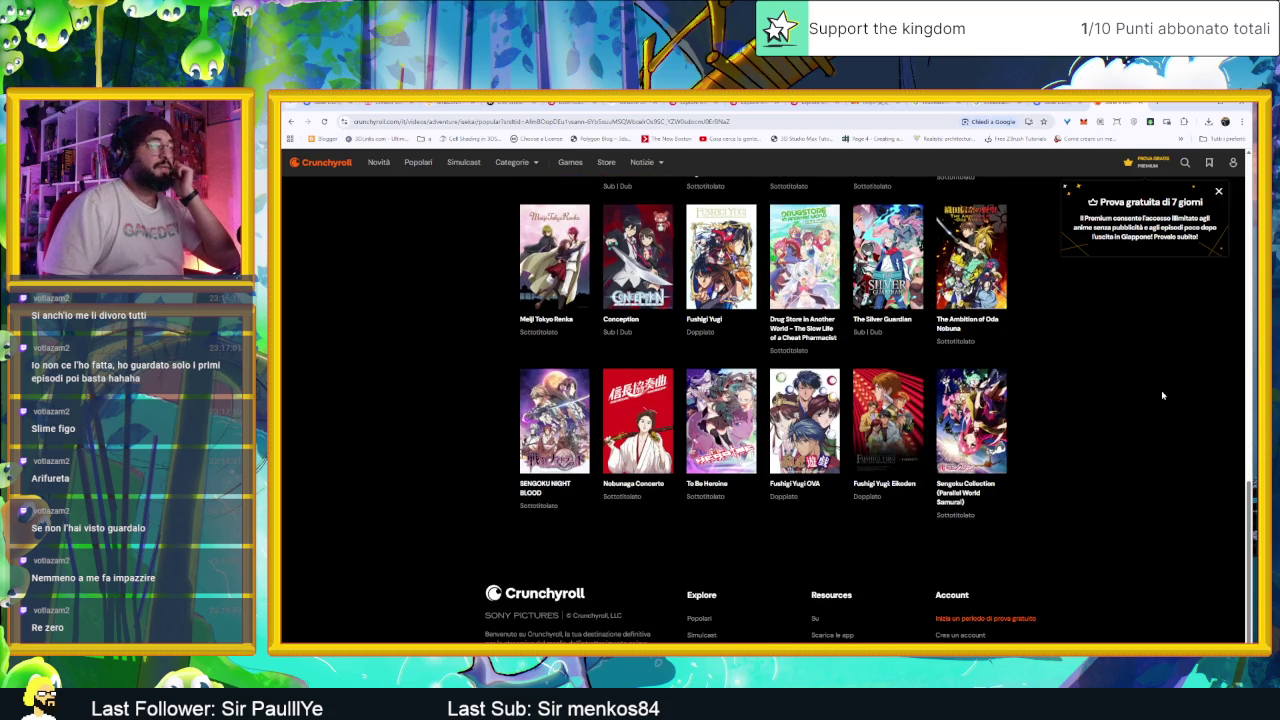
{"action": "scroll", "coordinate": [1162, 396], "scroll_direction": "up", "scroll_amount": 4}
{"action": "scroll", "coordinate": [1162, 396], "scroll_direction": "up", "scroll_amount": 10}
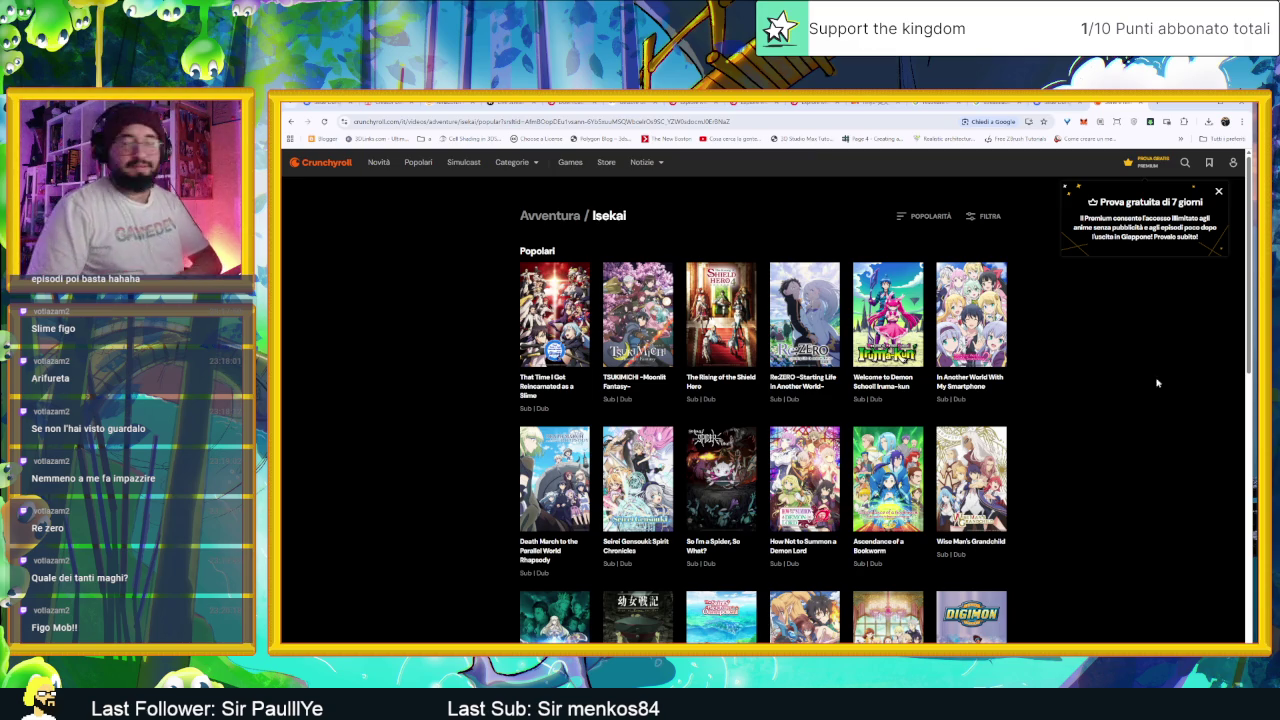
{"action": "left_click", "coordinate": [1158, 103]}
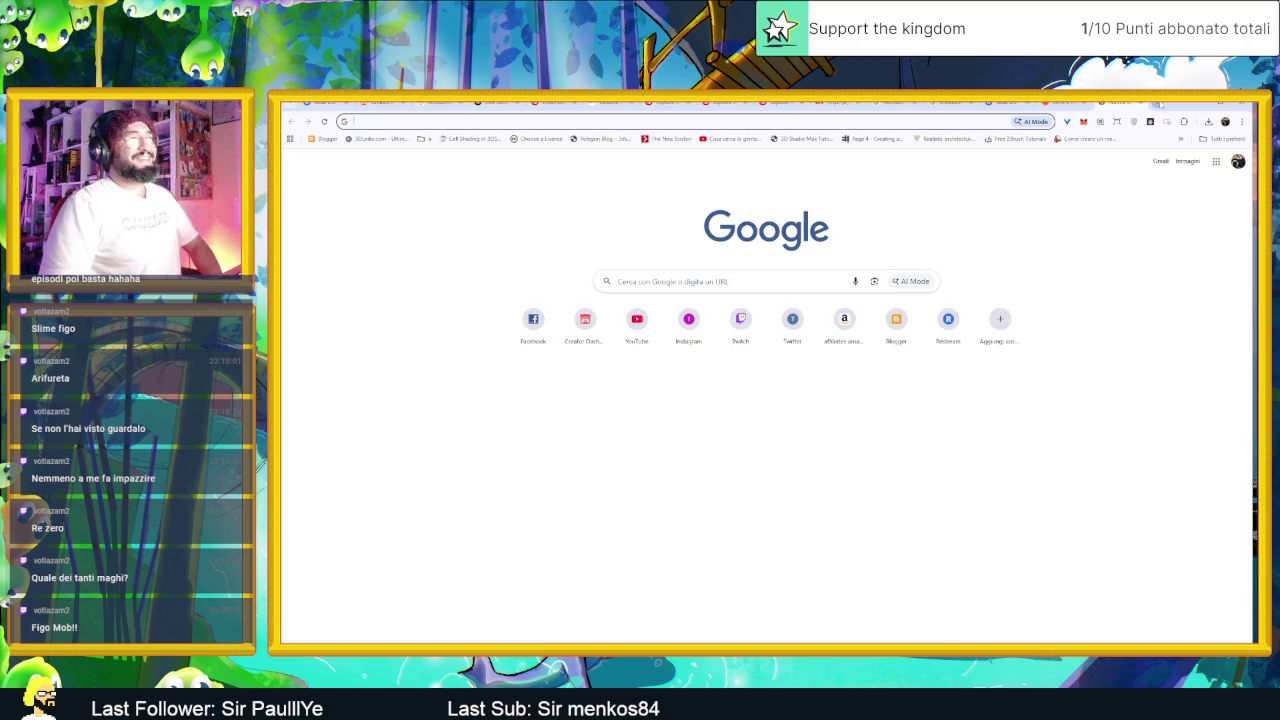
Step: Search 'mushoku tensei j' in a new tab and open the Crunchyroll result for Mushoku Tensei
{"action": "type", "text": "musho"}
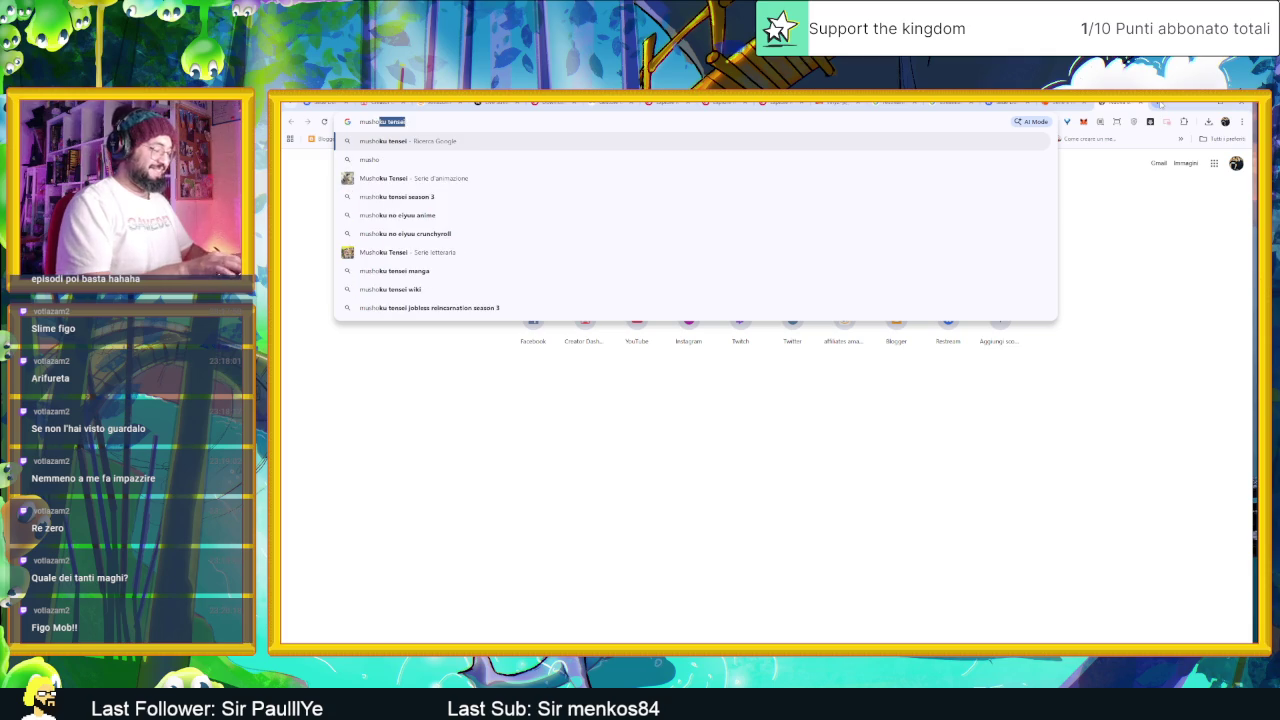
{"action": "type", "text": "ku"}
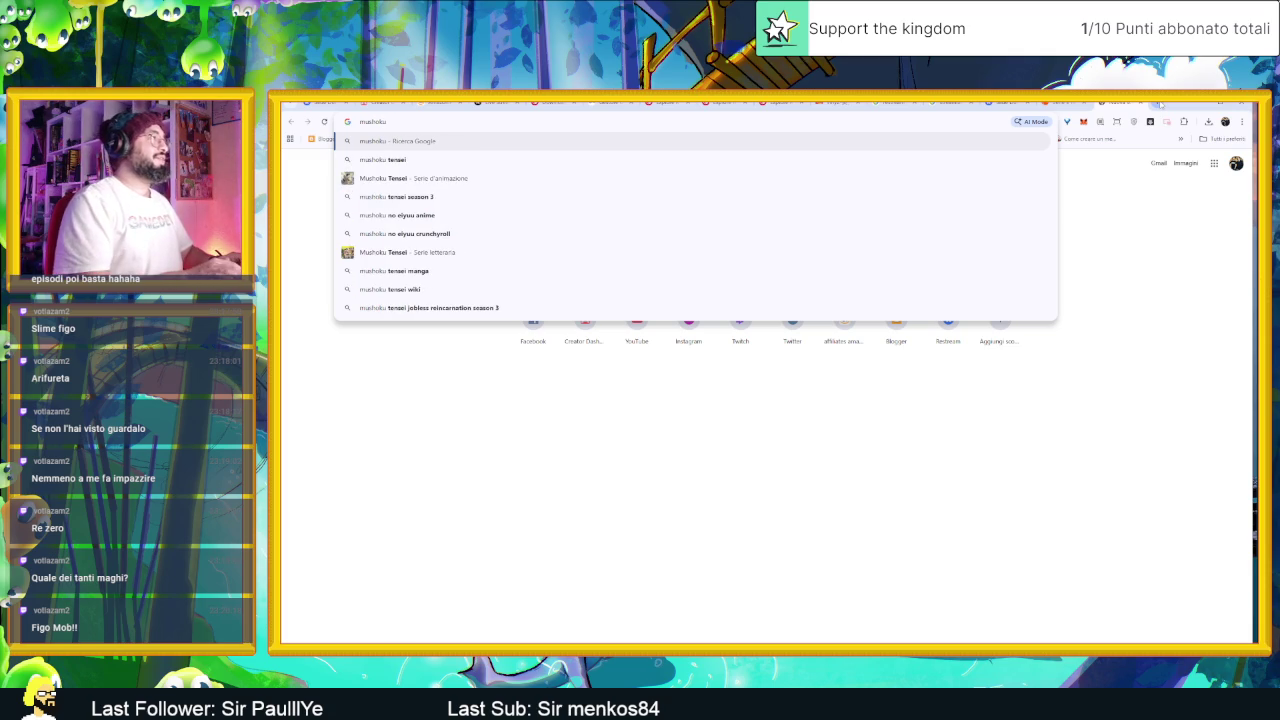
{"action": "type", "text": " tensei"}
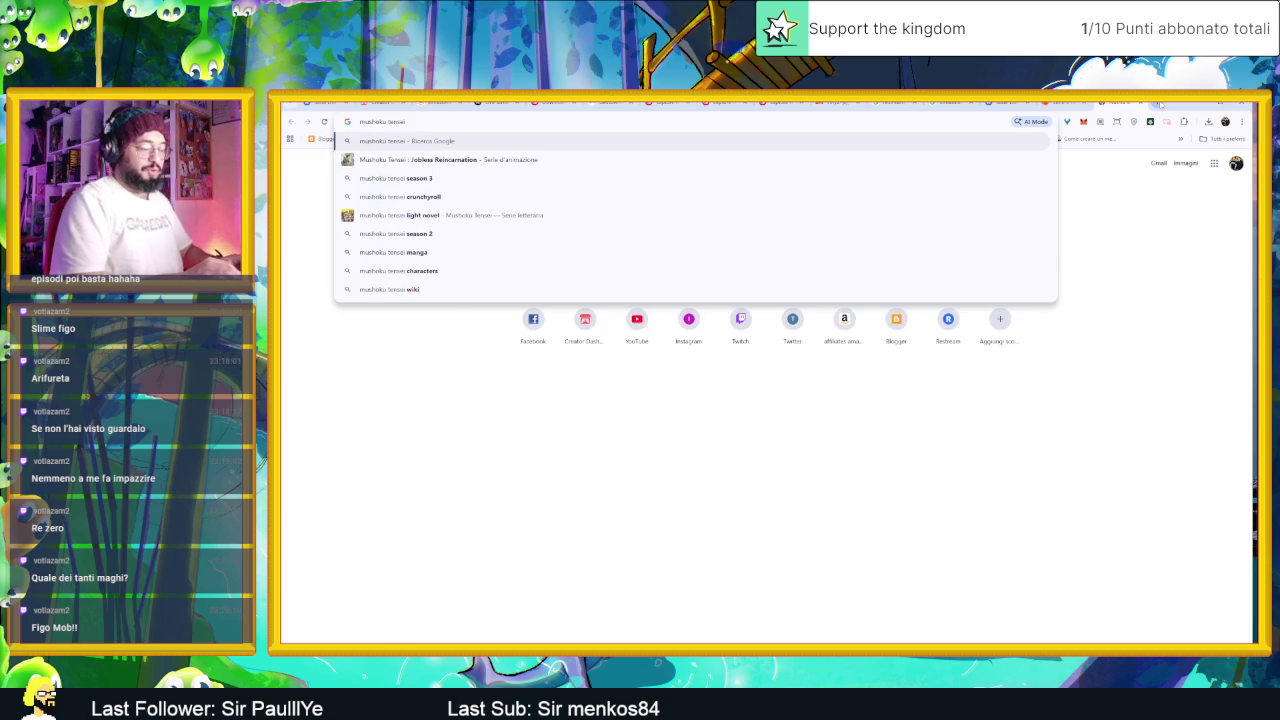
{"action": "type", "text": " j"}
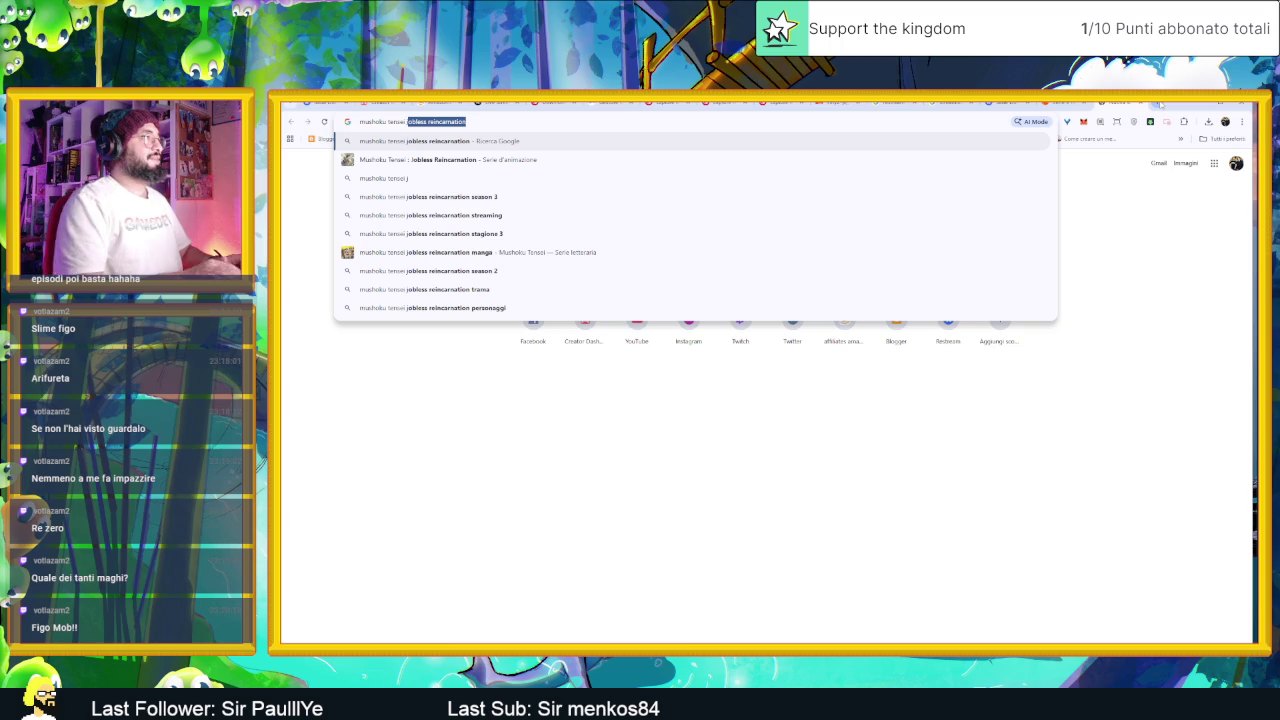
{"action": "key", "text": "Return"}
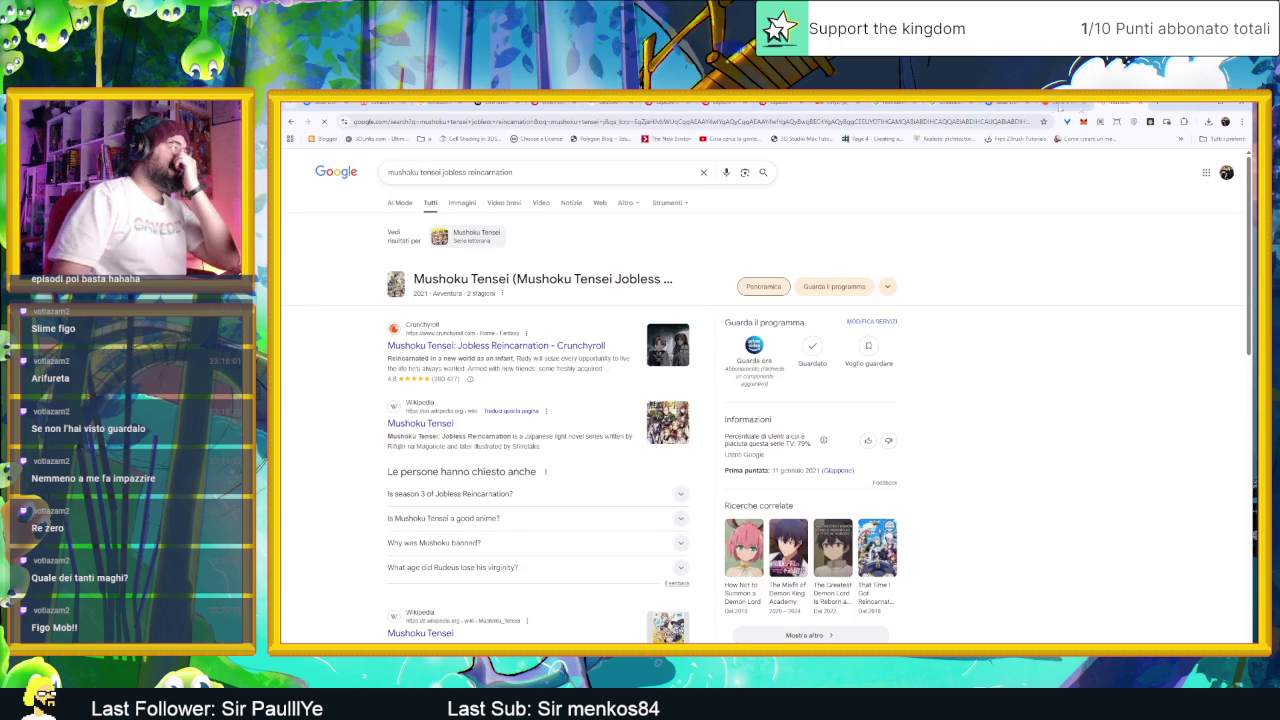
{"action": "left_click", "coordinate": [573, 345]}
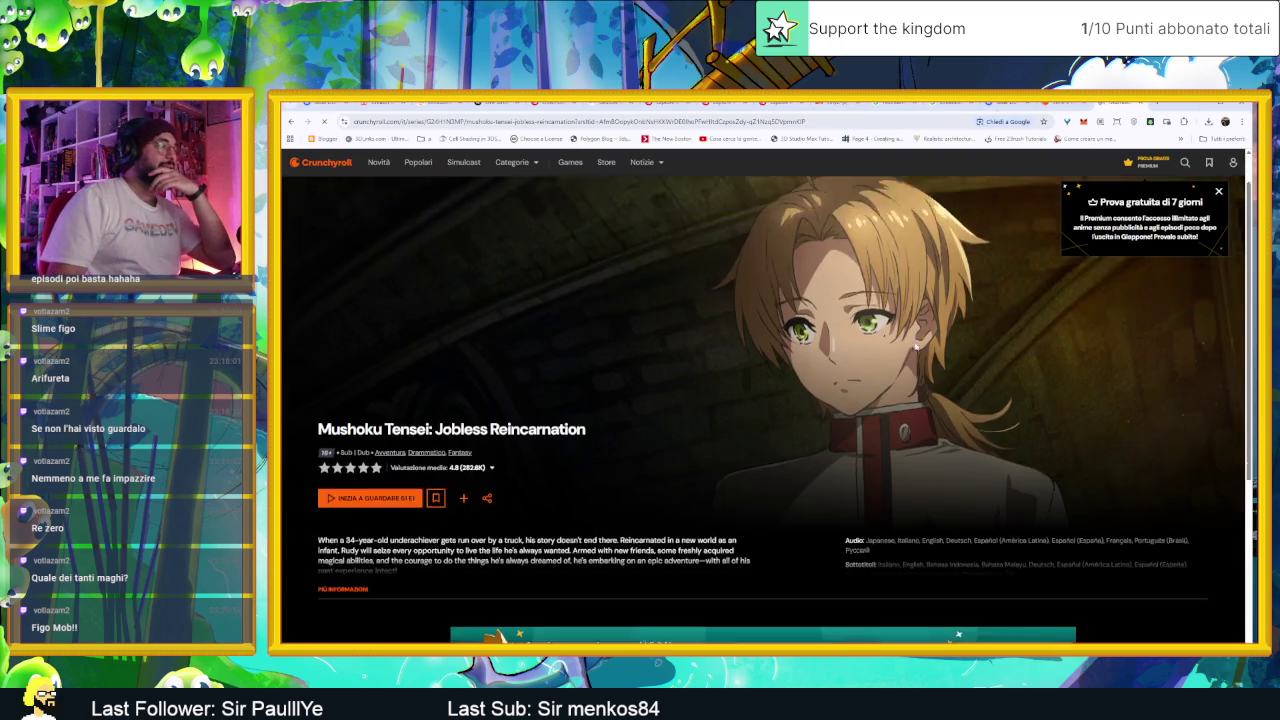
Step: Scroll down the Mushoku Tensei series page to look over its episodes
{"action": "scroll", "coordinate": [915, 347], "scroll_direction": "down", "scroll_amount": 2}
{"action": "scroll", "coordinate": [915, 347], "scroll_direction": "up", "scroll_amount": 1}
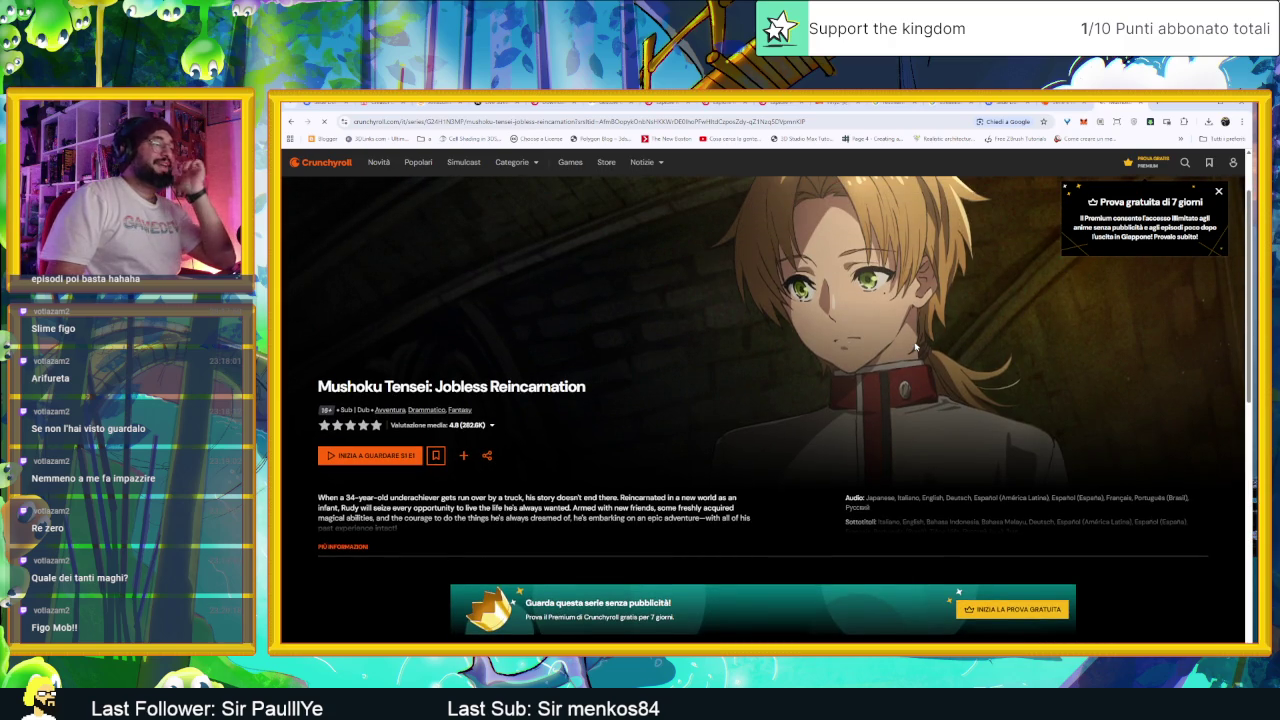
{"action": "scroll", "coordinate": [915, 347], "scroll_direction": "down", "scroll_amount": 1}
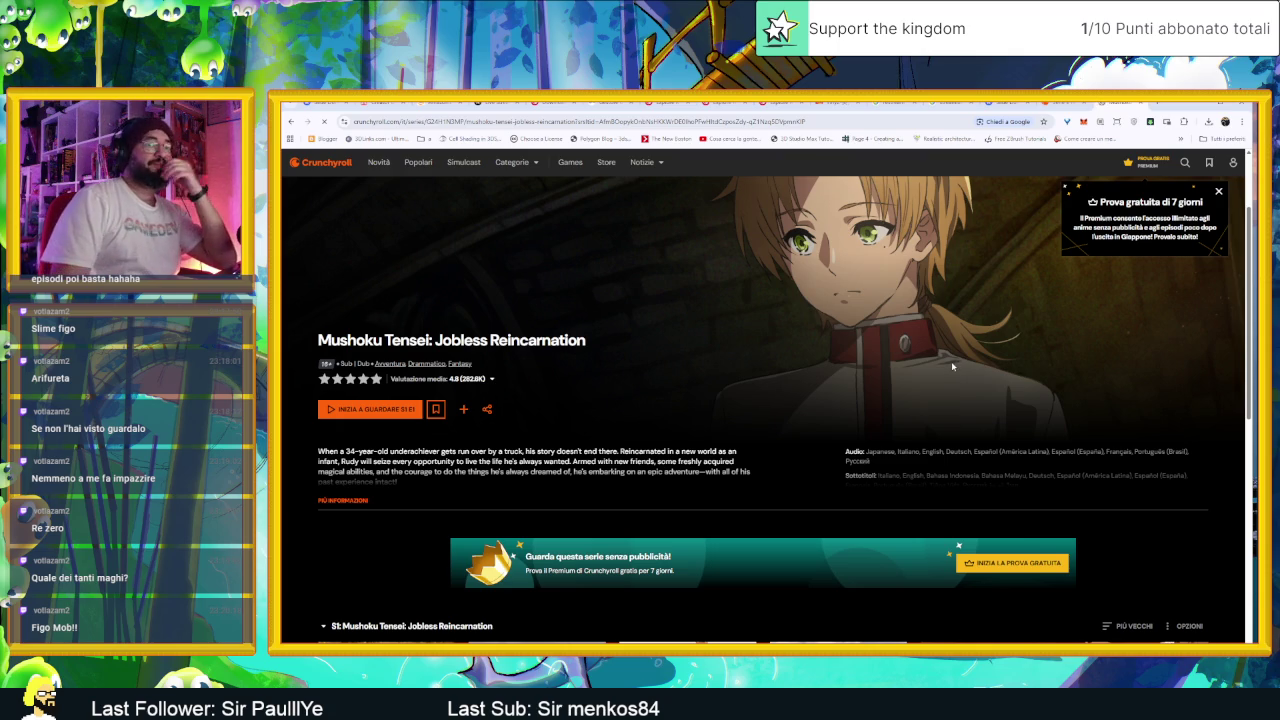
{"action": "scroll", "coordinate": [950, 366], "scroll_direction": "down", "scroll_amount": 1}
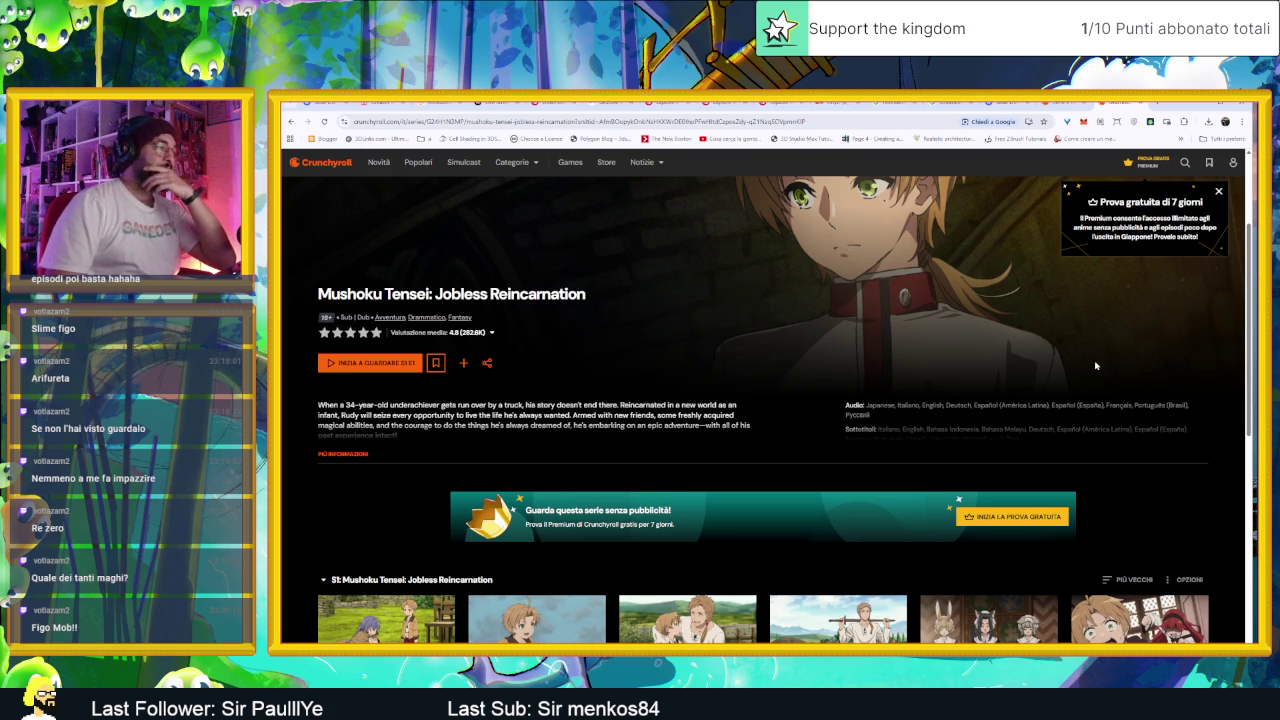
{"action": "scroll", "coordinate": [1112, 372], "scroll_direction": "down", "scroll_amount": 3}
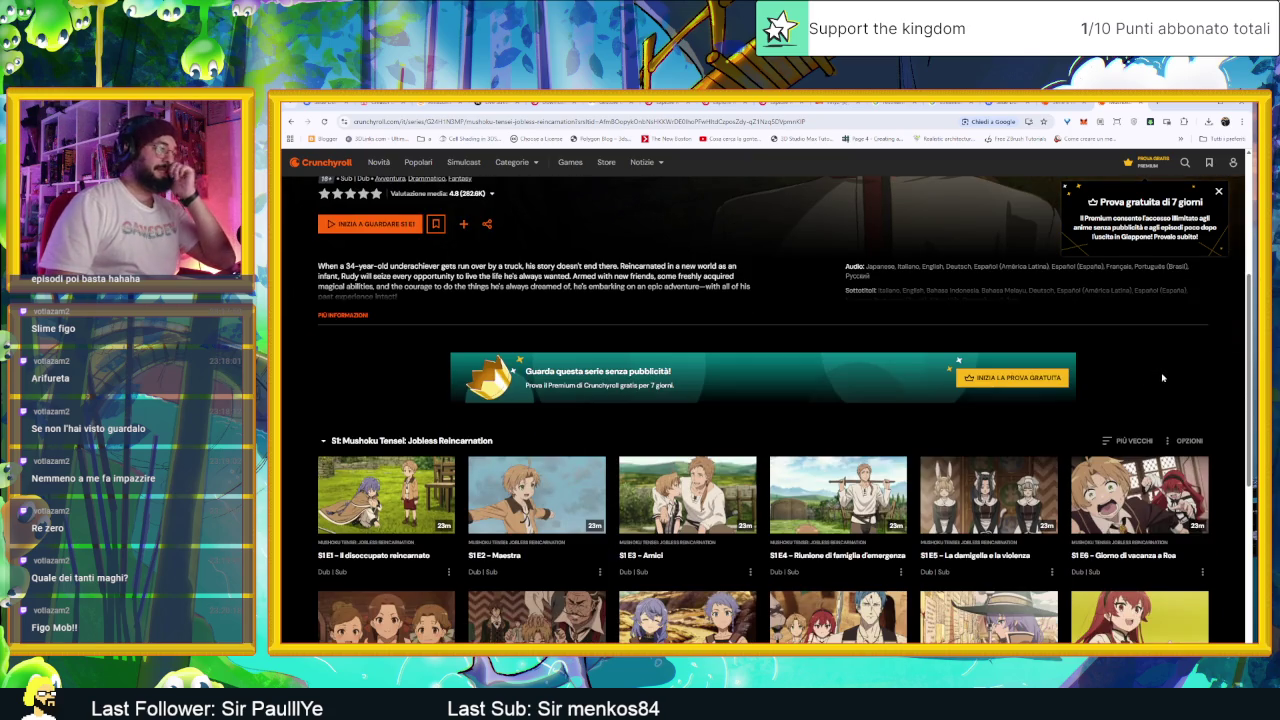
{"action": "scroll", "coordinate": [1188, 378], "scroll_direction": "down", "scroll_amount": 1}
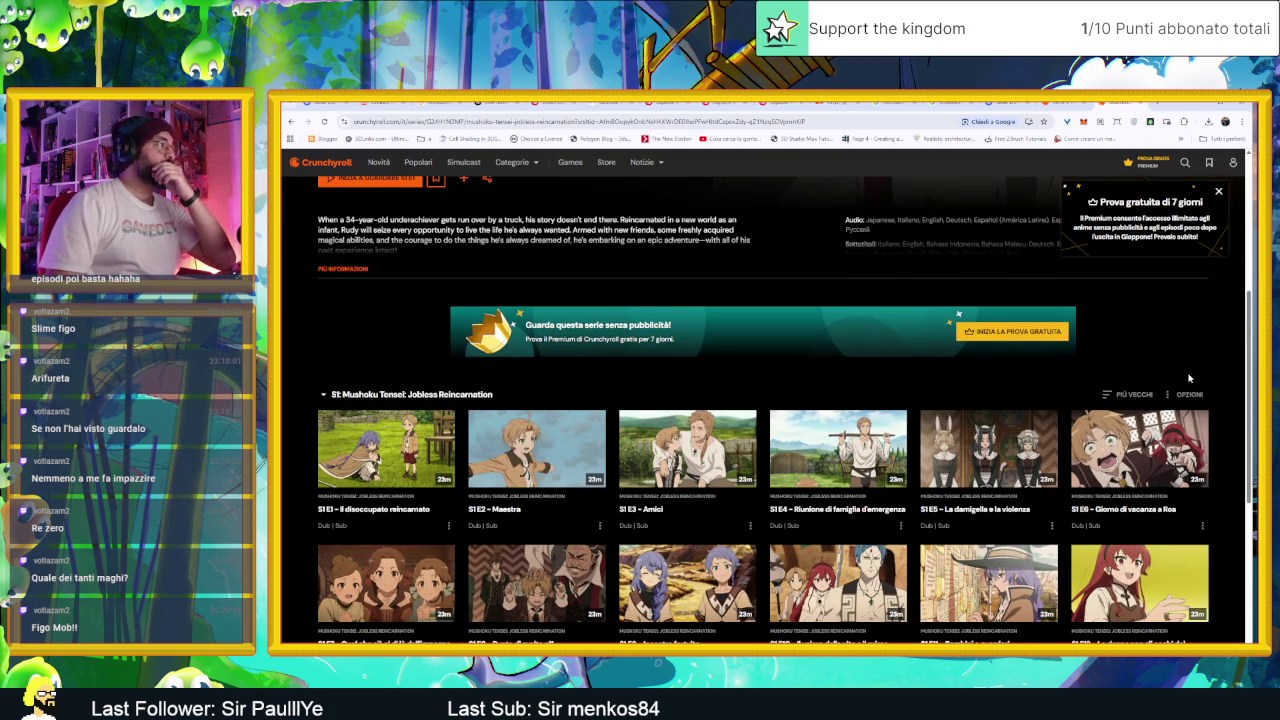
{"action": "scroll", "coordinate": [1195, 376], "scroll_direction": "down", "scroll_amount": 1}
{"action": "scroll", "coordinate": [1207, 373], "scroll_direction": "down", "scroll_amount": 5}
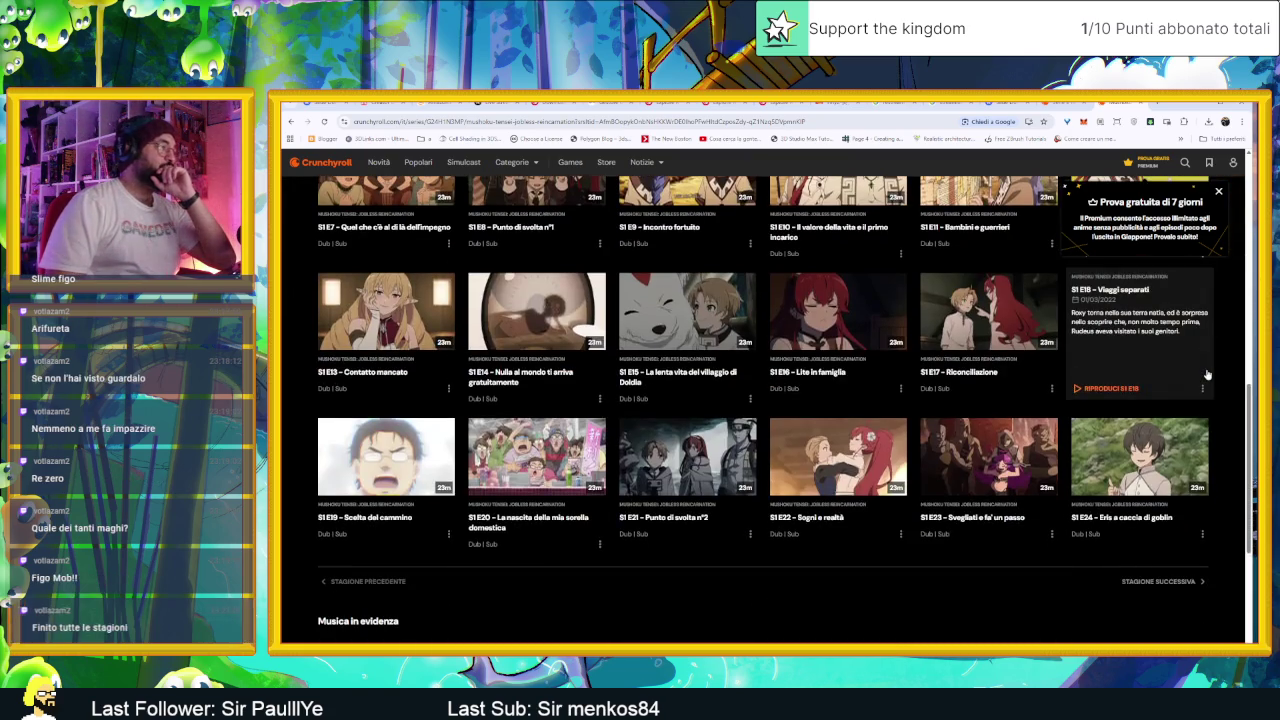
Step: Dismiss the 7-day free-trial offer and expand the full series description
{"action": "scroll", "coordinate": [1207, 375], "scroll_direction": "up", "scroll_amount": 2}
{"action": "scroll", "coordinate": [1207, 373], "scroll_direction": "up", "scroll_amount": 8}
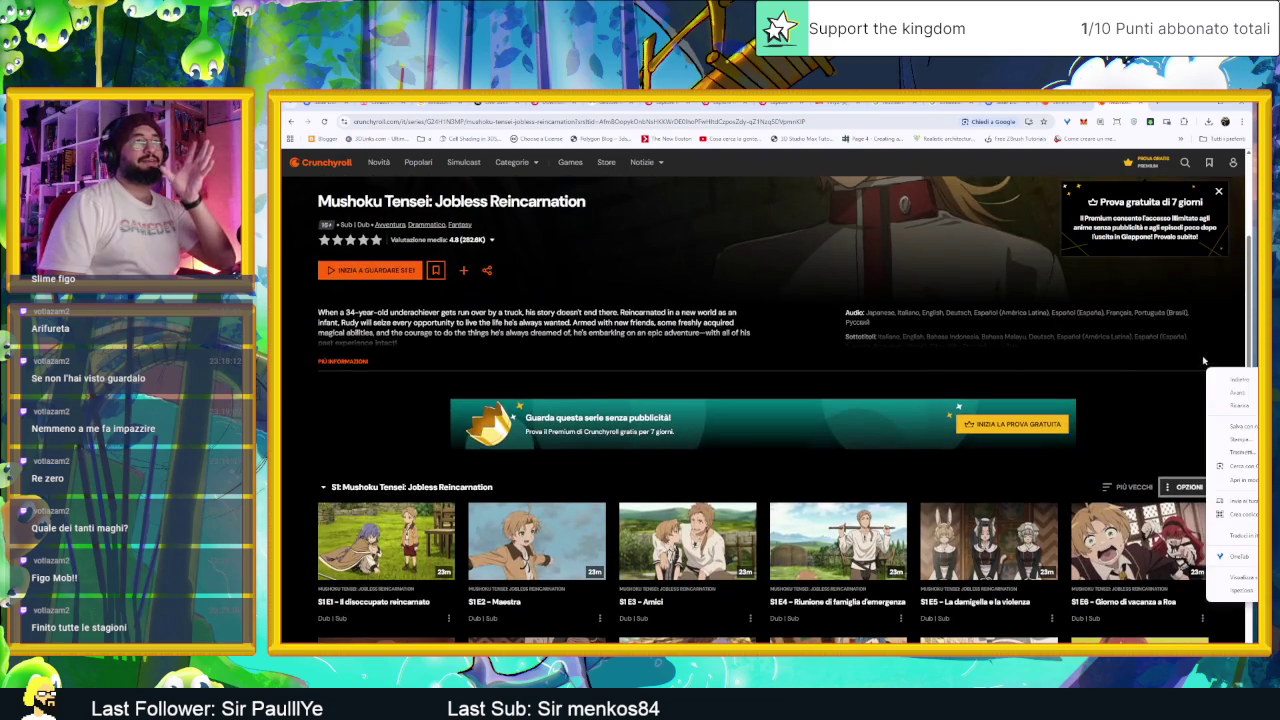
{"action": "scroll", "coordinate": [1187, 345], "scroll_direction": "up", "scroll_amount": 2}
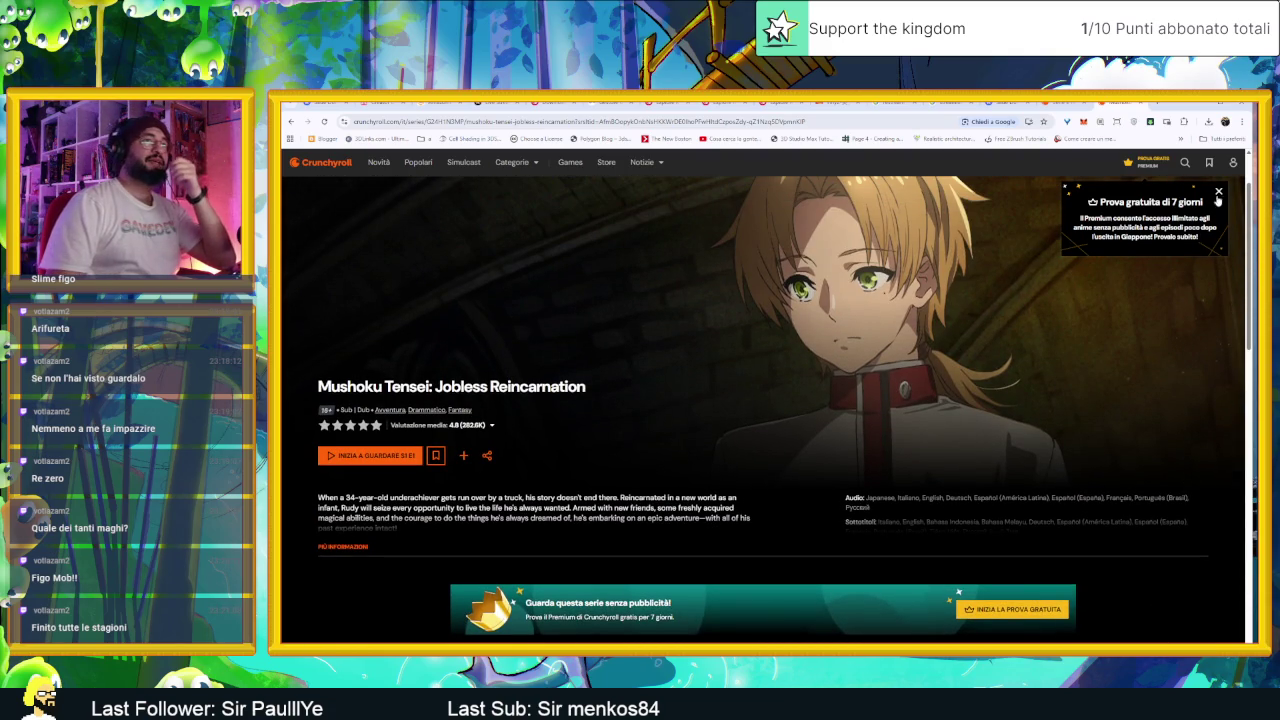
{"action": "left_click", "coordinate": [1218, 192]}
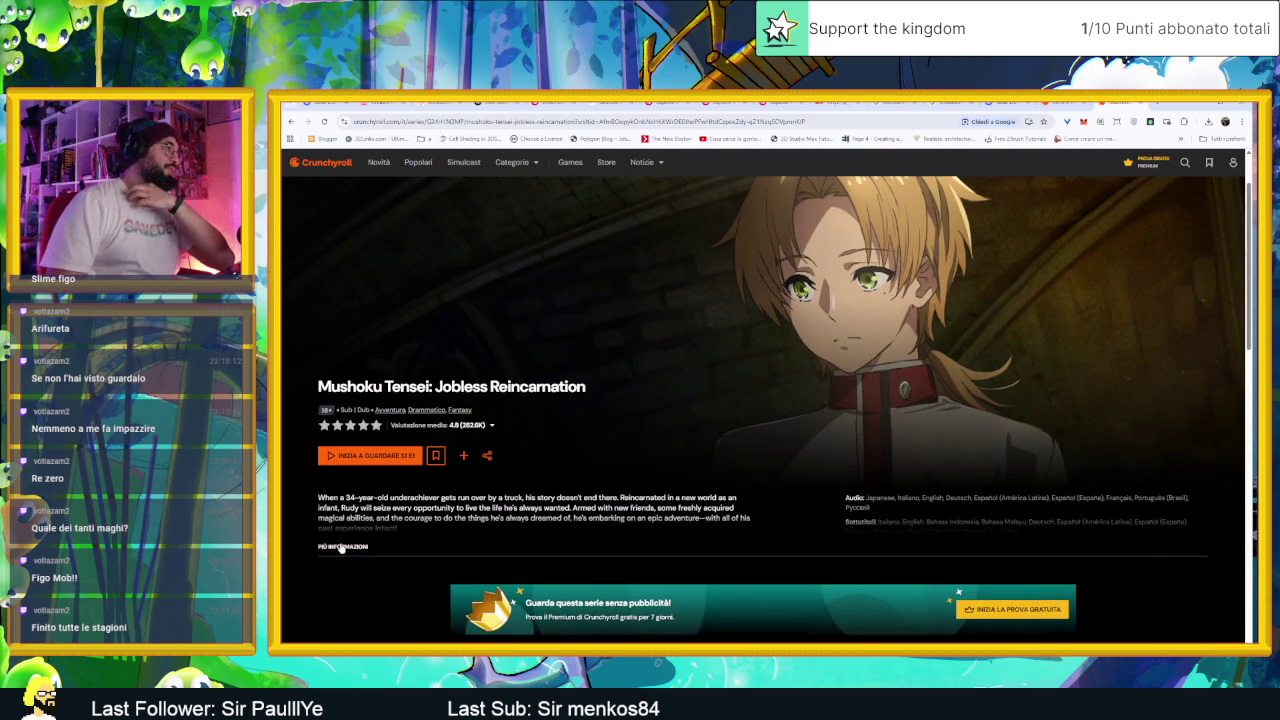
{"action": "left_click", "coordinate": [341, 547]}
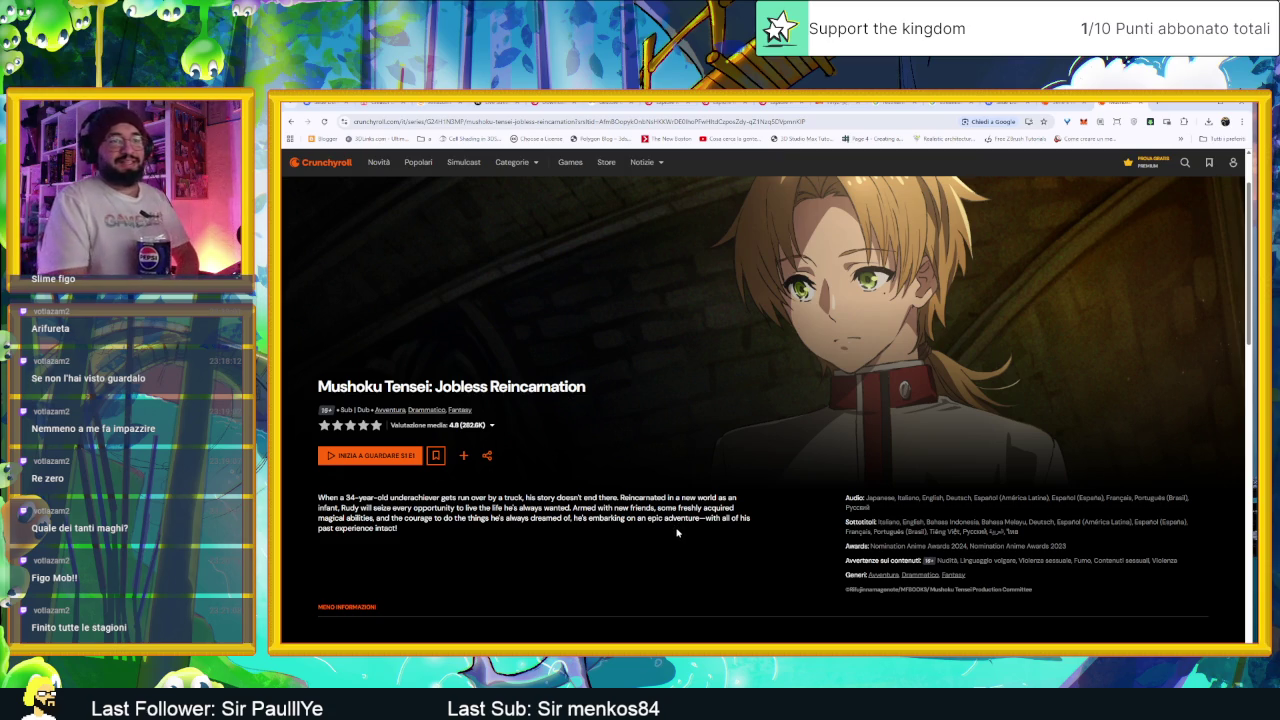
Step: Scroll past episodes S1E1–S1E24 to the 'spiral' featured song and 'Altri simili' row
{"action": "scroll", "coordinate": [676, 533], "scroll_direction": "down", "scroll_amount": 4}
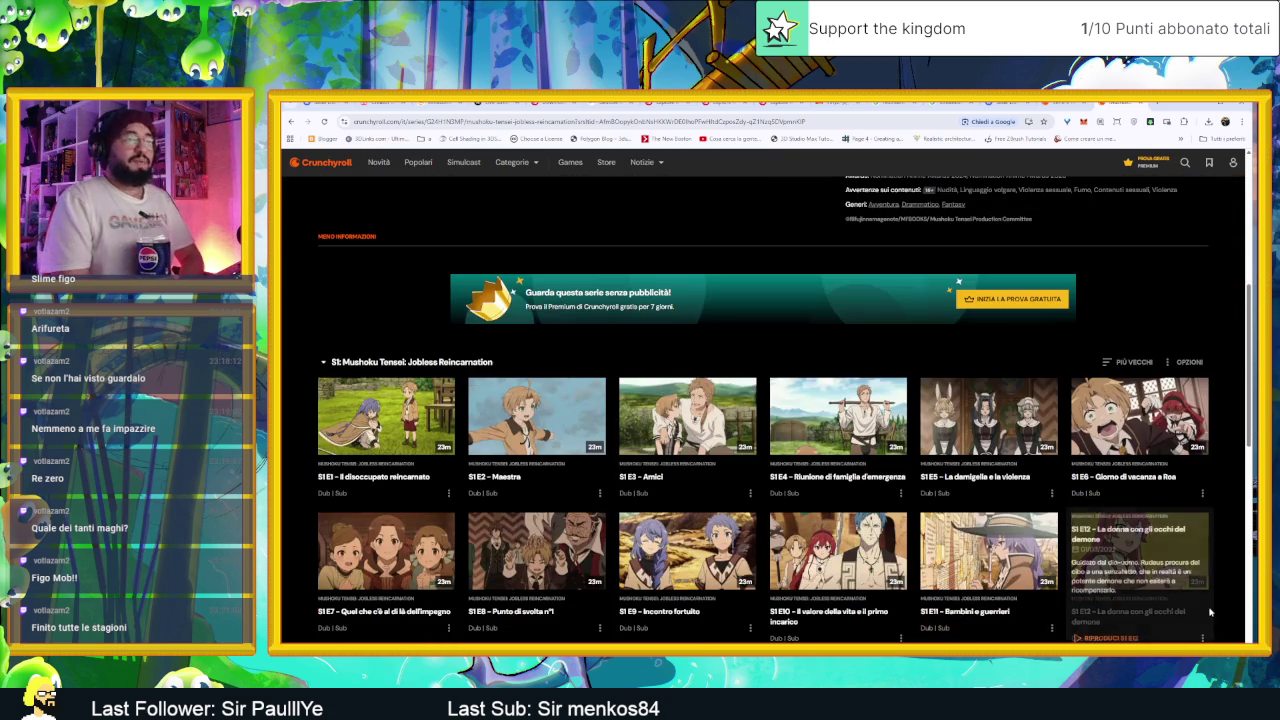
{"action": "scroll", "coordinate": [1220, 620], "scroll_direction": "down", "scroll_amount": 2}
{"action": "scroll", "coordinate": [1226, 626], "scroll_direction": "down", "scroll_amount": 2}
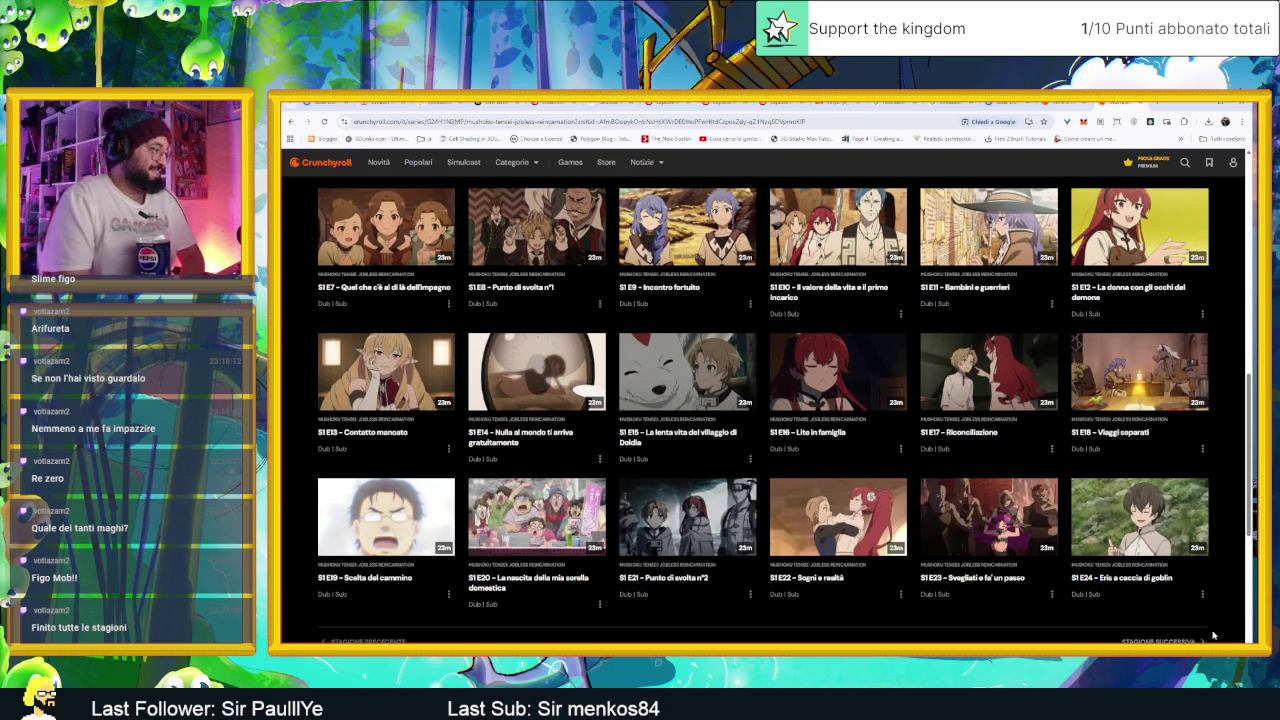
{"action": "scroll", "coordinate": [1213, 630], "scroll_direction": "down", "scroll_amount": 3}
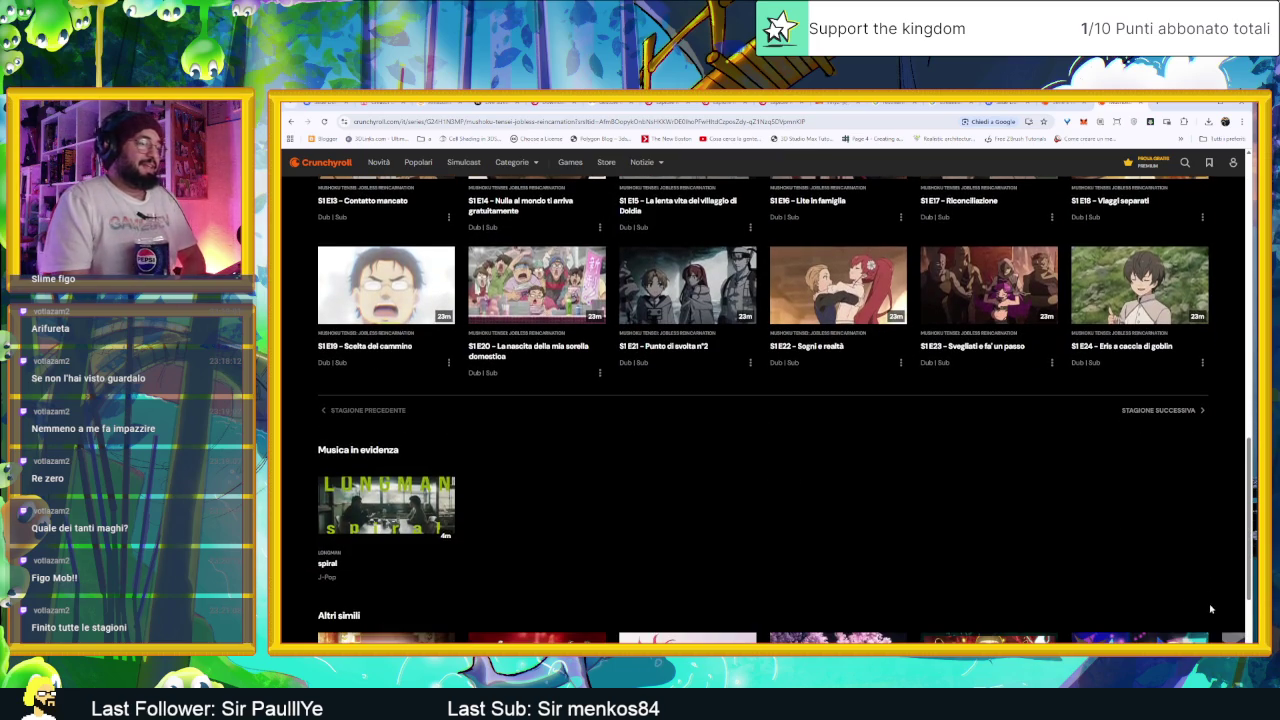
{"action": "scroll", "coordinate": [1207, 597], "scroll_direction": "up", "scroll_amount": 1}
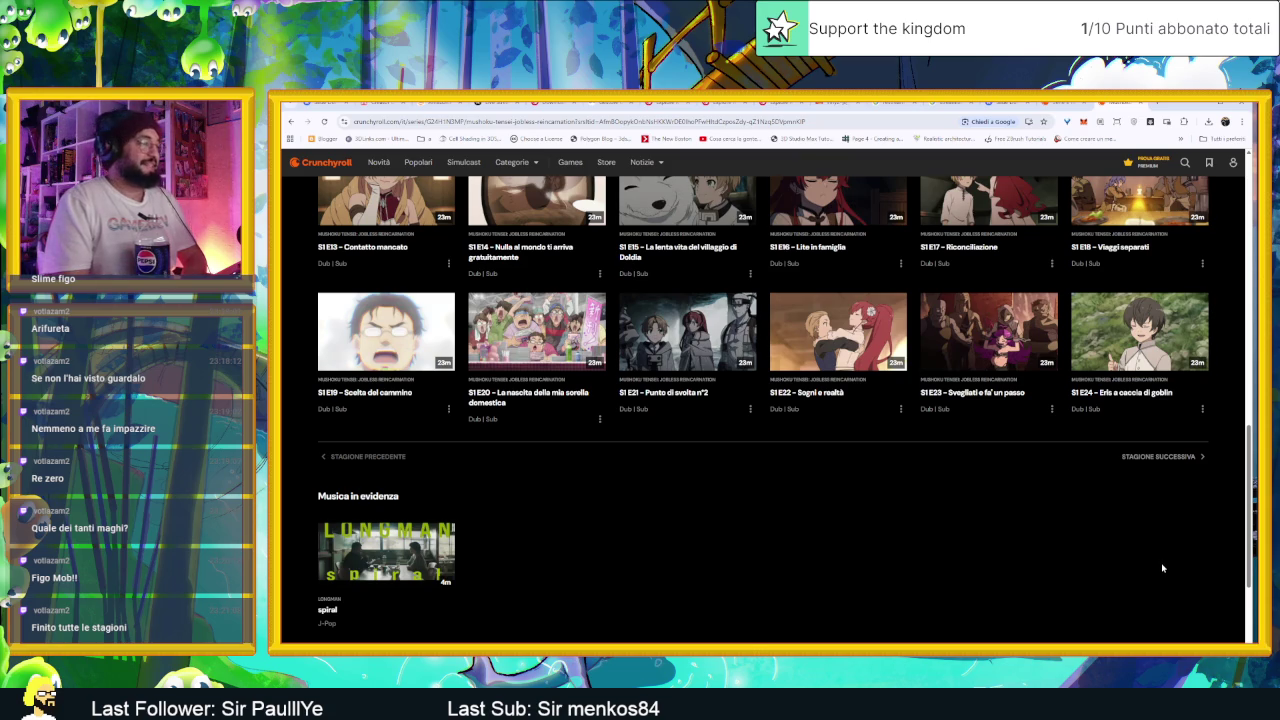
{"action": "scroll", "coordinate": [1161, 566], "scroll_direction": "down", "scroll_amount": 1}
{"action": "scroll", "coordinate": [1191, 552], "scroll_direction": "up", "scroll_amount": 2}
{"action": "scroll", "coordinate": [1180, 578], "scroll_direction": "up", "scroll_amount": 6}
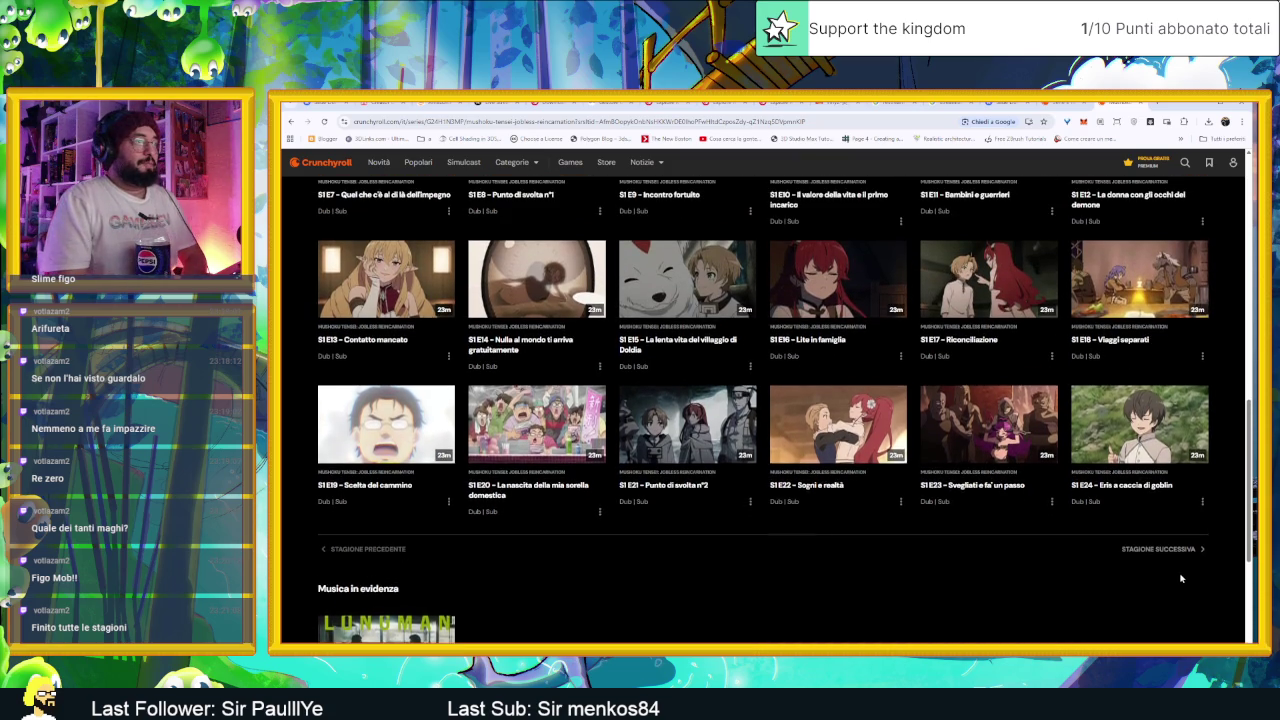
{"action": "scroll", "coordinate": [1216, 544], "scroll_direction": "down", "scroll_amount": 8}
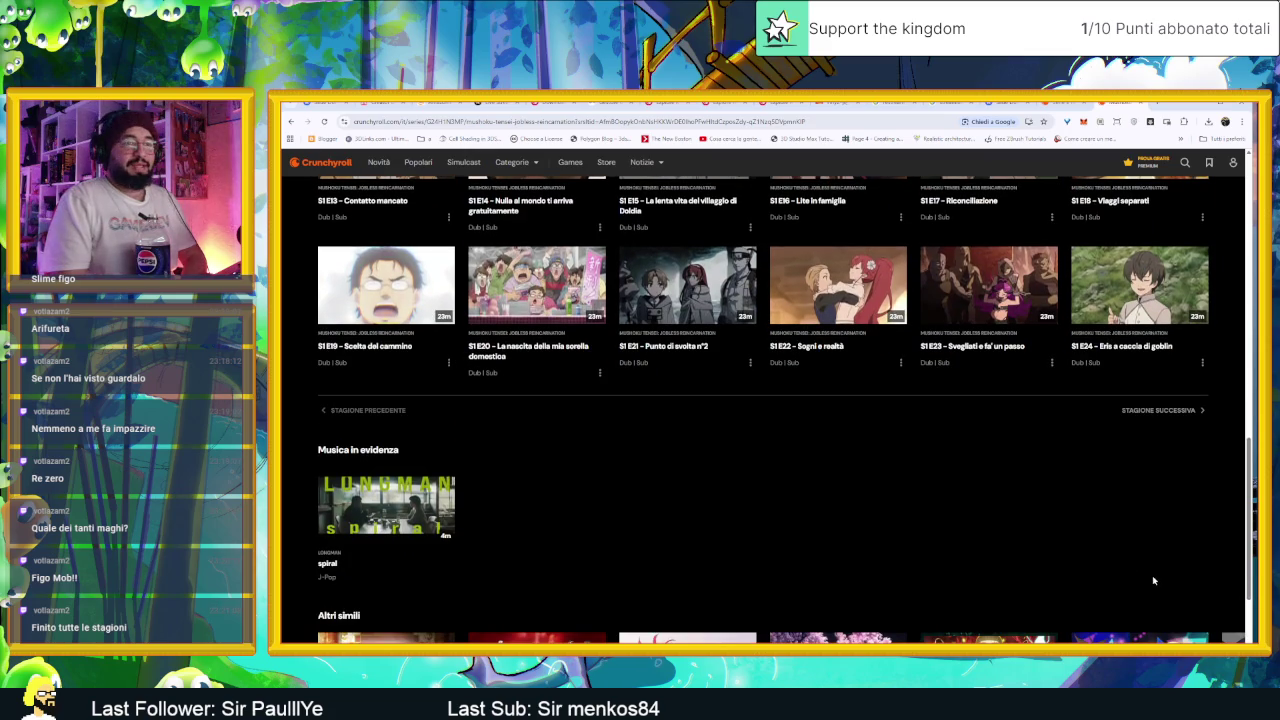
{"action": "scroll", "coordinate": [1109, 569], "scroll_direction": "down", "scroll_amount": 3}
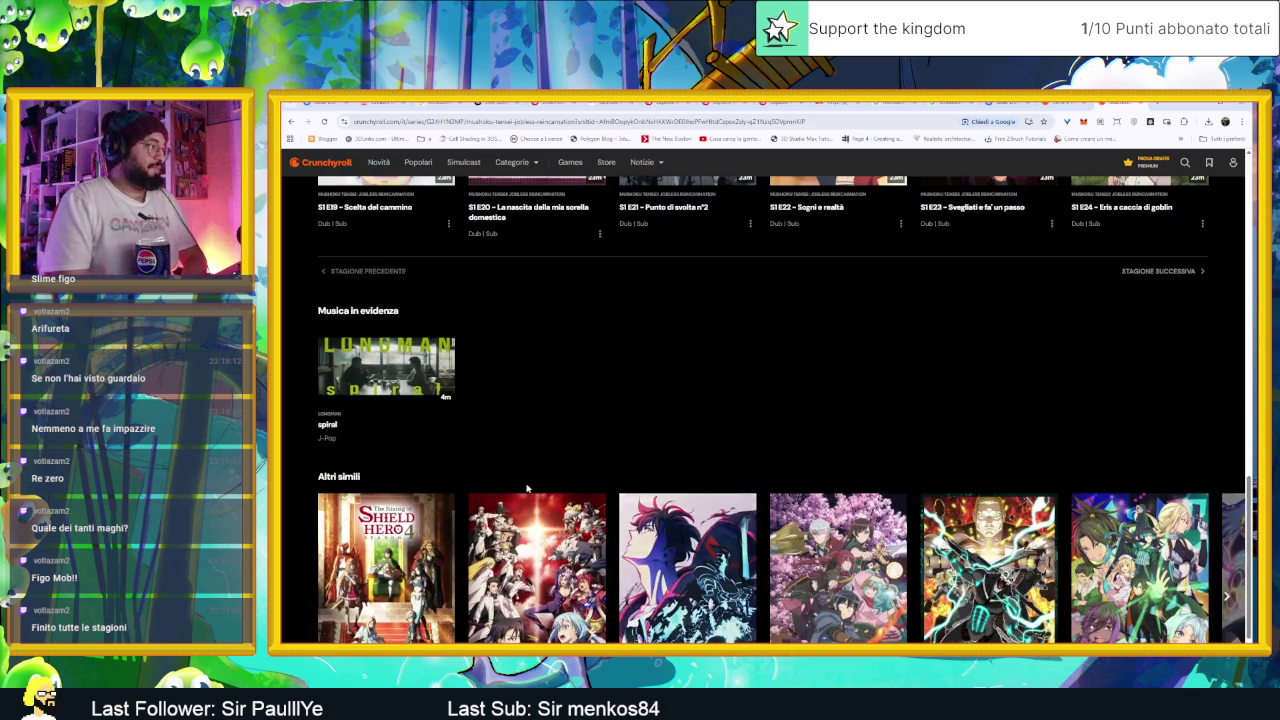
Step: Page the 'Altri simili' row forward to Re:ZERO, DAN DA DAN, Death March and Gachiakuta
{"action": "mouse_move", "coordinate": [368, 570]}
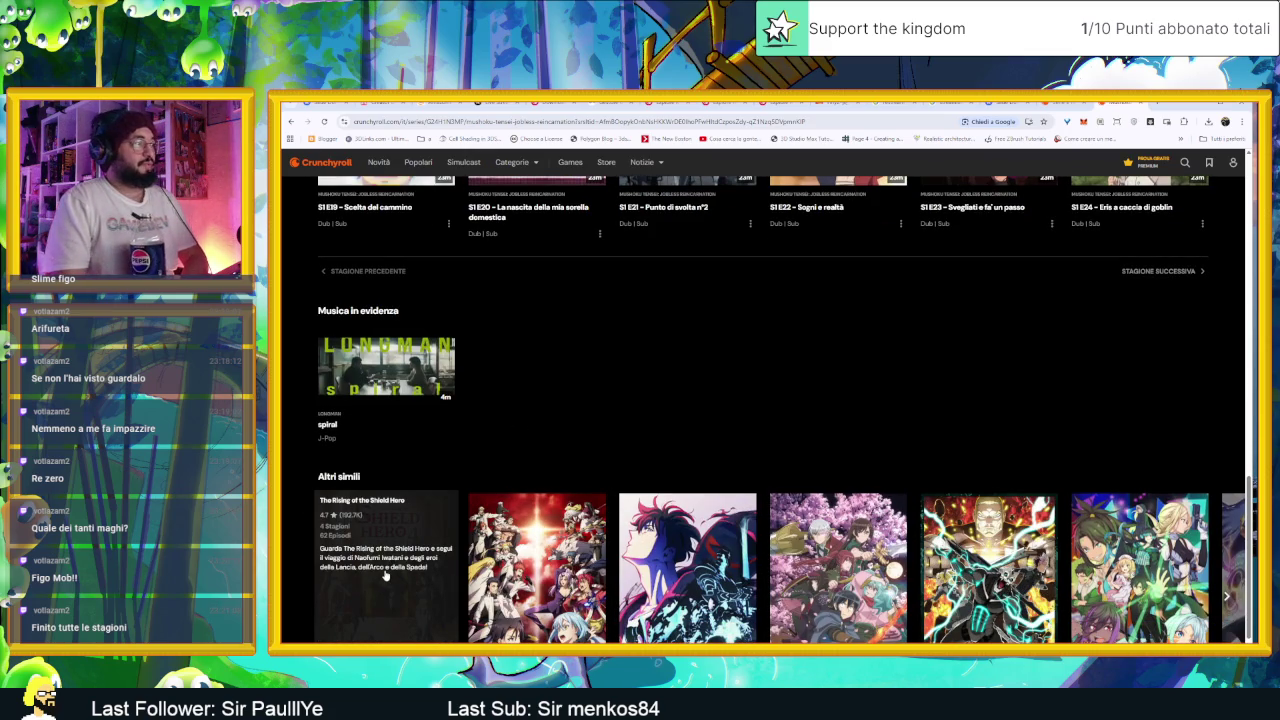
{"action": "scroll", "coordinate": [823, 398], "scroll_direction": "down", "scroll_amount": 1}
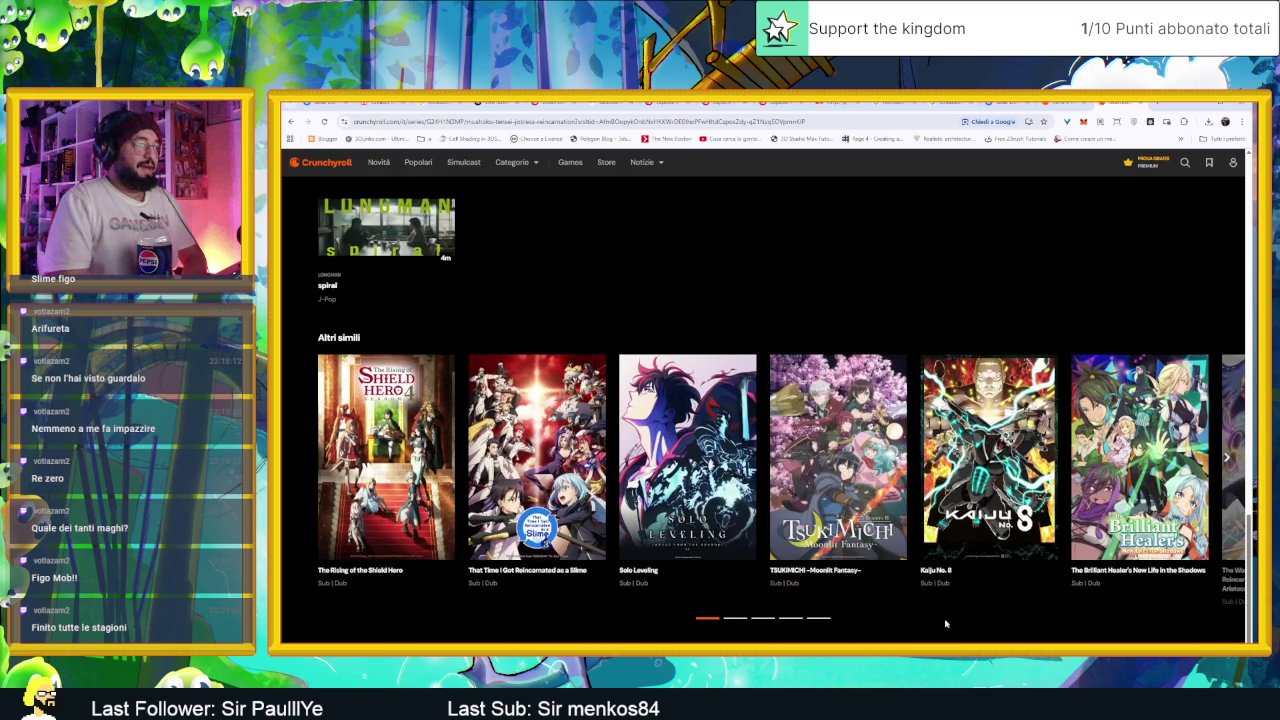
{"action": "left_click", "coordinate": [735, 619]}
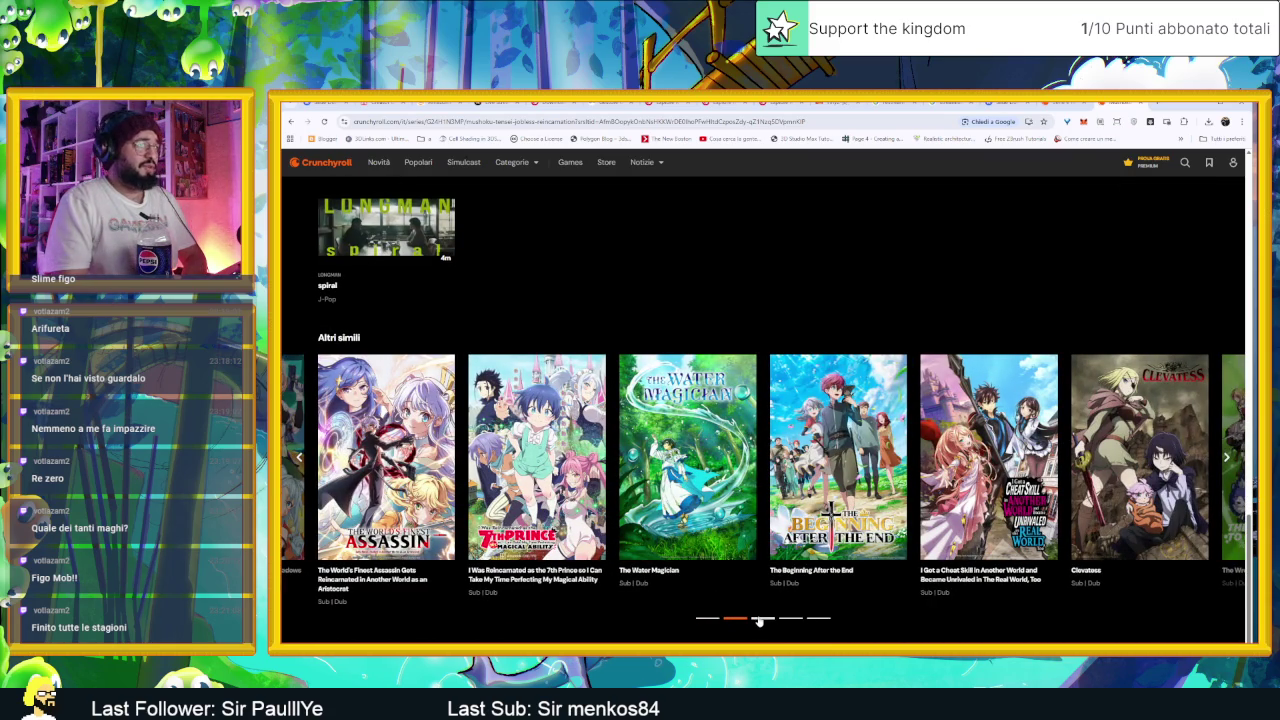
{"action": "left_click", "coordinate": [760, 619]}
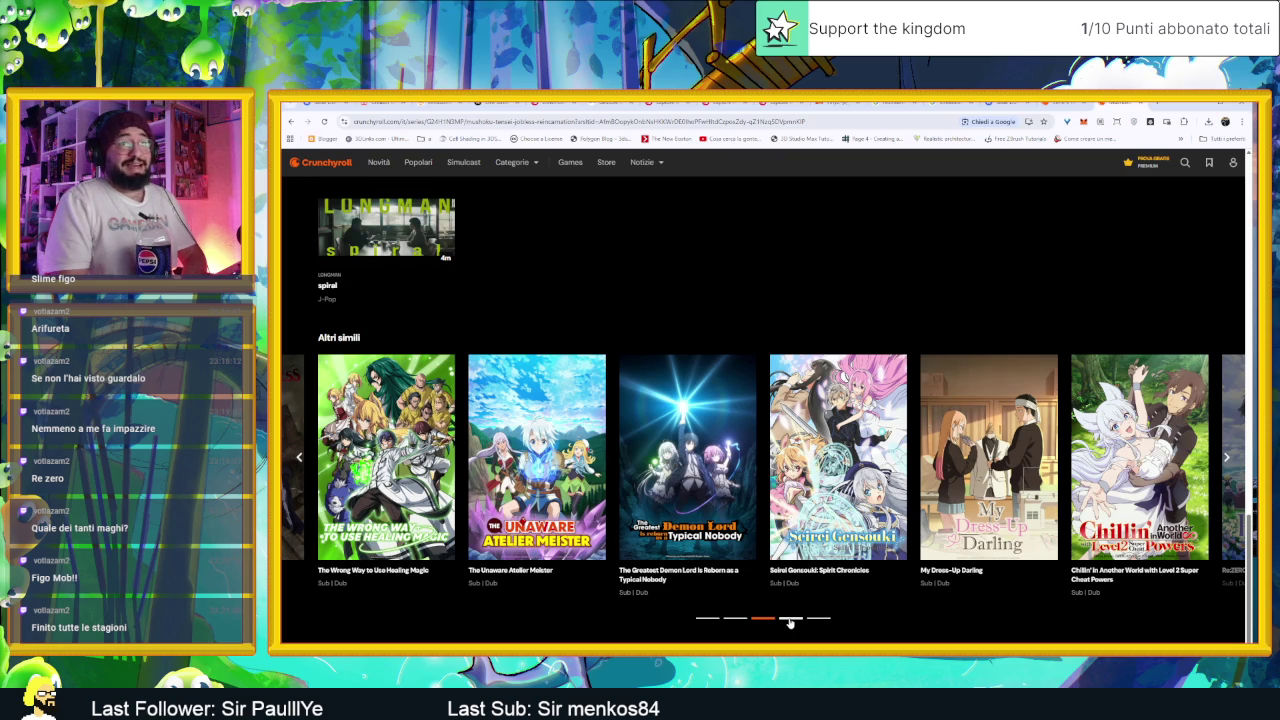
{"action": "left_click", "coordinate": [790, 619]}
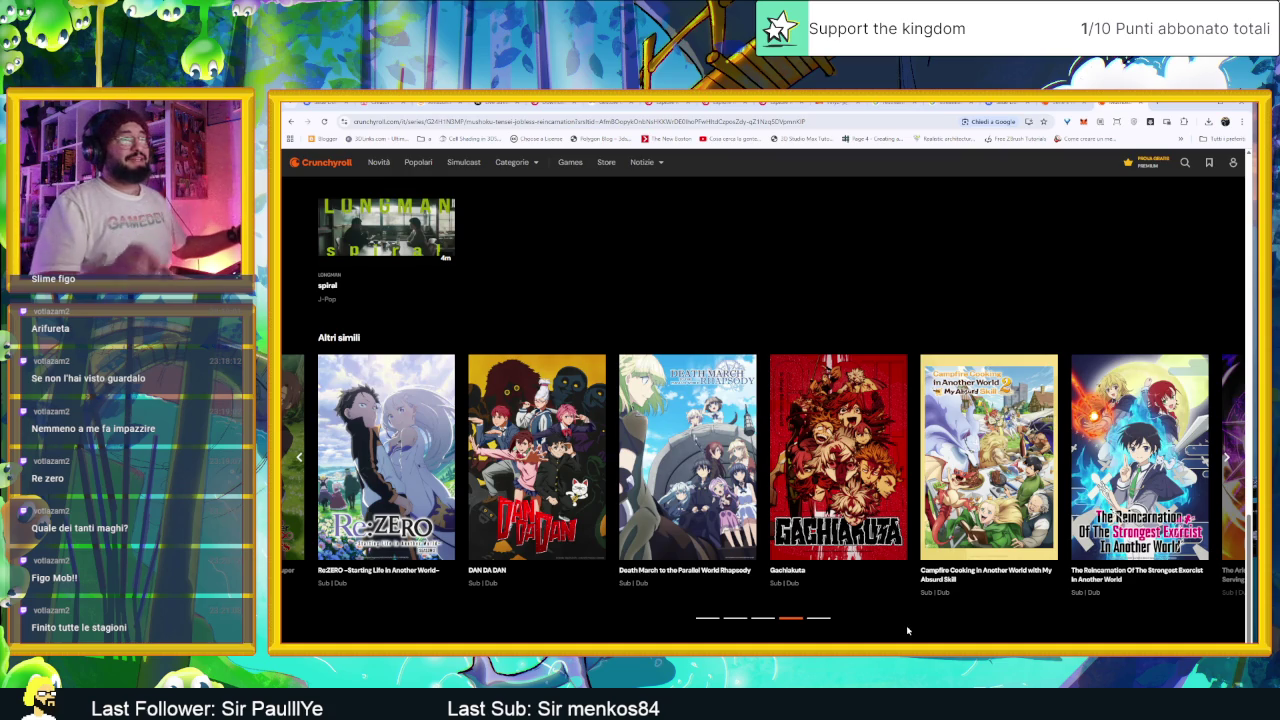
{"action": "scroll", "coordinate": [1183, 182], "scroll_direction": "down", "scroll_amount": 1}
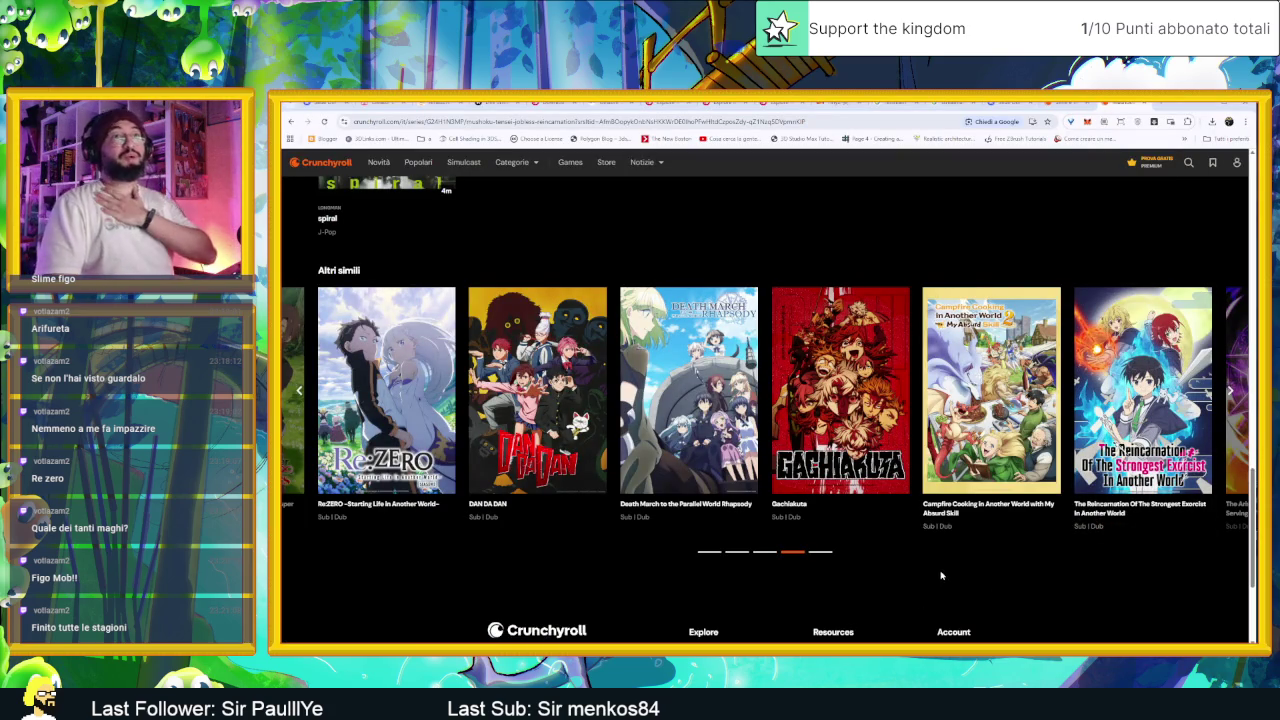
{"action": "scroll", "coordinate": [1046, 372], "scroll_direction": "up", "scroll_amount": 5}
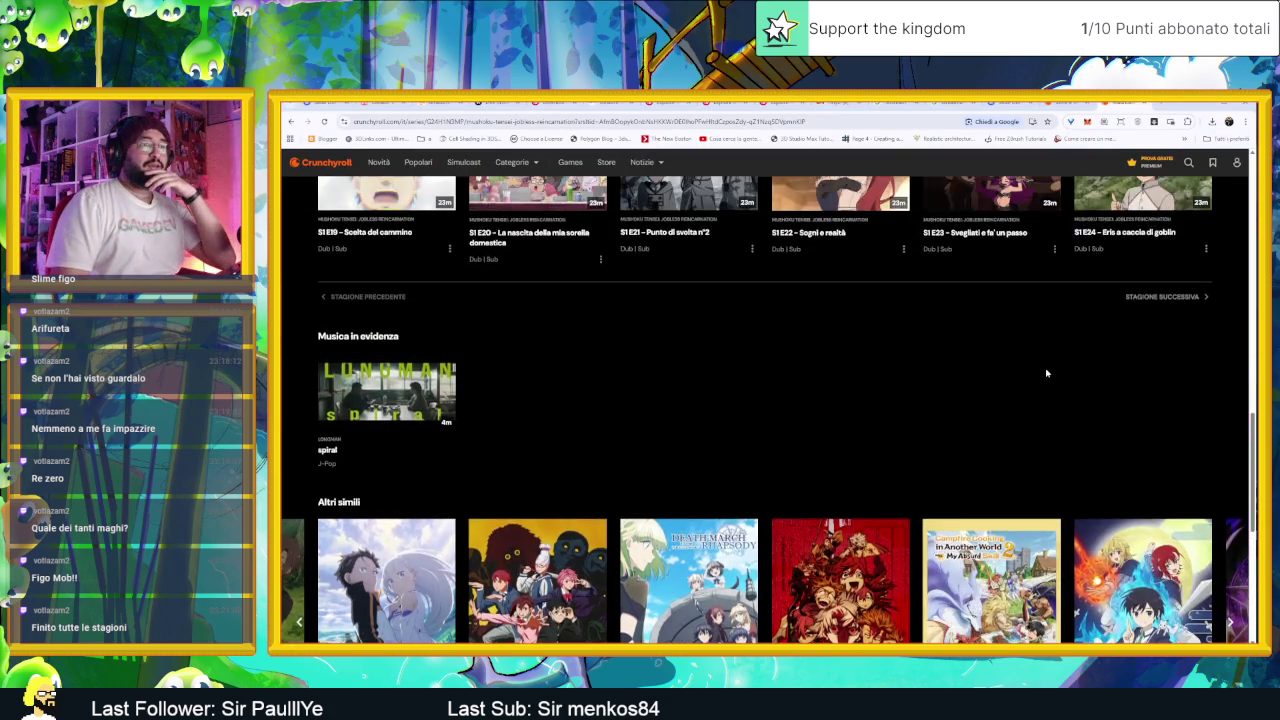
Step: Visit Crunchyroll's home page, return, then open the 'Anime più popolari' catalogue
{"action": "scroll", "coordinate": [1046, 372], "scroll_direction": "up", "scroll_amount": 10}
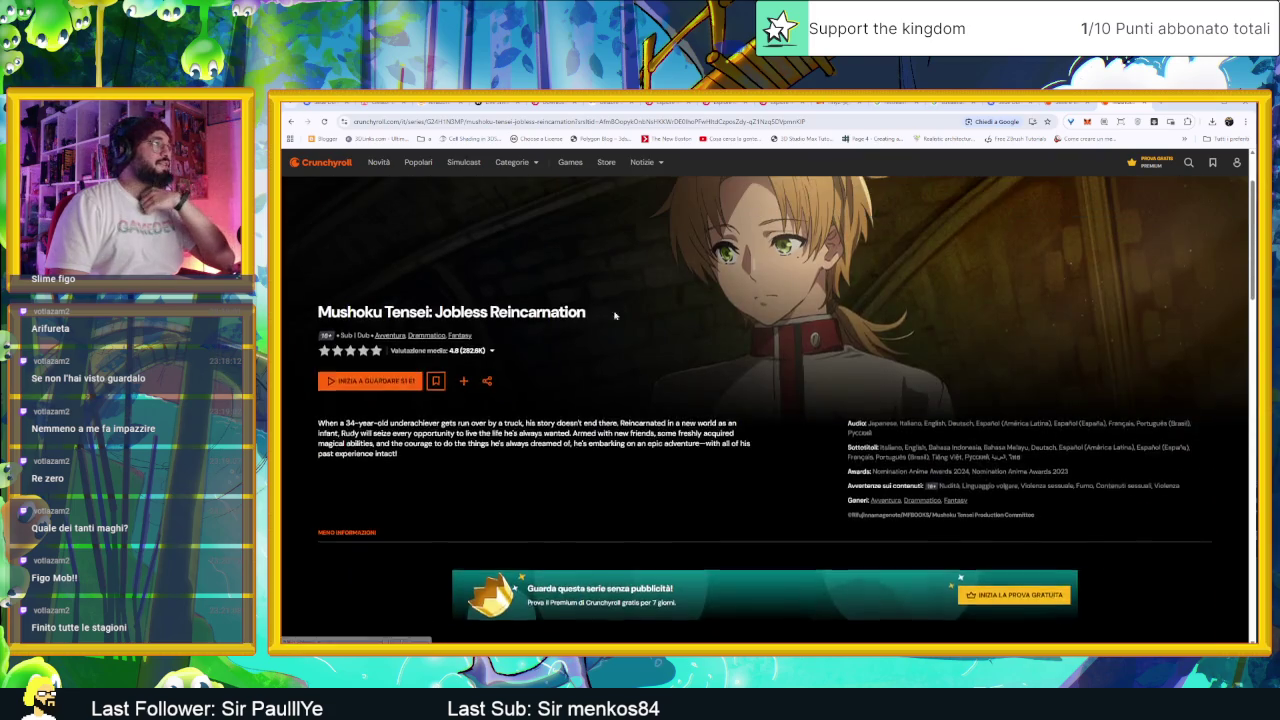
{"action": "left_click", "coordinate": [345, 170]}
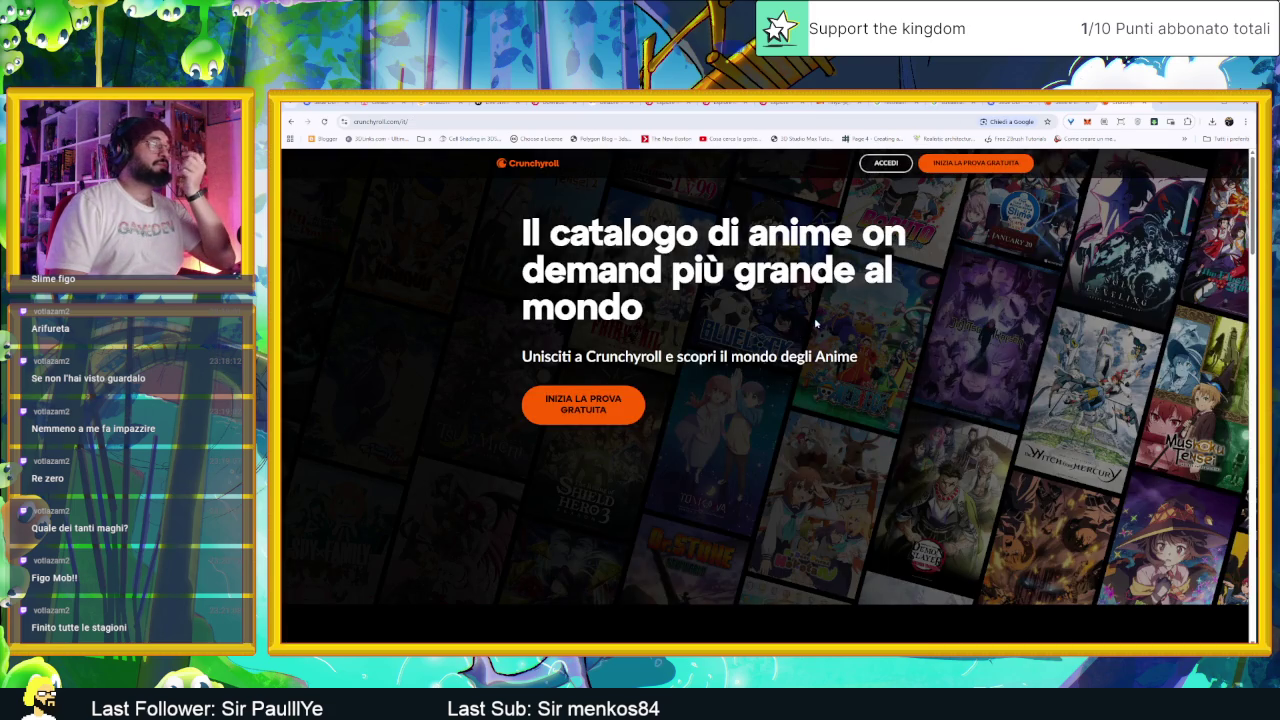
{"action": "key", "text": "alt+Left"}
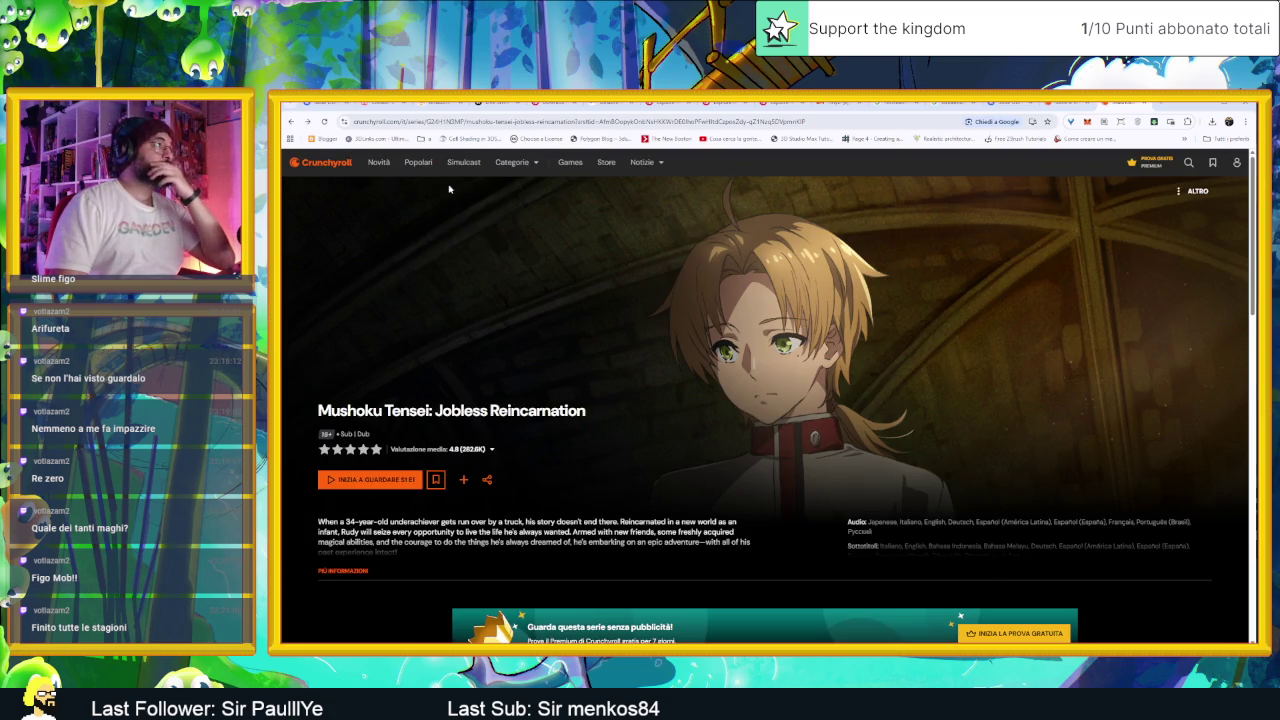
{"action": "left_click", "coordinate": [415, 166]}
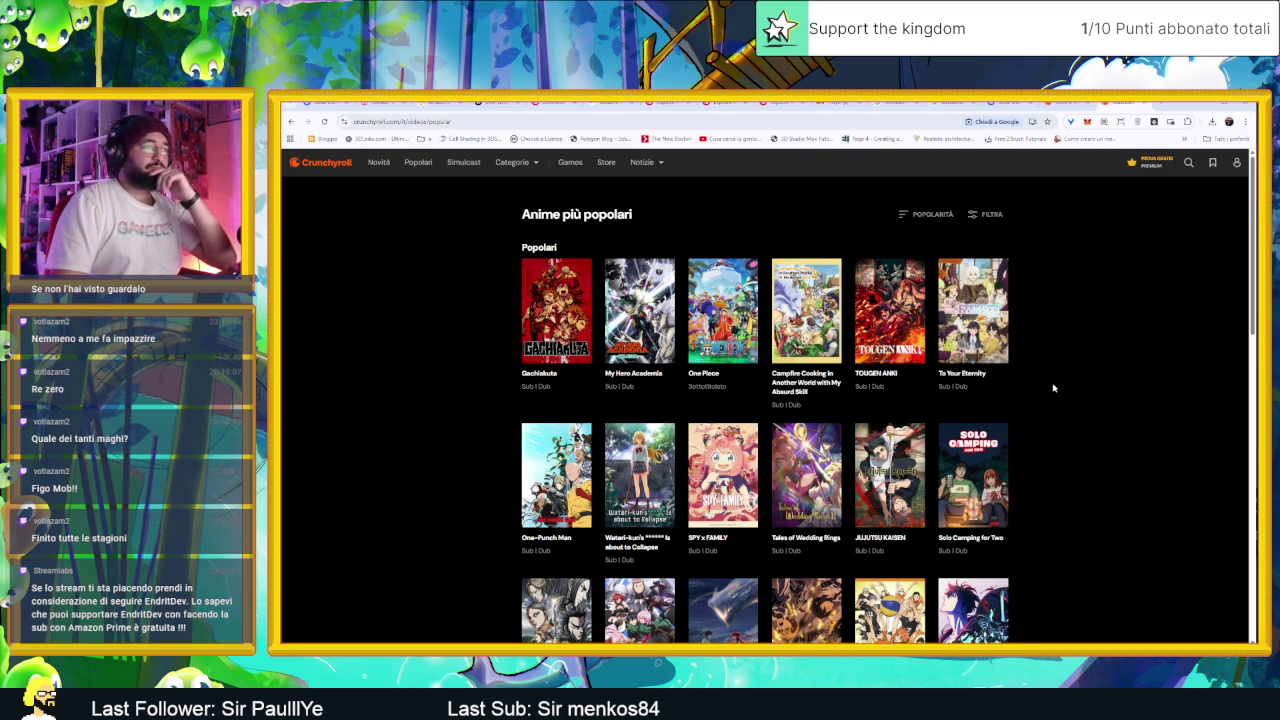
Step: Scroll down the popular anime list, then back up a little
{"action": "scroll", "coordinate": [1058, 391], "scroll_direction": "down", "scroll_amount": 1}
{"action": "scroll", "coordinate": [1060, 394], "scroll_direction": "down", "scroll_amount": 1}
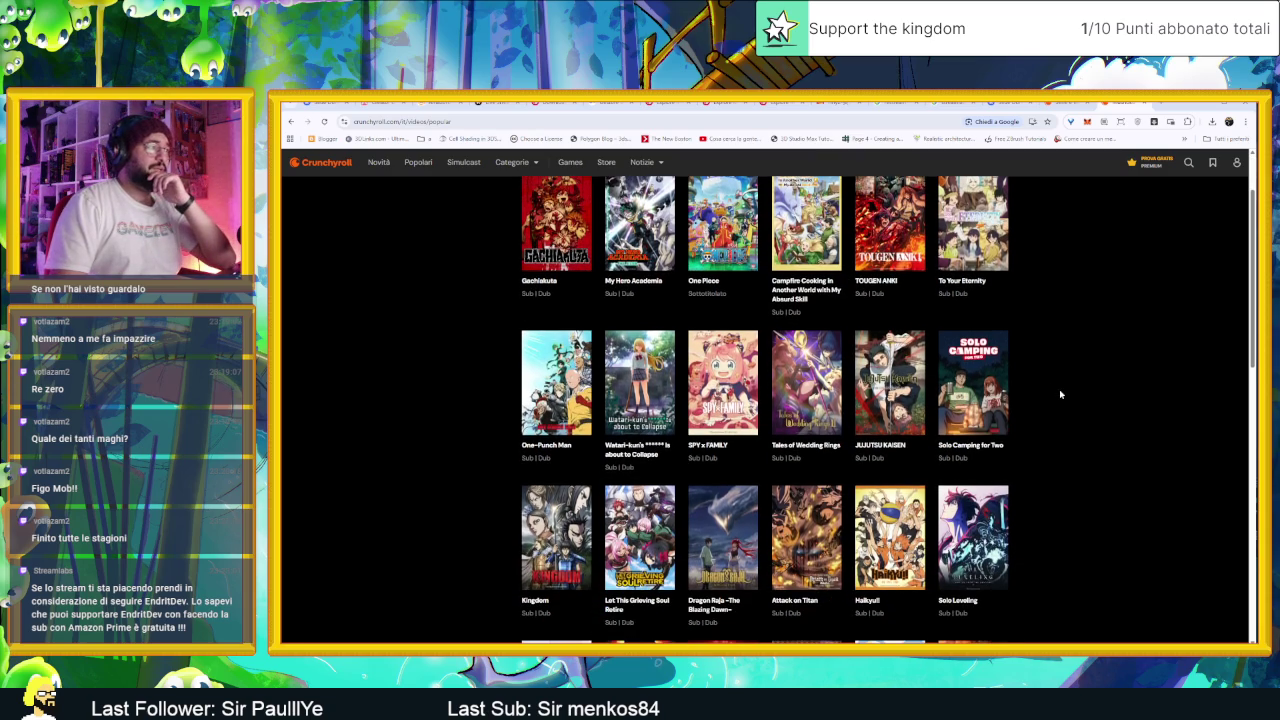
{"action": "scroll", "coordinate": [1060, 394], "scroll_direction": "down", "scroll_amount": 1}
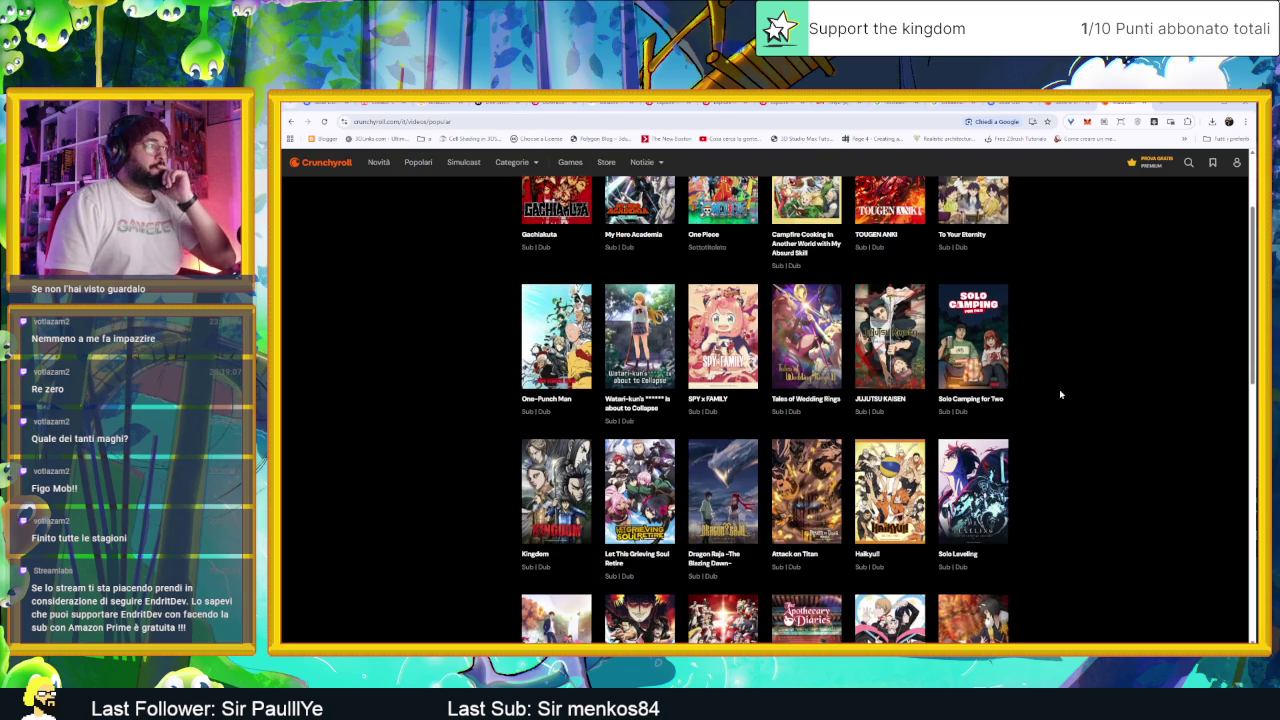
{"action": "scroll", "coordinate": [1059, 389], "scroll_direction": "down", "scroll_amount": 1}
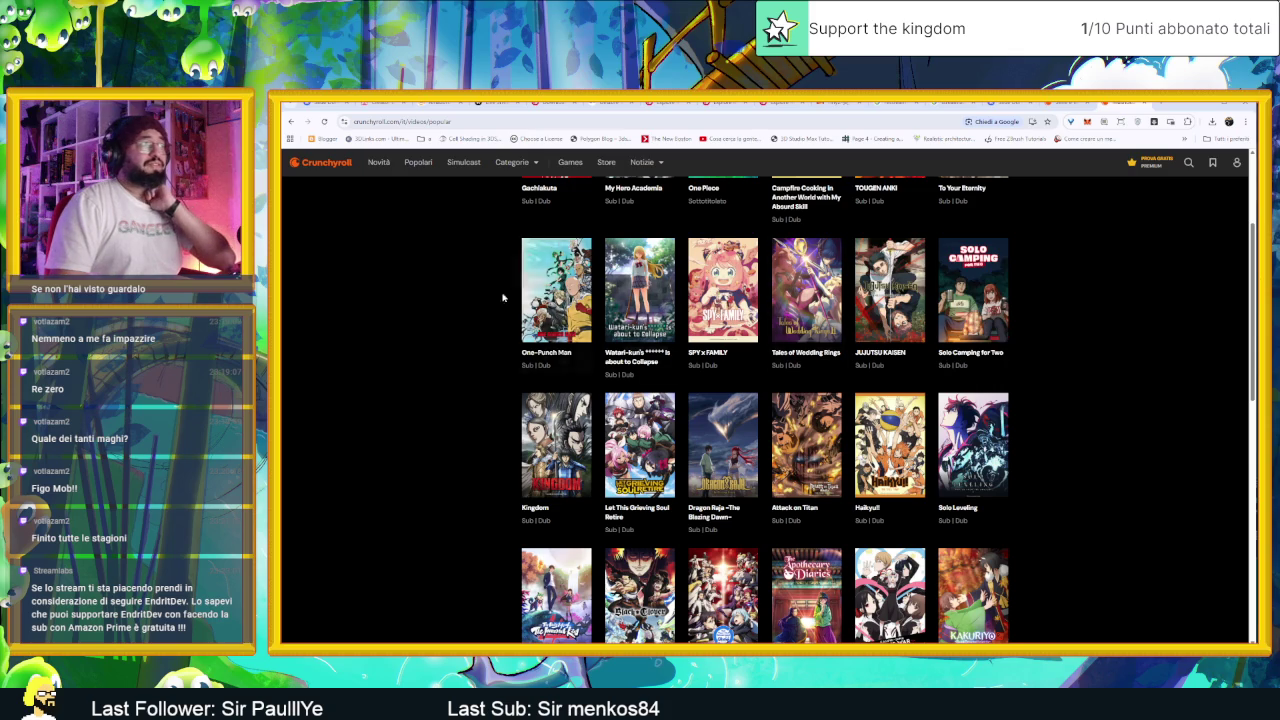
{"action": "scroll", "coordinate": [1157, 395], "scroll_direction": "down", "scroll_amount": 1}
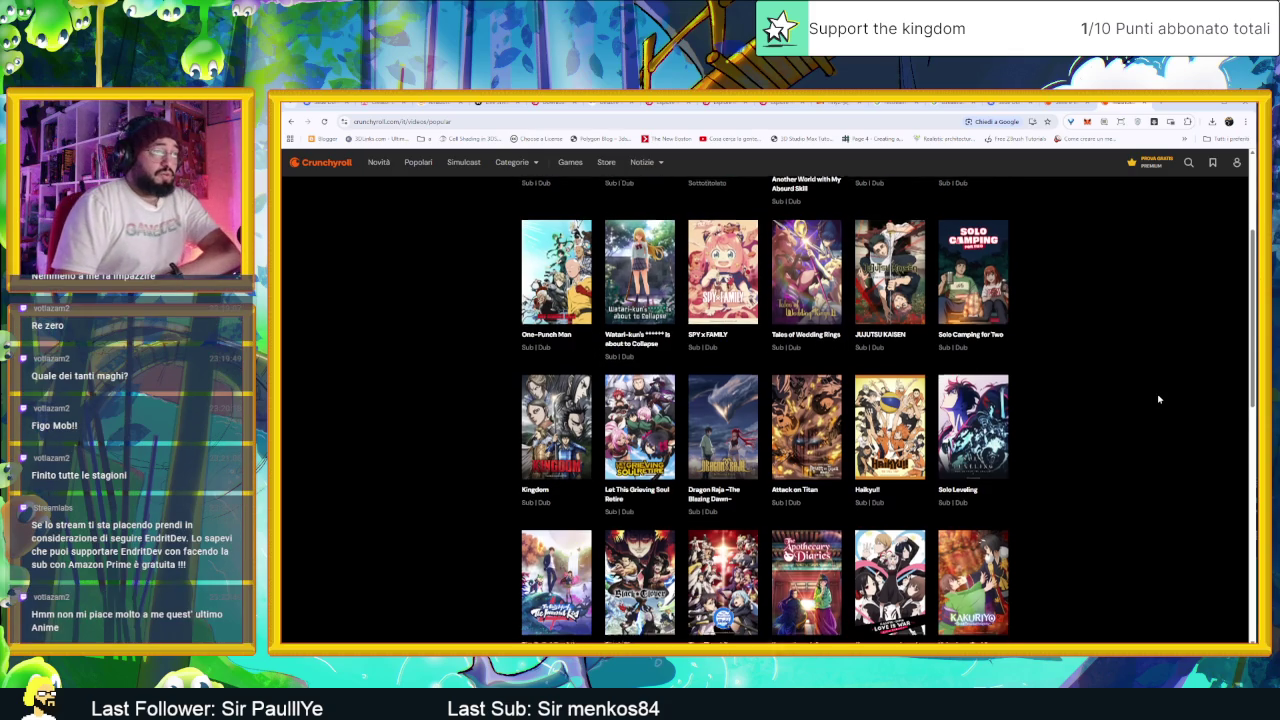
{"action": "scroll", "coordinate": [1157, 399], "scroll_direction": "down", "scroll_amount": 4}
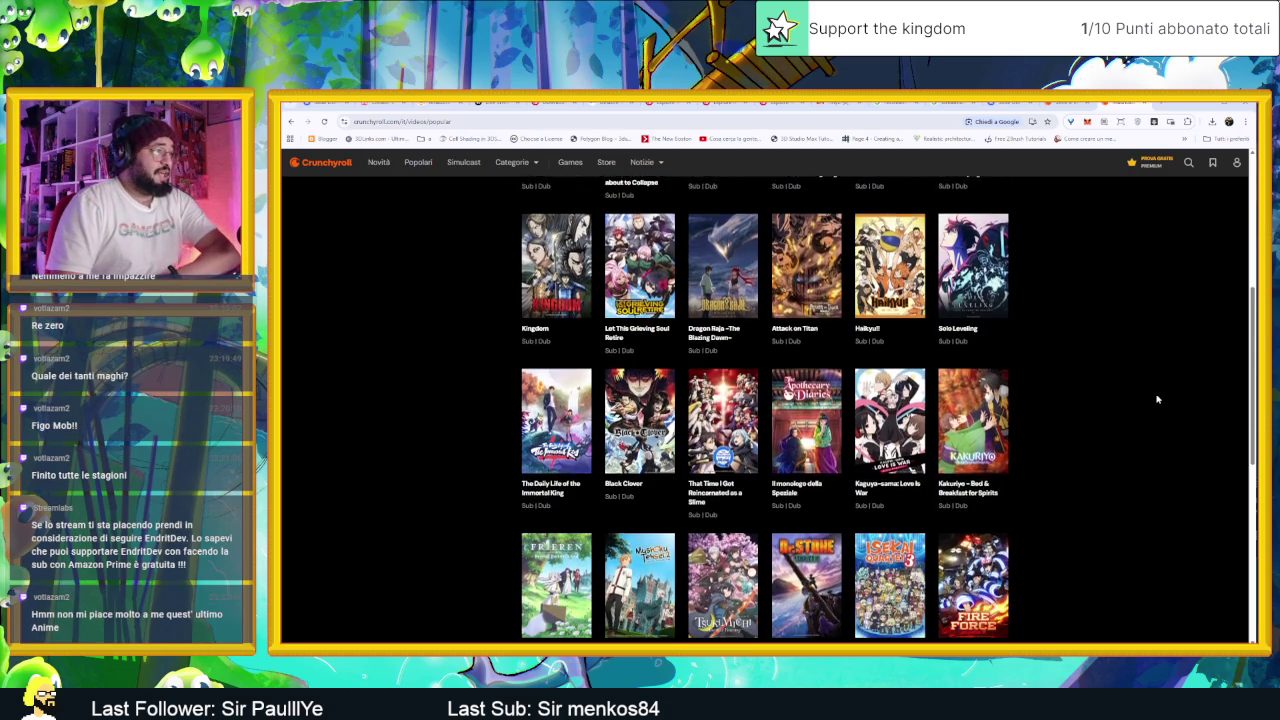
{"action": "scroll", "coordinate": [1157, 399], "scroll_direction": "down", "scroll_amount": 1}
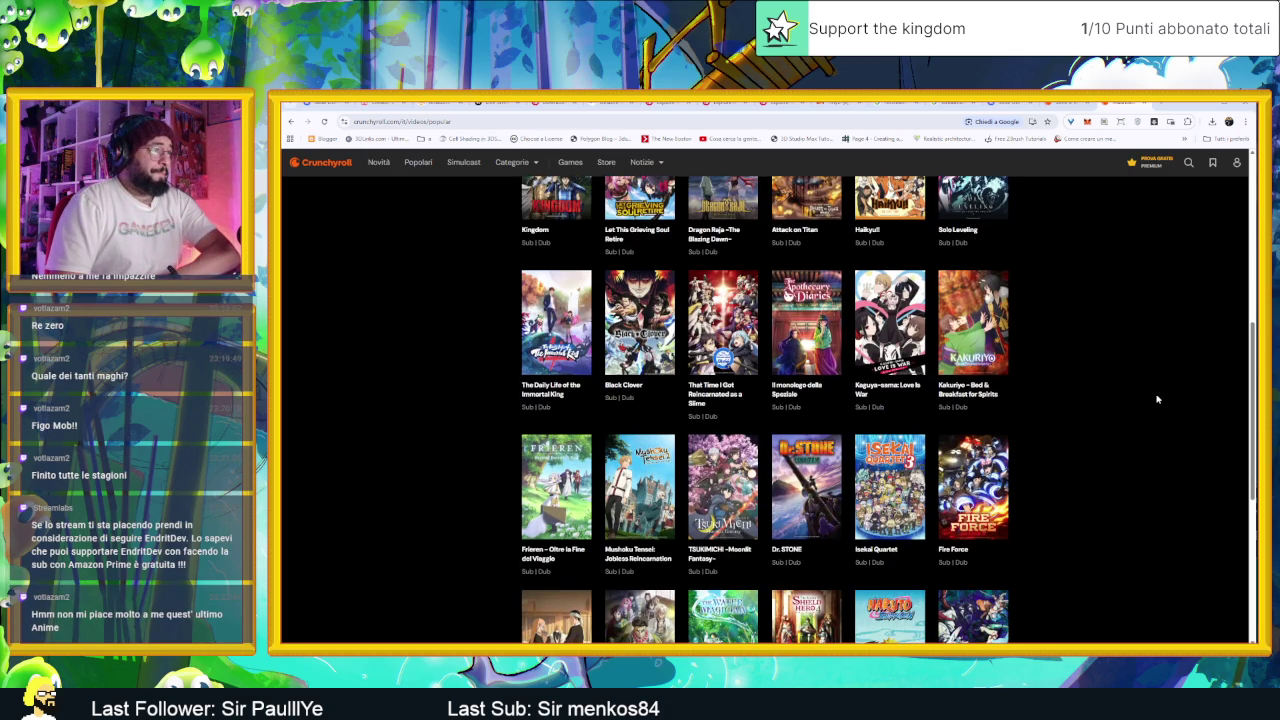
{"action": "scroll", "coordinate": [1157, 399], "scroll_direction": "down", "scroll_amount": 1}
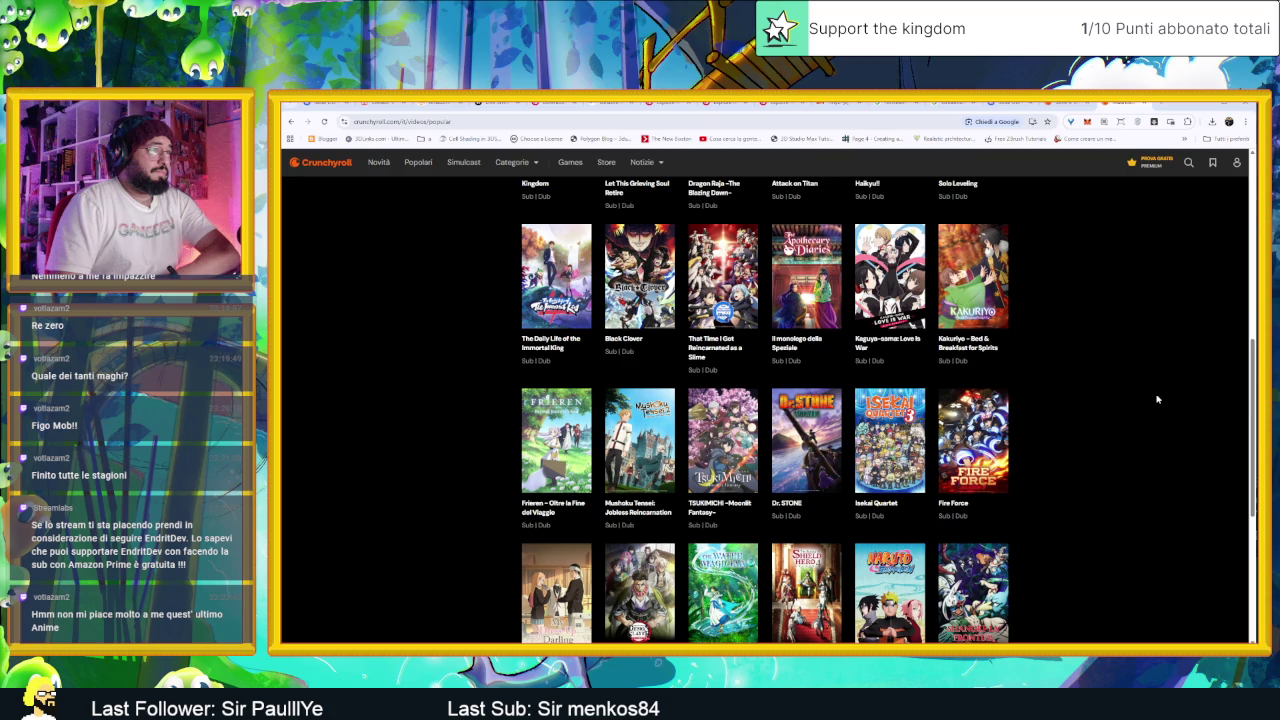
{"action": "scroll", "coordinate": [1157, 399], "scroll_direction": "down", "scroll_amount": 1}
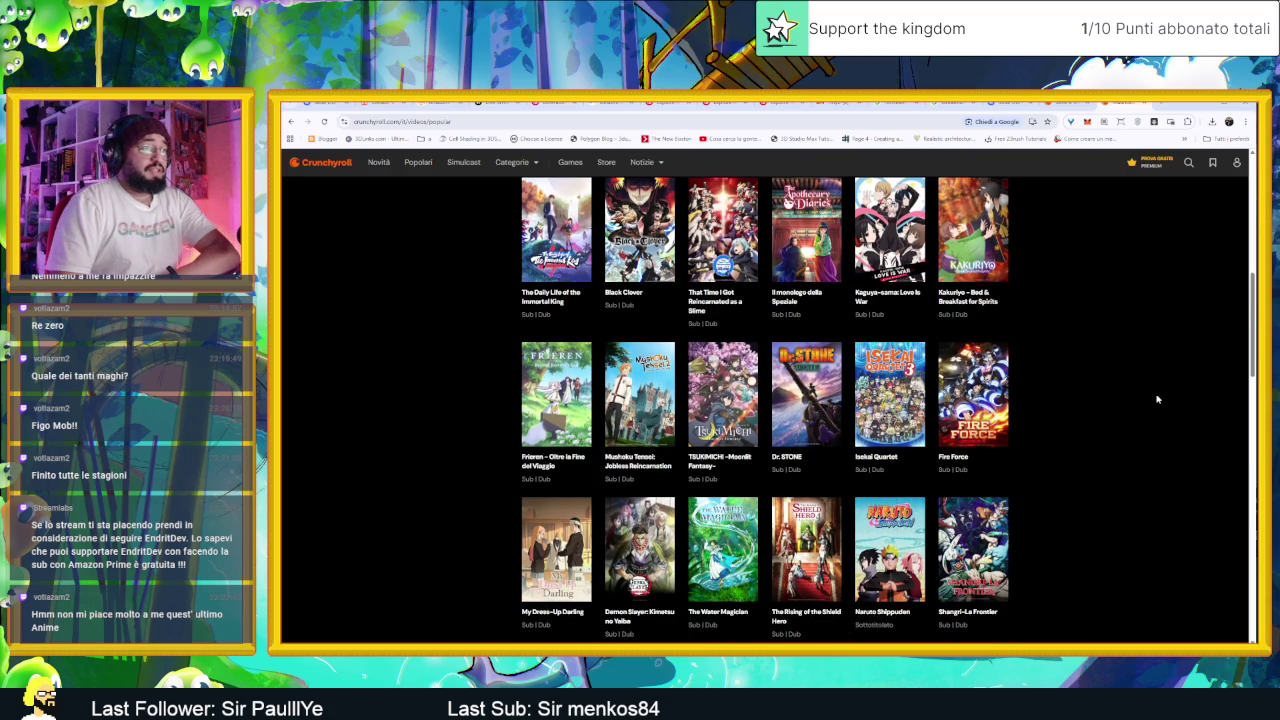
{"action": "scroll", "coordinate": [1157, 399], "scroll_direction": "down", "scroll_amount": 1}
{"action": "scroll", "coordinate": [1157, 399], "scroll_direction": "down", "scroll_amount": 1}
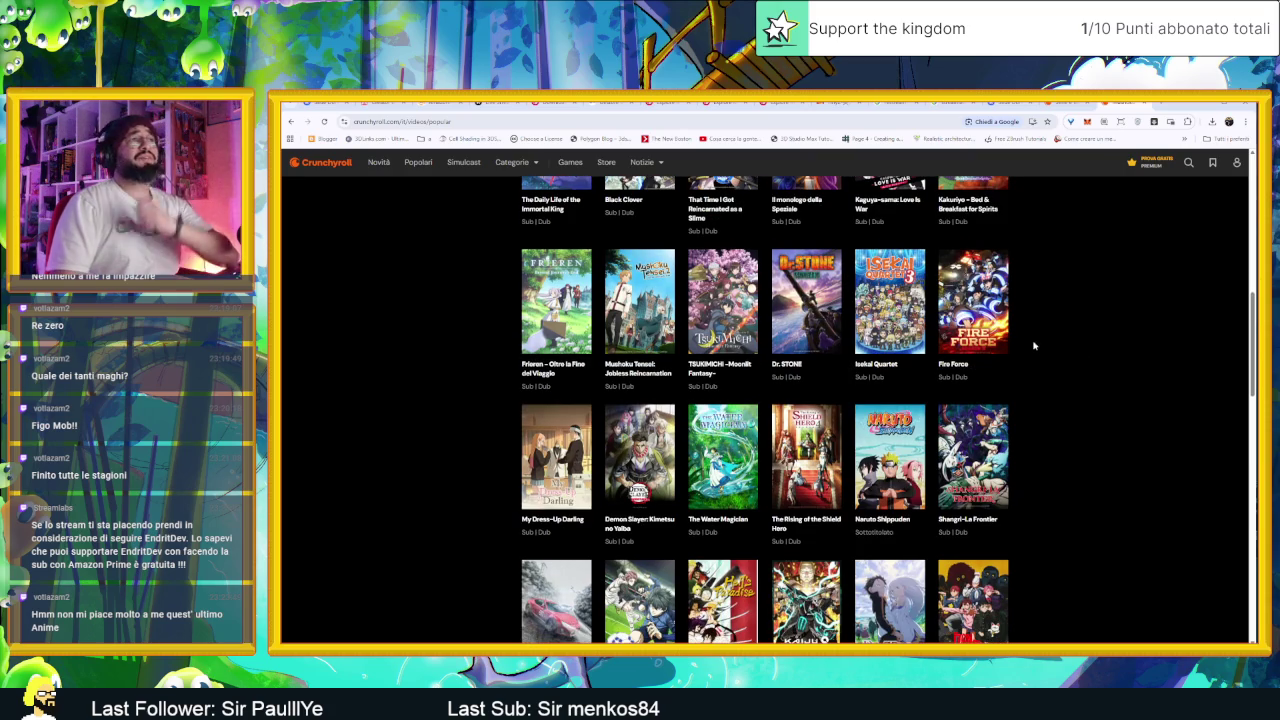
{"action": "mouse_move", "coordinate": [997, 333]}
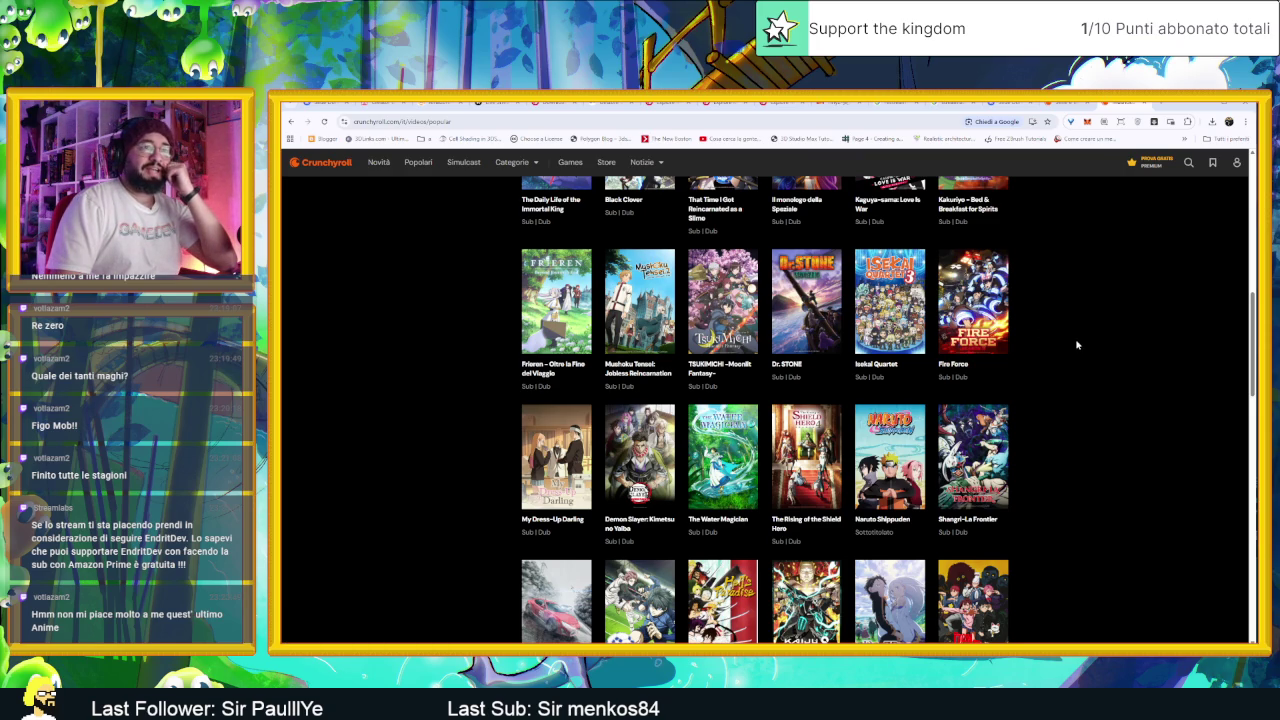
{"action": "scroll", "coordinate": [1078, 350], "scroll_direction": "up", "scroll_amount": 3}
{"action": "scroll", "coordinate": [1081, 358], "scroll_direction": "up", "scroll_amount": 2}
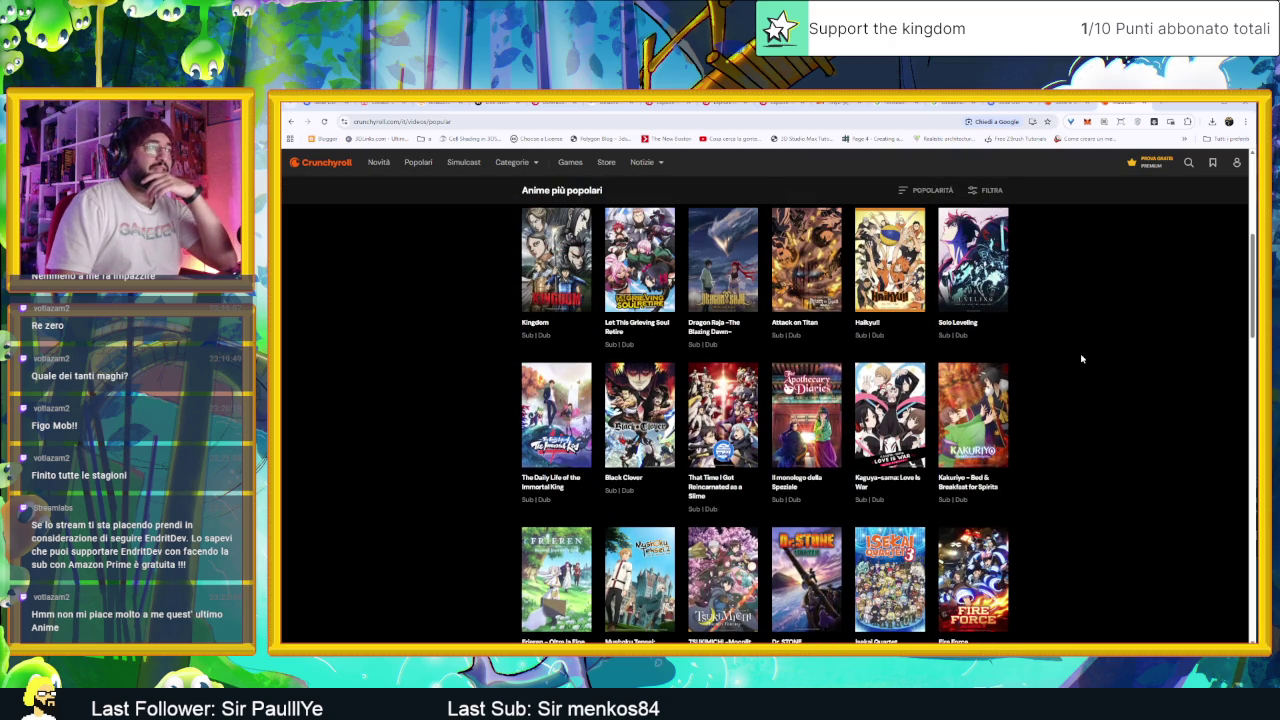
{"action": "scroll", "coordinate": [1081, 358], "scroll_direction": "up", "scroll_amount": 2}
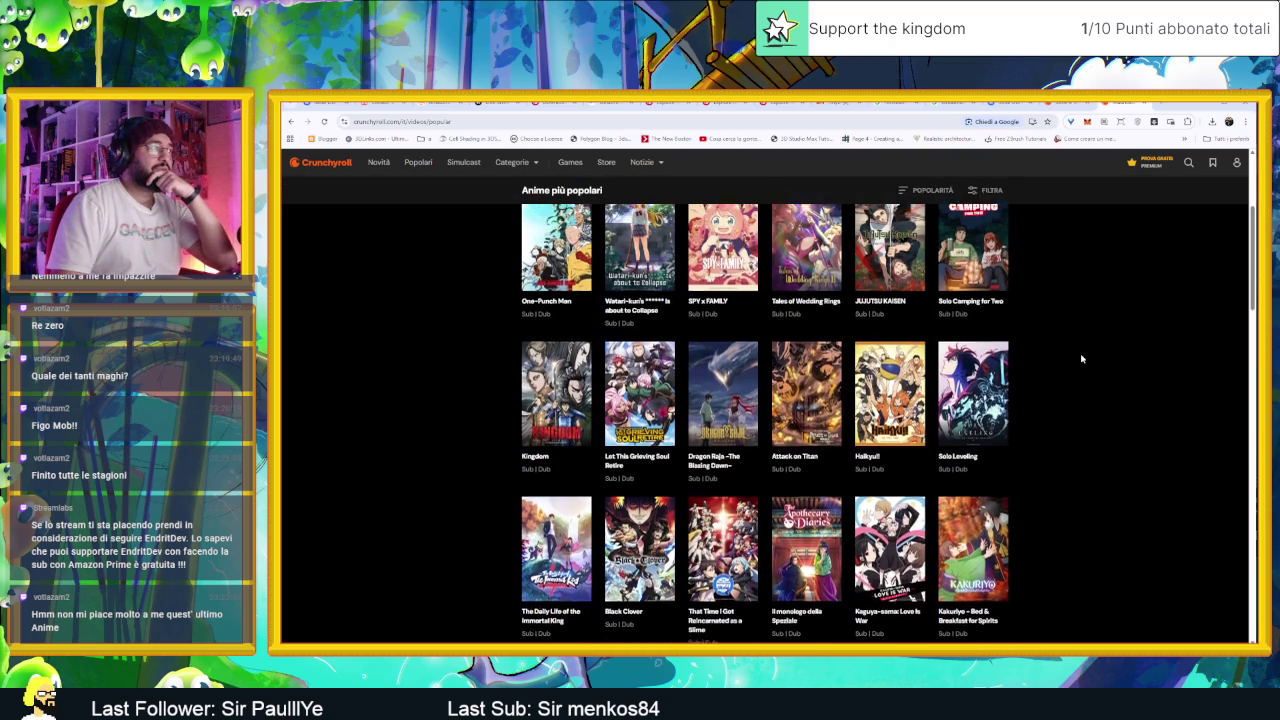
{"action": "scroll", "coordinate": [1081, 358], "scroll_direction": "up", "scroll_amount": 3}
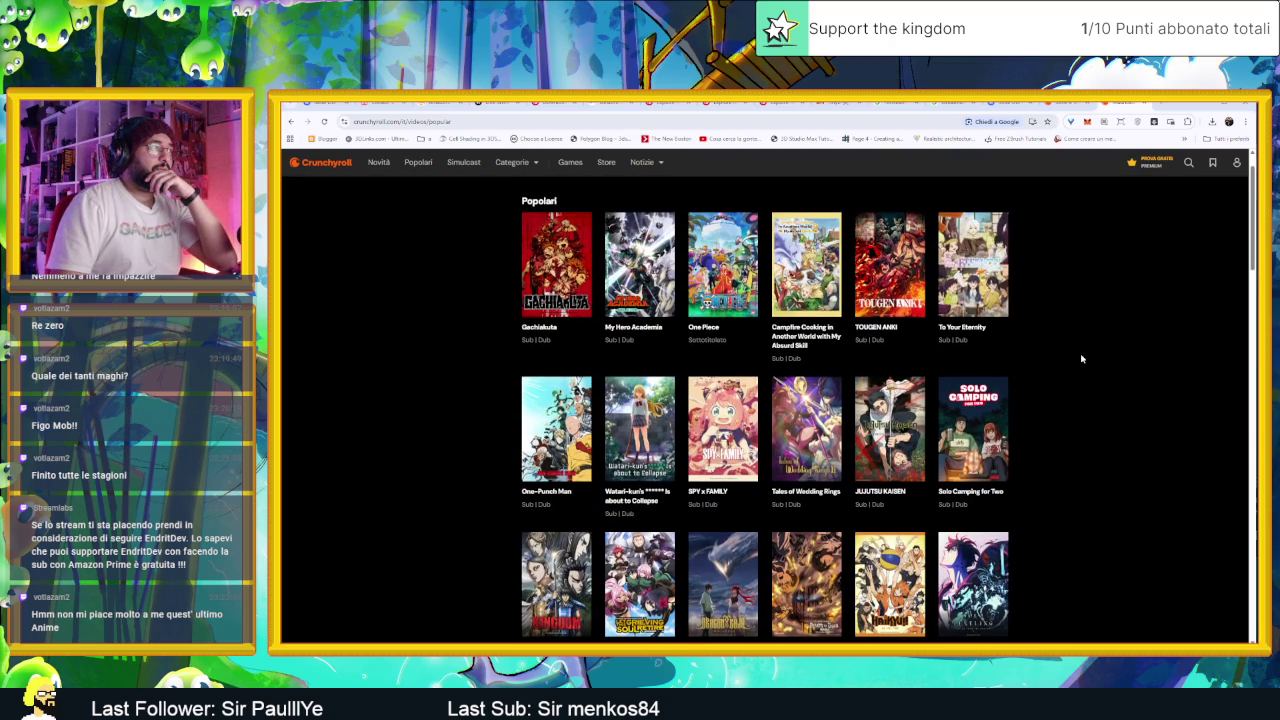
Step: Scroll further down the Crunchyroll popular anime list
{"action": "scroll", "coordinate": [1100, 430], "scroll_direction": "down", "scroll_amount": 3}
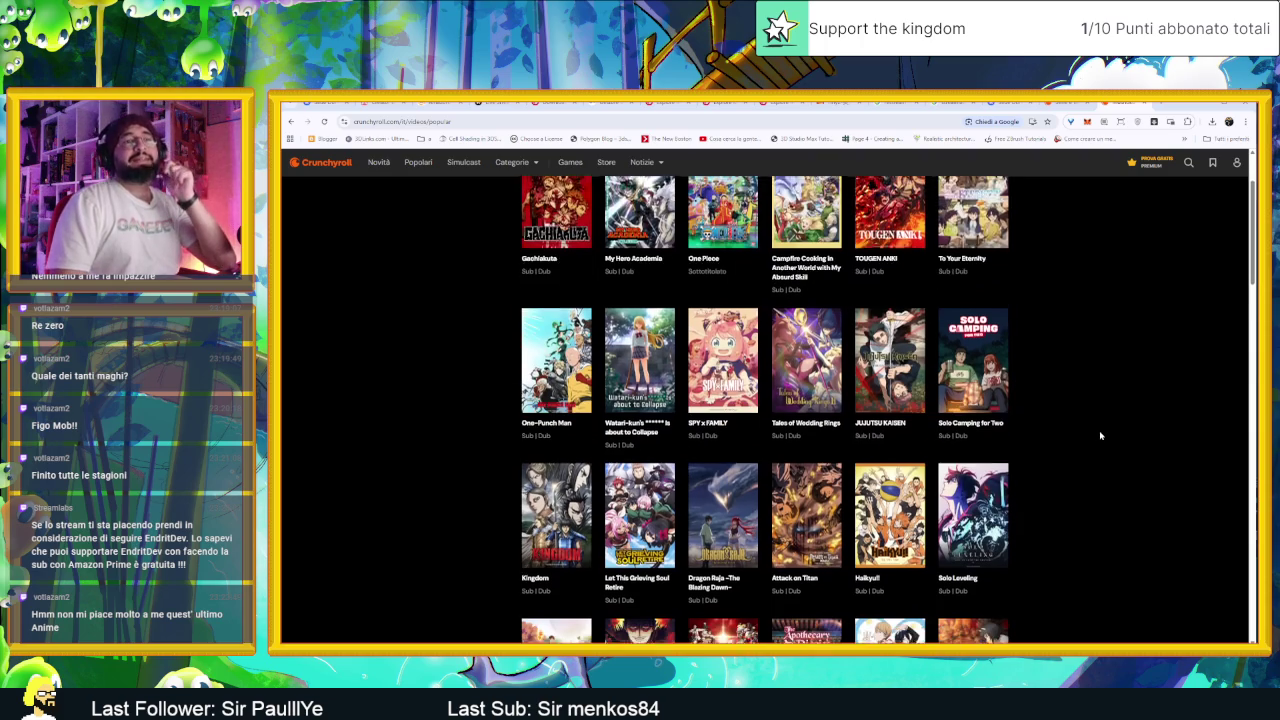
{"action": "scroll", "coordinate": [1101, 437], "scroll_direction": "down", "scroll_amount": 4}
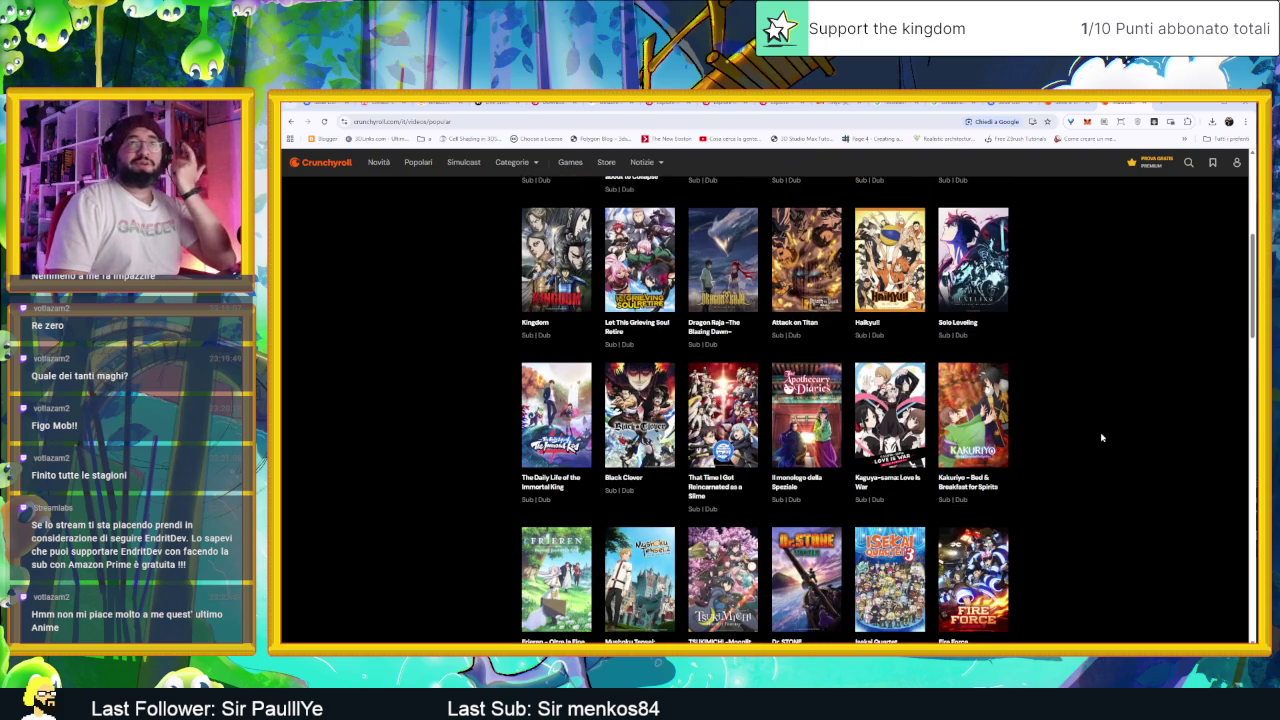
{"action": "scroll", "coordinate": [1101, 437], "scroll_direction": "down", "scroll_amount": 1}
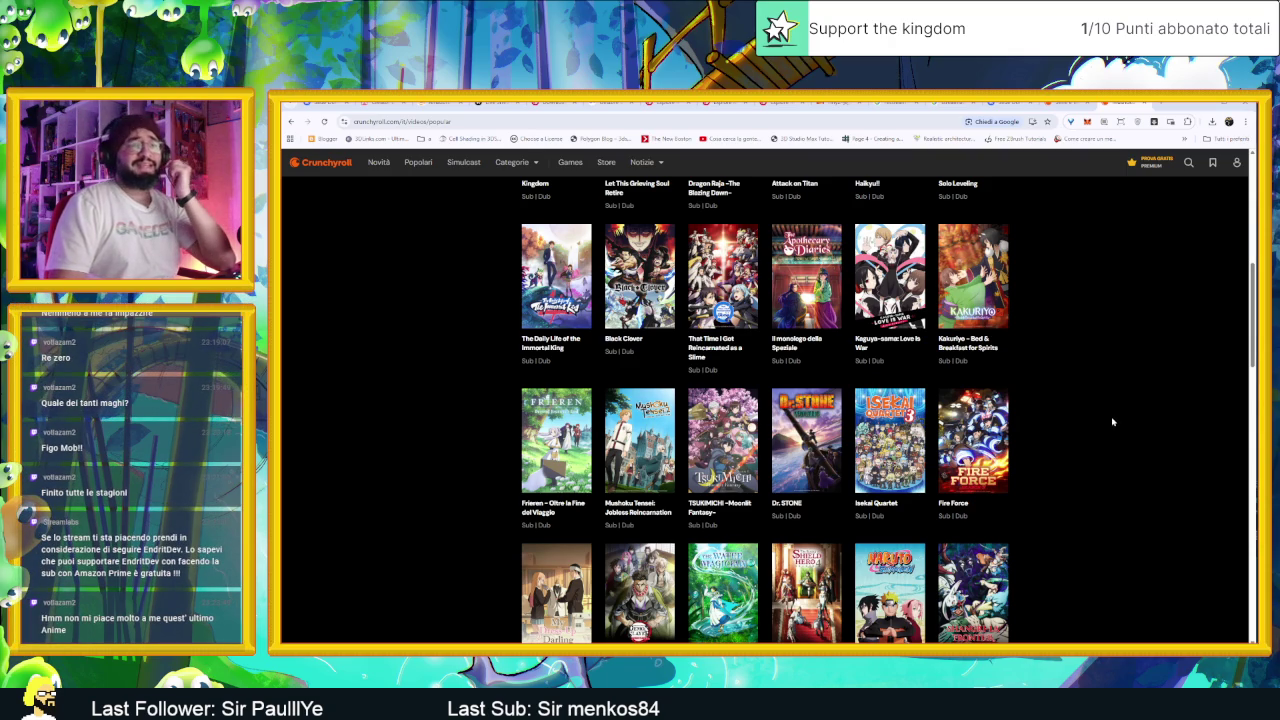
{"action": "scroll", "coordinate": [1113, 424], "scroll_direction": "down", "scroll_amount": 2}
{"action": "scroll", "coordinate": [1111, 456], "scroll_direction": "down", "scroll_amount": 2}
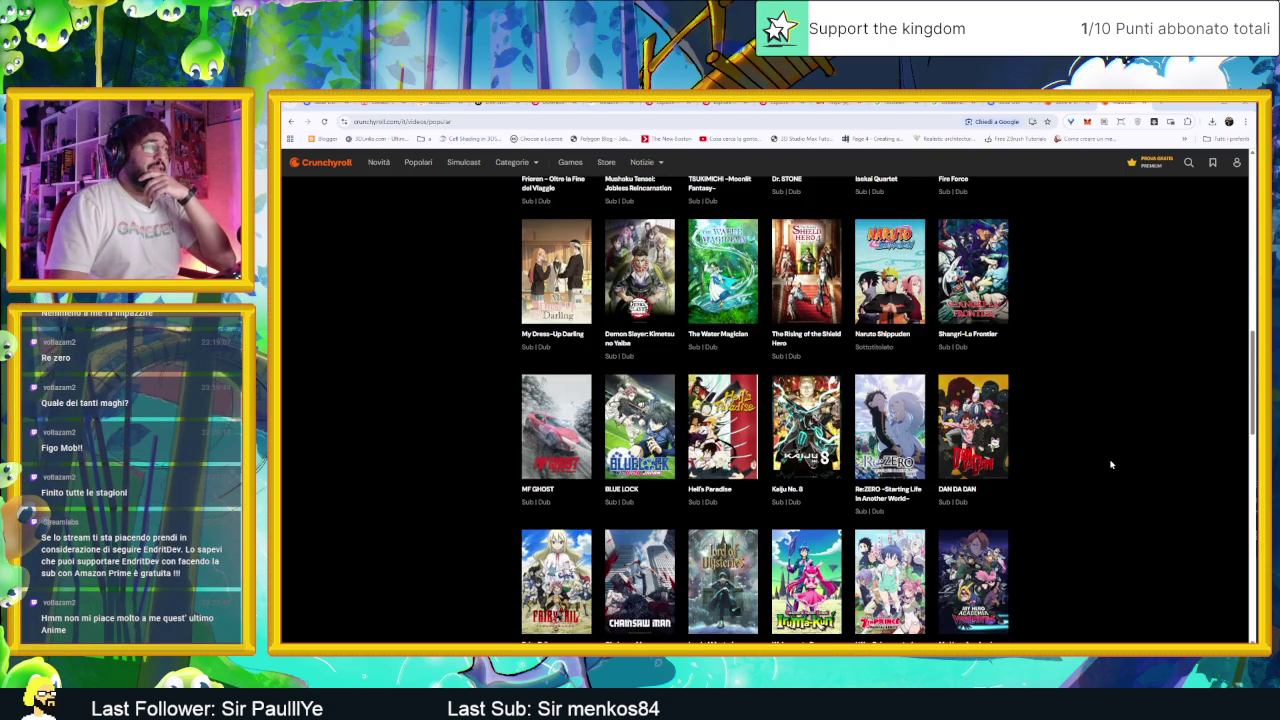
{"action": "scroll", "coordinate": [1111, 462], "scroll_direction": "down", "scroll_amount": 1}
{"action": "scroll", "coordinate": [1111, 464], "scroll_direction": "down", "scroll_amount": 2}
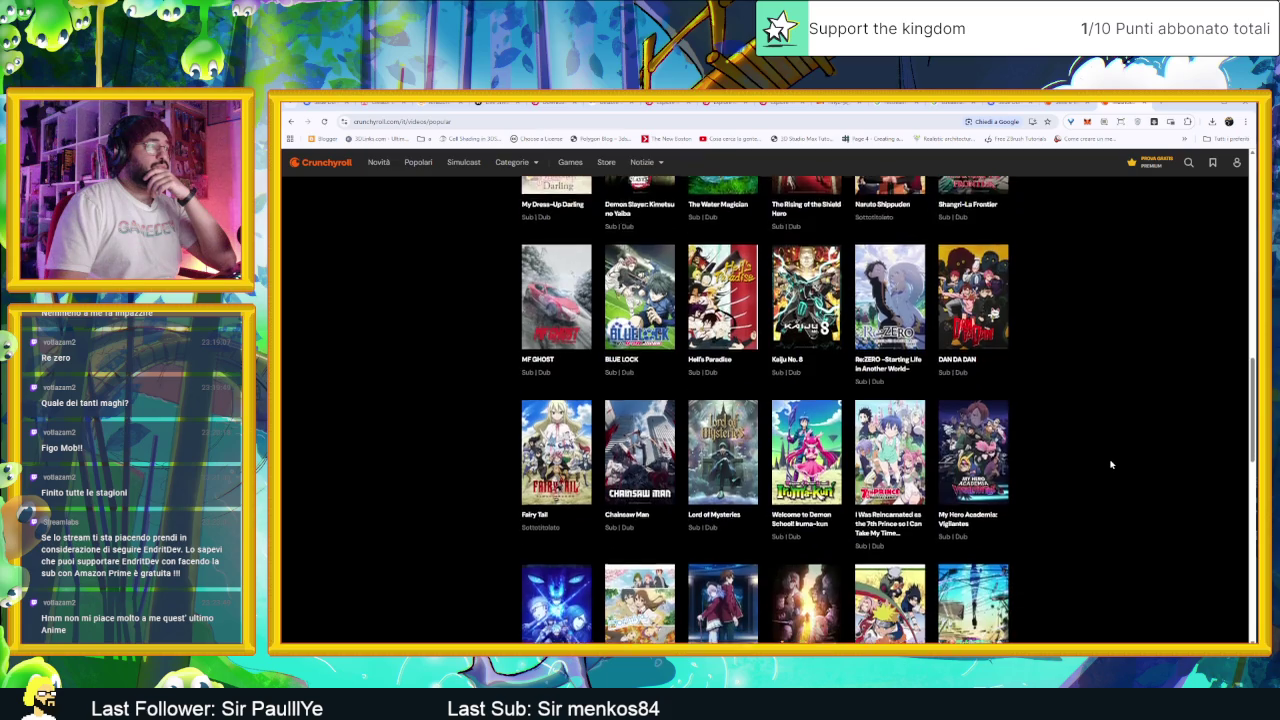
{"action": "scroll", "coordinate": [1111, 464], "scroll_direction": "down", "scroll_amount": 1}
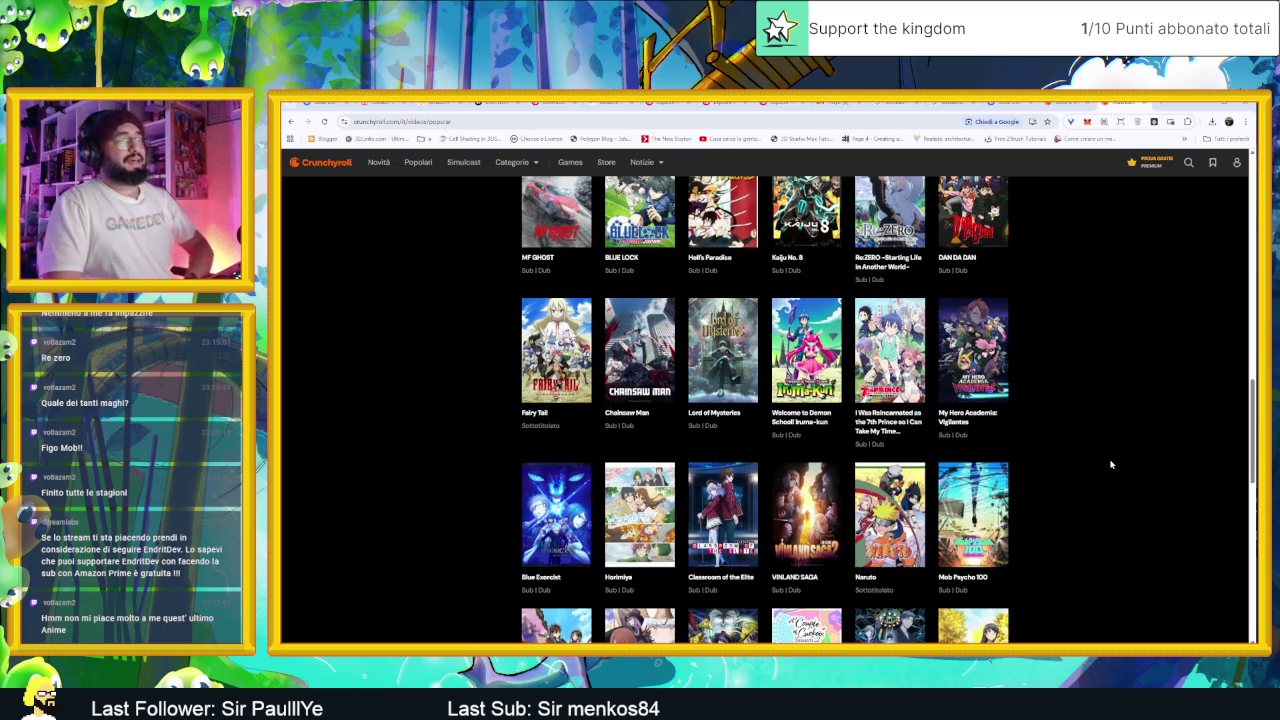
{"action": "scroll", "coordinate": [1110, 464], "scroll_direction": "down", "scroll_amount": 3}
{"action": "scroll", "coordinate": [1110, 465], "scroll_direction": "down", "scroll_amount": 2}
{"action": "scroll", "coordinate": [1110, 458], "scroll_direction": "down", "scroll_amount": 4}
{"action": "scroll", "coordinate": [1118, 455], "scroll_direction": "down", "scroll_amount": 2}
{"action": "scroll", "coordinate": [1118, 455], "scroll_direction": "down", "scroll_amount": 1}
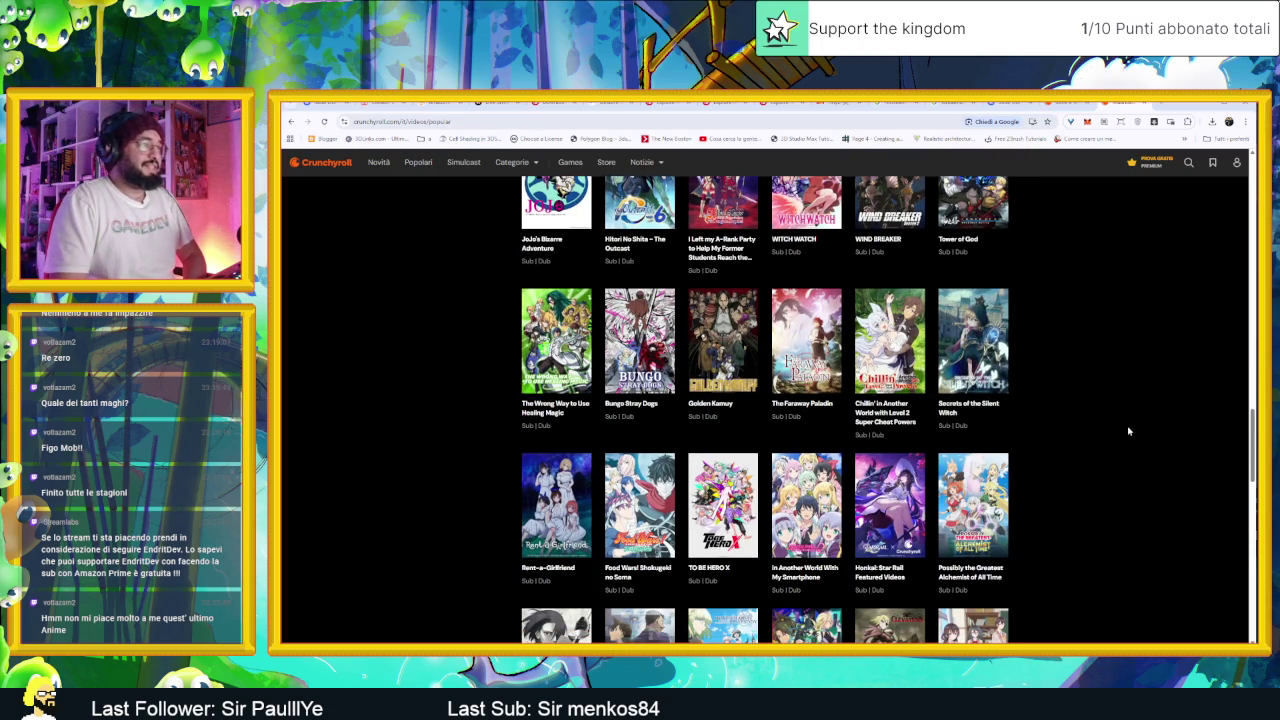
{"action": "mouse_move", "coordinate": [790, 395]}
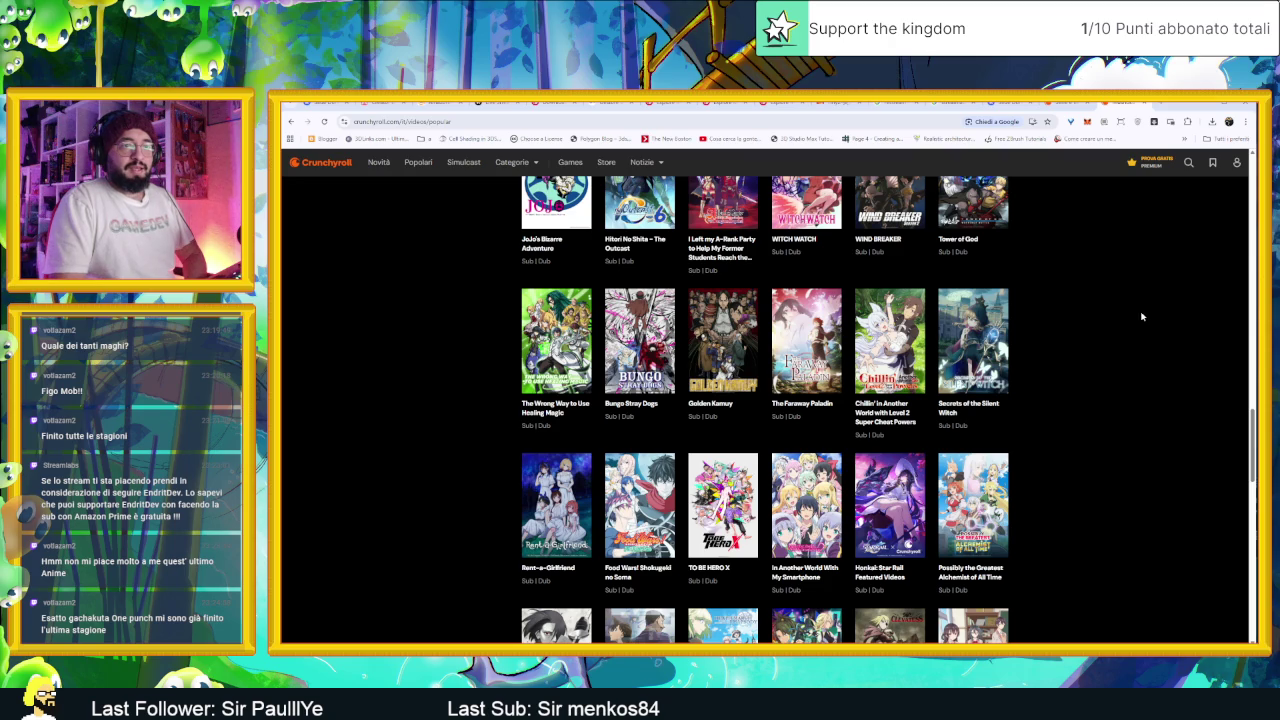
{"action": "scroll", "coordinate": [1152, 341], "scroll_direction": "down", "scroll_amount": 2}
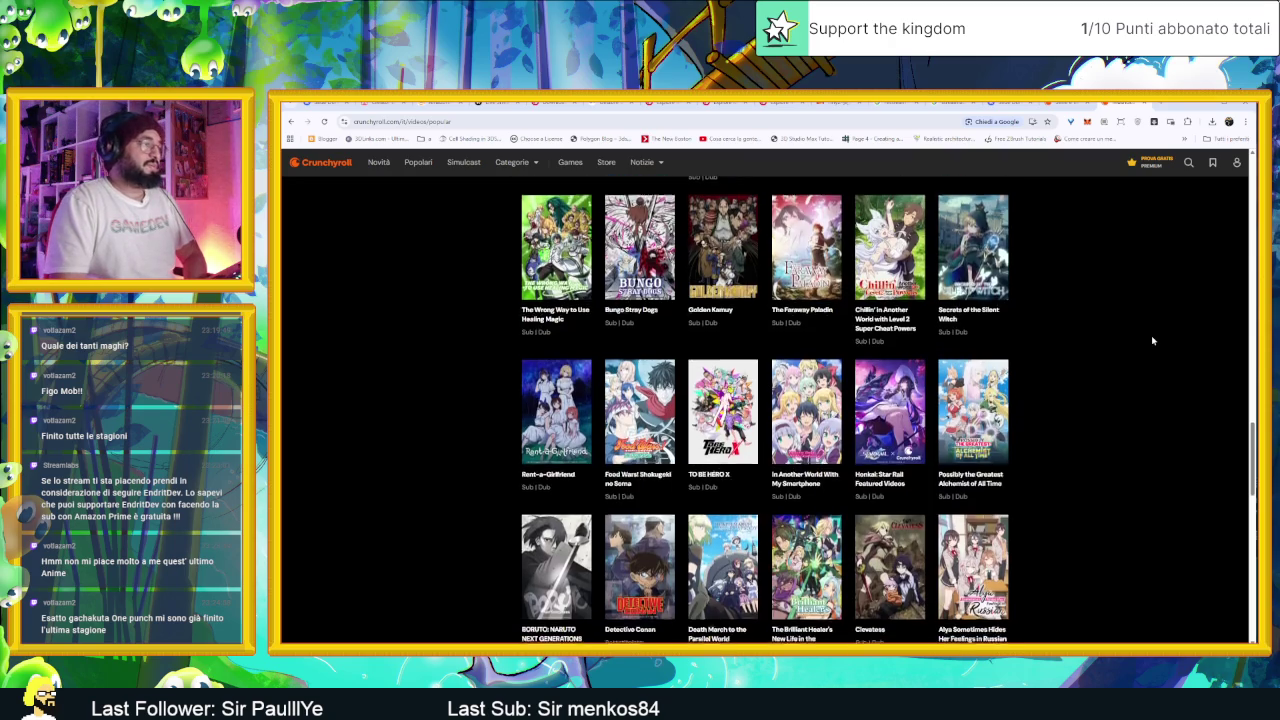
{"action": "scroll", "coordinate": [1152, 341], "scroll_direction": "down", "scroll_amount": 2}
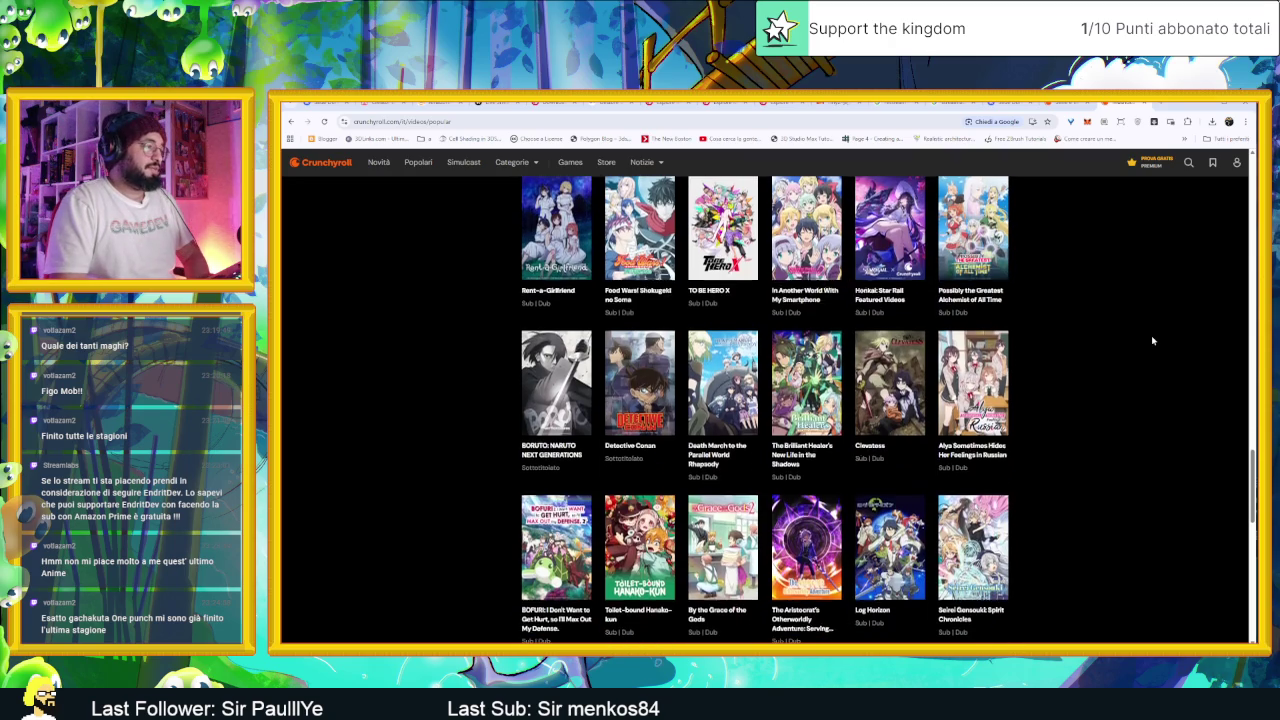
{"action": "scroll", "coordinate": [1152, 341], "scroll_direction": "down", "scroll_amount": 2}
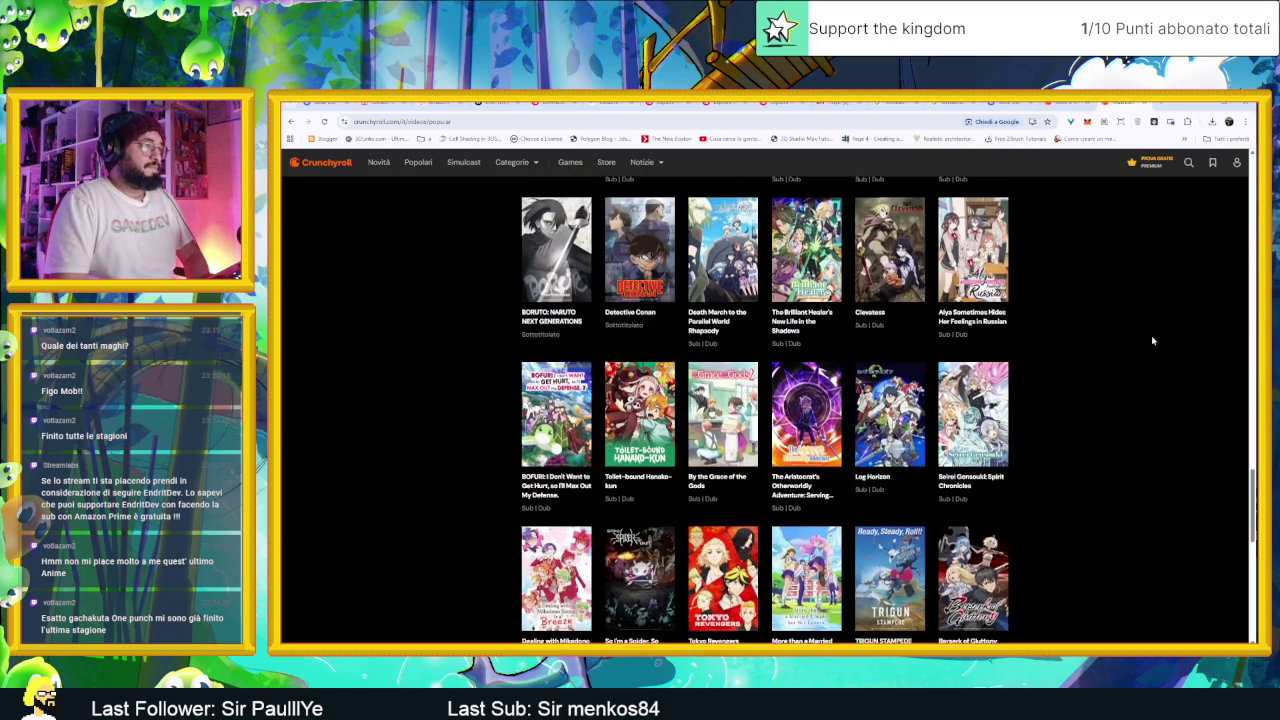
{"action": "scroll", "coordinate": [1152, 341], "scroll_direction": "down", "scroll_amount": 2}
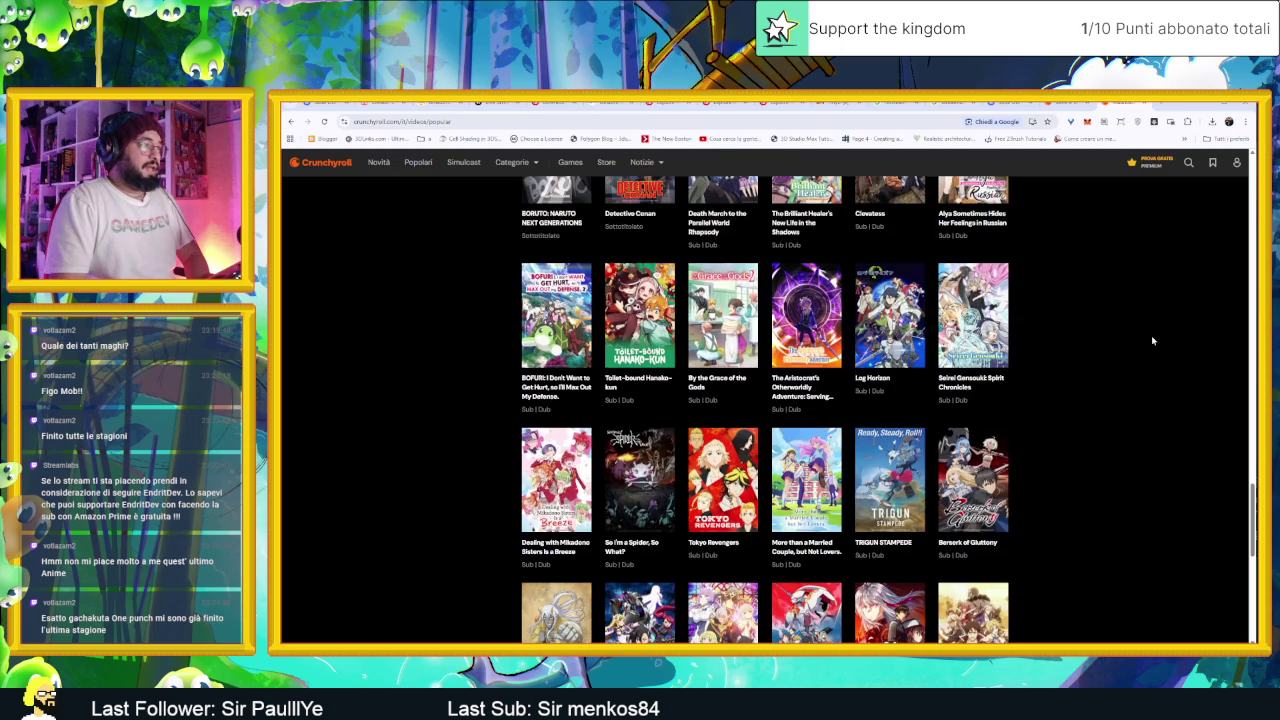
{"action": "scroll", "coordinate": [1152, 341], "scroll_direction": "down", "scroll_amount": 1}
{"action": "scroll", "coordinate": [1152, 341], "scroll_direction": "down", "scroll_amount": 2}
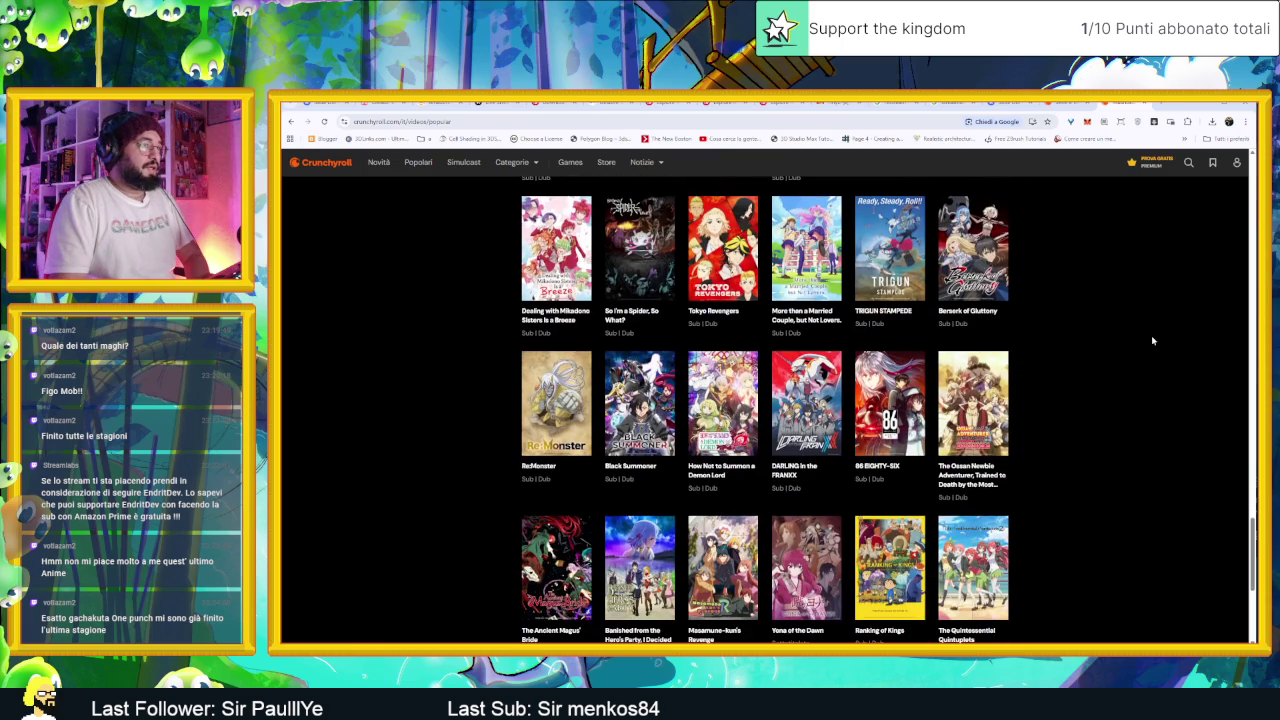
{"action": "scroll", "coordinate": [1152, 341], "scroll_direction": "down", "scroll_amount": 2}
Step: Reach the Skeleton Knight and Dragon Ball DAIMA rows, then minimize the browser
{"action": "mouse_move", "coordinate": [913, 483]}
{"action": "scroll", "coordinate": [1104, 450], "scroll_direction": "down", "scroll_amount": 1}
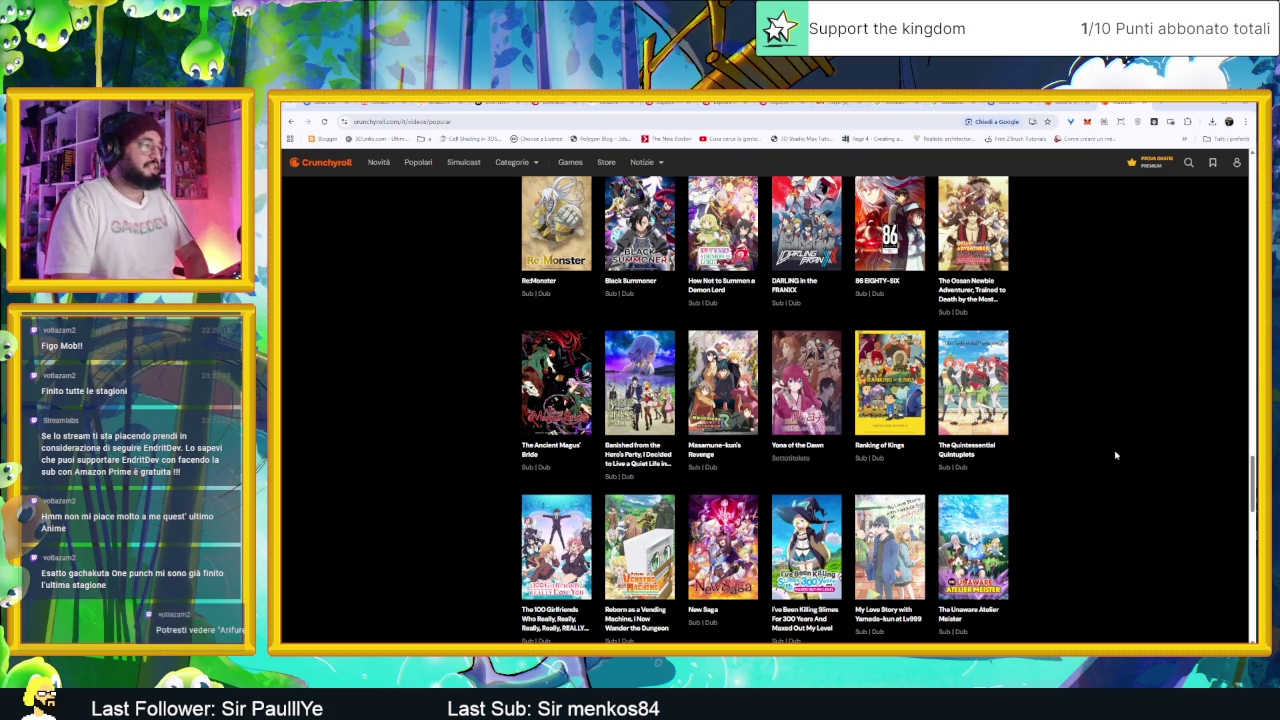
{"action": "scroll", "coordinate": [820, 500], "scroll_direction": "down", "scroll_amount": 1}
{"action": "mouse_move", "coordinate": [668, 507]}
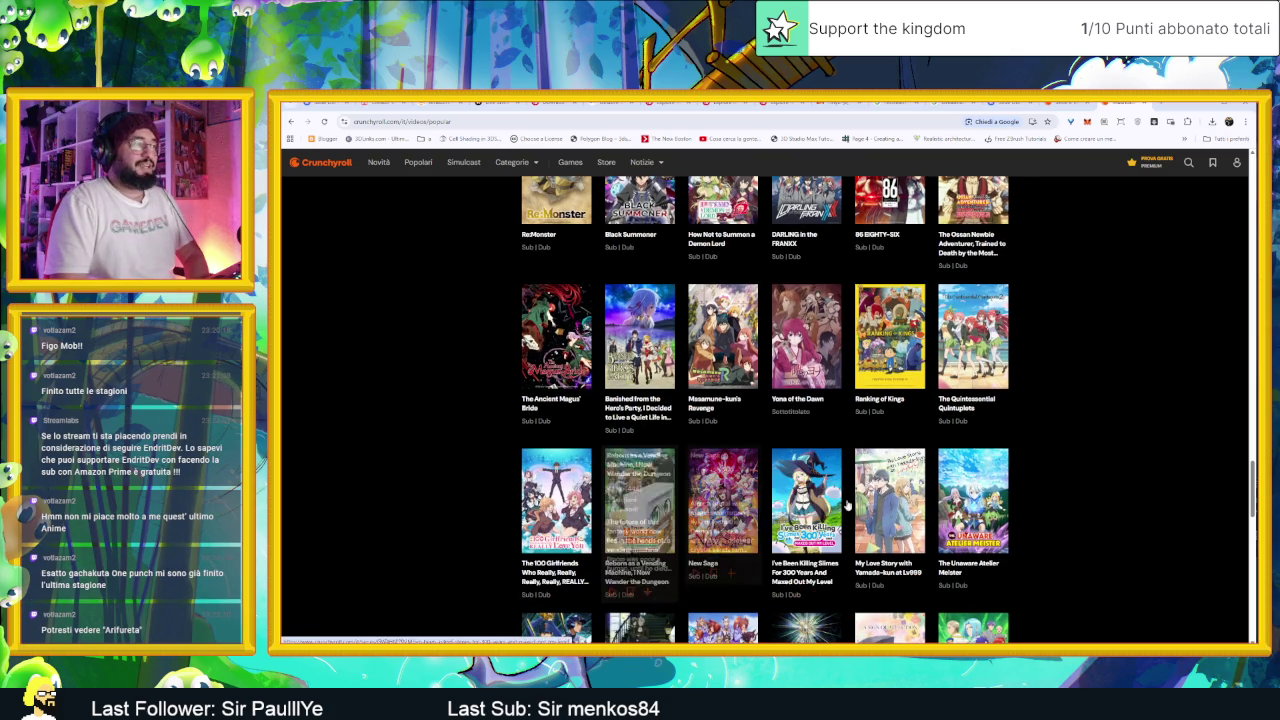
{"action": "scroll", "coordinate": [1163, 488], "scroll_direction": "down", "scroll_amount": 1}
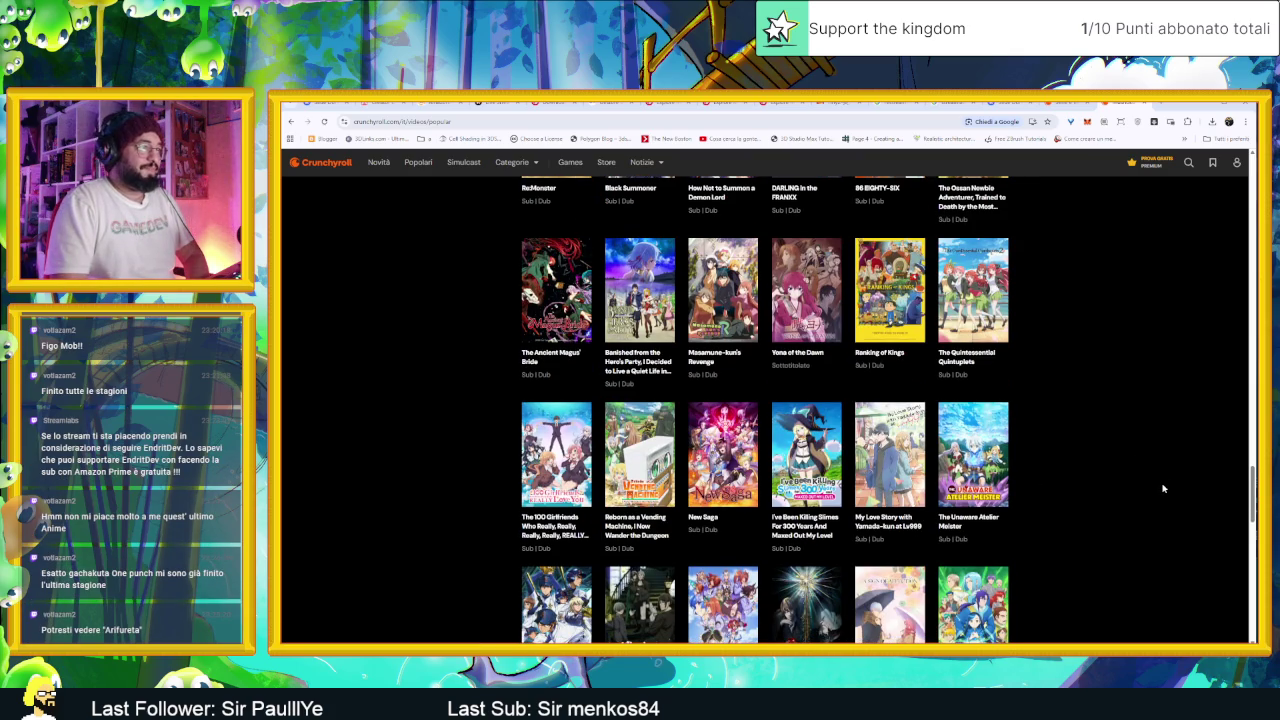
{"action": "scroll", "coordinate": [1163, 488], "scroll_direction": "down", "scroll_amount": 1}
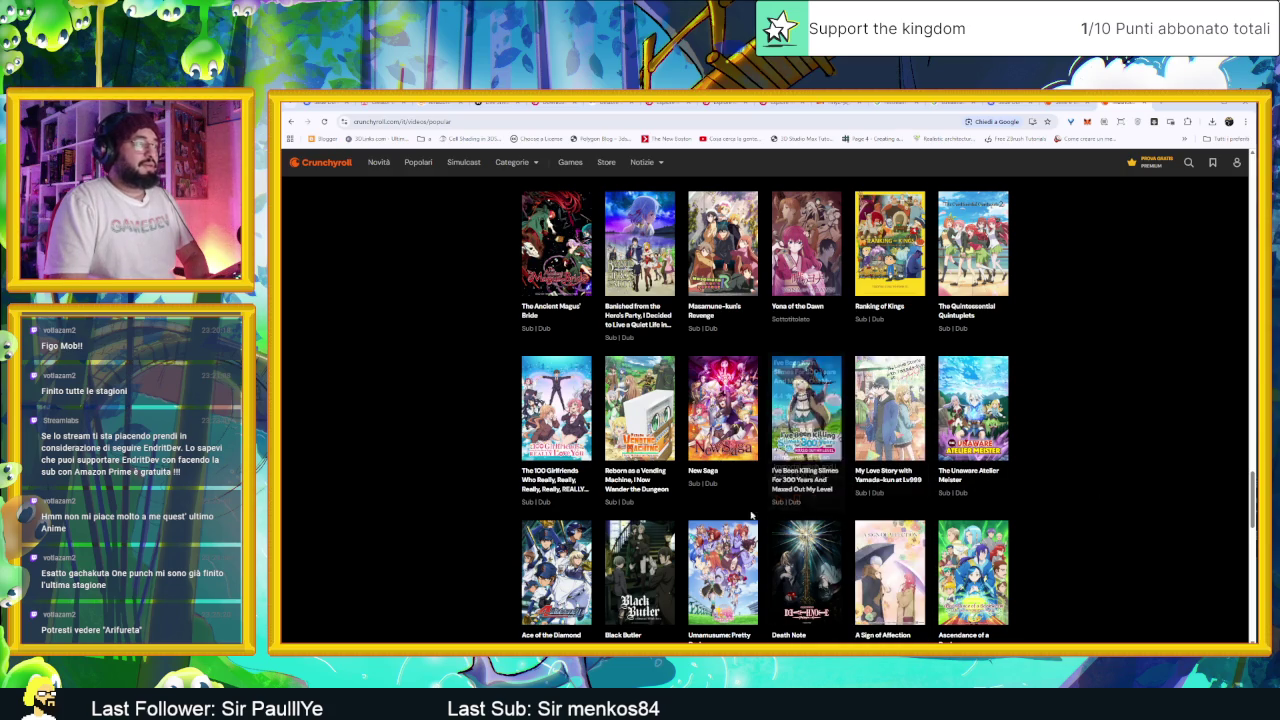
{"action": "scroll", "coordinate": [1186, 500], "scroll_direction": "down", "scroll_amount": 2}
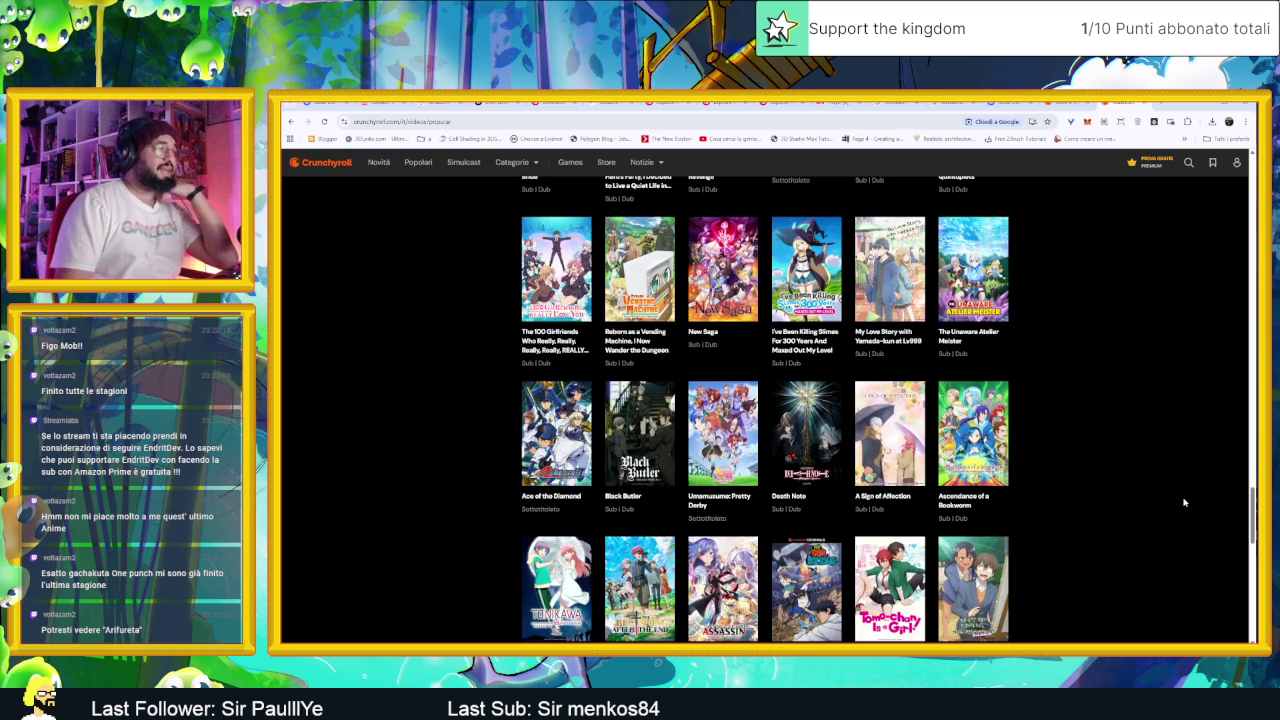
{"action": "scroll", "coordinate": [1184, 502], "scroll_direction": "down", "scroll_amount": 2}
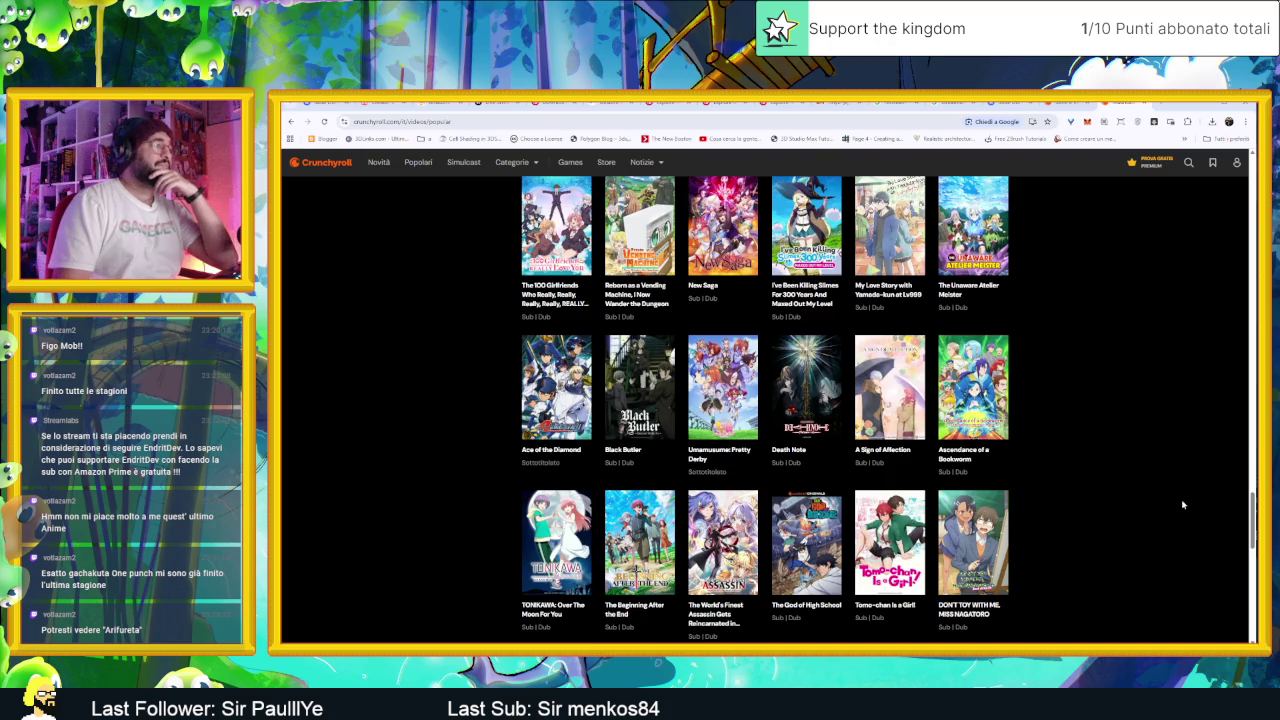
{"action": "scroll", "coordinate": [1179, 514], "scroll_direction": "down", "scroll_amount": 2}
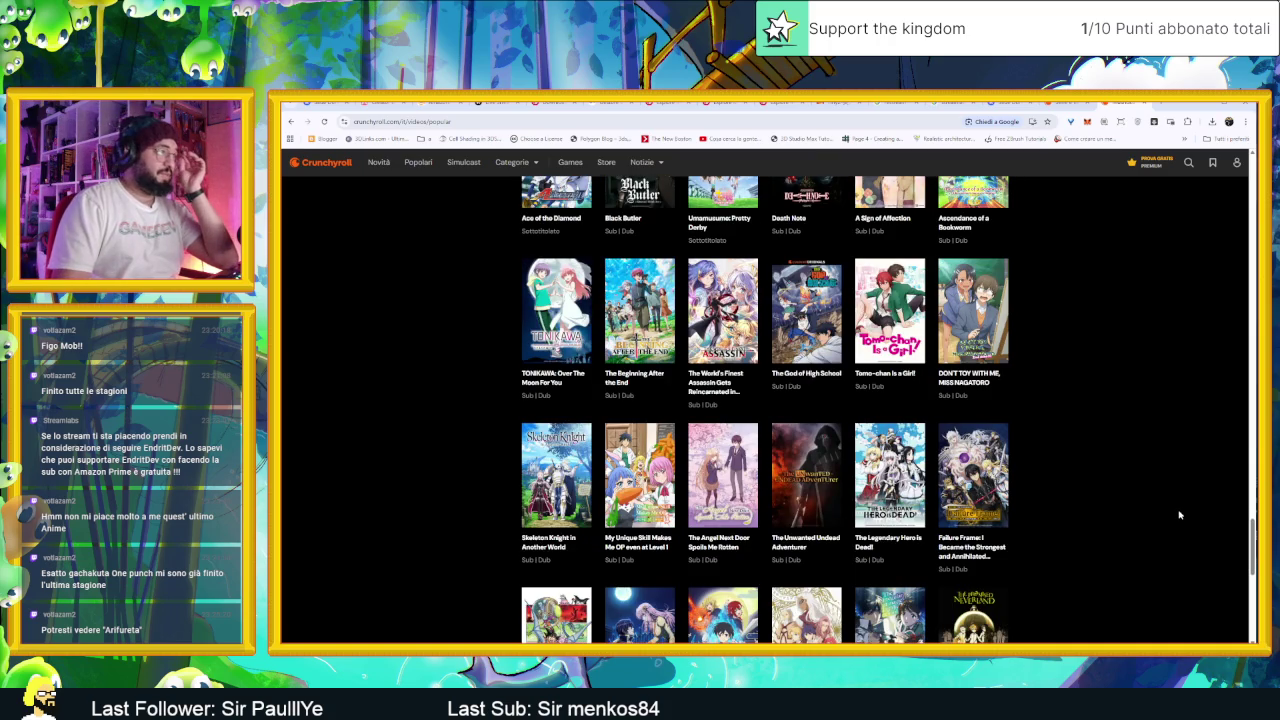
{"action": "scroll", "coordinate": [1179, 515], "scroll_direction": "down", "scroll_amount": 2}
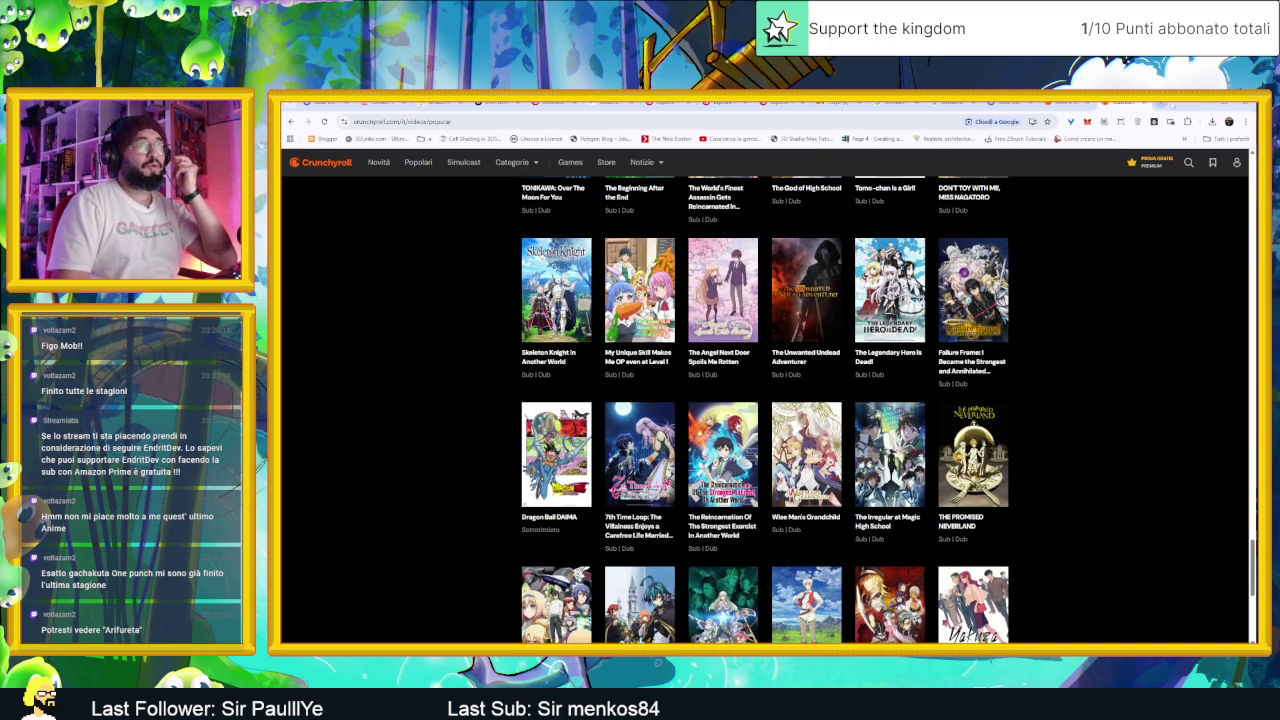
{"action": "left_click", "coordinate": [1203, 105]}
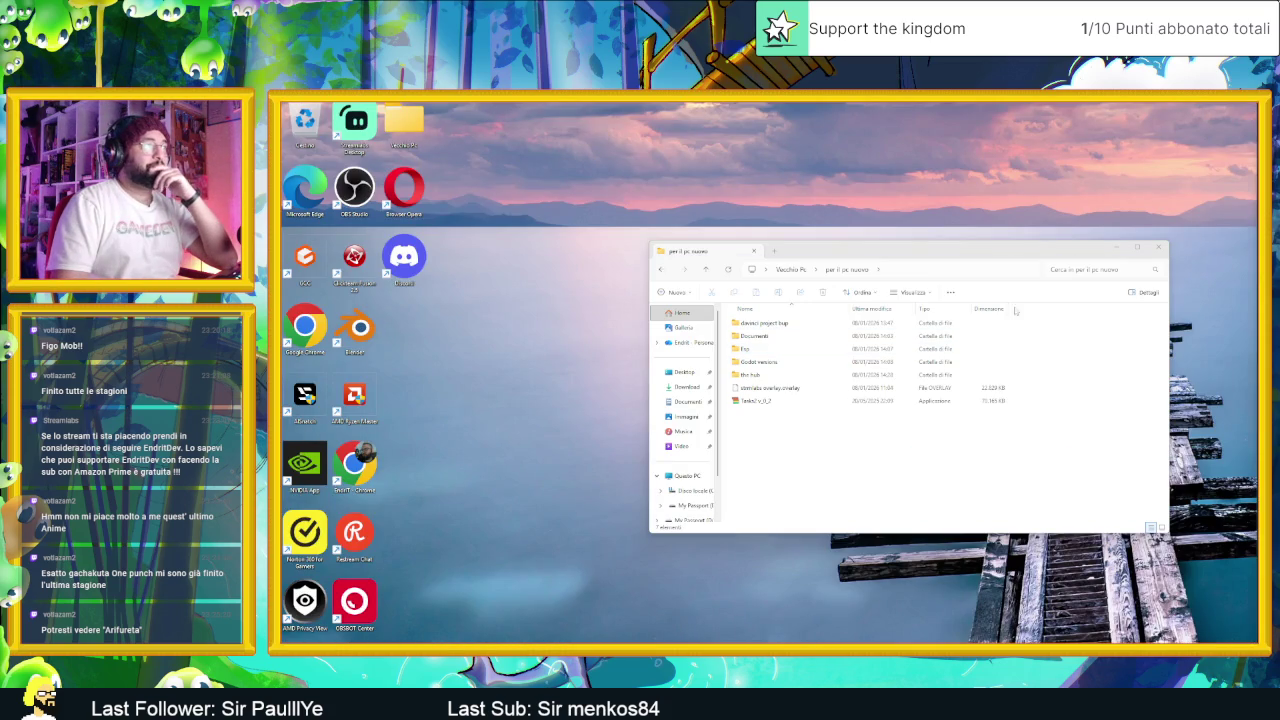
Step: Launch the Tasks app from Explorer
{"action": "double_click", "coordinate": [806, 402]}
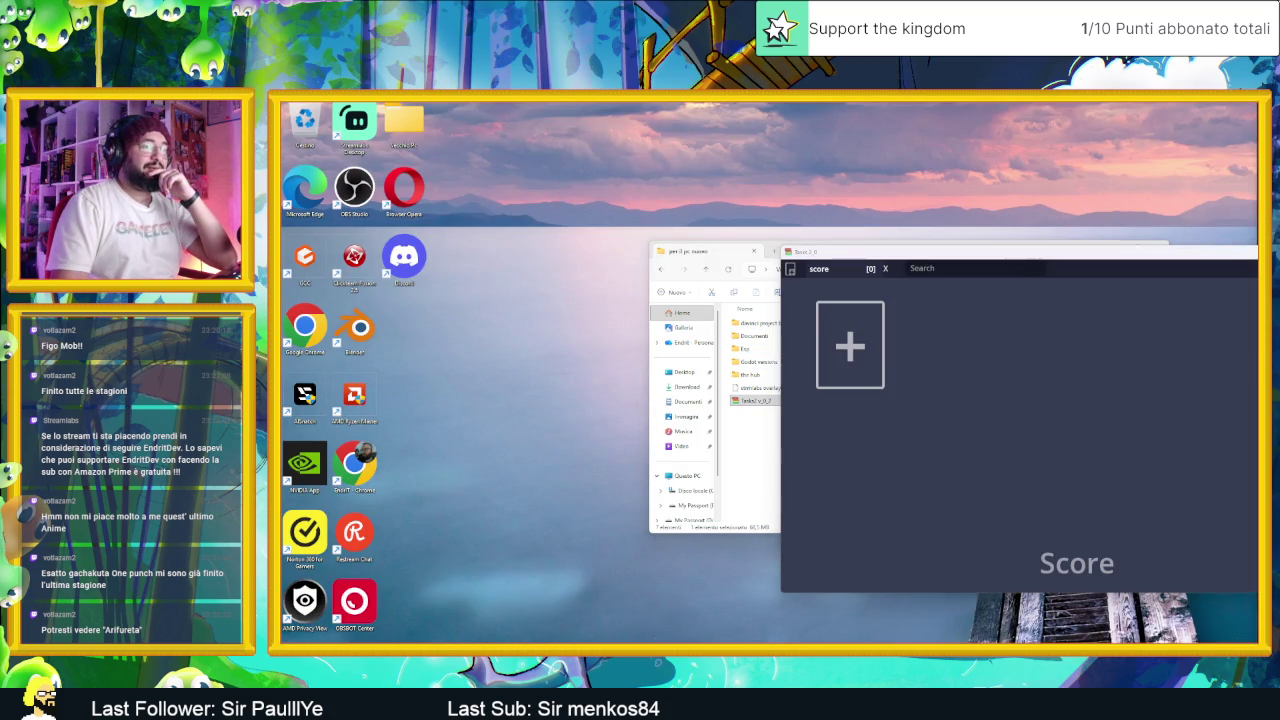
{"action": "key", "text": "super"}
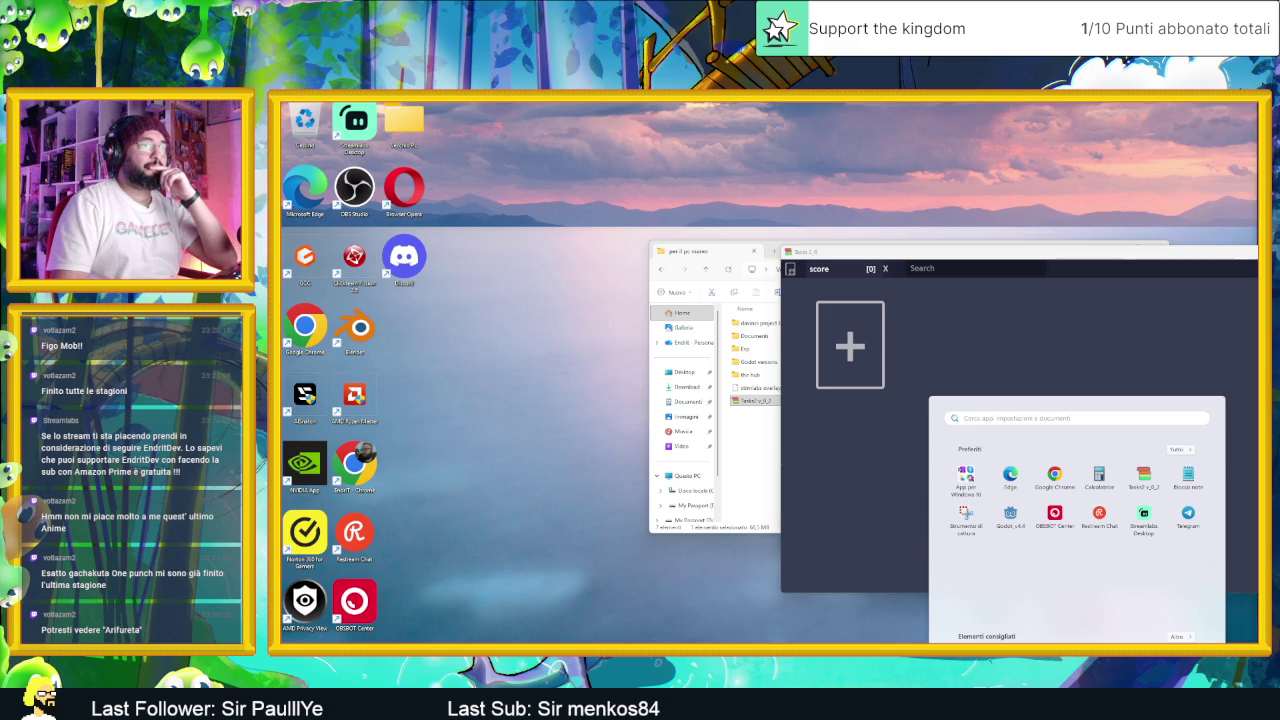
{"action": "key", "text": "Escape"}
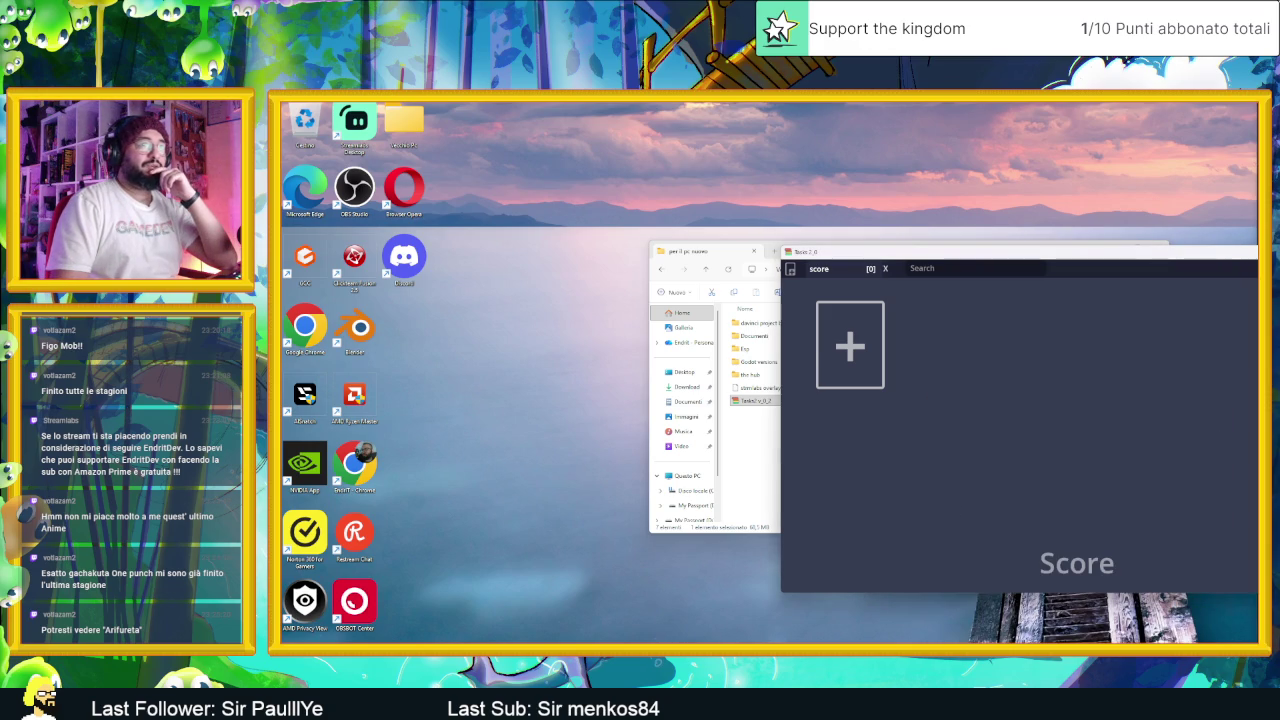
Step: Start loading a board file and browse up to the home folder, then into Desktop
{"action": "left_click", "coordinate": [882, 367]}
{"action": "left_click", "coordinate": [843, 317]}
{"action": "left_click", "coordinate": [843, 317]}
{"action": "left_click", "coordinate": [843, 317]}
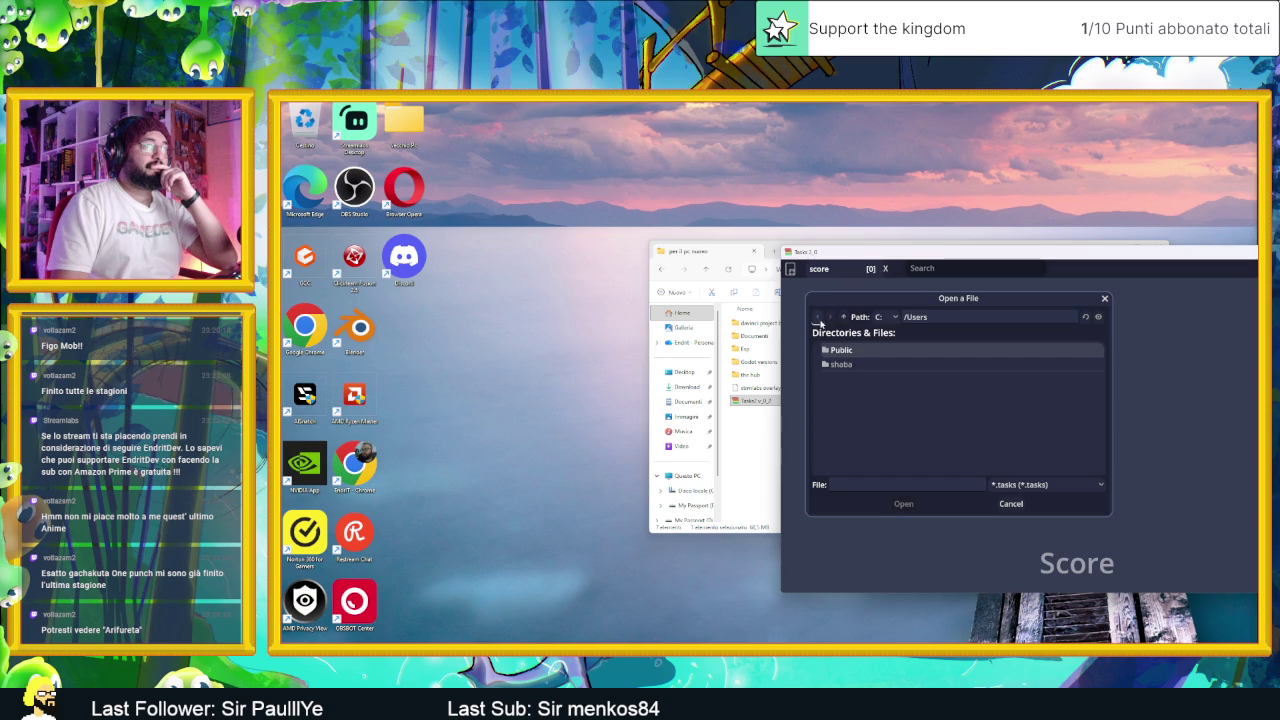
{"action": "left_click", "coordinate": [818, 318]}
{"action": "double_click", "coordinate": [874, 392]}
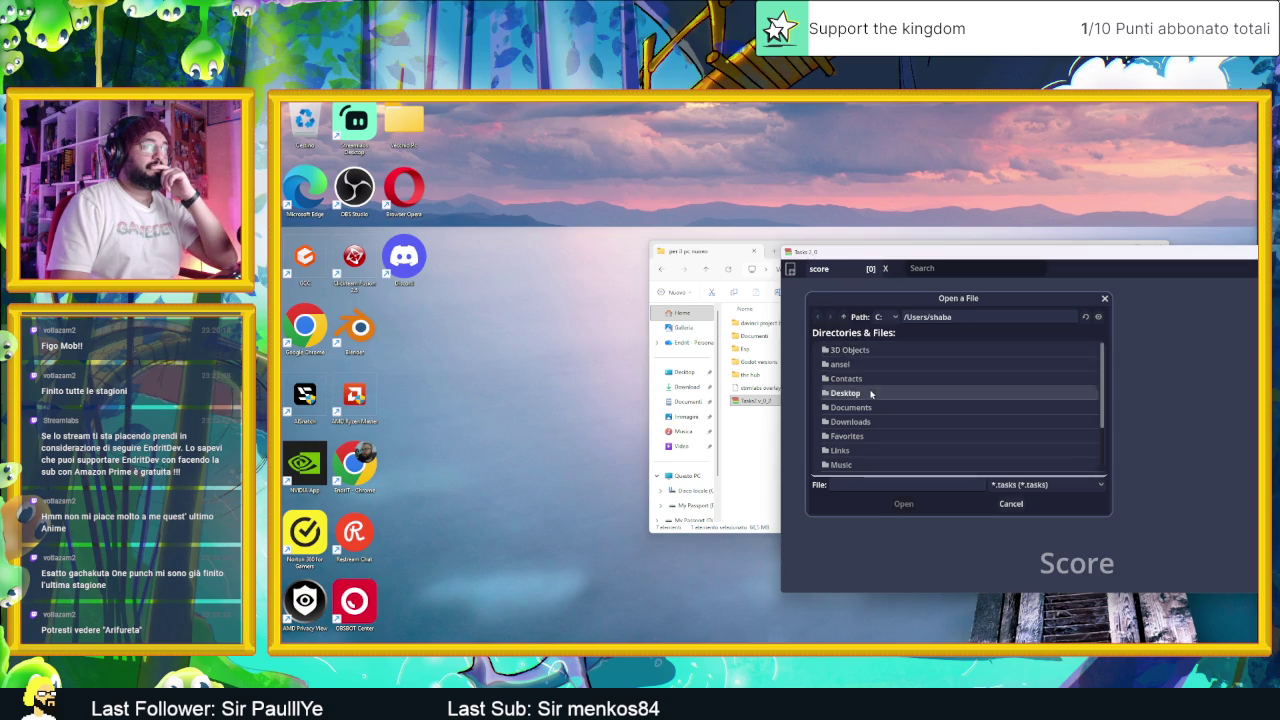
Step: Load Slide Dungeon.tasks from Vecchio Pc/per il pc nuovo/Documenti and maximize the board window
{"action": "double_click", "coordinate": [866, 352]}
{"action": "double_click", "coordinate": [866, 352]}
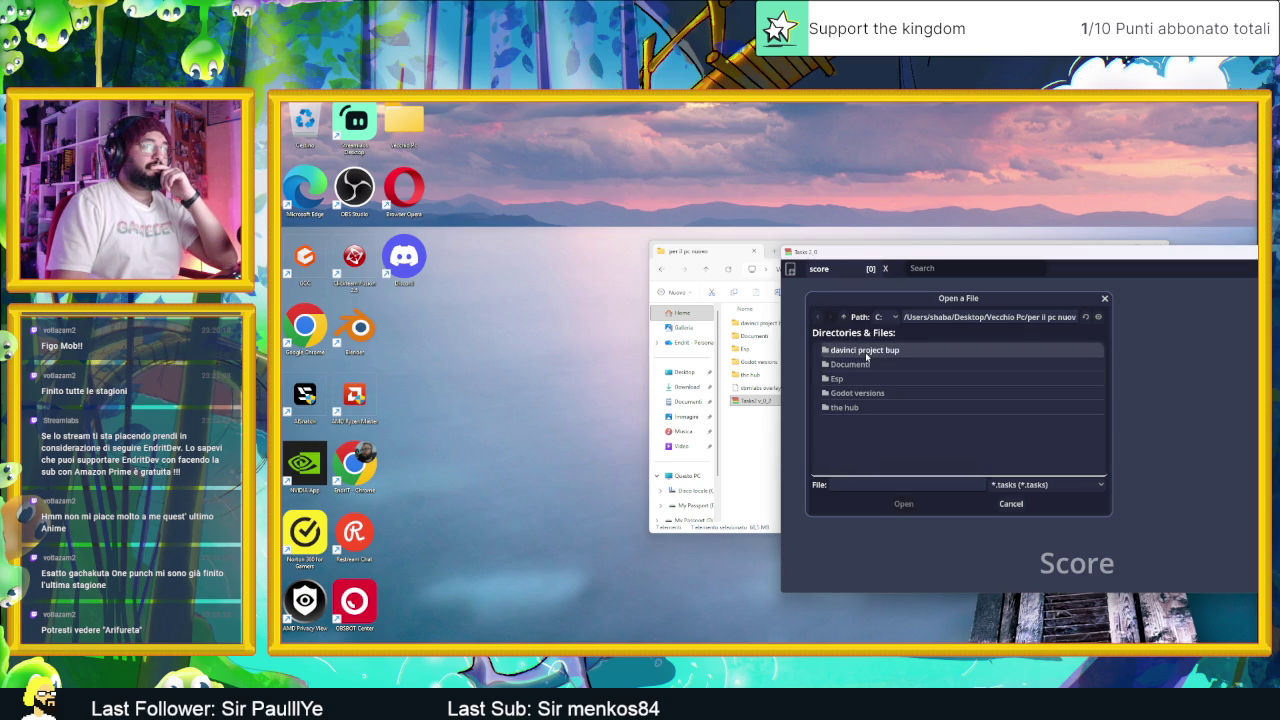
{"action": "double_click", "coordinate": [858, 365]}
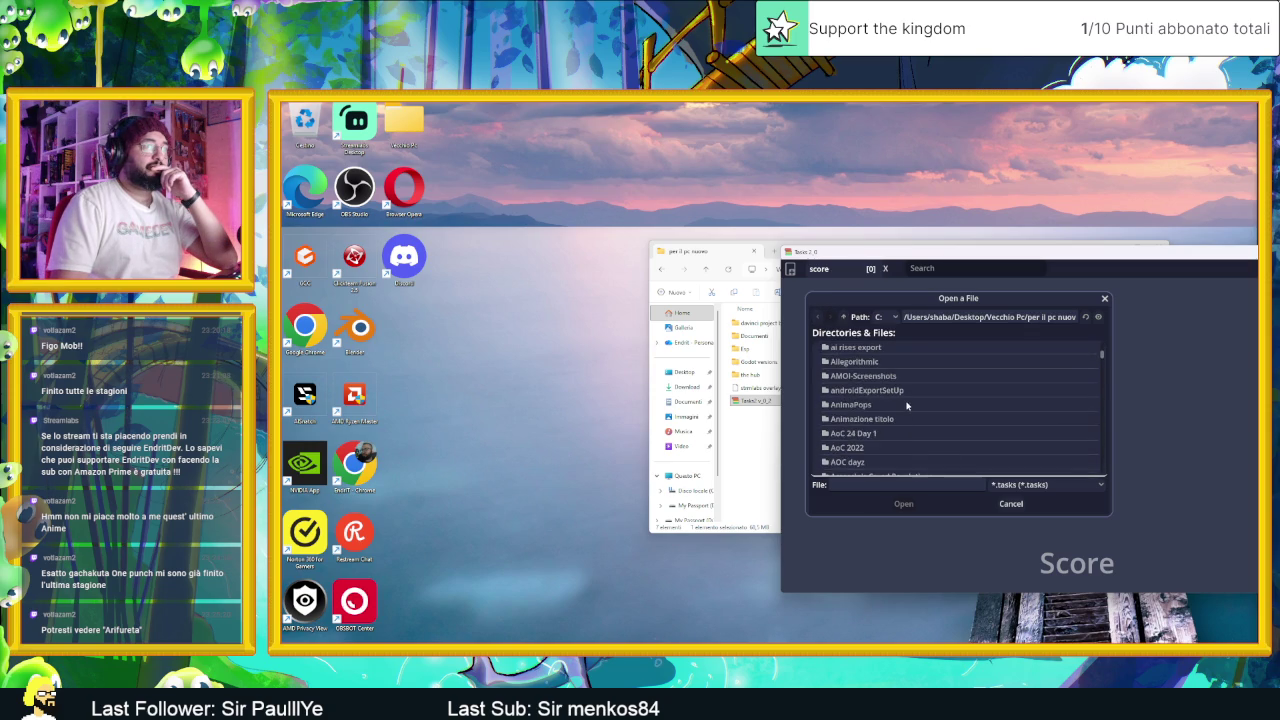
{"action": "scroll", "coordinate": [908, 405], "scroll_direction": "down", "scroll_amount": 15}
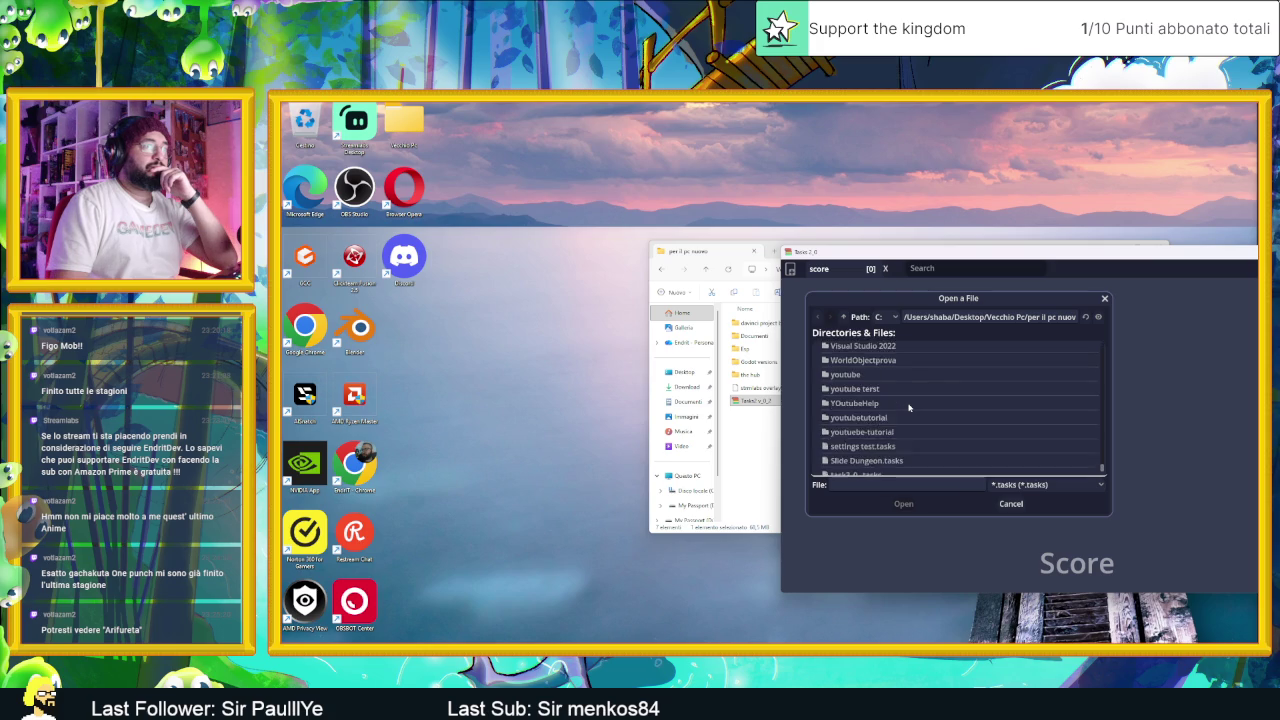
{"action": "scroll", "coordinate": [908, 407], "scroll_direction": "down", "scroll_amount": 5}
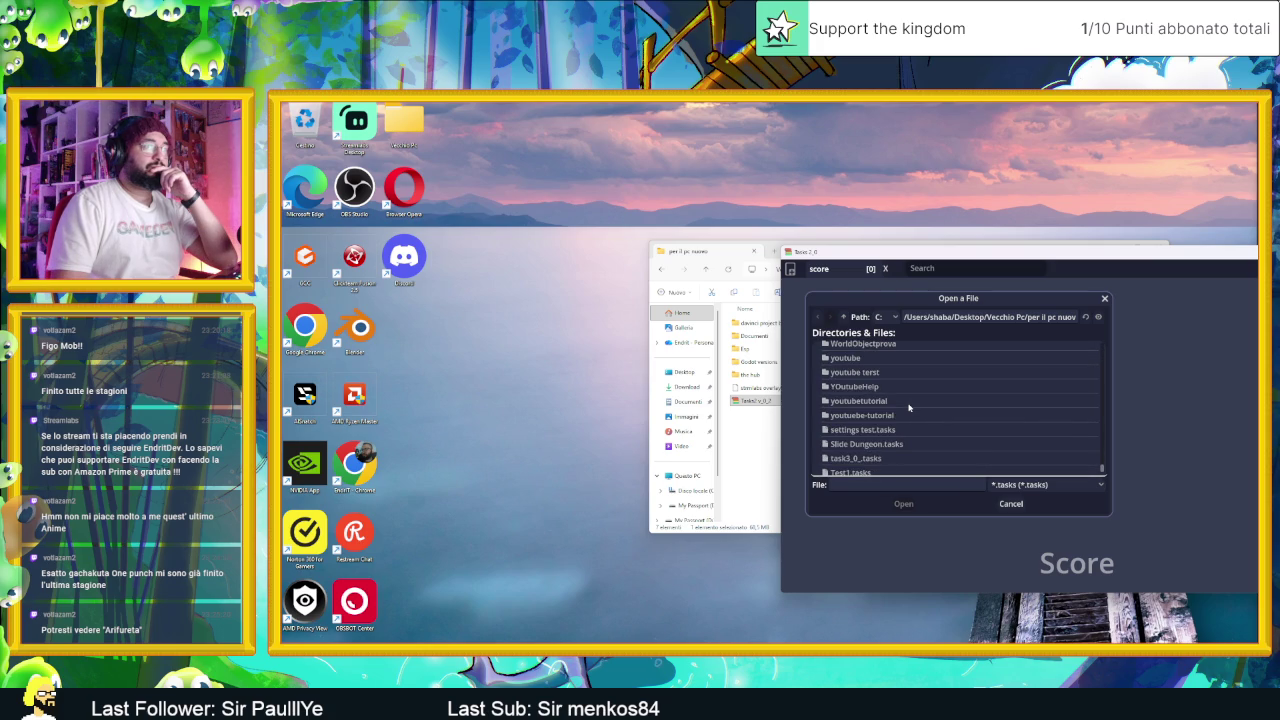
{"action": "left_click", "coordinate": [887, 445]}
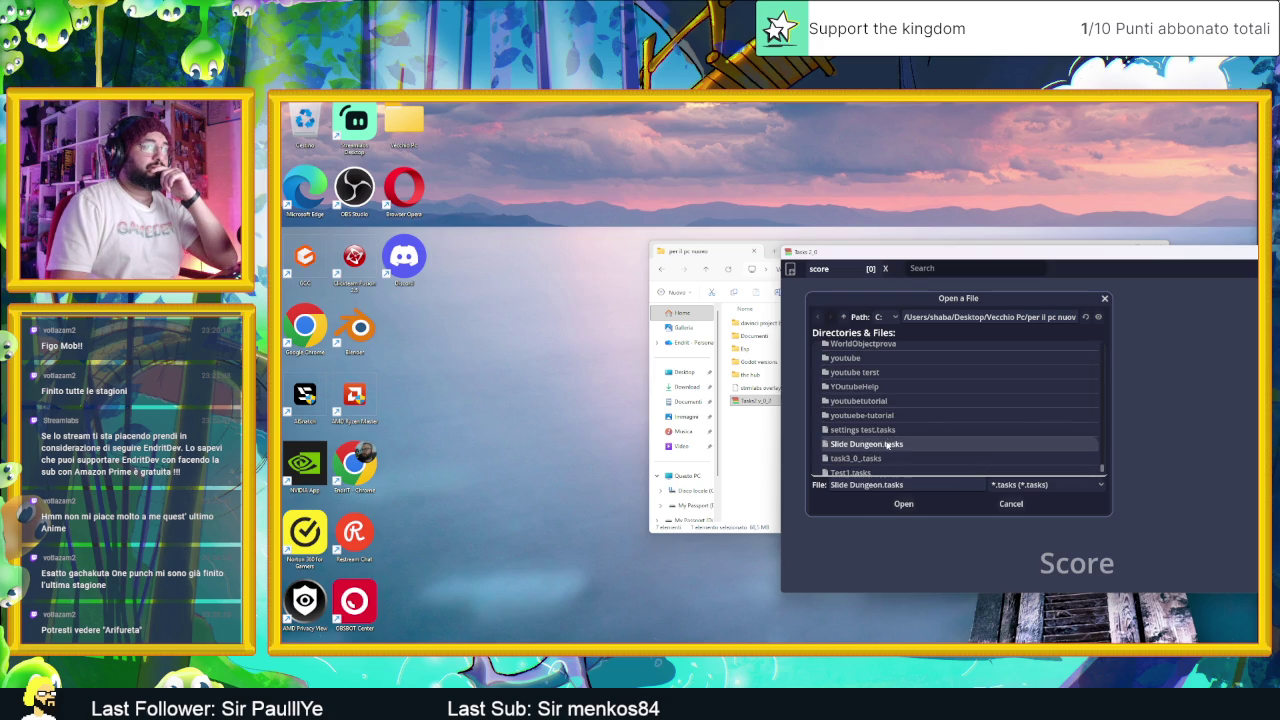
{"action": "left_click", "coordinate": [904, 504]}
{"action": "left_click_drag", "start_coordinate": [1106, 250], "coordinate": [838, 209]}
{"action": "double_click", "coordinate": [838, 209]}
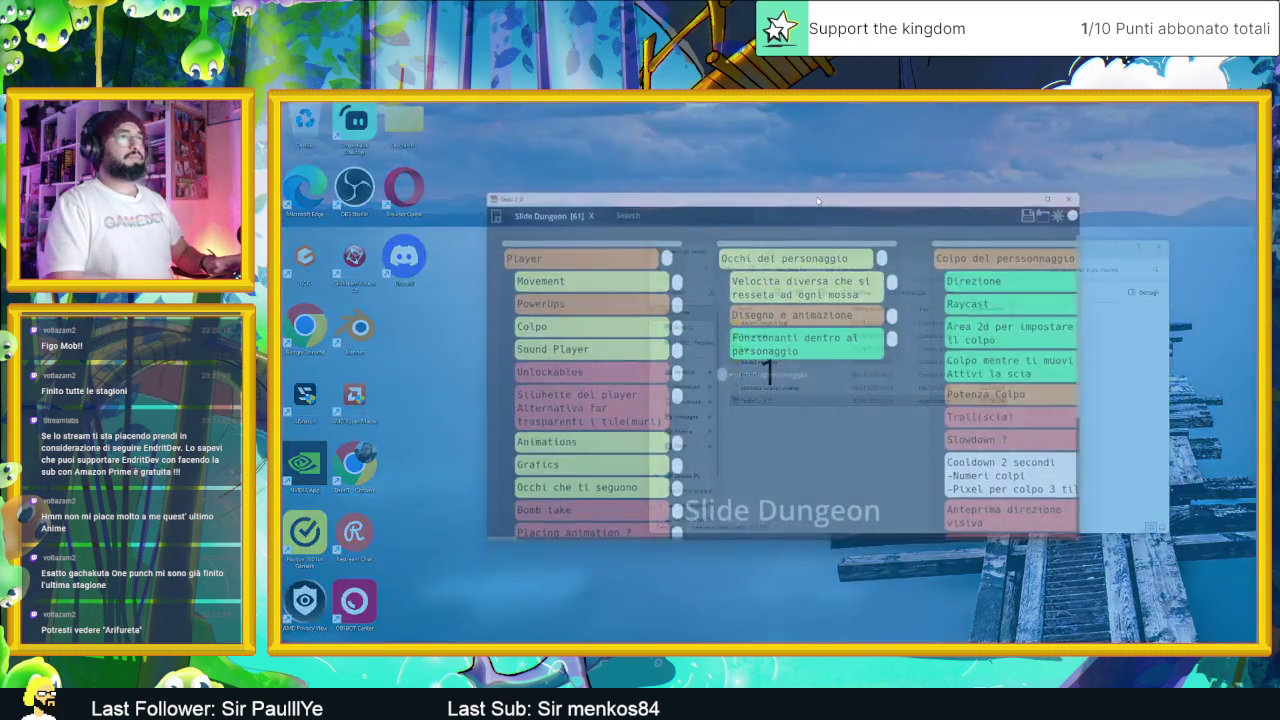
Step: Scroll across the Slide Dungeon board to the Tiles da fare column, then switch to Chrome
{"action": "scroll", "coordinate": [1017, 329], "scroll_direction": "right", "scroll_amount": 10}
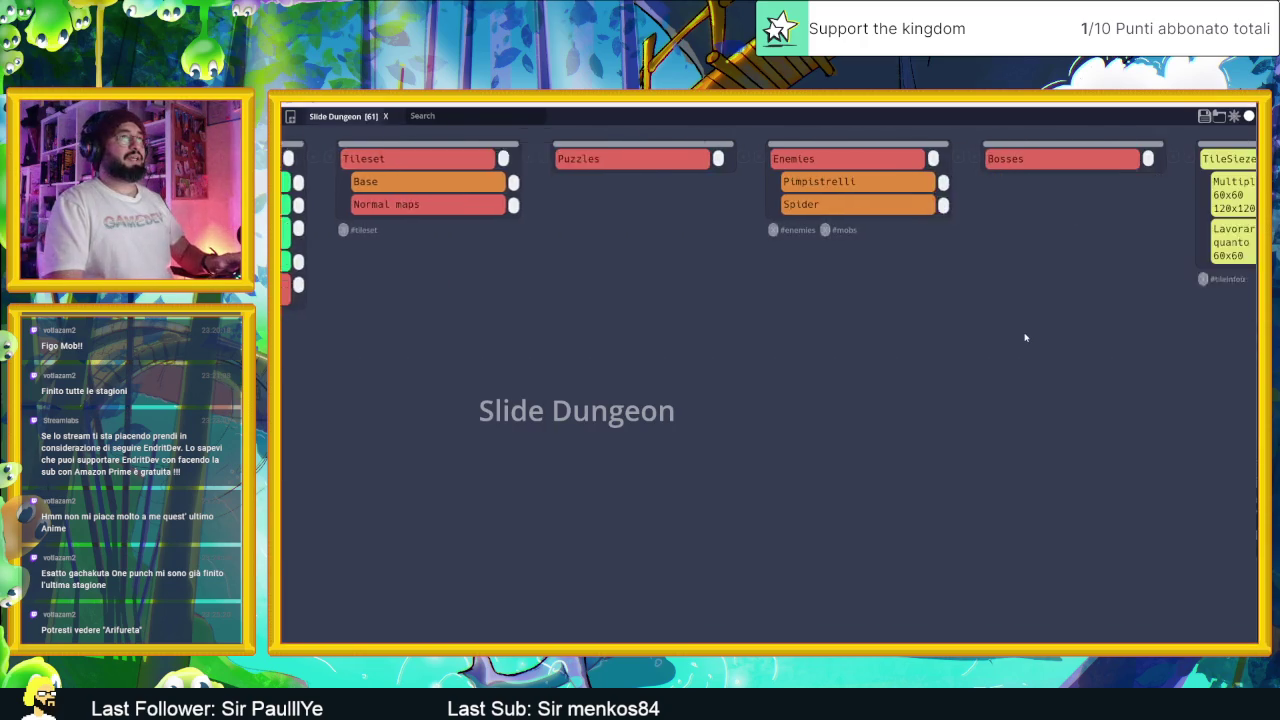
{"action": "scroll", "coordinate": [1030, 338], "scroll_direction": "right", "scroll_amount": 10}
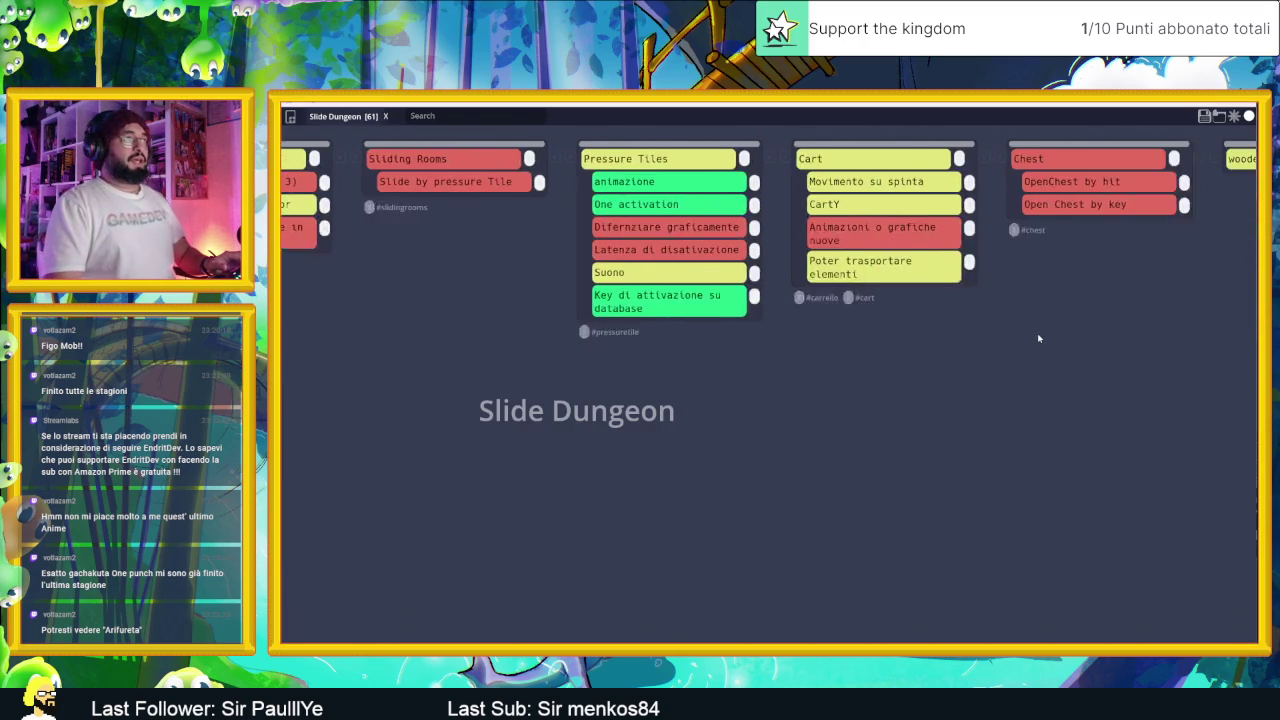
{"action": "scroll", "coordinate": [1040, 338], "scroll_direction": "right", "scroll_amount": 10}
{"action": "scroll", "coordinate": [1043, 337], "scroll_direction": "left", "scroll_amount": 3}
{"action": "scroll", "coordinate": [1100, 348], "scroll_direction": "right", "scroll_amount": 3}
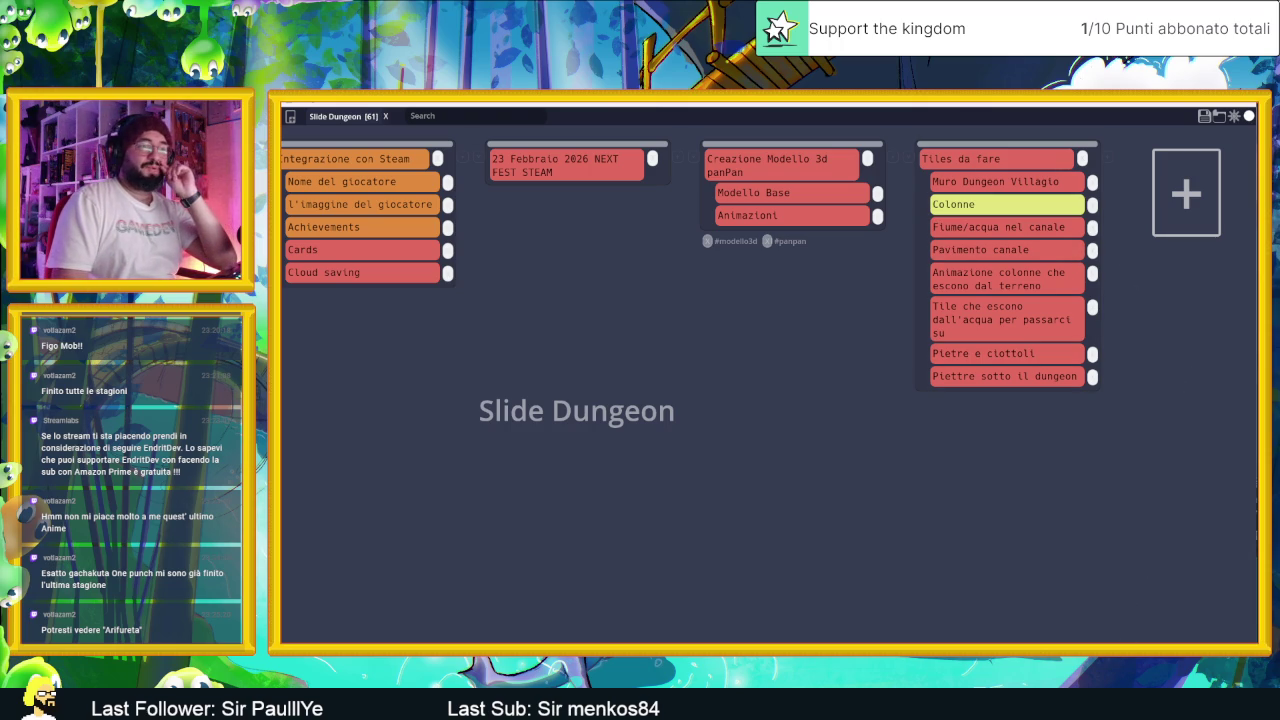
{"action": "key", "text": "alt+Tab"}
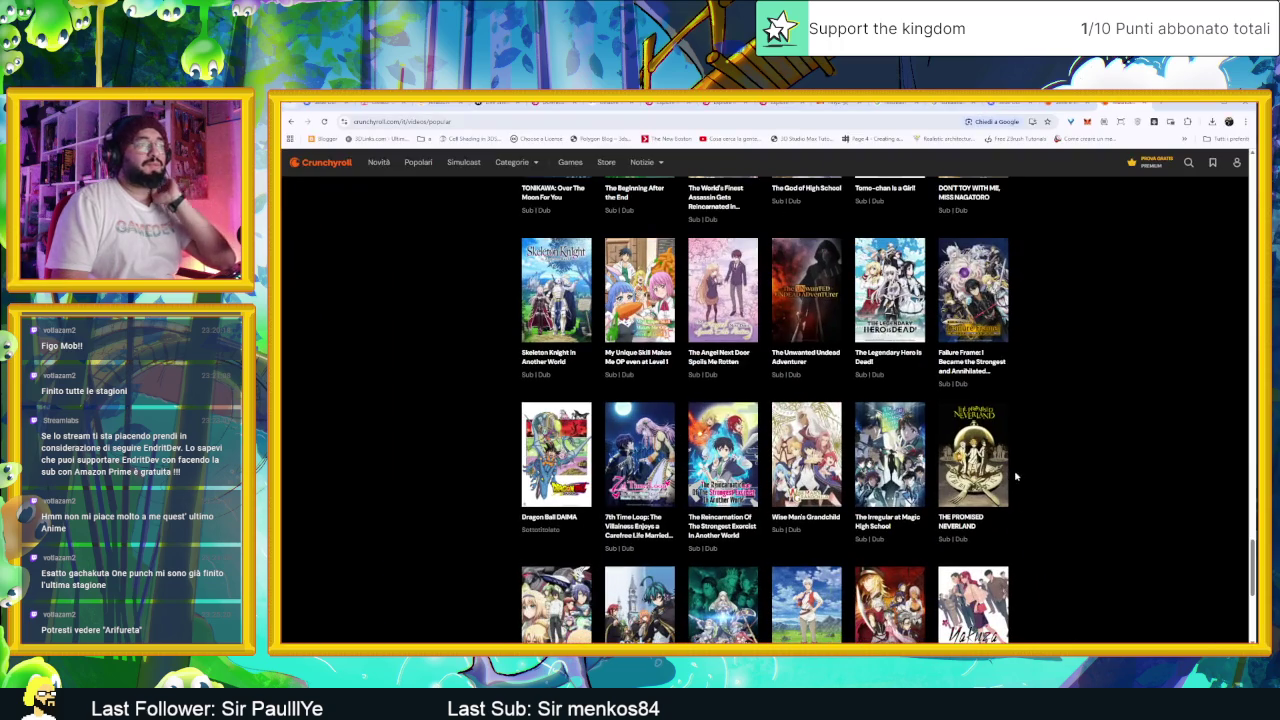
Step: Search the Crunchyroll popular anime page for 'arifur' using Find
{"action": "scroll", "coordinate": [1044, 409], "scroll_direction": "up", "scroll_amount": 2}
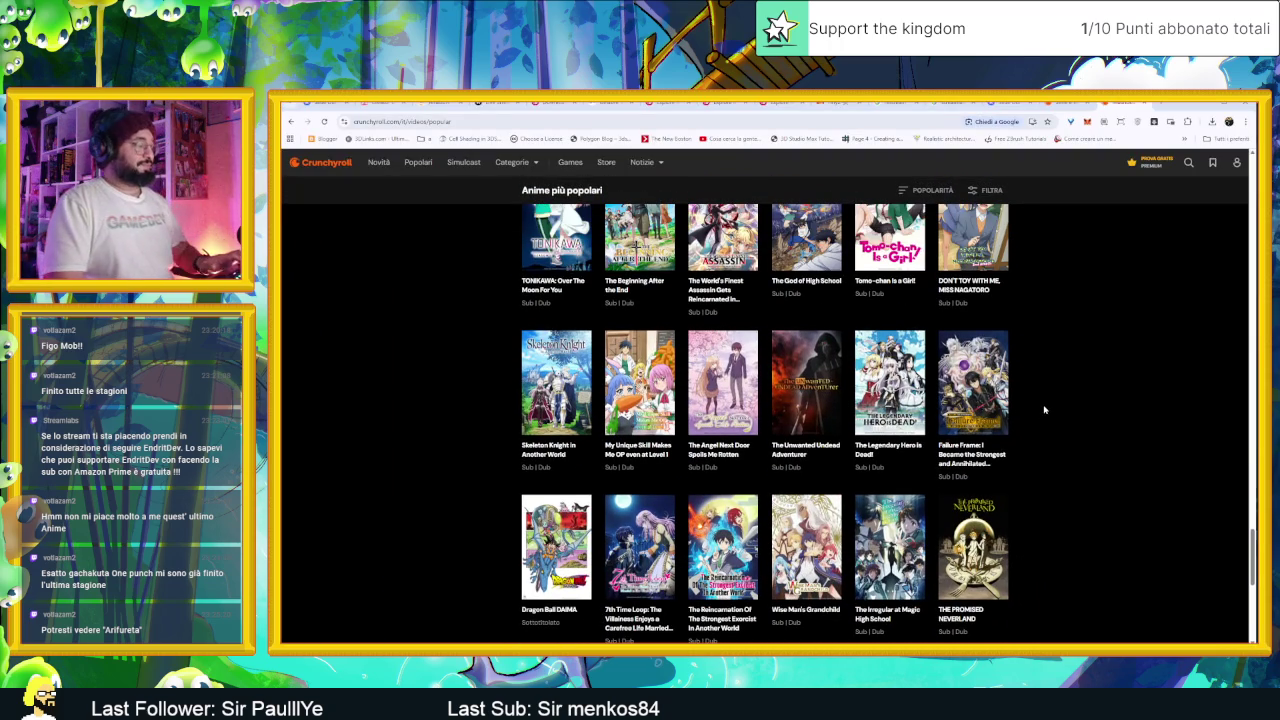
{"action": "key", "text": "ctrl+f"}
{"action": "type", "text": "ari"}
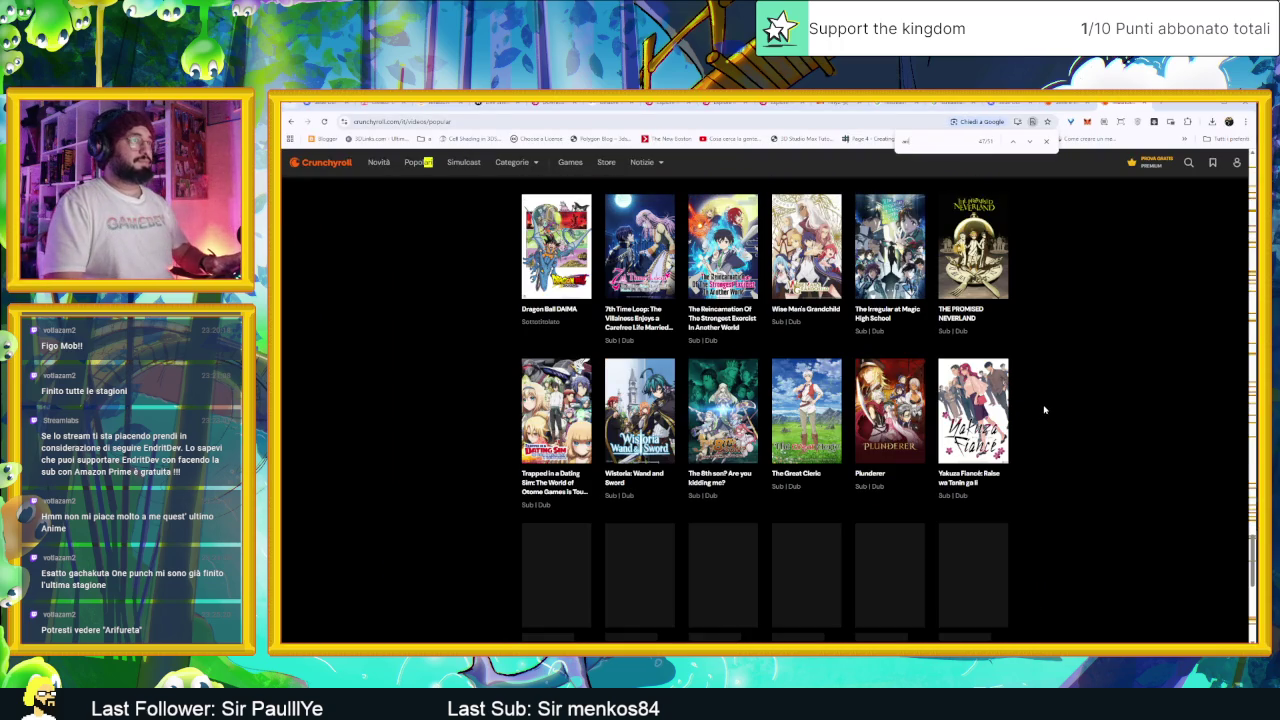
{"action": "type", "text": "fur"}
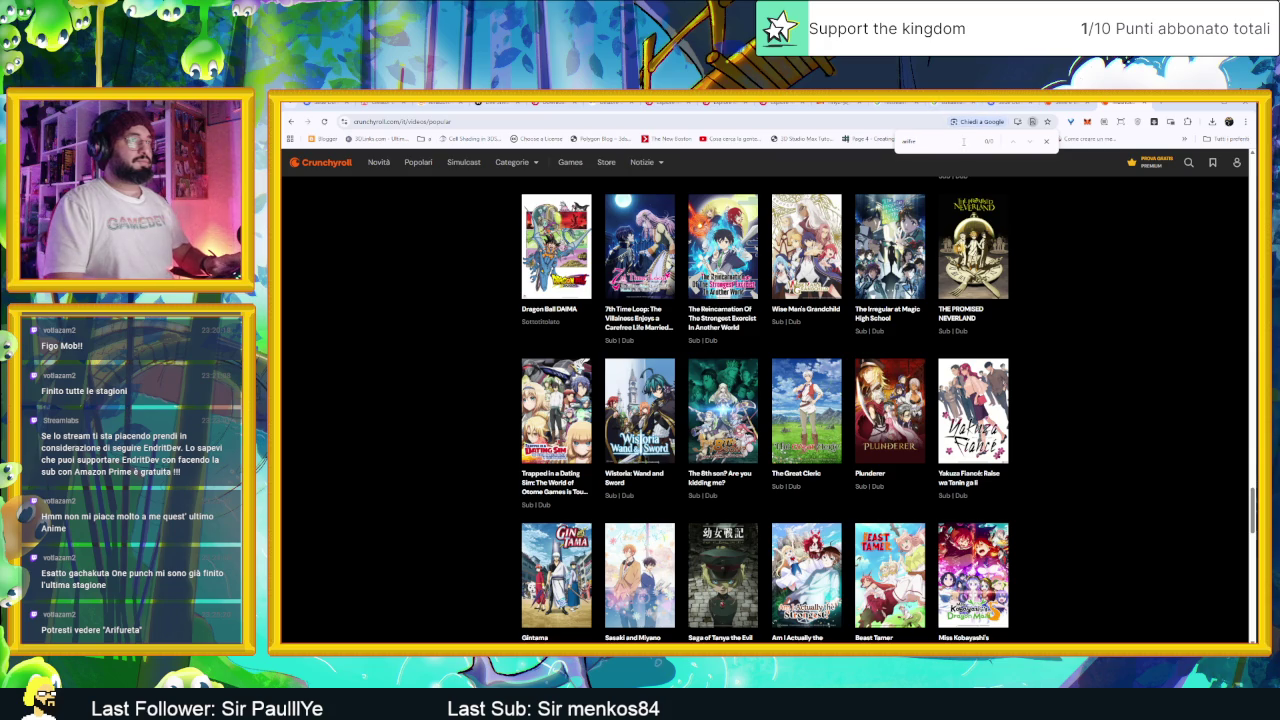
{"action": "key", "text": "ctrl+t"}
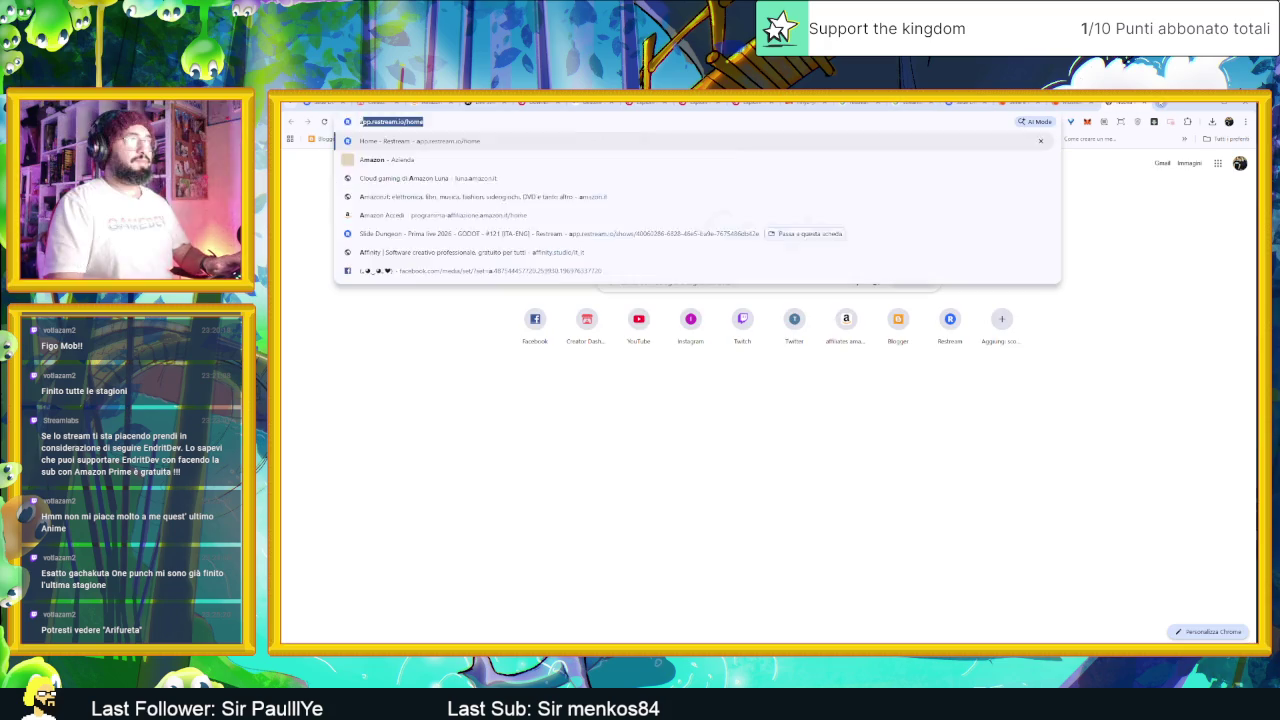
Step: Google 'arifureta' and open the Crunchyroll result for Arifureta: From Commonplace to World's Strongest
{"action": "type", "text": "arifureti"}
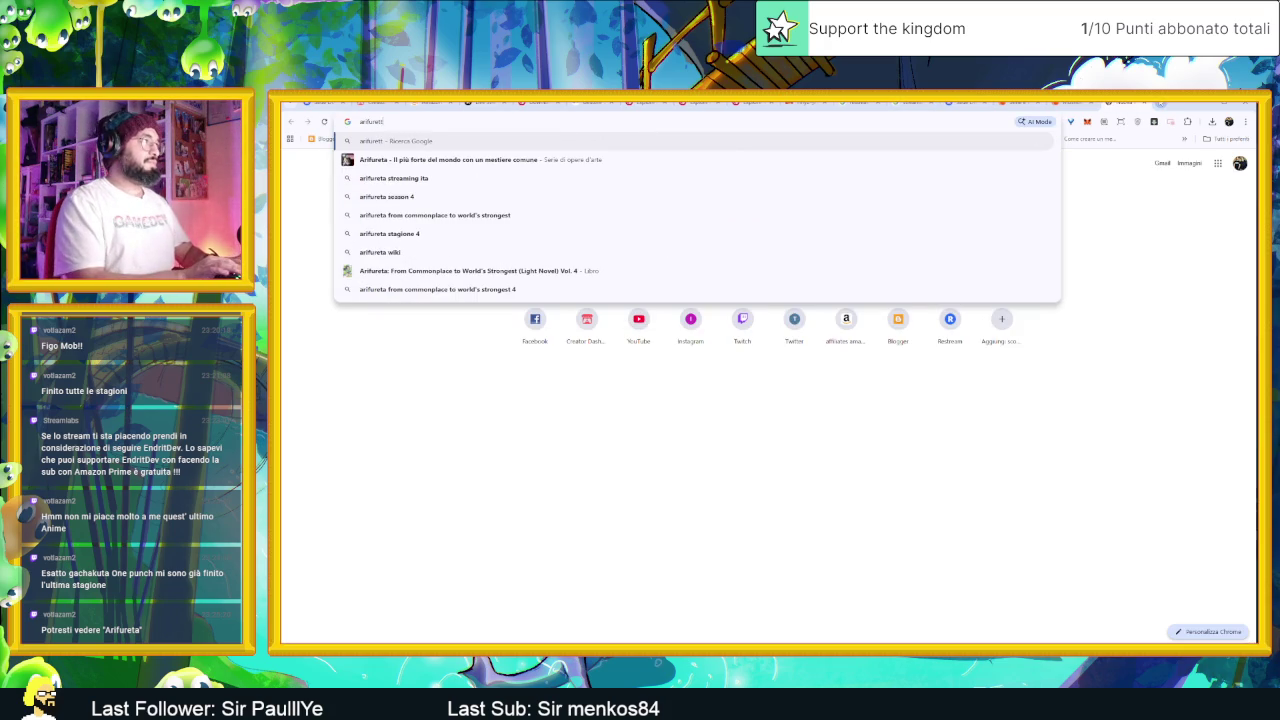
{"action": "key", "text": "BackSpace"}
{"action": "type", "text": "a"}
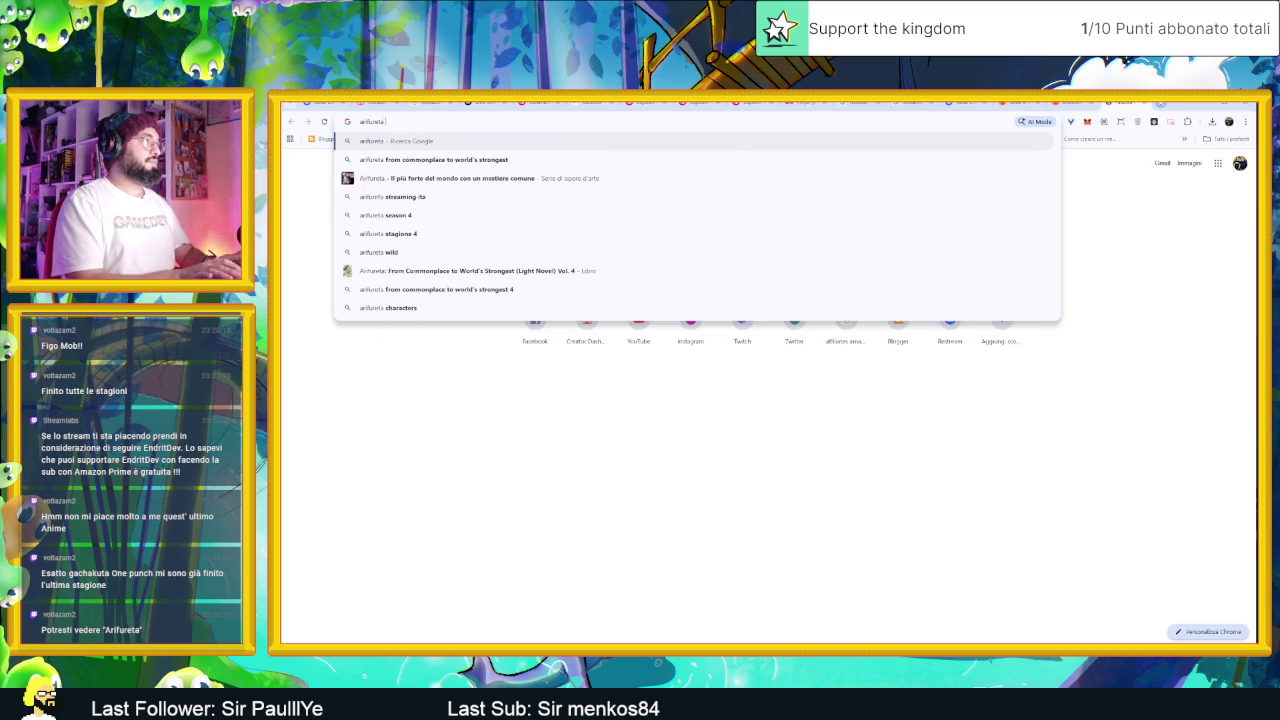
{"action": "key", "text": "Return"}
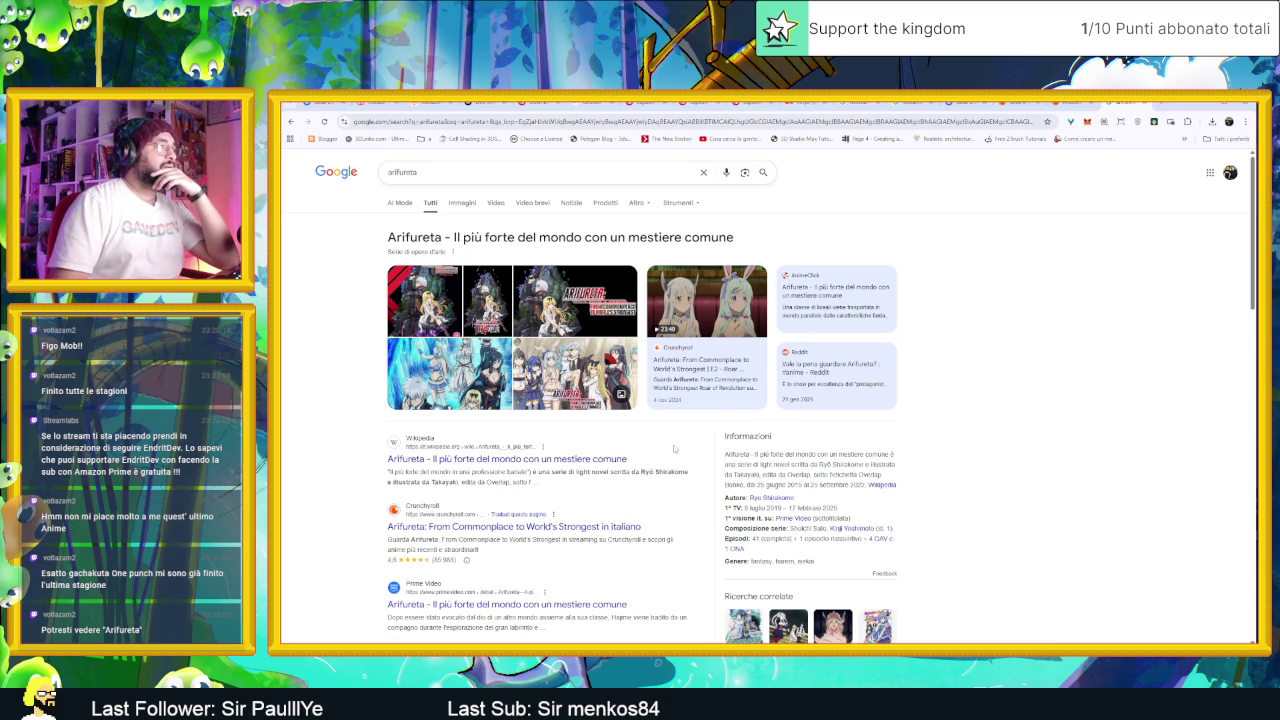
{"action": "left_click", "coordinate": [620, 528]}
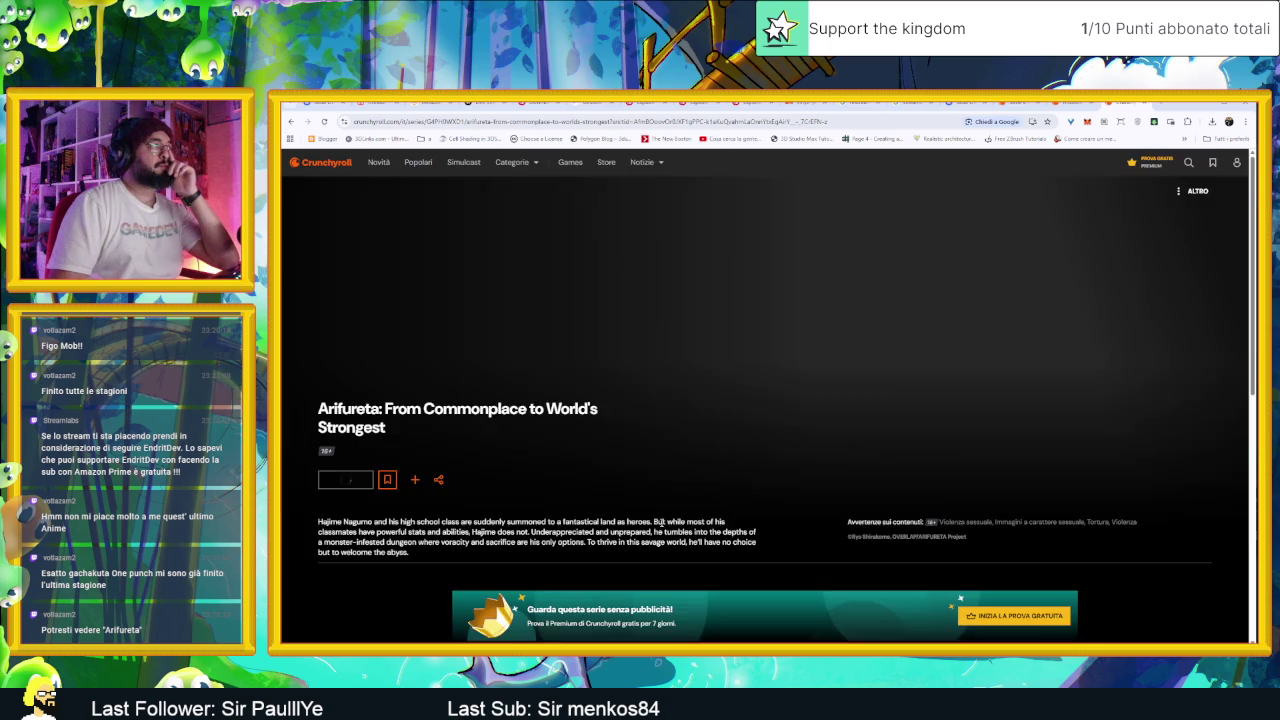
Step: Scroll the Arifureta series page down to the 'Altri simili' row, then go back to Google's results
{"action": "scroll", "coordinate": [698, 486], "scroll_direction": "down", "scroll_amount": 1}
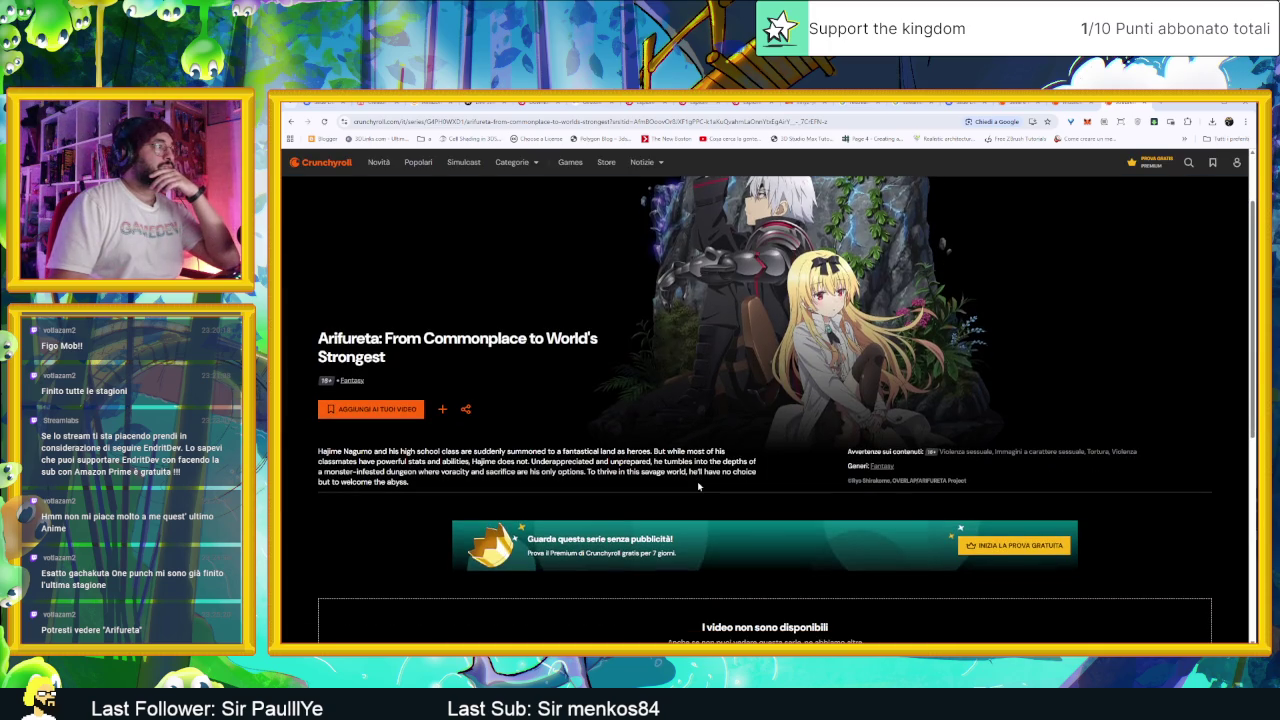
{"action": "scroll", "coordinate": [698, 486], "scroll_direction": "down", "scroll_amount": 2}
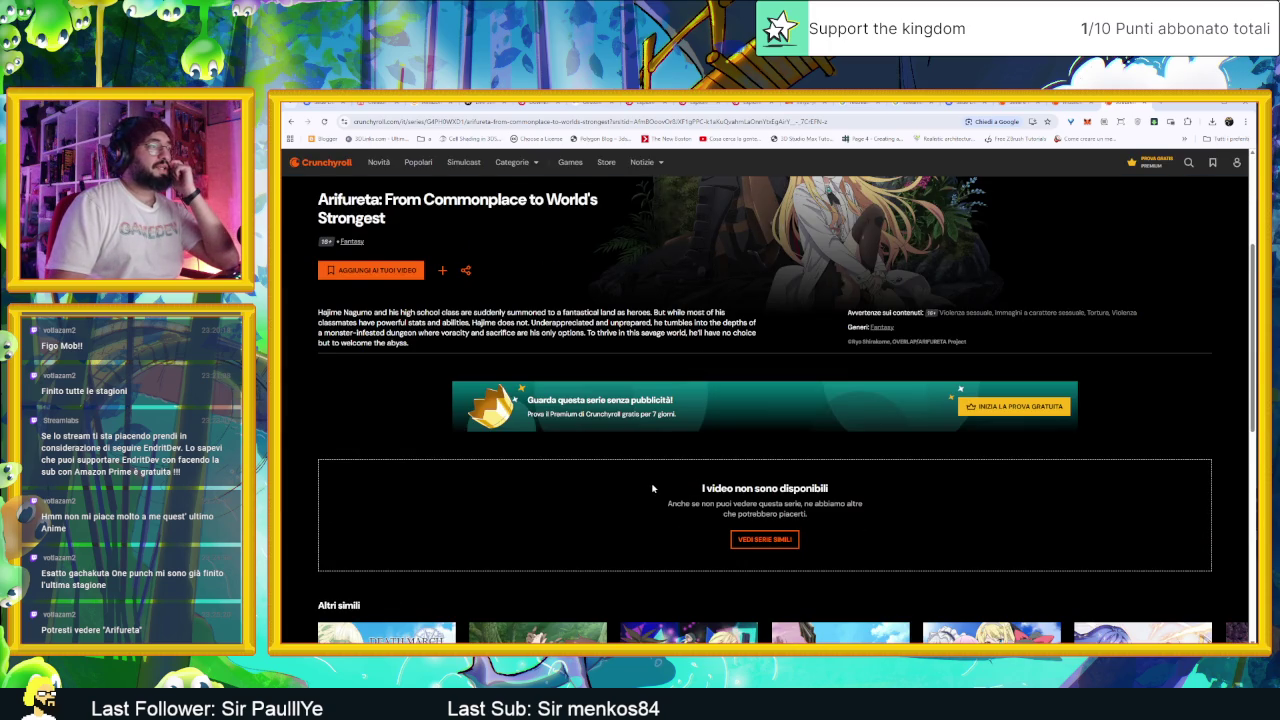
{"action": "scroll", "coordinate": [652, 488], "scroll_direction": "down", "scroll_amount": 1}
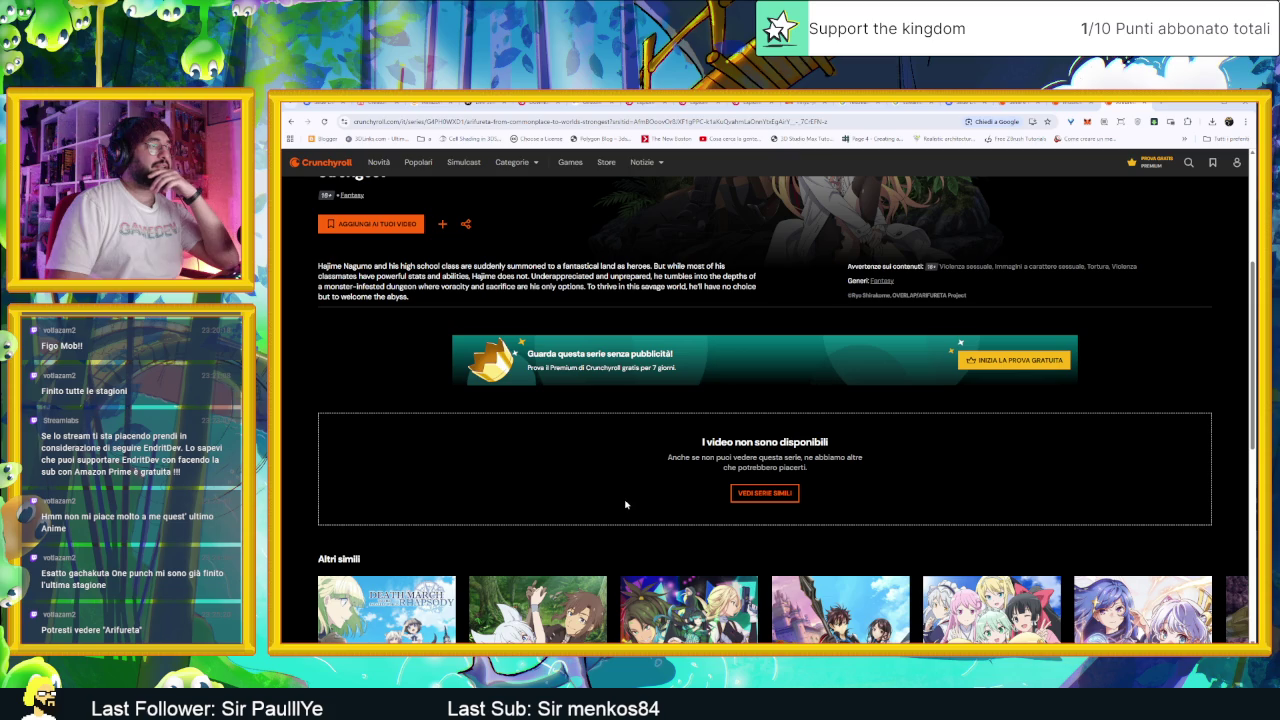
{"action": "scroll", "coordinate": [620, 500], "scroll_direction": "down", "scroll_amount": 3}
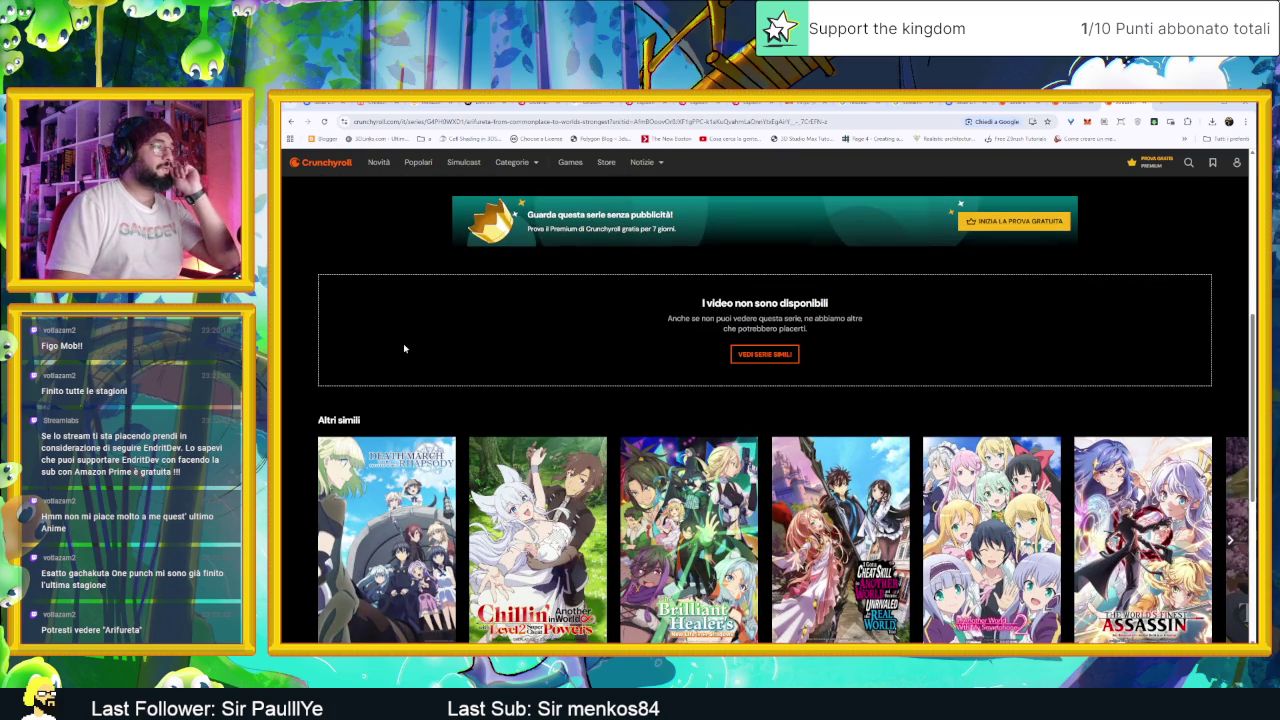
{"action": "key", "text": "alt+Left"}
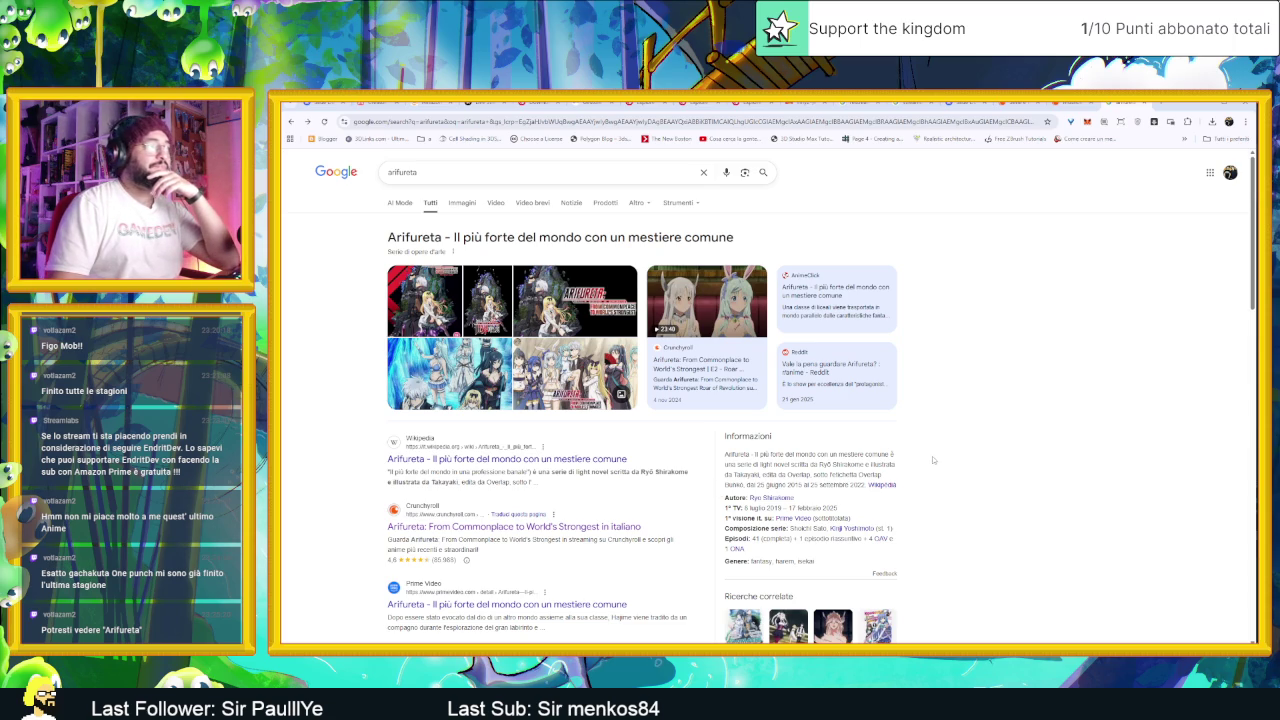
Step: Minimize Chrome so the Slide Dungeon task board shows again
{"action": "scroll", "coordinate": [930, 460], "scroll_direction": "down", "scroll_amount": 1}
{"action": "scroll", "coordinate": [936, 461], "scroll_direction": "up", "scroll_amount": 1}
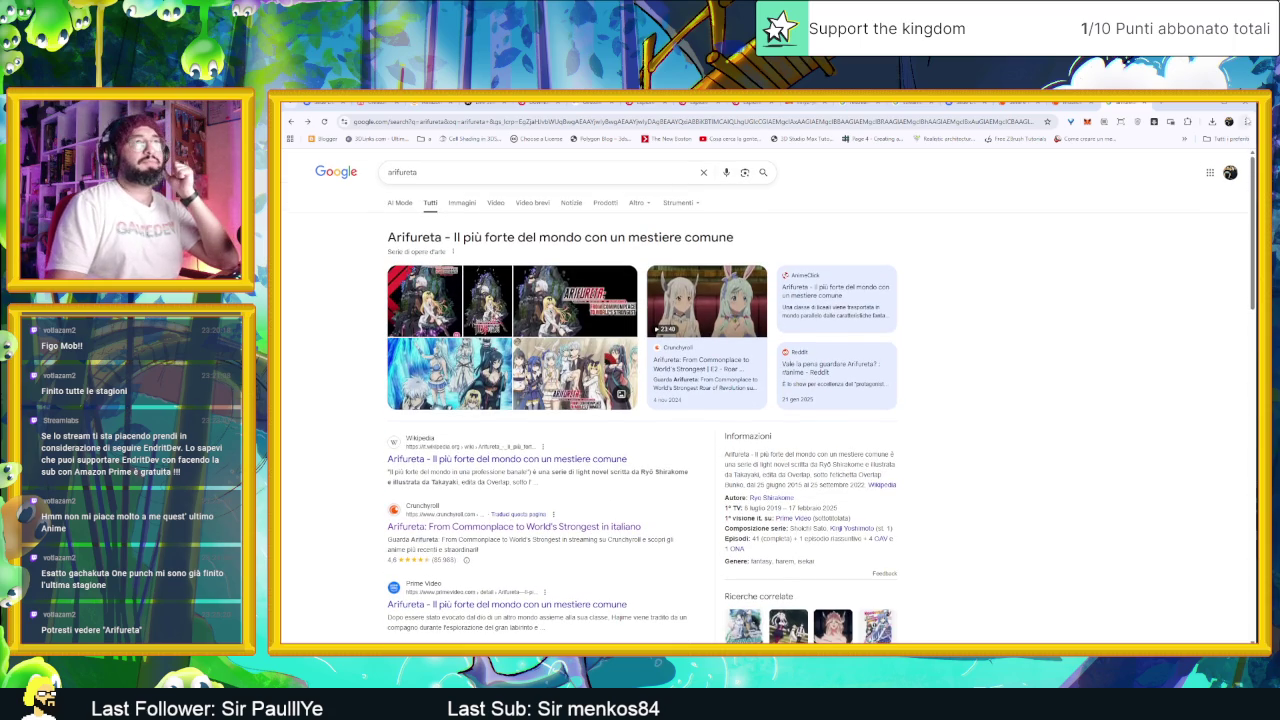
{"action": "left_click", "coordinate": [1203, 105]}
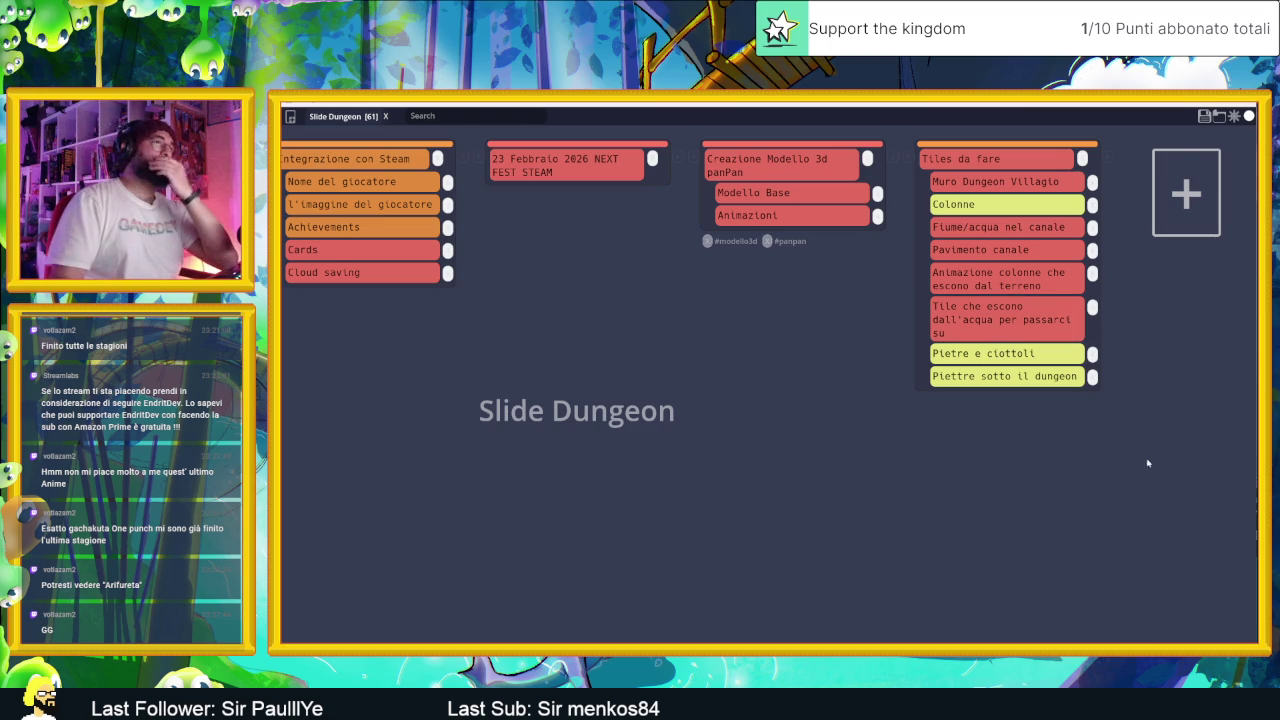
Step: Save the board over Slide Dungeon.tasks, confirming the overwrite, then open the Start menu
{"action": "left_click", "coordinate": [1204, 116]}
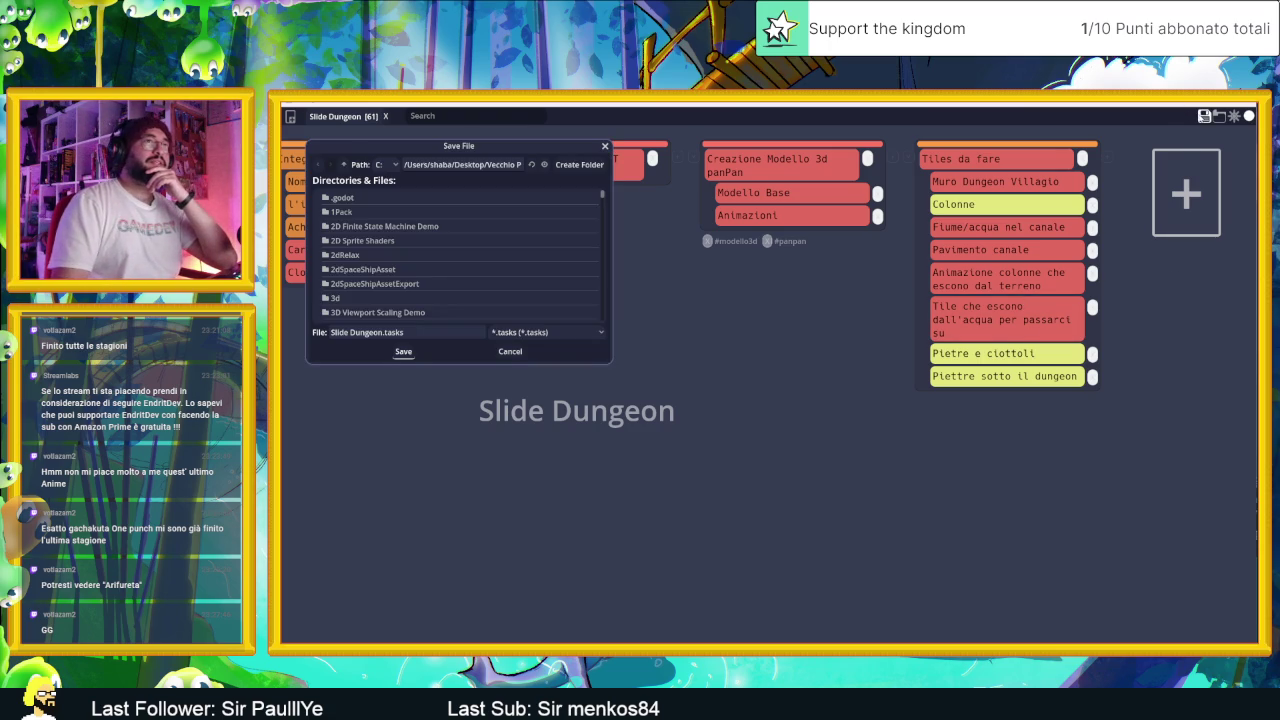
{"action": "left_click", "coordinate": [402, 352]}
{"action": "left_click", "coordinate": [698, 391]}
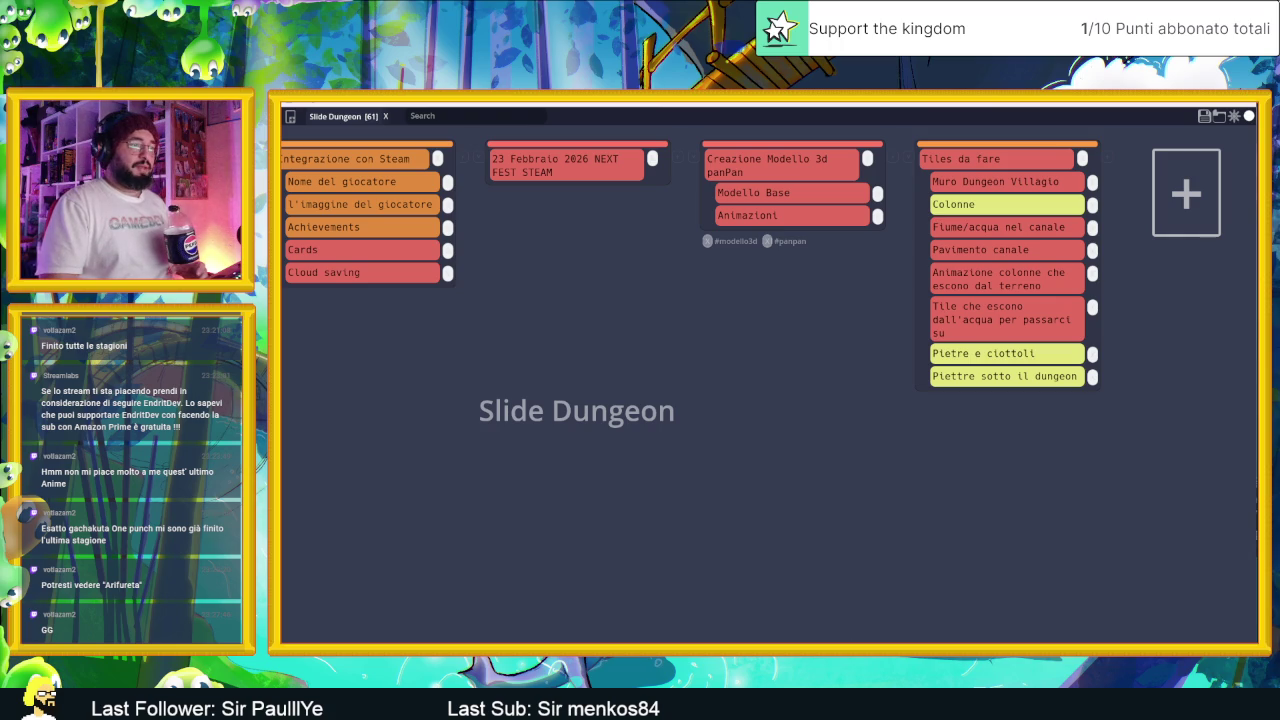
{"action": "key", "text": "super"}
{"action": "key", "text": "super"}
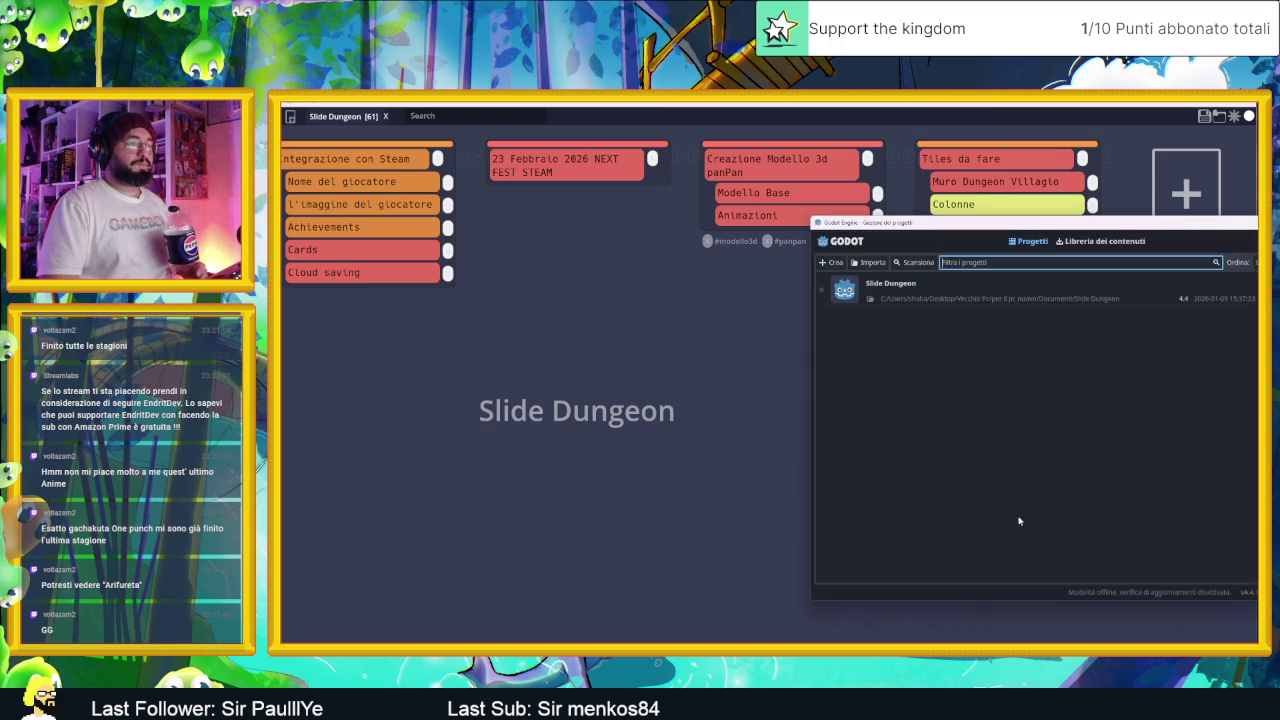
Step: Open the Slide Dungeon project and look over the dungeon tilemap in the 2D viewport
{"action": "double_click", "coordinate": [960, 290]}
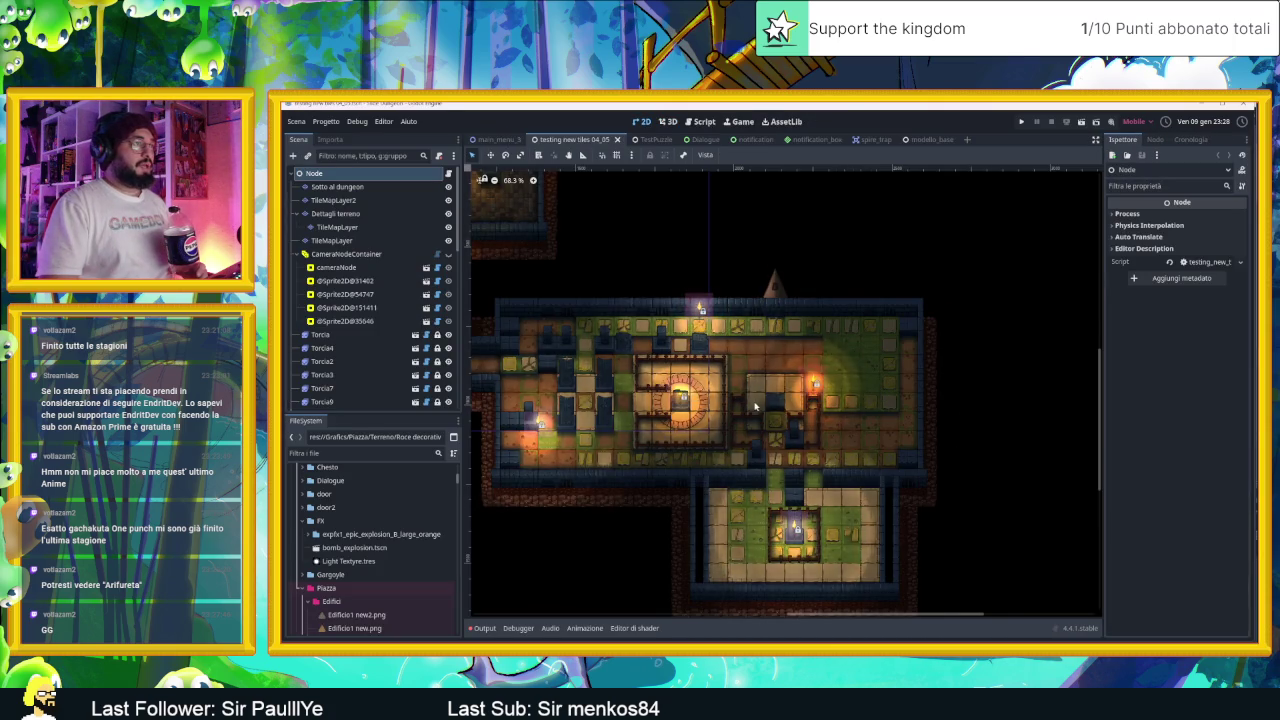
{"action": "scroll", "coordinate": [757, 406], "scroll_direction": "up", "scroll_amount": 2}
{"action": "scroll", "coordinate": [756, 420], "scroll_direction": "up", "scroll_amount": 2}
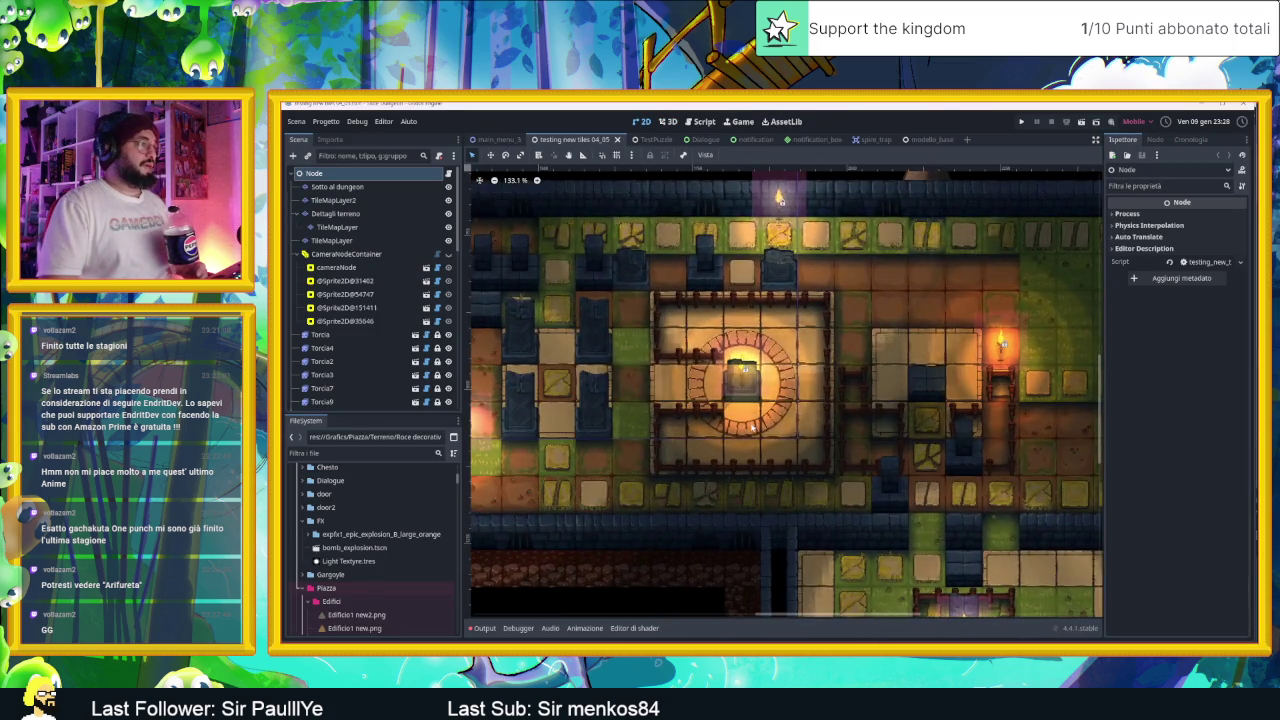
{"action": "scroll", "coordinate": [679, 494], "scroll_direction": "up", "scroll_amount": 4}
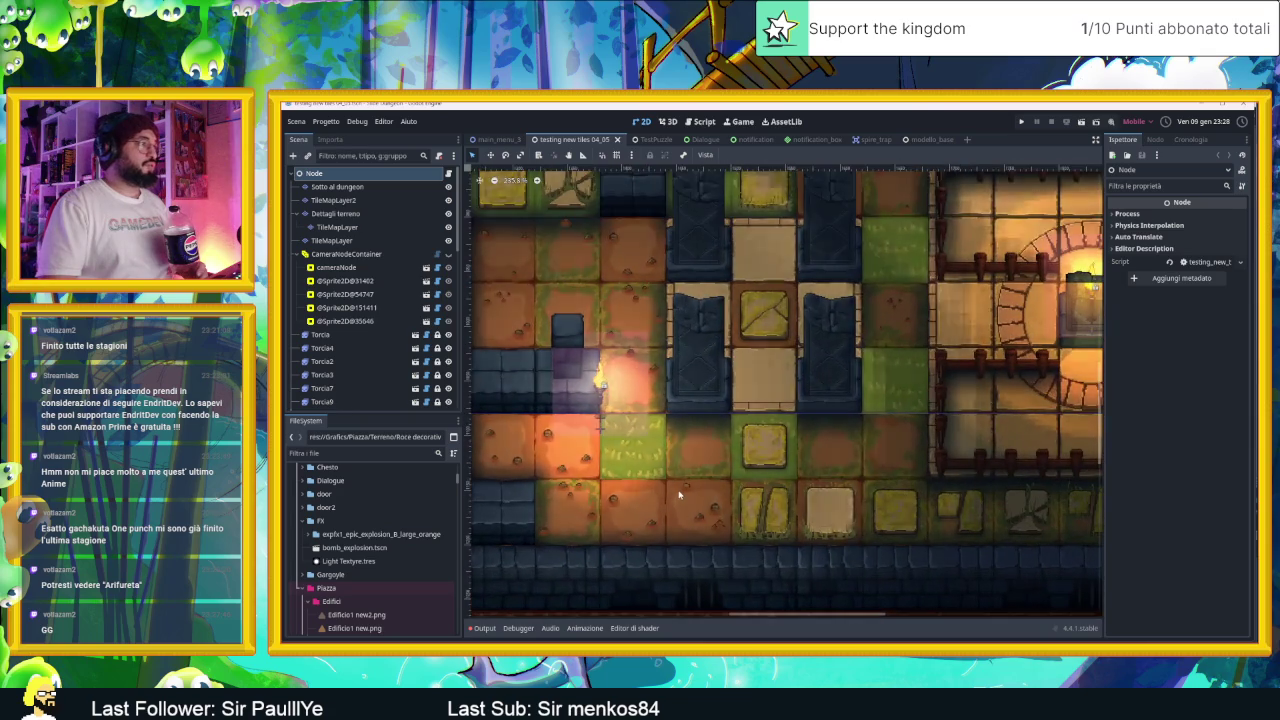
{"action": "scroll", "coordinate": [679, 494], "scroll_direction": "up", "scroll_amount": 1}
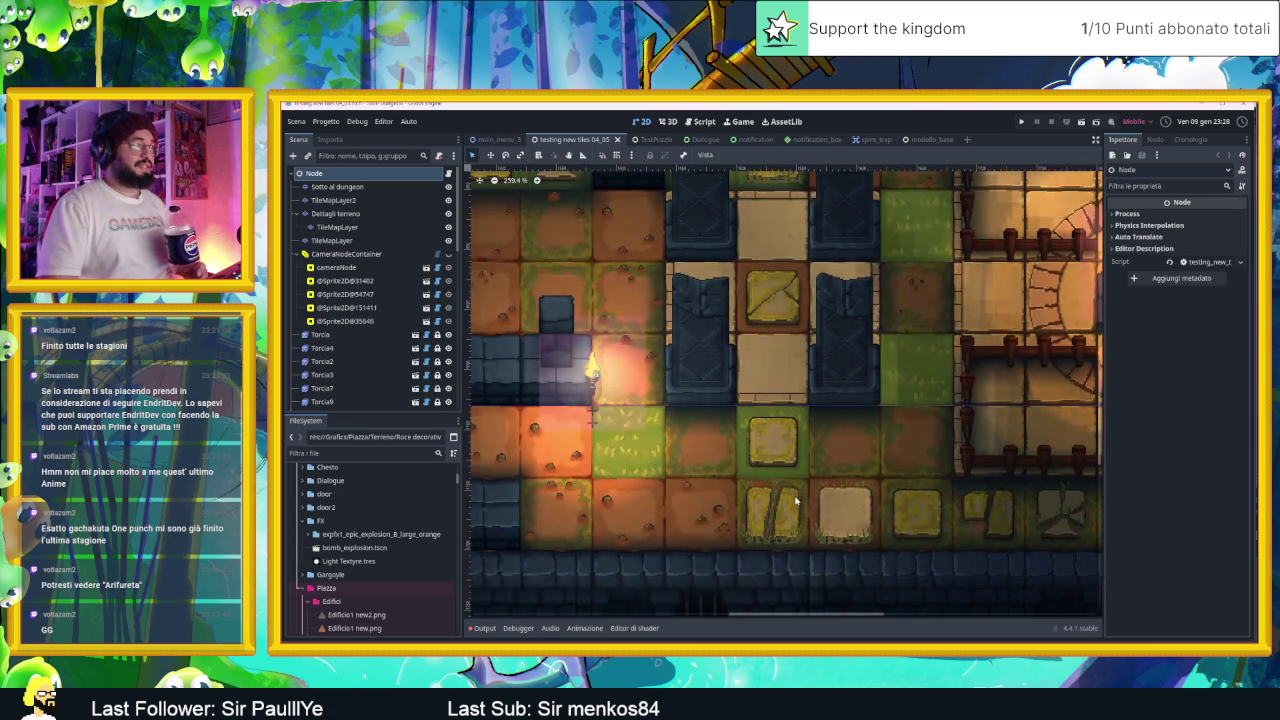
{"action": "scroll", "coordinate": [833, 495], "scroll_direction": "down", "scroll_amount": 3}
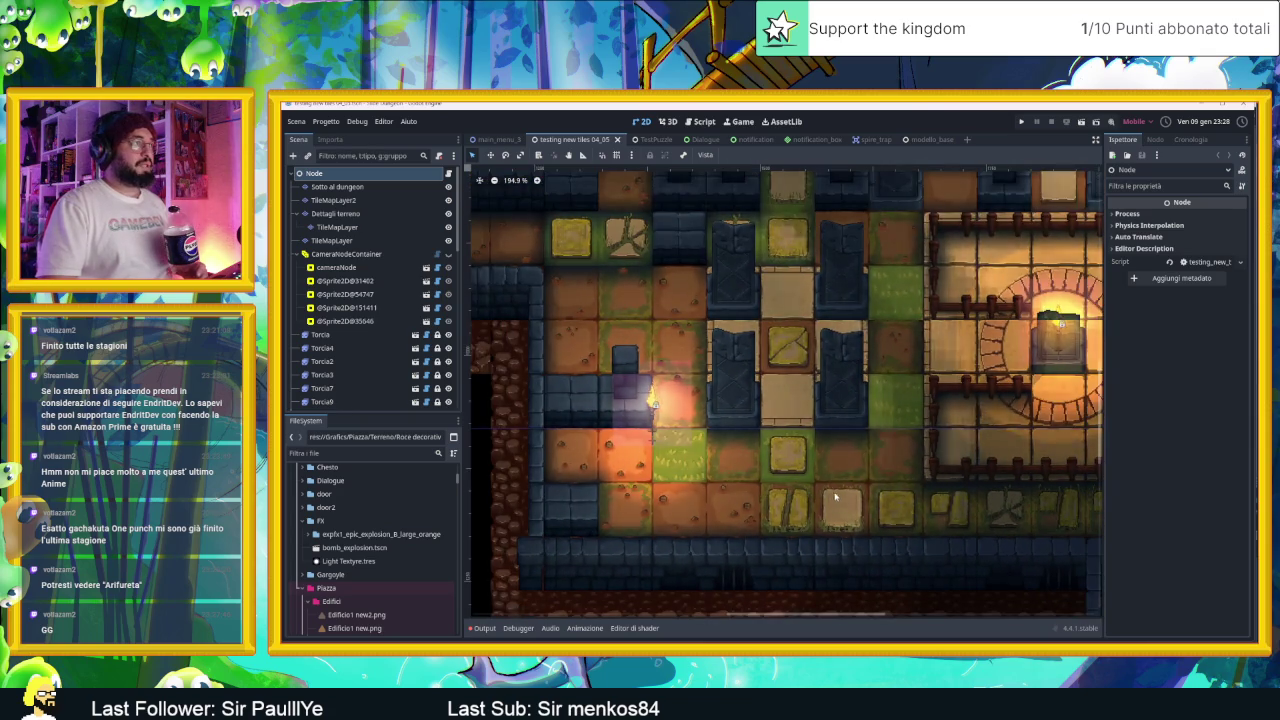
{"action": "scroll", "coordinate": [834, 498], "scroll_direction": "down", "scroll_amount": 5}
{"action": "scroll", "coordinate": [830, 490], "scroll_direction": "right", "scroll_amount": 2}
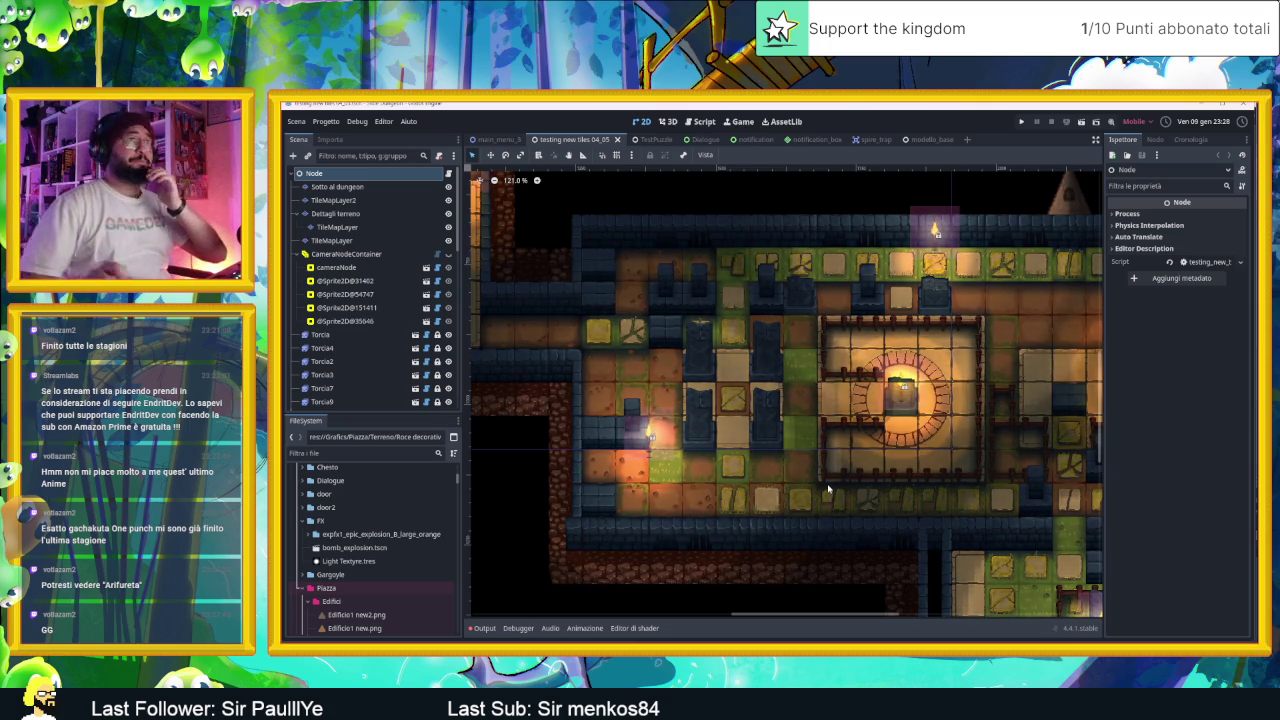
Step: Save the dungeon scene and move the running game window over the editor
{"action": "scroll", "coordinate": [892, 385], "scroll_direction": "down", "scroll_amount": 2}
{"action": "scroll", "coordinate": [830, 332], "scroll_direction": "down", "scroll_amount": 2}
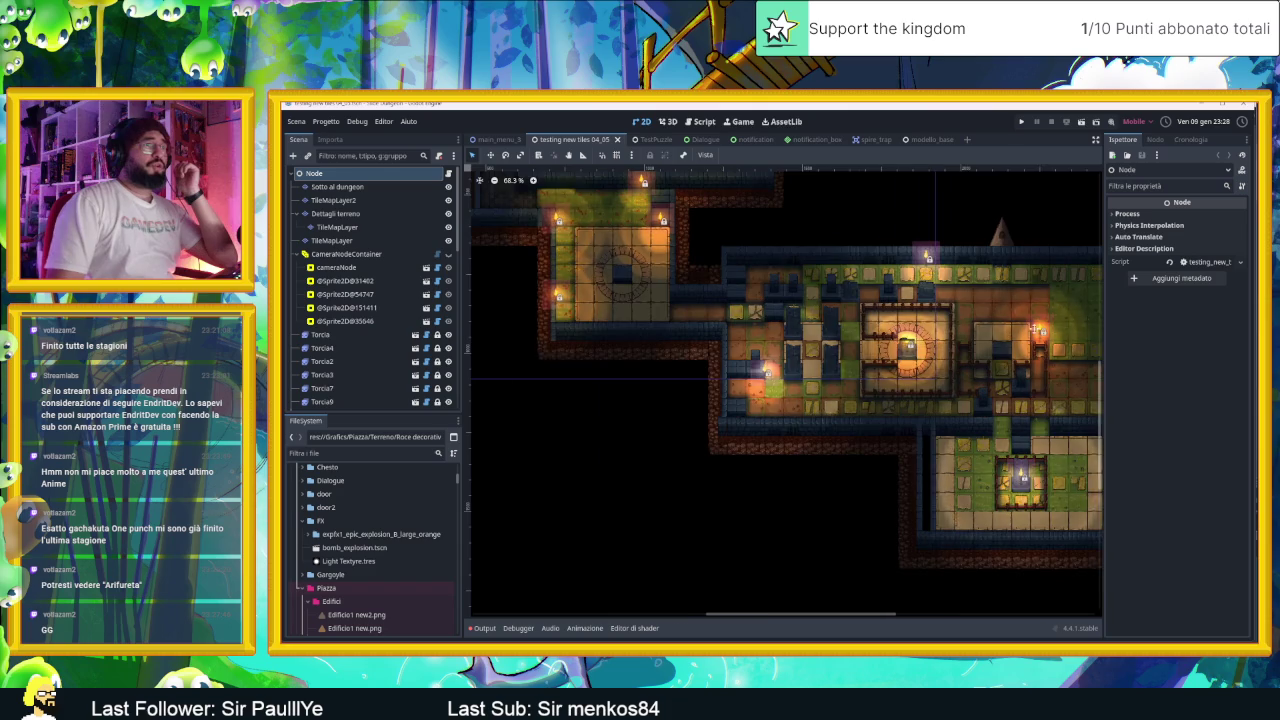
{"action": "scroll", "coordinate": [830, 332], "scroll_direction": "up", "scroll_amount": 1}
{"action": "scroll", "coordinate": [830, 332], "scroll_direction": "up", "scroll_amount": 5}
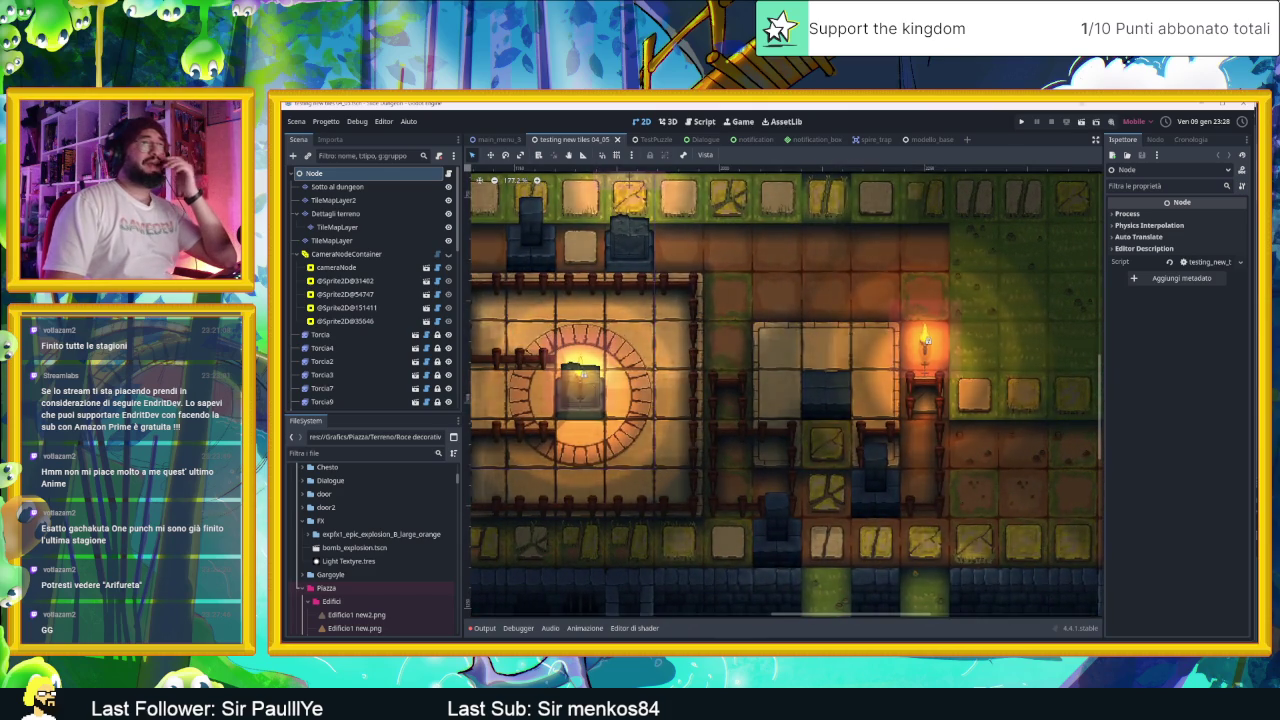
{"action": "key", "text": "ctrl+s"}
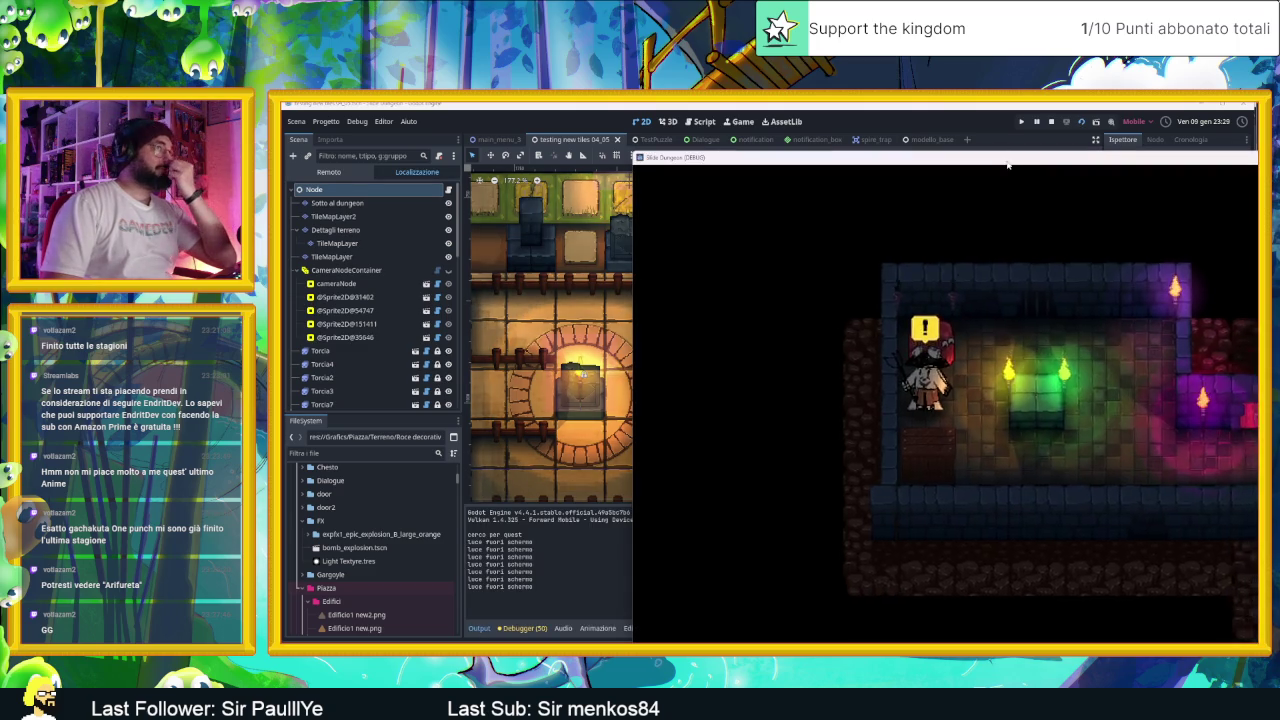
{"action": "left_click_drag", "start_coordinate": [1001, 127], "coordinate": [723, 131]}
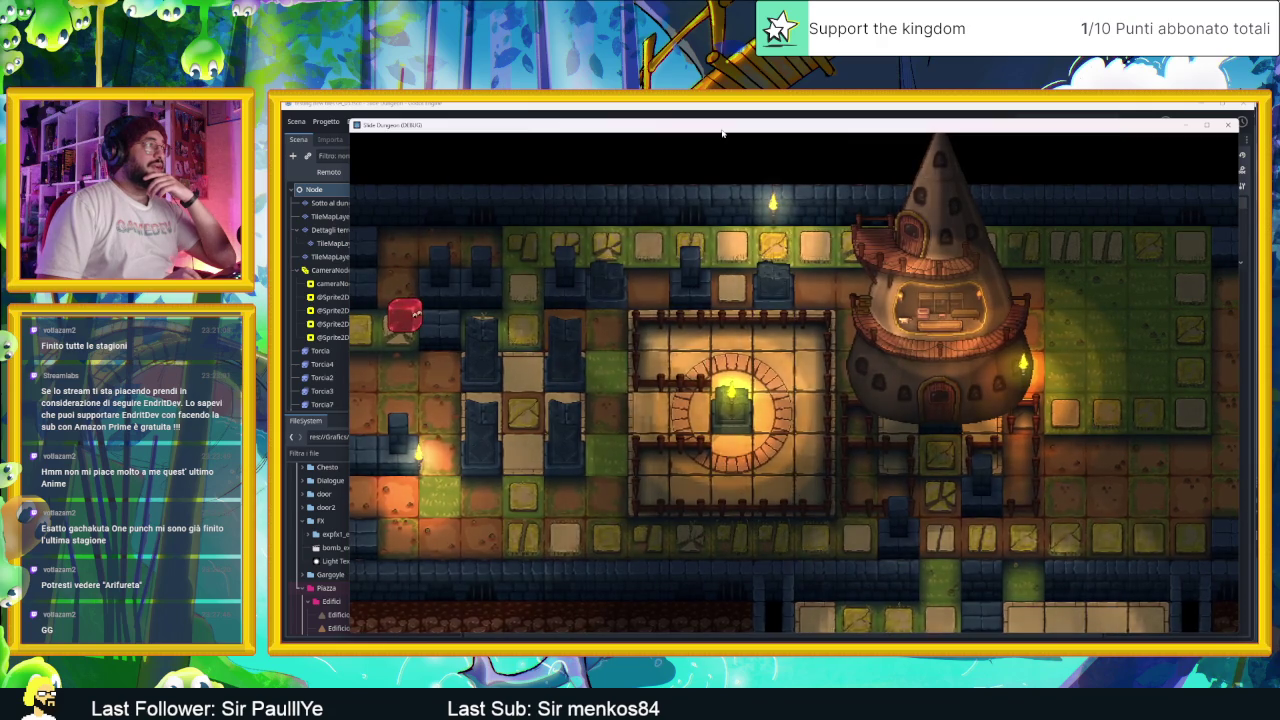
Step: Move the red slime upward in the running game, then switch to the task board
{"action": "key", "text": "Up"}
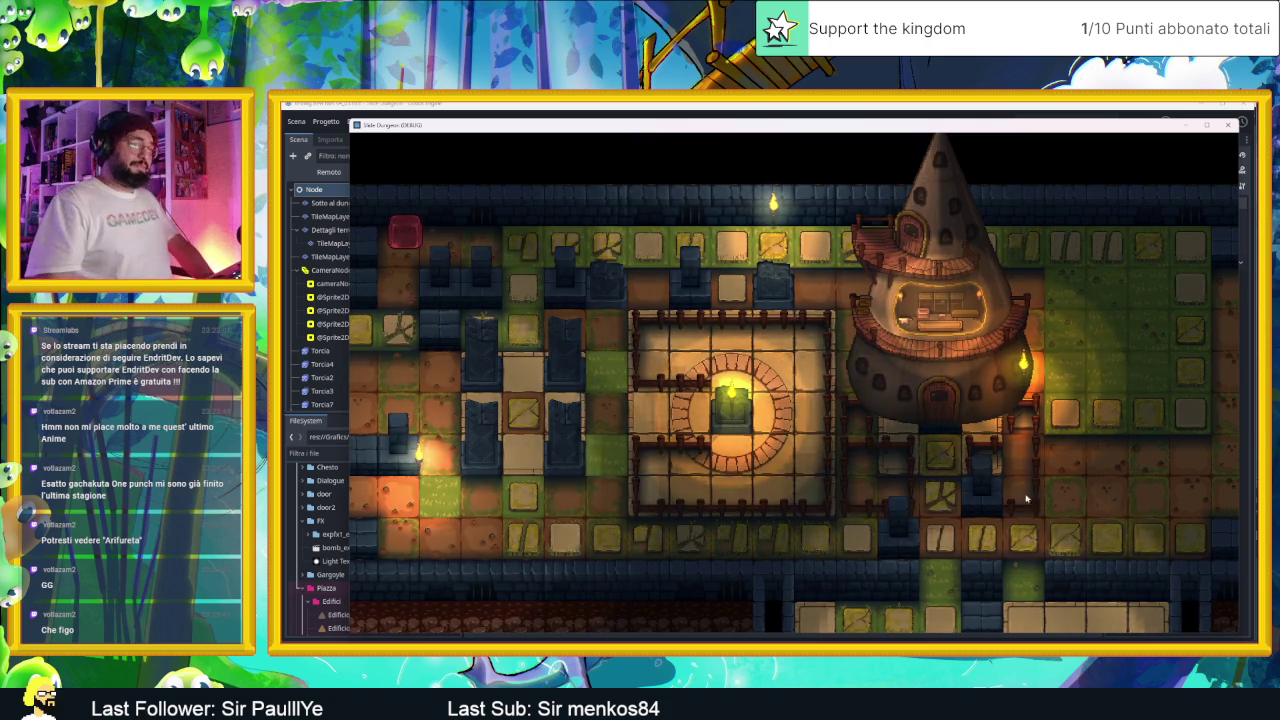
{"action": "key", "text": "alt+Tab"}
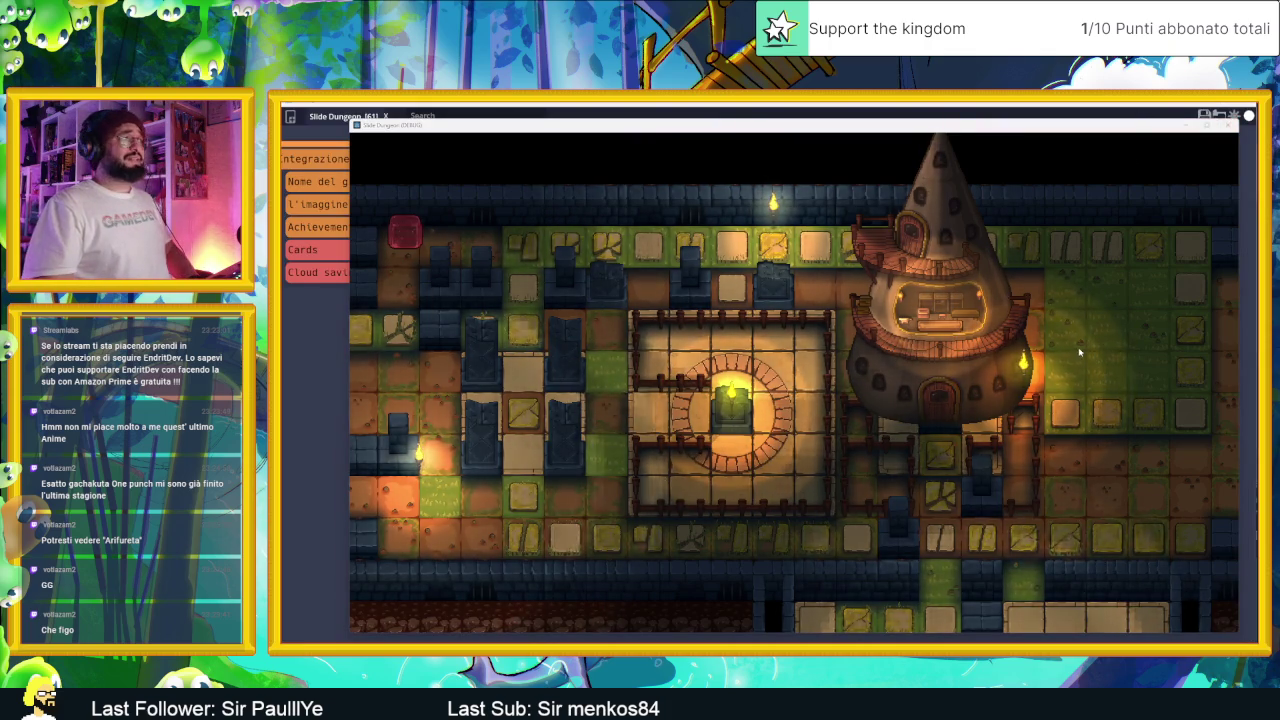
Step: Close the game window and add a new card 'Colone che escono dalla terra' to the board
{"action": "left_click", "coordinate": [1228, 125]}
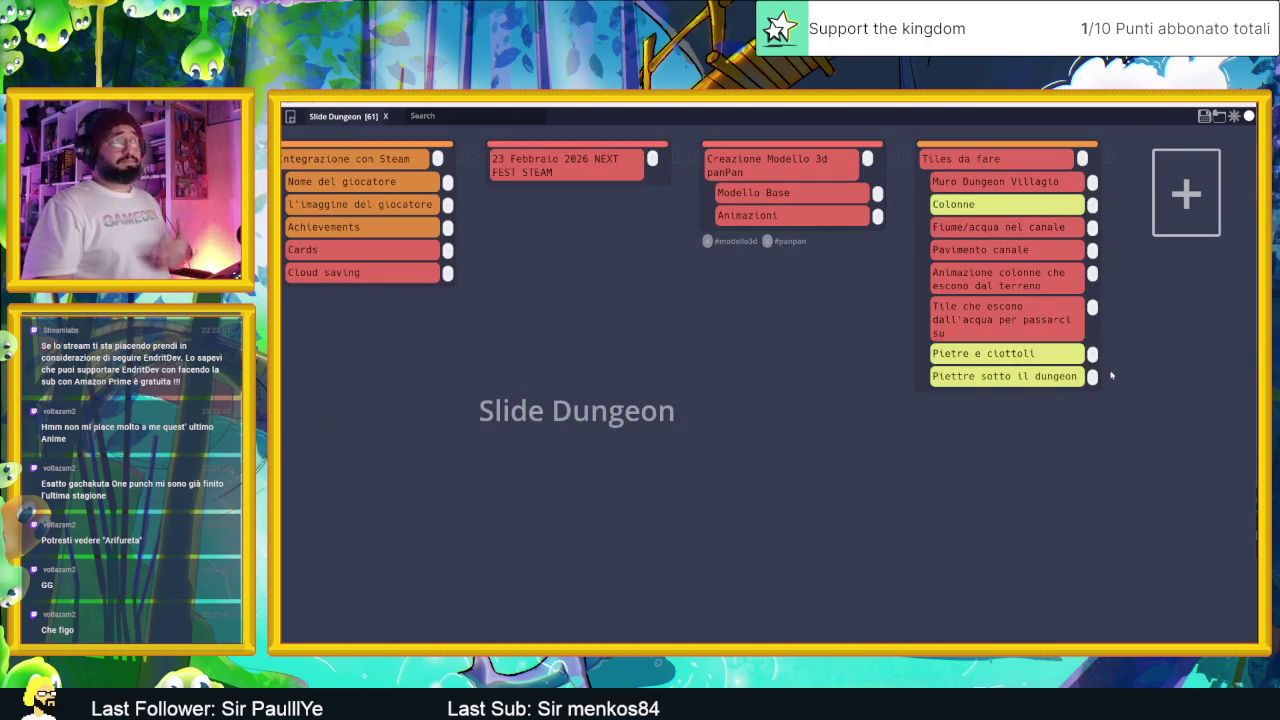
{"action": "left_click", "coordinate": [1170, 180]}
{"action": "type", "text": "Colone che escono dalla"}
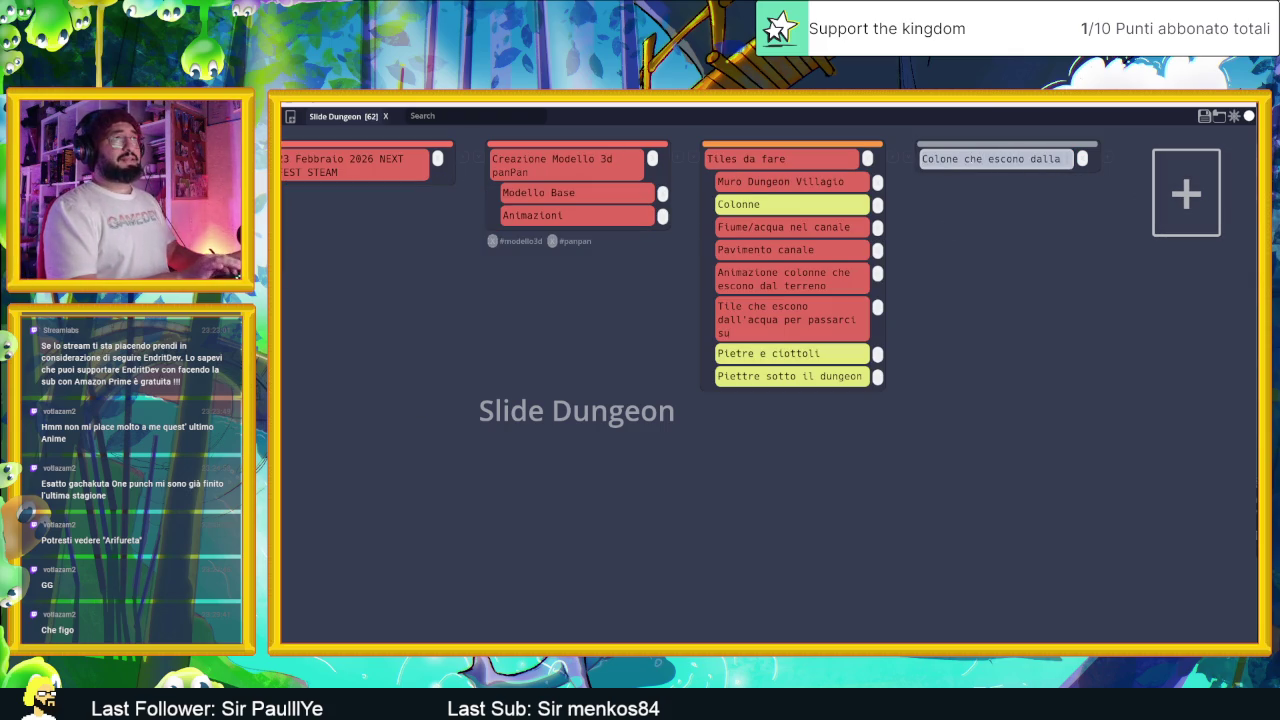
{"action": "type", "text": "terra quando l"}
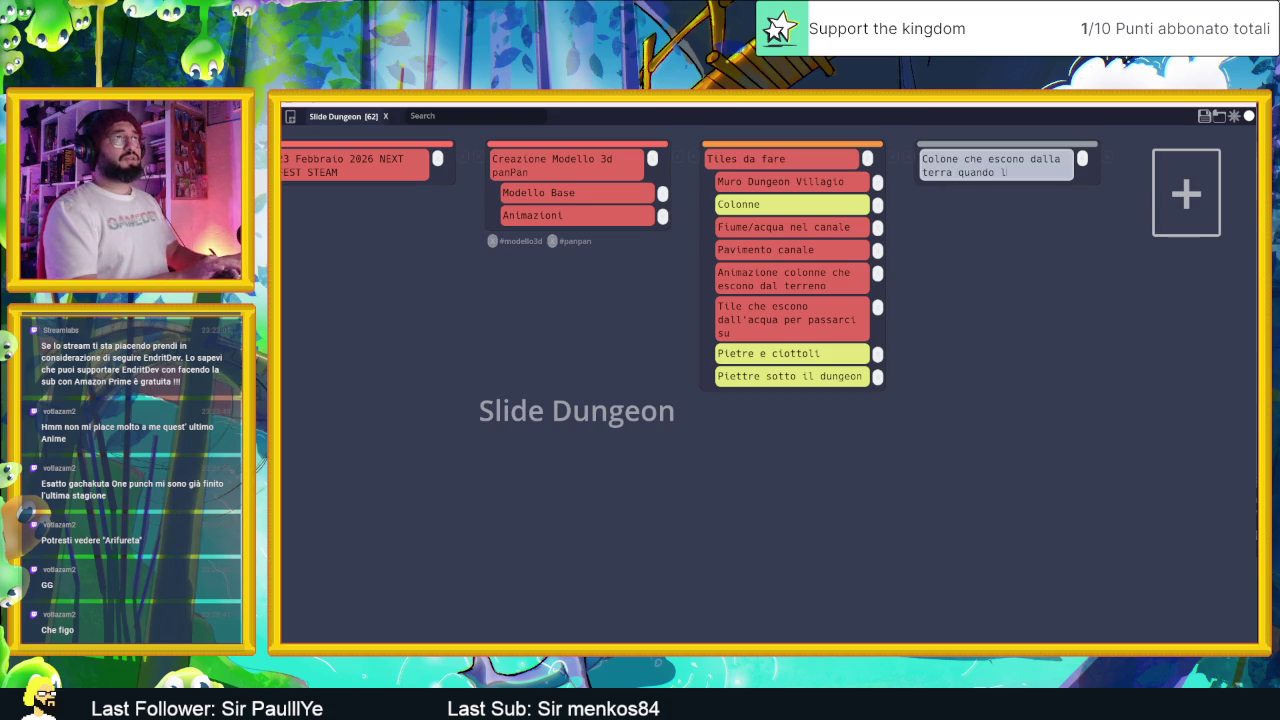
{"action": "type", "text": "e trigheri in una certa"}
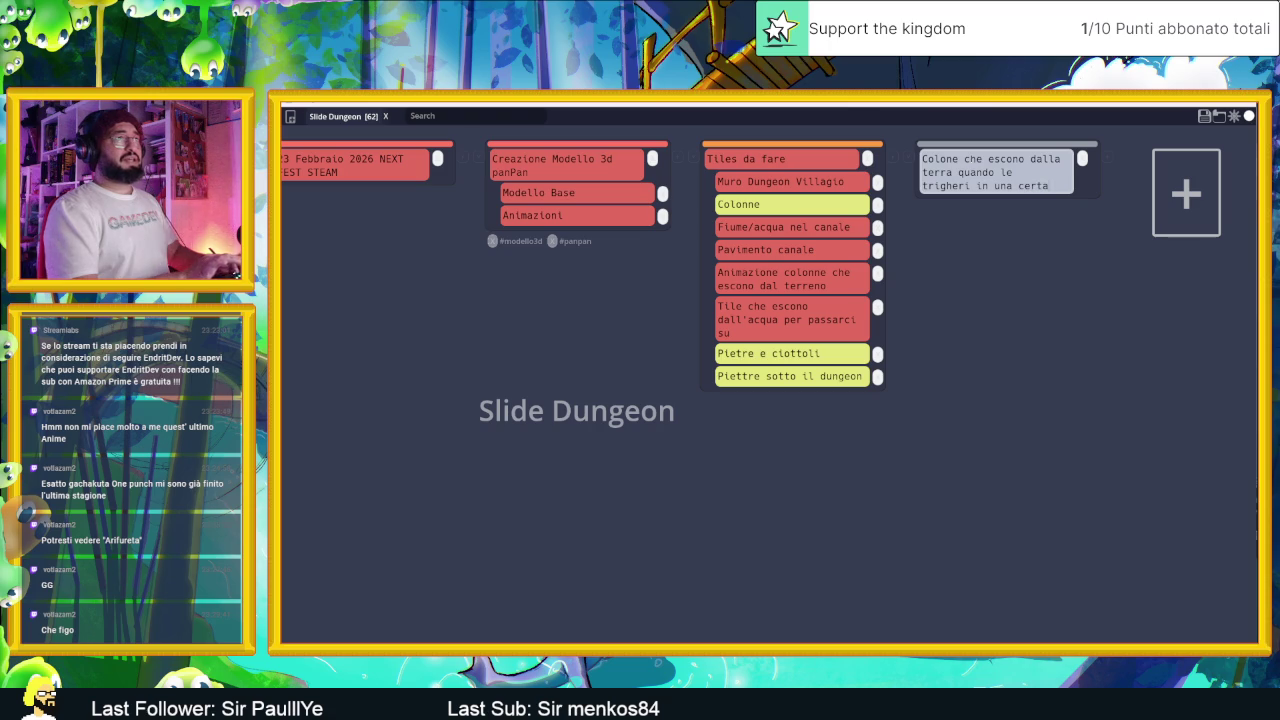
{"action": "type", "text": " re"}
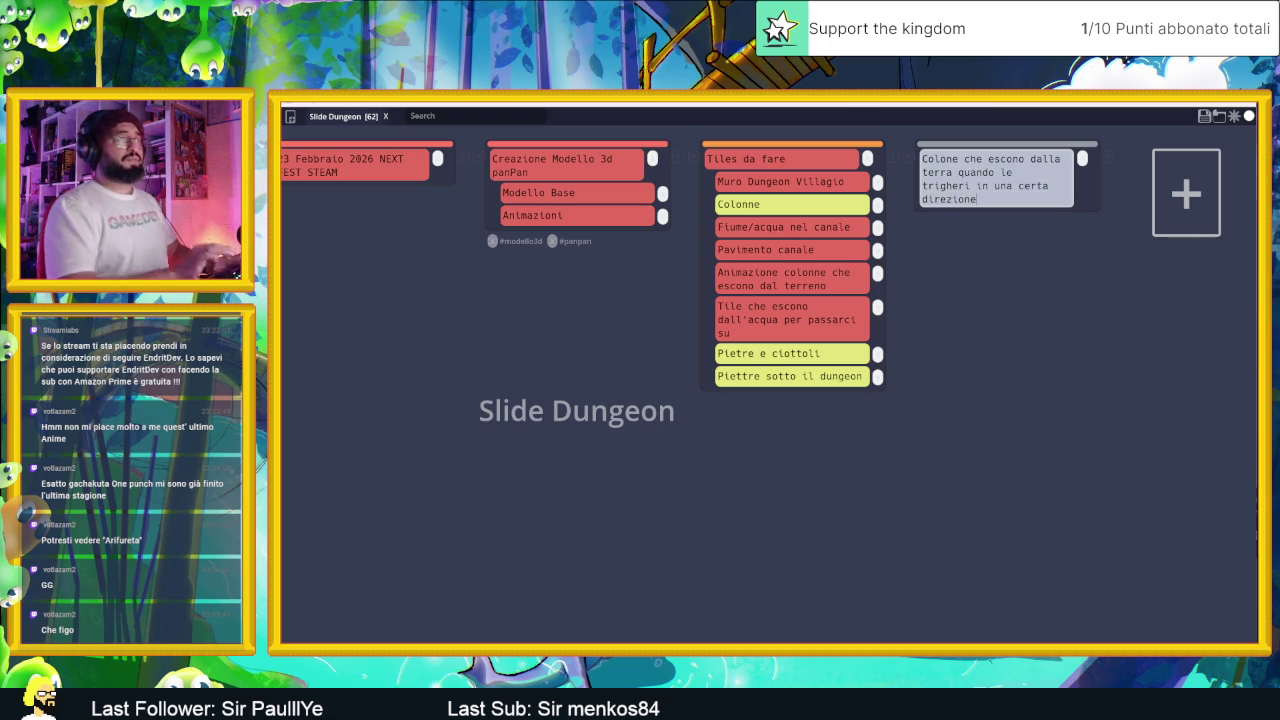
{"action": "left_click", "coordinate": [1084, 298]}
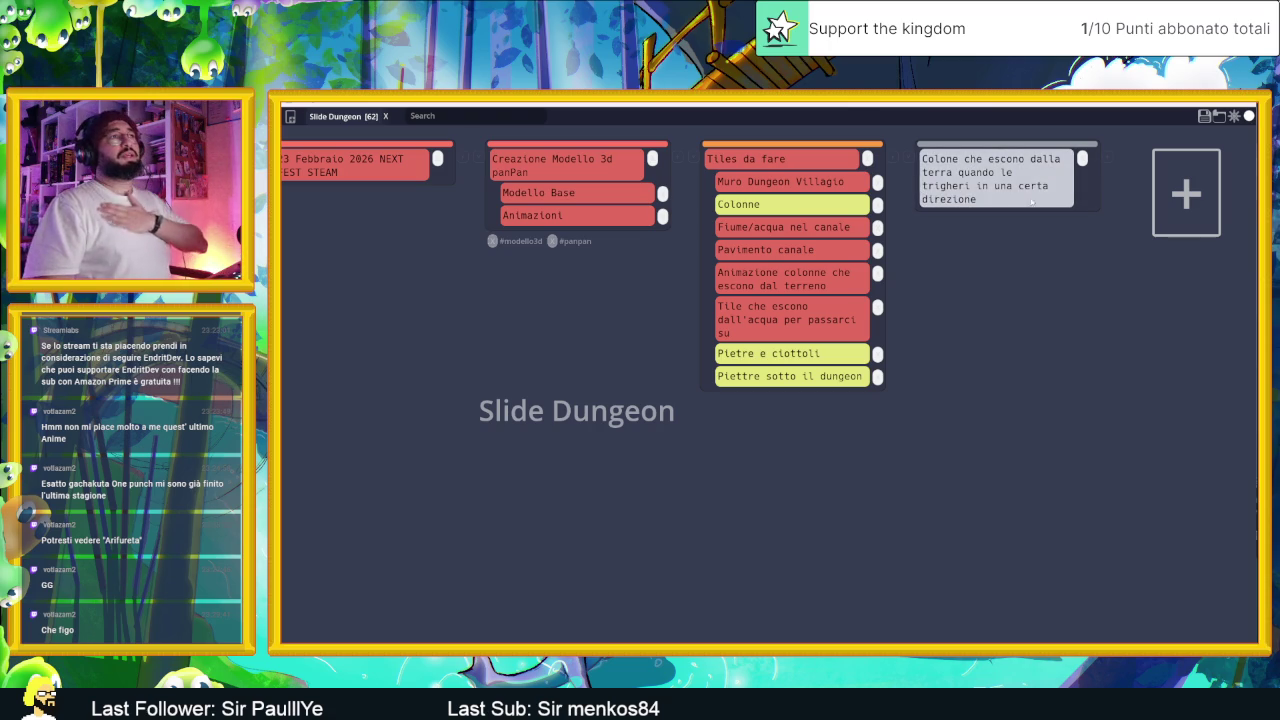
Step: Save the board over Slide Dungeon.tasks, confirming overwrite, and return to the Godot editor
{"action": "left_click", "coordinate": [1204, 116]}
{"action": "left_click", "coordinate": [402, 352]}
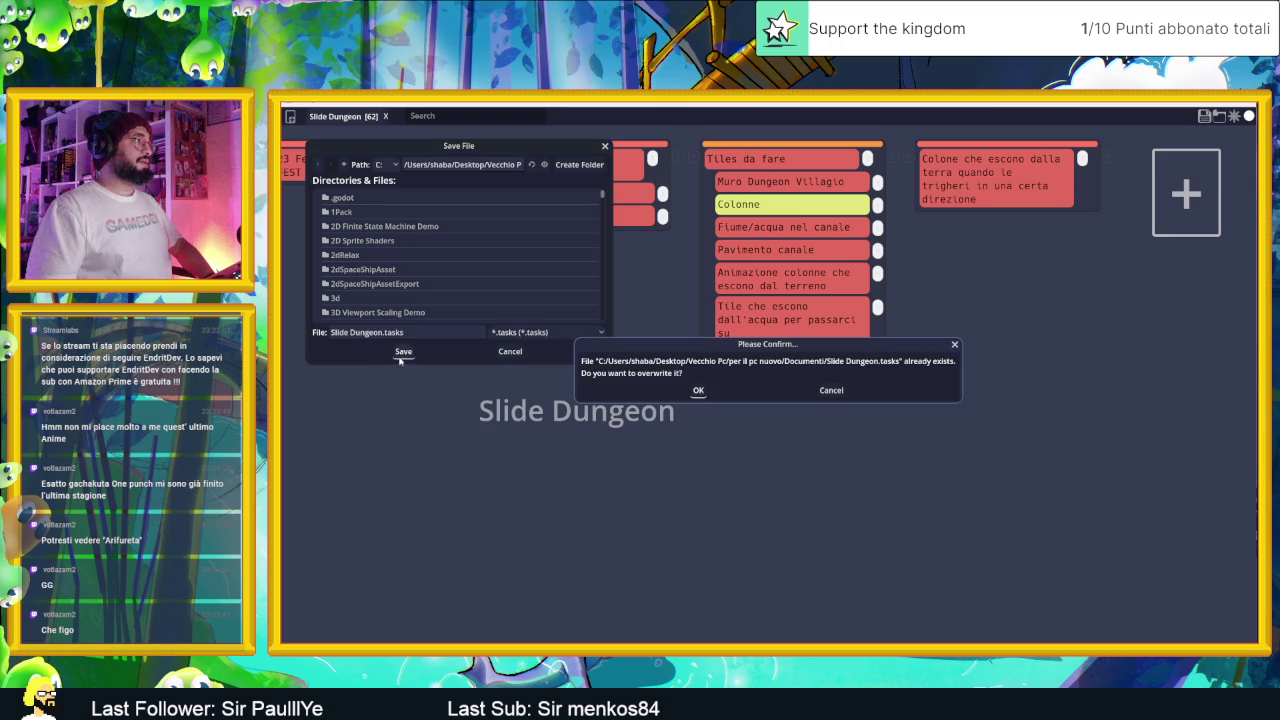
{"action": "left_click", "coordinate": [699, 391]}
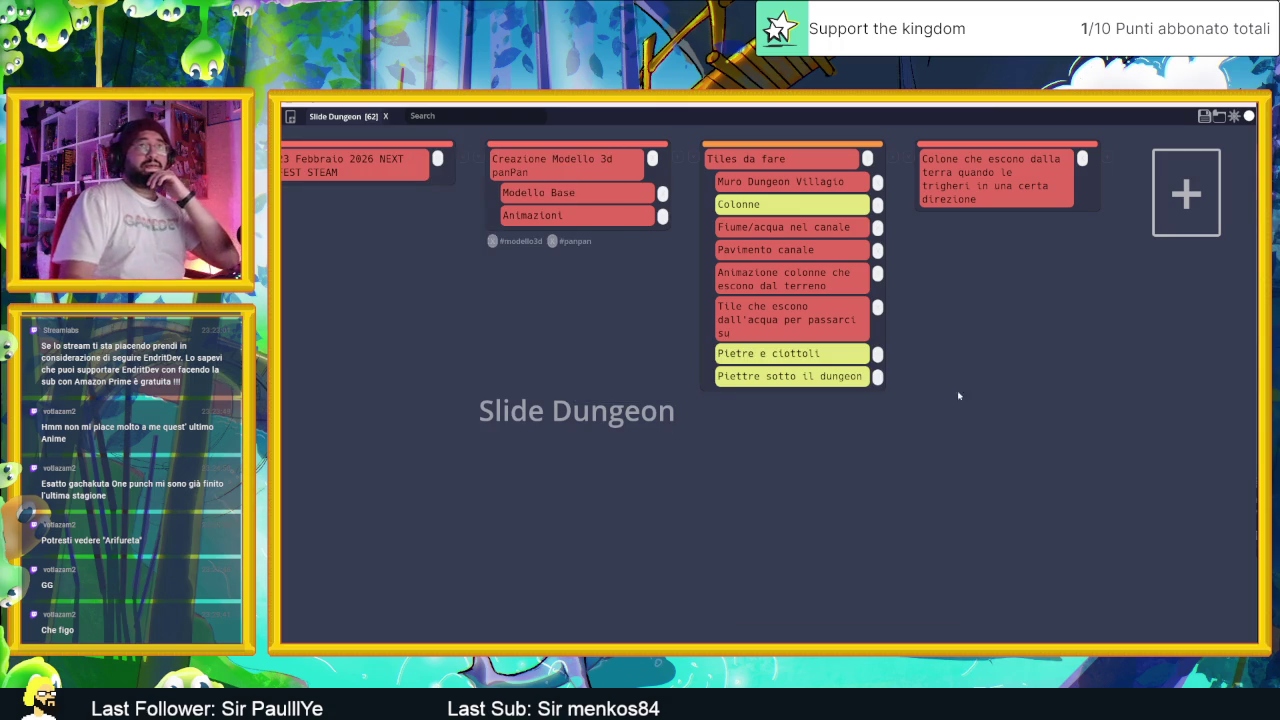
{"action": "key", "text": "alt+Tab"}
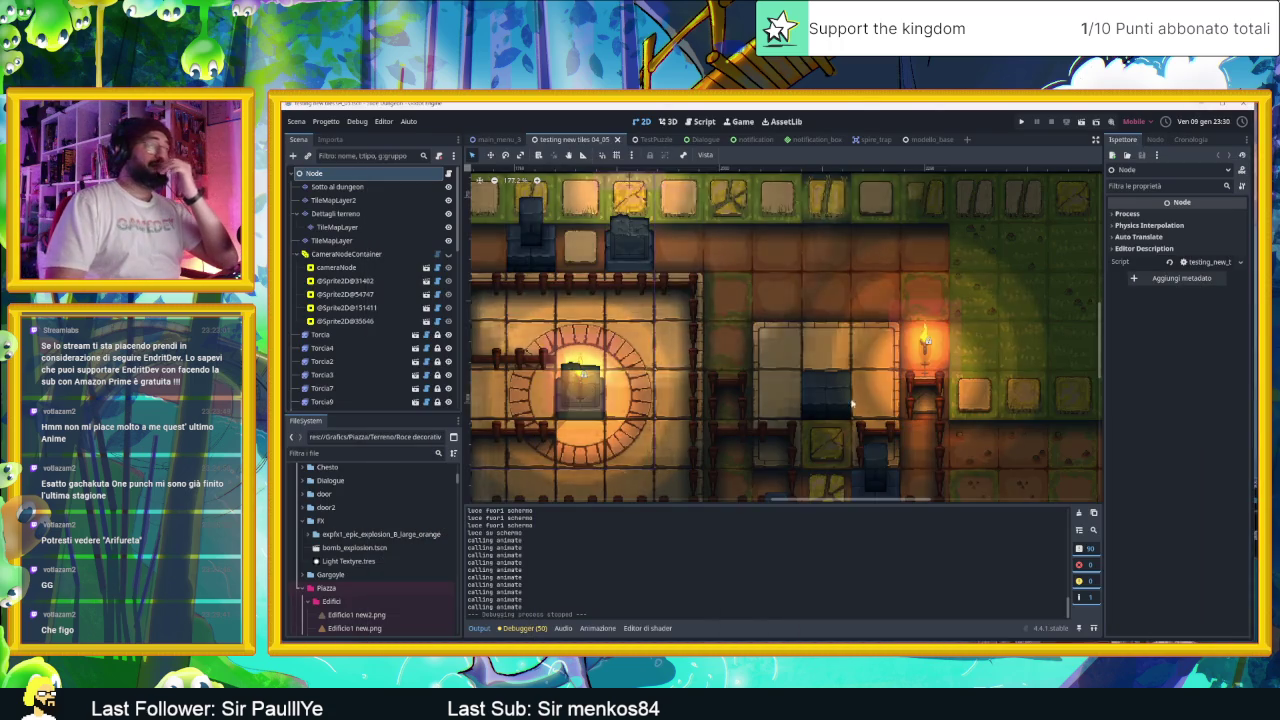
Step: Turn on snap-to-grid for the Slide Dungeon level in the 2D viewport
{"action": "scroll", "coordinate": [919, 299], "scroll_direction": "down", "scroll_amount": 2}
{"action": "scroll", "coordinate": [919, 299], "scroll_direction": "up", "scroll_amount": 2}
{"action": "scroll", "coordinate": [919, 299], "scroll_direction": "up", "scroll_amount": 5}
{"action": "scroll", "coordinate": [919, 299], "scroll_direction": "left", "scroll_amount": 4}
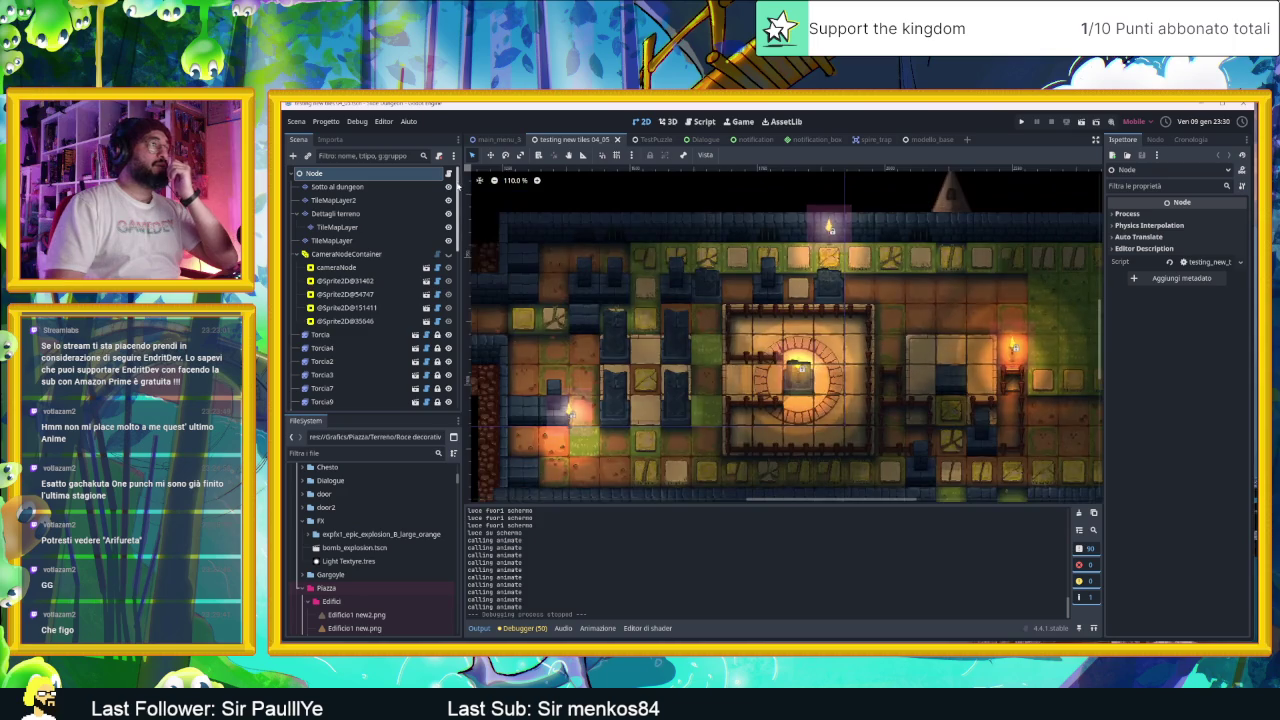
{"action": "scroll", "coordinate": [743, 315], "scroll_direction": "up", "scroll_amount": 4}
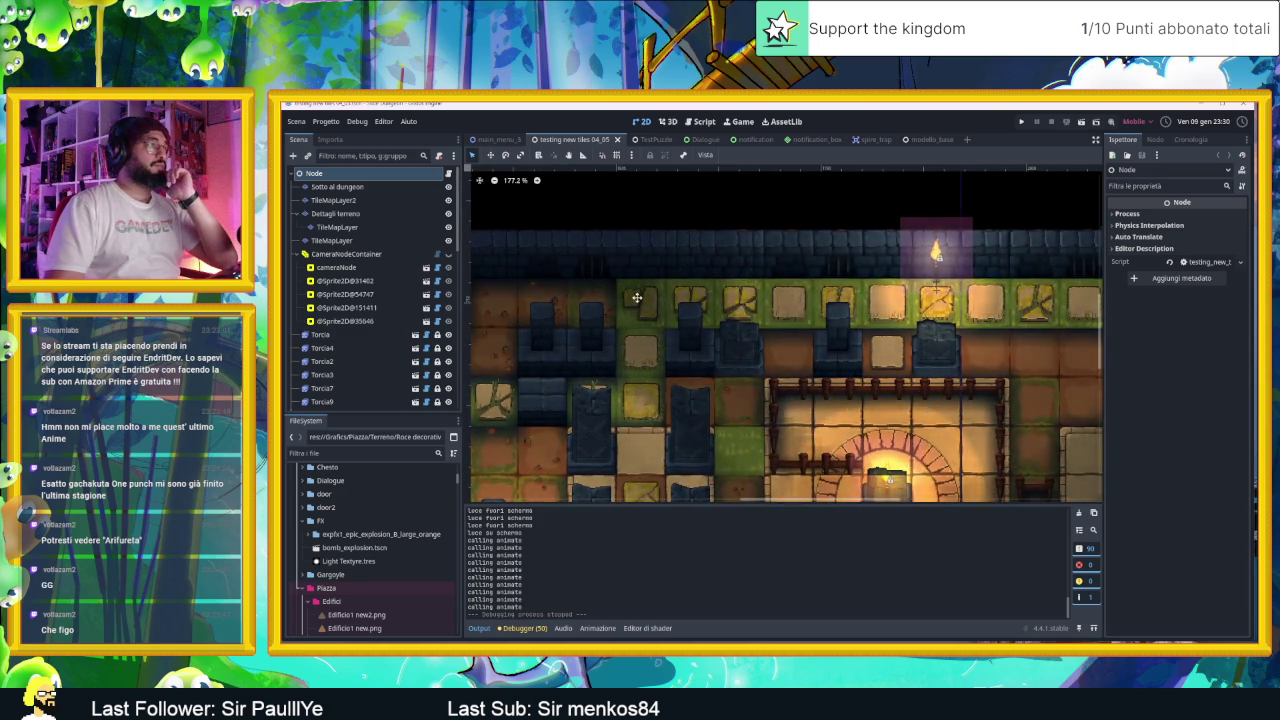
{"action": "scroll", "coordinate": [665, 300], "scroll_direction": "left", "scroll_amount": 2}
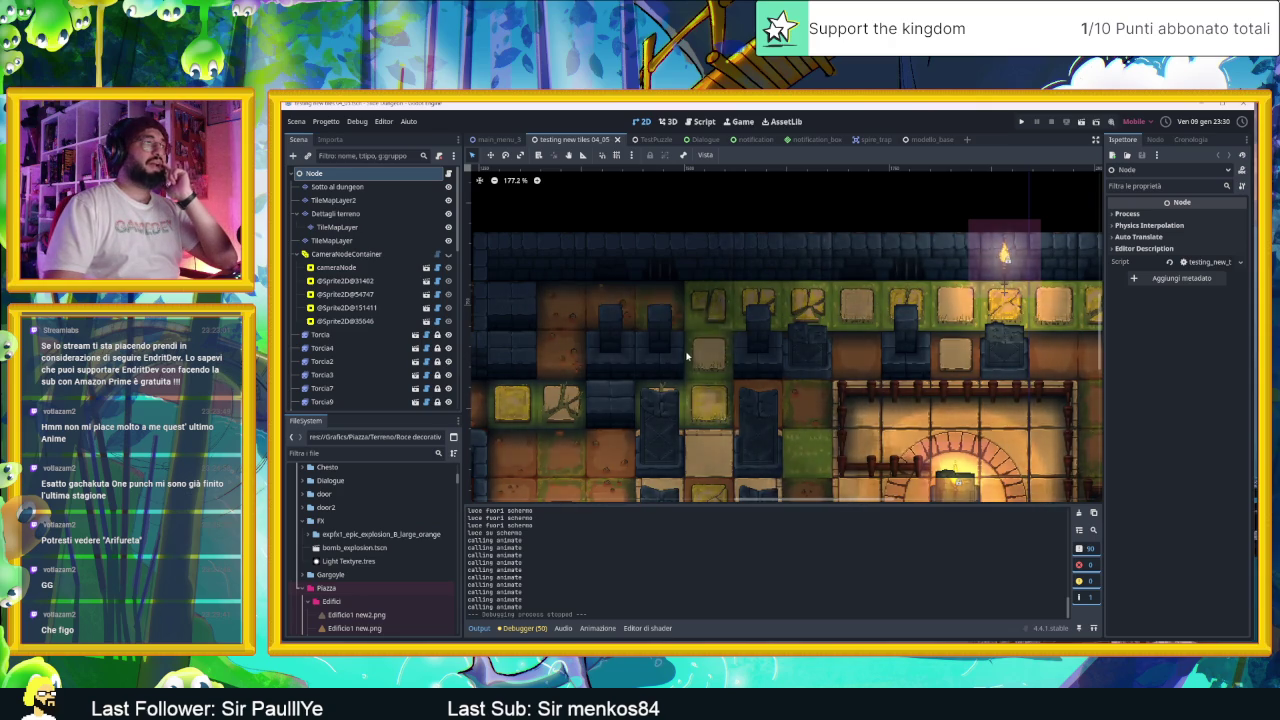
{"action": "scroll", "coordinate": [700, 410], "scroll_direction": "down", "scroll_amount": 3}
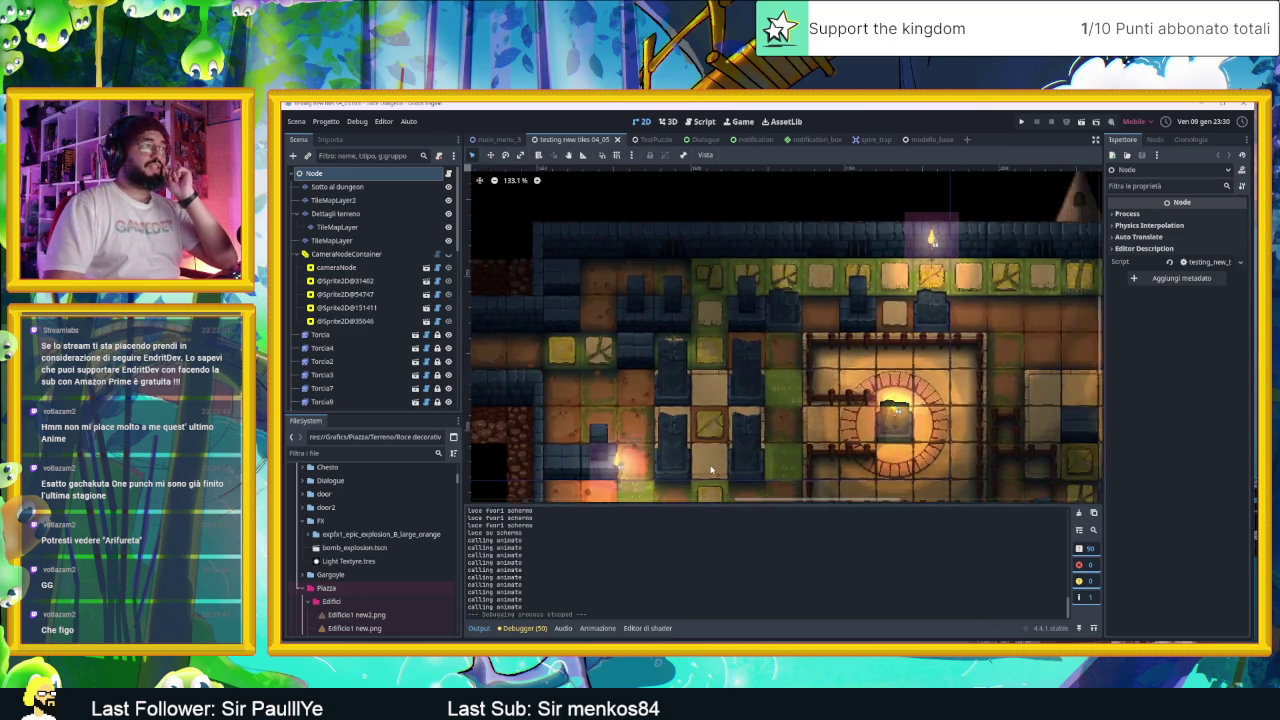
{"action": "scroll", "coordinate": [711, 470], "scroll_direction": "down", "scroll_amount": 2}
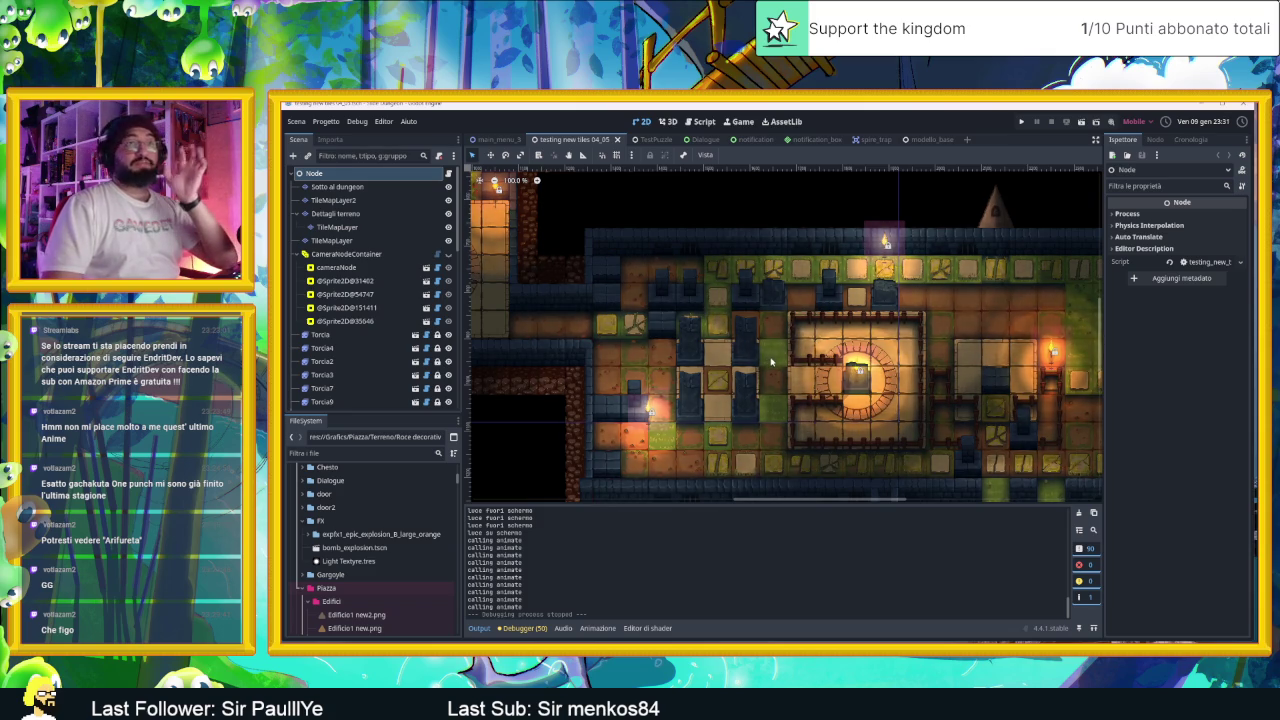
{"action": "scroll", "coordinate": [800, 365], "scroll_direction": "down", "scroll_amount": 2}
{"action": "scroll", "coordinate": [790, 330], "scroll_direction": "right", "scroll_amount": 3}
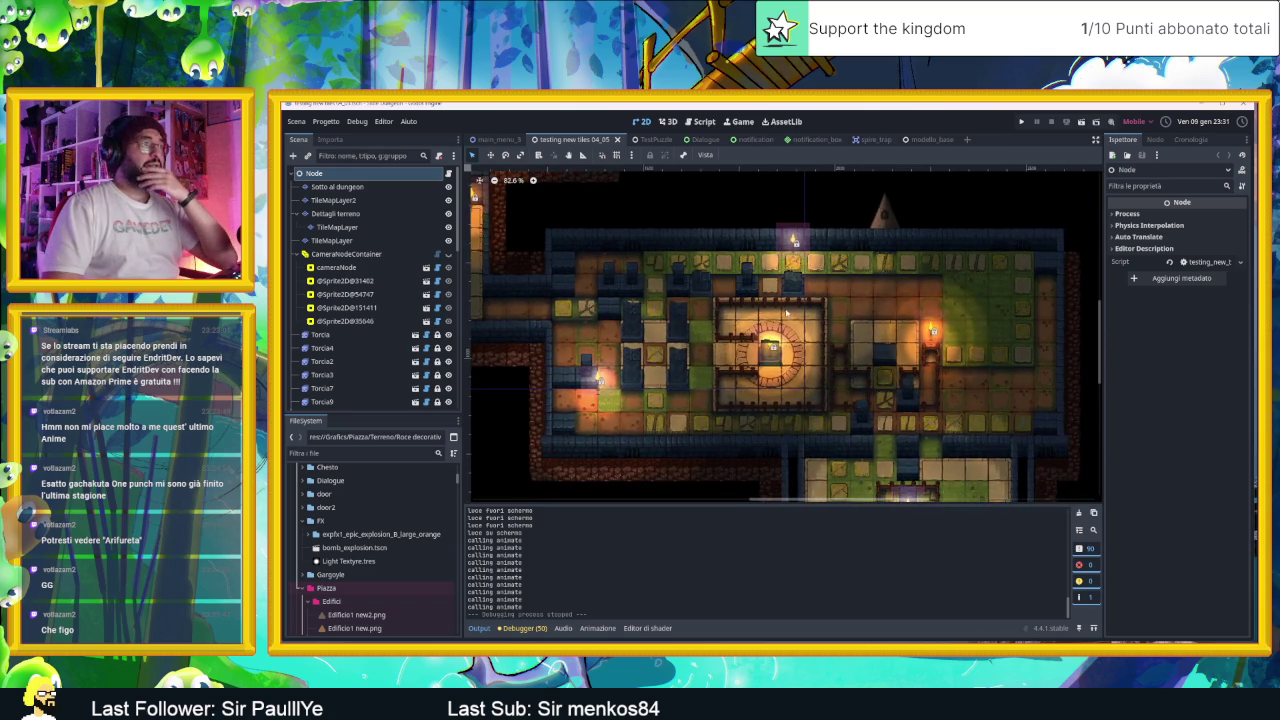
{"action": "left_click", "coordinate": [616, 155]}
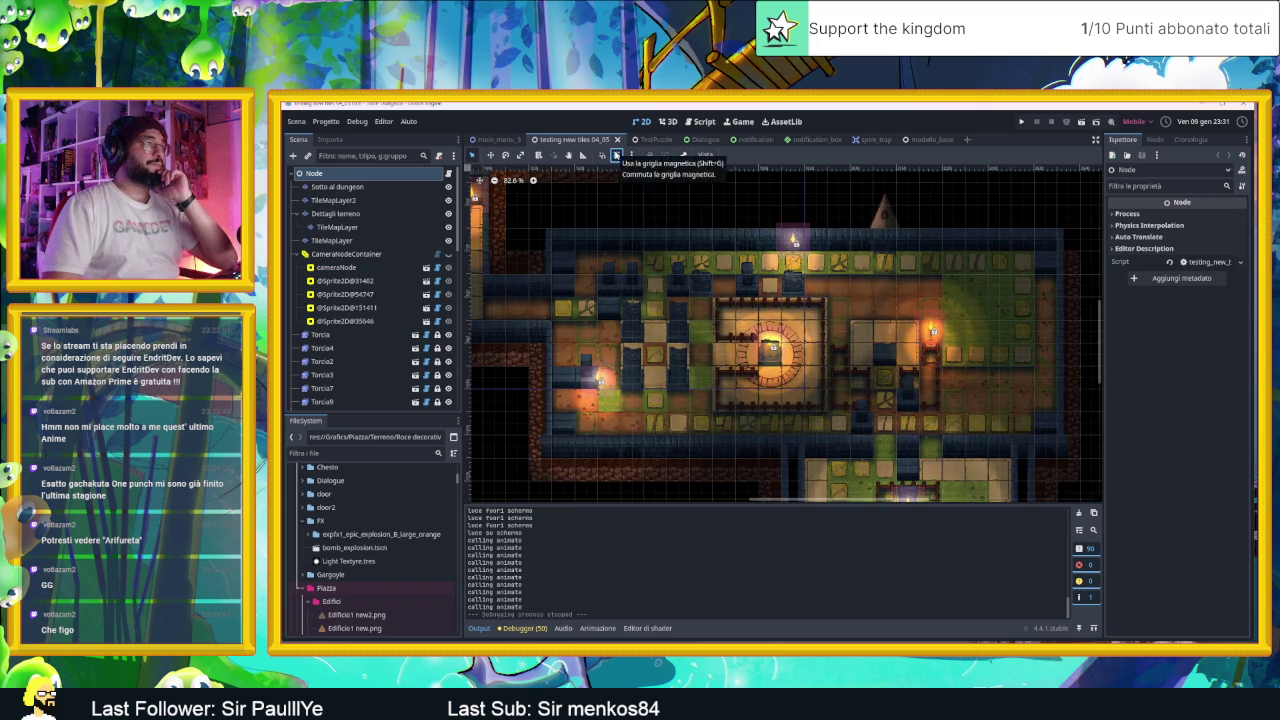
{"action": "scroll", "coordinate": [970, 271], "scroll_direction": "down", "scroll_amount": 3}
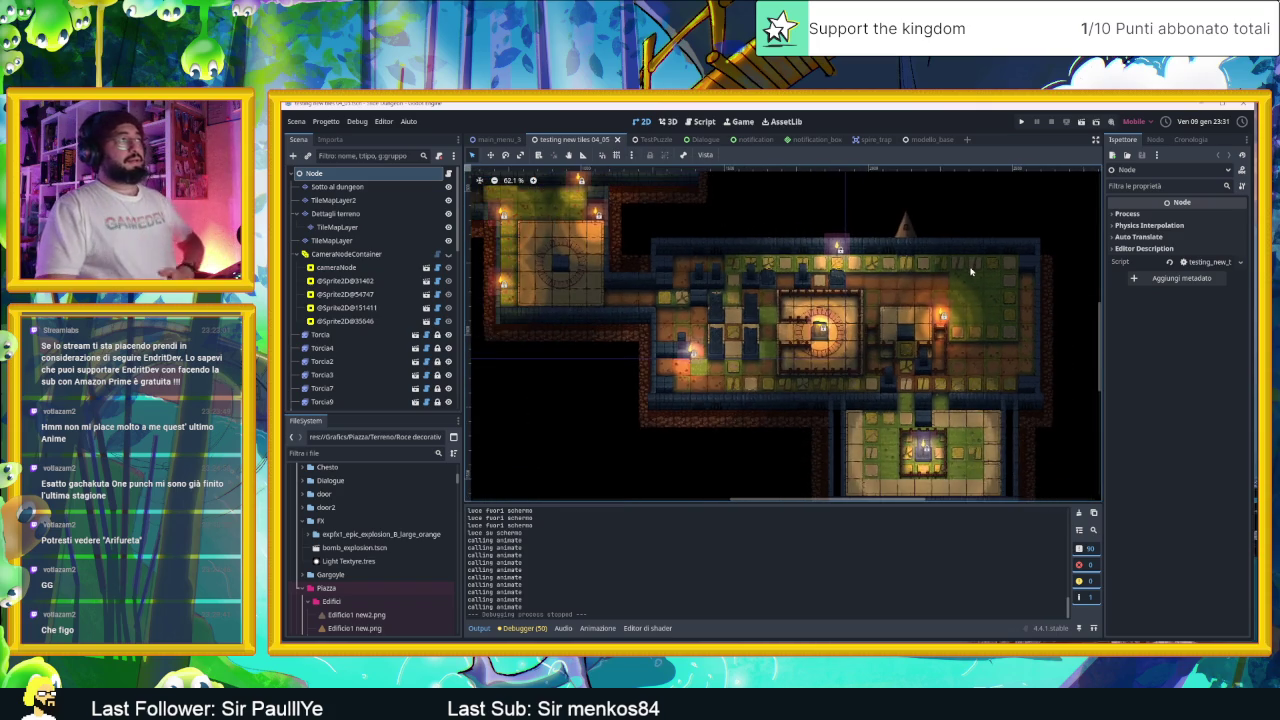
{"action": "scroll", "coordinate": [965, 275], "scroll_direction": "up", "scroll_amount": 4}
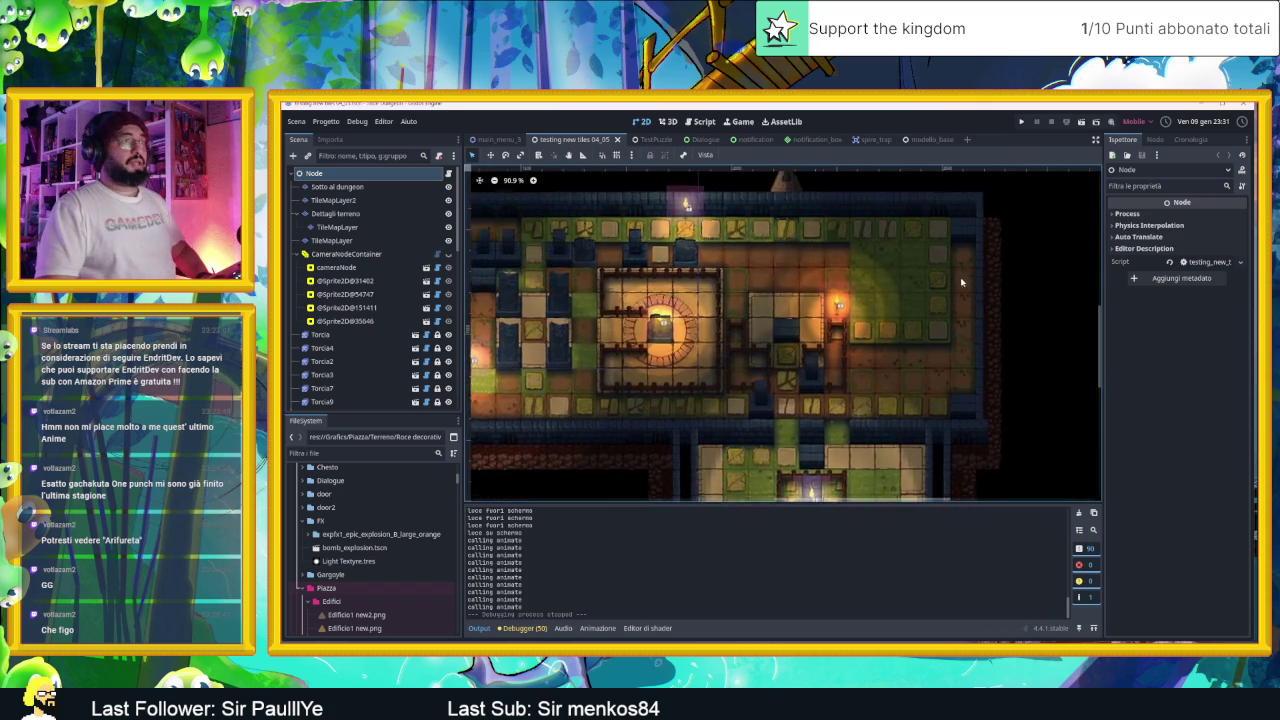
{"action": "scroll", "coordinate": [957, 280], "scroll_direction": "down", "scroll_amount": 1}
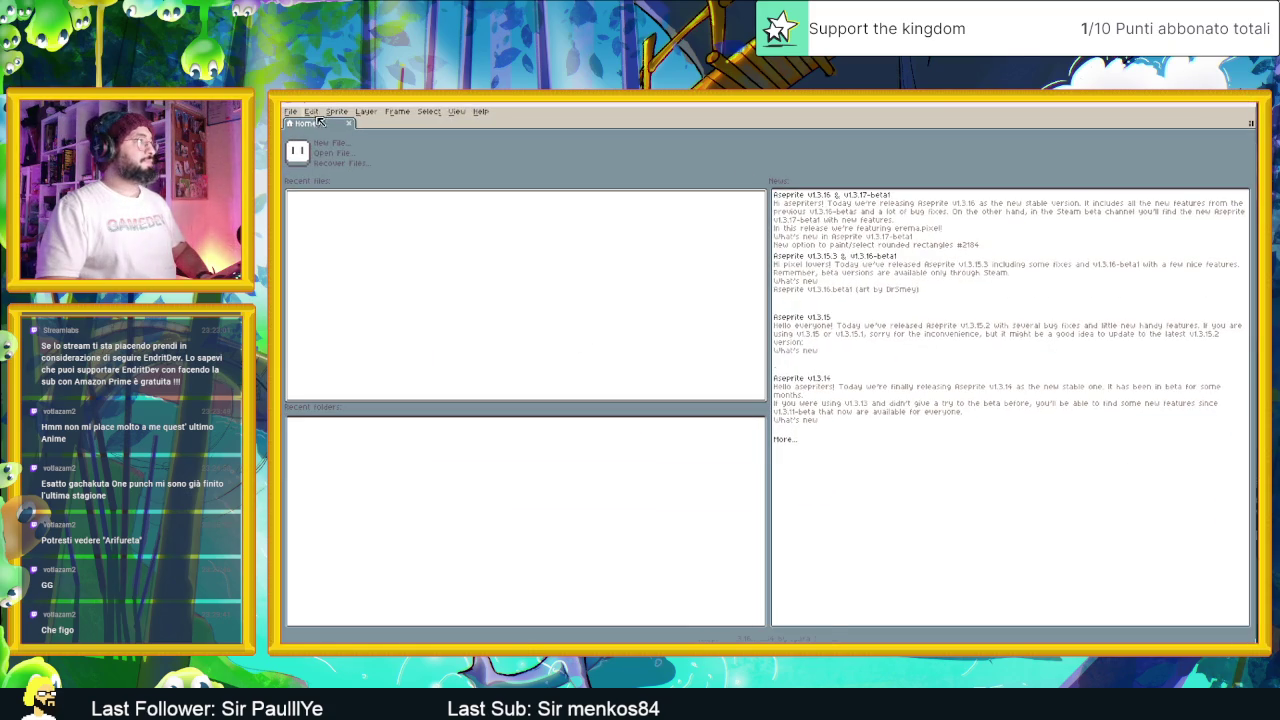
Step: Create a new blank 60×60 pixel sprite
{"action": "left_click", "coordinate": [290, 111]}
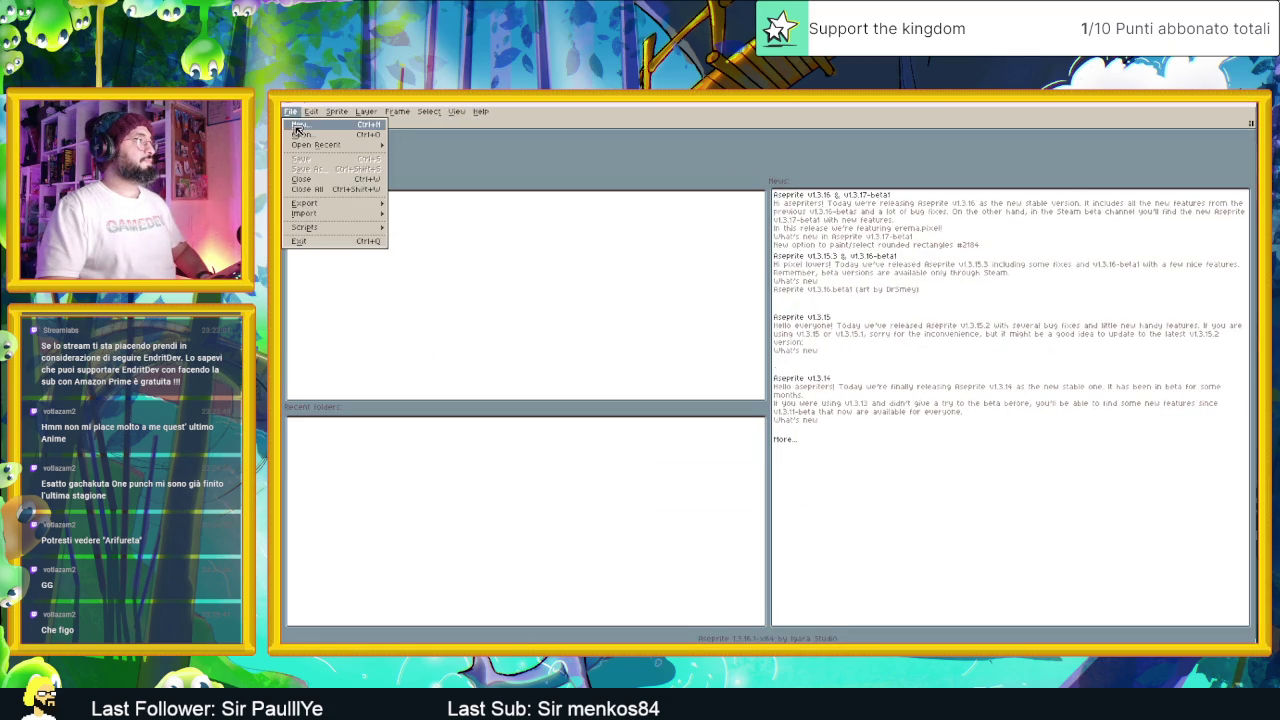
{"action": "mouse_move", "coordinate": [336, 147]}
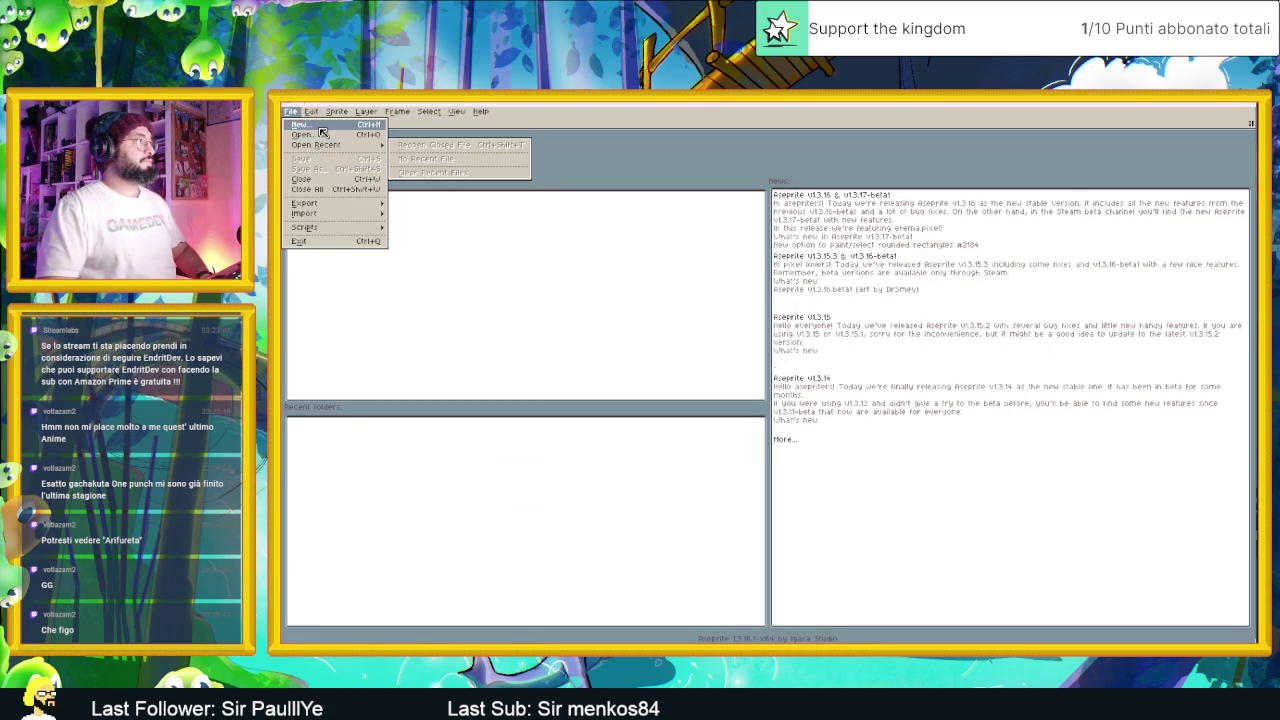
{"action": "left_click", "coordinate": [320, 126]}
{"action": "type", "text": "60"}
{"action": "key", "text": "Tab"}
{"action": "type", "text": "60"}
{"action": "left_click", "coordinate": [745, 460]}
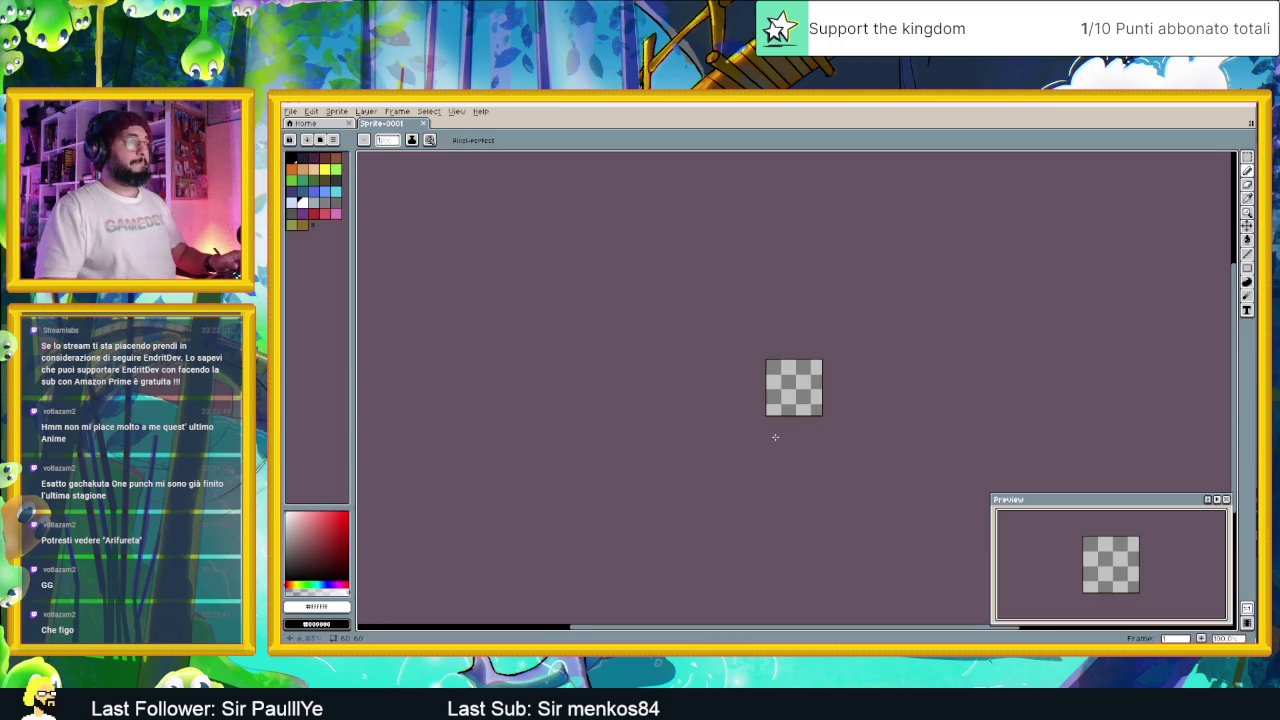
Step: Zoom into the canvas and pick the first palette colour for drawing
{"action": "scroll", "coordinate": [817, 401], "scroll_direction": "up", "scroll_amount": 5}
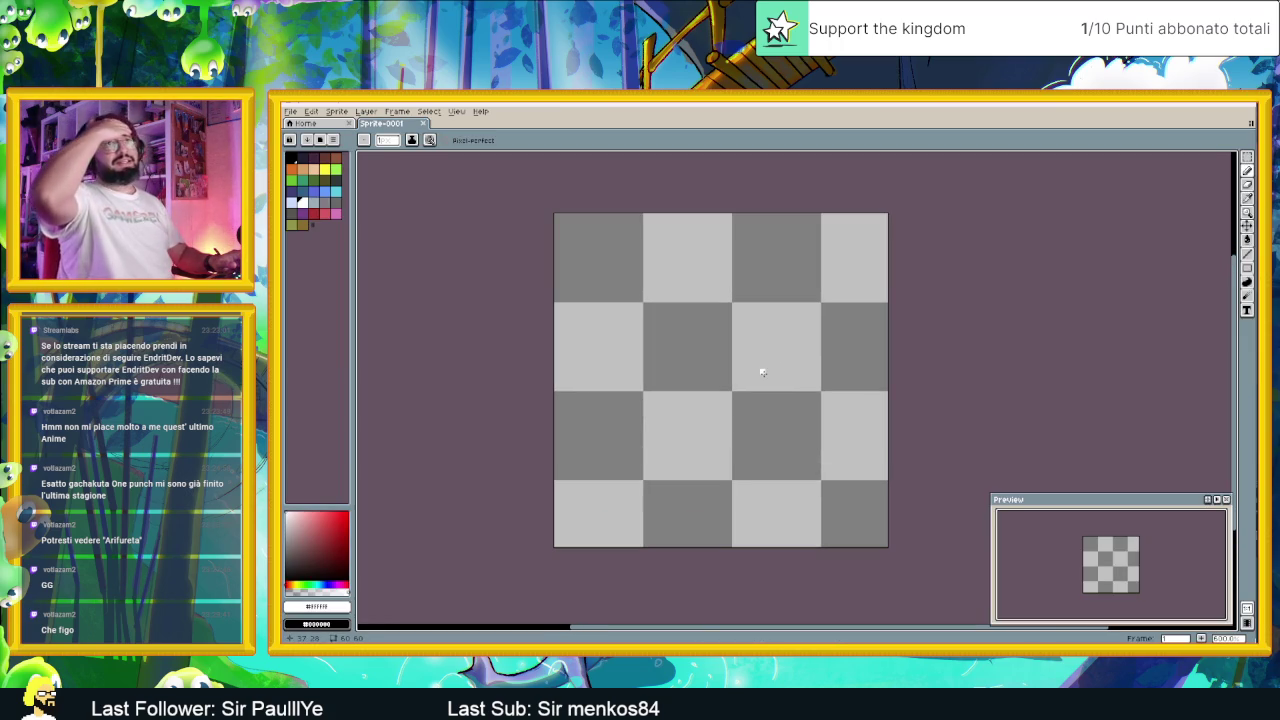
{"action": "left_click", "coordinate": [601, 288], "text": "alt"}
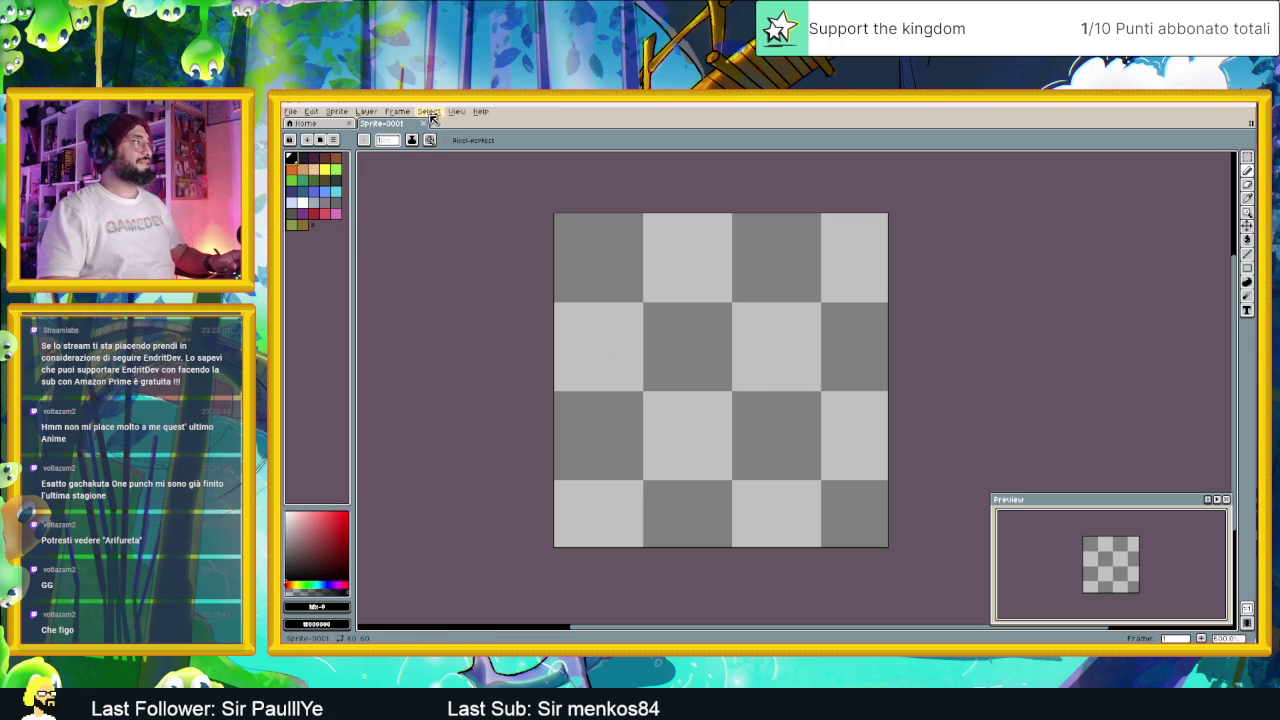
{"action": "left_click", "coordinate": [318, 113]}
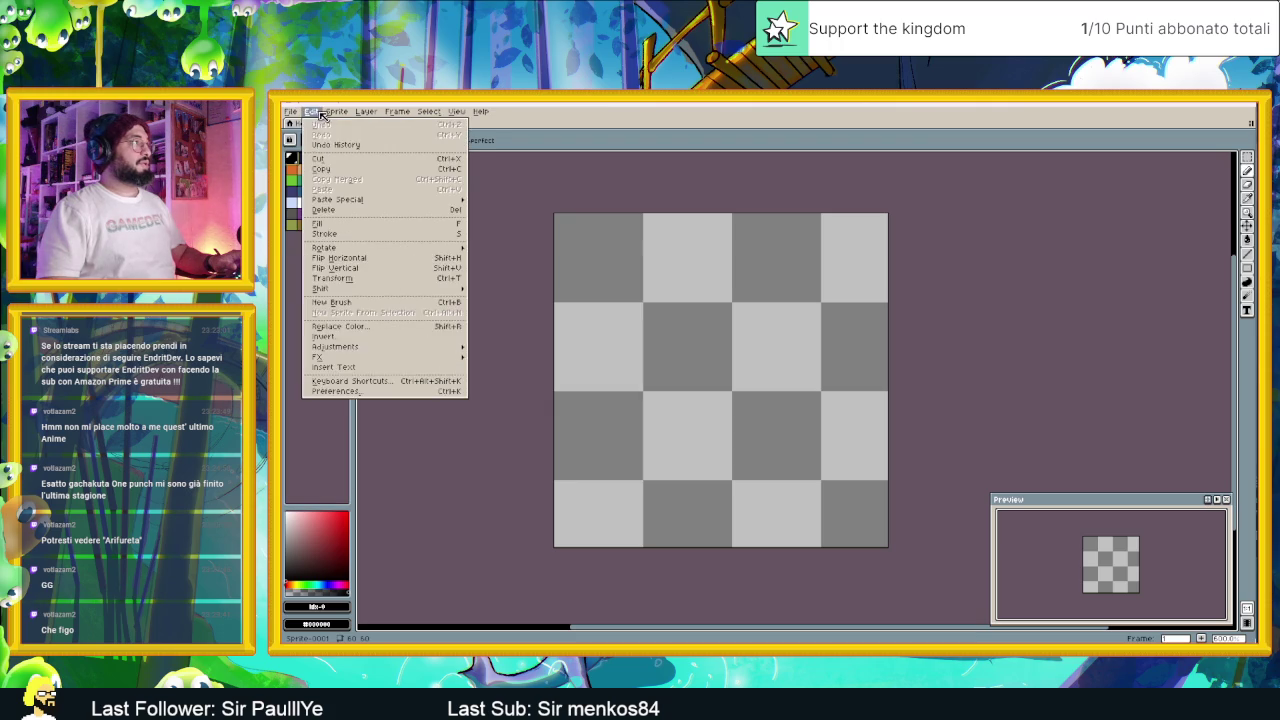
Step: Resize the sprite canvas to 180 × 180 (height entered as 60*3)
{"action": "left_click", "coordinate": [358, 172]}
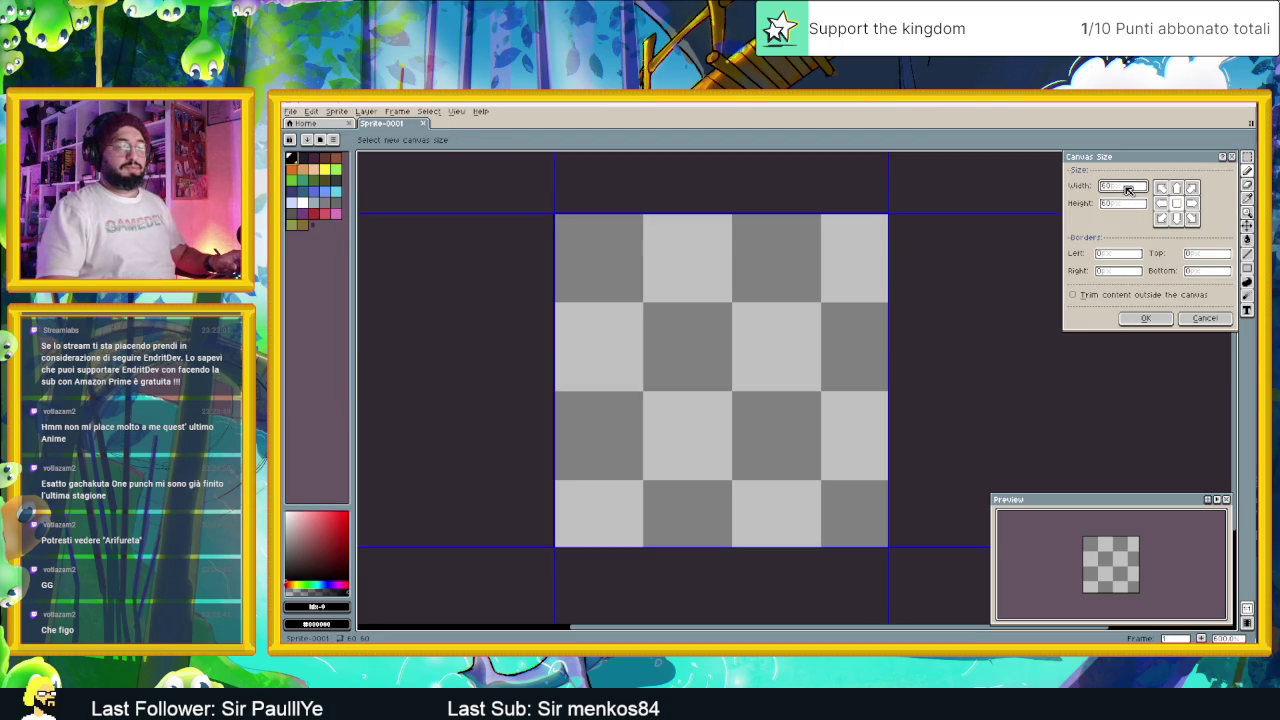
{"action": "type", "text": "180"}
{"action": "left_click", "coordinate": [1131, 206]}
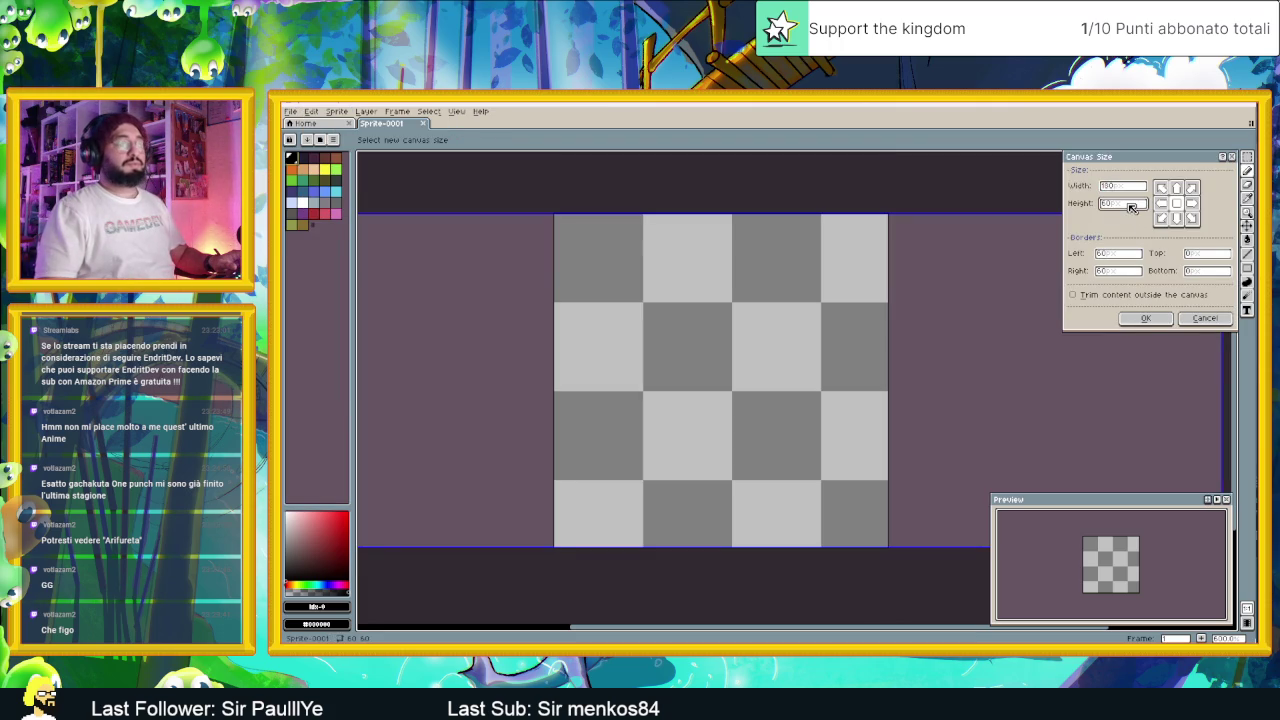
{"action": "type", "text": "60*3"}
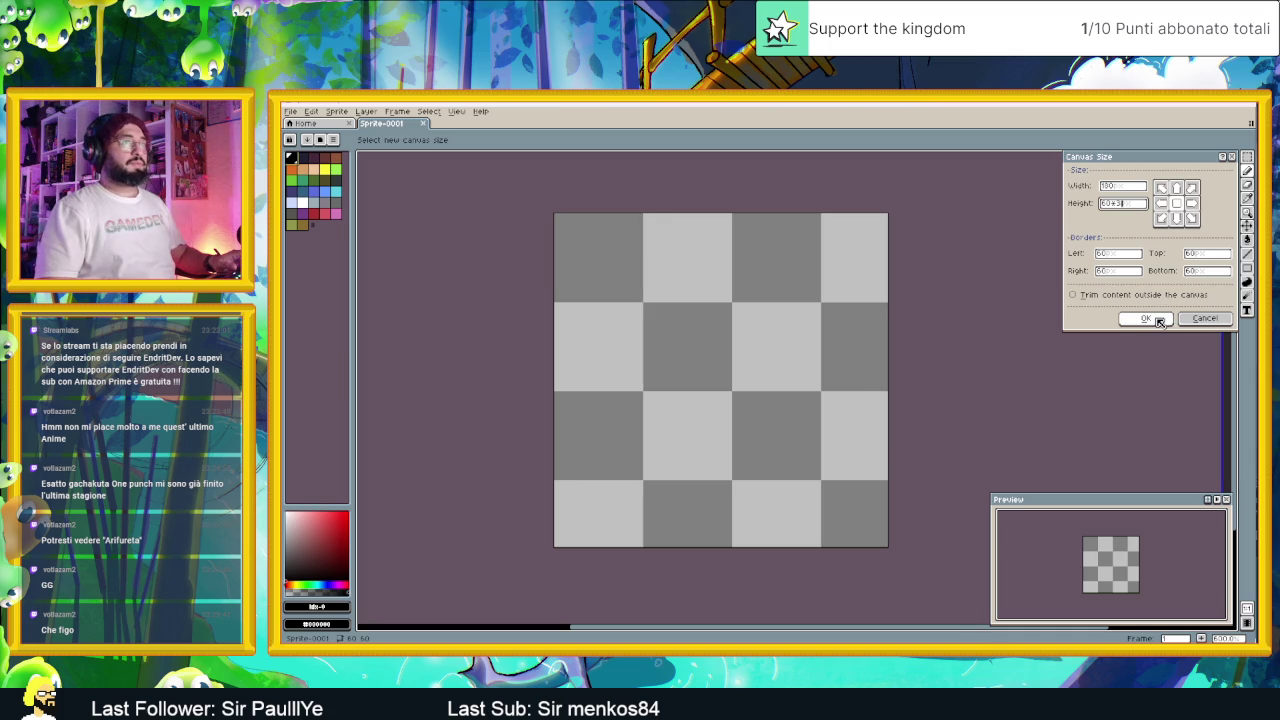
{"action": "left_click", "coordinate": [1146, 318]}
{"action": "scroll", "coordinate": [877, 357], "scroll_direction": "down", "scroll_amount": 3}
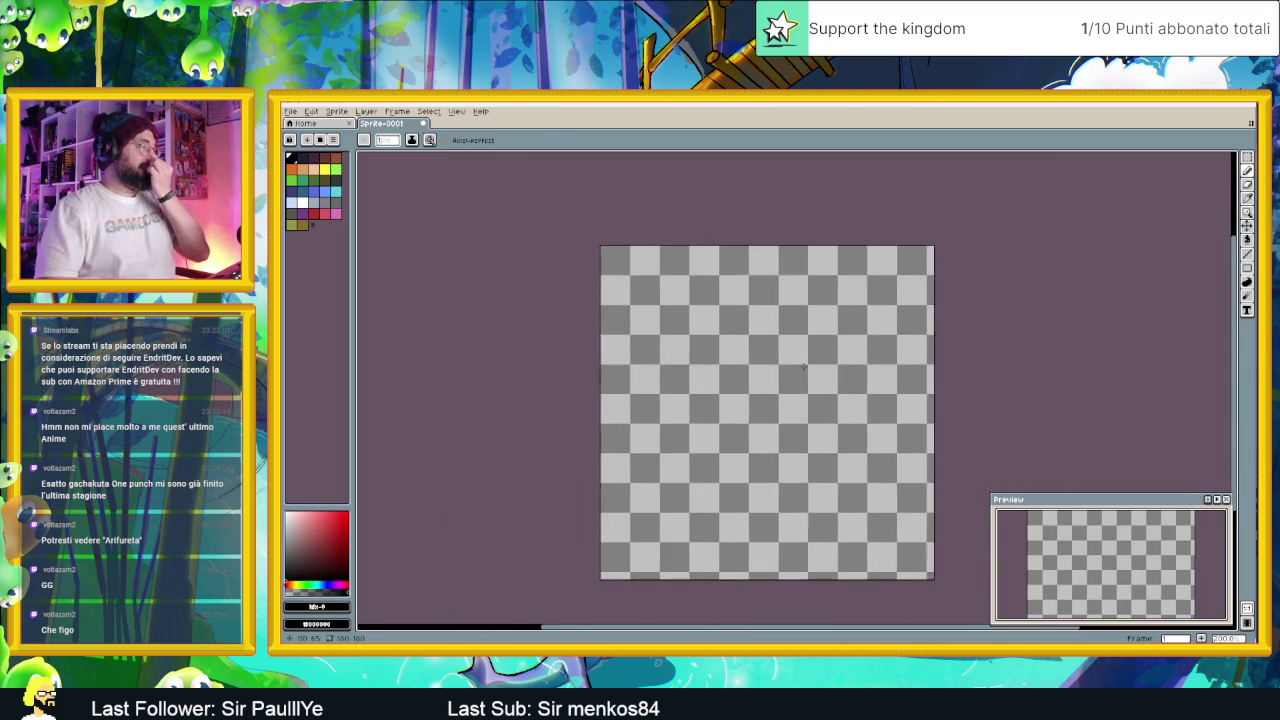
Step: Set the view grid to 60 × 60 pixels, dividing the canvas into nine tiles
{"action": "left_click", "coordinate": [457, 111]}
{"action": "mouse_move", "coordinate": [475, 183]}
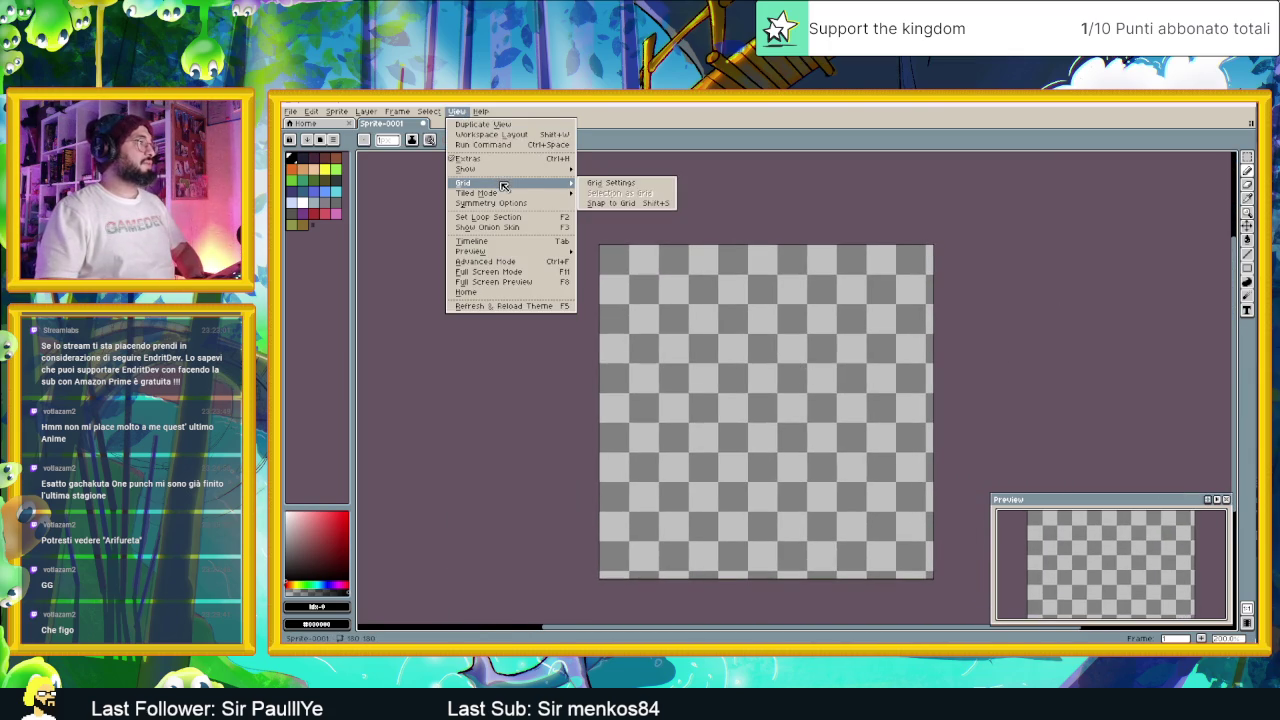
{"action": "left_click", "coordinate": [600, 186]}
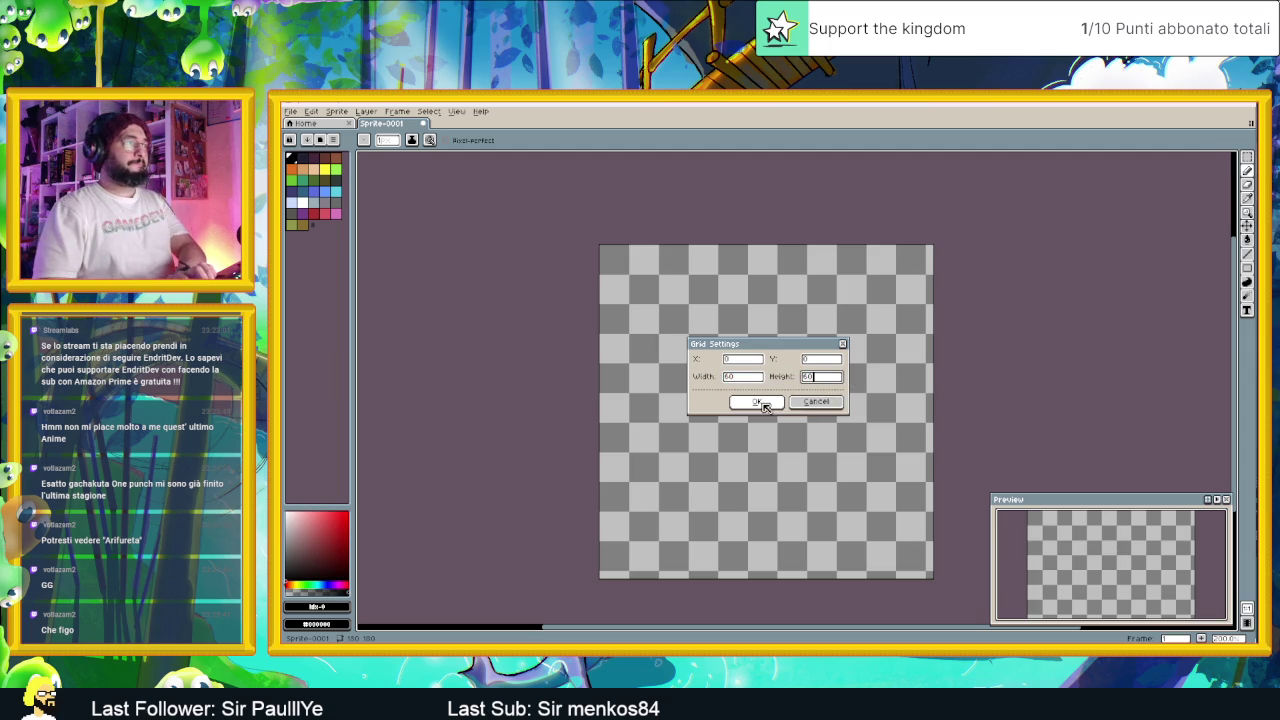
{"action": "left_click", "coordinate": [757, 401]}
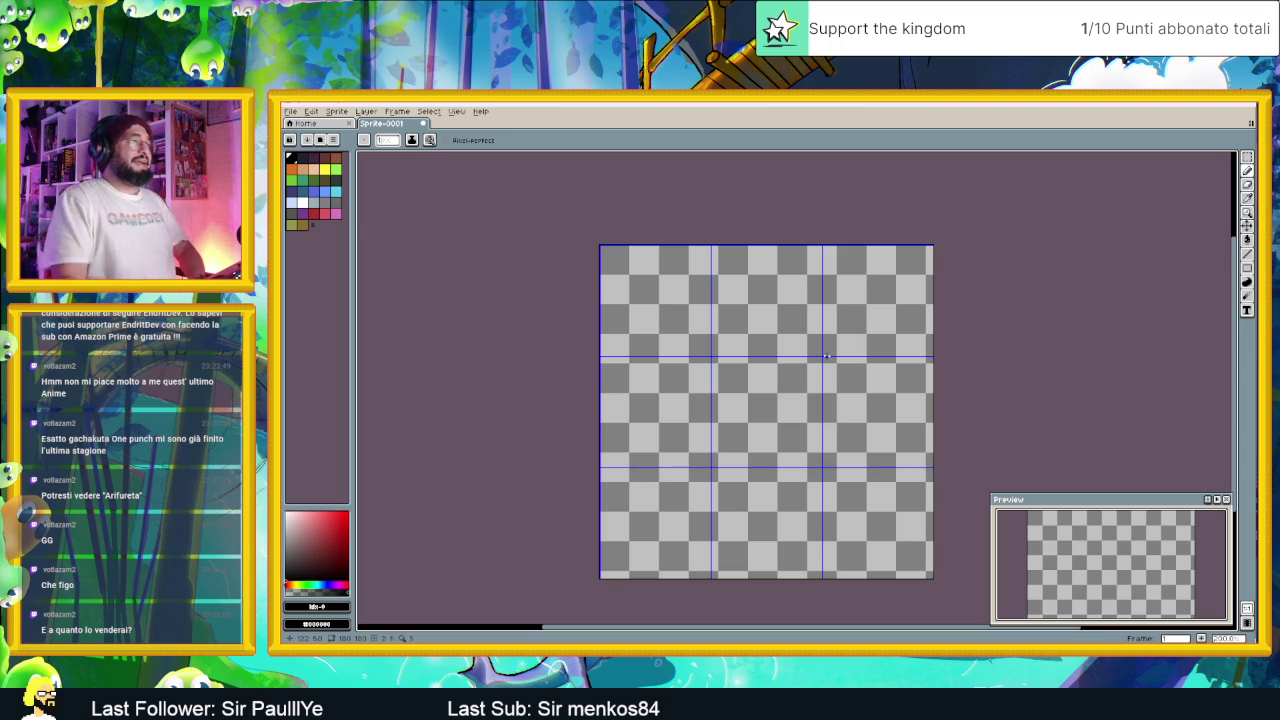
Step: Make the preview panel taller and reposition the sprite and canvas view
{"action": "scroll", "coordinate": [829, 369], "scroll_direction": "up", "scroll_amount": 2}
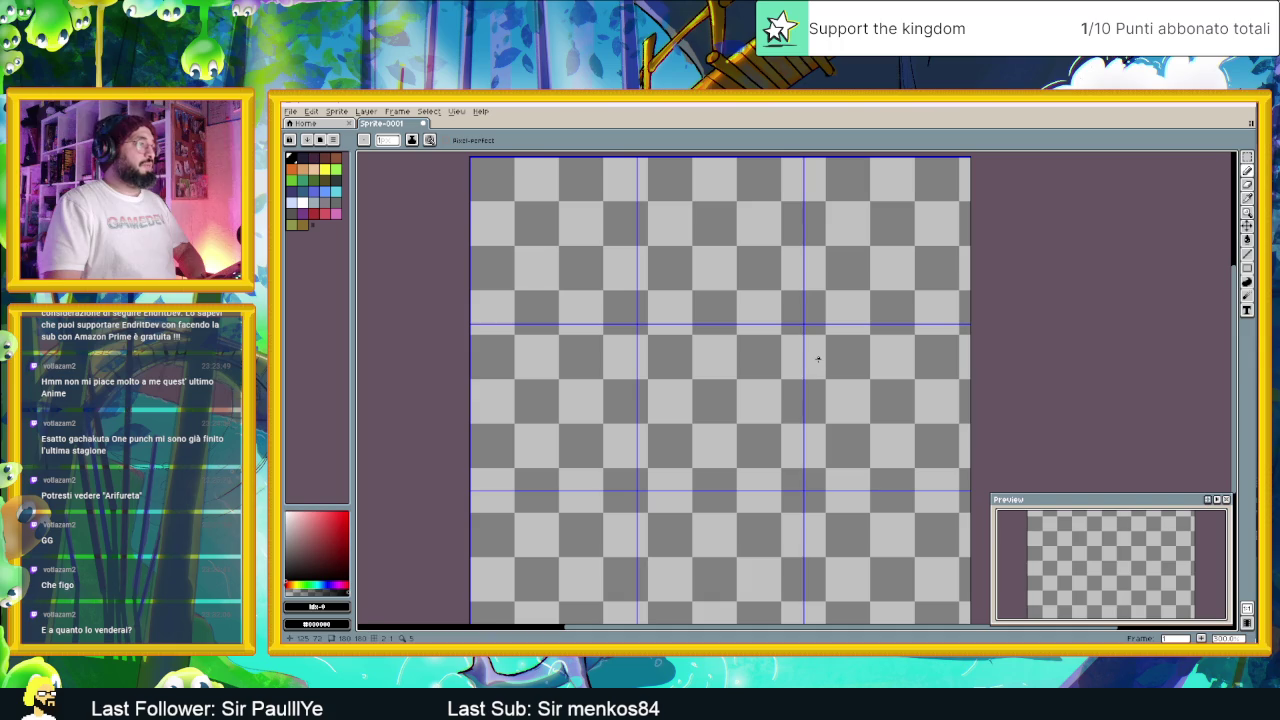
{"action": "mouse_move", "coordinate": [1170, 496]}
{"action": "left_mouse_down"}
{"action": "mouse_move", "coordinate": [1168, 412]}
{"action": "mouse_move", "coordinate": [1168, 424]}
{"action": "left_mouse_up"}
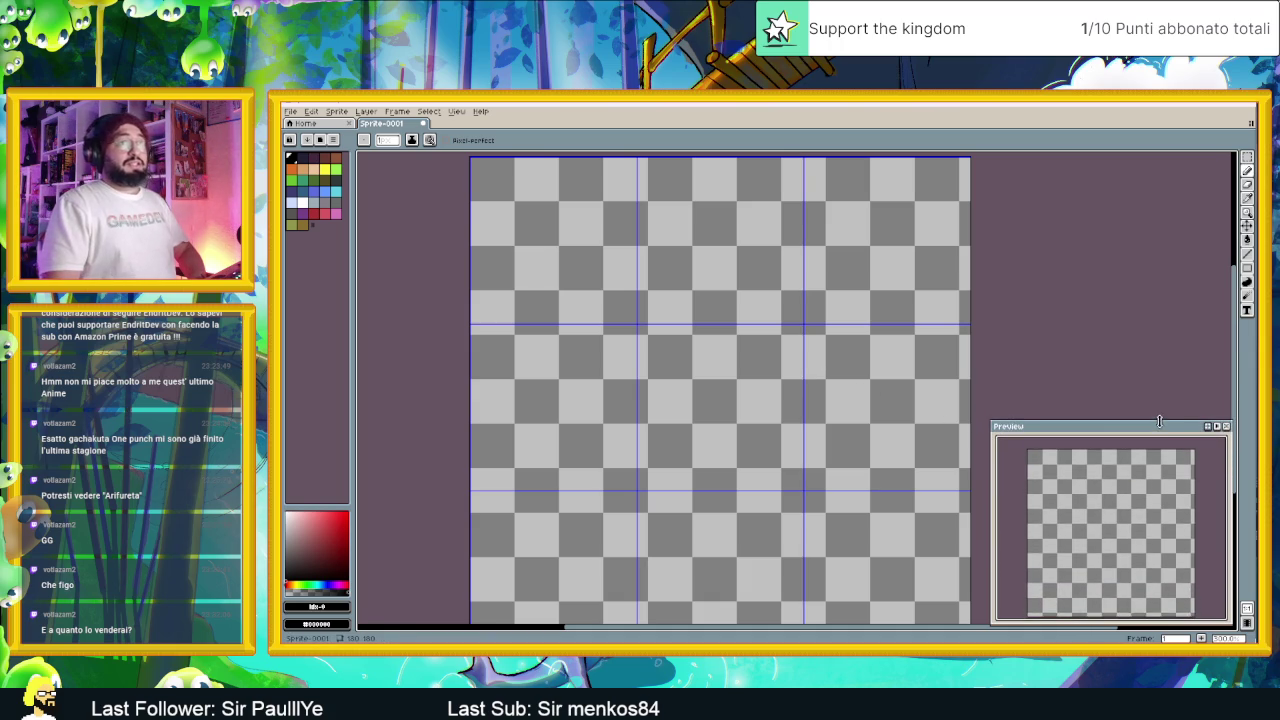
{"action": "left_click_drag", "start_coordinate": [1104, 505], "coordinate": [1110, 499]}
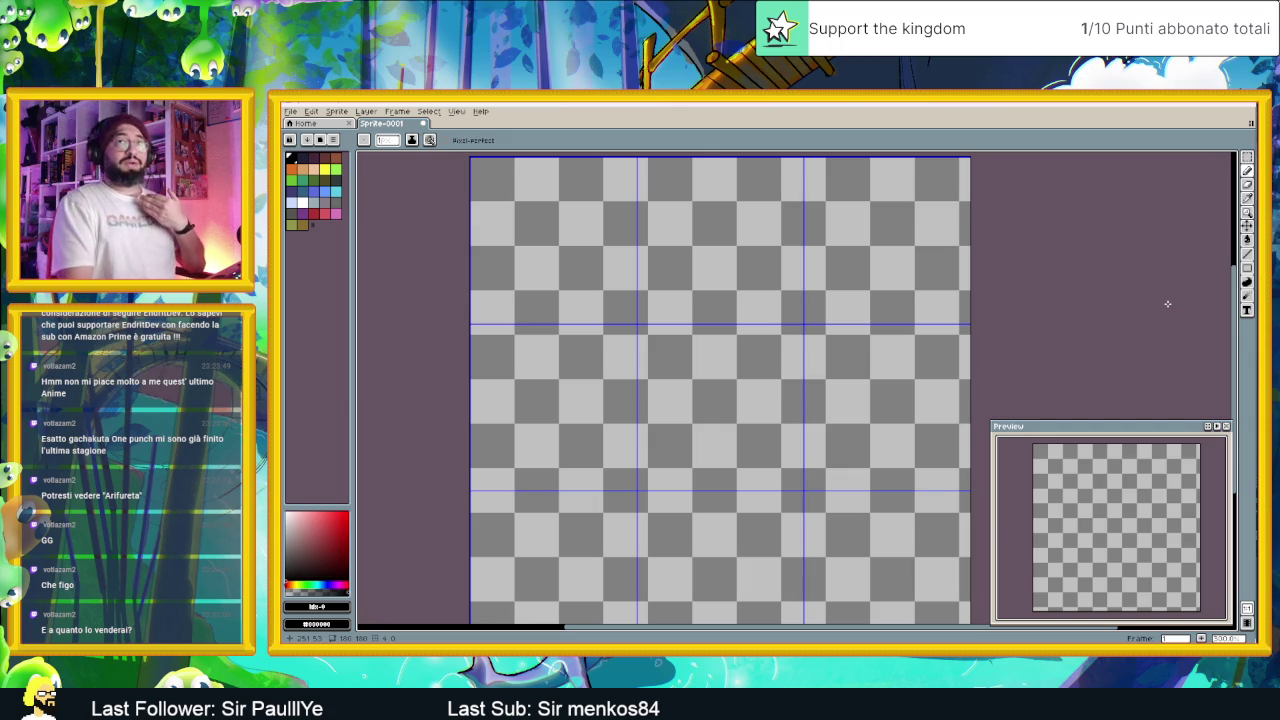
{"action": "scroll", "coordinate": [1048, 334], "scroll_direction": "down", "scroll_amount": 1}
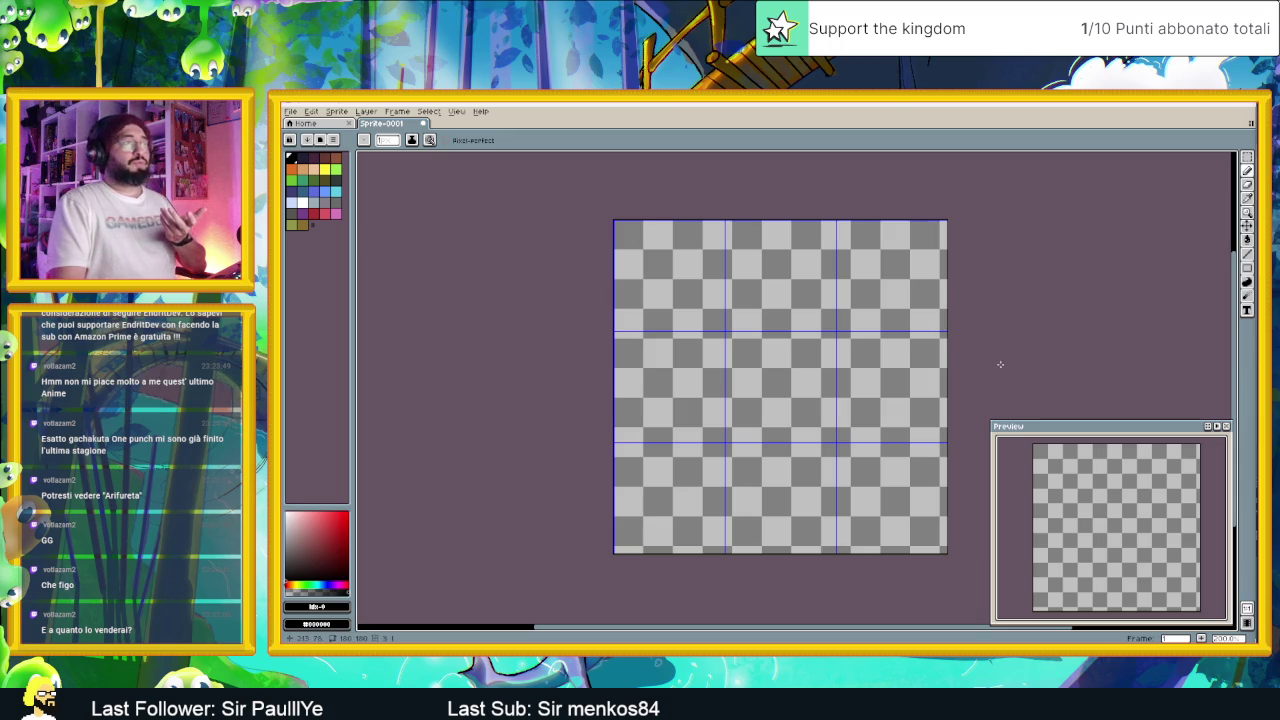
{"action": "scroll", "coordinate": [900, 358], "scroll_direction": "right", "scroll_amount": 1}
{"action": "scroll", "coordinate": [870, 353], "scroll_direction": "up", "scroll_amount": 1}
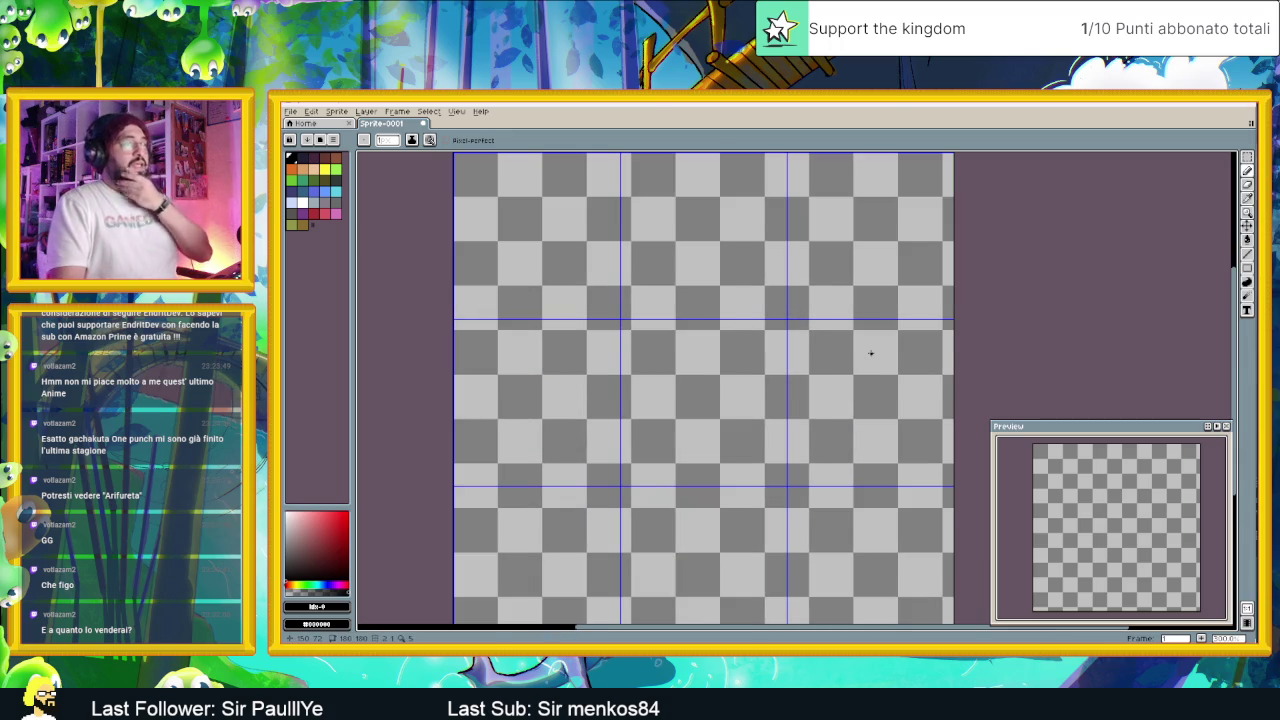
{"action": "scroll", "coordinate": [870, 353], "scroll_direction": "down", "scroll_amount": 1}
{"action": "scroll", "coordinate": [929, 338], "scroll_direction": "right", "scroll_amount": 1}
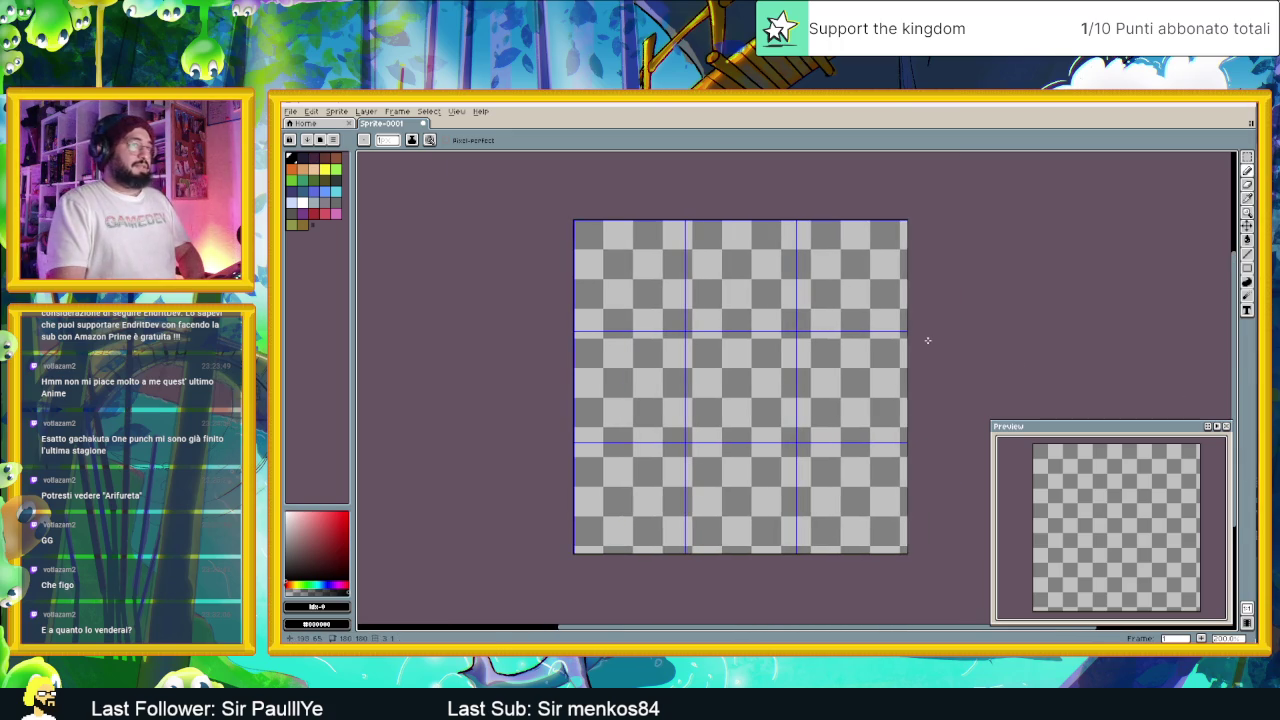
{"action": "scroll", "coordinate": [895, 331], "scroll_direction": "up", "scroll_amount": 1}
{"action": "scroll", "coordinate": [895, 331], "scroll_direction": "down", "scroll_amount": 1}
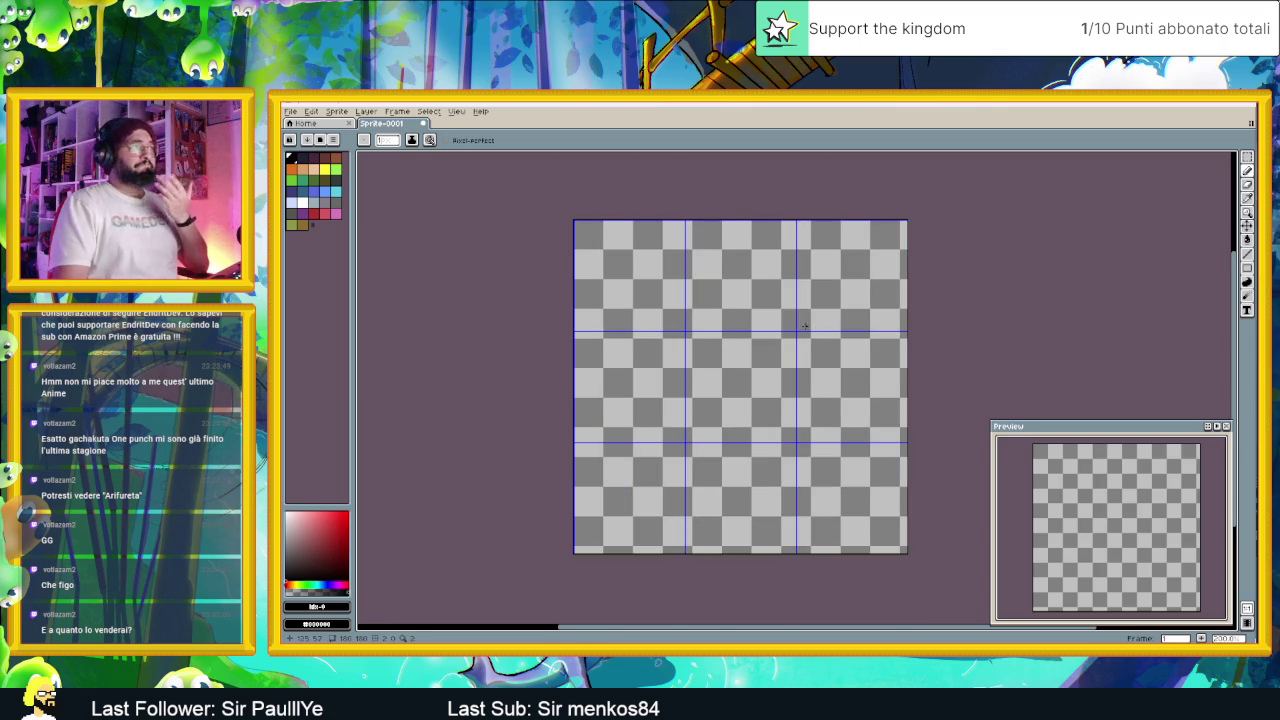
{"action": "scroll", "coordinate": [805, 332], "scroll_direction": "up", "scroll_amount": 1}
{"action": "left_click_drag", "start_coordinate": [805, 330], "coordinate": [814, 315]}
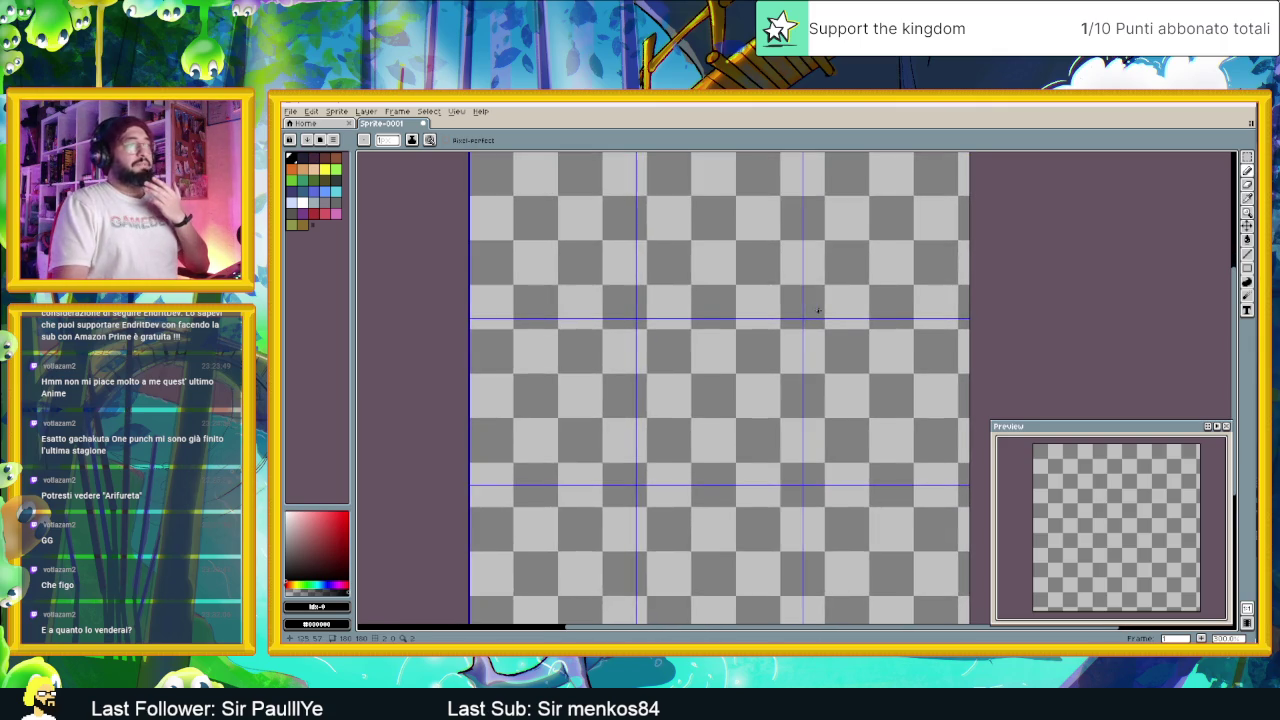
{"action": "scroll", "coordinate": [818, 311], "scroll_direction": "down", "scroll_amount": 1}
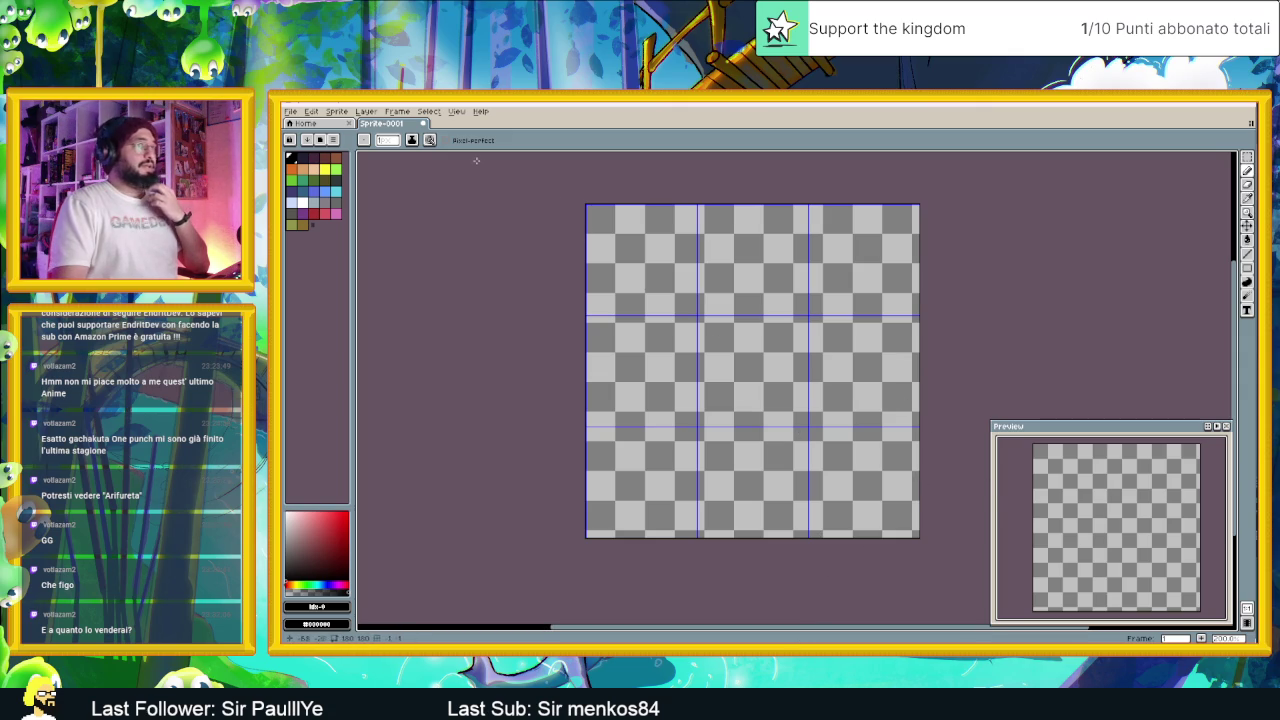
Step: Show the resized layer timeline, select the Line tool, and open the tile jd folder
{"action": "left_click", "coordinate": [1252, 622]}
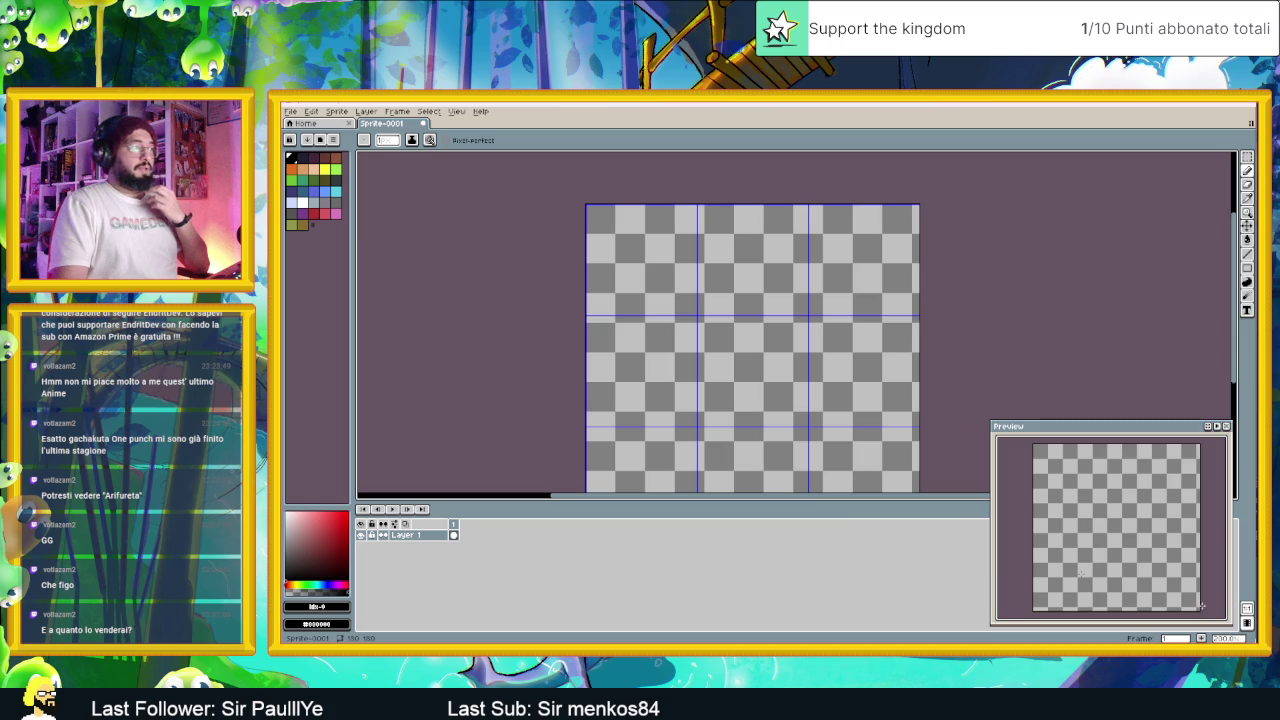
{"action": "left_click_drag", "start_coordinate": [812, 498], "coordinate": [820, 548]}
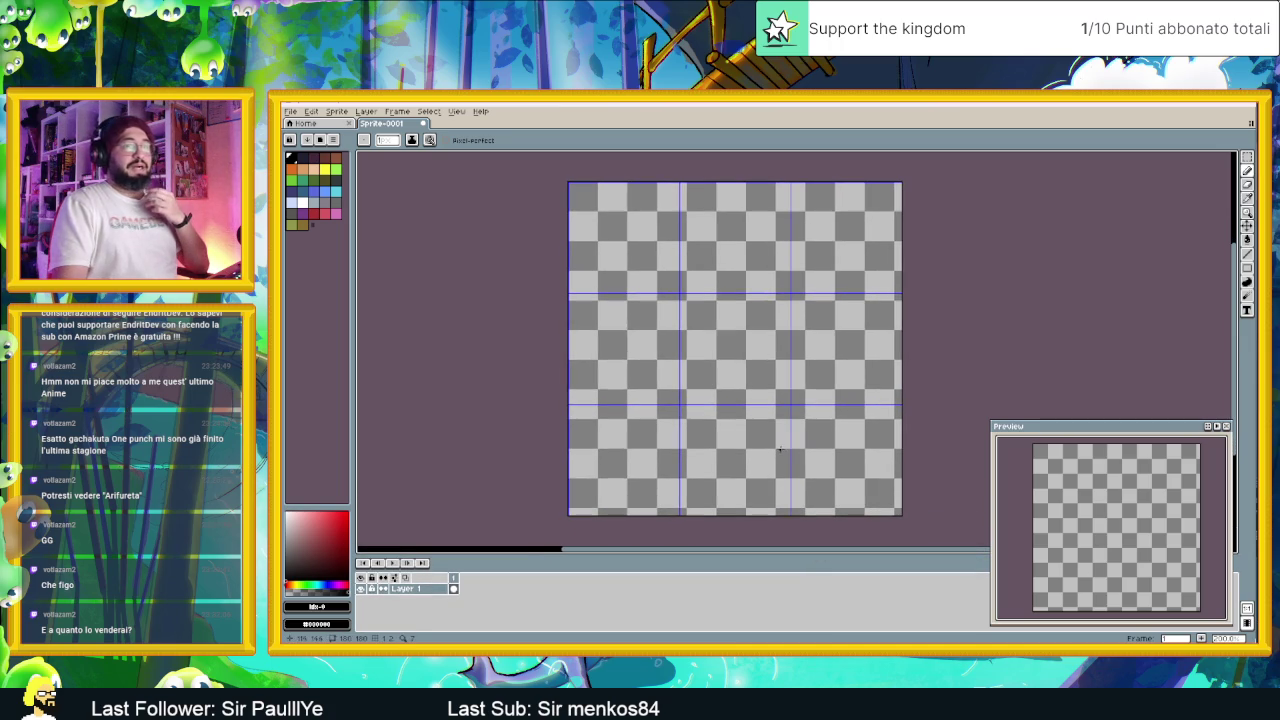
{"action": "scroll", "coordinate": [683, 358], "scroll_direction": "up", "scroll_amount": 1}
{"action": "scroll", "coordinate": [683, 358], "scroll_direction": "down", "scroll_amount": 1}
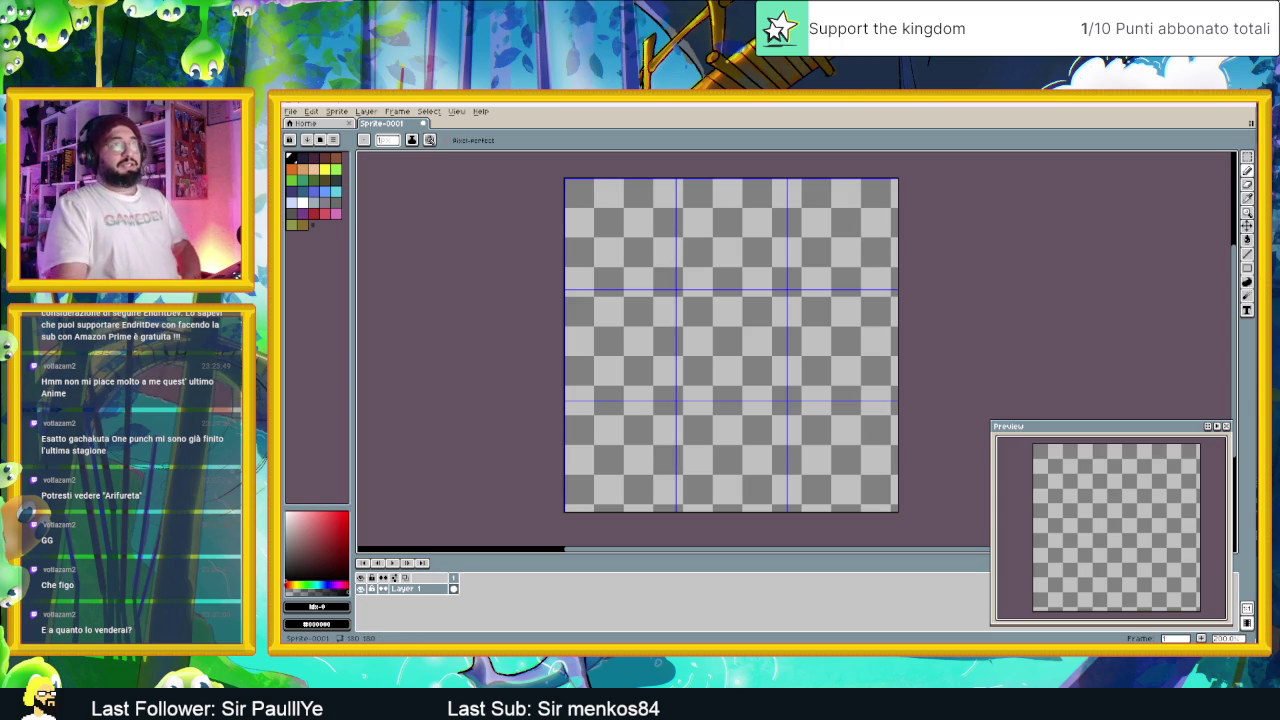
{"action": "key", "text": "l"}
{"action": "scroll", "coordinate": [603, 197], "scroll_direction": "up", "scroll_amount": 1}
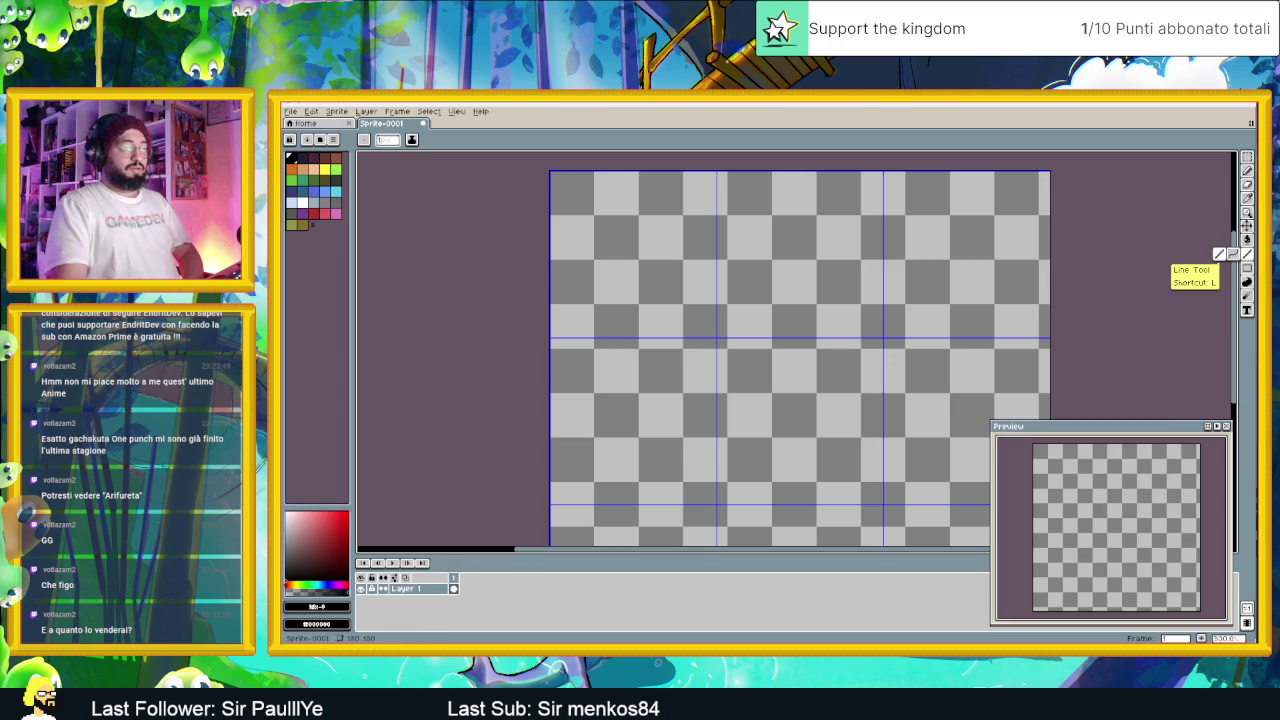
{"action": "key", "text": "alt+Tab"}
{"action": "left_click", "coordinate": [688, 460]}
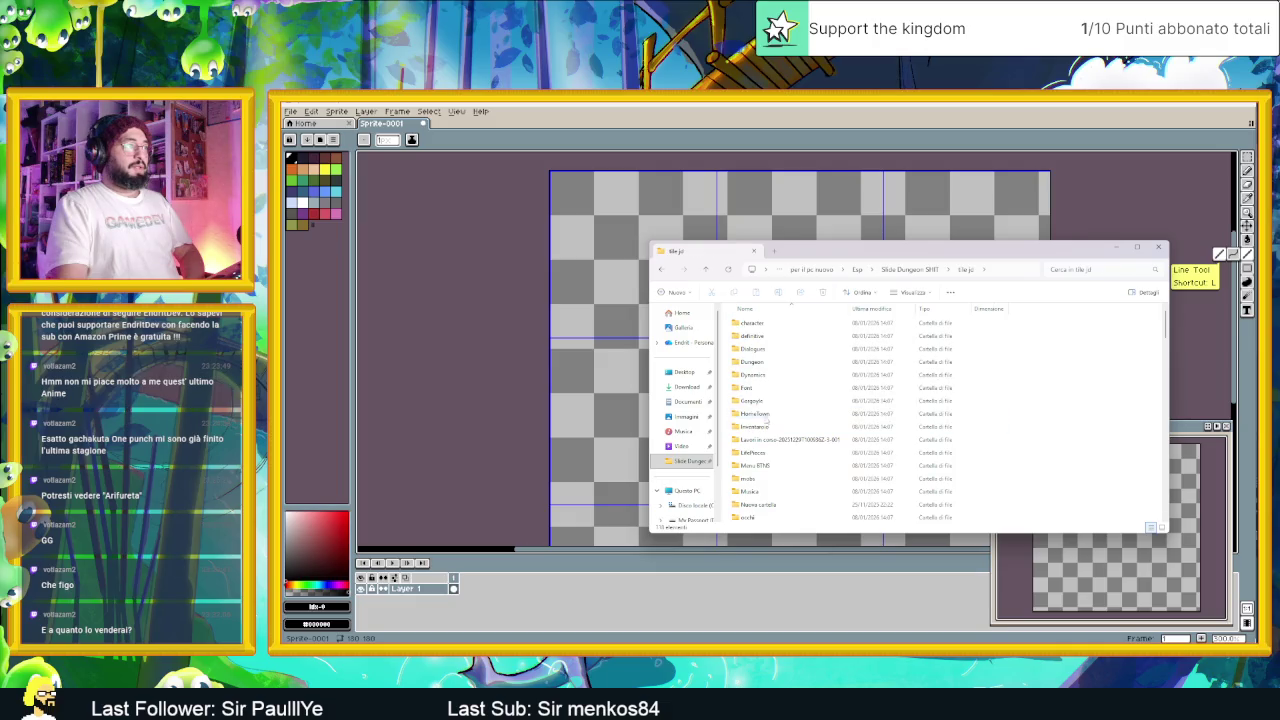
Step: View the tile jd folders as large icons, browse them, and open HomeTown
{"action": "left_click", "coordinate": [1160, 528]}
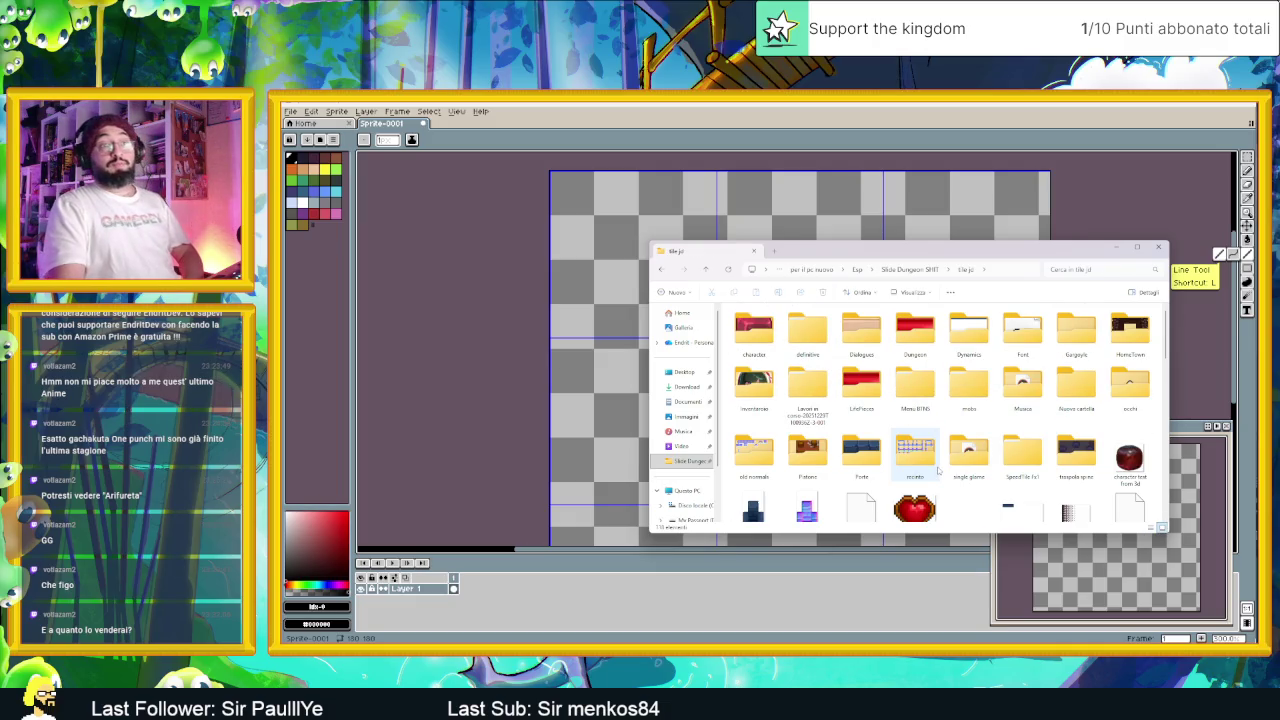
{"action": "left_click", "coordinate": [870, 458]}
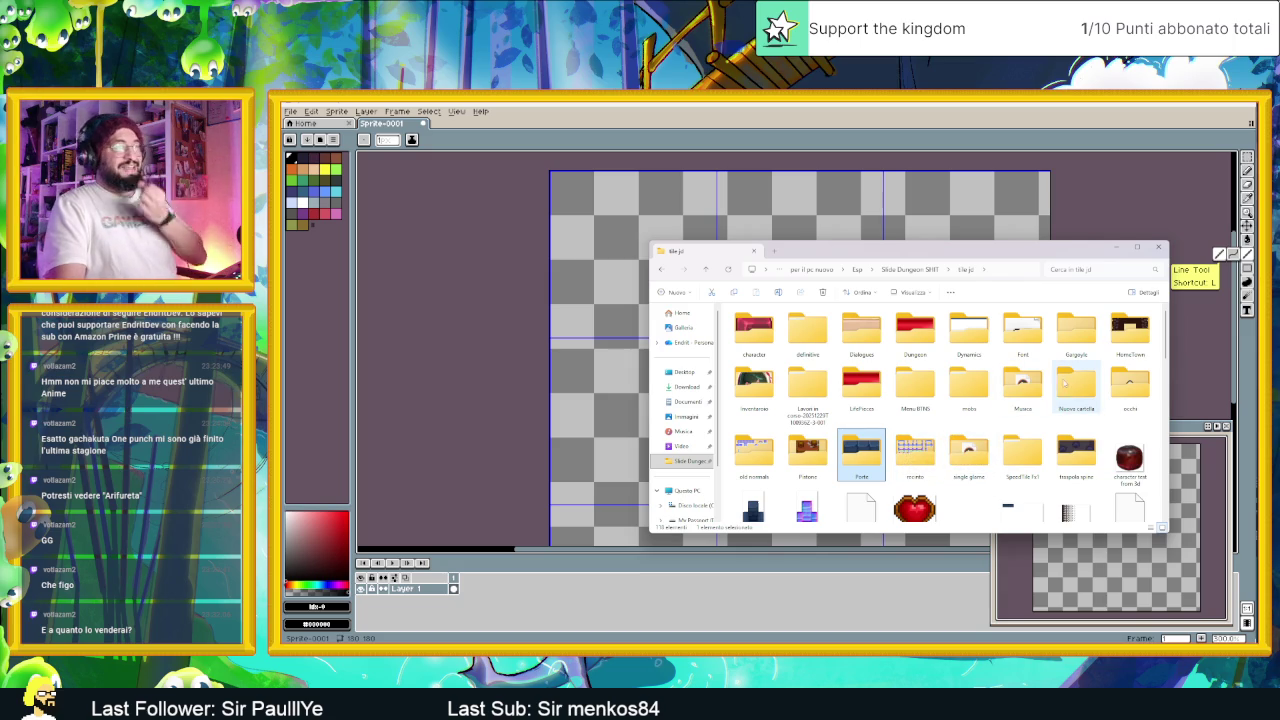
{"action": "left_click", "coordinate": [1077, 352]}
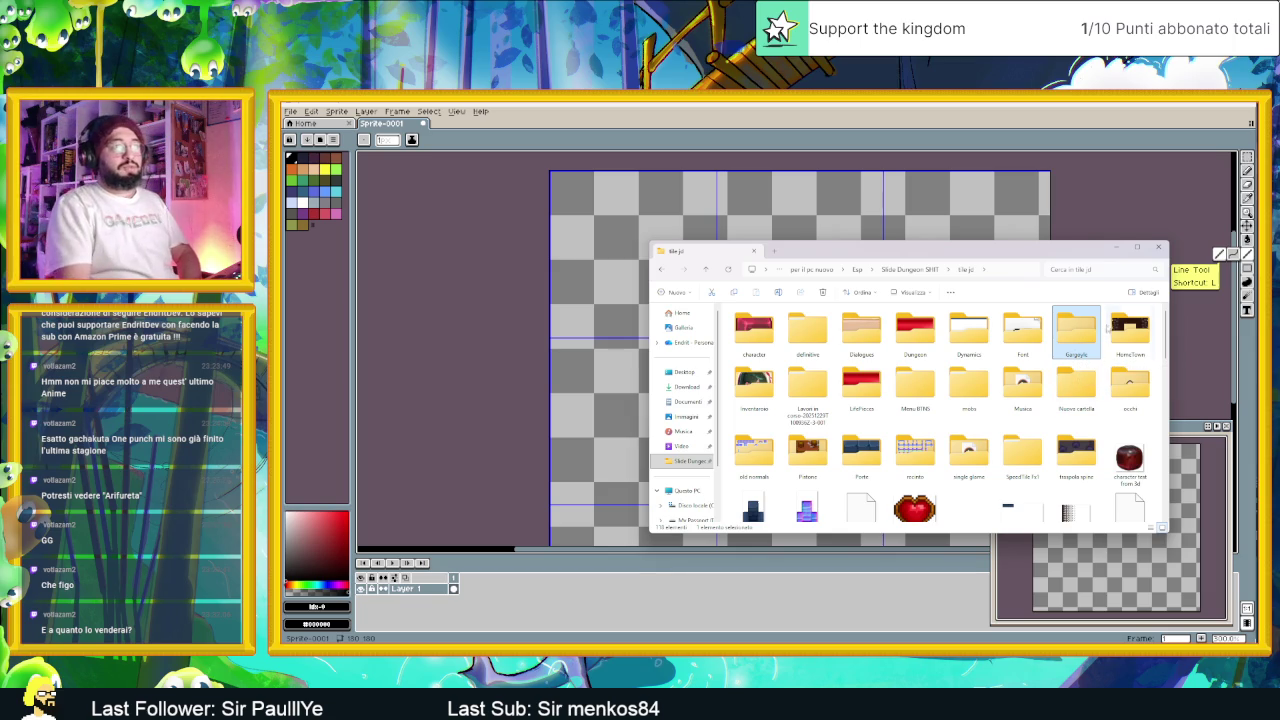
{"action": "left_click", "coordinate": [1112, 330]}
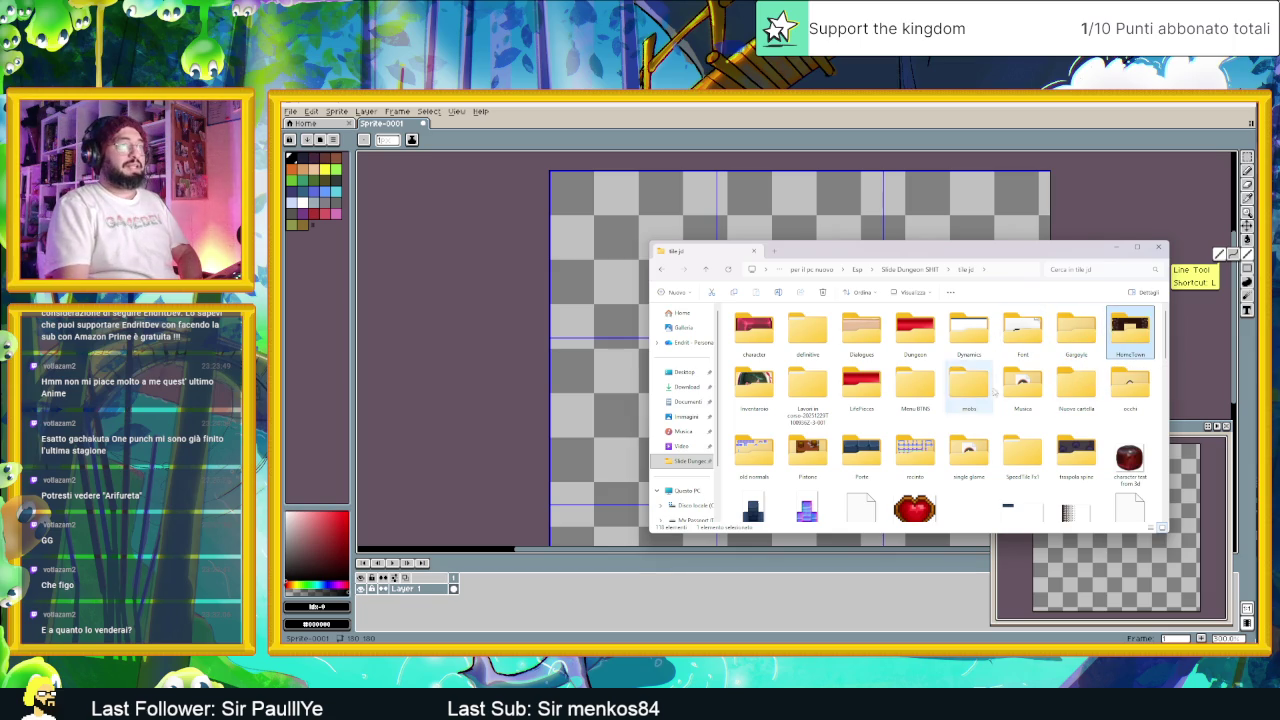
{"action": "scroll", "coordinate": [993, 396], "scroll_direction": "down", "scroll_amount": 2}
{"action": "scroll", "coordinate": [993, 396], "scroll_direction": "down", "scroll_amount": 2}
{"action": "scroll", "coordinate": [1020, 380], "scroll_direction": "up", "scroll_amount": 5}
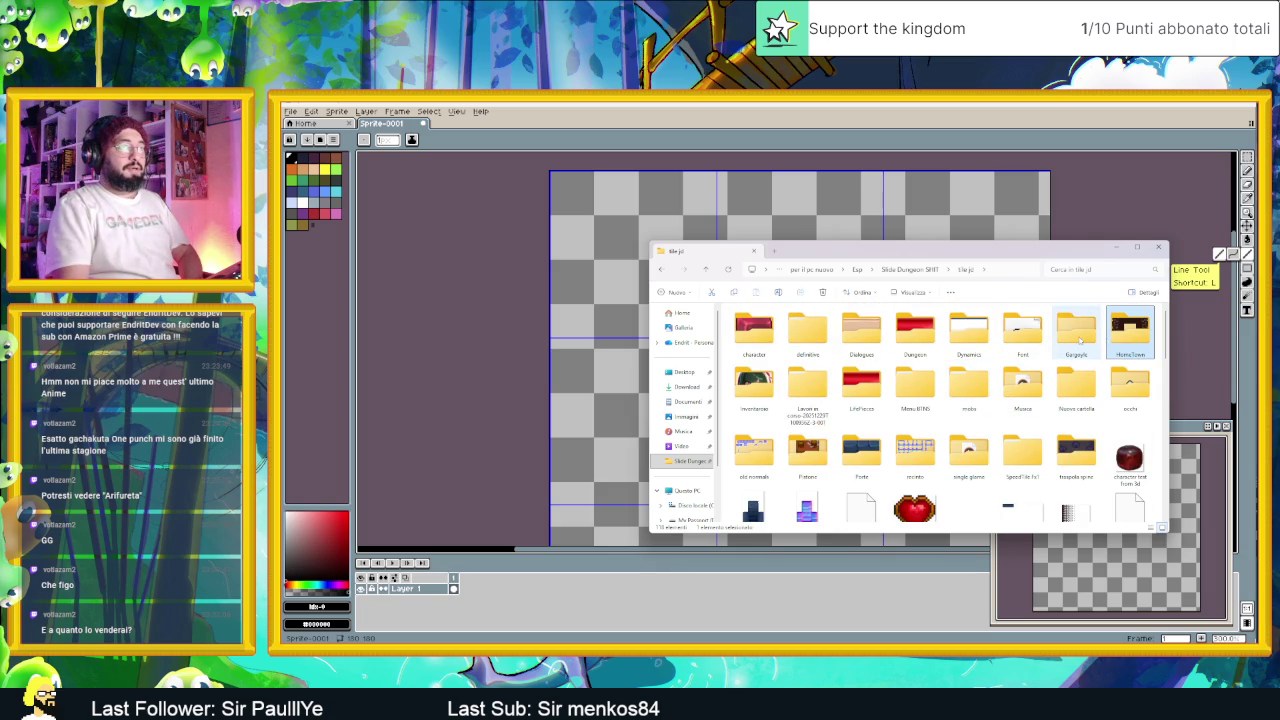
{"action": "left_click", "coordinate": [1076, 330]}
{"action": "left_click", "coordinate": [1022, 330]}
{"action": "left_click", "coordinate": [968, 334]}
{"action": "left_click", "coordinate": [915, 330]}
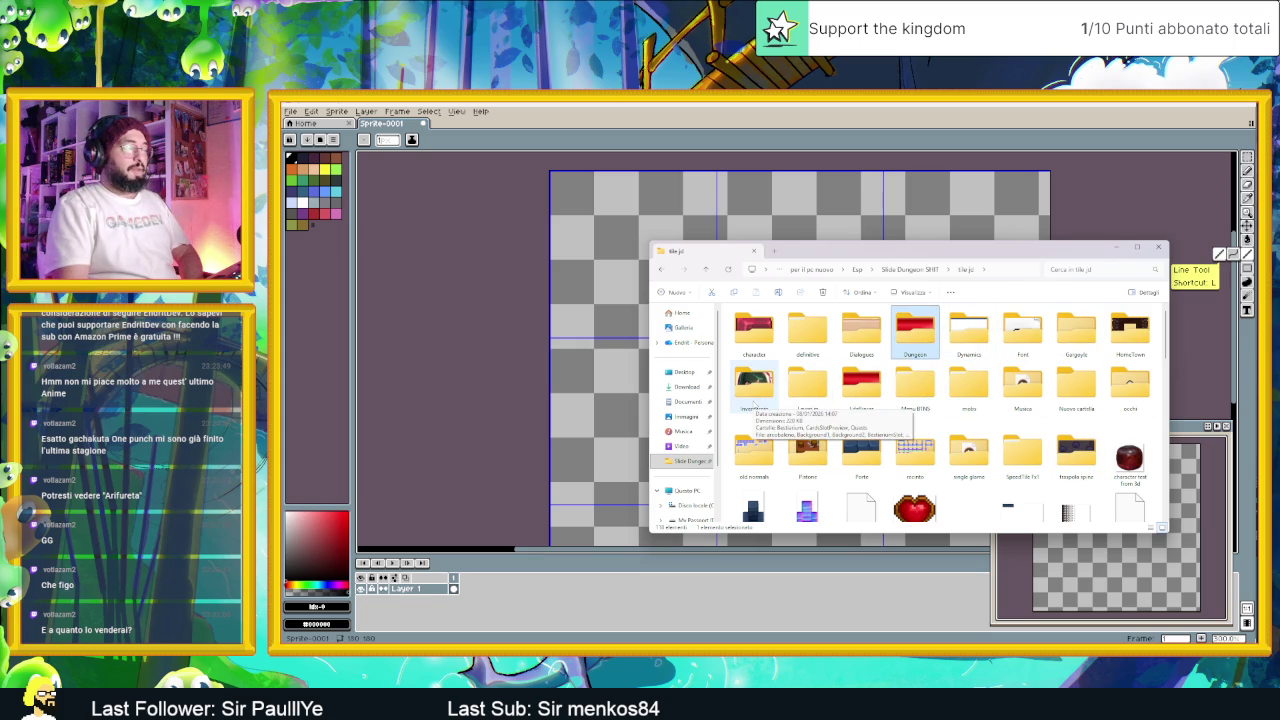
{"action": "double_click", "coordinate": [1130, 330]}
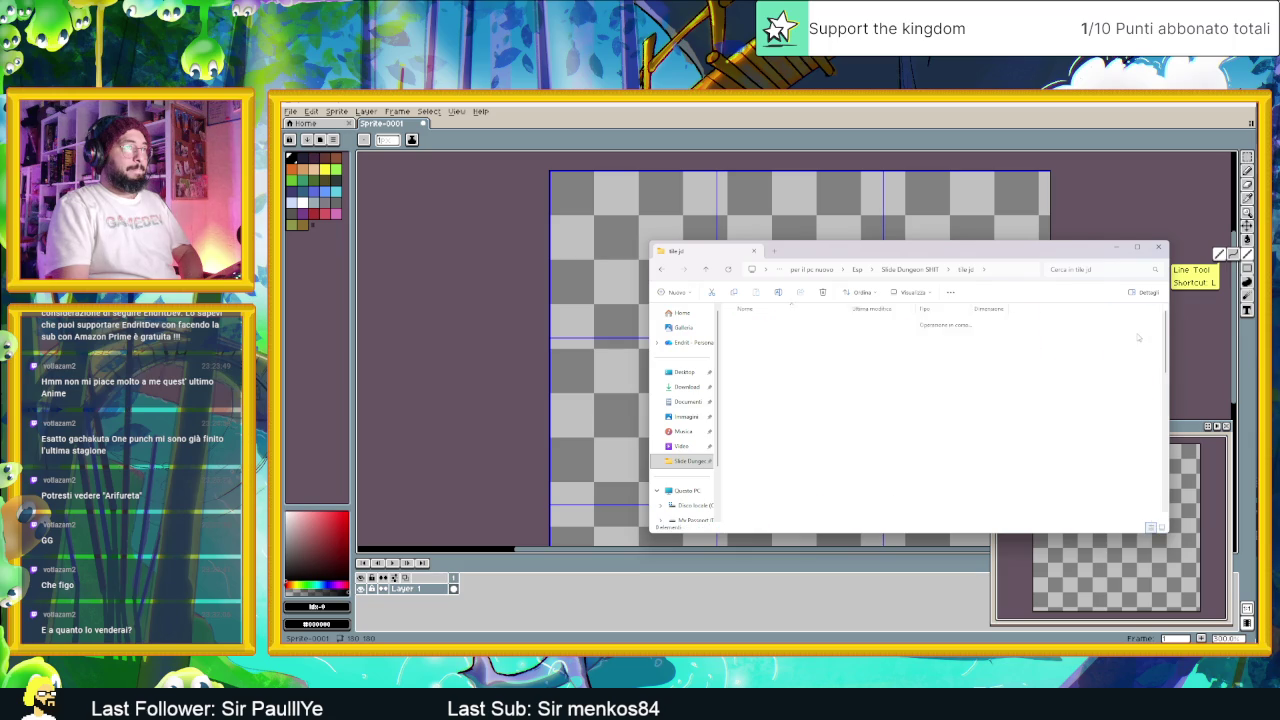
Step: Browse the HomeTown tile files and open MattonellePiazza in Aseprite
{"action": "scroll", "coordinate": [925, 445], "scroll_direction": "down", "scroll_amount": 2}
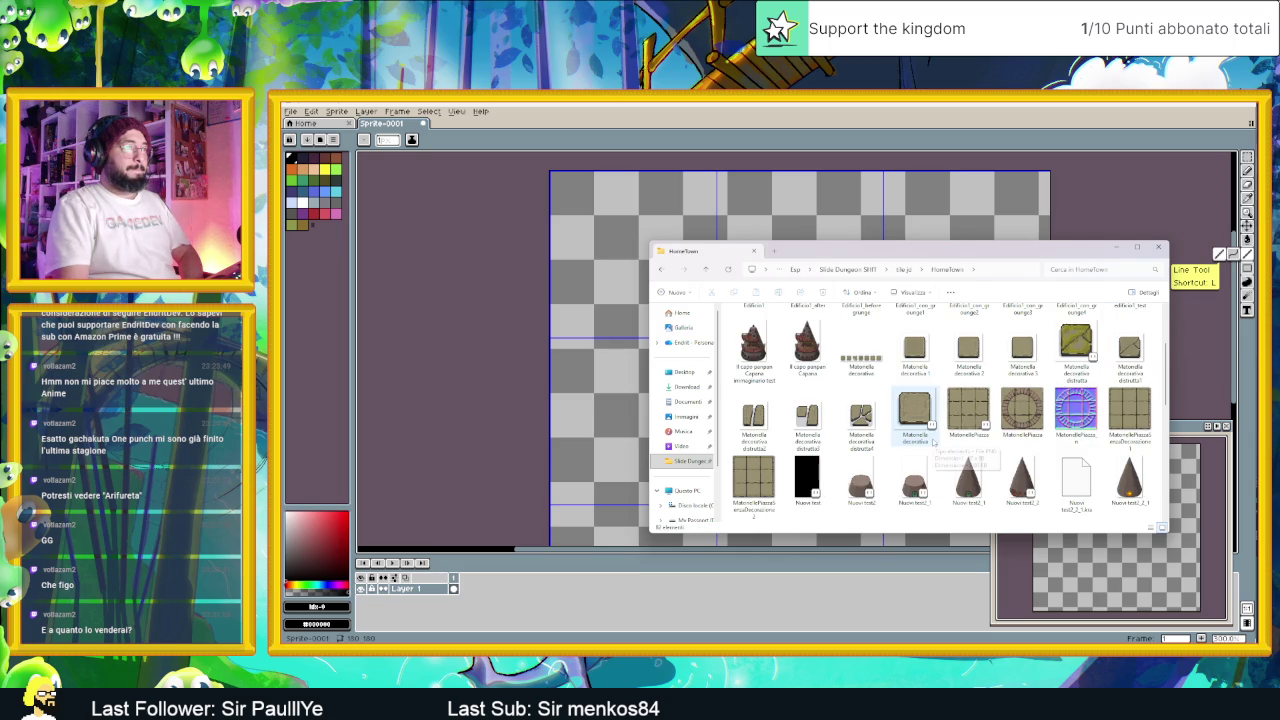
{"action": "left_click", "coordinate": [765, 485]}
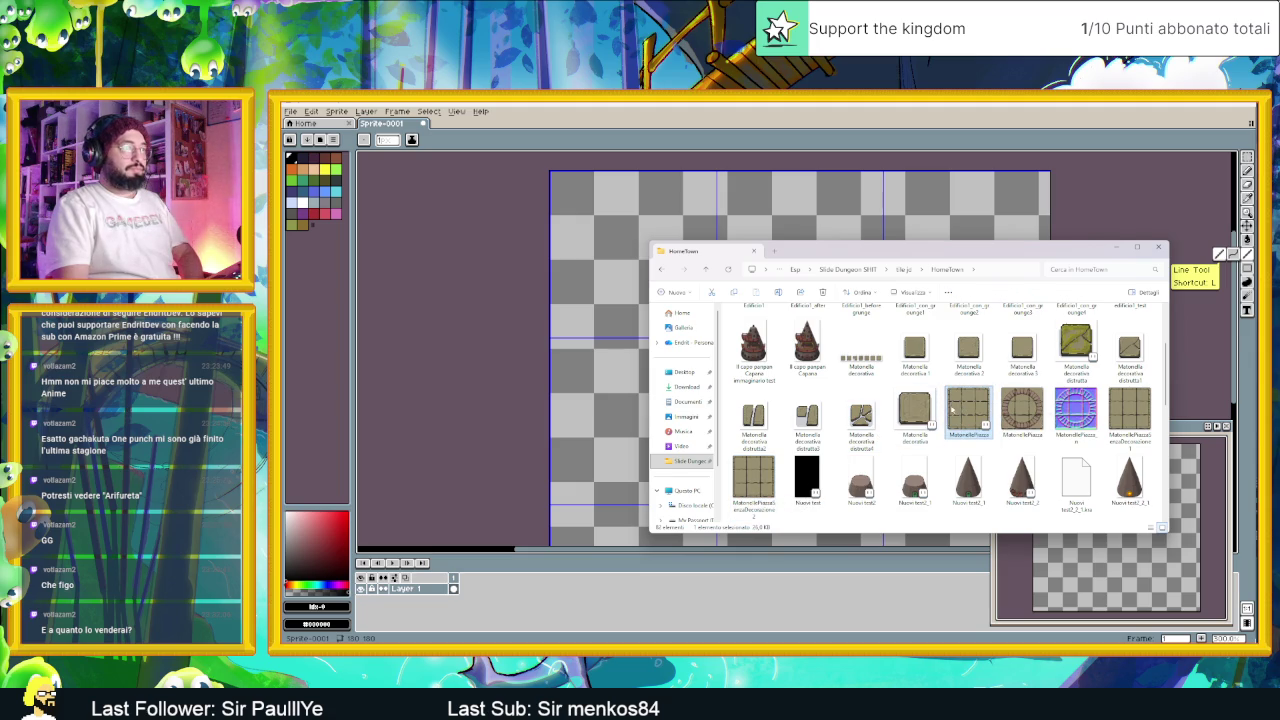
{"action": "left_click", "coordinate": [932, 418]}
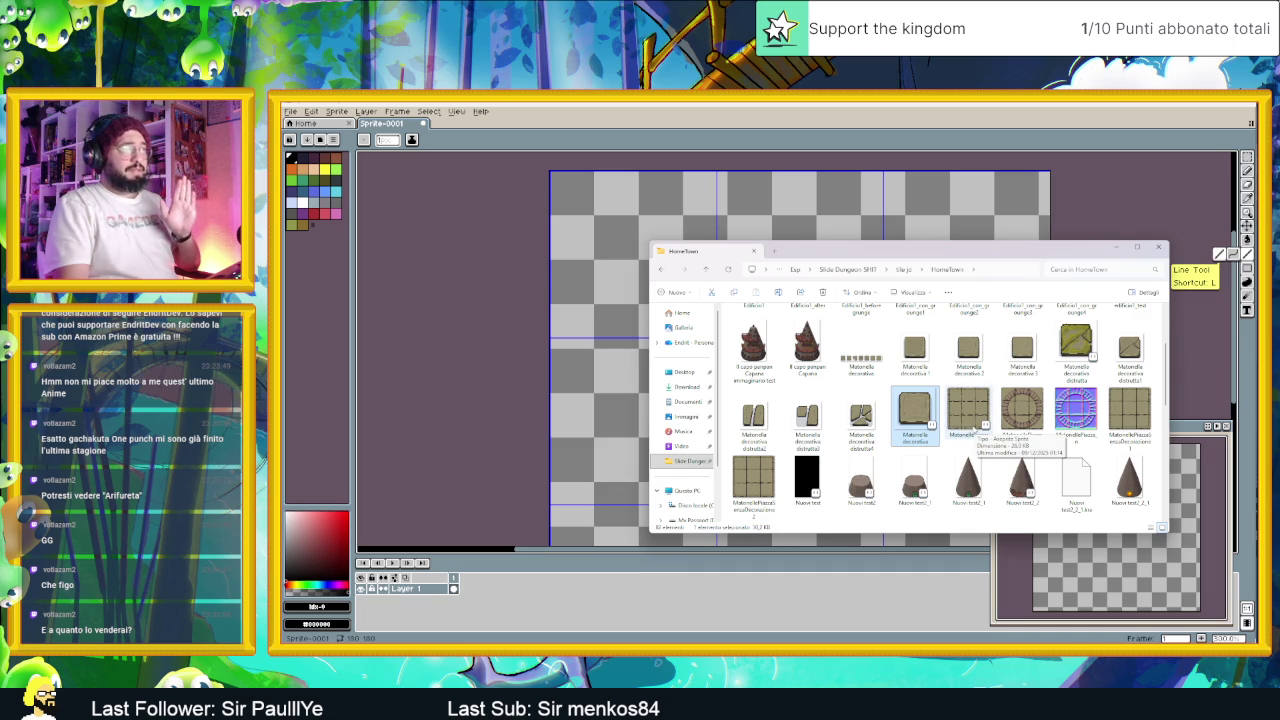
{"action": "left_click", "coordinate": [973, 427]}
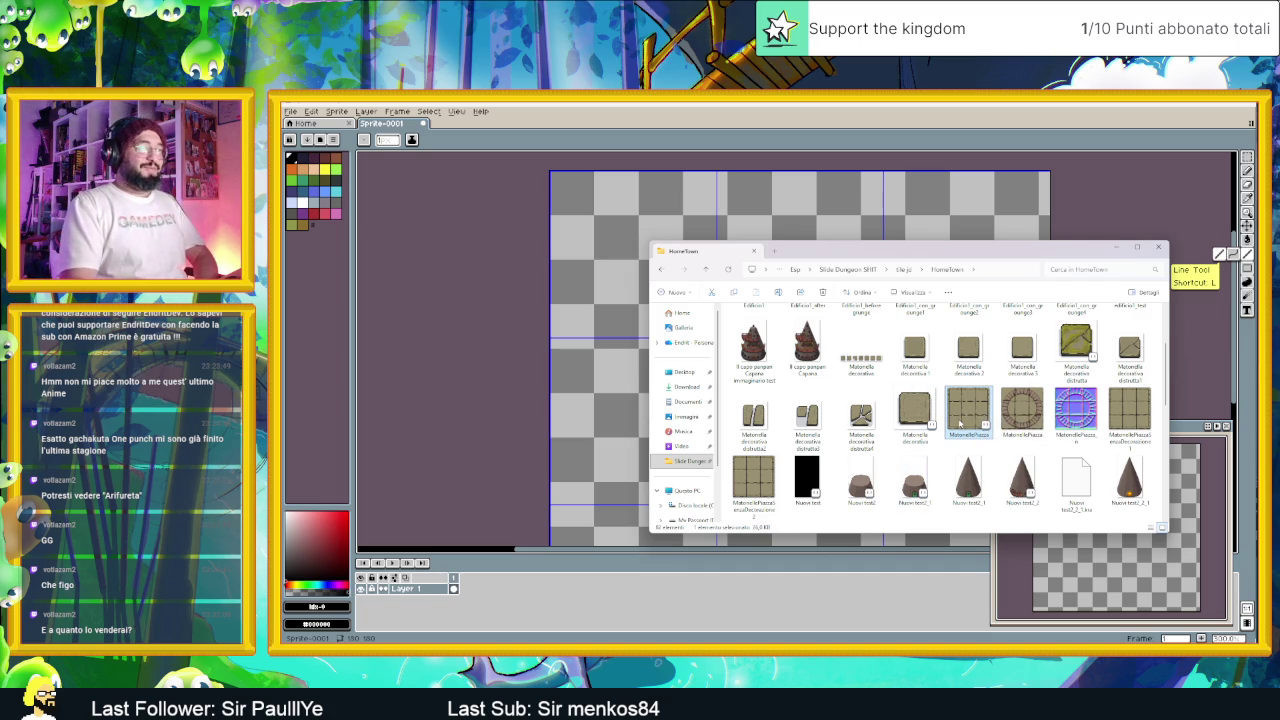
{"action": "scroll", "coordinate": [960, 424], "scroll_direction": "down", "scroll_amount": 3}
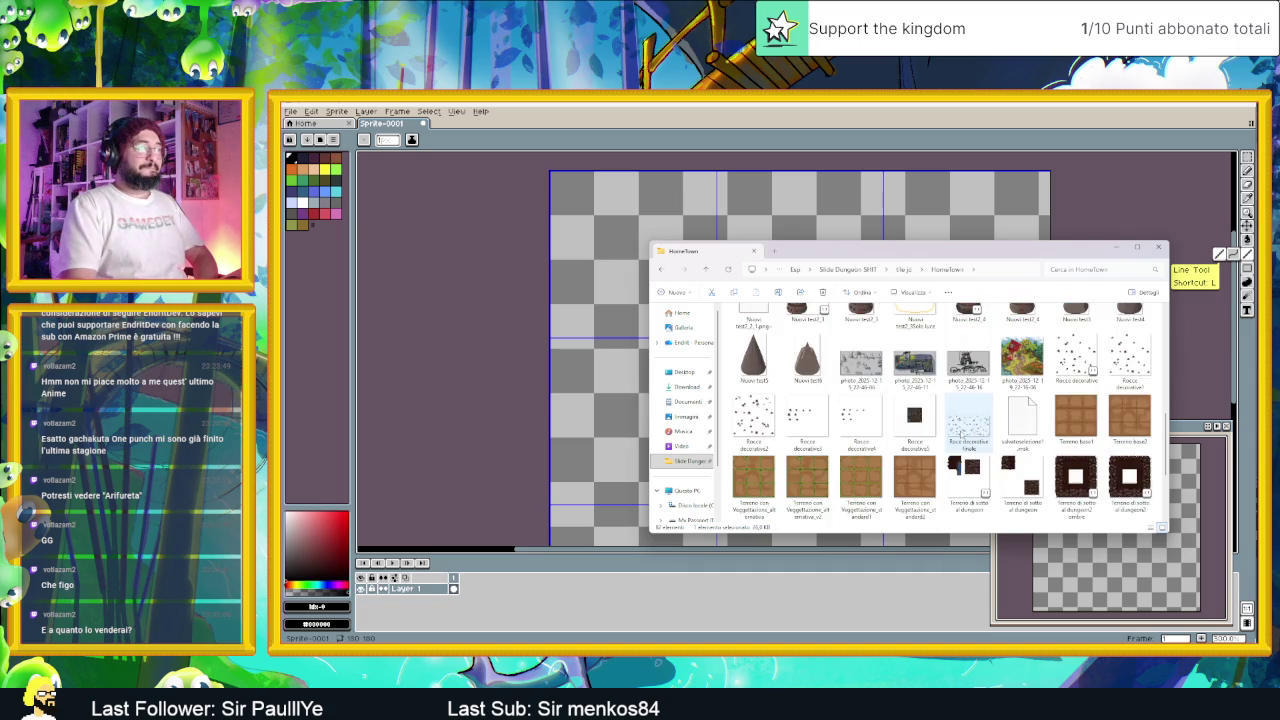
{"action": "scroll", "coordinate": [960, 433], "scroll_direction": "up", "scroll_amount": 3}
{"action": "double_click", "coordinate": [843, 443]}
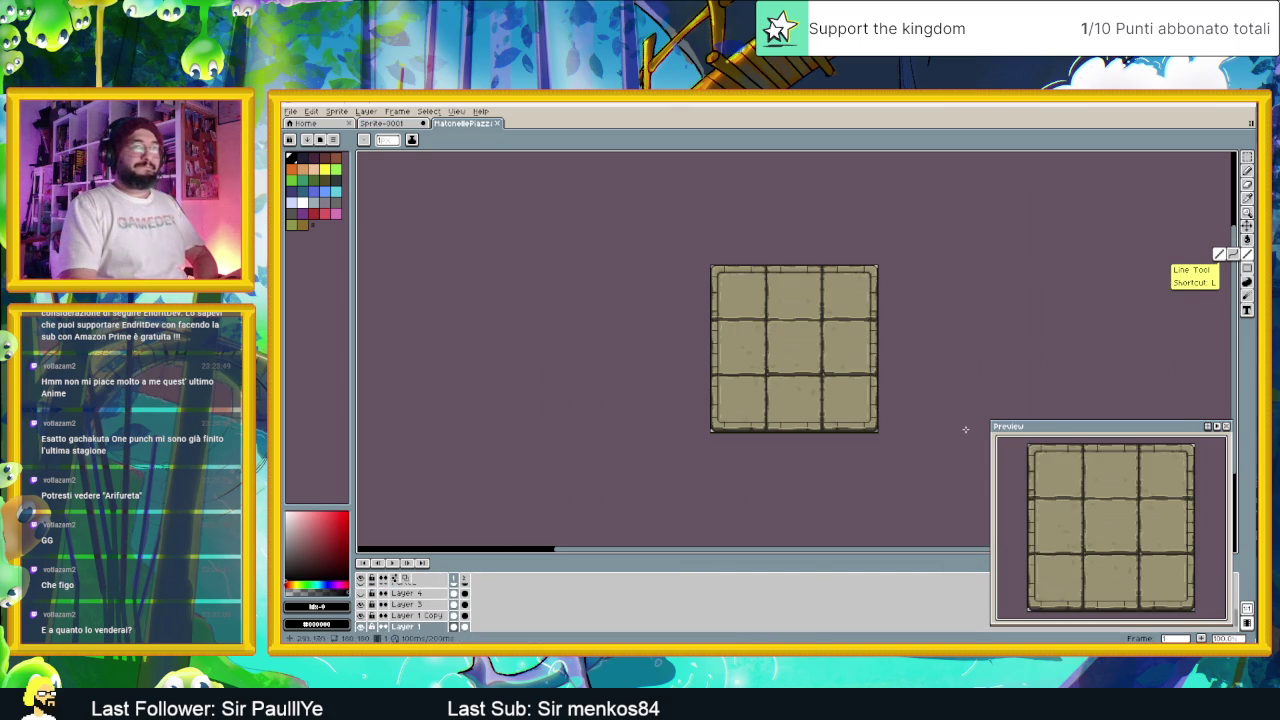
{"action": "scroll", "coordinate": [820, 388], "scroll_direction": "up", "scroll_amount": 1}
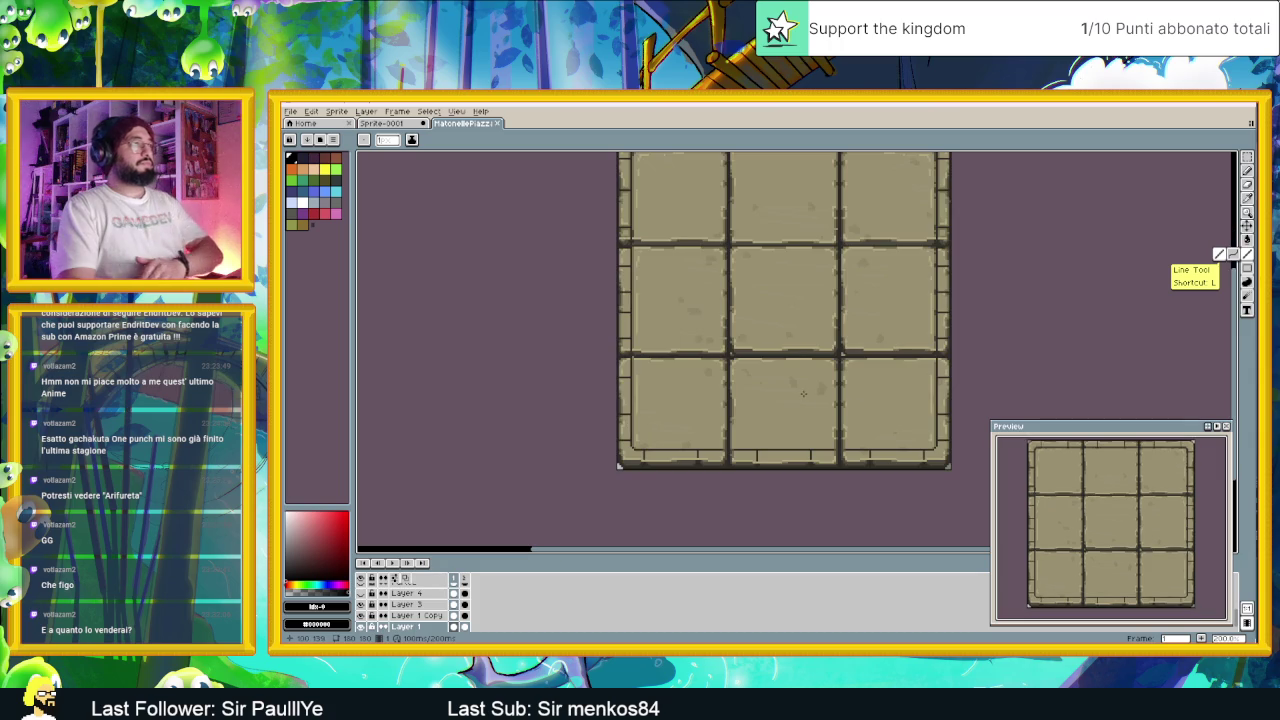
{"action": "left_click_drag", "start_coordinate": [820, 388], "coordinate": [792, 432]}
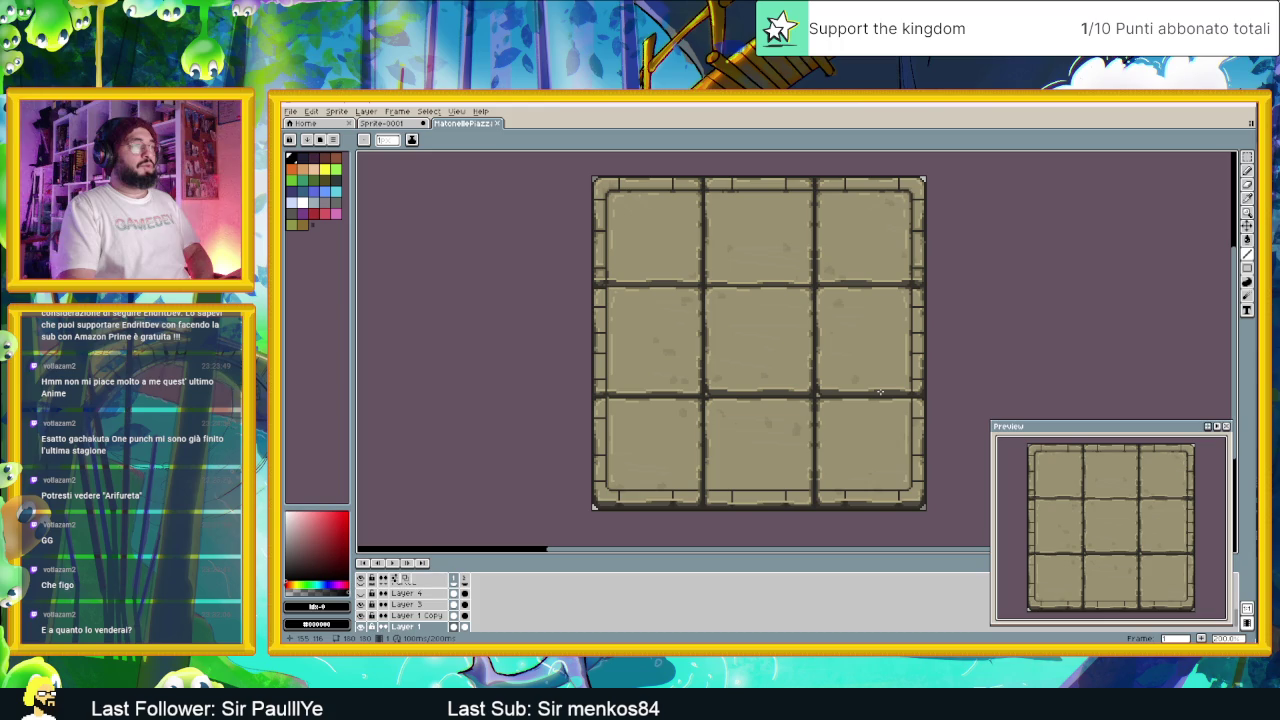
{"action": "scroll", "coordinate": [880, 386], "scroll_direction": "up", "scroll_amount": 1}
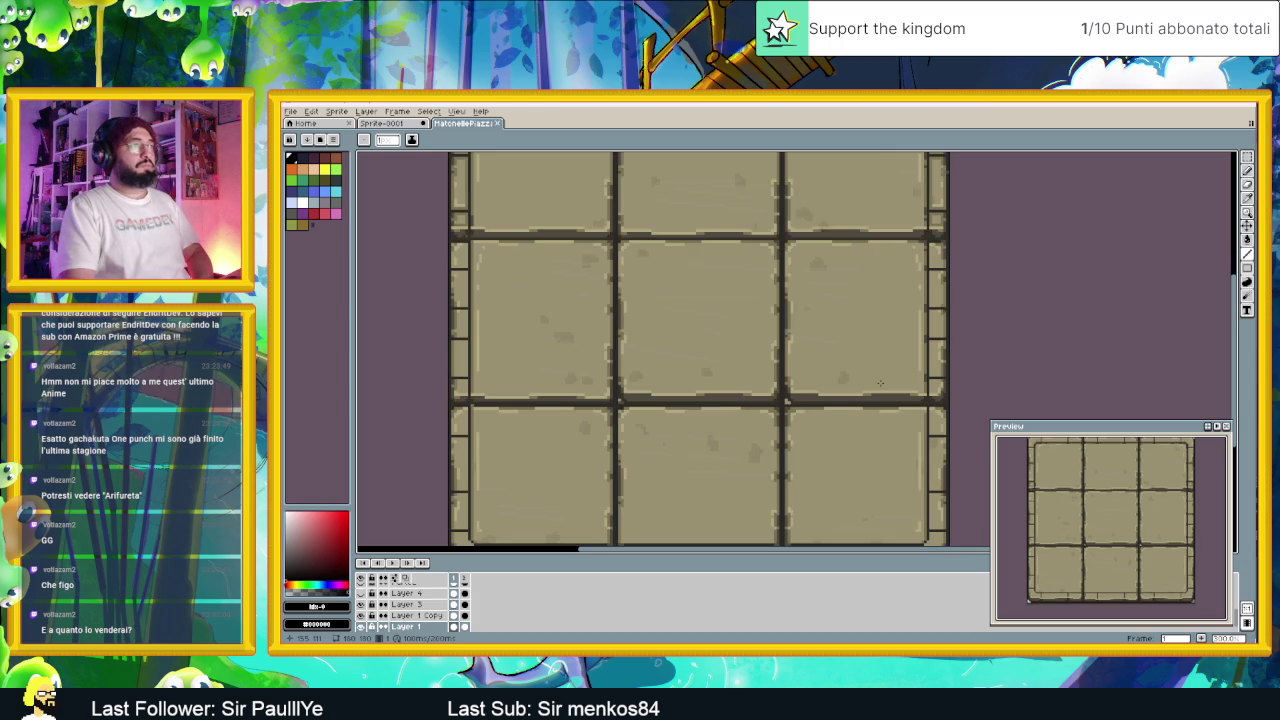
{"action": "scroll", "coordinate": [880, 383], "scroll_direction": "down", "scroll_amount": 3}
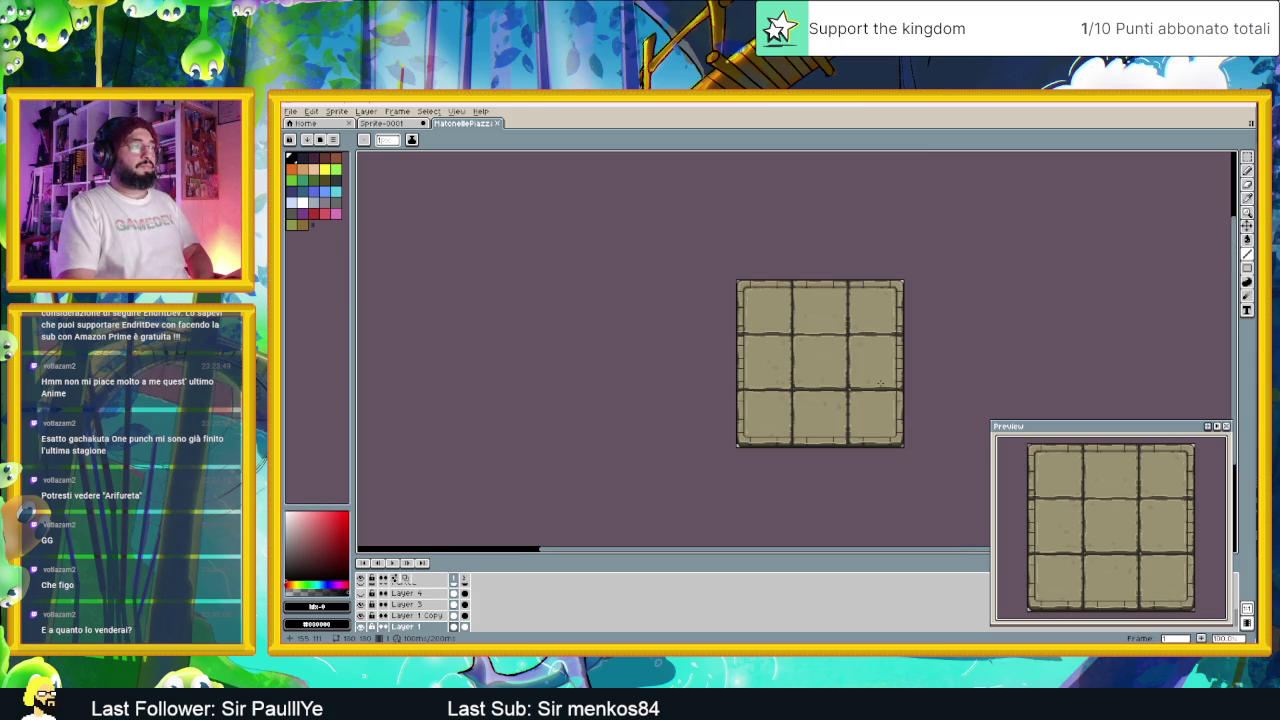
{"action": "scroll", "coordinate": [880, 383], "scroll_direction": "up", "scroll_amount": 1}
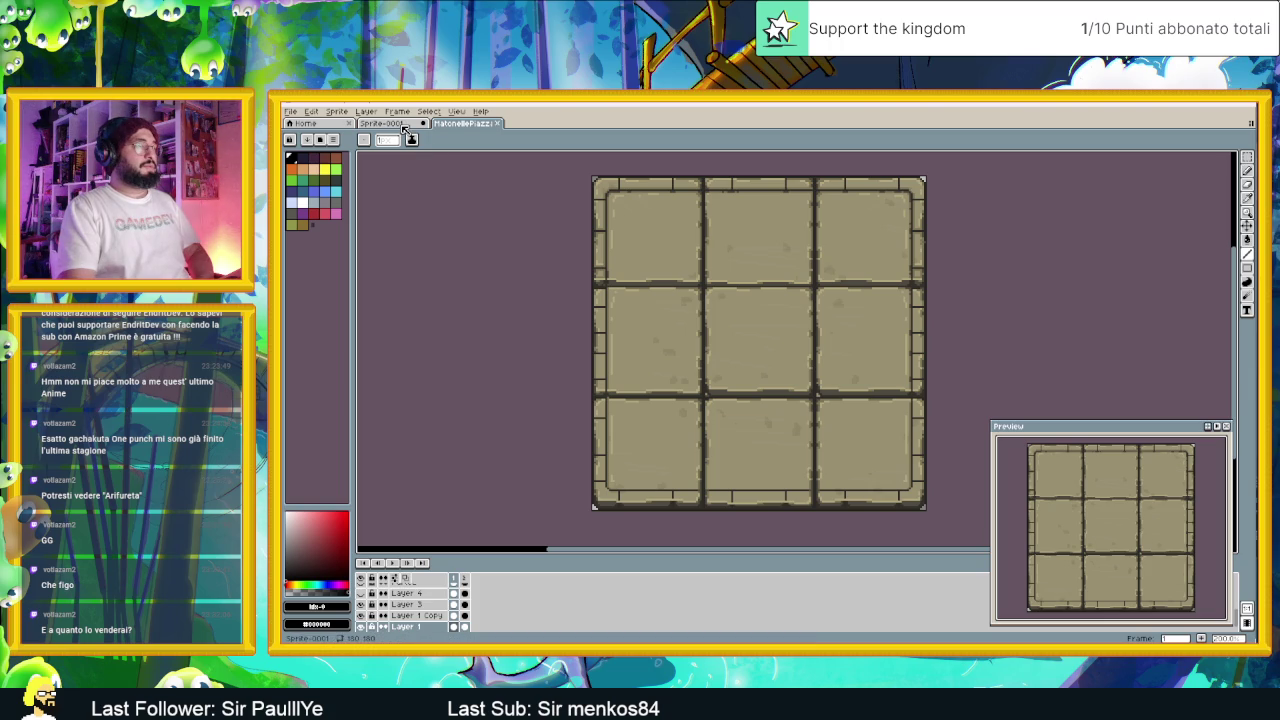
Step: Compare the Sprite-0001 and MattonellePiazza documents, then minimise Aseprite
{"action": "left_click", "coordinate": [383, 123]}
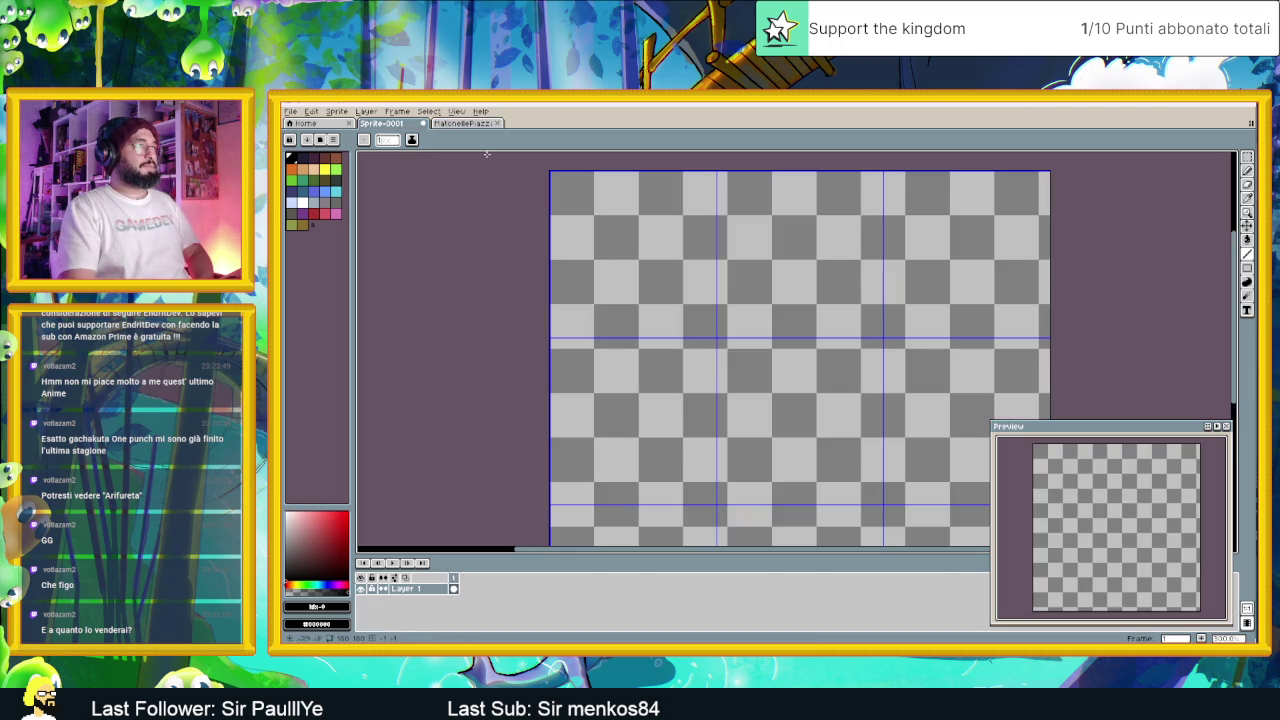
{"action": "scroll", "coordinate": [742, 218], "scroll_direction": "down", "scroll_amount": 1}
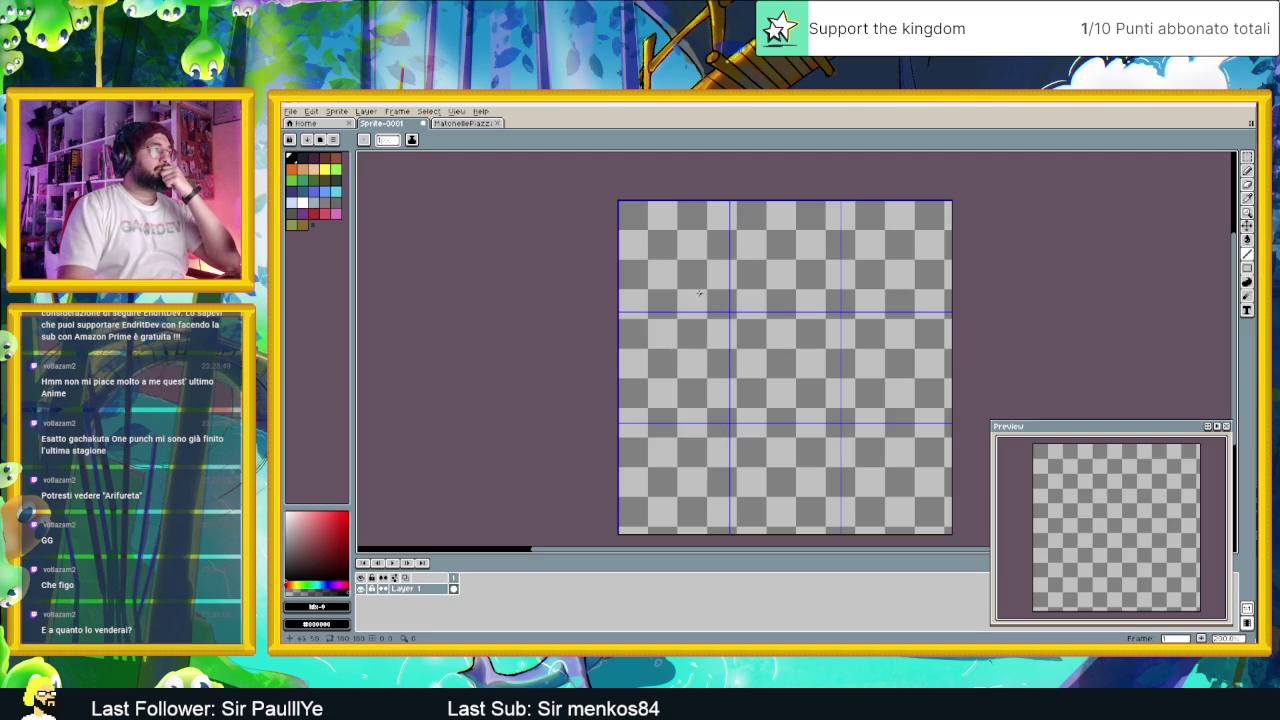
{"action": "left_click", "coordinate": [462, 123]}
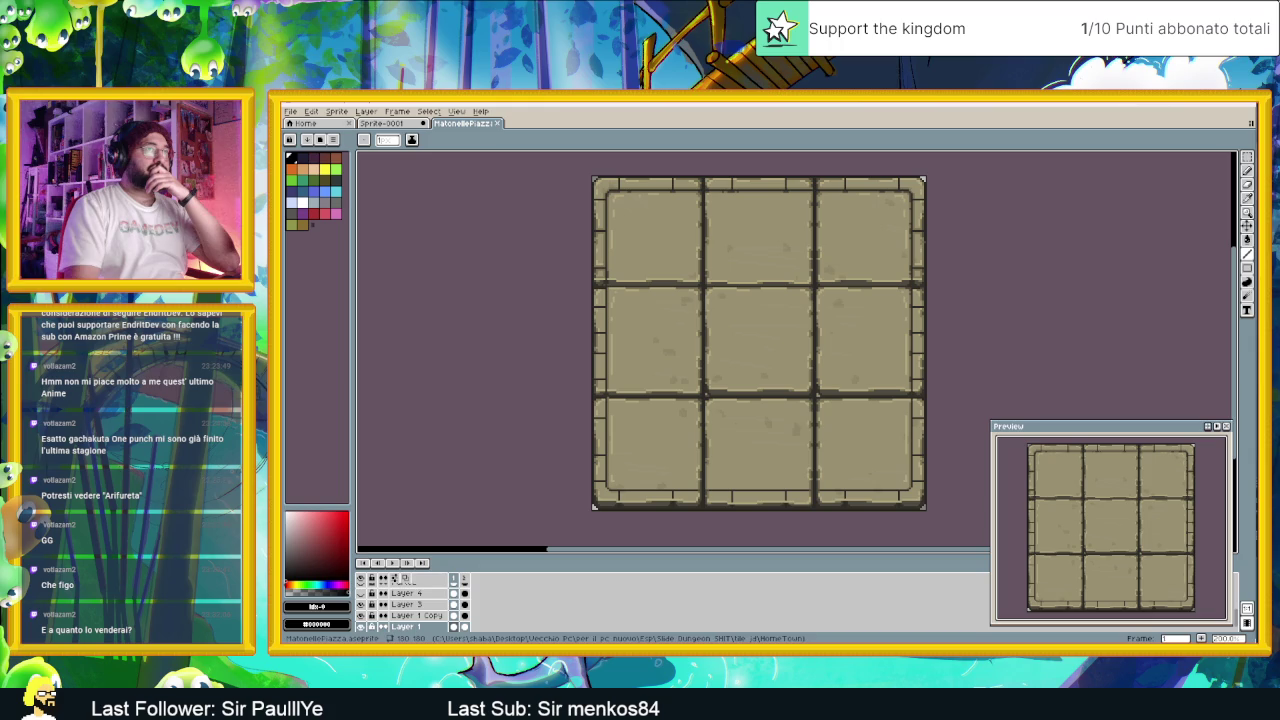
{"action": "left_click", "coordinate": [1204, 108]}
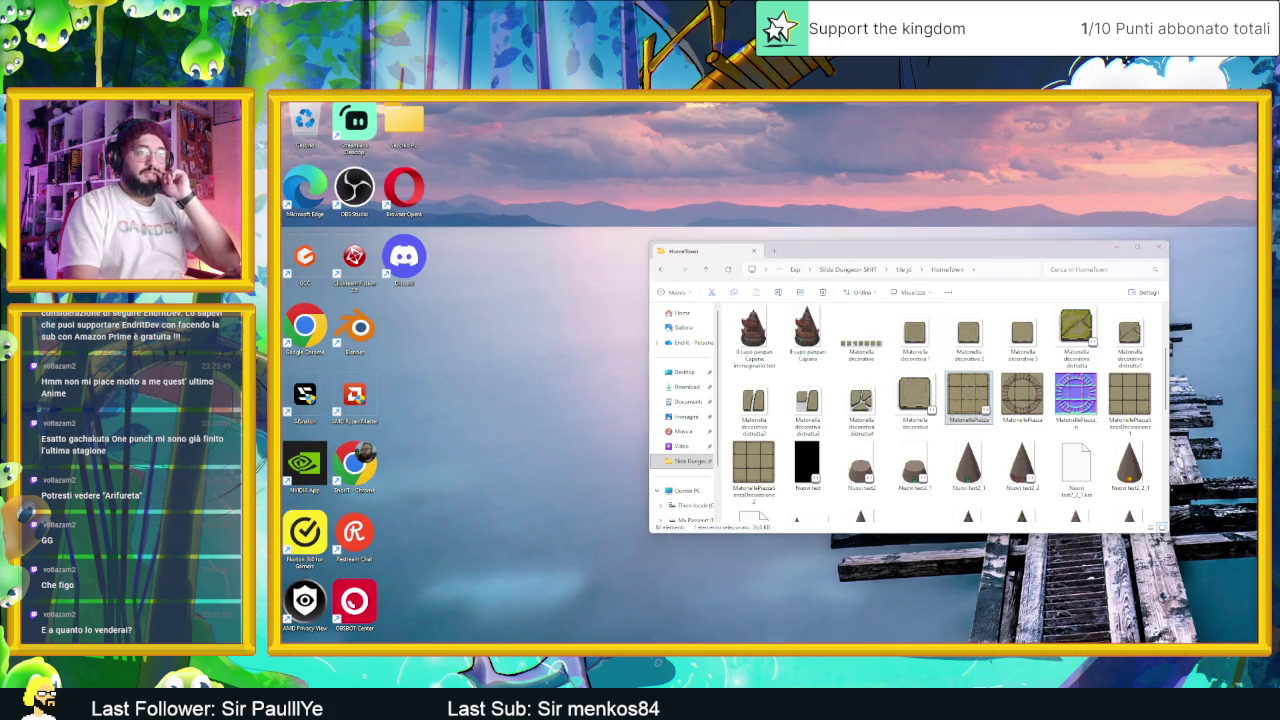
{"action": "key", "text": "alt+Tab"}
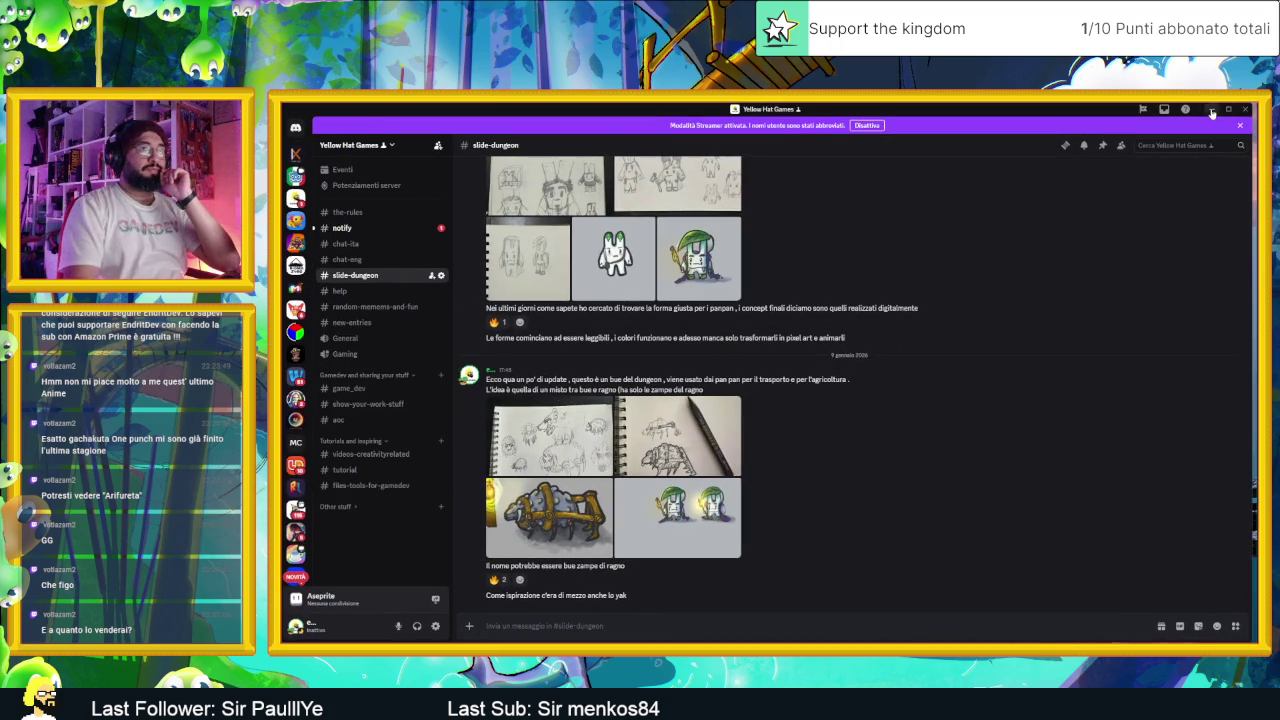
{"action": "left_click", "coordinate": [1211, 110]}
{"action": "key", "text": "alt+Tab"}
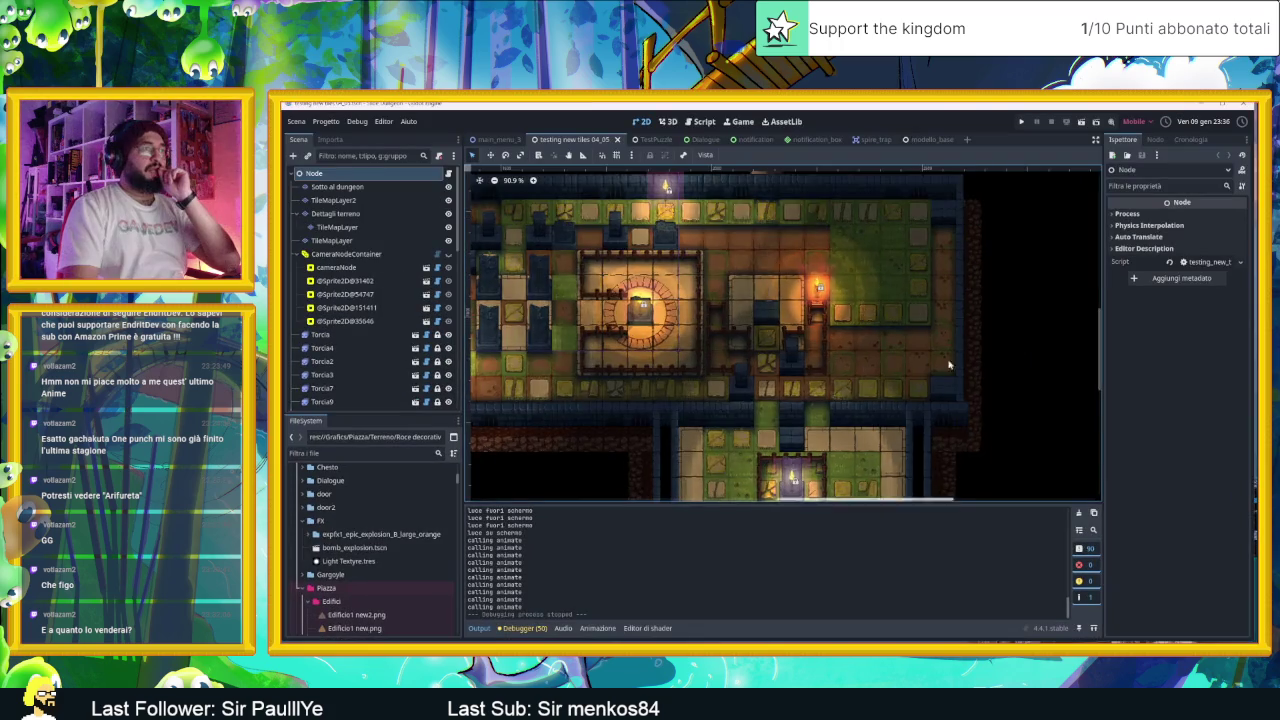
{"action": "scroll", "coordinate": [796, 411], "scroll_direction": "down", "scroll_amount": 1}
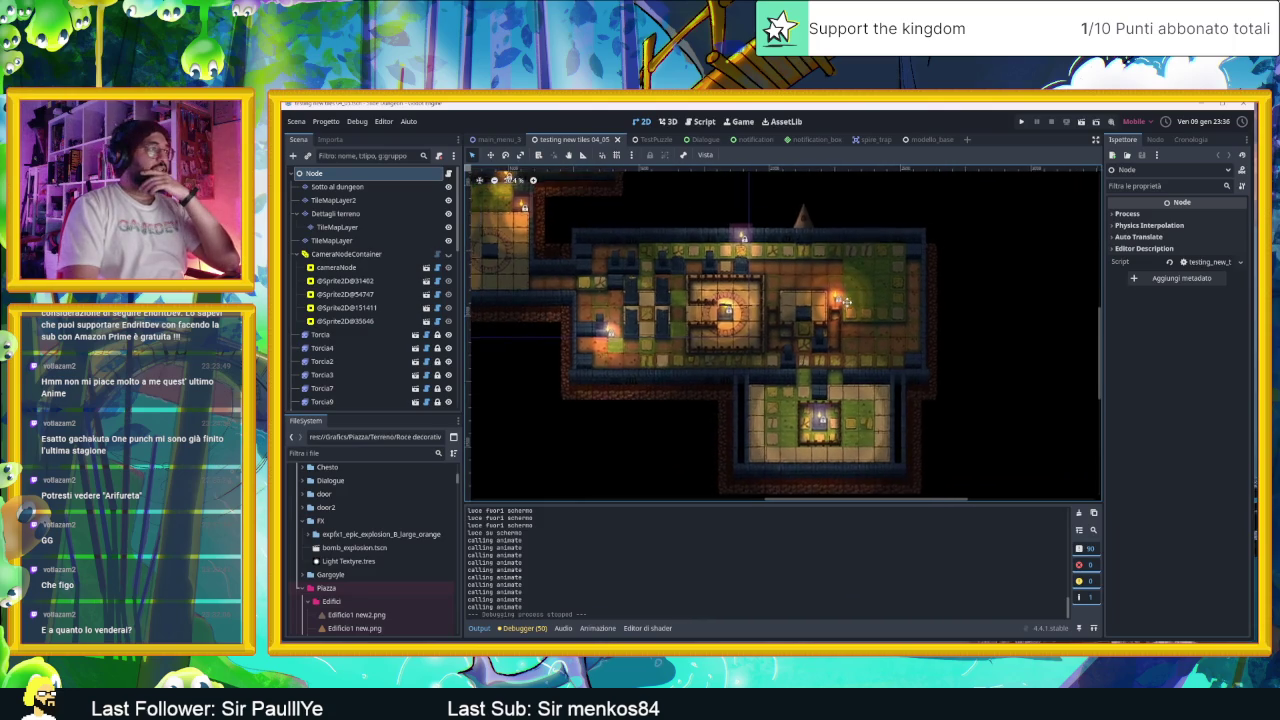
{"action": "scroll", "coordinate": [796, 411], "scroll_direction": "up", "scroll_amount": 4}
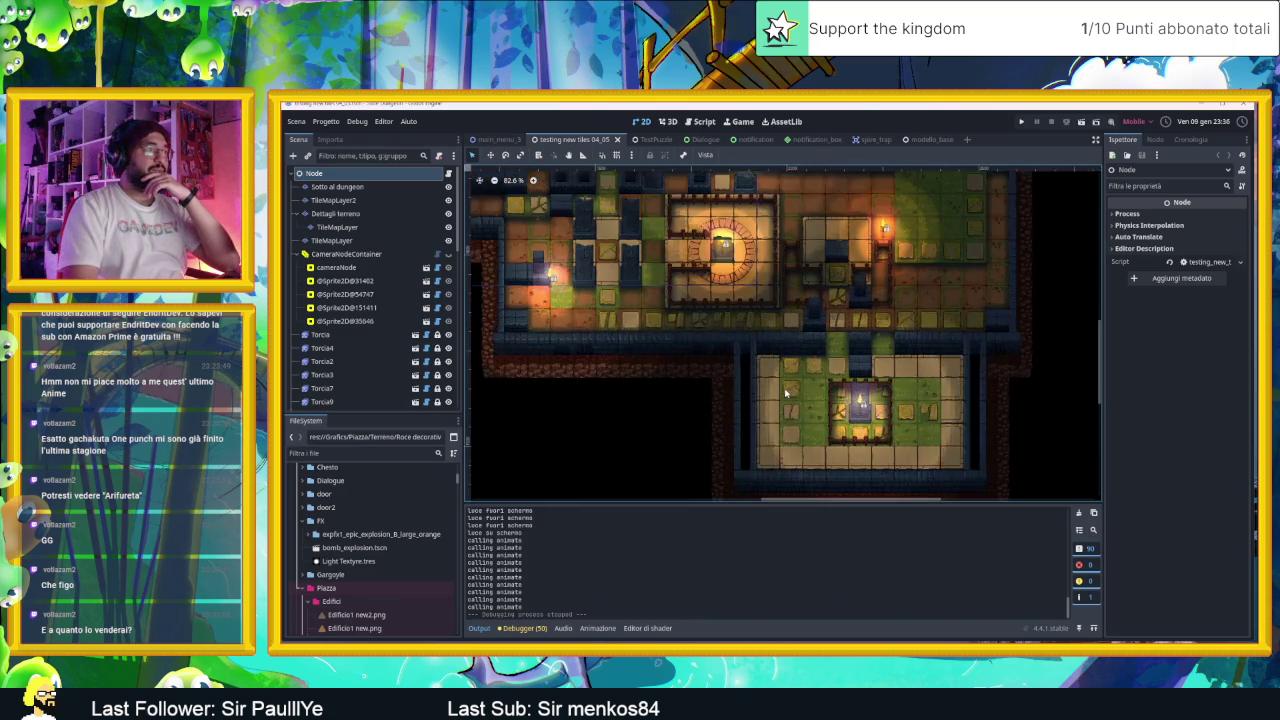
{"action": "scroll", "coordinate": [790, 328], "scroll_direction": "right", "scroll_amount": 5}
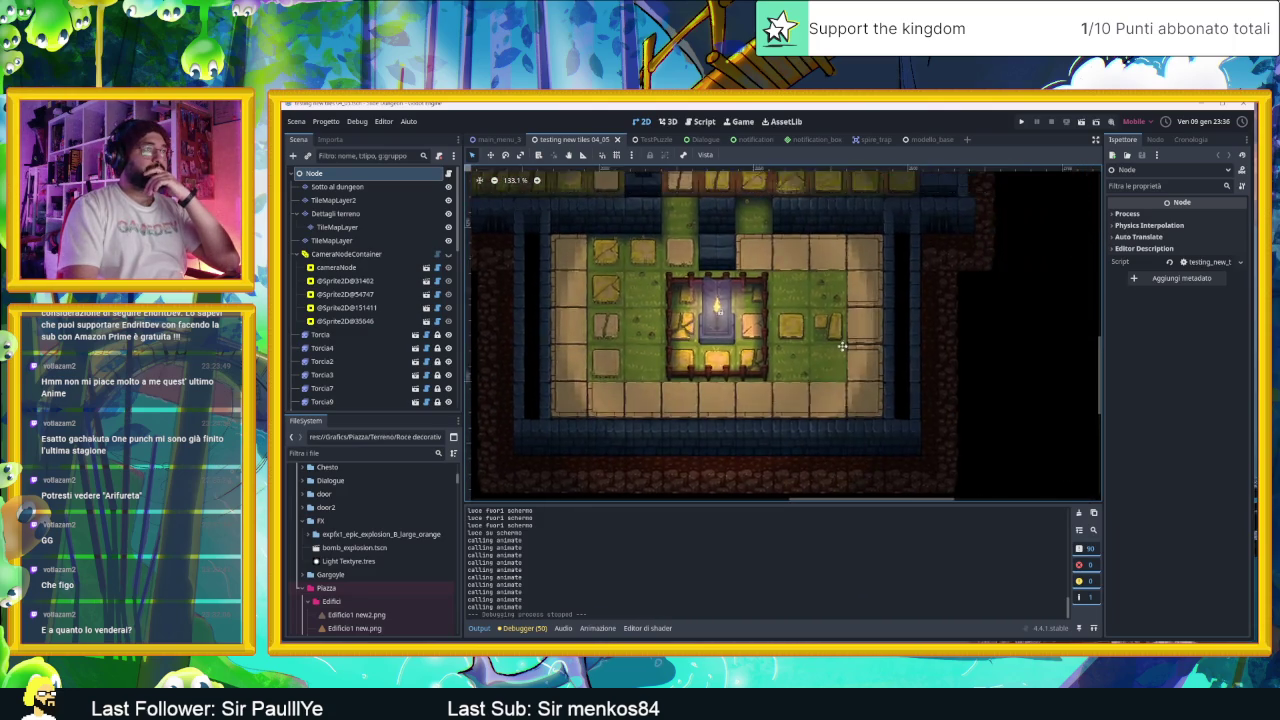
{"action": "scroll", "coordinate": [828, 326], "scroll_direction": "right", "scroll_amount": 3}
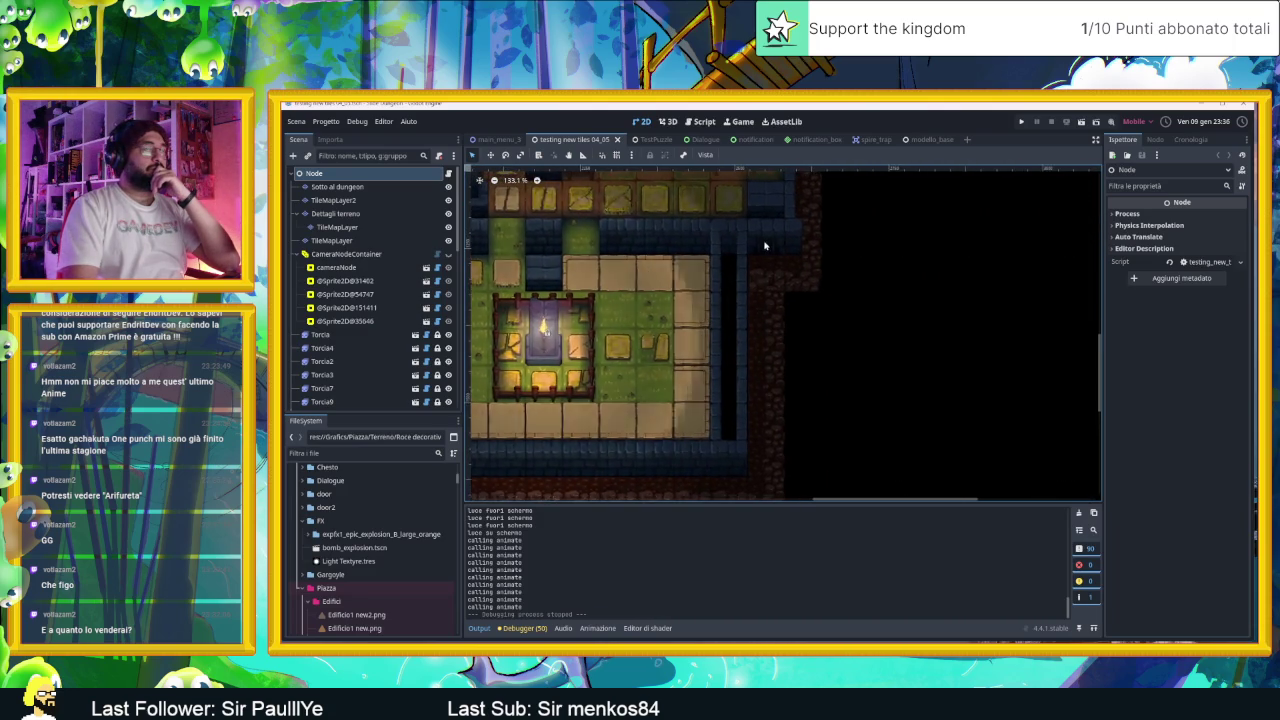
{"action": "scroll", "coordinate": [800, 300], "scroll_direction": "up", "scroll_amount": 3}
{"action": "scroll", "coordinate": [800, 300], "scroll_direction": "left", "scroll_amount": 2}
{"action": "scroll", "coordinate": [845, 267], "scroll_direction": "down", "scroll_amount": 3}
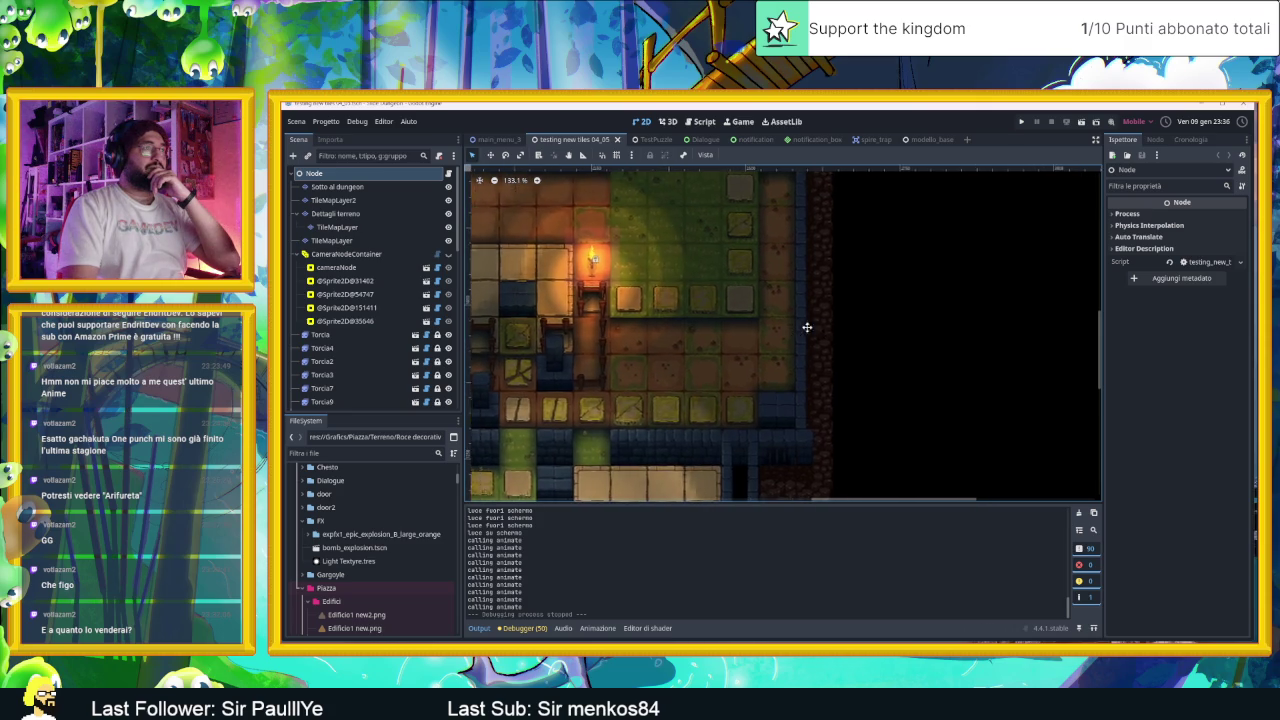
{"action": "scroll", "coordinate": [718, 331], "scroll_direction": "down", "scroll_amount": 4}
{"action": "scroll", "coordinate": [740, 314], "scroll_direction": "up", "scroll_amount": 6}
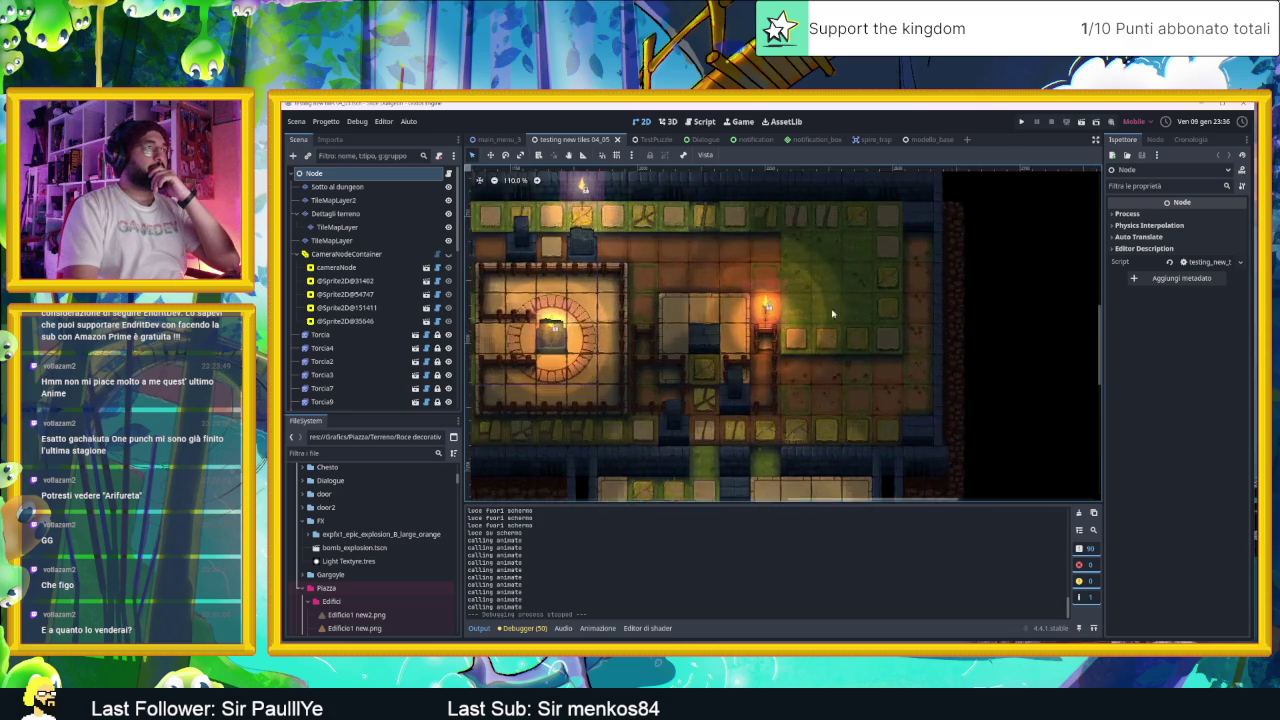
{"action": "scroll", "coordinate": [833, 280], "scroll_direction": "down", "scroll_amount": 4}
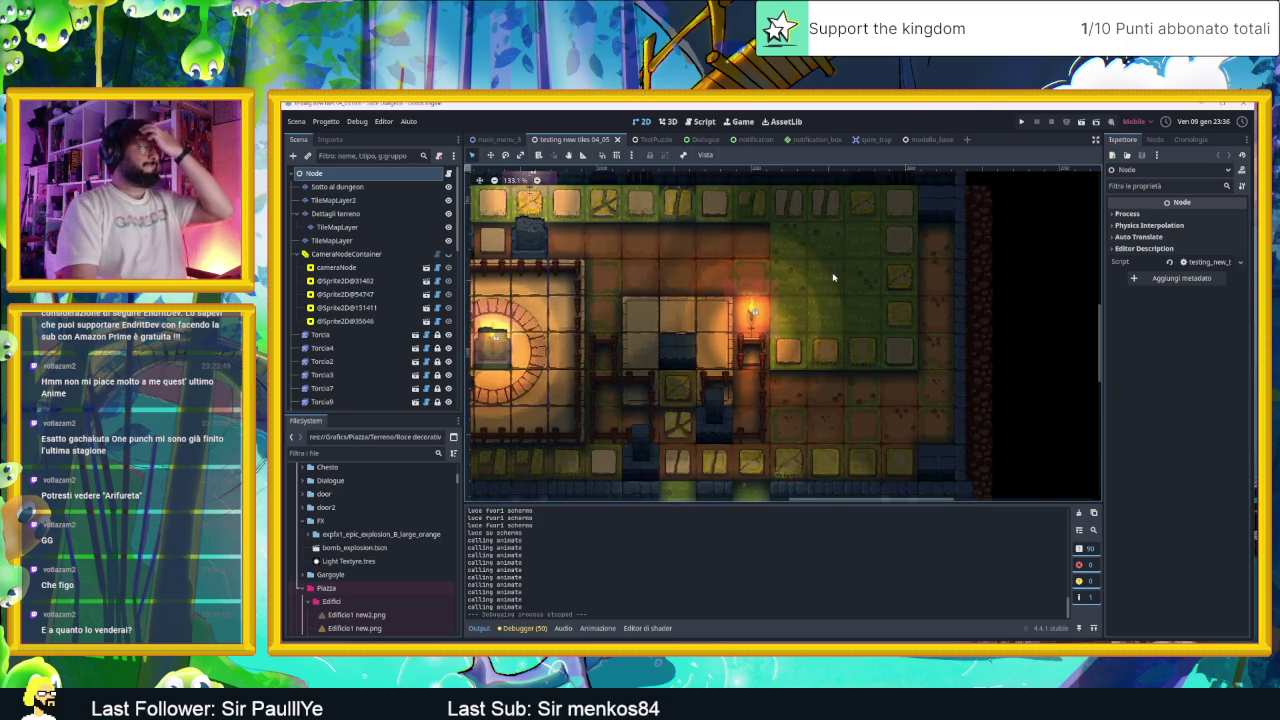
{"action": "scroll", "coordinate": [845, 250], "scroll_direction": "up", "scroll_amount": 2}
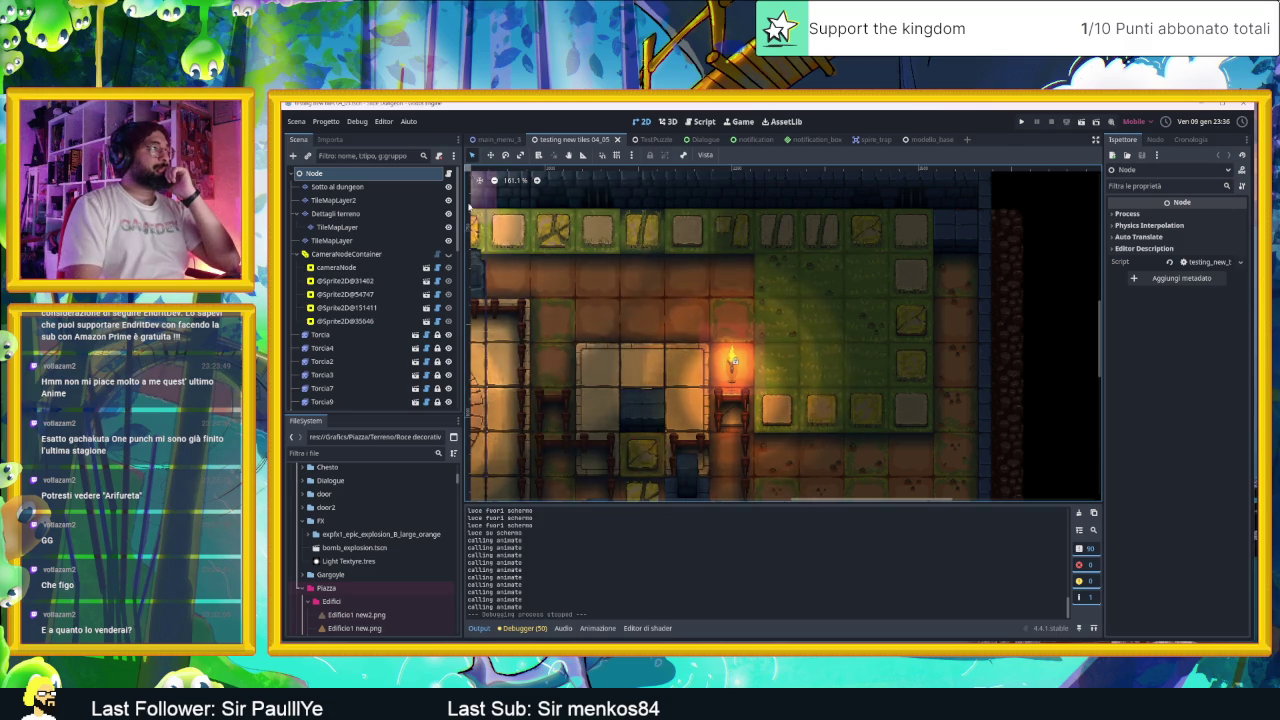
Step: Inspect the TileMapLayer nodes and choose TileMapLayer2 for editing
{"action": "left_click", "coordinate": [373, 188]}
{"action": "left_click", "coordinate": [393, 201]}
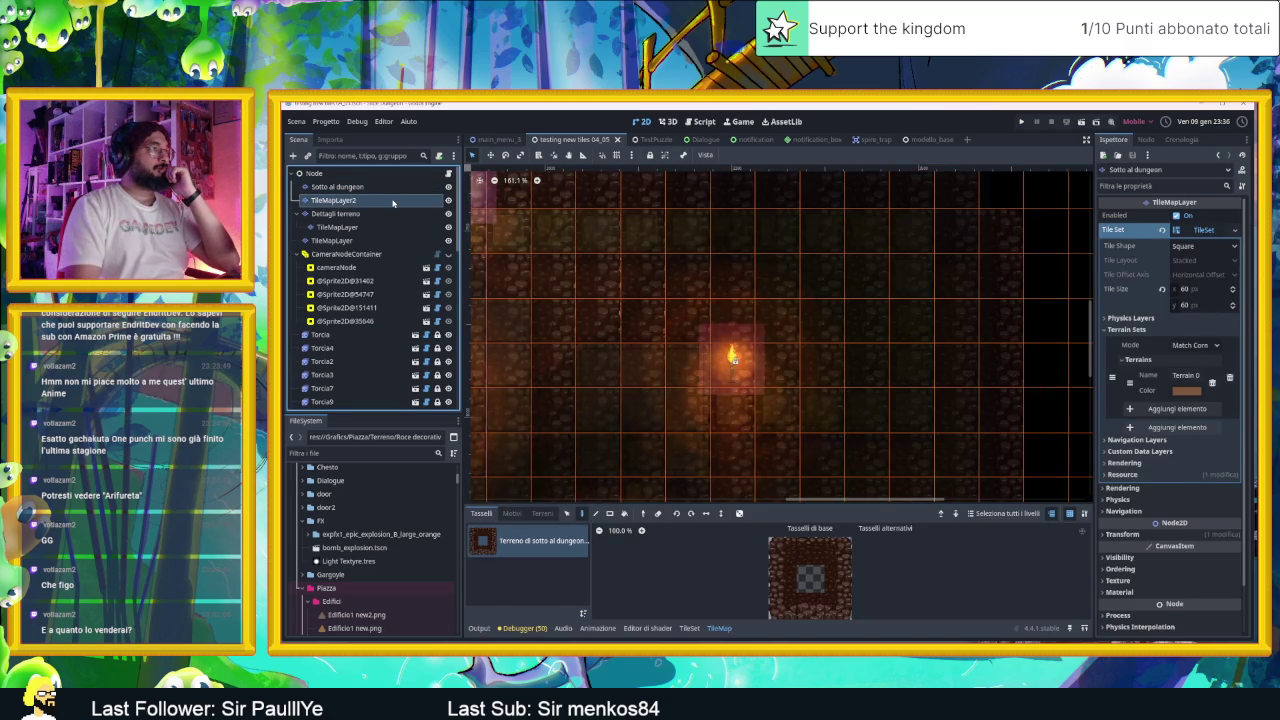
{"action": "left_click", "coordinate": [393, 213]}
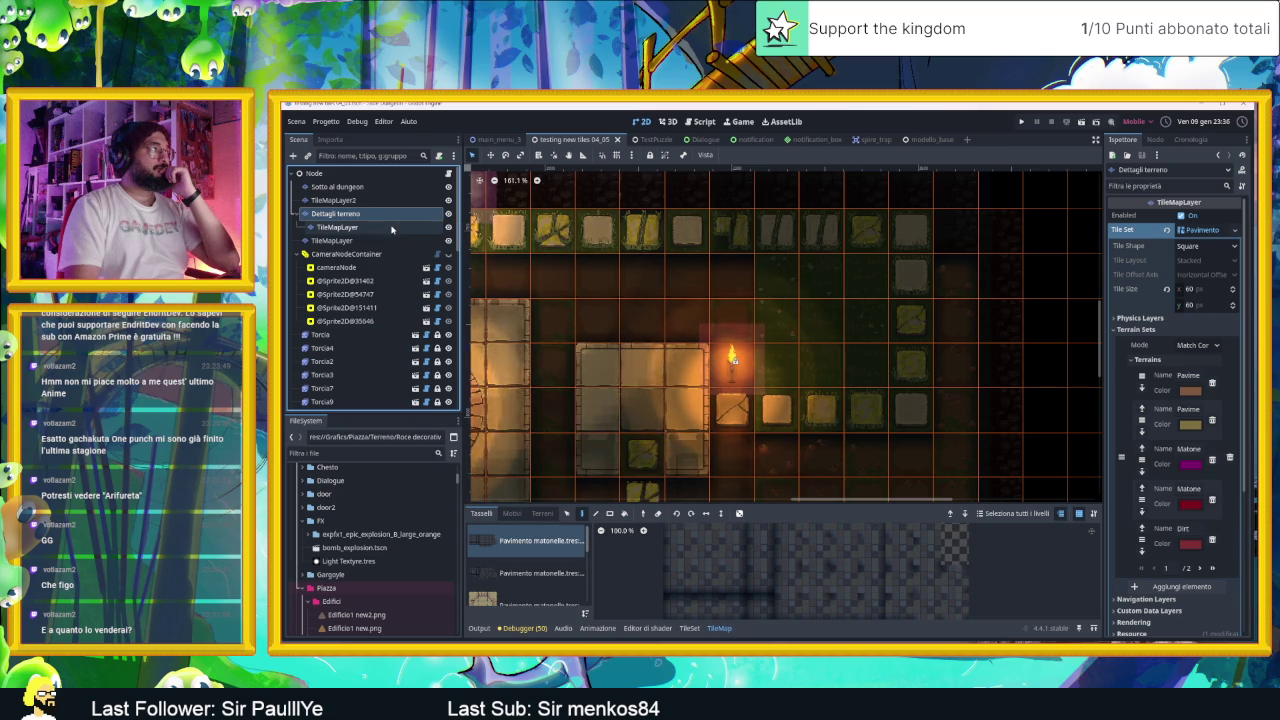
{"action": "left_click", "coordinate": [391, 228]}
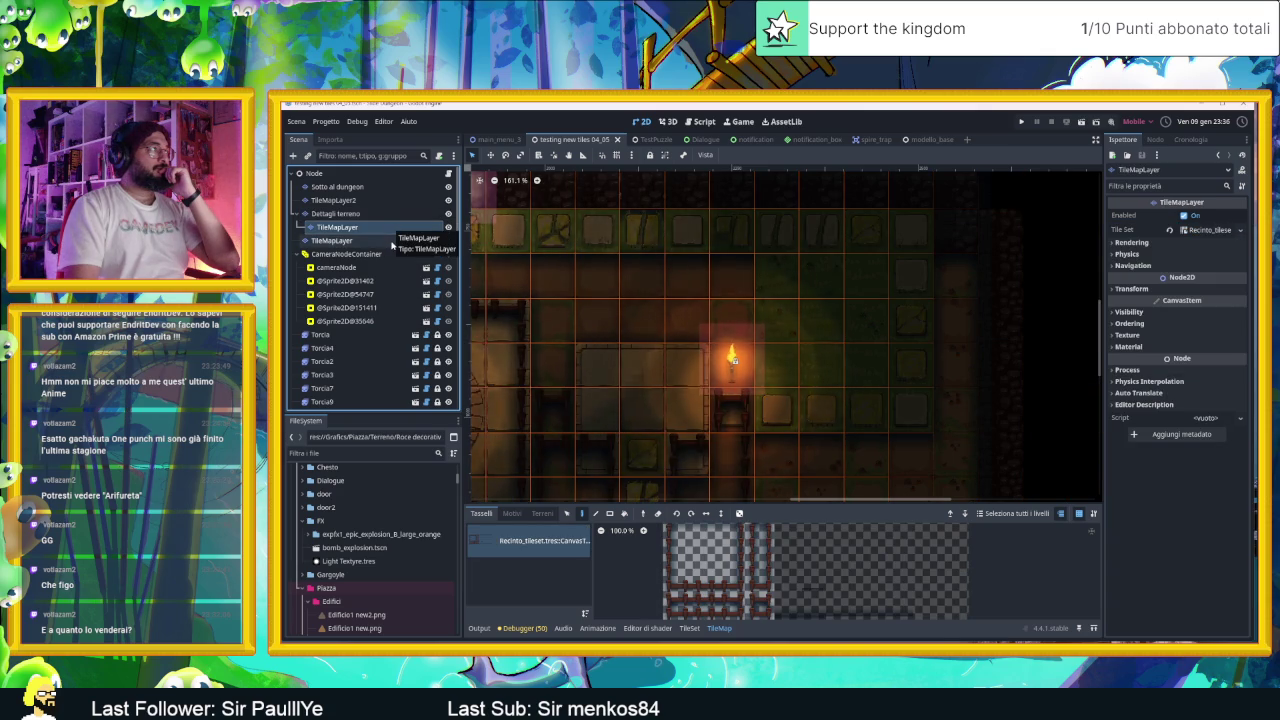
{"action": "left_click", "coordinate": [392, 242]}
{"action": "left_click", "coordinate": [385, 228]}
{"action": "left_click", "coordinate": [382, 214]}
{"action": "left_click", "coordinate": [379, 201]}
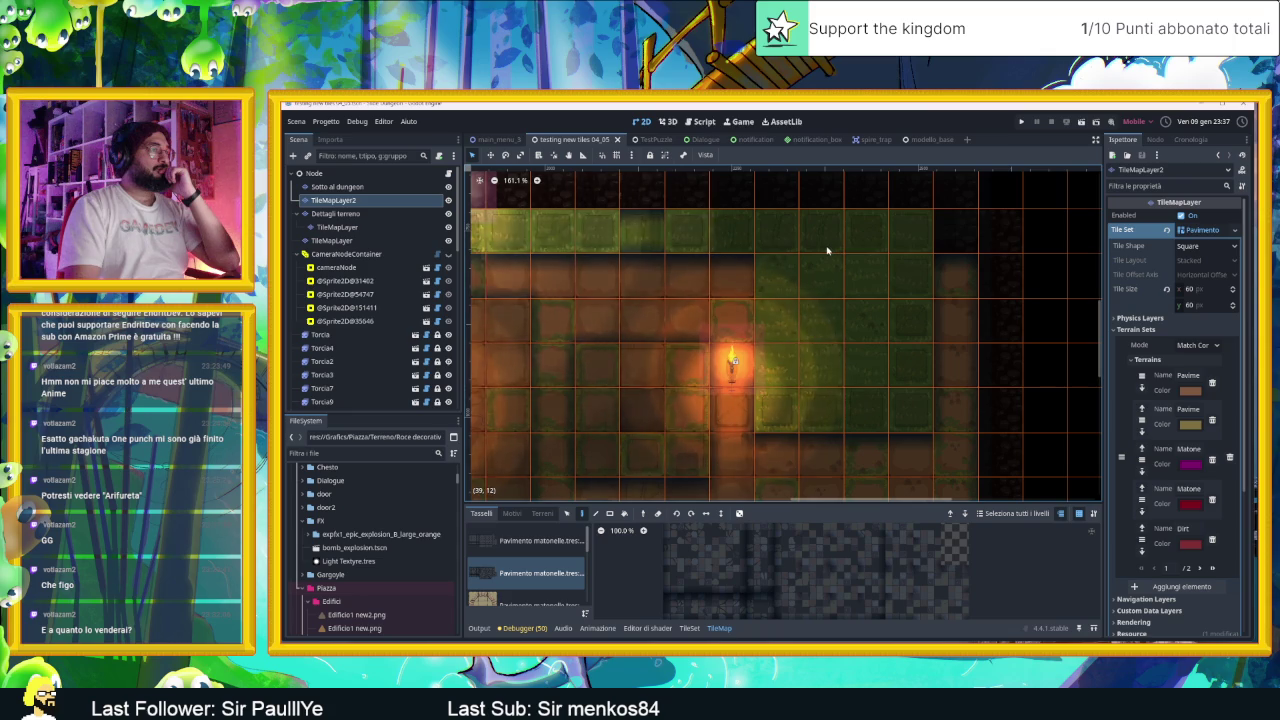
{"action": "scroll", "coordinate": [814, 291], "scroll_direction": "down", "scroll_amount": 5}
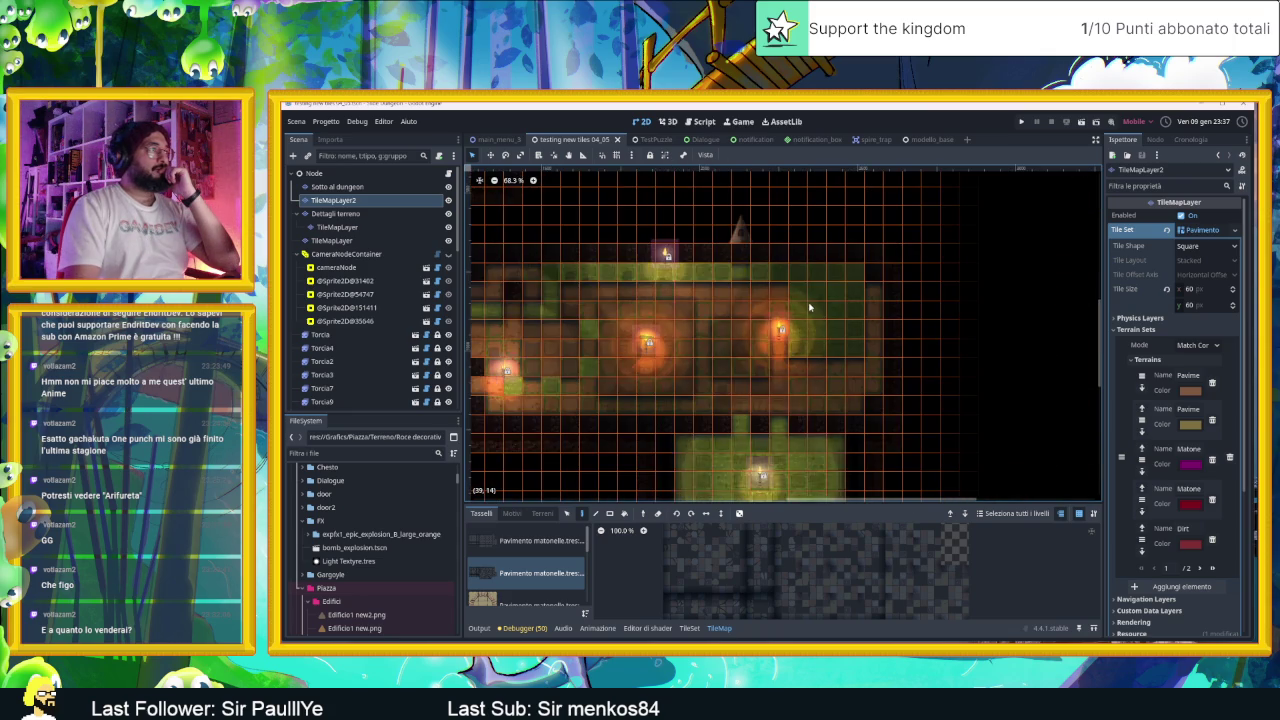
{"action": "scroll", "coordinate": [812, 290], "scroll_direction": "up", "scroll_amount": 5}
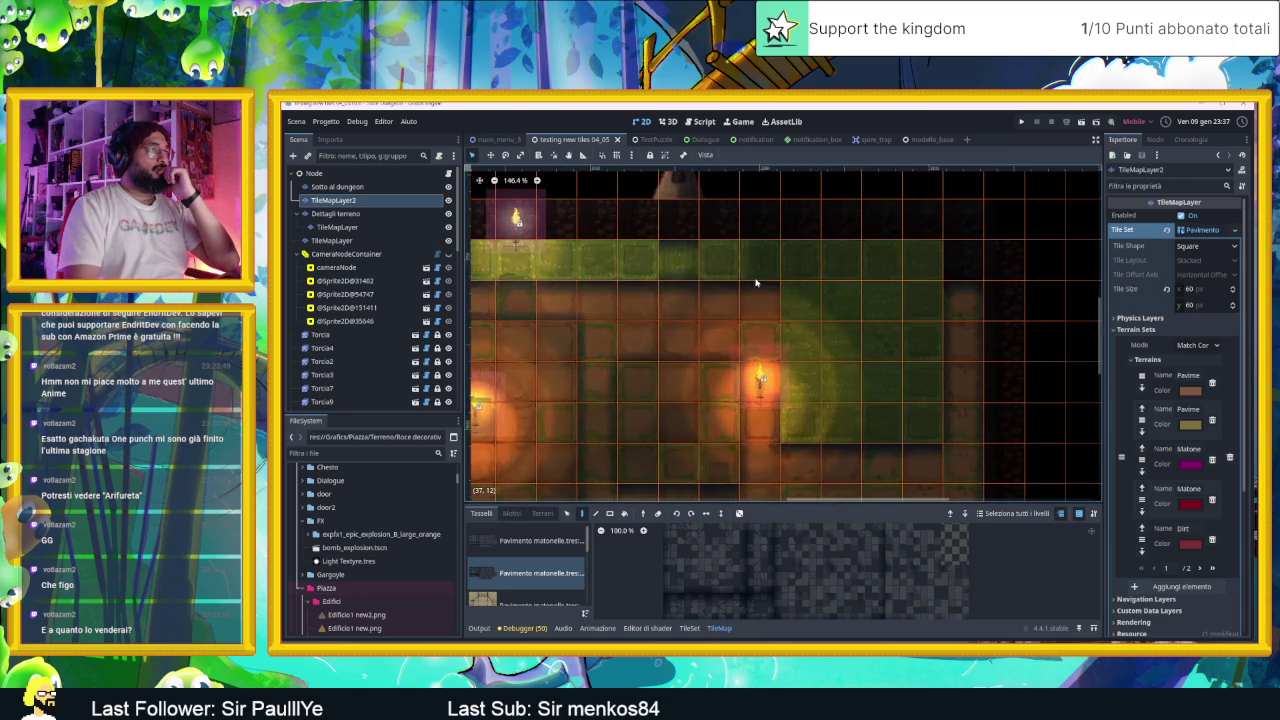
Step: Erase the TileMapLayer2 floor tile just right of the wall torch
{"action": "left_click", "coordinate": [312, 188]}
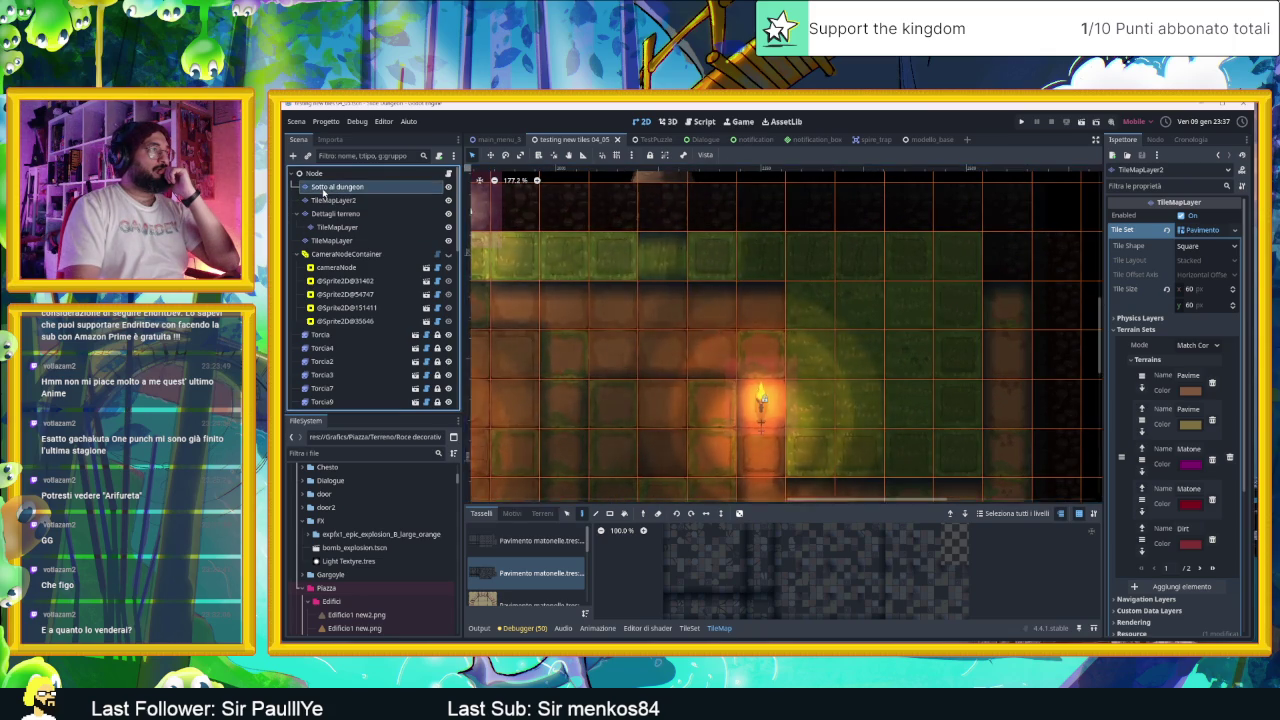
{"action": "left_click", "coordinate": [333, 200]}
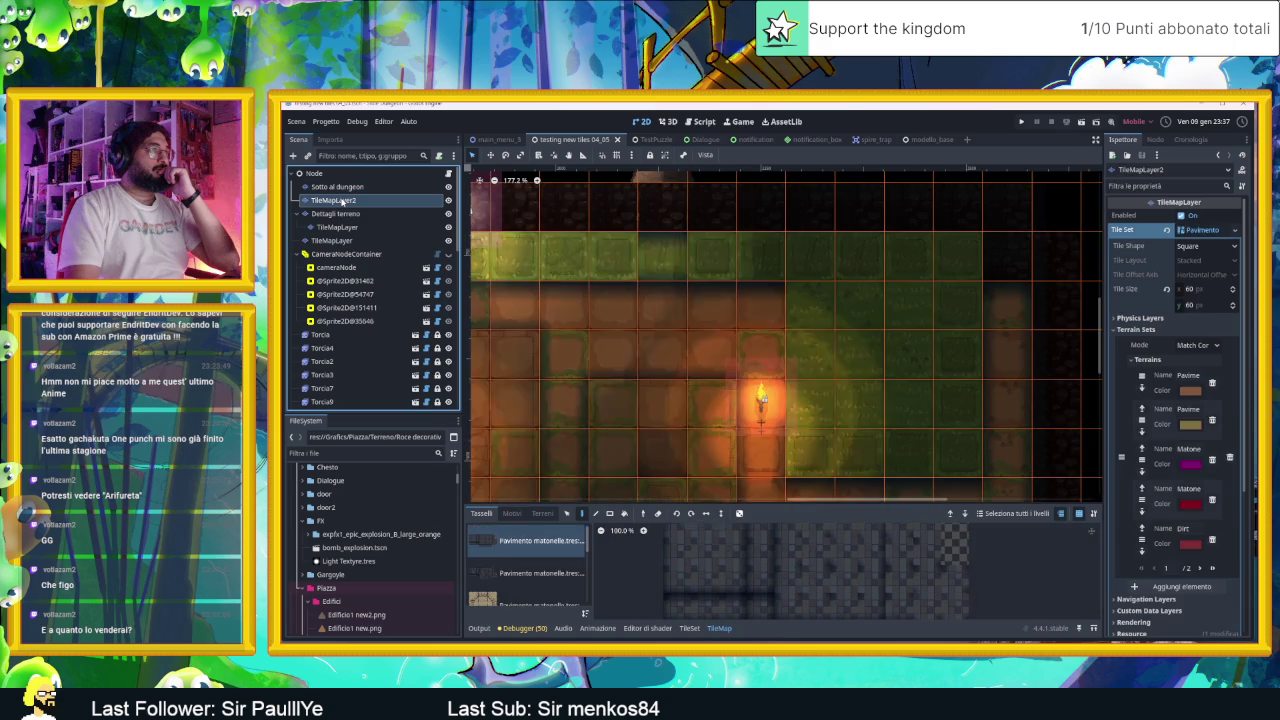
{"action": "right_click", "coordinate": [806, 400]}
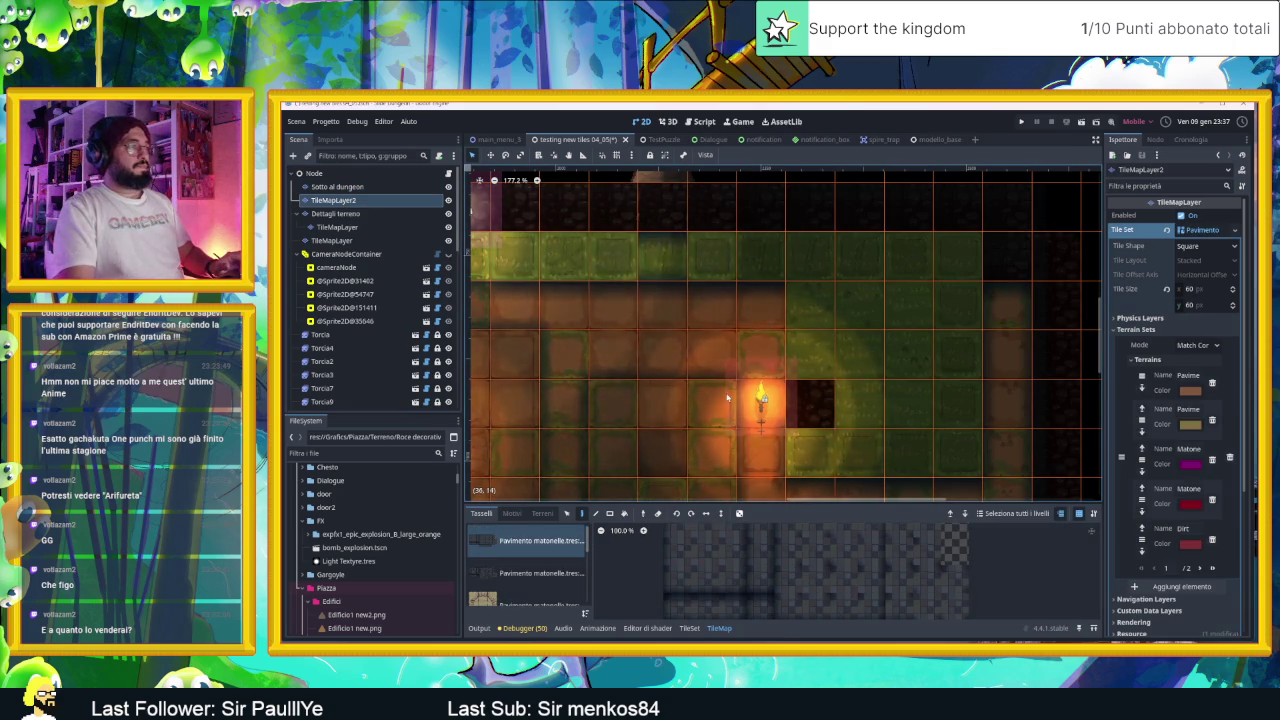
{"action": "scroll", "coordinate": [545, 570], "scroll_direction": "down", "scroll_amount": 3}
Step: Paint a column of plain paving tiles above the torch from the MatonellePiazza source
{"action": "left_click", "coordinate": [545, 578]}
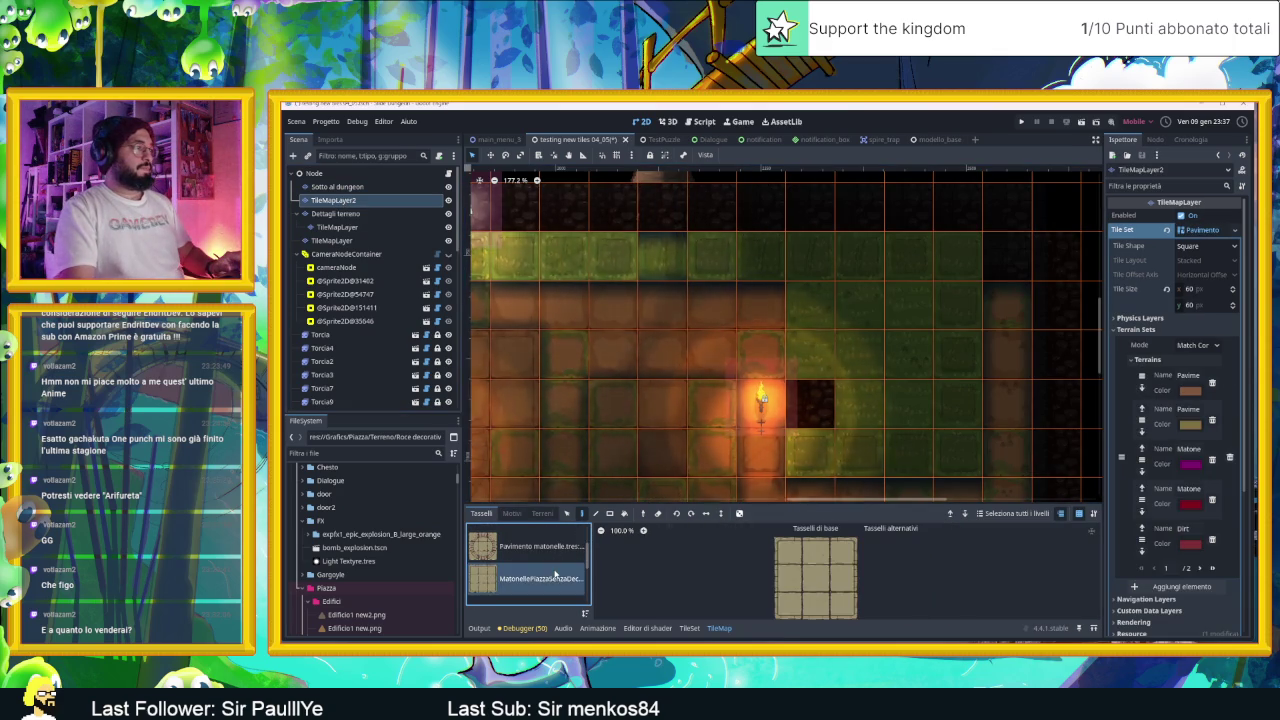
{"action": "left_click", "coordinate": [849, 578]}
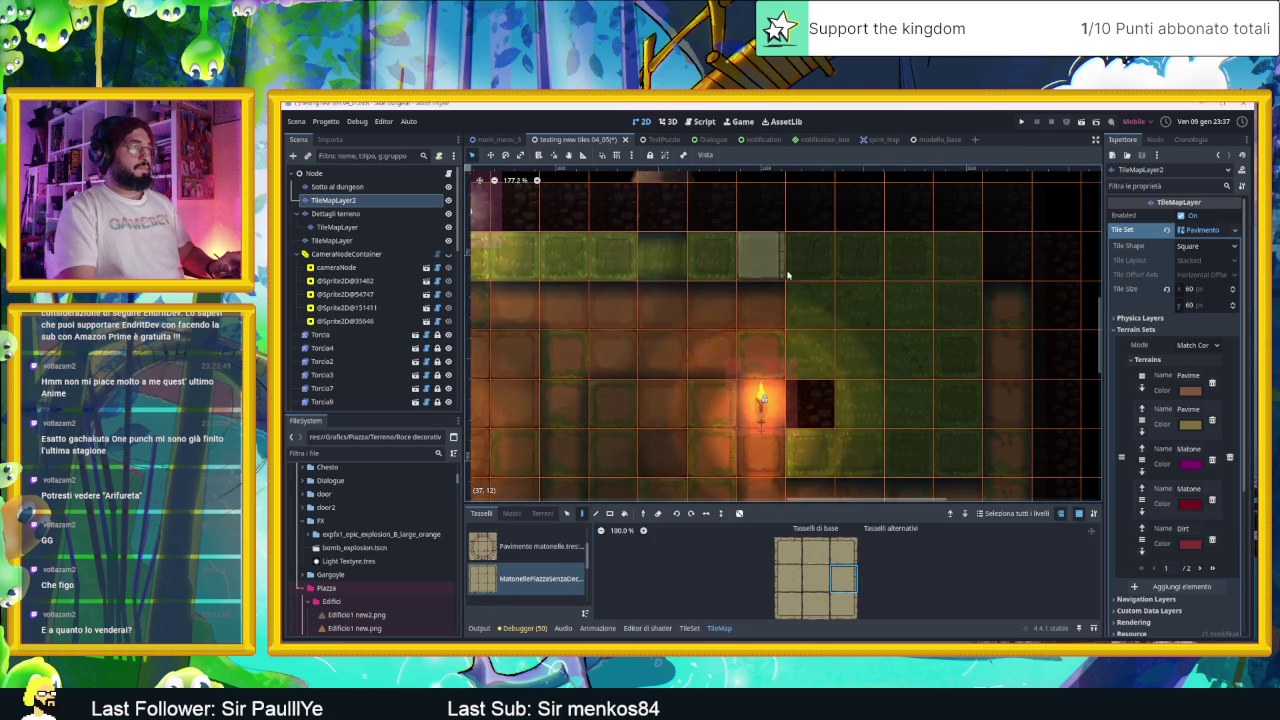
{"action": "left_click_drag", "start_coordinate": [803, 277], "coordinate": [807, 440]}
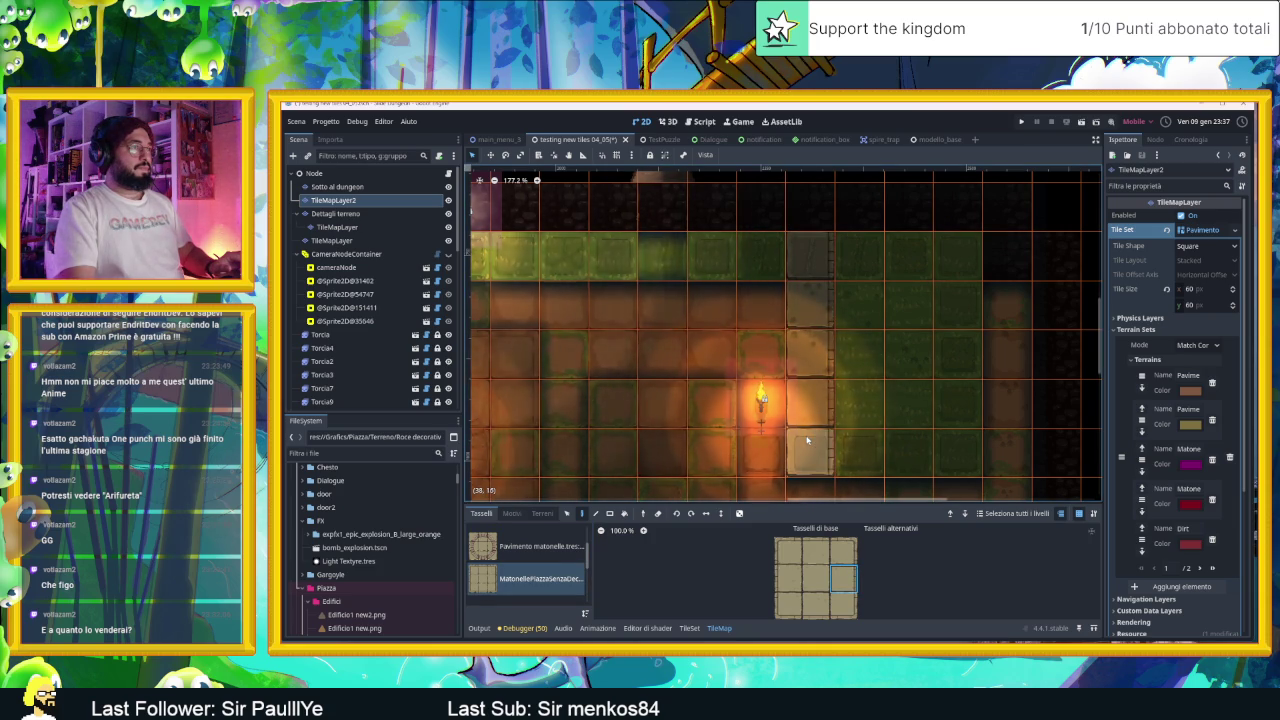
{"action": "left_click", "coordinate": [378, 187]}
{"action": "left_click", "coordinate": [370, 175]}
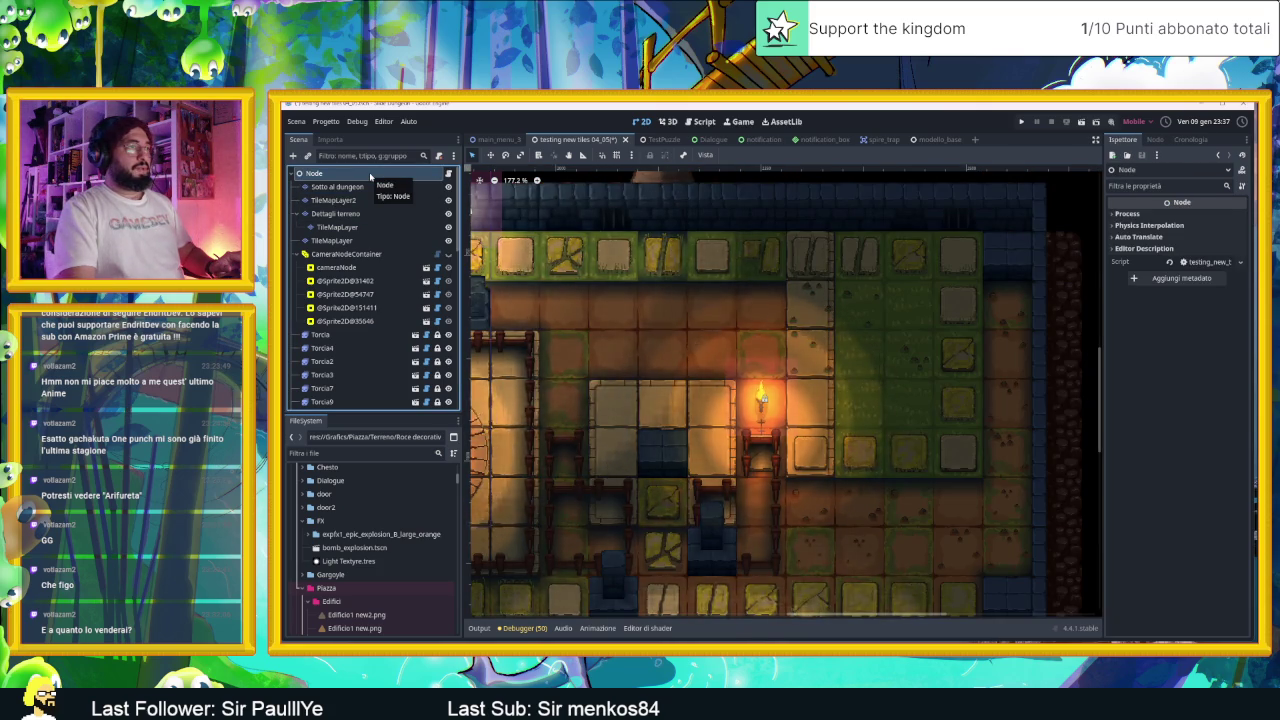
{"action": "left_click_drag", "start_coordinate": [884, 299], "coordinate": [842, 297]}
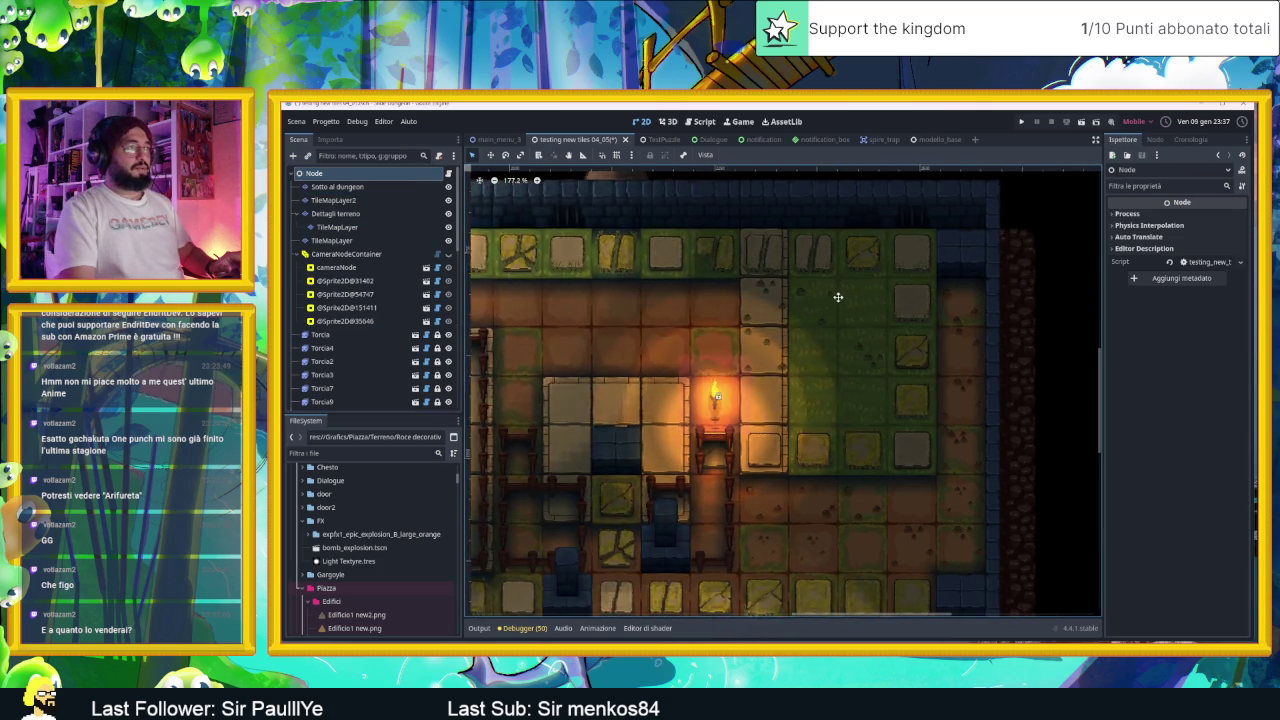
Step: Switch to the plain square paving source and paint another column of slabs
{"action": "left_click", "coordinate": [368, 188]}
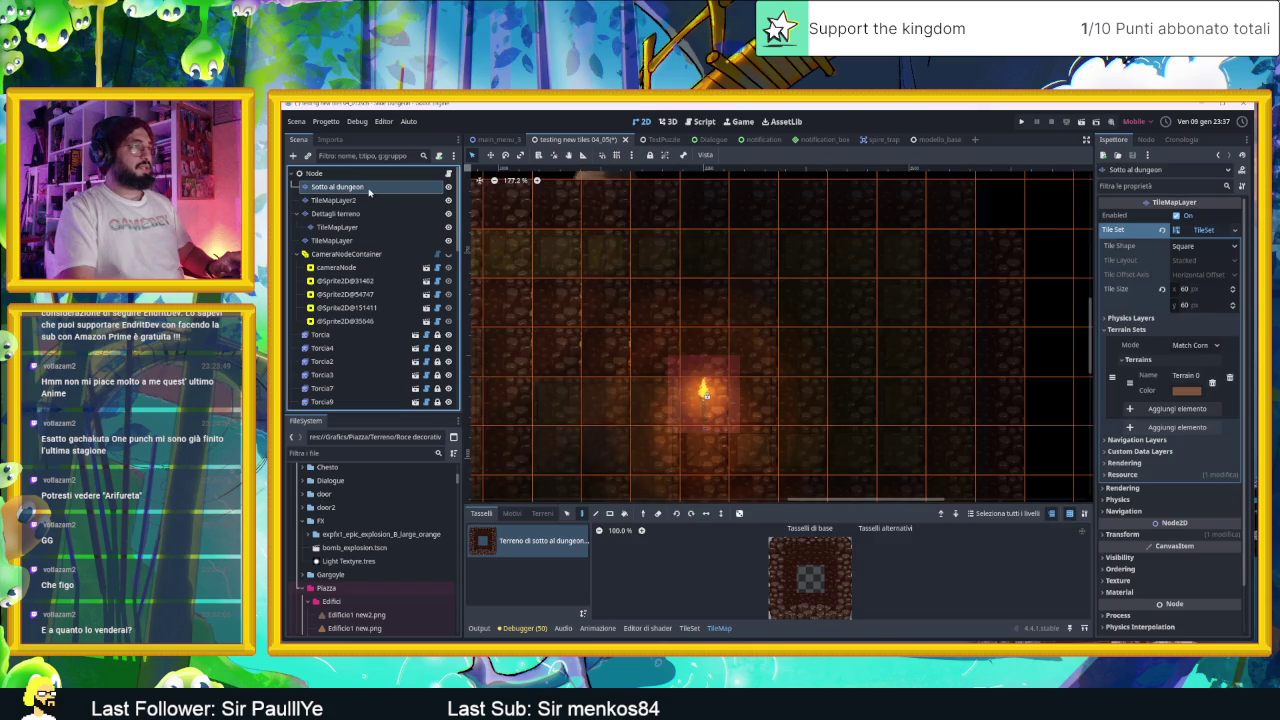
{"action": "left_click", "coordinate": [370, 200]}
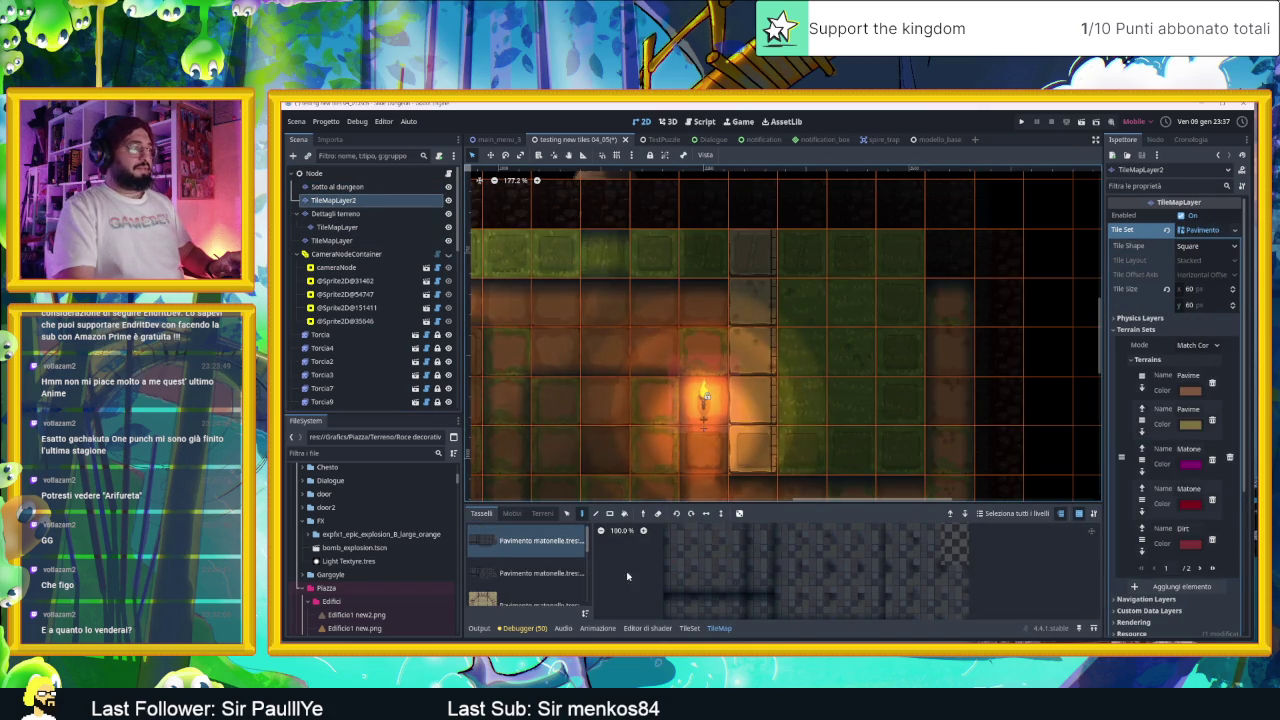
{"action": "left_click", "coordinate": [566, 576]}
{"action": "left_click", "coordinate": [566, 575]}
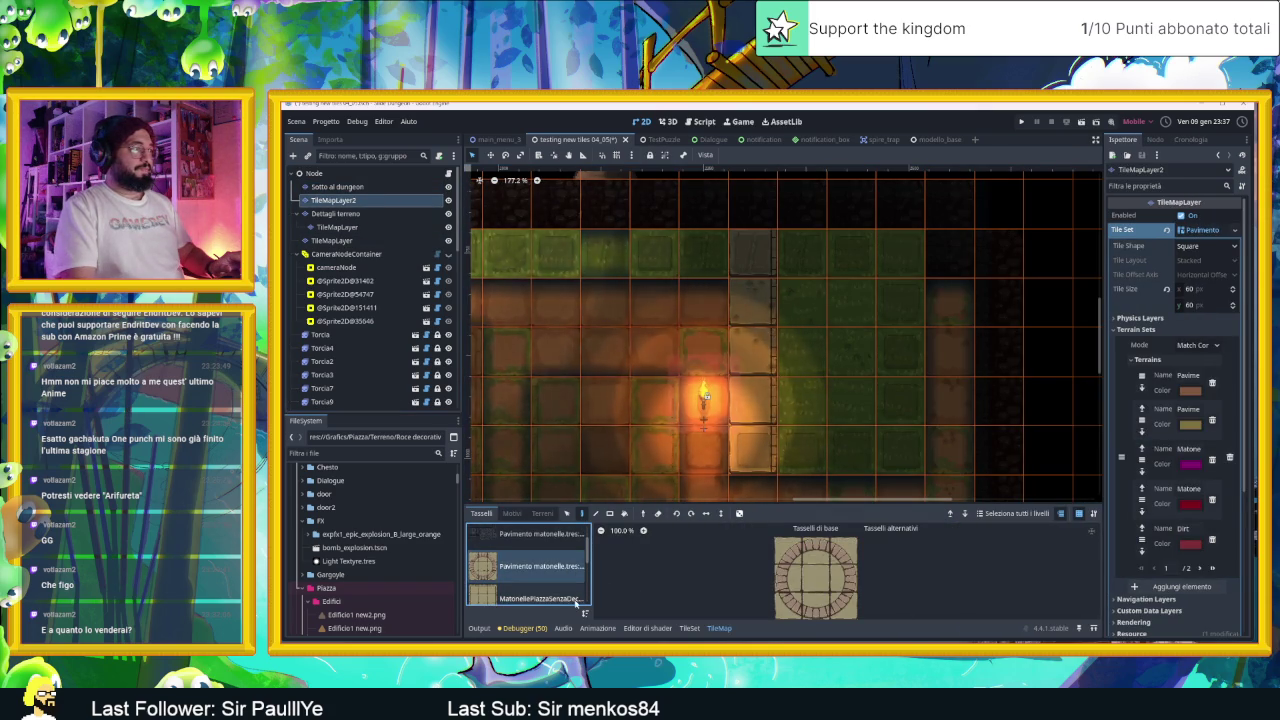
{"action": "left_click", "coordinate": [566, 598]}
{"action": "left_click", "coordinate": [787, 578]}
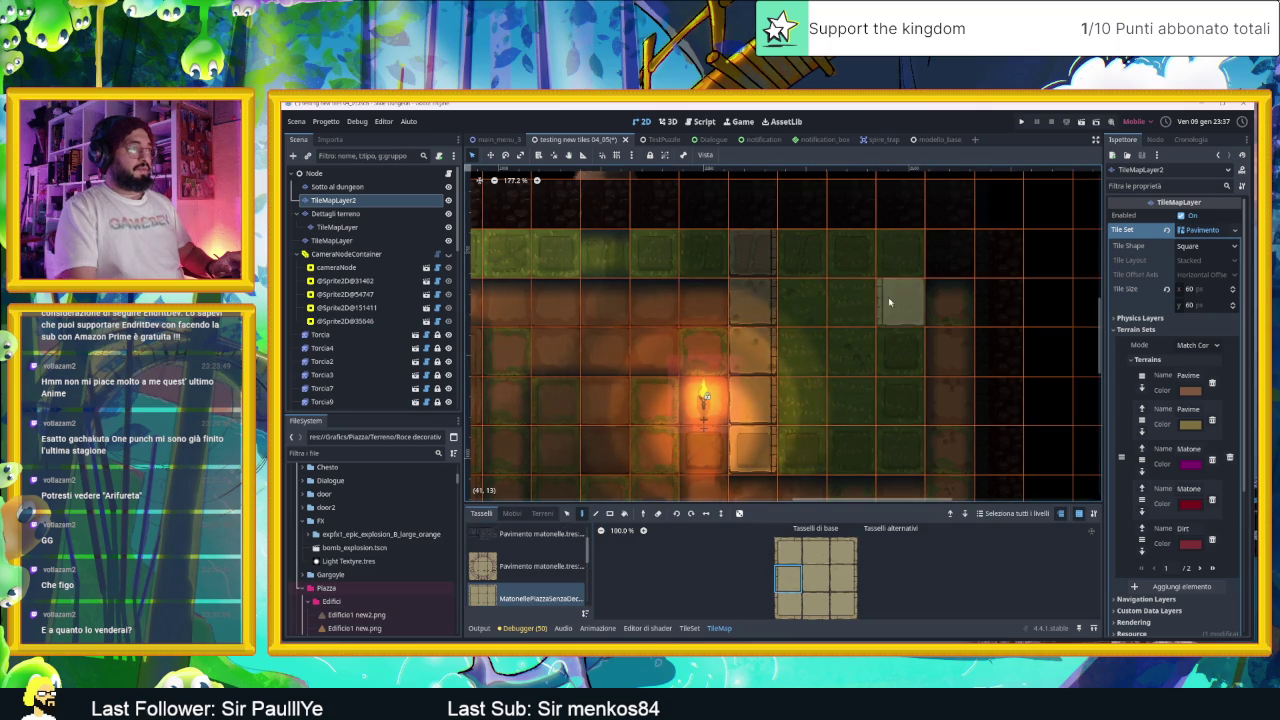
{"action": "left_click", "coordinate": [858, 256]}
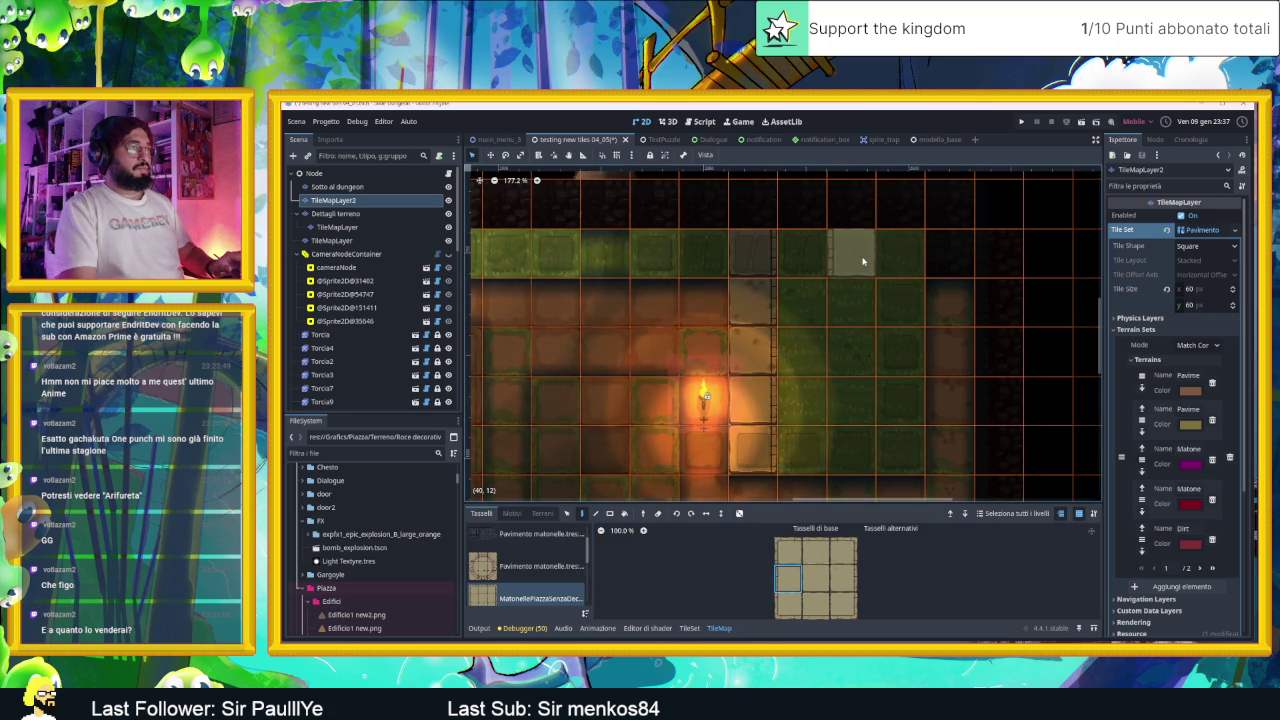
{"action": "left_click_drag", "start_coordinate": [863, 262], "coordinate": [852, 397]}
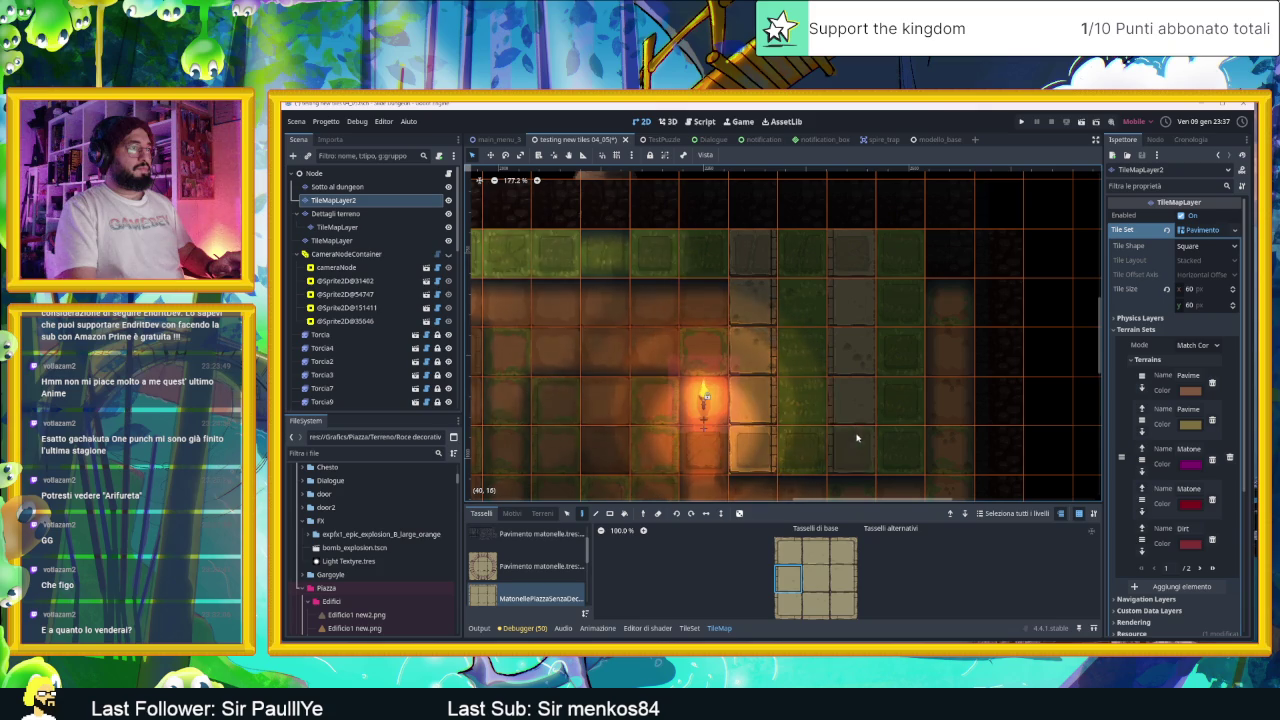
{"action": "left_click", "coordinate": [365, 174]}
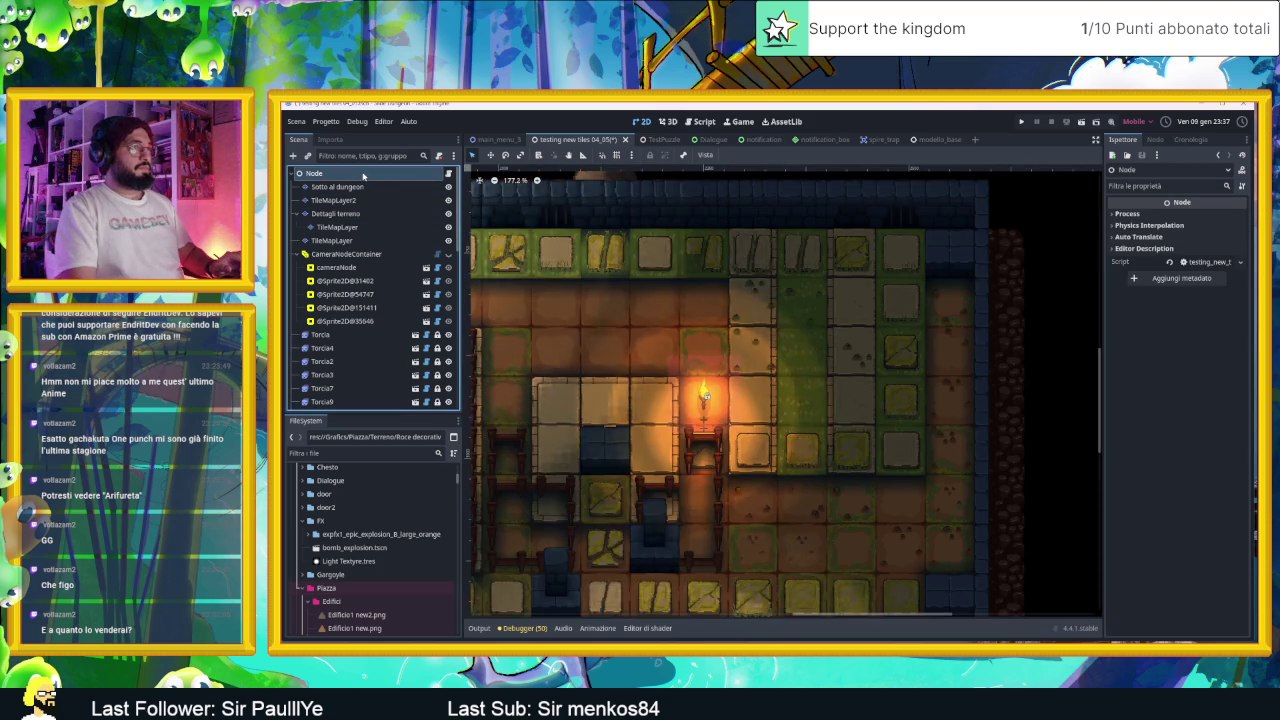
Step: Paint paving tiles into the dark floor cells near the torch on TileMapLayer2
{"action": "scroll", "coordinate": [806, 431], "scroll_direction": "up", "scroll_amount": 1}
{"action": "scroll", "coordinate": [805, 466], "scroll_direction": "up", "scroll_amount": 1}
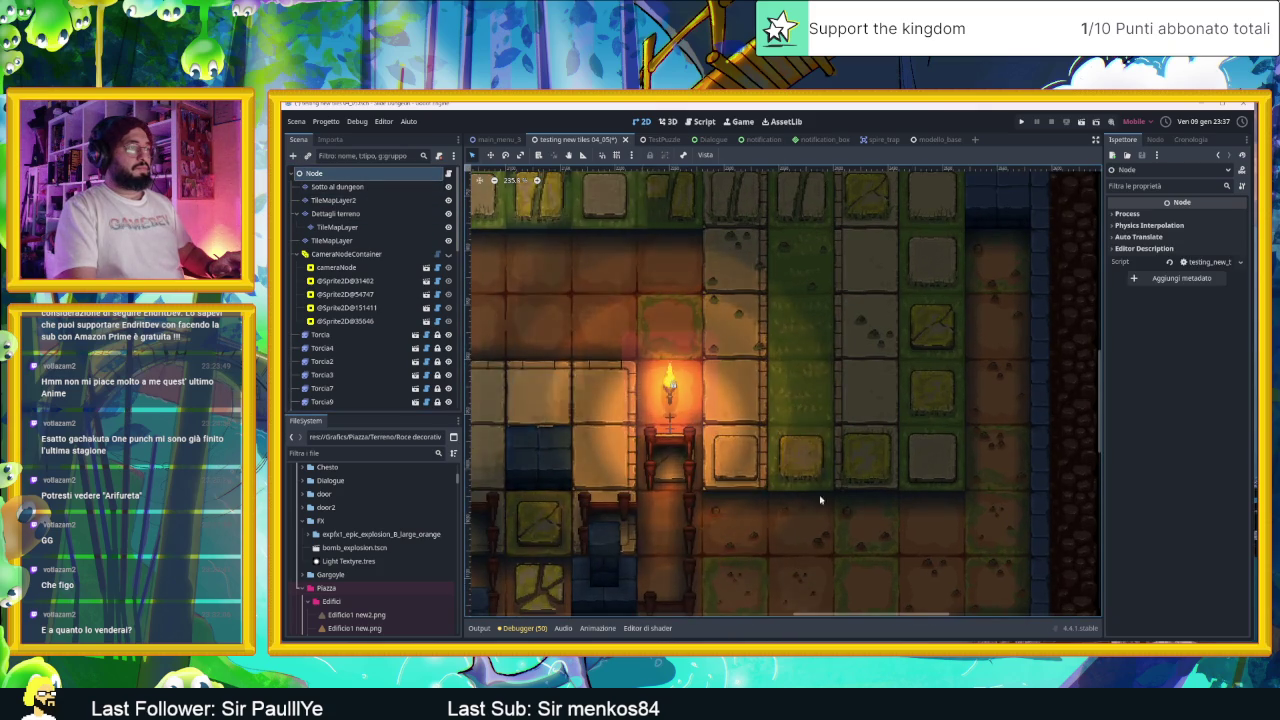
{"action": "scroll", "coordinate": [807, 506], "scroll_direction": "up", "scroll_amount": 1}
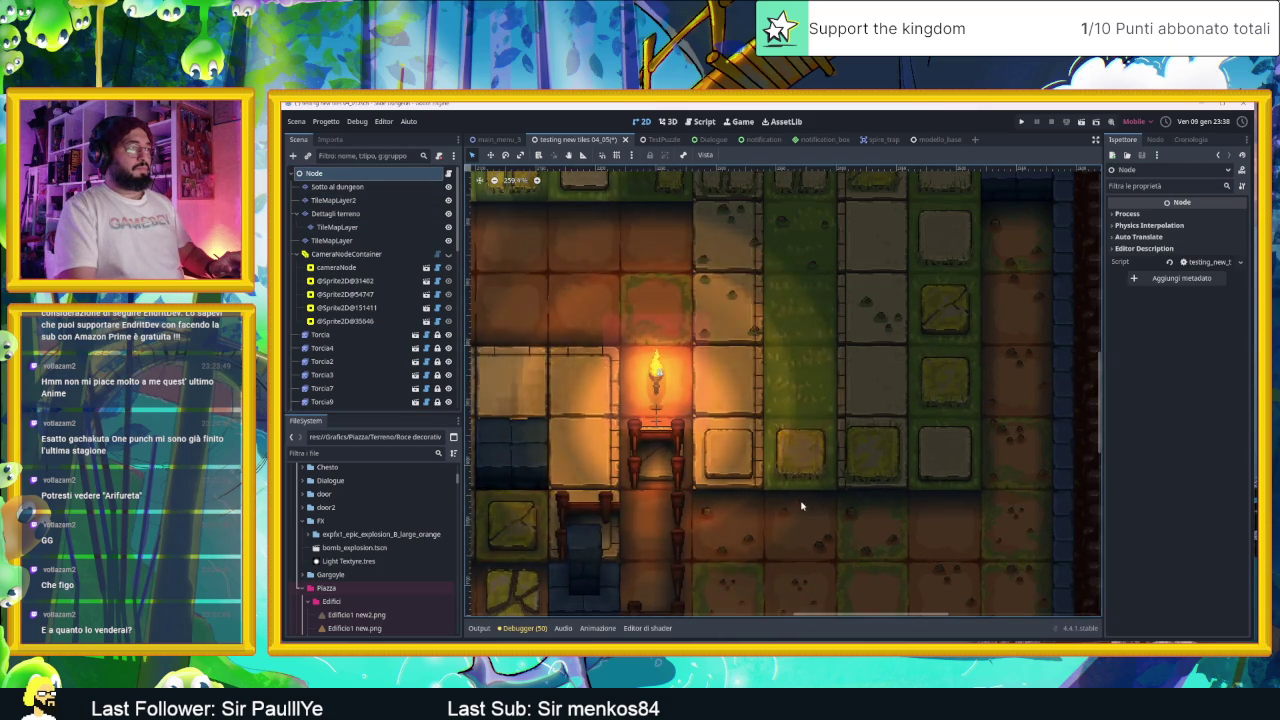
{"action": "scroll", "coordinate": [808, 508], "scroll_direction": "up", "scroll_amount": 1}
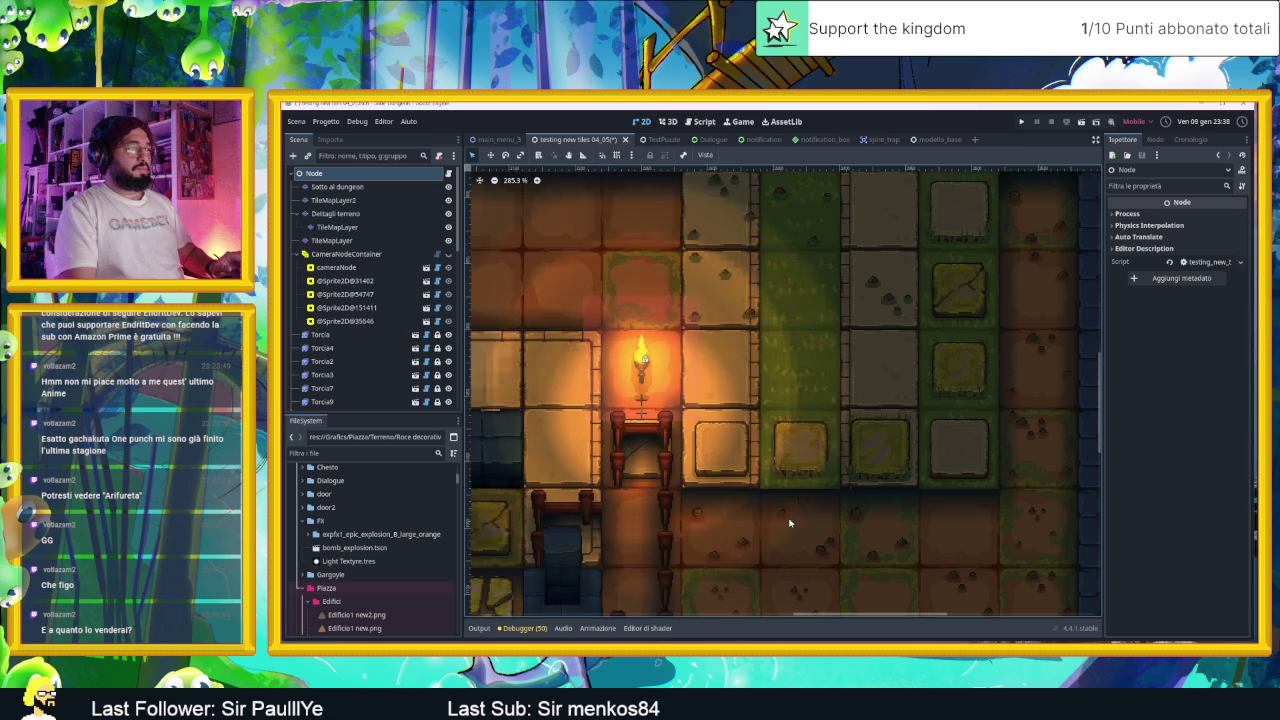
{"action": "left_click", "coordinate": [335, 201]}
{"action": "left_click", "coordinate": [335, 201]}
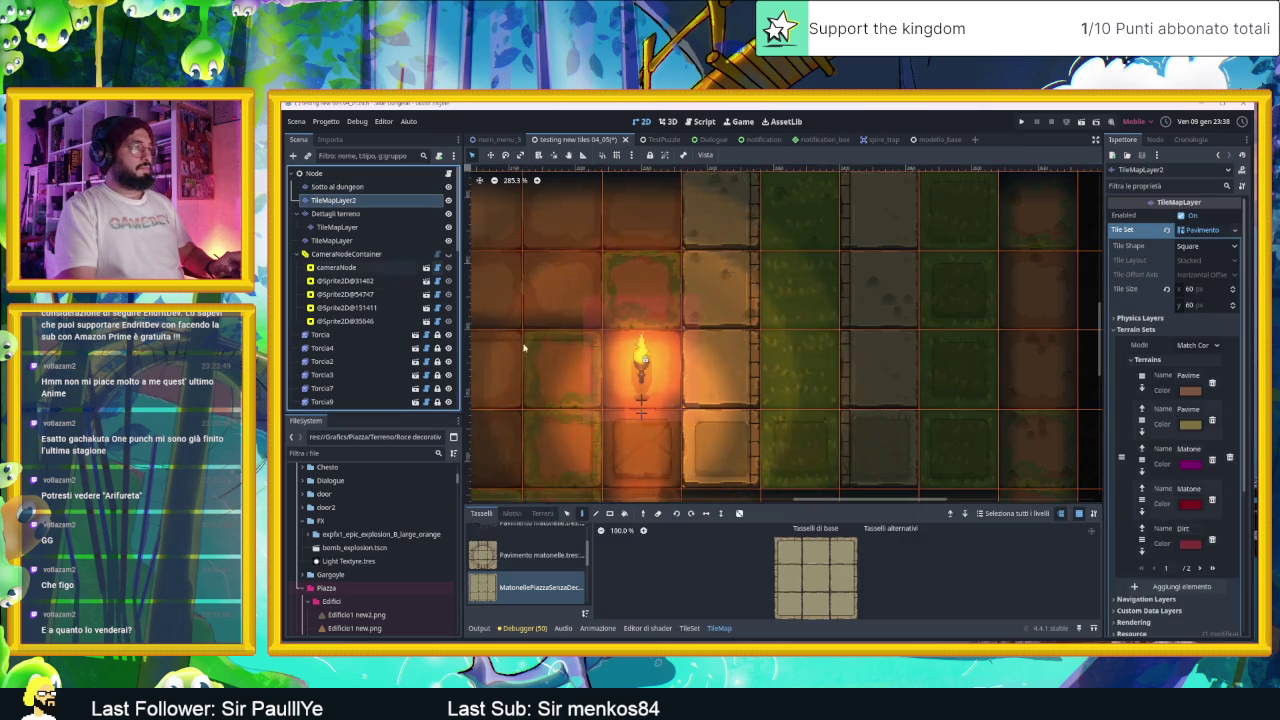
{"action": "left_click", "coordinate": [813, 558]}
{"action": "left_click", "coordinate": [827, 440]}
{"action": "scroll", "coordinate": [827, 438], "scroll_direction": "down", "scroll_amount": 1}
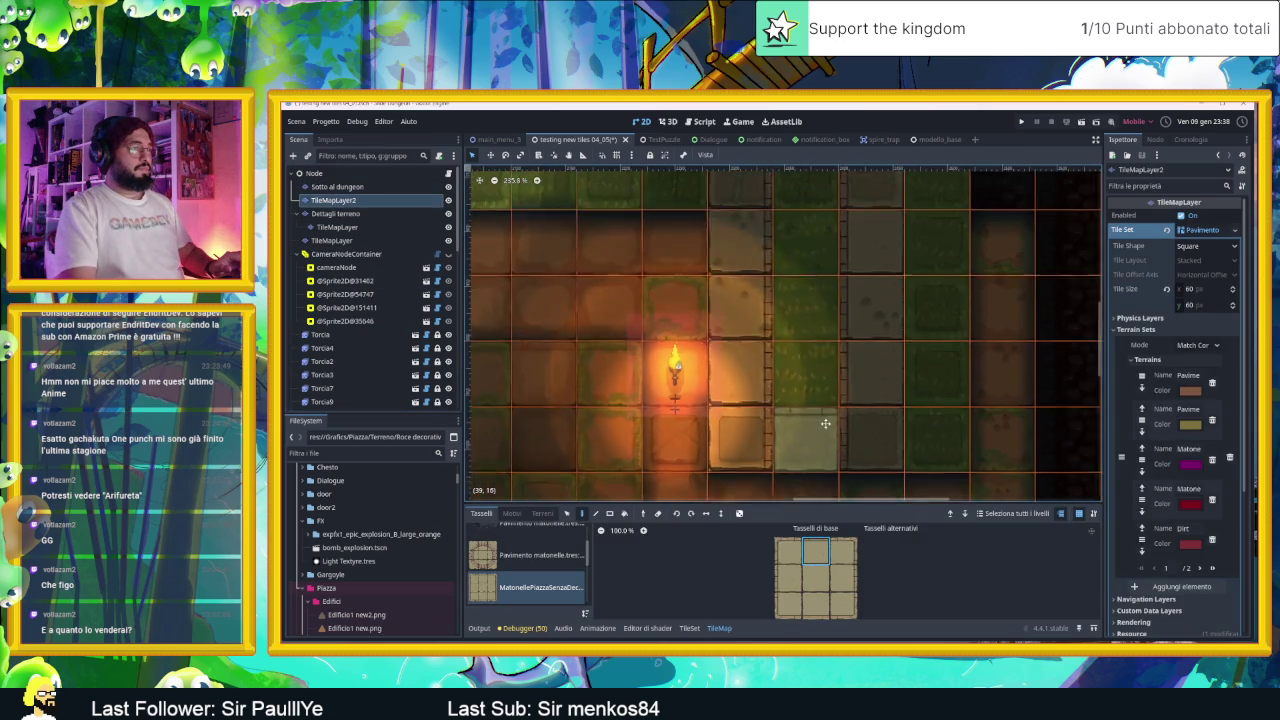
{"action": "scroll", "coordinate": [827, 438], "scroll_direction": "up", "scroll_amount": 1}
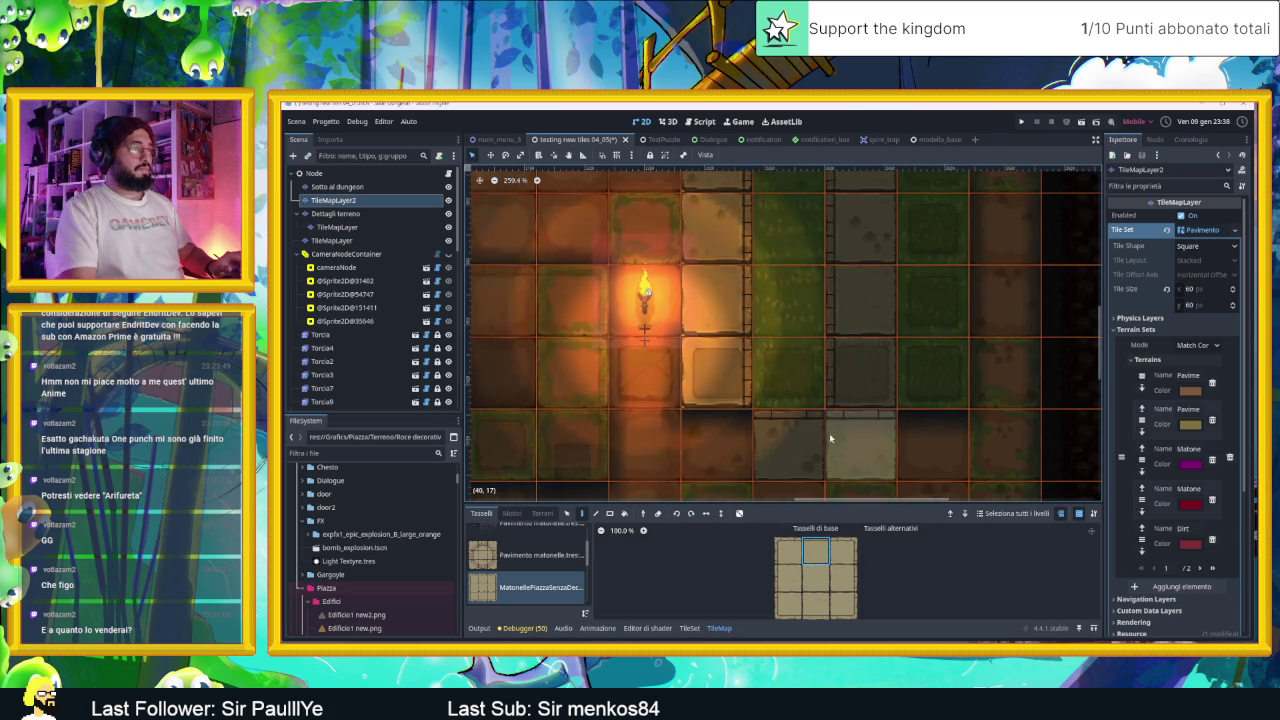
{"action": "left_click", "coordinate": [725, 472]}
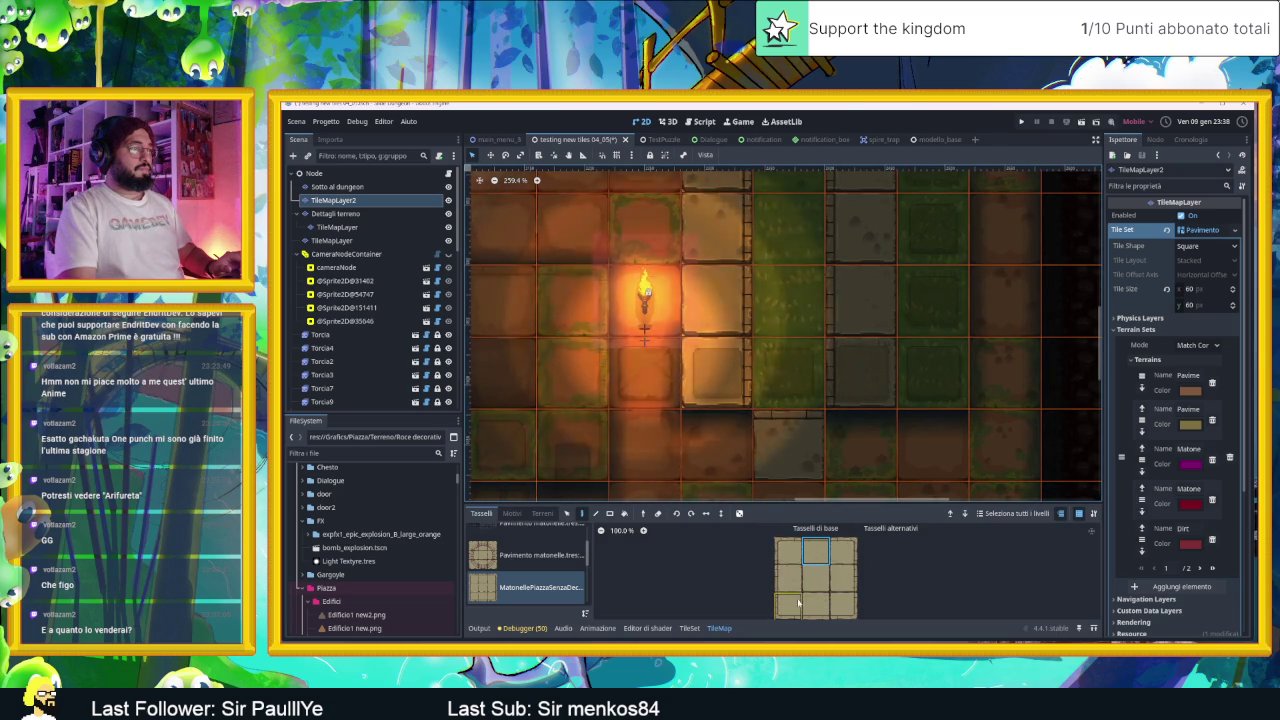
Step: Pick the middle paving tile and fill the dark bottom-row cell with stone
{"action": "scroll", "coordinate": [792, 578], "scroll_direction": "down", "scroll_amount": 1}
{"action": "left_click", "coordinate": [818, 562]}
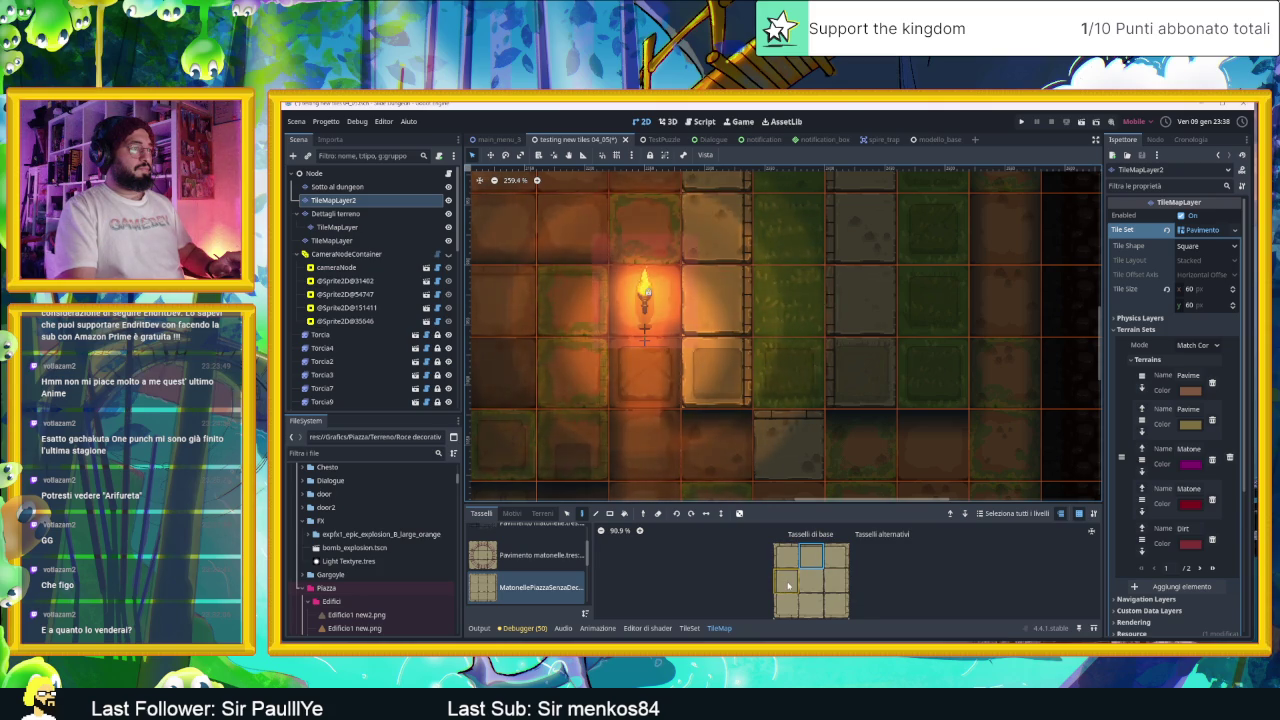
{"action": "left_click", "coordinate": [812, 586]}
{"action": "left_click", "coordinate": [860, 445]}
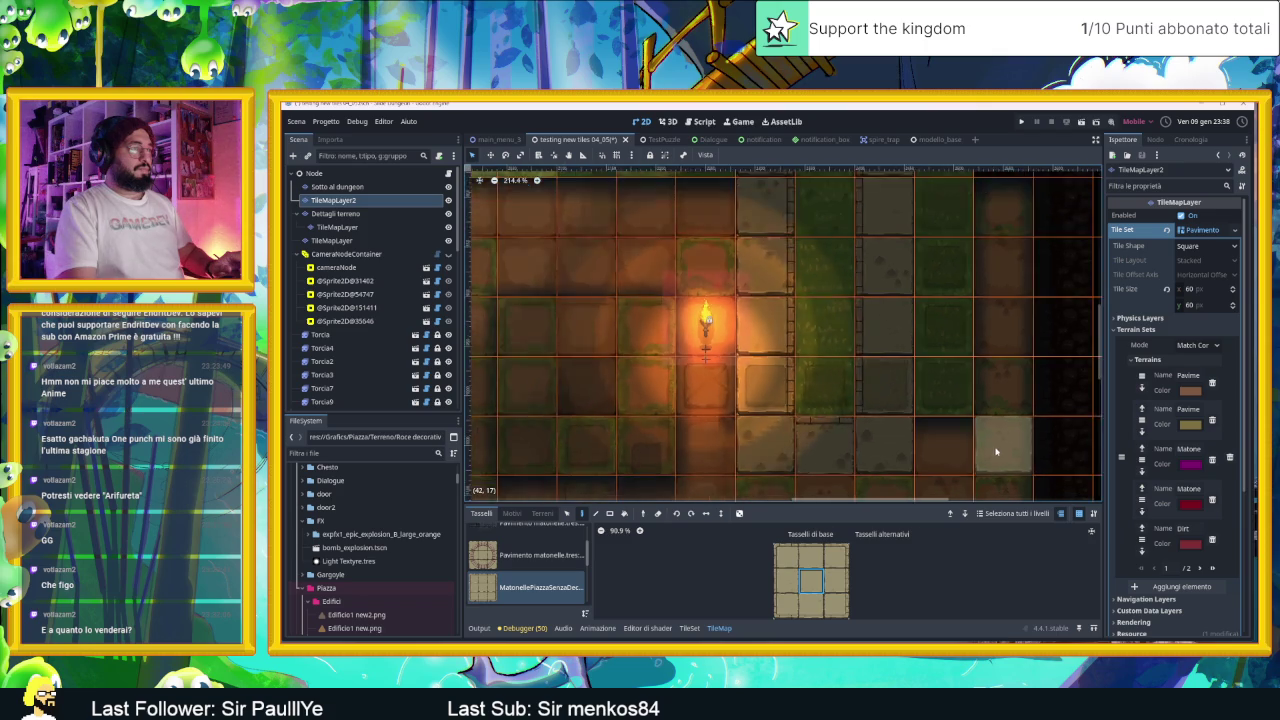
{"action": "scroll", "coordinate": [1000, 436], "scroll_direction": "down", "scroll_amount": 2}
{"action": "scroll", "coordinate": [1005, 432], "scroll_direction": "down", "scroll_amount": 1}
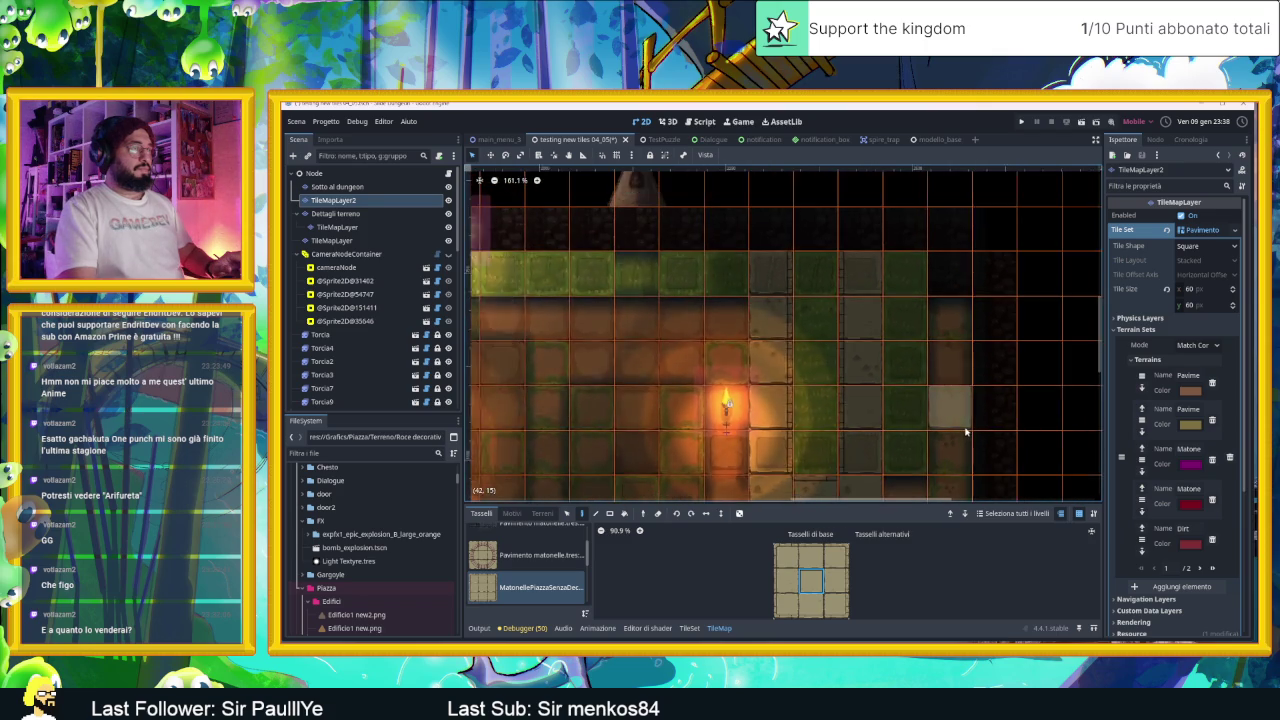
Step: Select the root Node and open the Add Child Node dialog
{"action": "left_click", "coordinate": [318, 173]}
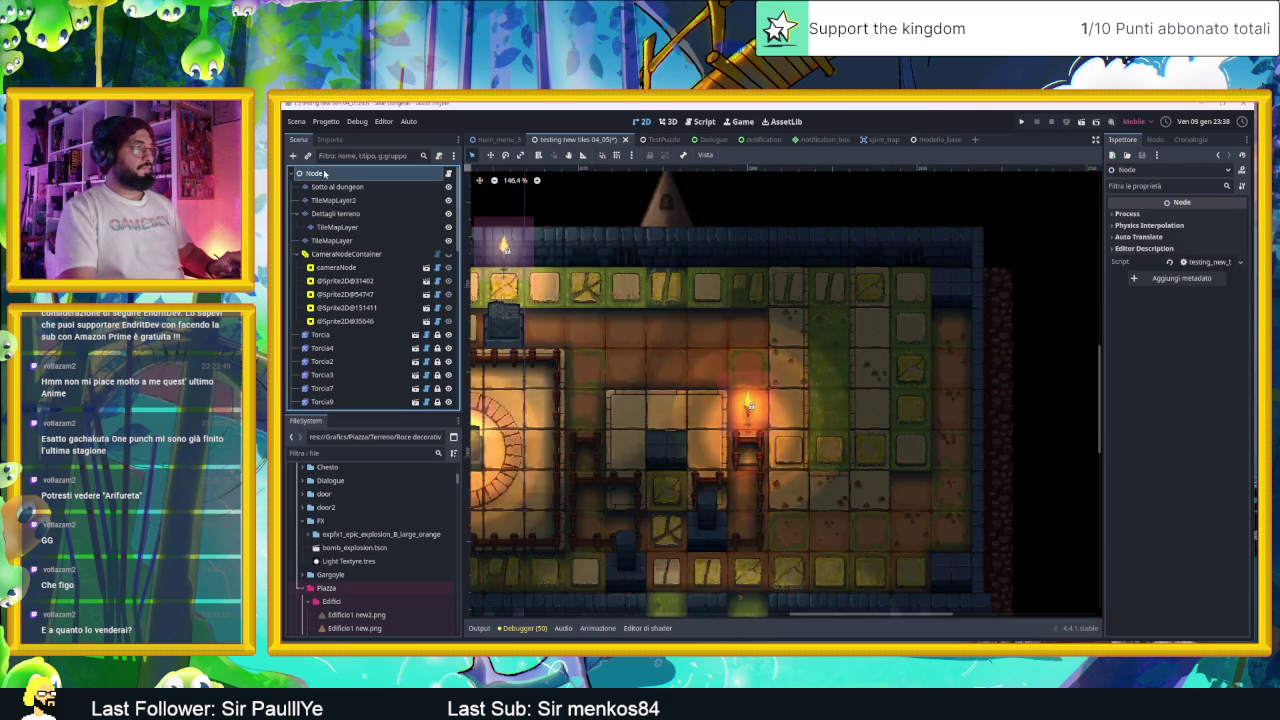
{"action": "scroll", "coordinate": [896, 425], "scroll_direction": "up", "scroll_amount": 2}
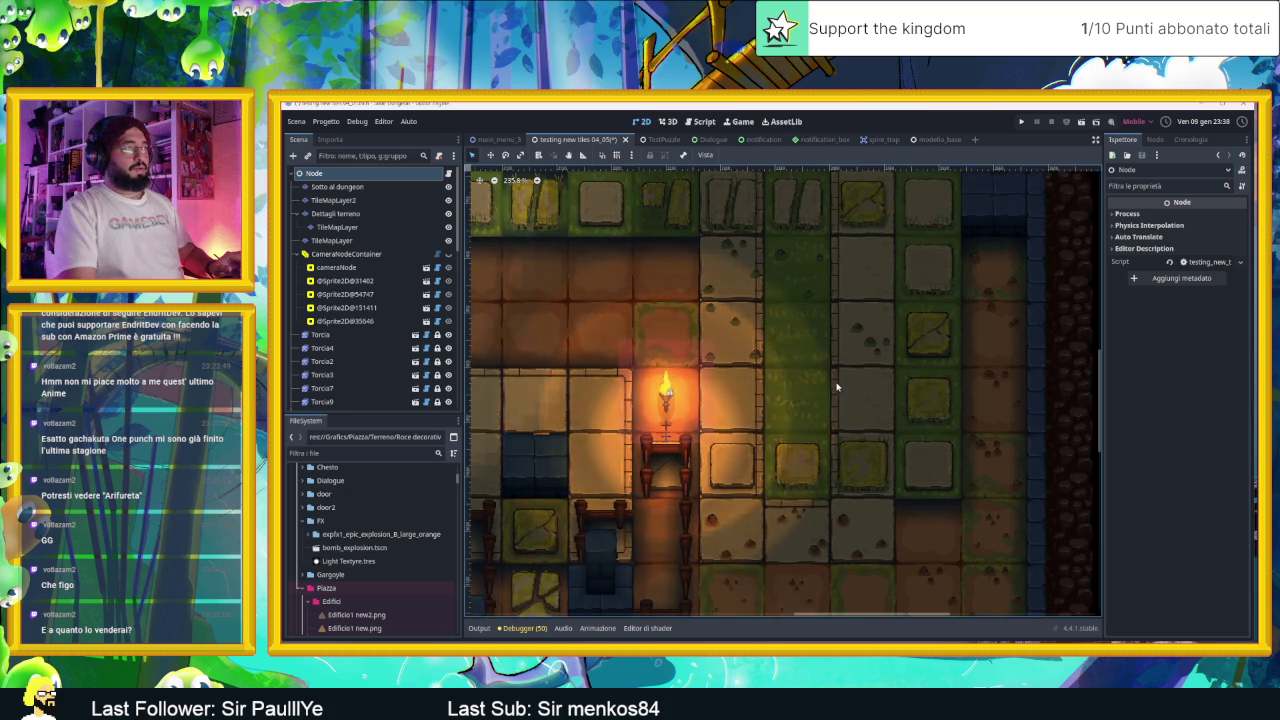
{"action": "scroll", "coordinate": [827, 387], "scroll_direction": "up", "scroll_amount": 2}
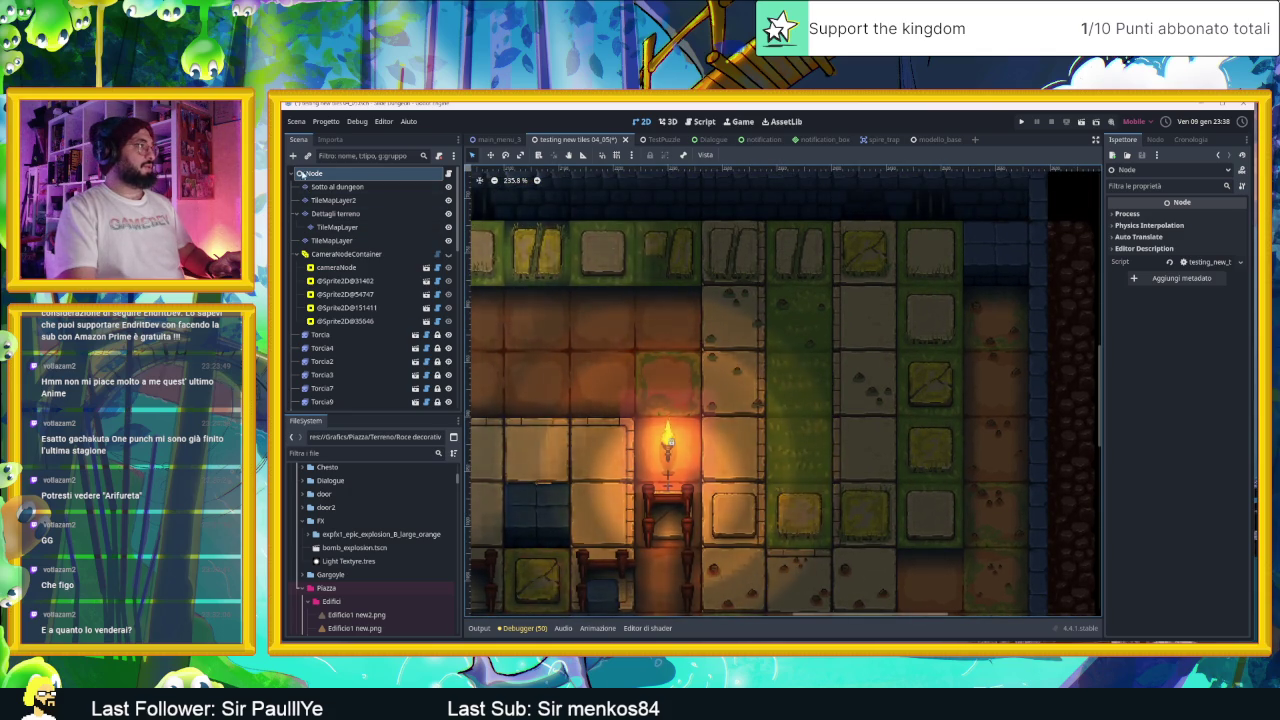
{"action": "left_click", "coordinate": [293, 155]}
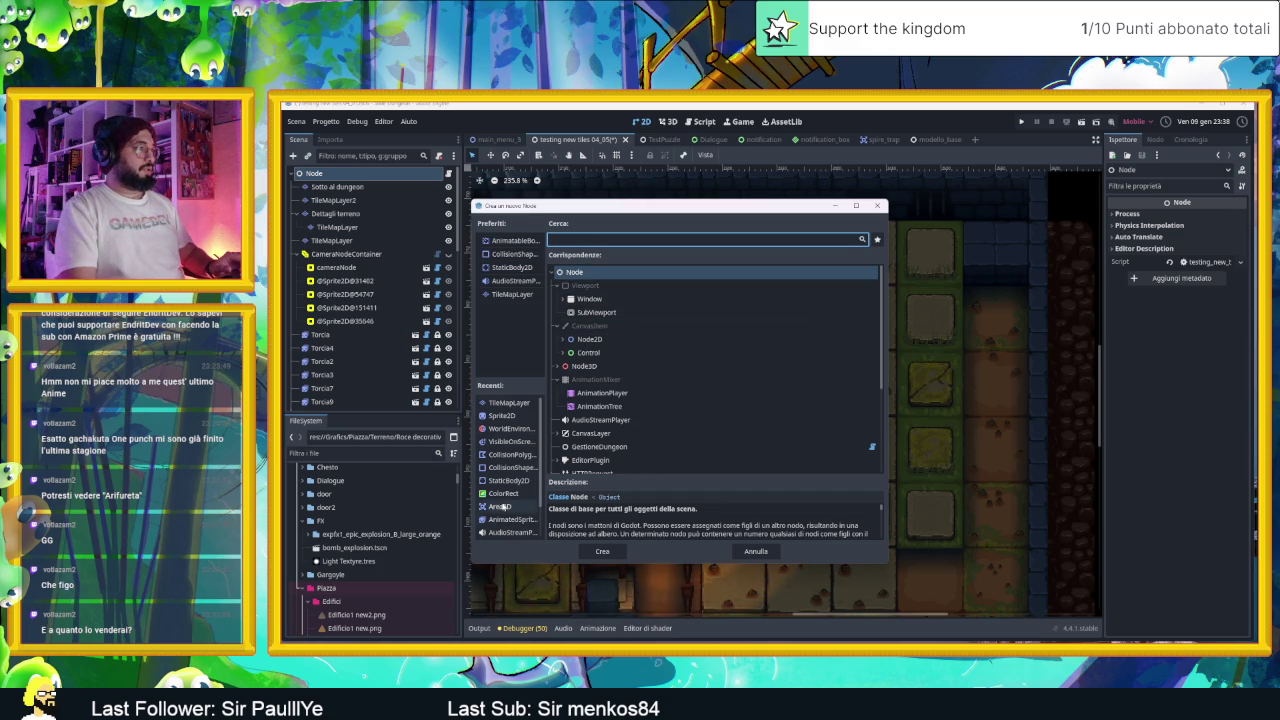
Step: Add a ColorRect node and move it over to the tower area
{"action": "double_click", "coordinate": [500, 494]}
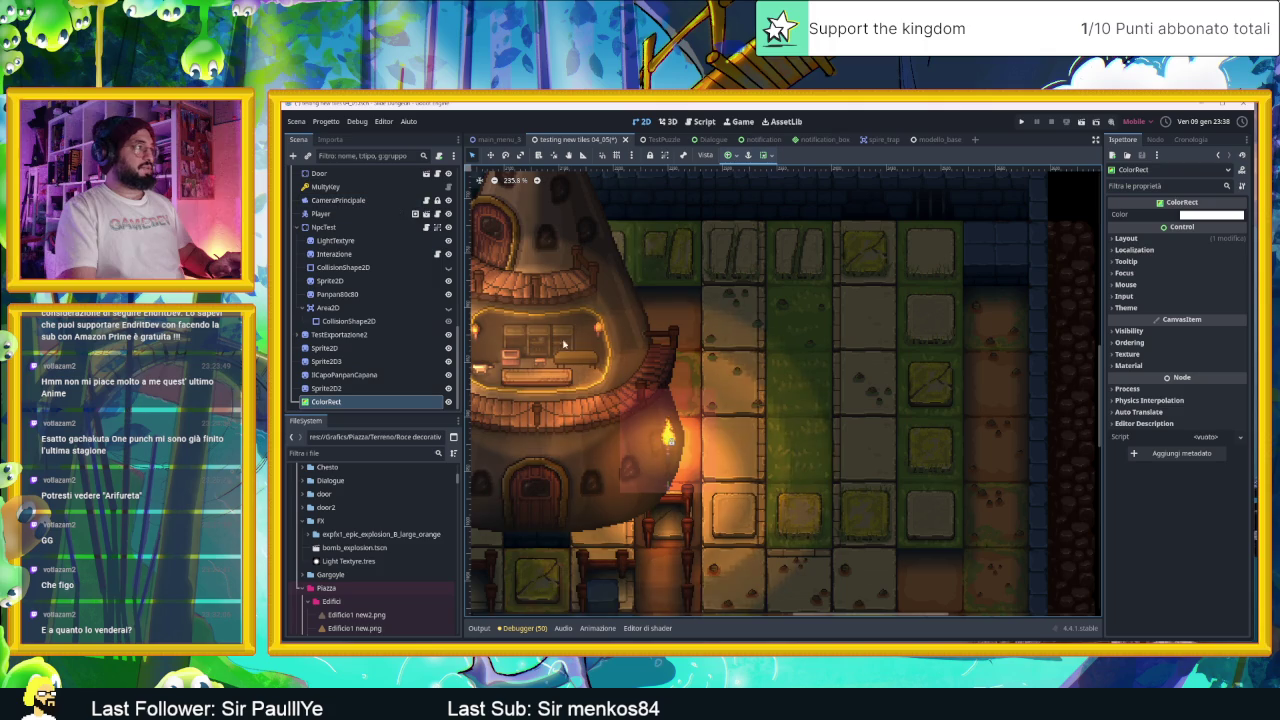
{"action": "scroll", "coordinate": [659, 417], "scroll_direction": "down", "scroll_amount": 10}
{"action": "left_click_drag", "start_coordinate": [659, 417], "coordinate": [797, 432]}
{"action": "left_click", "coordinate": [490, 155]}
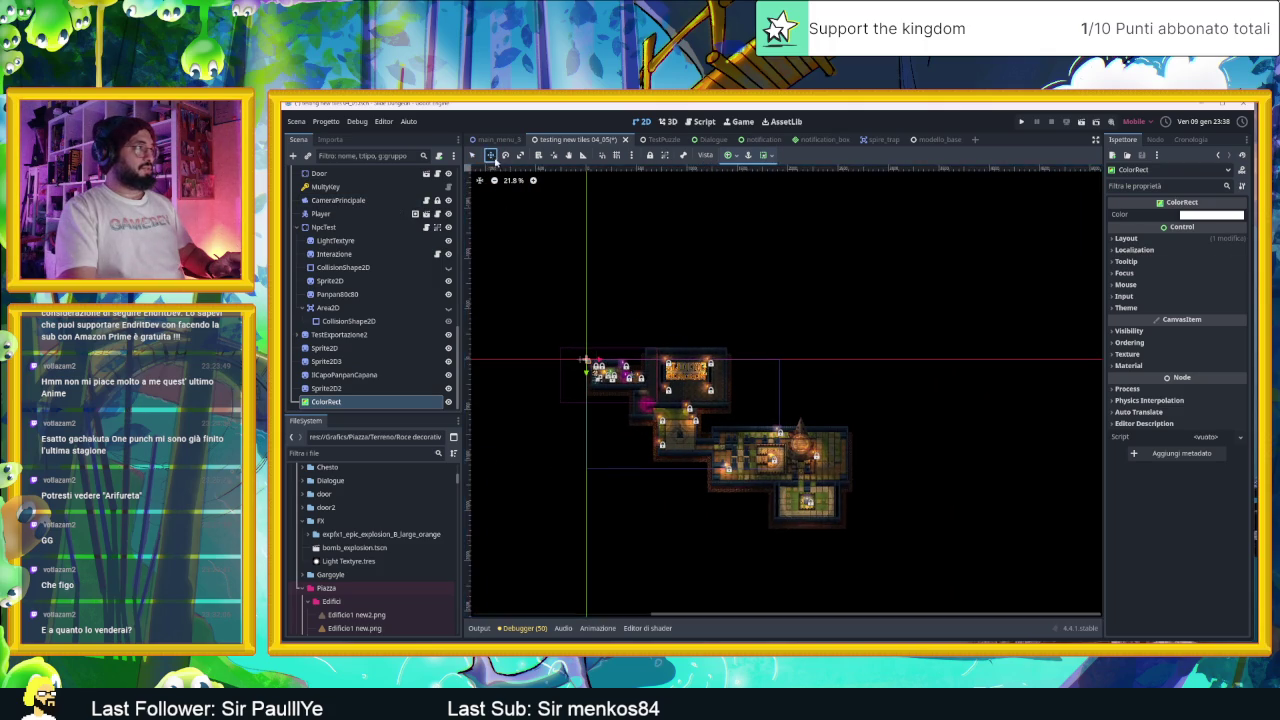
{"action": "left_click_drag", "start_coordinate": [947, 485], "coordinate": [949, 523]}
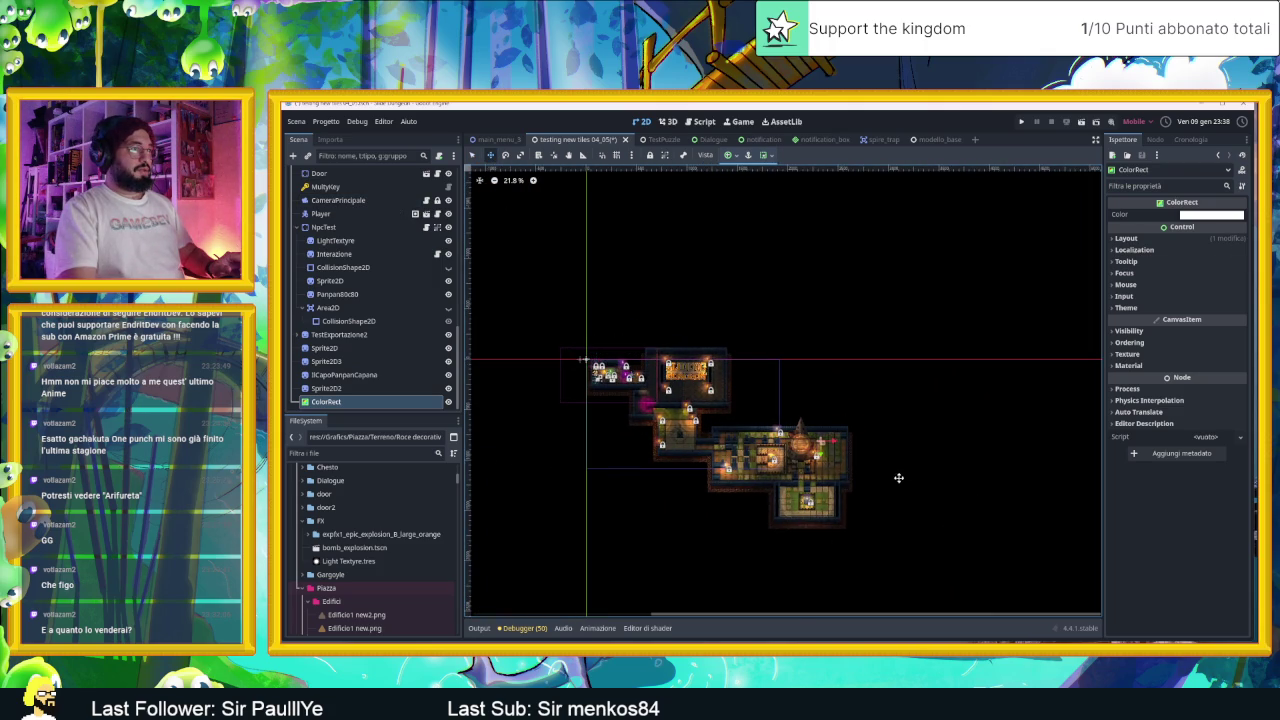
Step: Nudge the rectangle up one tile row and right into the paved column beside the tower
{"action": "scroll", "coordinate": [837, 445], "scroll_direction": "up", "scroll_amount": 10}
{"action": "left_click_drag", "start_coordinate": [769, 412], "coordinate": [772, 361]}
{"action": "scroll", "coordinate": [772, 361], "scroll_direction": "up", "scroll_amount": 1}
{"action": "scroll", "coordinate": [772, 361], "scroll_direction": "up", "scroll_amount": 4}
{"action": "left_click_drag", "start_coordinate": [728, 366], "coordinate": [735, 362]}
{"action": "scroll", "coordinate": [750, 425], "scroll_direction": "down", "scroll_amount": 3}
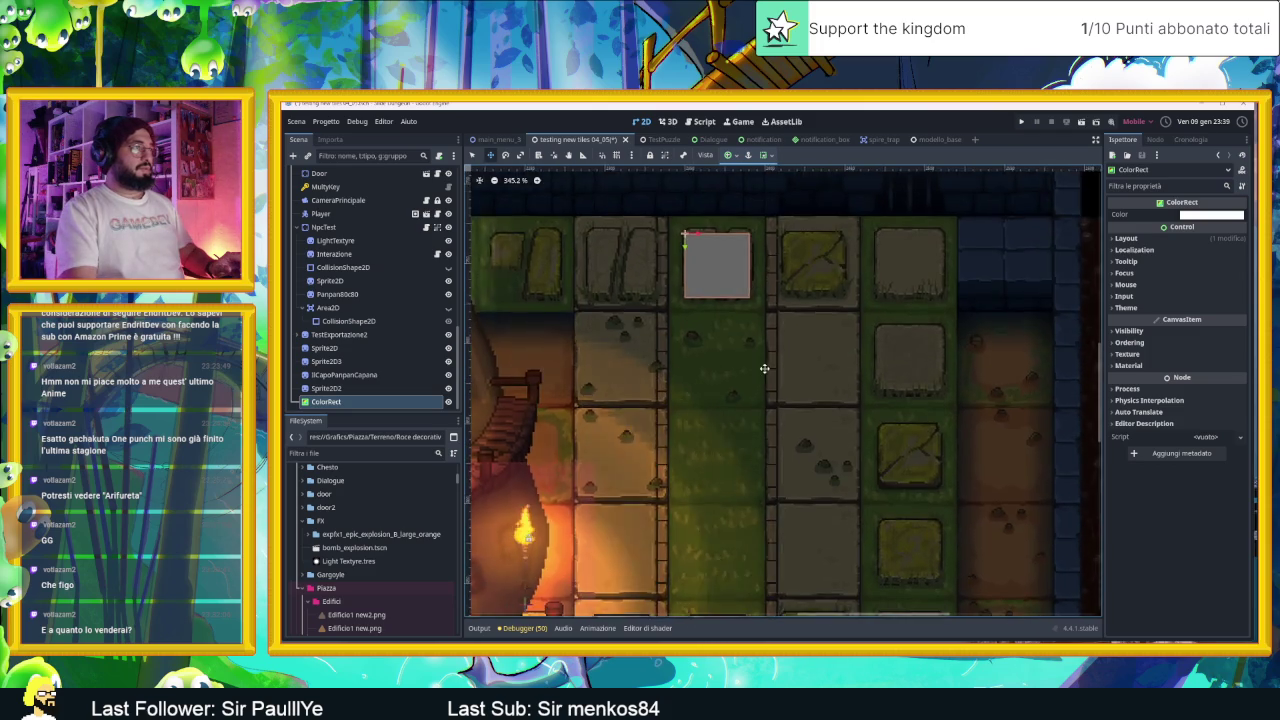
{"action": "scroll", "coordinate": [750, 425], "scroll_direction": "up", "scroll_amount": 1}
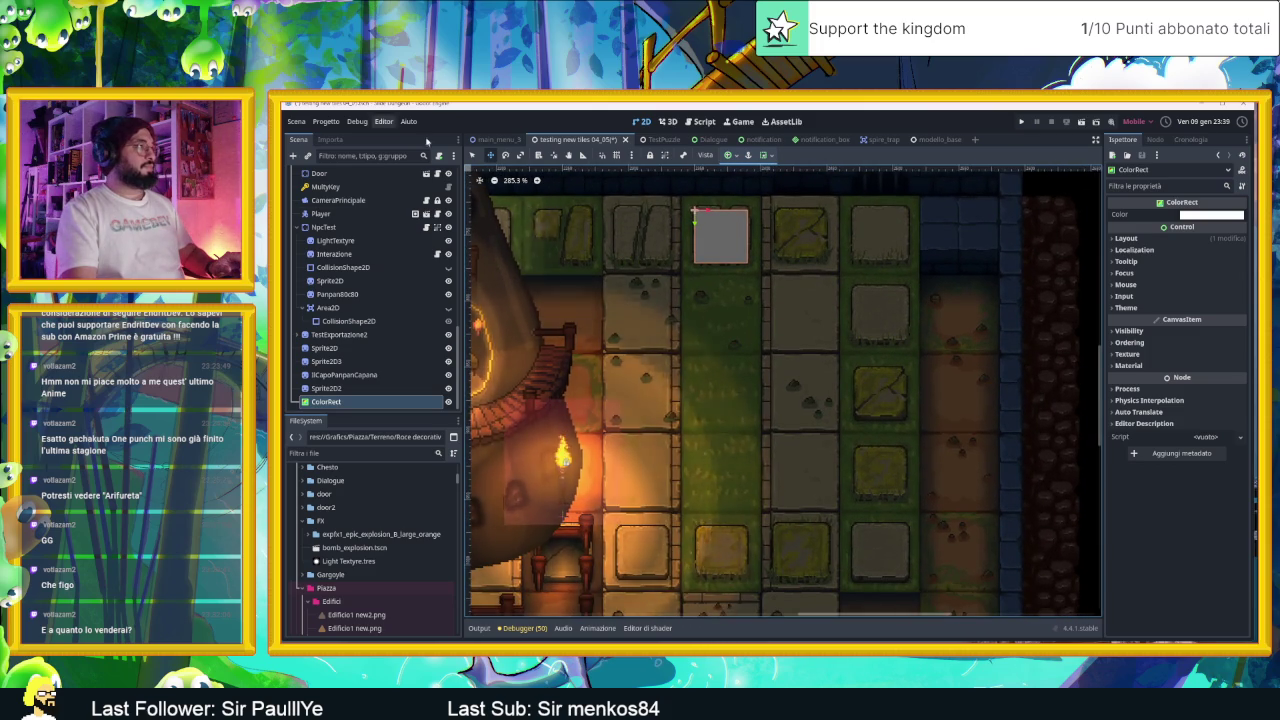
Step: Stretch the rectangle into a tall strip and colour it water blue (4492ff)
{"action": "left_click", "coordinate": [474, 156]}
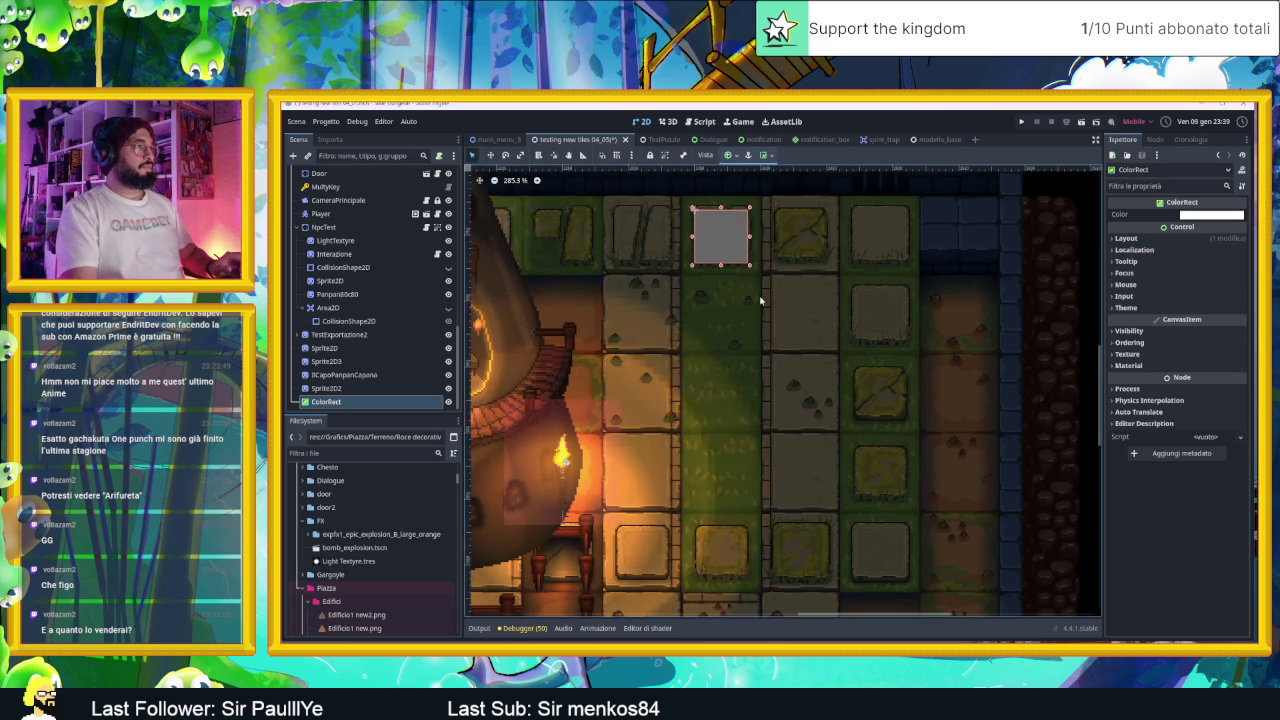
{"action": "left_click_drag", "start_coordinate": [722, 272], "coordinate": [695, 537]}
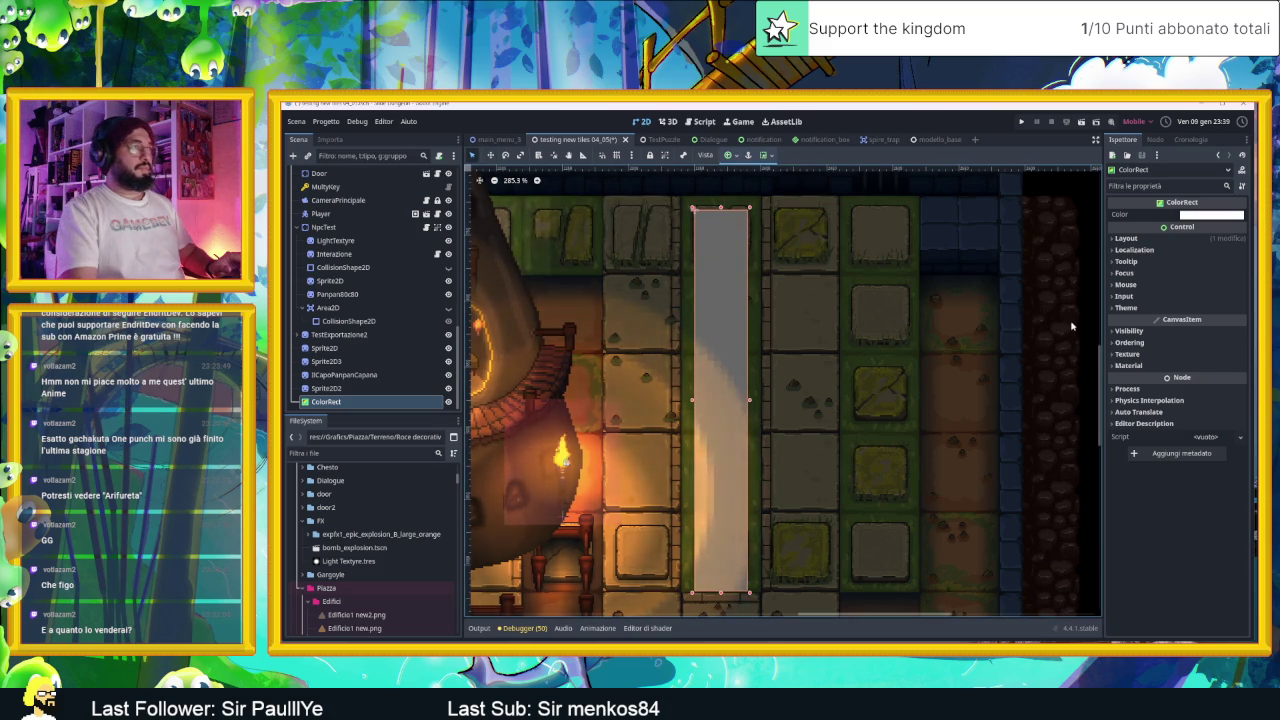
{"action": "left_click", "coordinate": [1212, 214]}
{"action": "left_click_drag", "start_coordinate": [1190, 270], "coordinate": [1168, 262]}
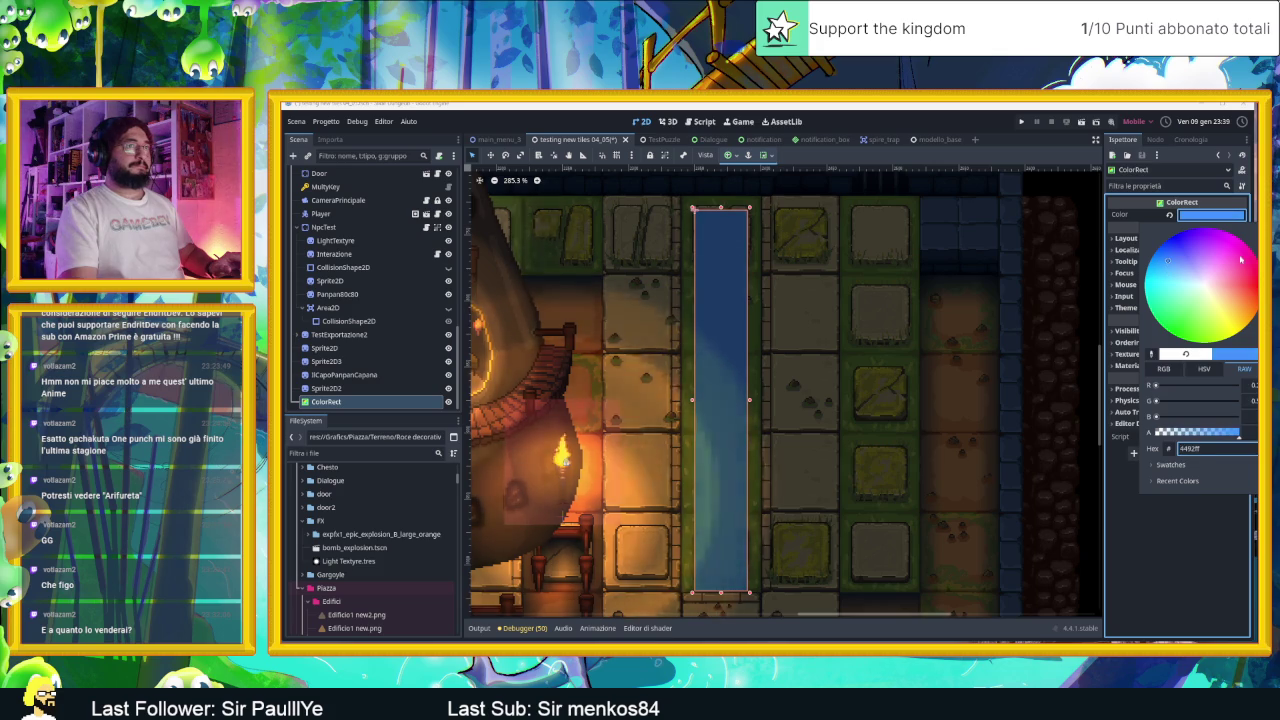
{"action": "left_click", "coordinate": [1076, 205]}
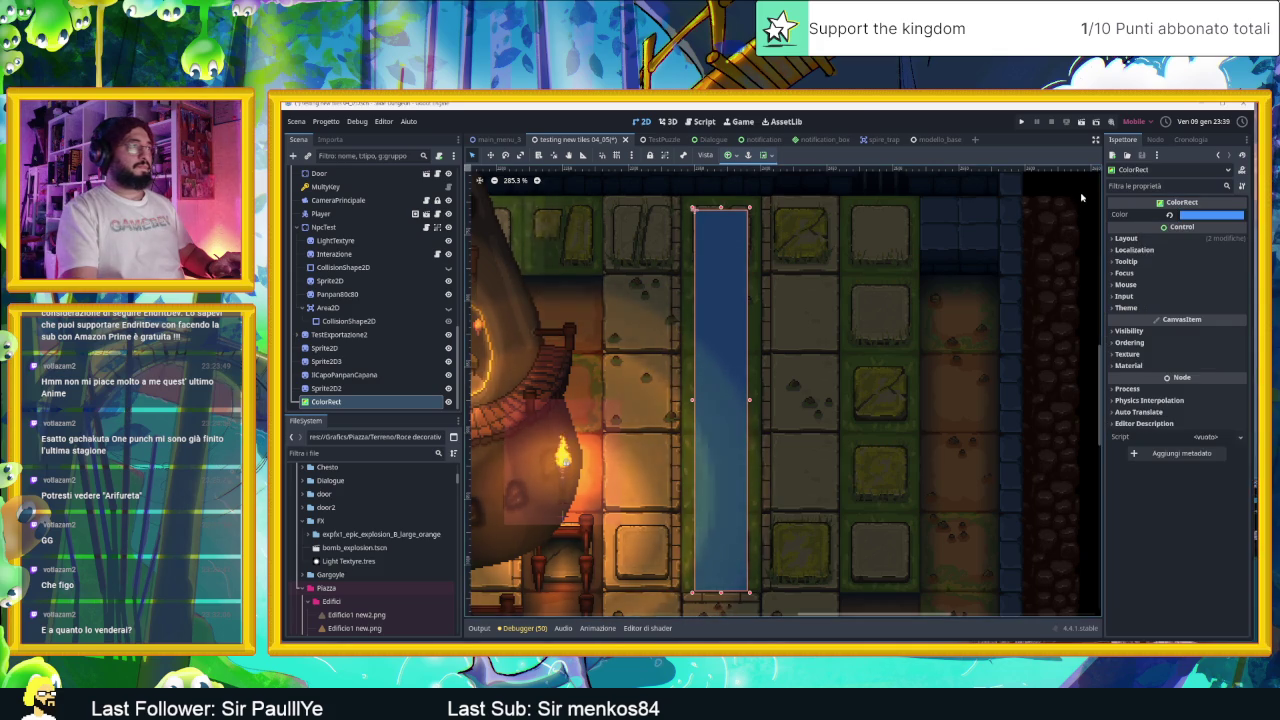
Step: Widen the blue strip slightly to the left and extend its top edge upward
{"action": "scroll", "coordinate": [886, 433], "scroll_direction": "down", "scroll_amount": 2}
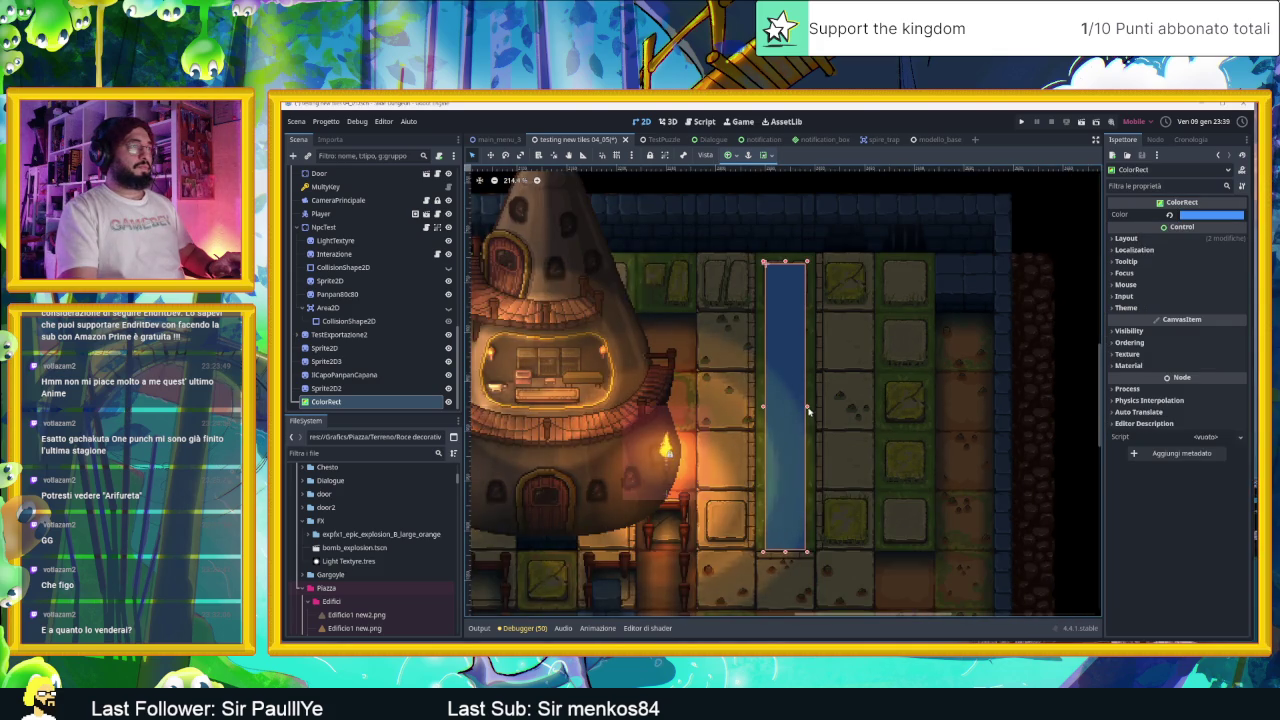
{"action": "scroll", "coordinate": [800, 405], "scroll_direction": "up", "scroll_amount": 2}
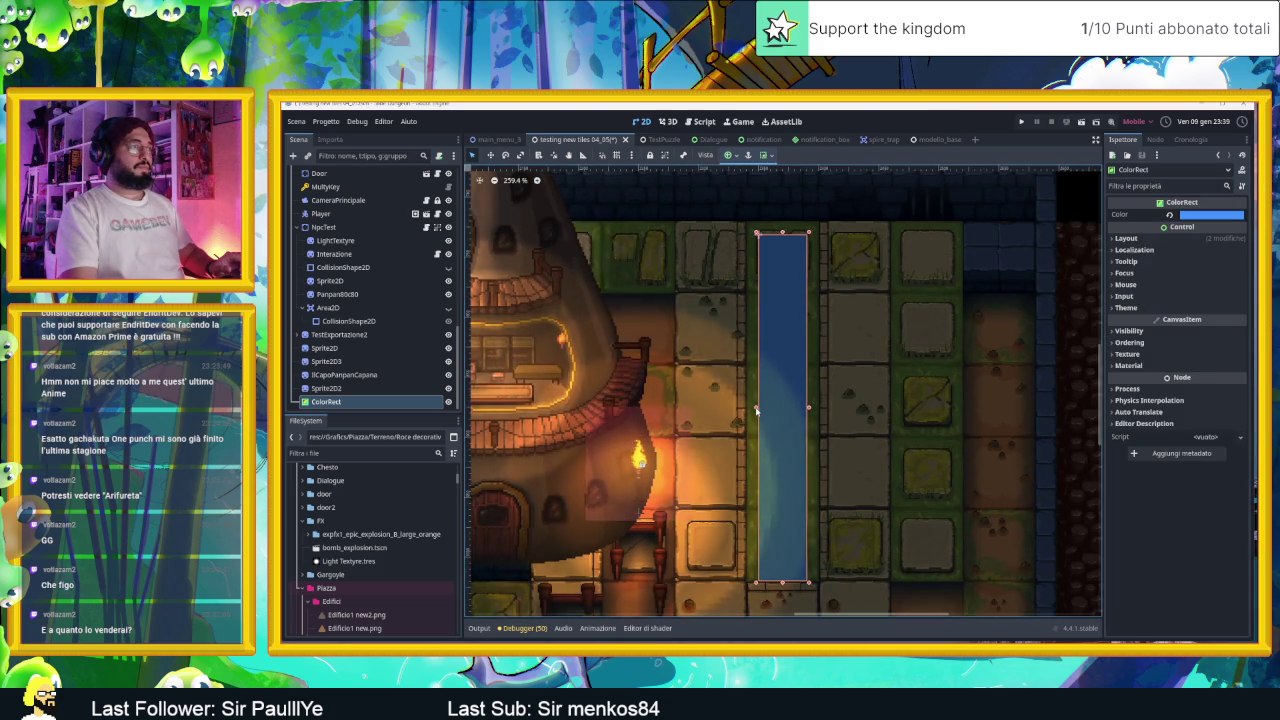
{"action": "left_click_drag", "start_coordinate": [757, 408], "coordinate": [748, 407]}
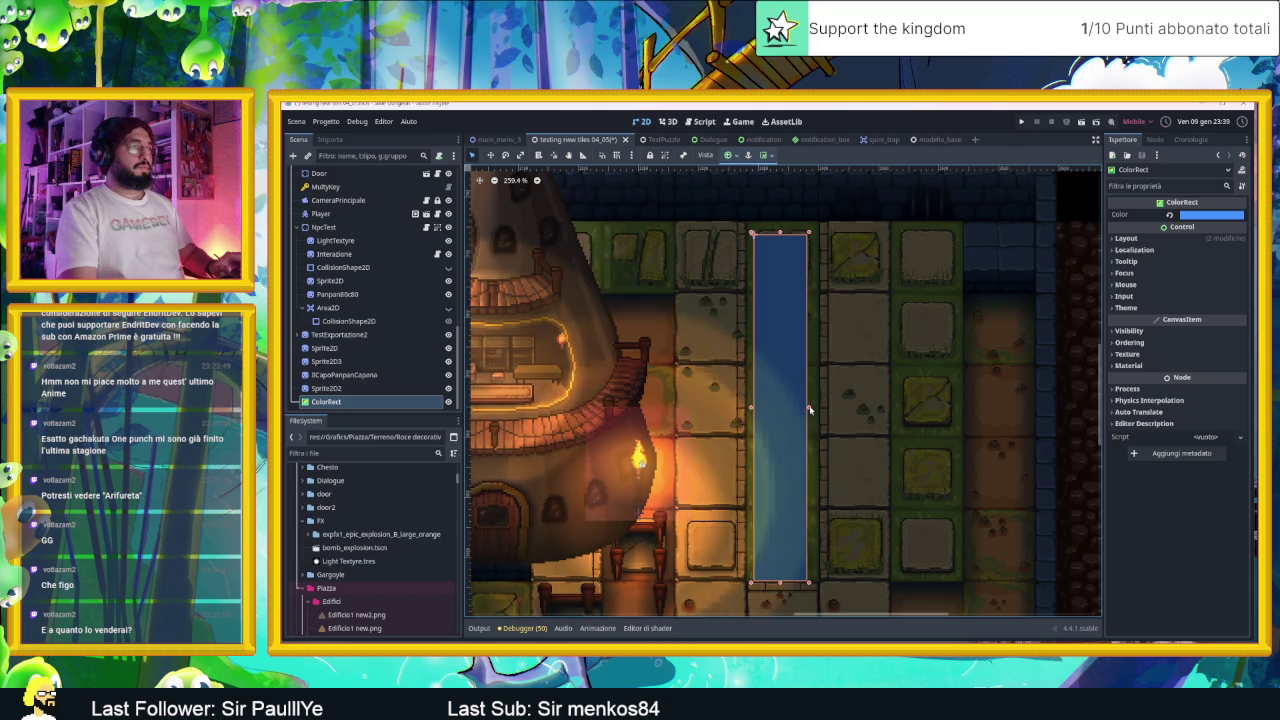
{"action": "scroll", "coordinate": [843, 406], "scroll_direction": "down", "scroll_amount": 2}
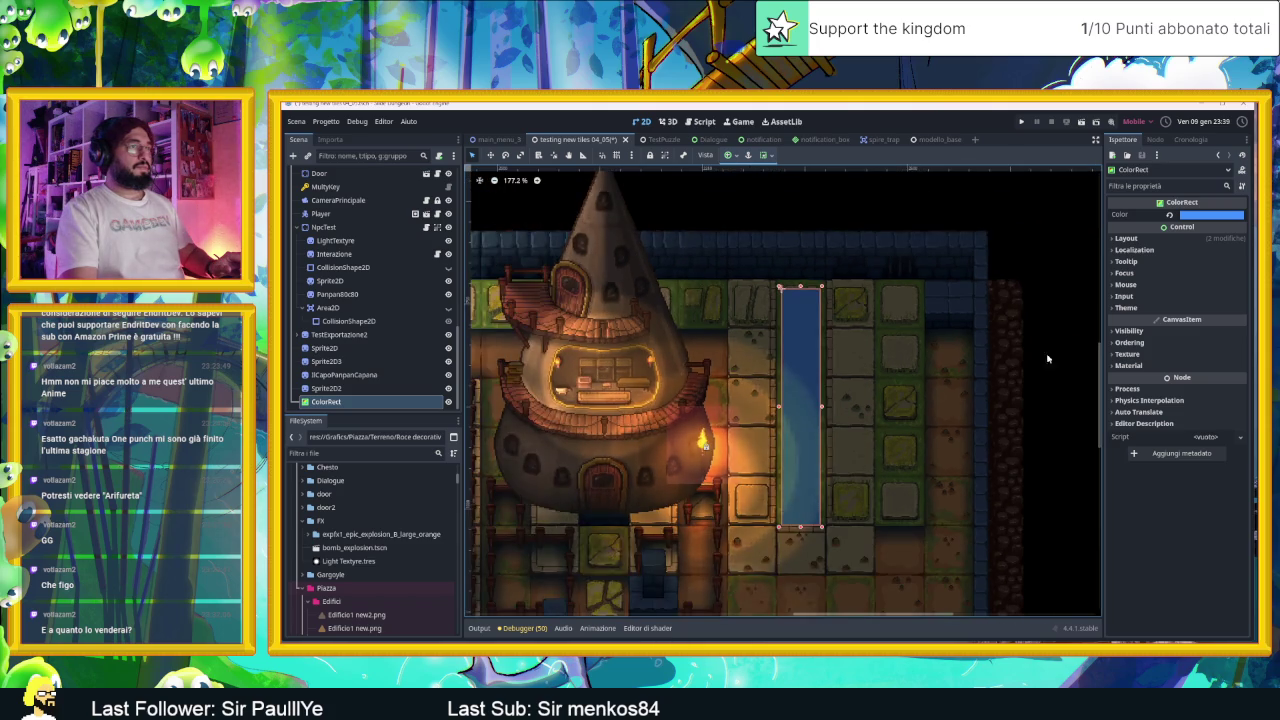
{"action": "left_click", "coordinate": [1061, 337]}
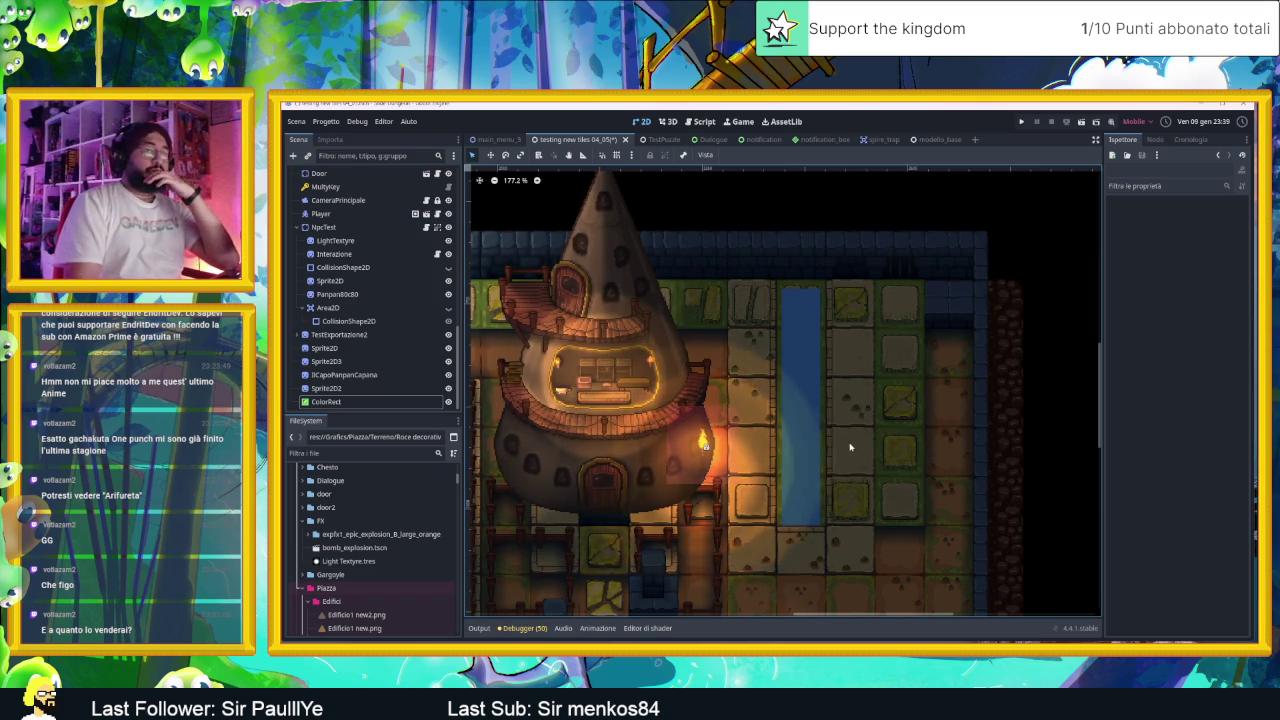
{"action": "scroll", "coordinate": [800, 463], "scroll_direction": "up", "scroll_amount": 3}
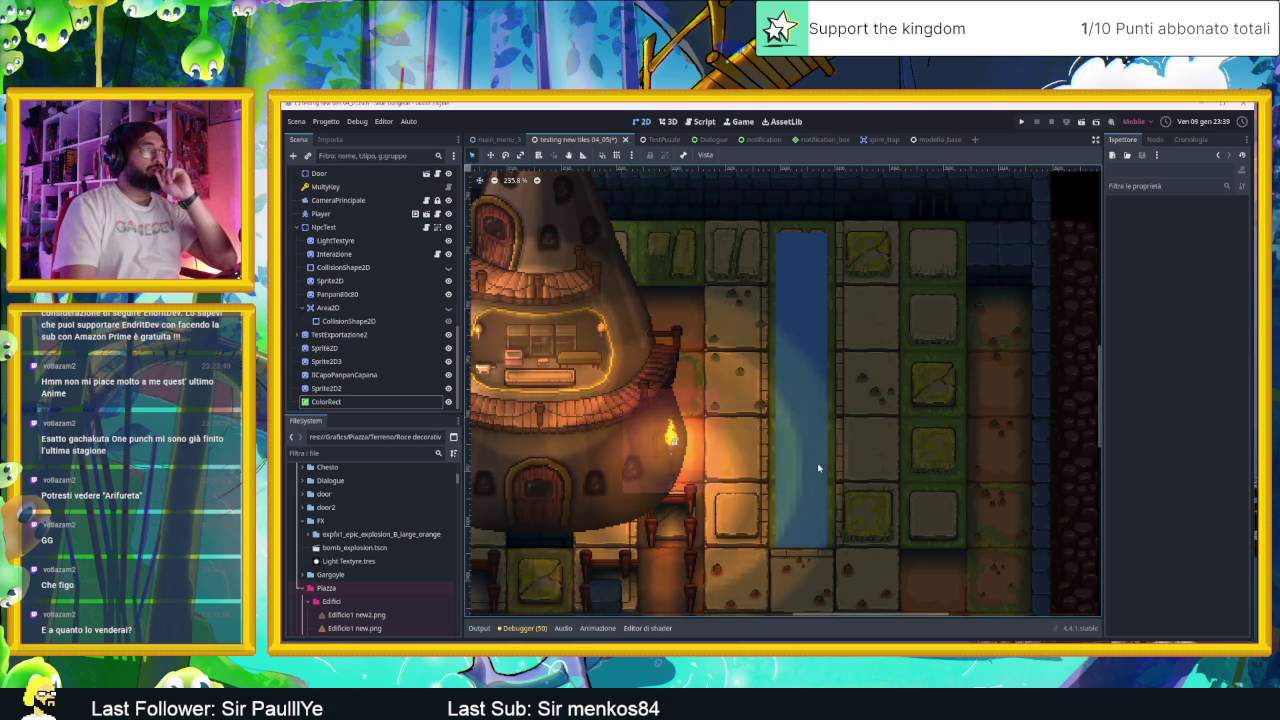
{"action": "left_click", "coordinate": [793, 411]}
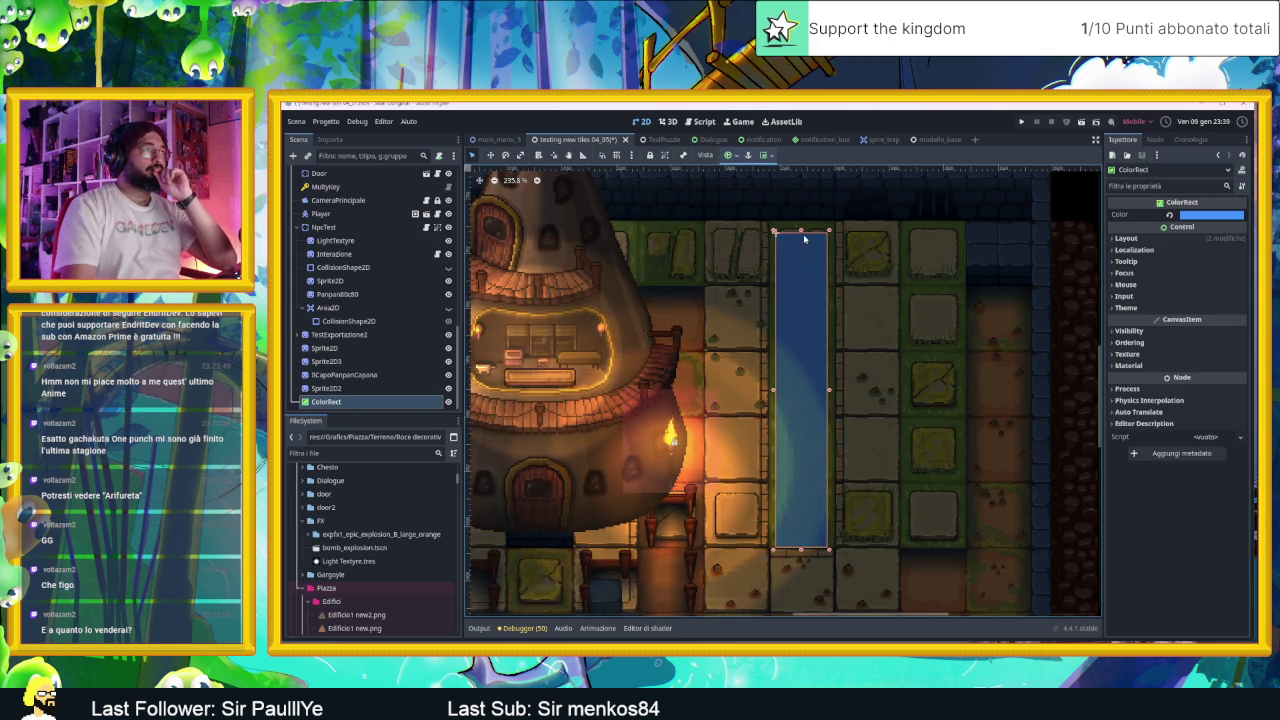
{"action": "left_click_drag", "start_coordinate": [801, 231], "coordinate": [801, 217]}
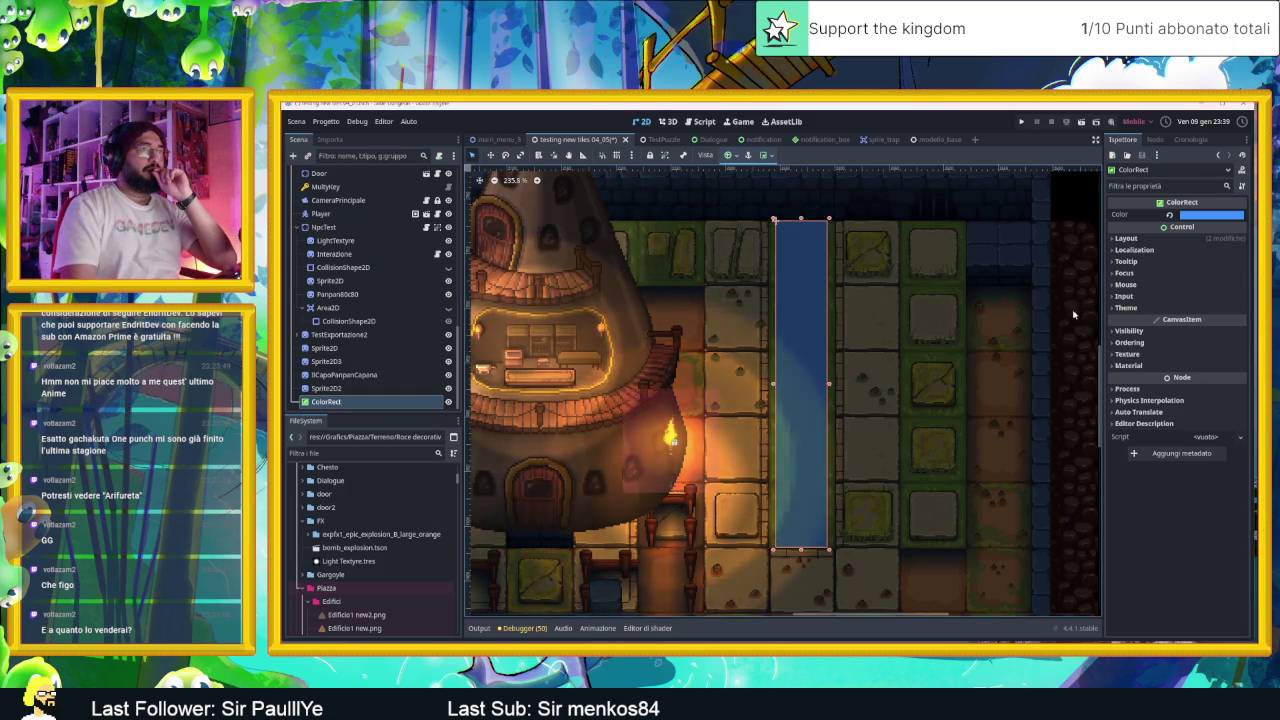
Step: Select the floor TileMapLayer, then the scene's root node
{"action": "left_click", "coordinate": [1085, 197]}
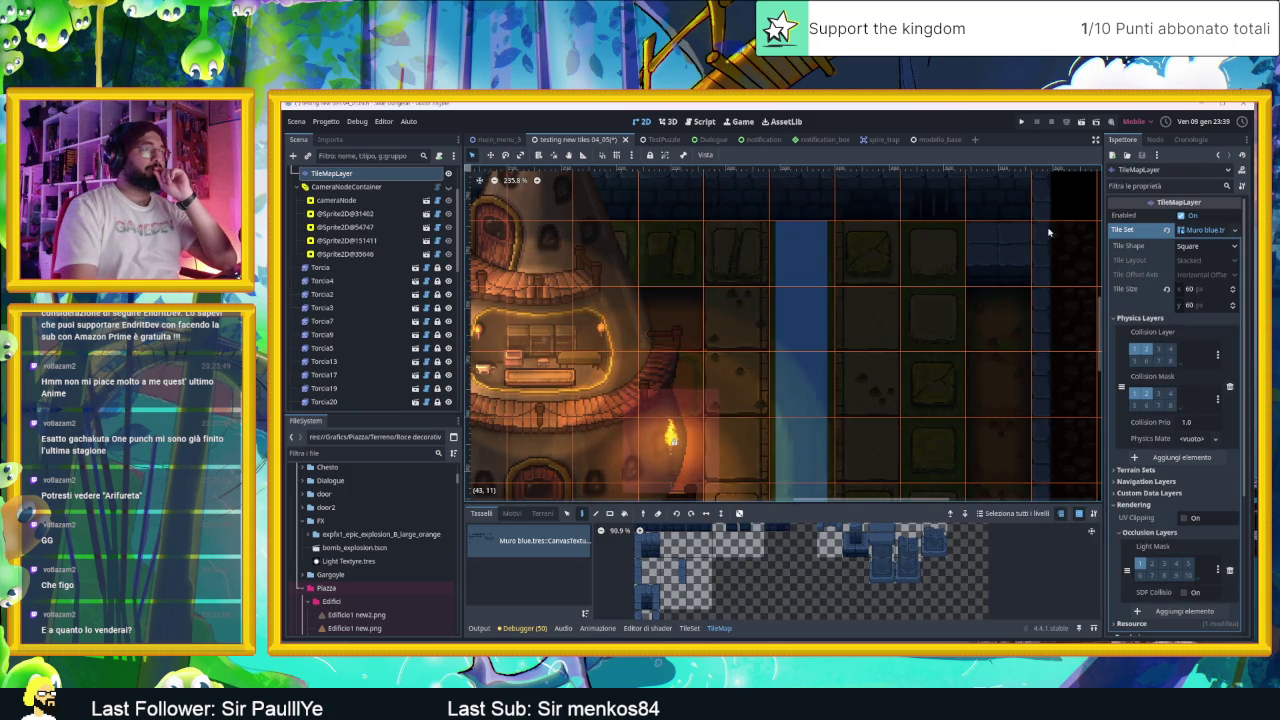
{"action": "scroll", "coordinate": [1036, 347], "scroll_direction": "down", "scroll_amount": 4}
{"action": "scroll", "coordinate": [360, 250], "scroll_direction": "up", "scroll_amount": 2}
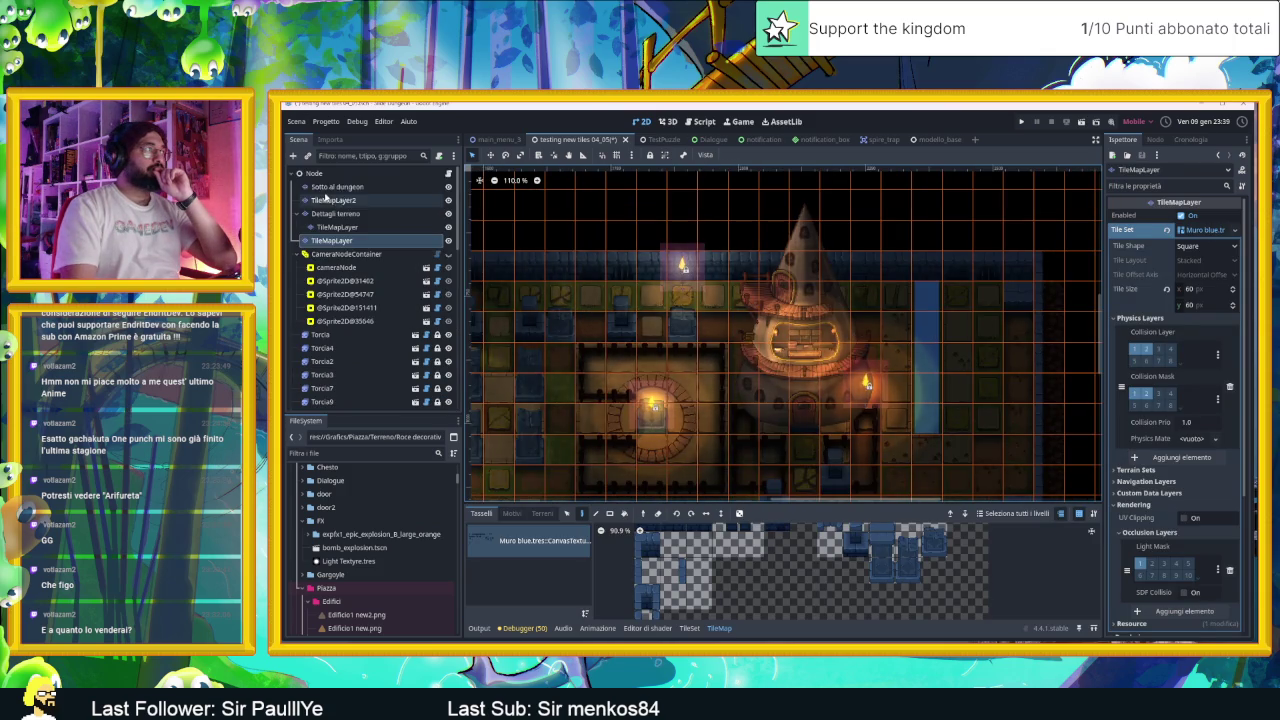
{"action": "left_click", "coordinate": [314, 173]}
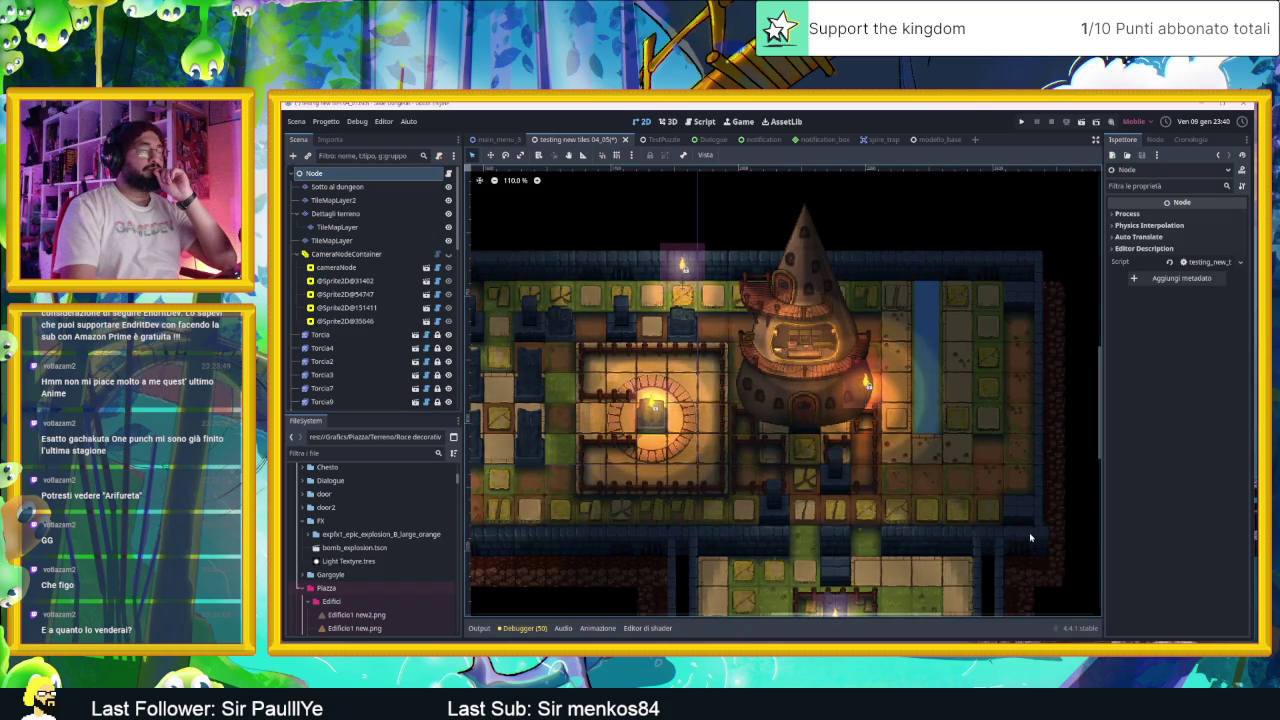
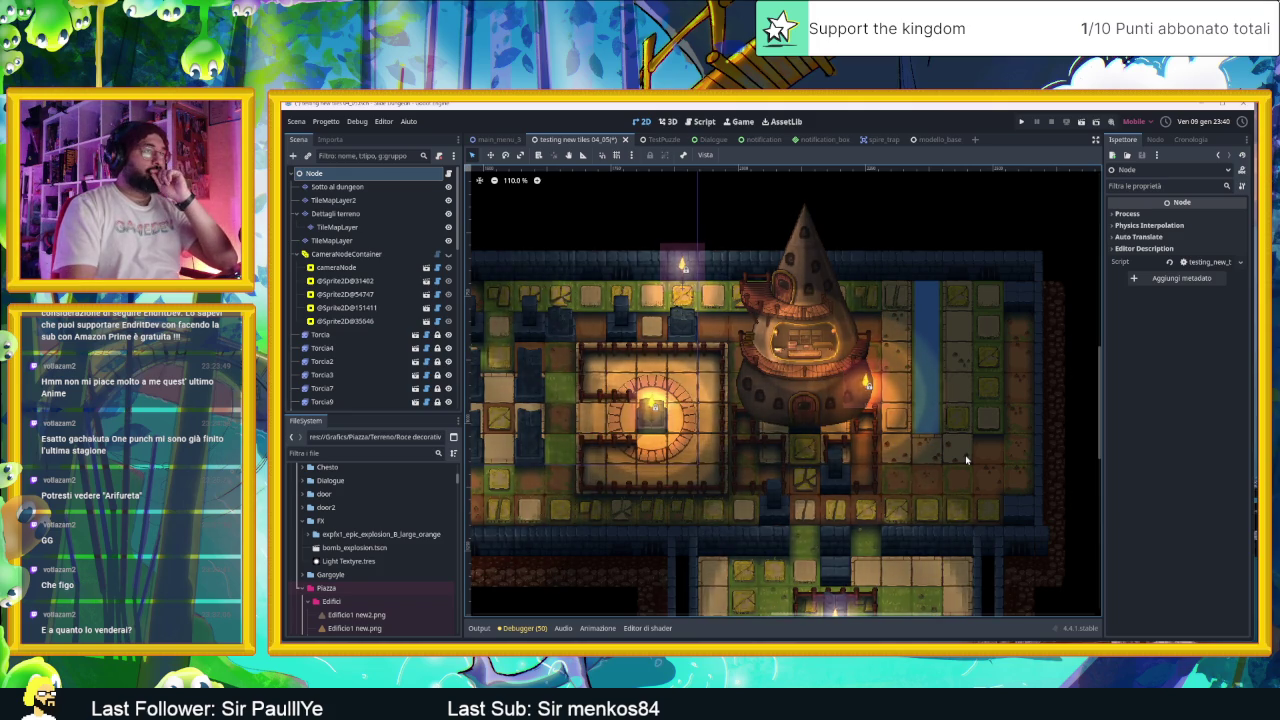
Step: Zoom and pan over the dungeon tower and water strip, then bring up Aseprite's blank Sprite-0001
{"action": "scroll", "coordinate": [966, 460], "scroll_direction": "down", "scroll_amount": 1}
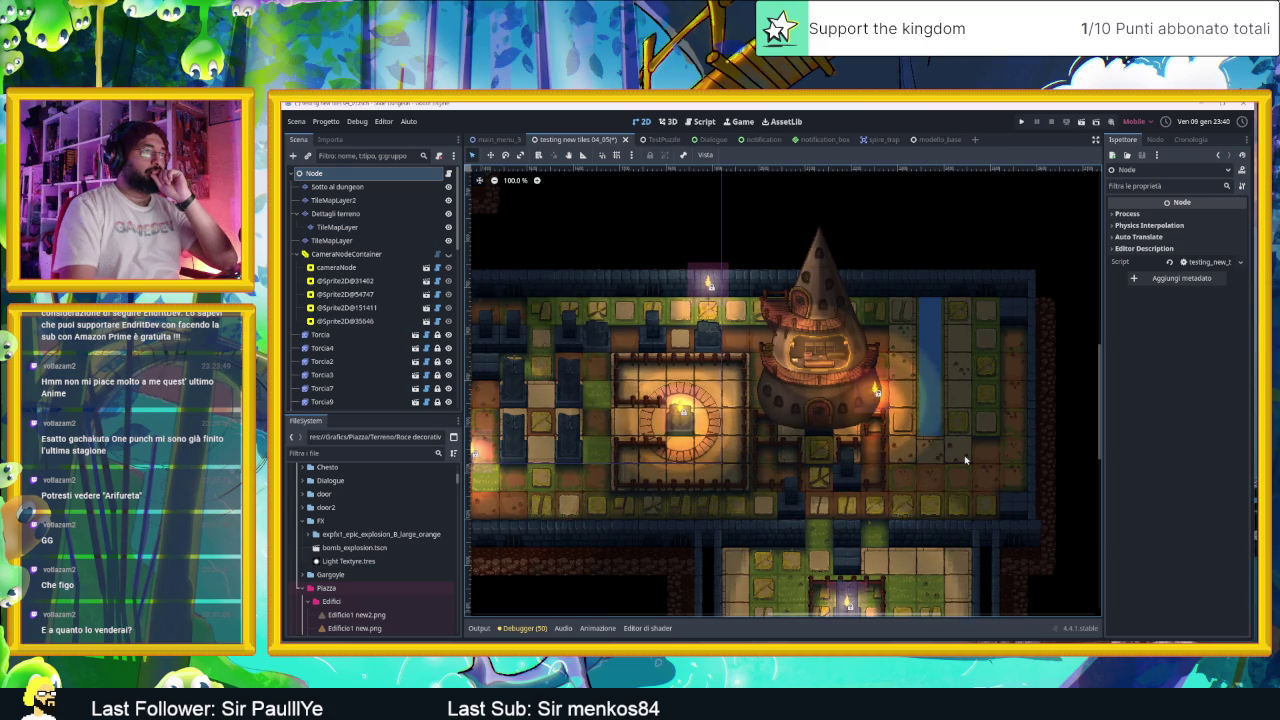
{"action": "scroll", "coordinate": [966, 460], "scroll_direction": "up", "scroll_amount": 1}
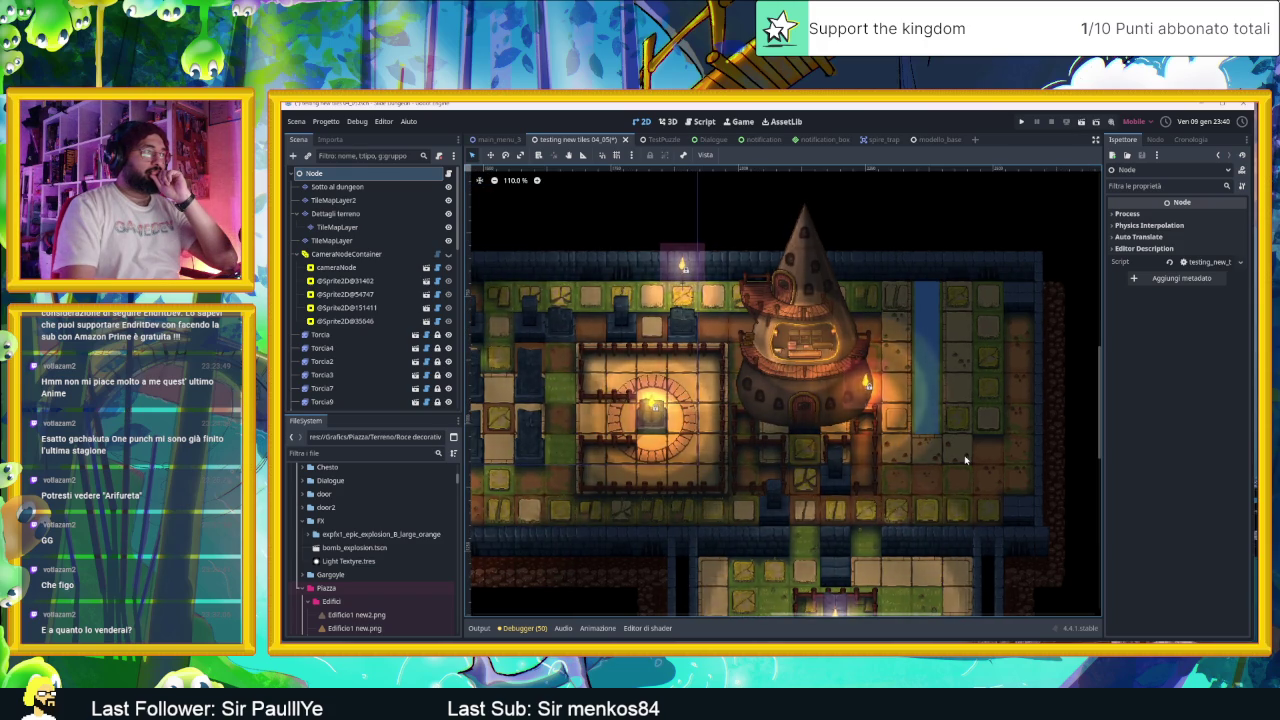
{"action": "scroll", "coordinate": [960, 448], "scroll_direction": "up", "scroll_amount": 1}
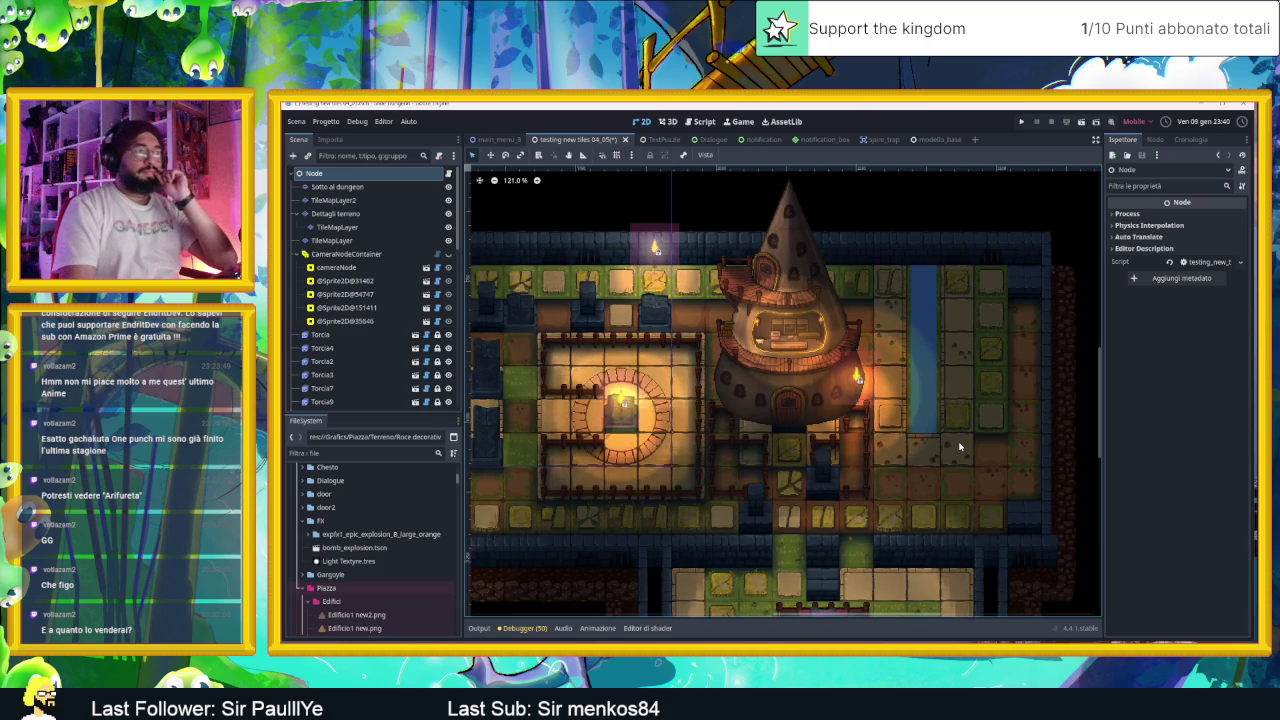
{"action": "scroll", "coordinate": [960, 448], "scroll_direction": "up", "scroll_amount": 1}
{"action": "left_click_drag", "start_coordinate": [974, 378], "coordinate": [950, 394]}
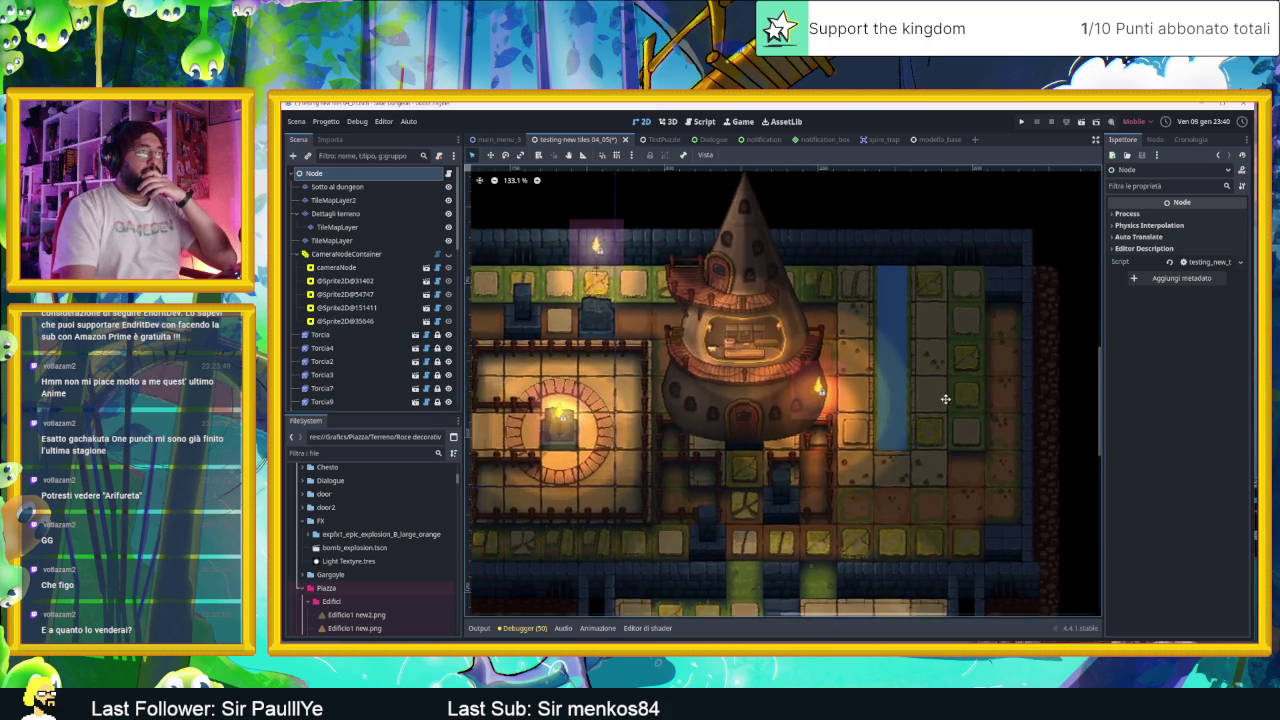
{"action": "scroll", "coordinate": [886, 383], "scroll_direction": "up", "scroll_amount": 7}
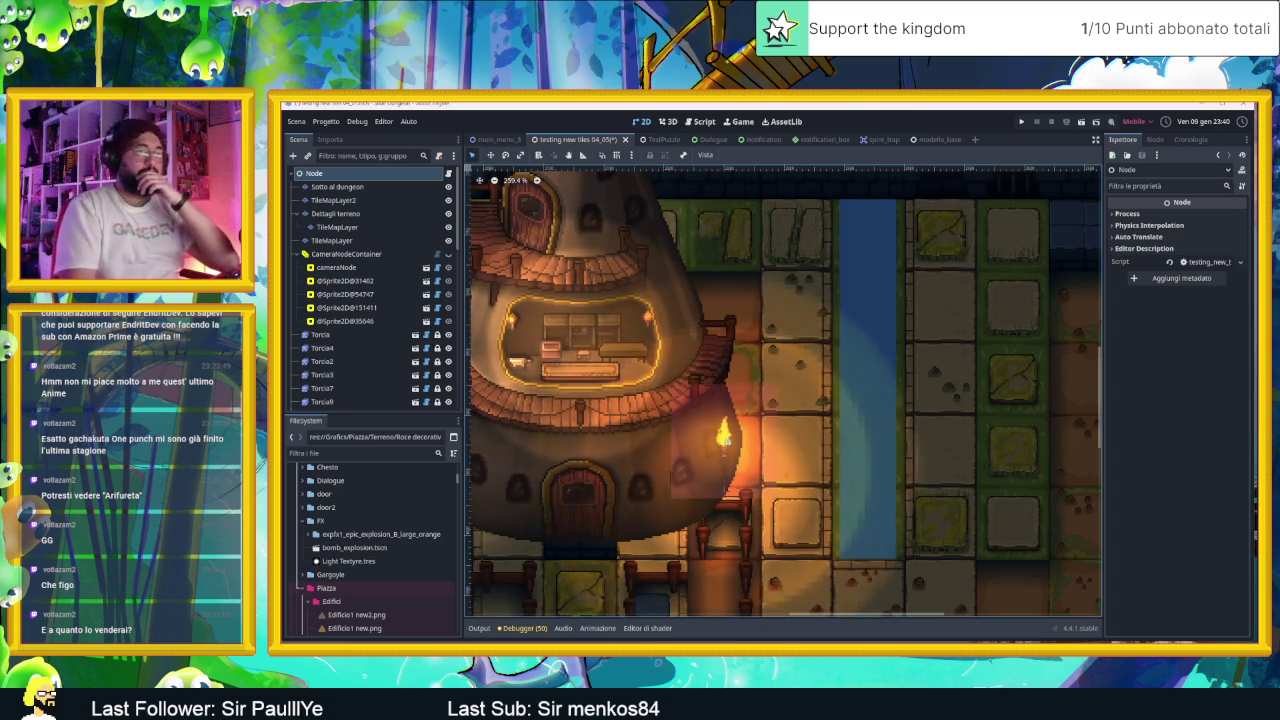
{"action": "key", "text": "alt+Tab"}
{"action": "left_click", "coordinate": [381, 123]}
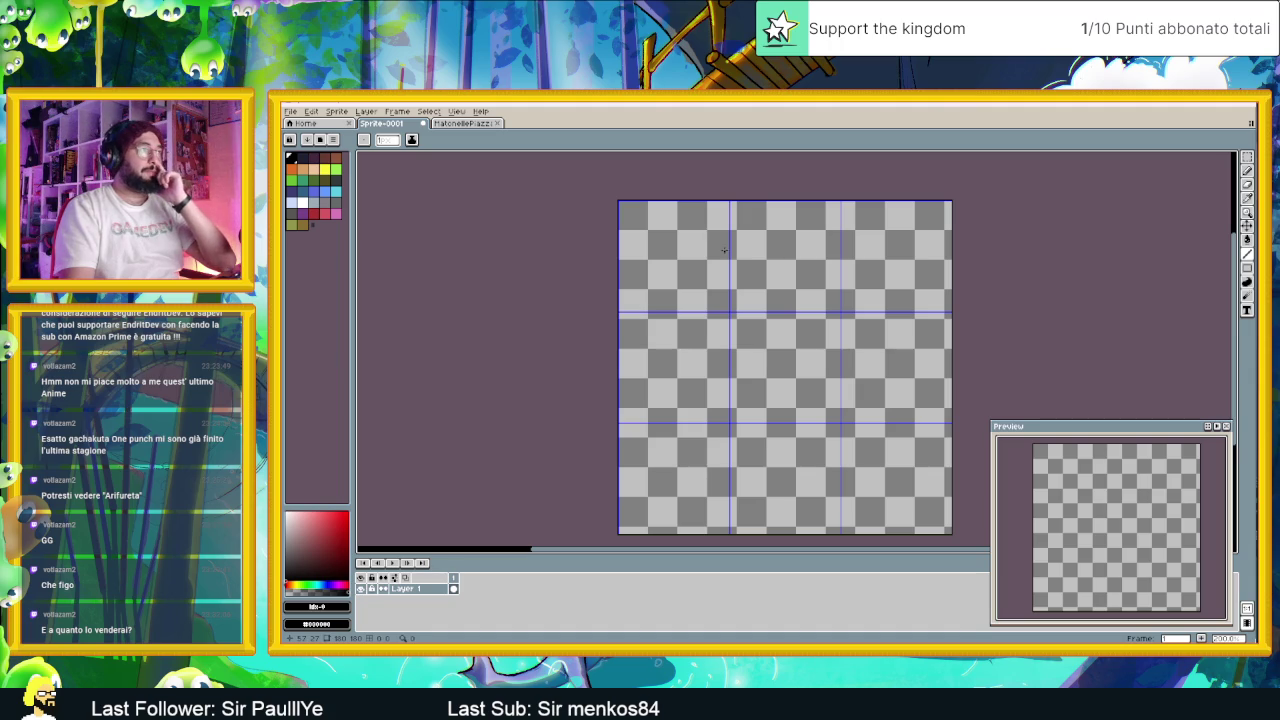
Step: Check the MattonellePiazza stone tile, then return to Sprite-0001 with the Pencil tool selected
{"action": "left_click", "coordinate": [445, 123]}
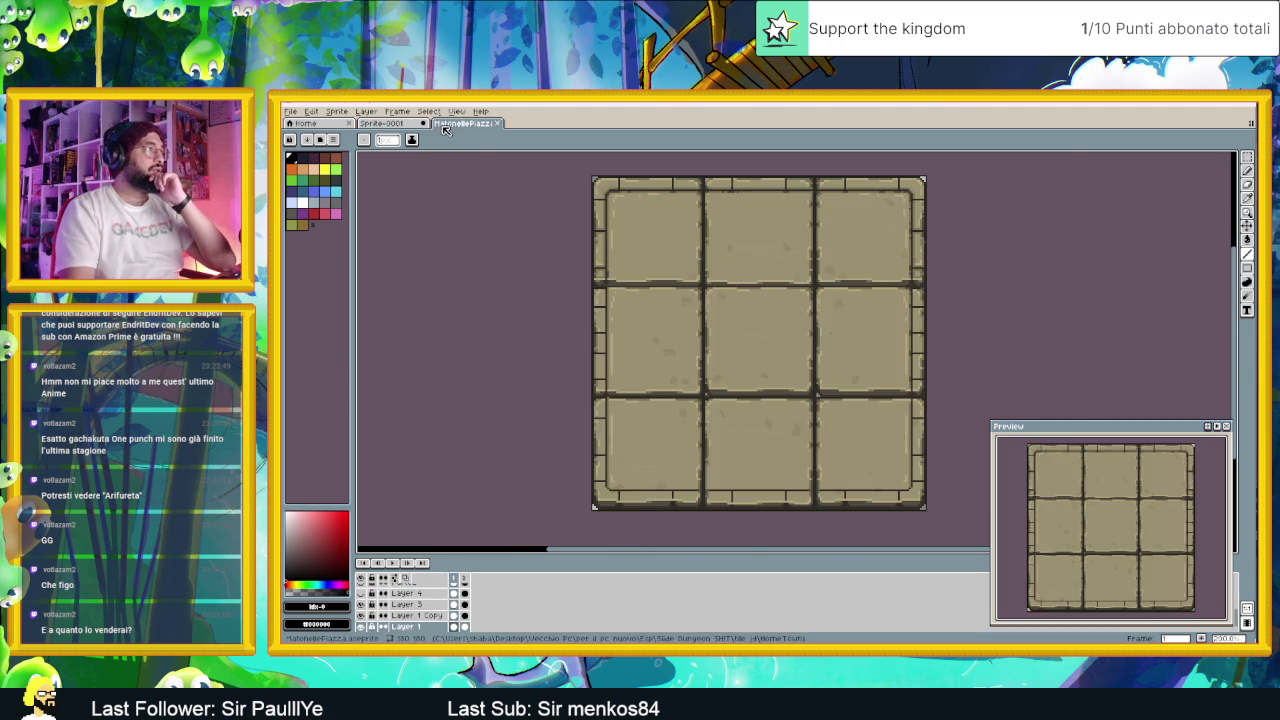
{"action": "scroll", "coordinate": [633, 259], "scroll_direction": "up", "scroll_amount": 4}
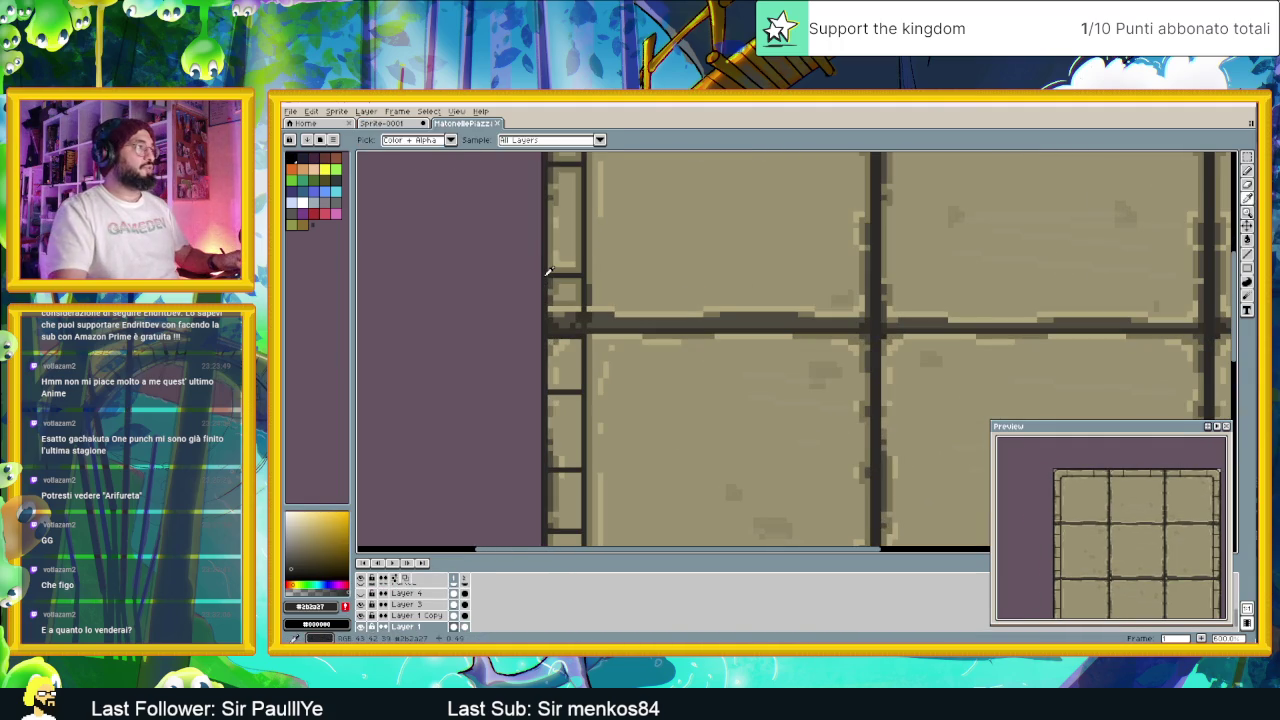
{"action": "left_click", "coordinate": [381, 123]}
{"action": "scroll", "coordinate": [632, 290], "scroll_direction": "up", "scroll_amount": 2}
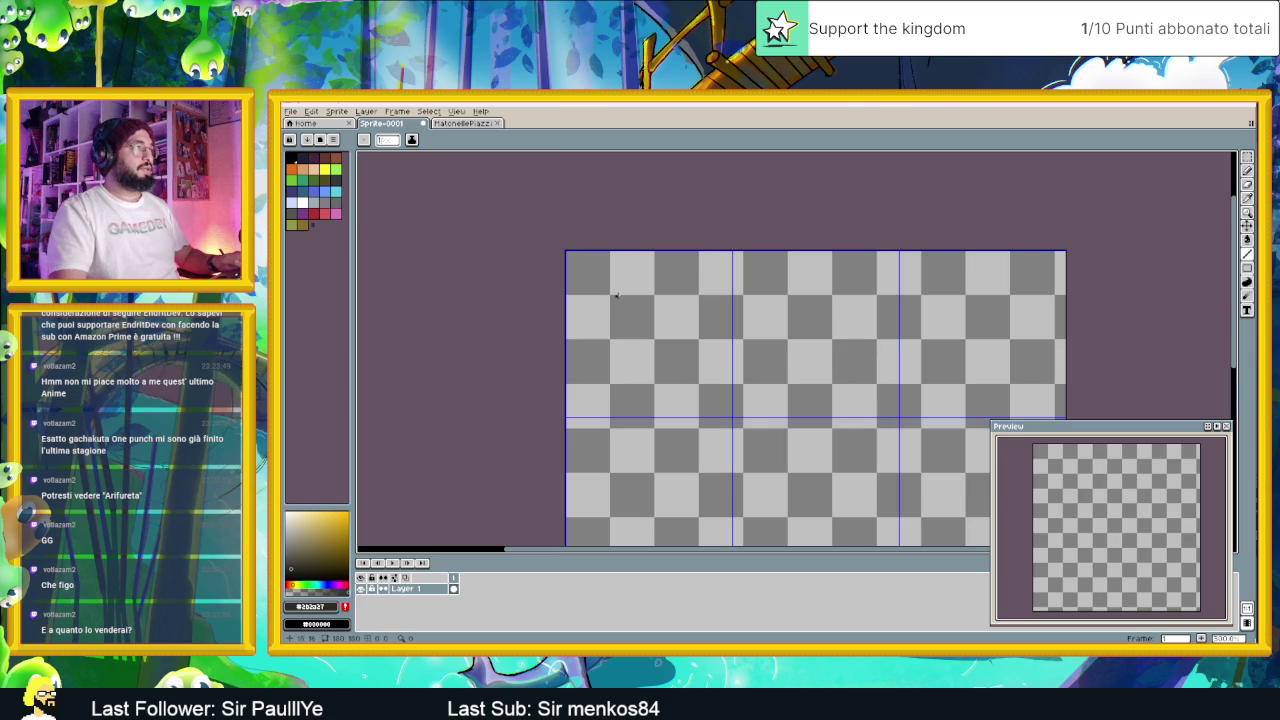
{"action": "left_click", "coordinate": [1248, 171]}
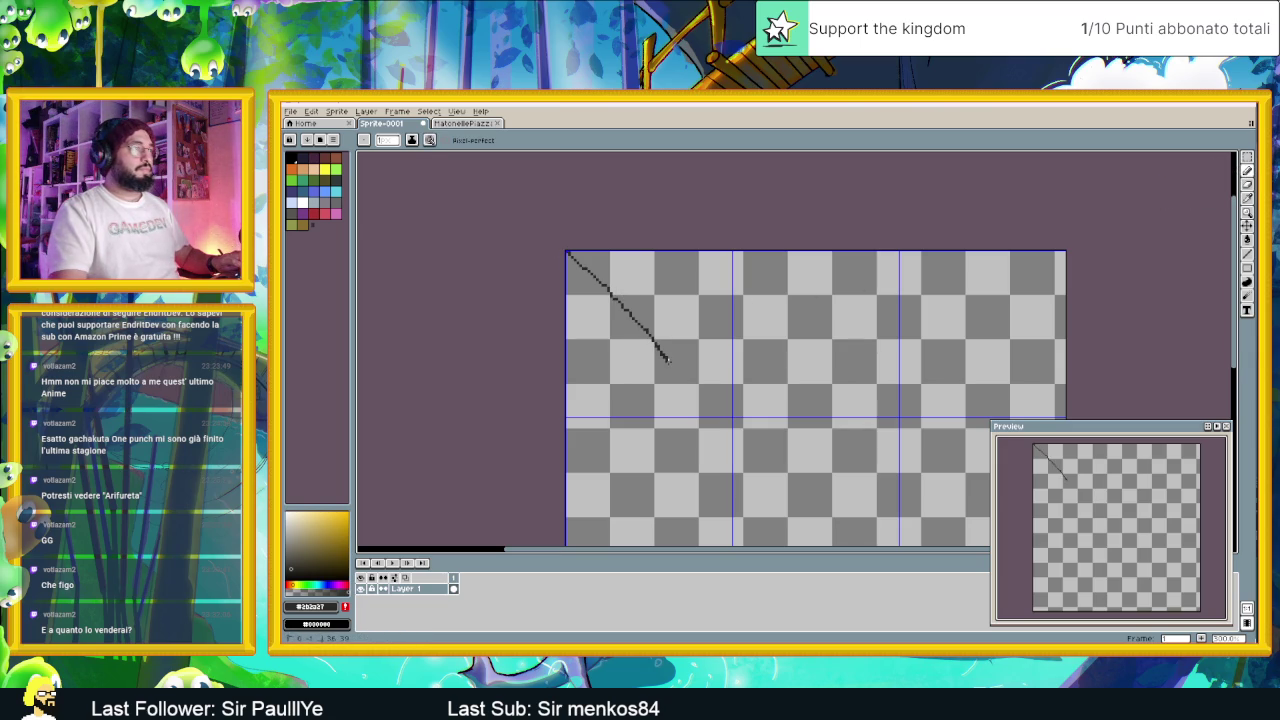
Step: Replace the freehand stroke with two straight diagonals from the top-left and top-right corners
{"action": "key", "text": "ctrl+z"}
{"action": "key", "text": "l"}
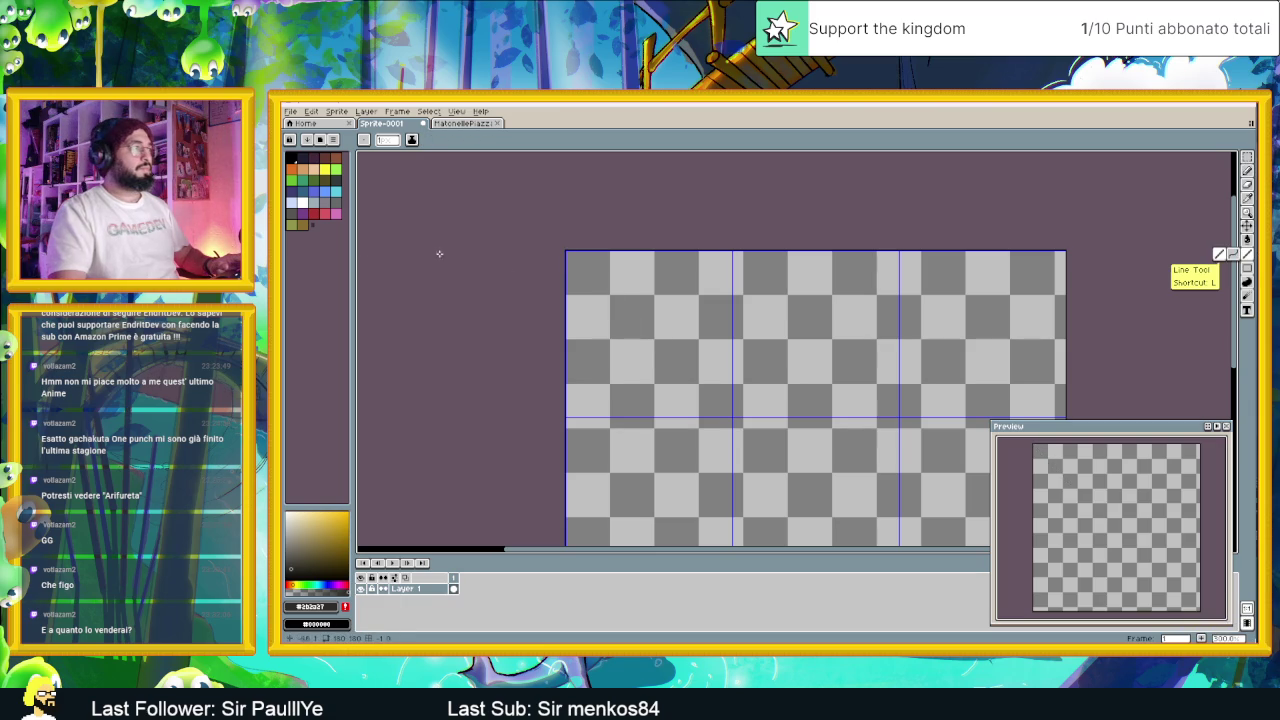
{"action": "left_click_drag", "start_coordinate": [566, 253], "coordinate": [676, 360]}
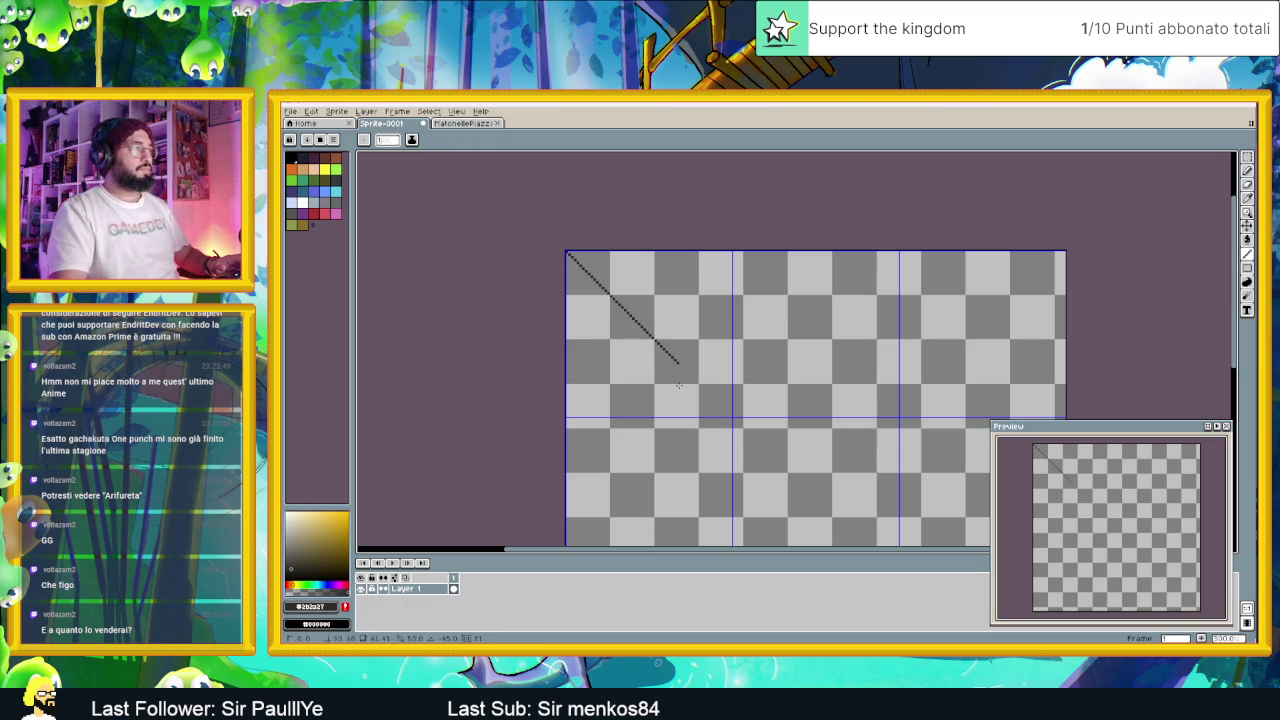
{"action": "scroll", "coordinate": [731, 421], "scroll_direction": "right", "scroll_amount": 3}
{"action": "scroll", "coordinate": [731, 421], "scroll_direction": "down", "scroll_amount": 1}
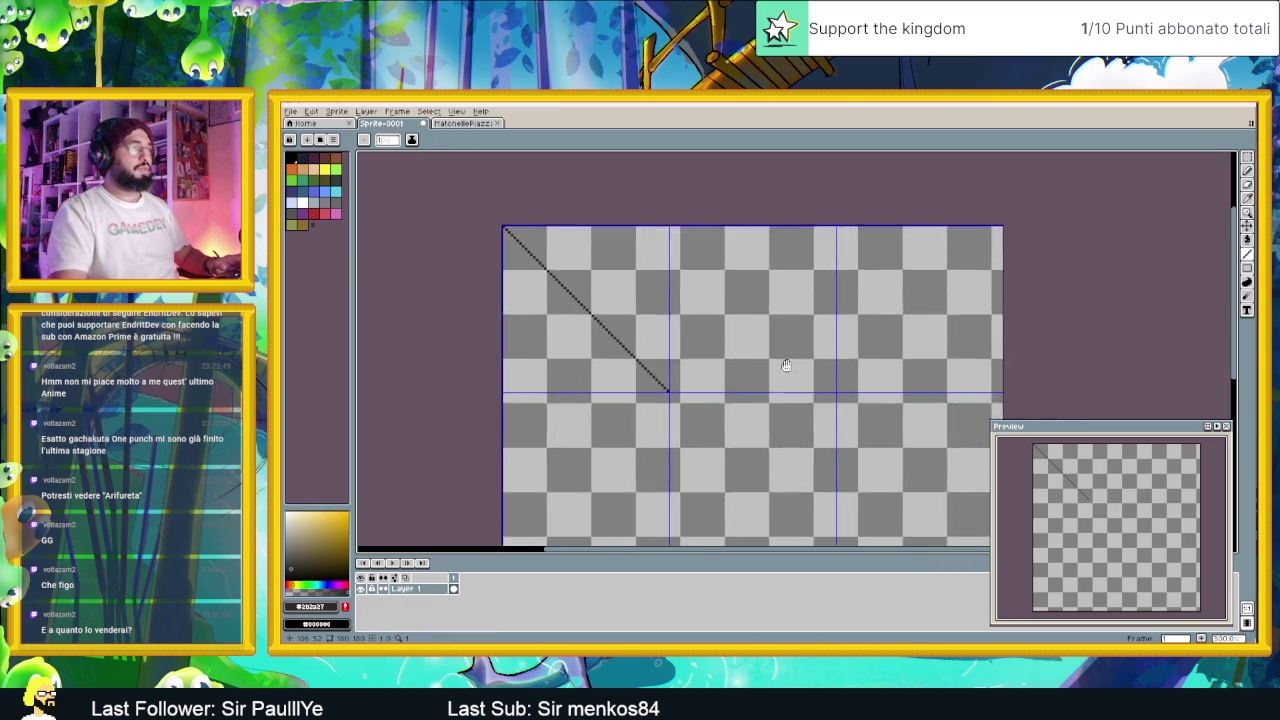
{"action": "mouse_move", "coordinate": [765, 363]}
{"action": "left_mouse_down"}
{"action": "mouse_move", "coordinate": [830, 330]}
{"action": "mouse_move", "coordinate": [893, 233]}
{"action": "left_mouse_up"}
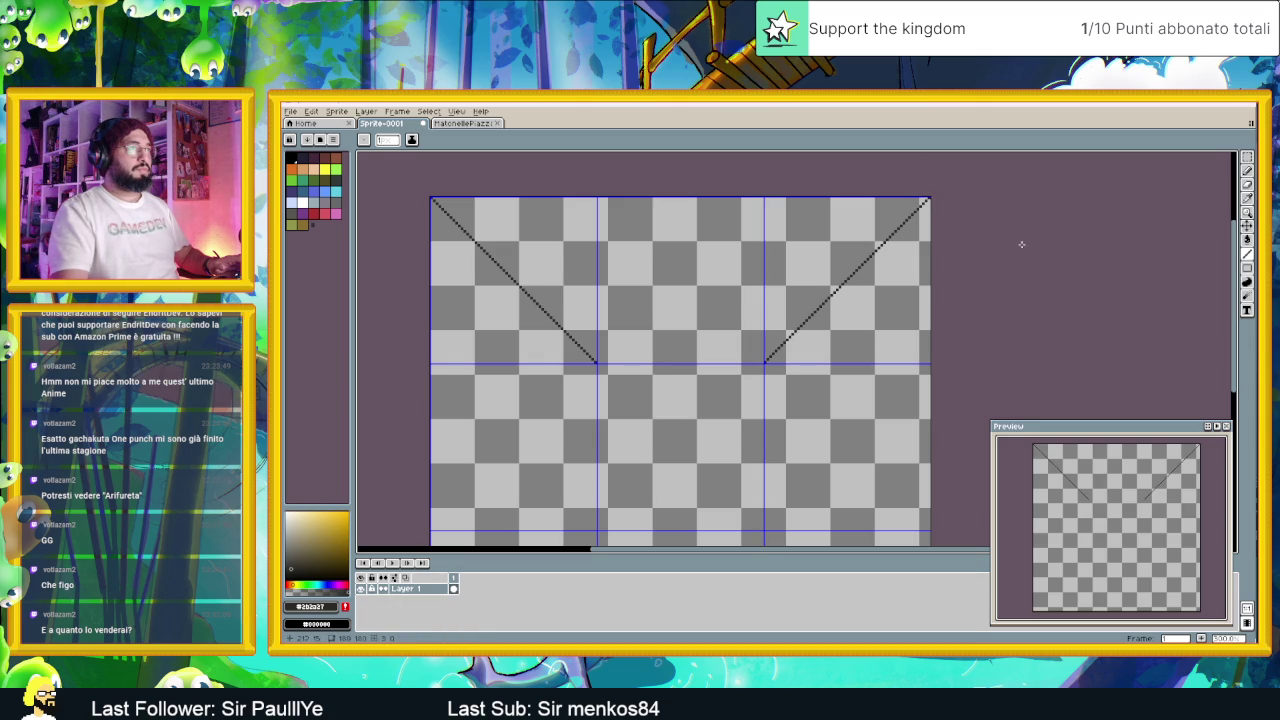
Step: Draw a straight vertical line down the sprite's right edge
{"action": "scroll", "coordinate": [686, 377], "scroll_direction": "down", "scroll_amount": 1}
{"action": "scroll", "coordinate": [719, 265], "scroll_direction": "down", "scroll_amount": 1}
{"action": "left_click_drag", "start_coordinate": [680, 262], "coordinate": [668, 320]}
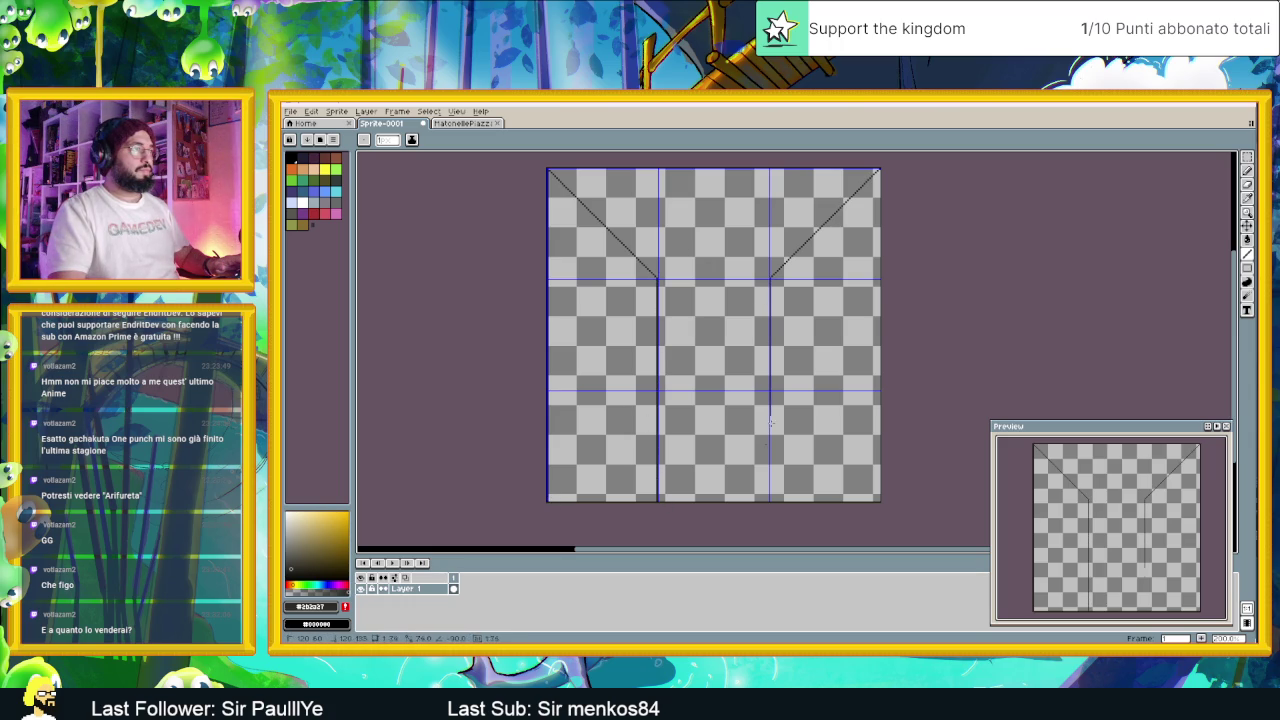
{"action": "left_click_drag", "start_coordinate": [880, 168], "coordinate": [874, 478]}
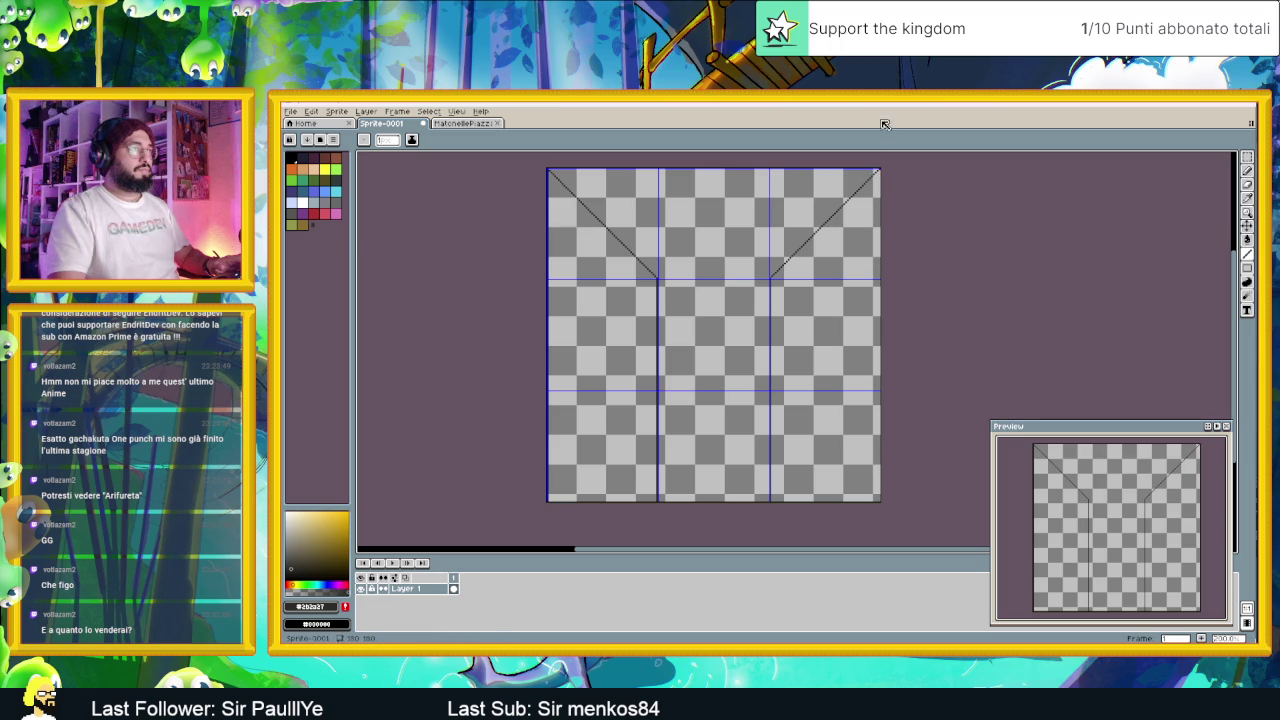
{"action": "left_click_drag", "start_coordinate": [878, 171], "coordinate": [880, 353]}
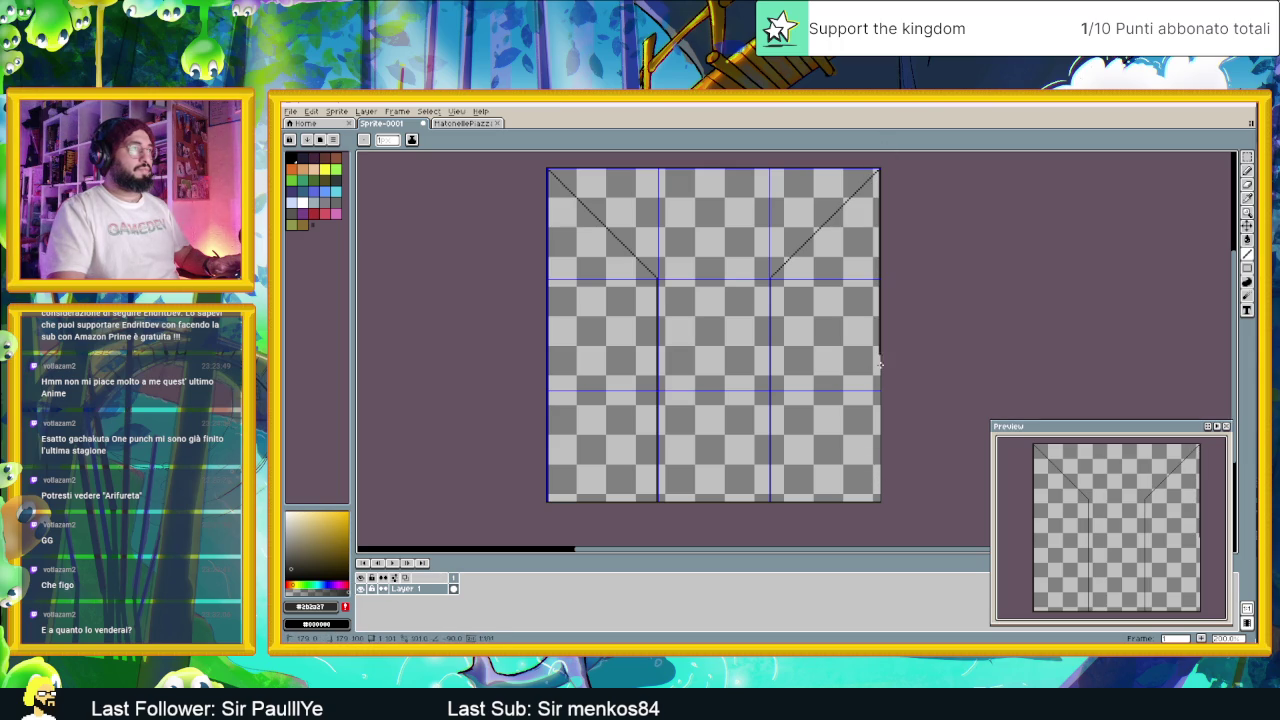
{"action": "left_click_drag", "start_coordinate": [872, 497], "coordinate": [879, 500]}
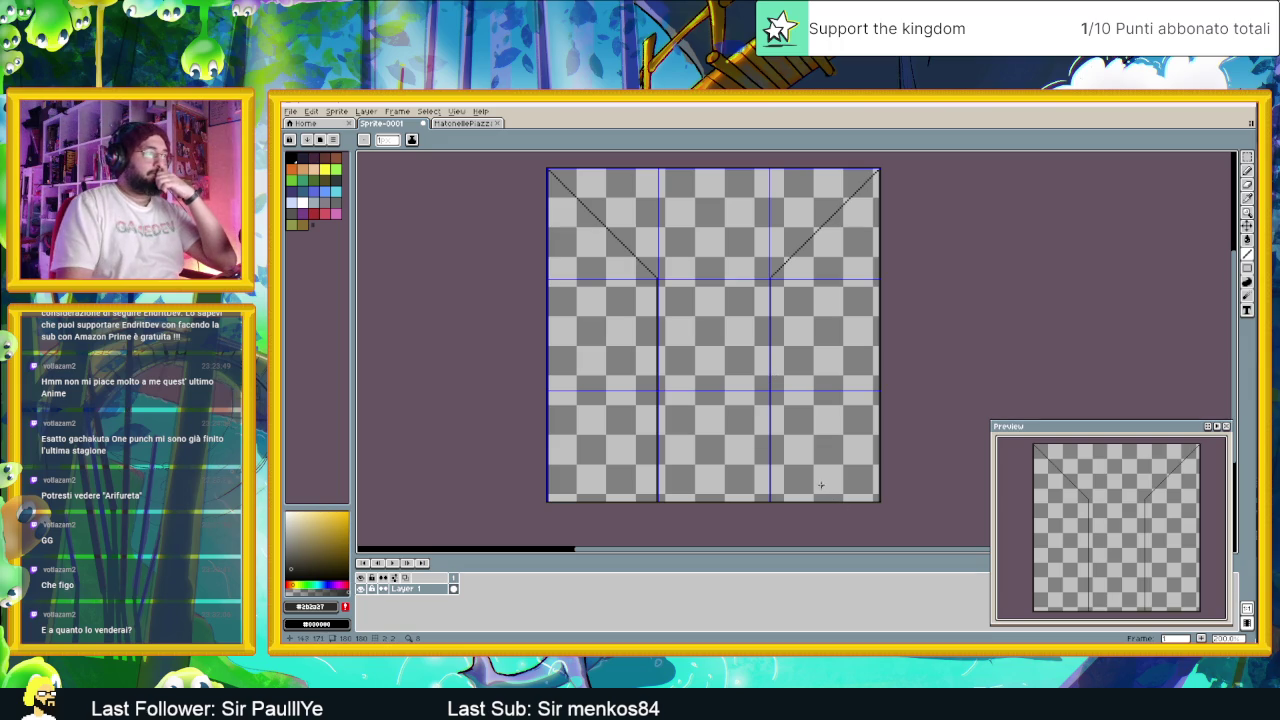
Step: Switch to the MattonellePiazza stone tile and ready the eyedropper for sampling its colours
{"action": "scroll", "coordinate": [784, 268], "scroll_direction": "up", "scroll_amount": 2}
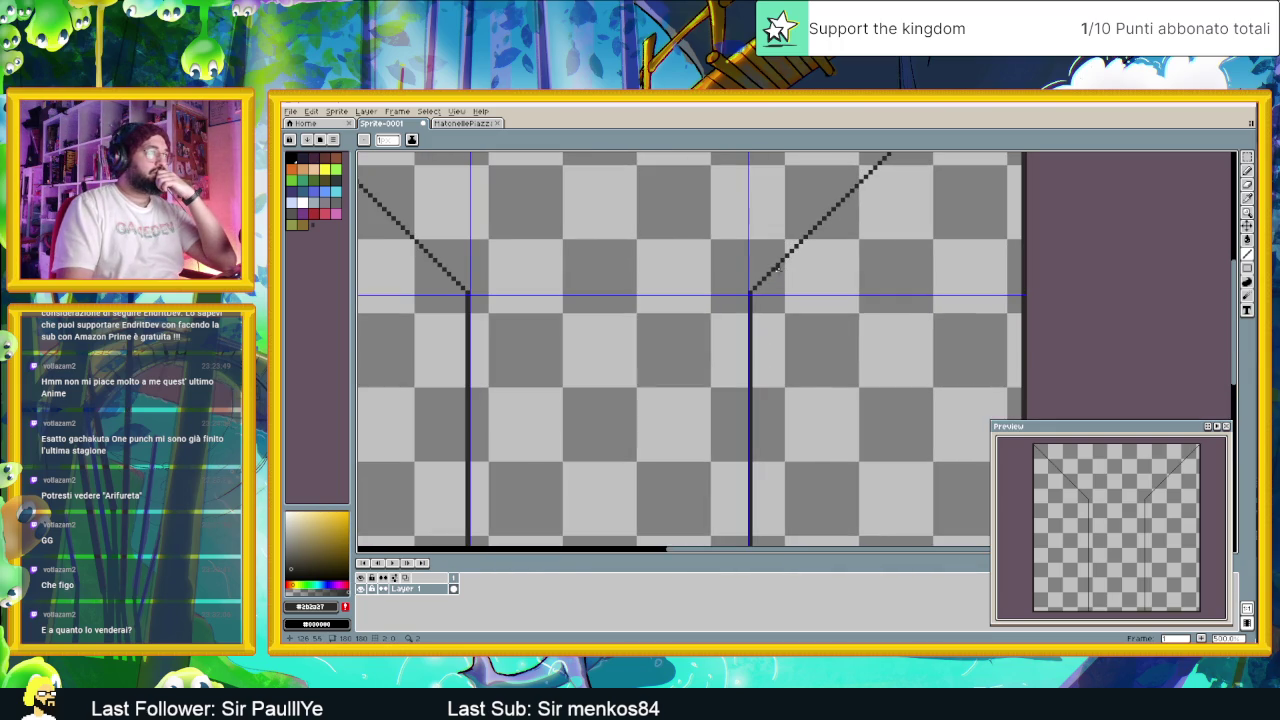
{"action": "scroll", "coordinate": [777, 271], "scroll_direction": "down", "scroll_amount": 3}
{"action": "scroll", "coordinate": [744, 303], "scroll_direction": "up", "scroll_amount": 2}
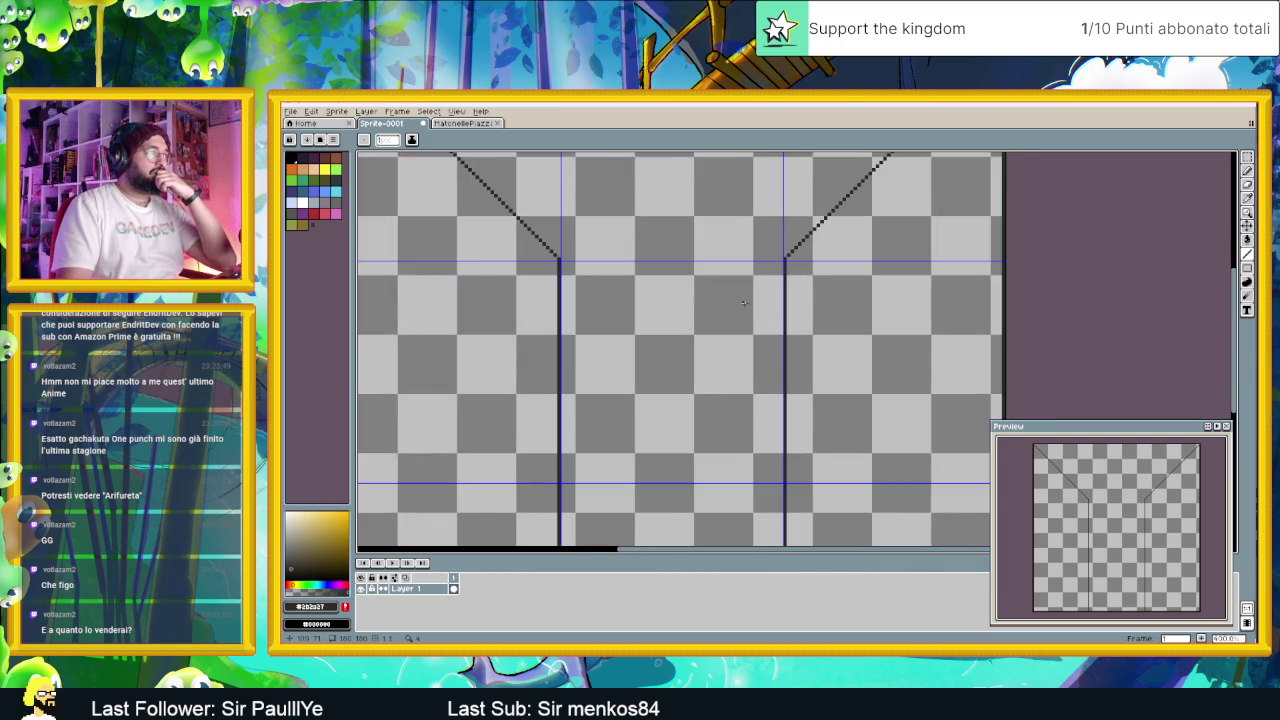
{"action": "scroll", "coordinate": [609, 299], "scroll_direction": "down", "scroll_amount": 3}
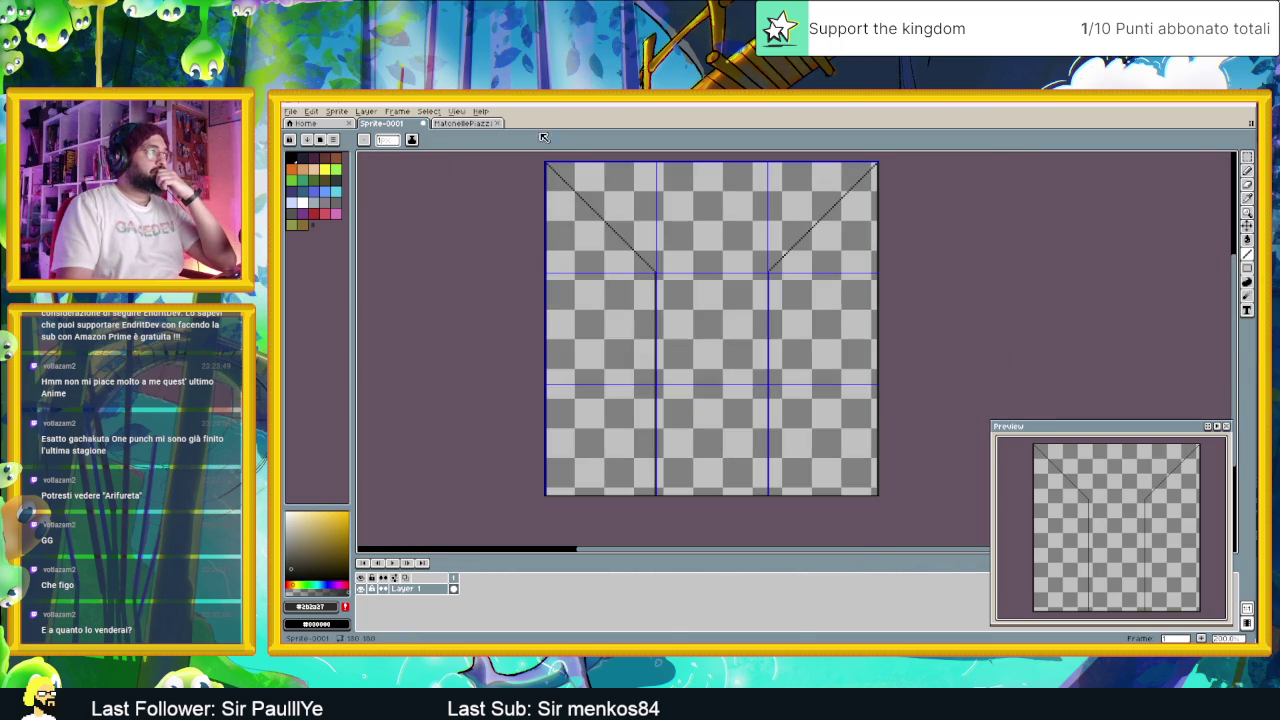
{"action": "left_click", "coordinate": [482, 124]}
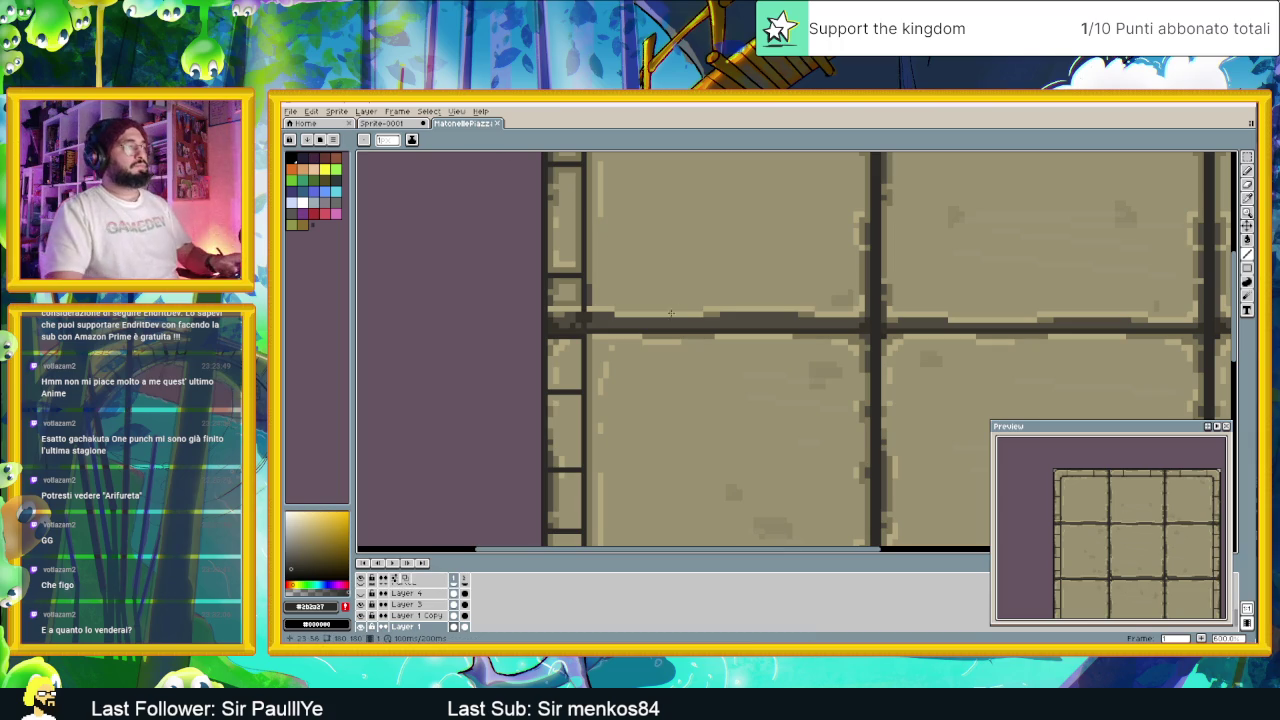
{"action": "scroll", "coordinate": [657, 319], "scroll_direction": "down", "scroll_amount": 3}
{"action": "key", "text": "alt"}
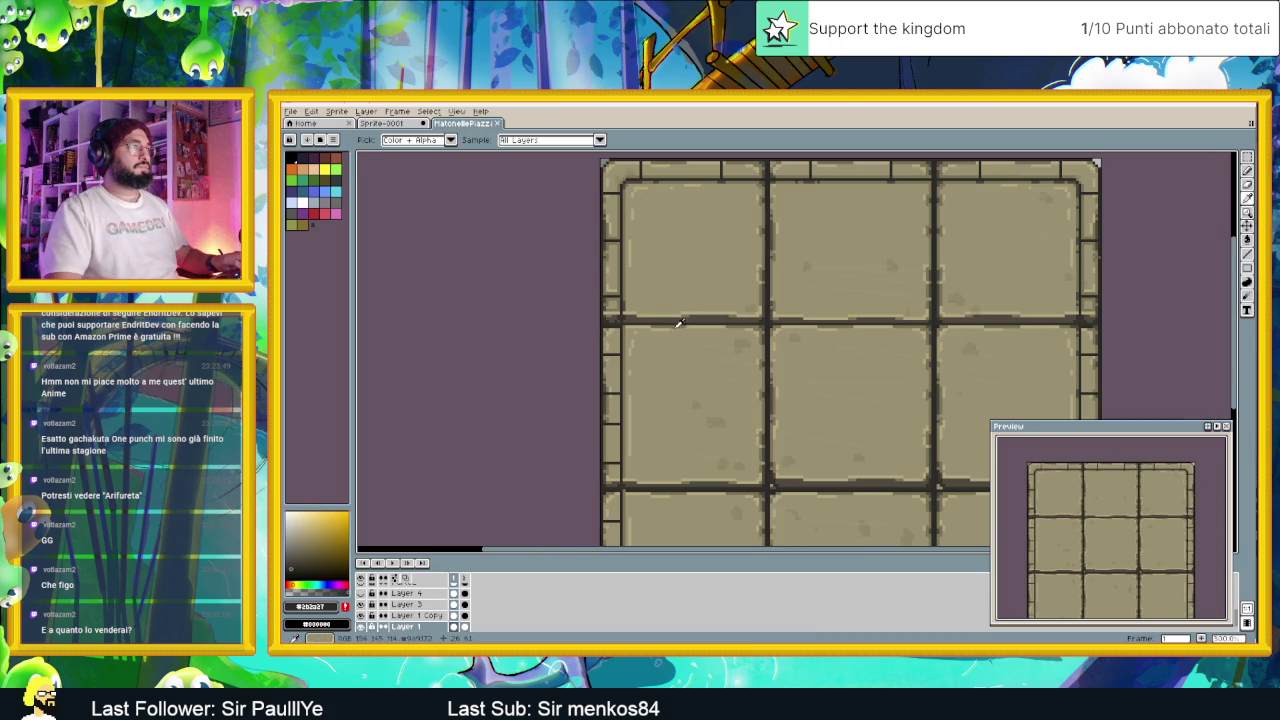
{"action": "left_click", "coordinate": [389, 122]}
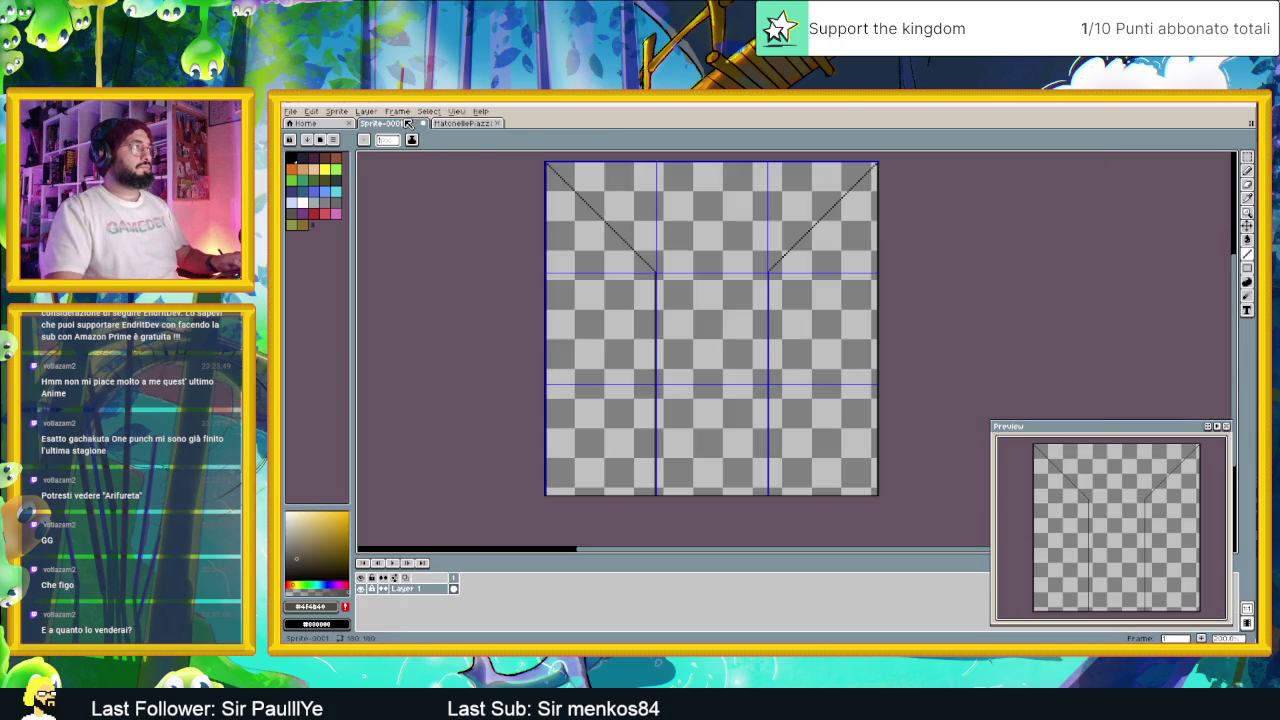
{"action": "left_click", "coordinate": [1247, 240]}
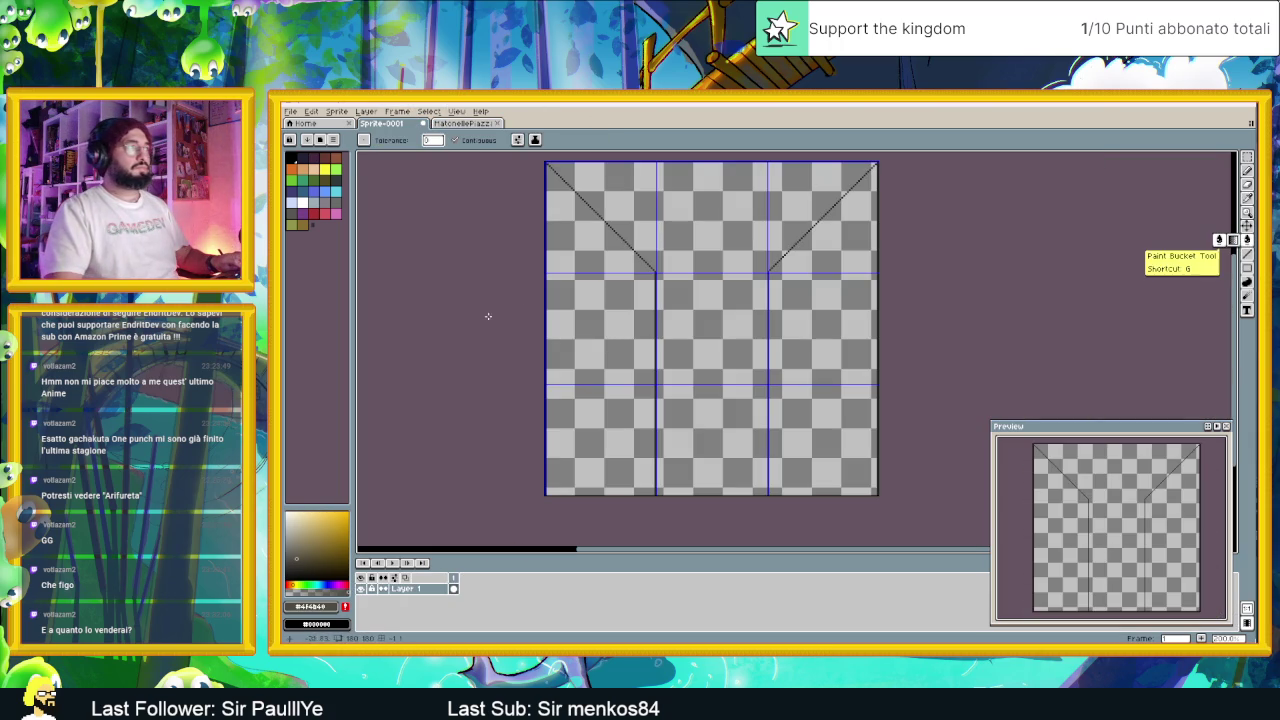
{"action": "left_click", "coordinate": [586, 300]}
{"action": "left_click", "coordinate": [838, 314]}
{"action": "scroll", "coordinate": [735, 317], "scroll_direction": "up", "scroll_amount": 2}
{"action": "scroll", "coordinate": [735, 317], "scroll_direction": "down", "scroll_amount": 2}
{"action": "scroll", "coordinate": [637, 277], "scroll_direction": "up", "scroll_amount": 1}
{"action": "scroll", "coordinate": [637, 277], "scroll_direction": "down", "scroll_amount": 1}
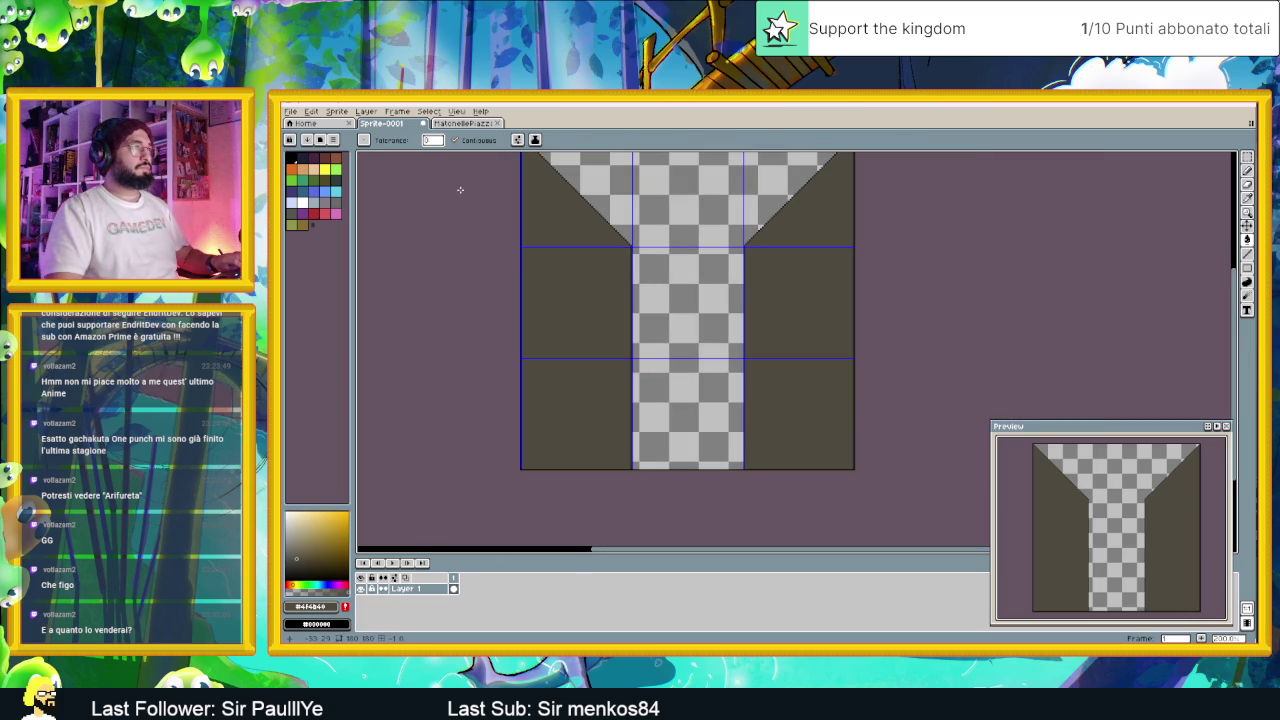
{"action": "scroll", "coordinate": [481, 207], "scroll_direction": "down", "scroll_amount": 1}
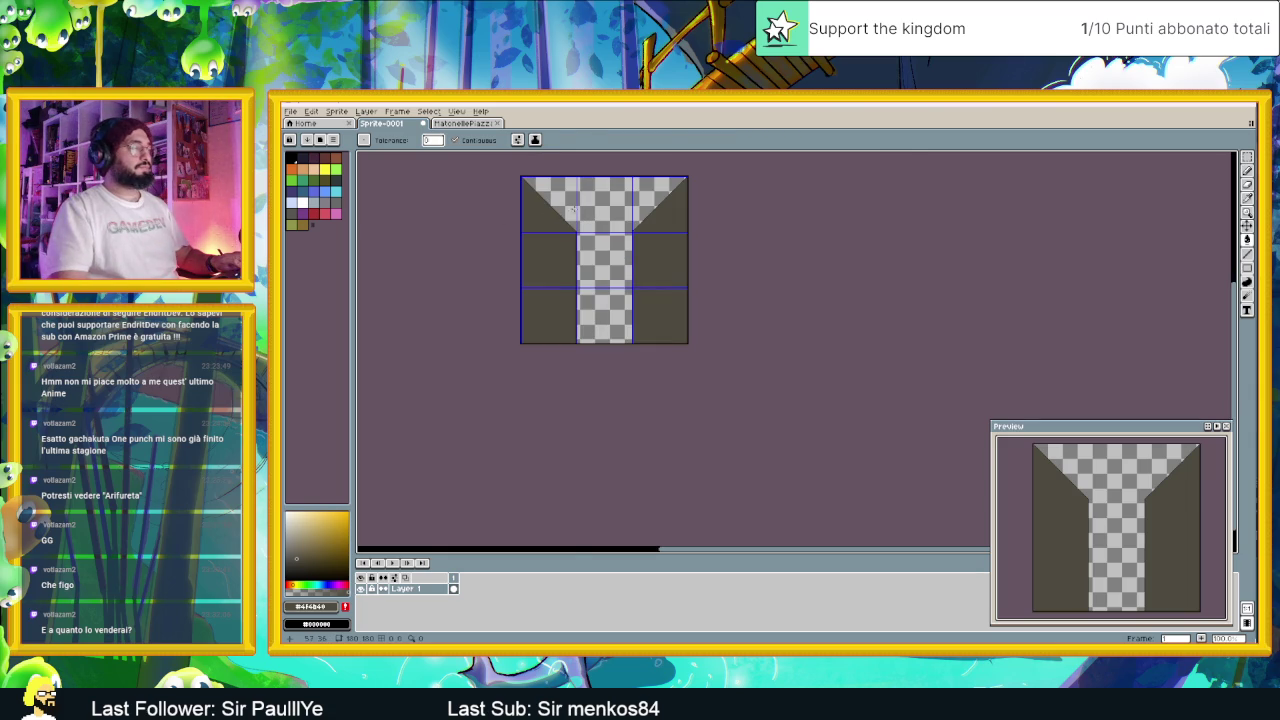
{"action": "scroll", "coordinate": [572, 211], "scroll_direction": "up", "scroll_amount": 2}
{"action": "scroll", "coordinate": [580, 210], "scroll_direction": "down", "scroll_amount": 2}
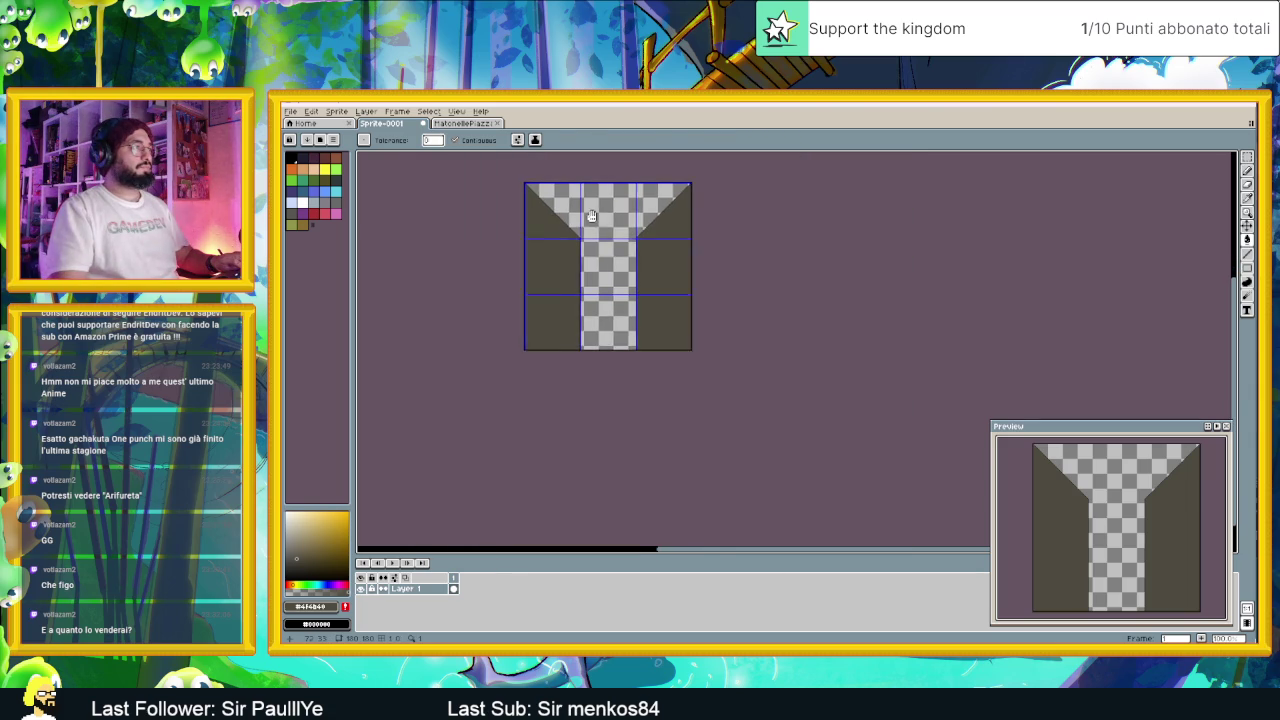
{"action": "scroll", "coordinate": [603, 238], "scroll_direction": "up", "scroll_amount": 1}
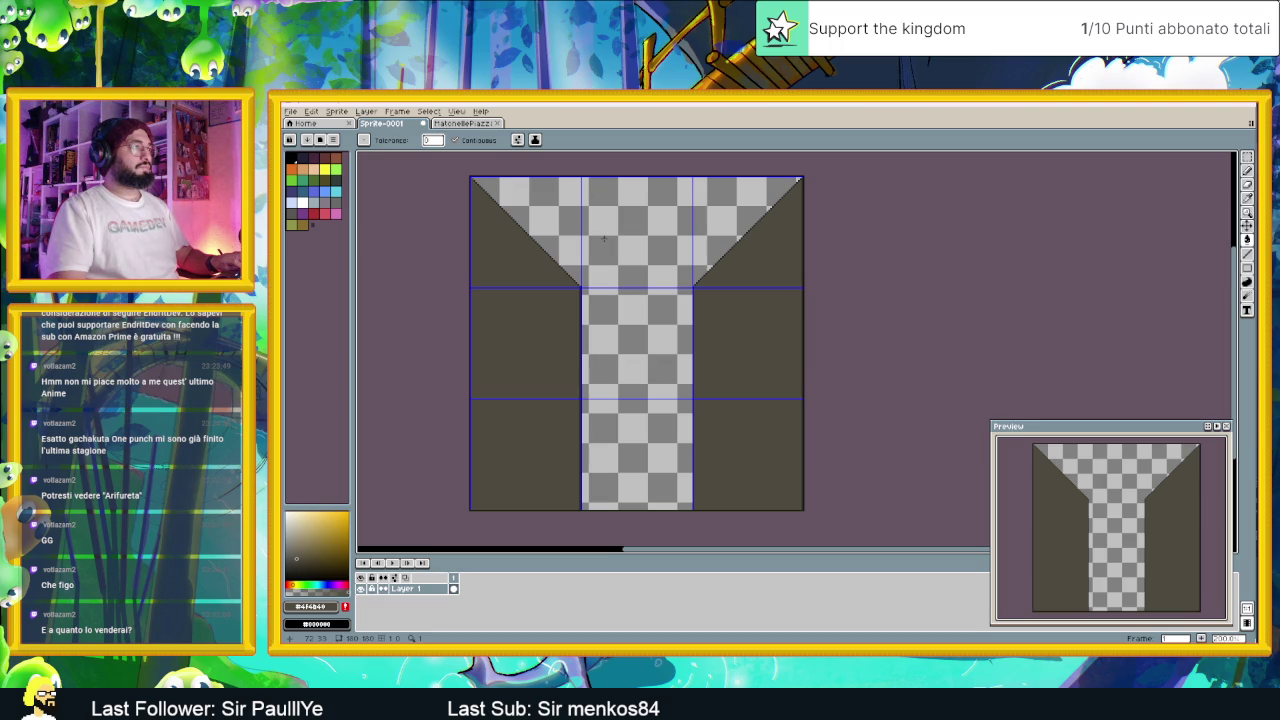
{"action": "left_click_drag", "start_coordinate": [603, 238], "coordinate": [620, 245]}
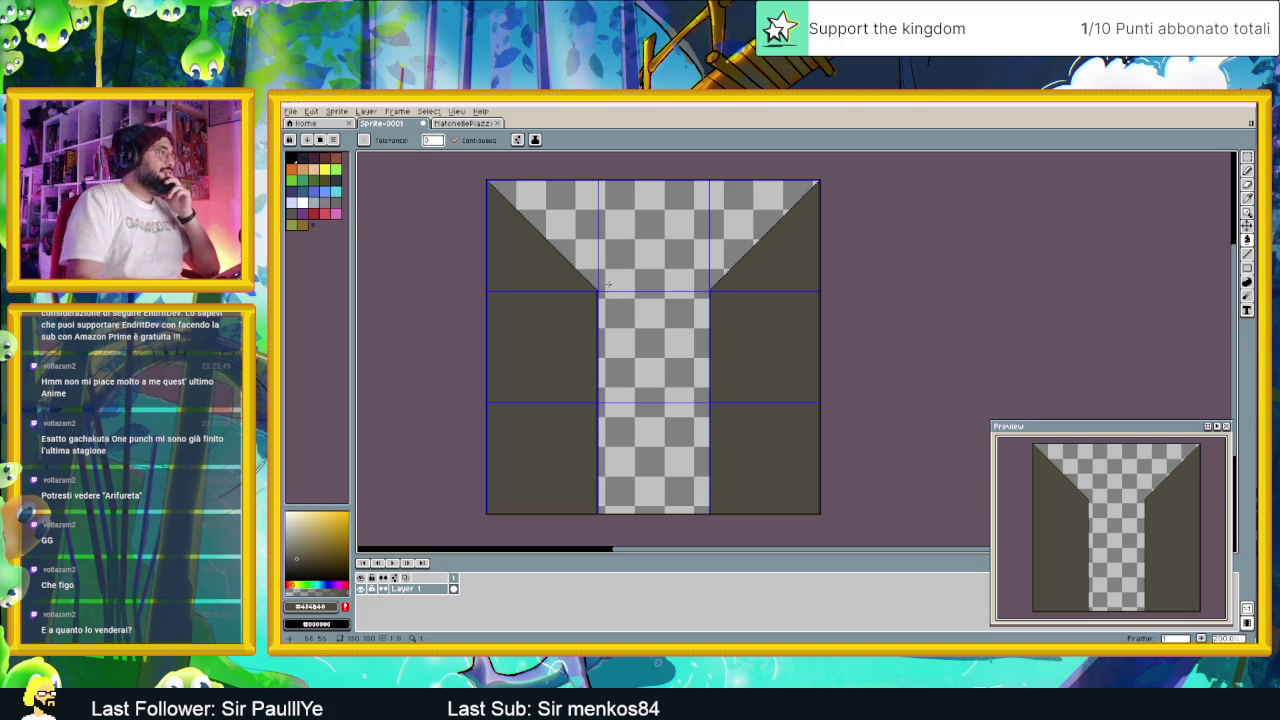
{"action": "mouse_move", "coordinate": [1248, 242]}
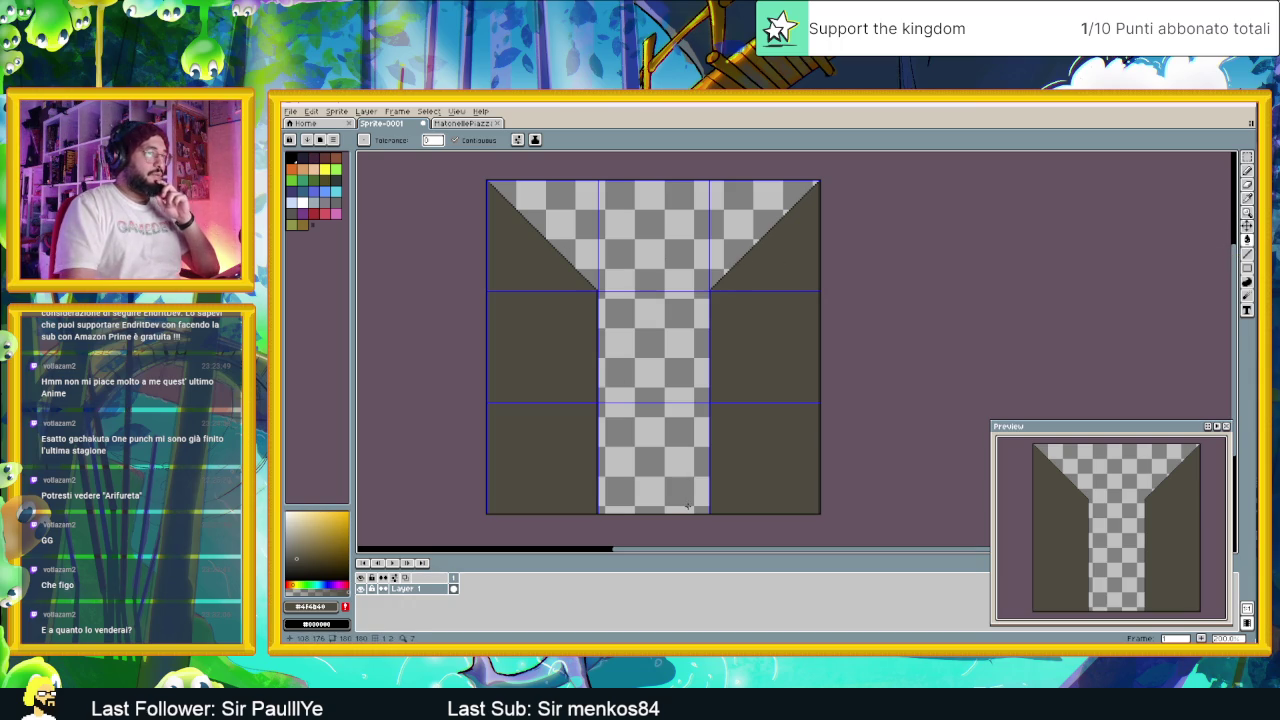
{"action": "scroll", "coordinate": [627, 397], "scroll_direction": "up", "scroll_amount": 1}
{"action": "scroll", "coordinate": [601, 375], "scroll_direction": "down", "scroll_amount": 1}
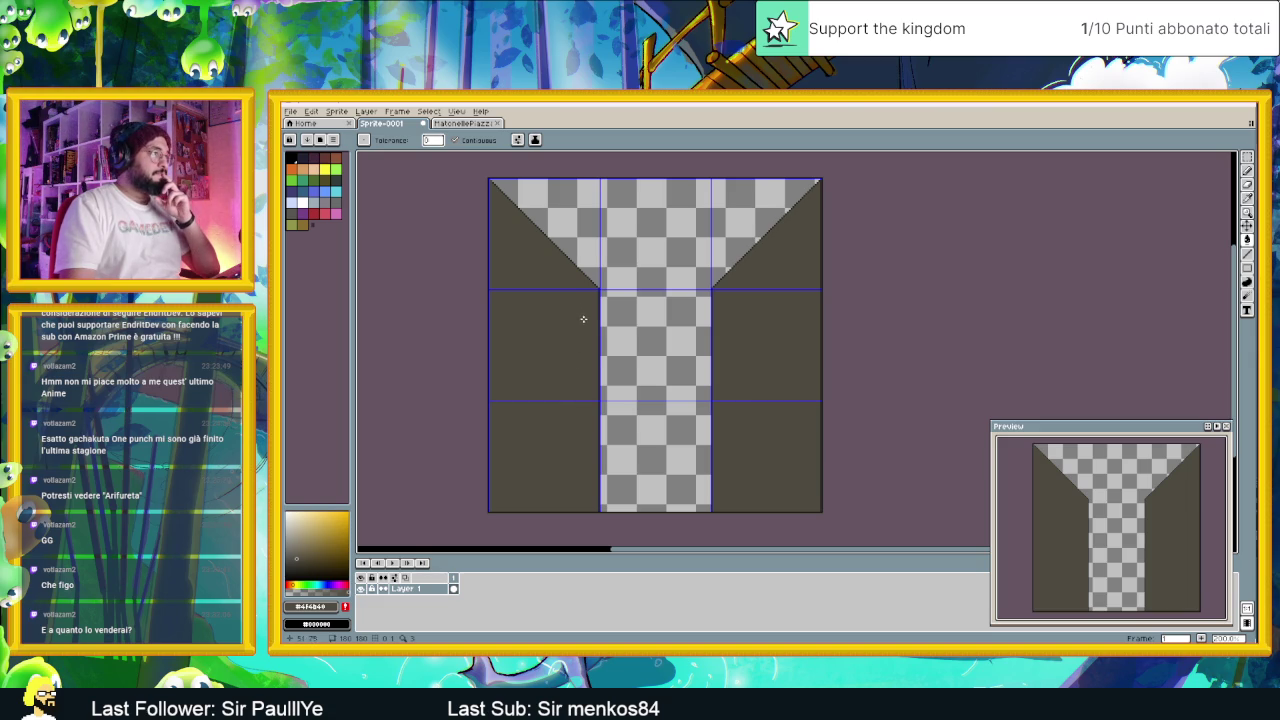
{"action": "left_click", "coordinate": [1247, 240]}
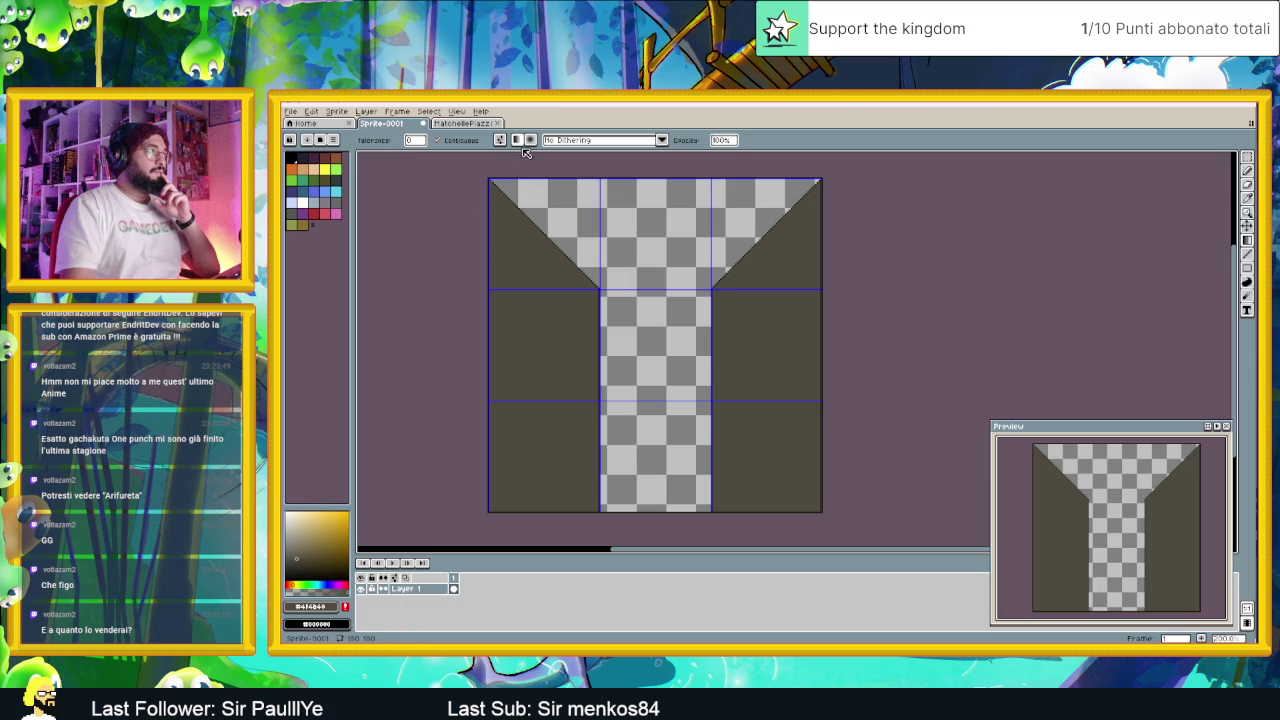
Step: Try a Bayer Matrix 2x2 dithered gradient on the left panel, then undo it
{"action": "left_click", "coordinate": [575, 142]}
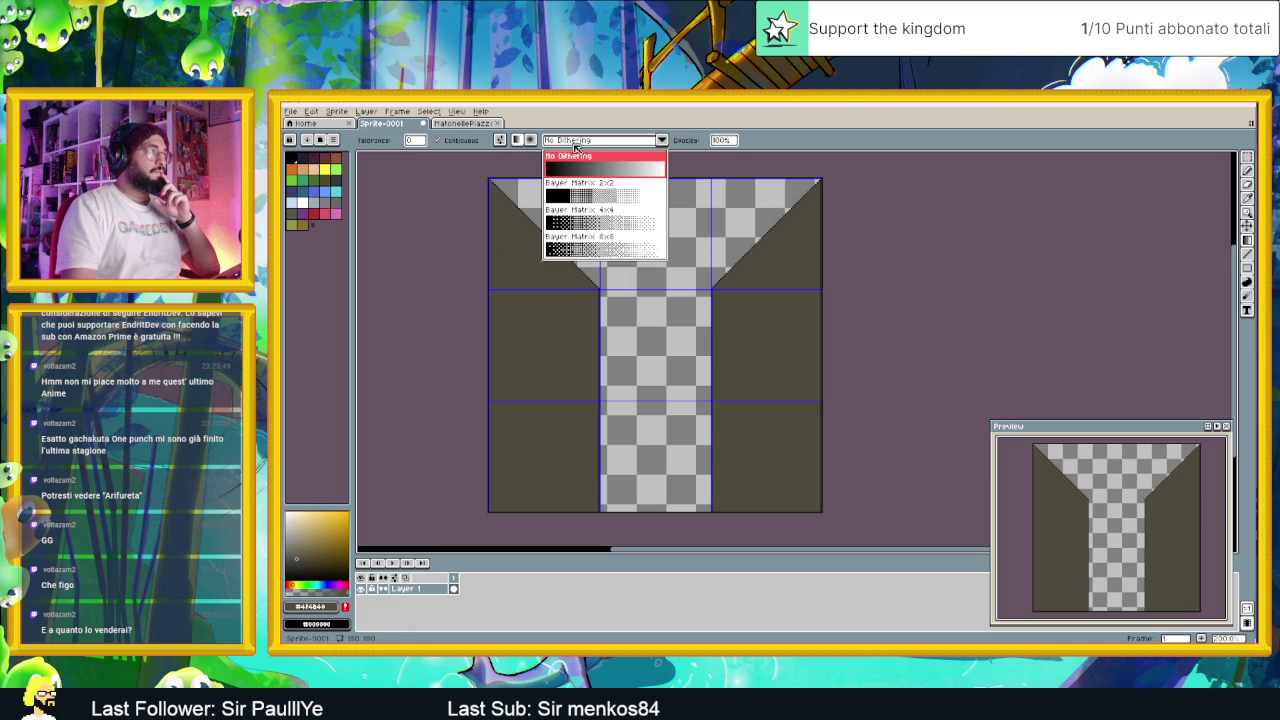
{"action": "left_click", "coordinate": [605, 196]}
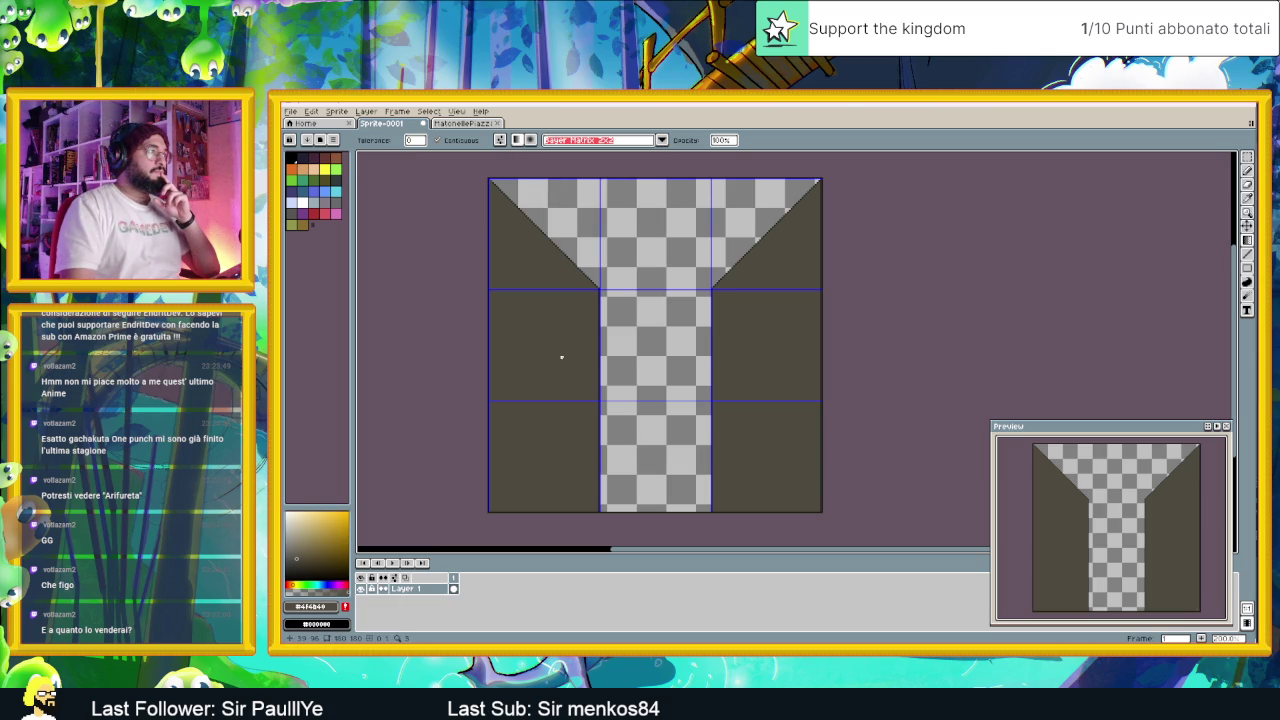
{"action": "mouse_move", "coordinate": [589, 364]}
{"action": "left_mouse_down"}
{"action": "mouse_move", "coordinate": [520, 354]}
{"action": "mouse_move", "coordinate": [560, 371]}
{"action": "mouse_move", "coordinate": [573, 346]}
{"action": "mouse_move", "coordinate": [506, 349]}
{"action": "mouse_move", "coordinate": [545, 470]}
{"action": "mouse_move", "coordinate": [590, 470]}
{"action": "mouse_move", "coordinate": [630, 368]}
{"action": "left_mouse_up"}
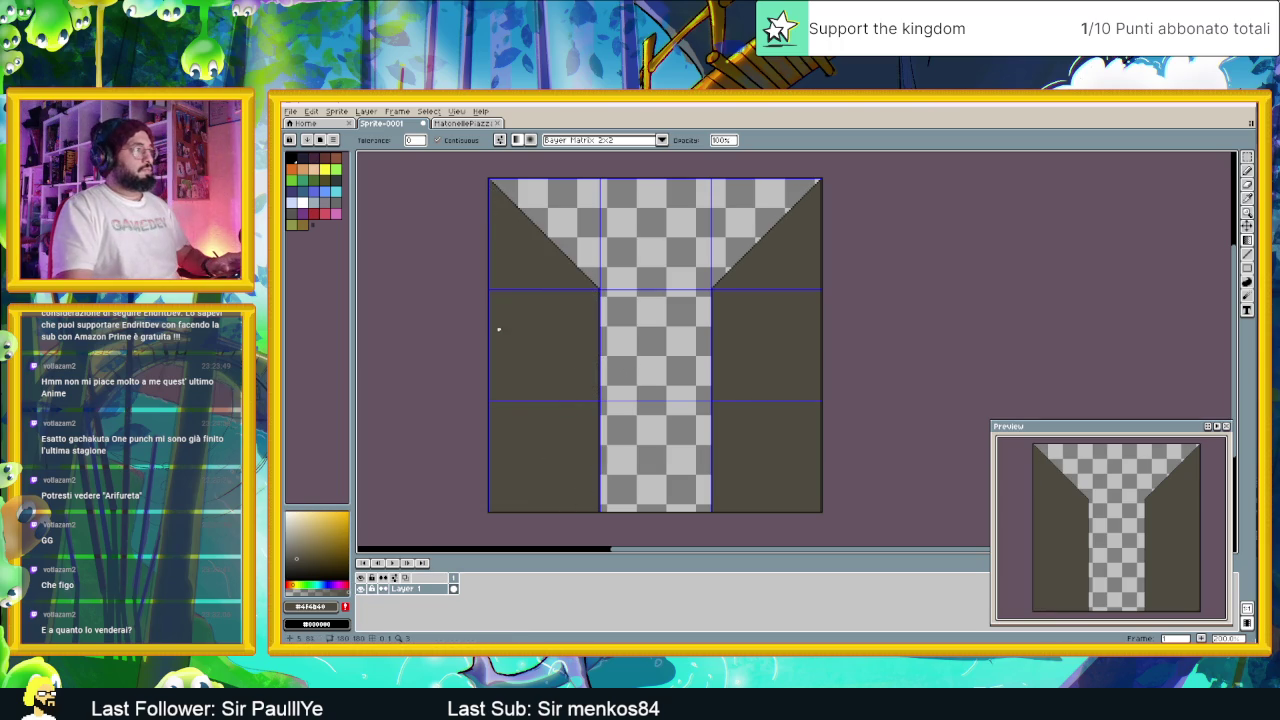
{"action": "left_click_drag", "start_coordinate": [496, 335], "coordinate": [626, 366]}
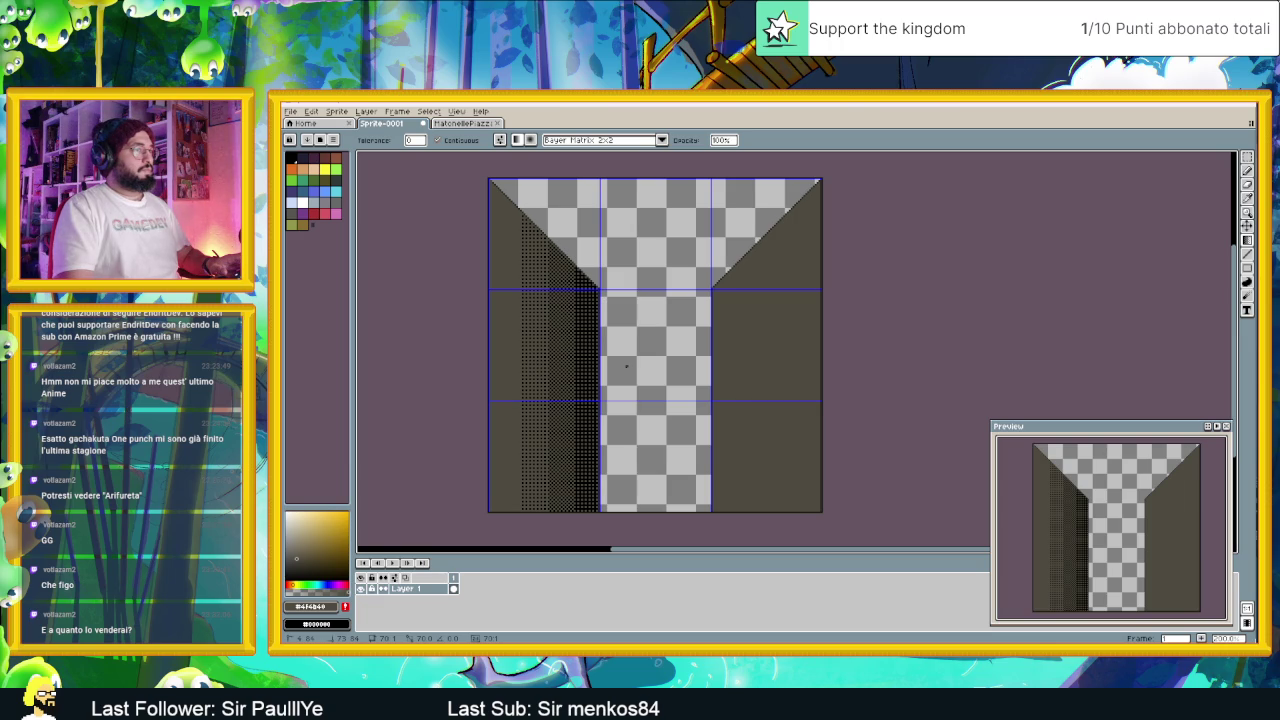
{"action": "key", "text": "ctrl+z"}
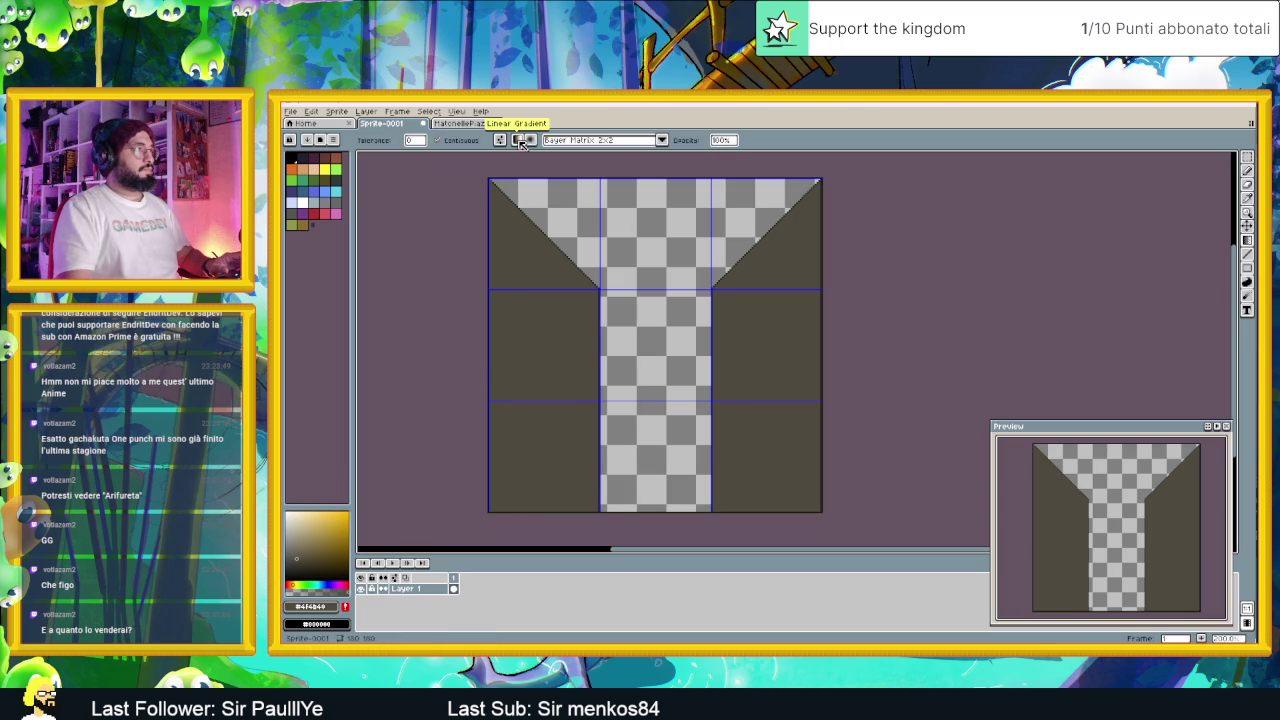
Step: Switch the gradient to No Dithering and test it across the left panel, undoing each attempt
{"action": "left_click", "coordinate": [577, 142]}
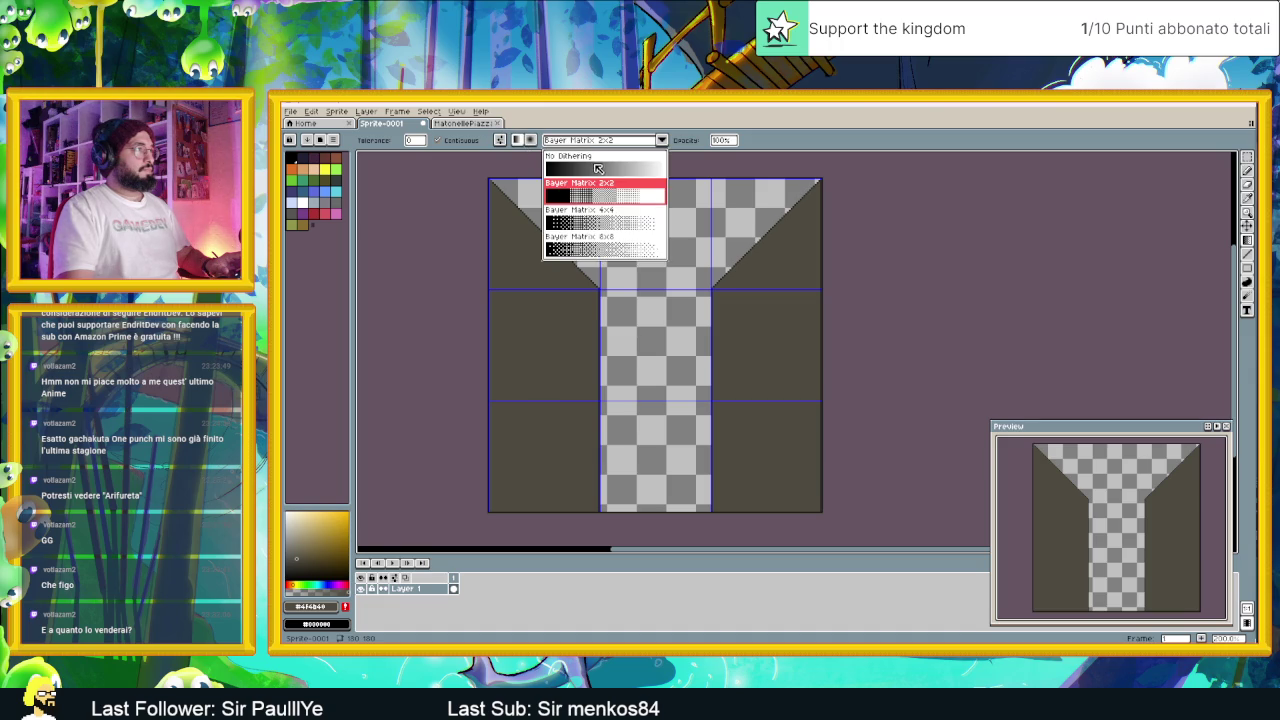
{"action": "left_click", "coordinate": [598, 166]}
{"action": "mouse_move", "coordinate": [532, 301]}
{"action": "left_mouse_down"}
{"action": "mouse_move", "coordinate": [540, 349]}
{"action": "mouse_move", "coordinate": [663, 386]}
{"action": "left_mouse_up"}
{"action": "key", "text": "ctrl+z"}
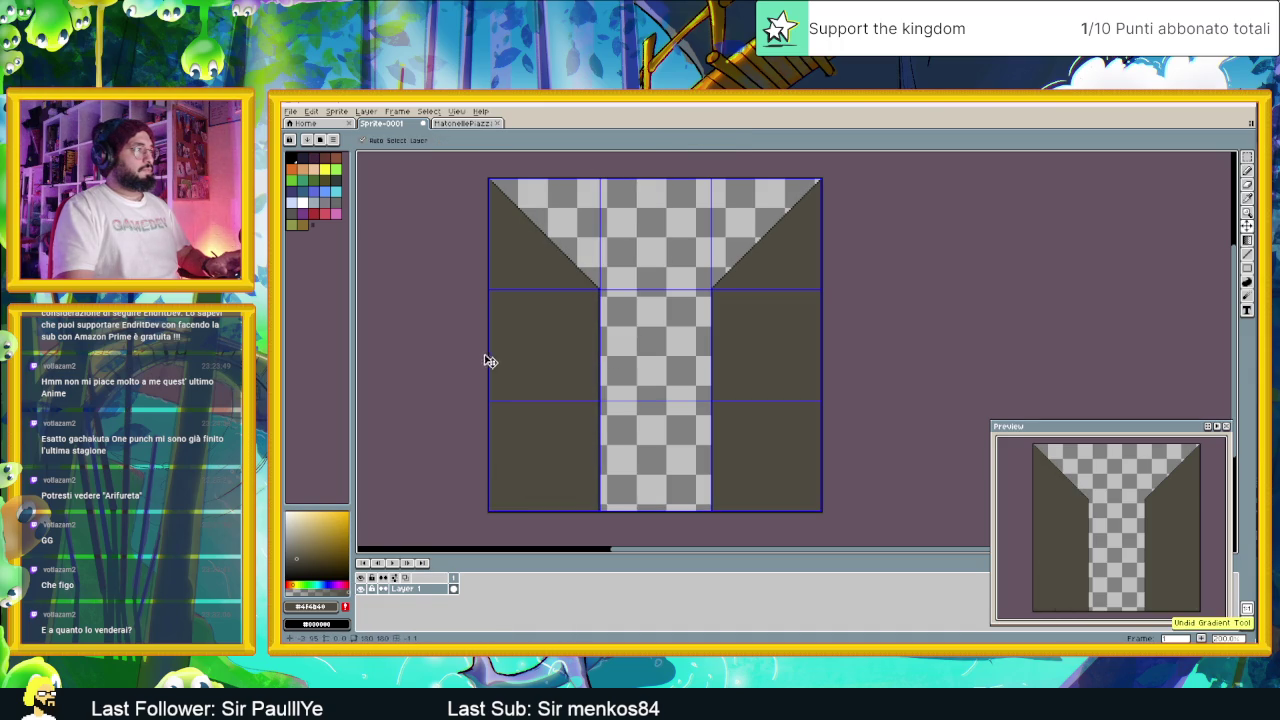
{"action": "left_click_drag", "start_coordinate": [486, 355], "coordinate": [774, 398]}
{"action": "key", "text": "ctrl+z"}
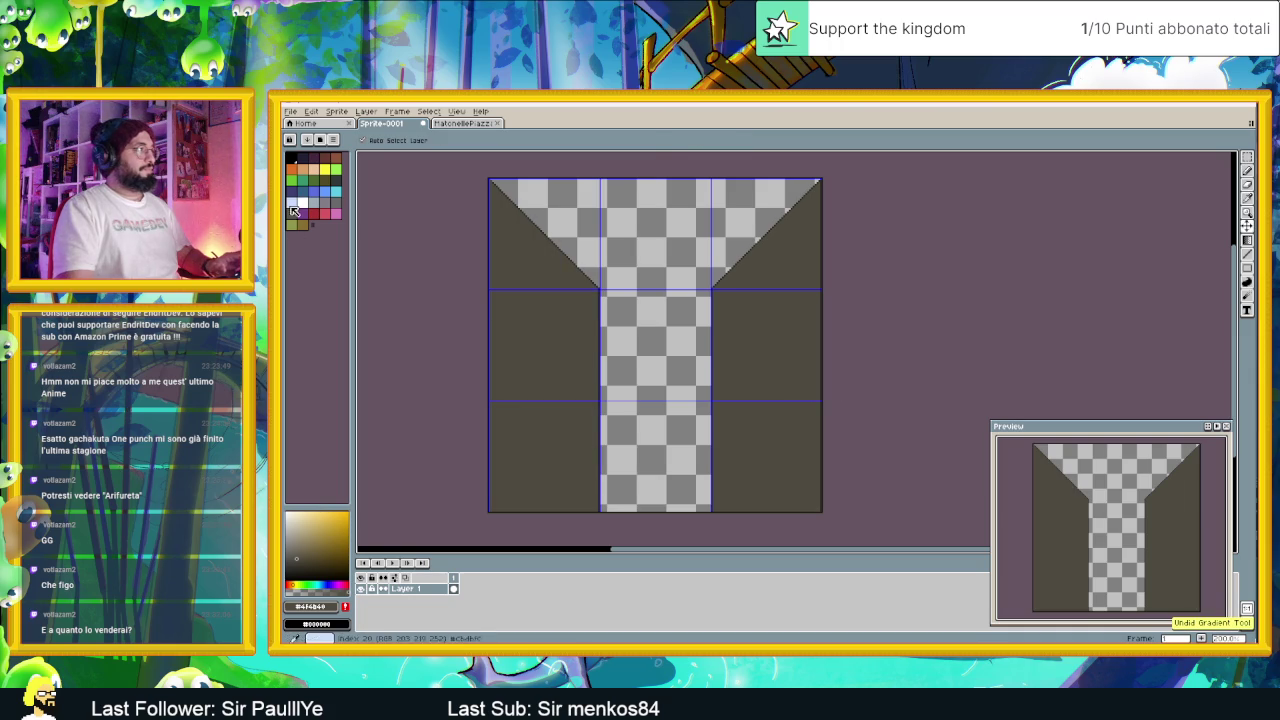
Step: After checking the stone tile, shade the left panel with a light-to-dark horizontal gradient
{"action": "key", "text": "i"}
{"action": "key", "text": "shift+g"}
{"action": "left_click", "coordinate": [462, 122]}
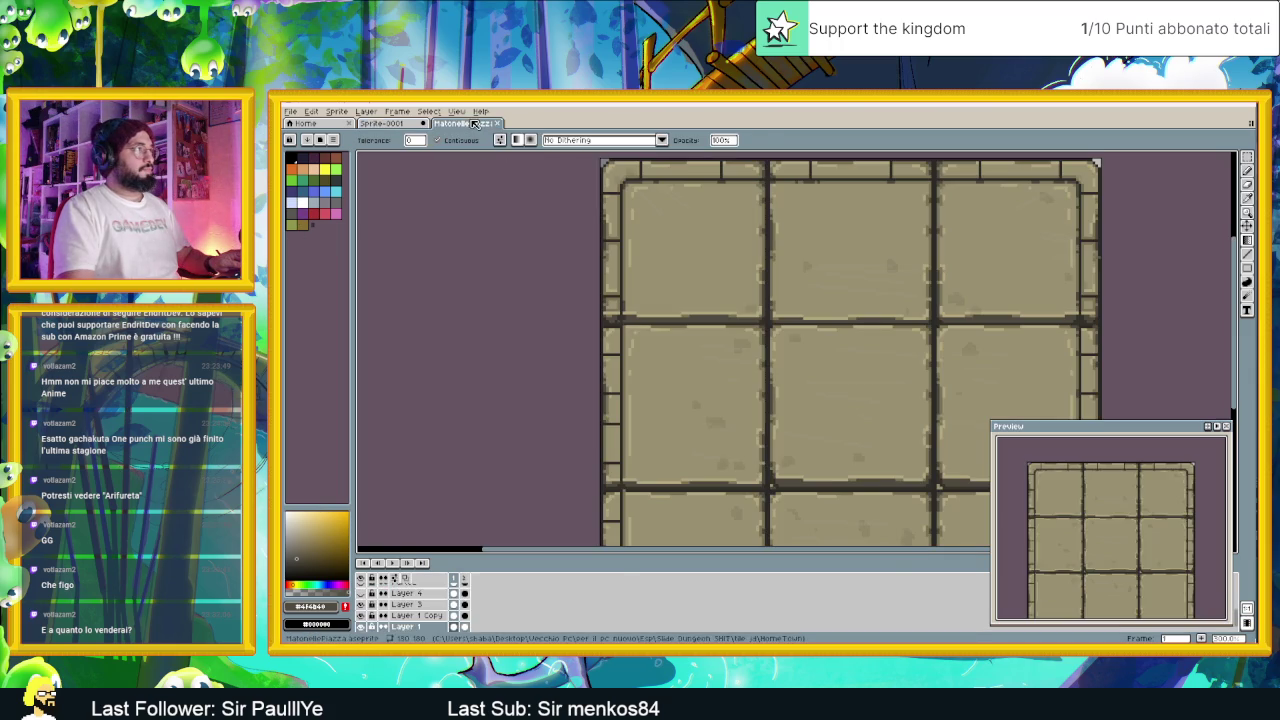
{"action": "left_click", "coordinate": [388, 124]}
{"action": "mouse_move", "coordinate": [498, 340]}
{"action": "left_mouse_down"}
{"action": "mouse_move", "coordinate": [758, 398]}
{"action": "mouse_move", "coordinate": [534, 346]}
{"action": "mouse_move", "coordinate": [610, 362]}
{"action": "left_mouse_up"}
Step: Sample the dark panel colour and lay a tan-to-dark gradient over the left panel
{"action": "key", "text": "ctrl+z"}
{"action": "key", "text": "i"}
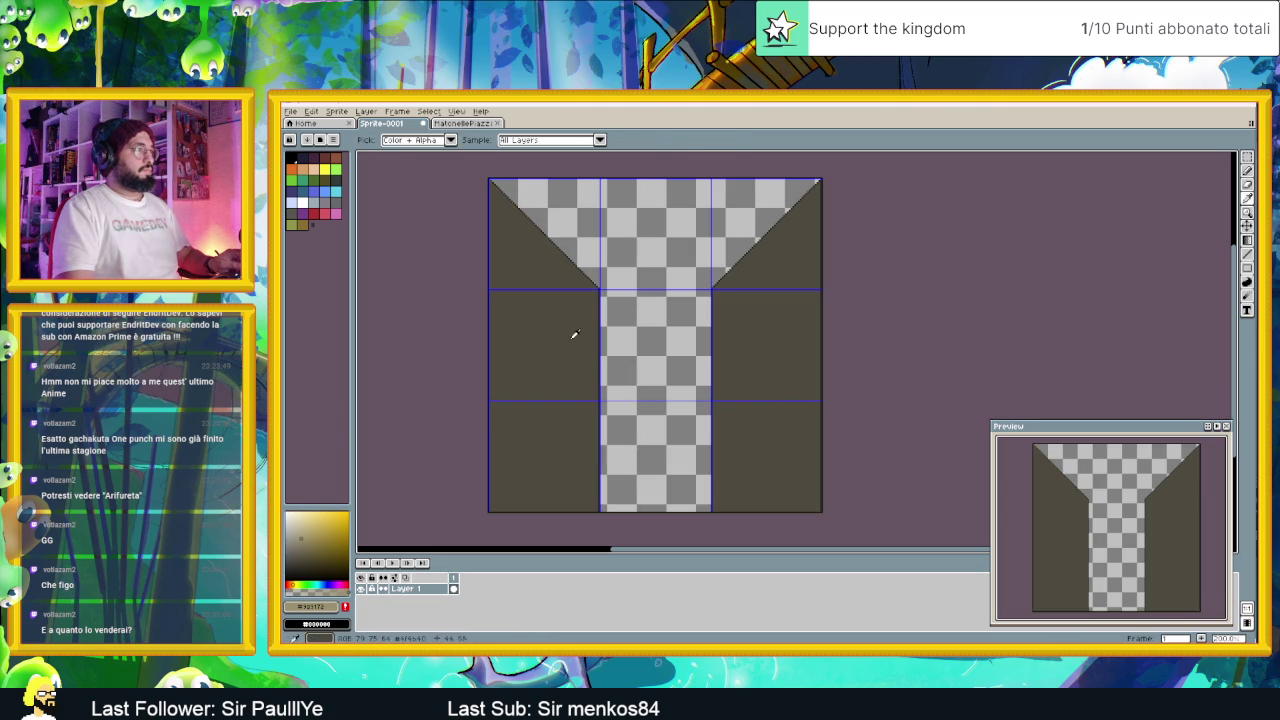
{"action": "left_click", "coordinate": [575, 338]}
{"action": "key", "text": "g"}
{"action": "mouse_move", "coordinate": [513, 347]}
{"action": "left_mouse_down"}
{"action": "mouse_move", "coordinate": [617, 355]}
{"action": "mouse_move", "coordinate": [503, 320]}
{"action": "mouse_move", "coordinate": [617, 349]}
{"action": "mouse_move", "coordinate": [502, 346]}
{"action": "left_mouse_up"}
{"action": "key", "text": "ctrl+z"}
{"action": "key", "text": "ctrl+z"}
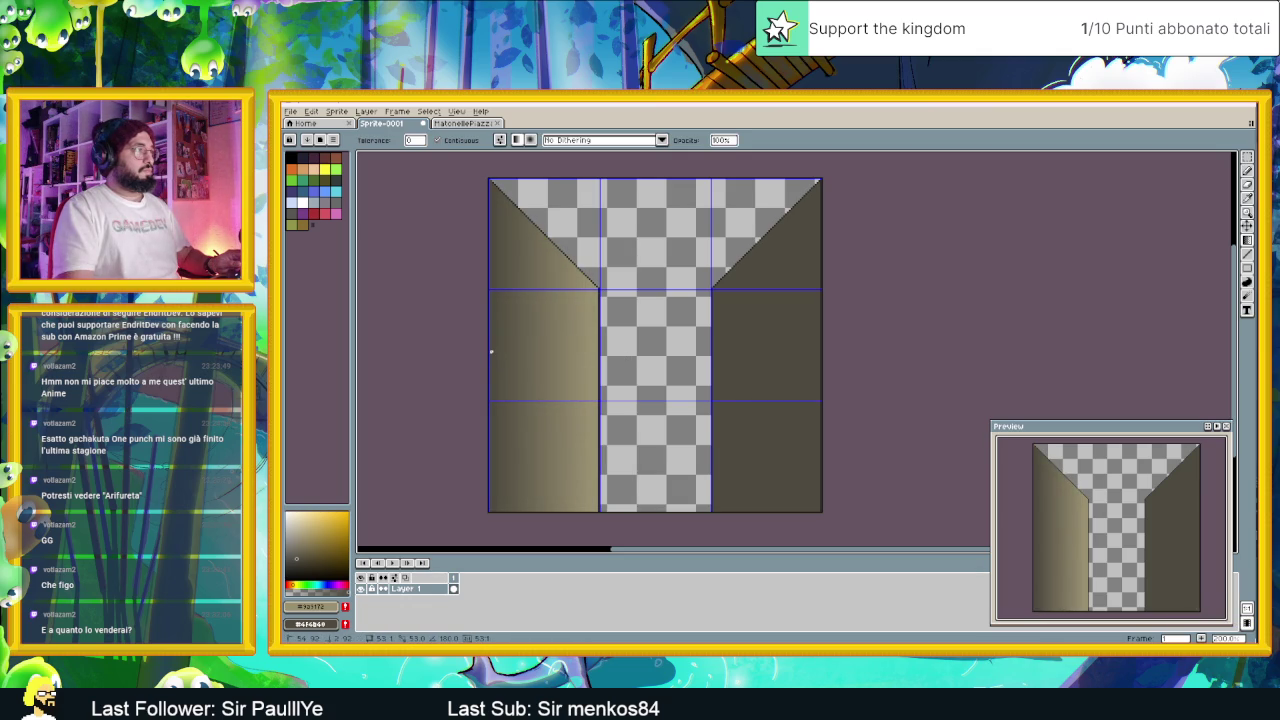
Step: Redraw the gradient darker at both panel edges so the left panel looks cylindrical
{"action": "key", "text": "ctrl+z"}
{"action": "left_click_drag", "start_coordinate": [555, 346], "coordinate": [493, 346]}
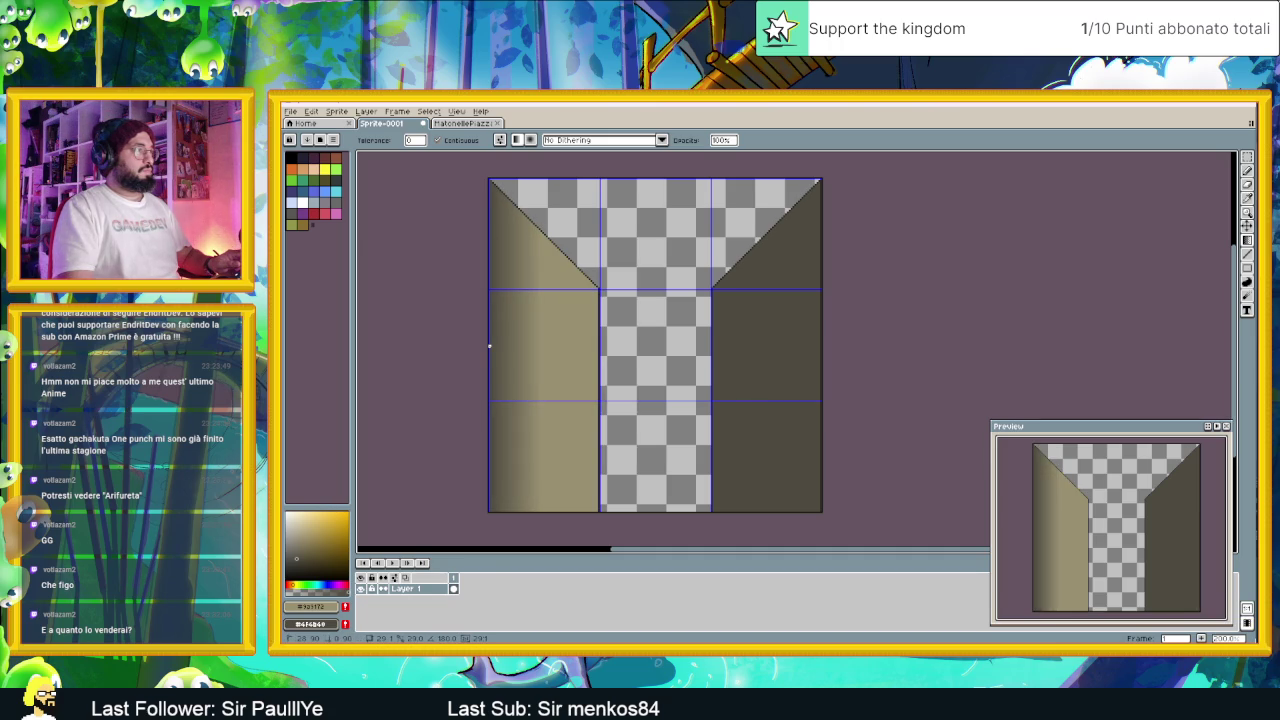
{"action": "key", "text": "ctrl+z"}
{"action": "left_click_drag", "start_coordinate": [517, 346], "coordinate": [492, 344]}
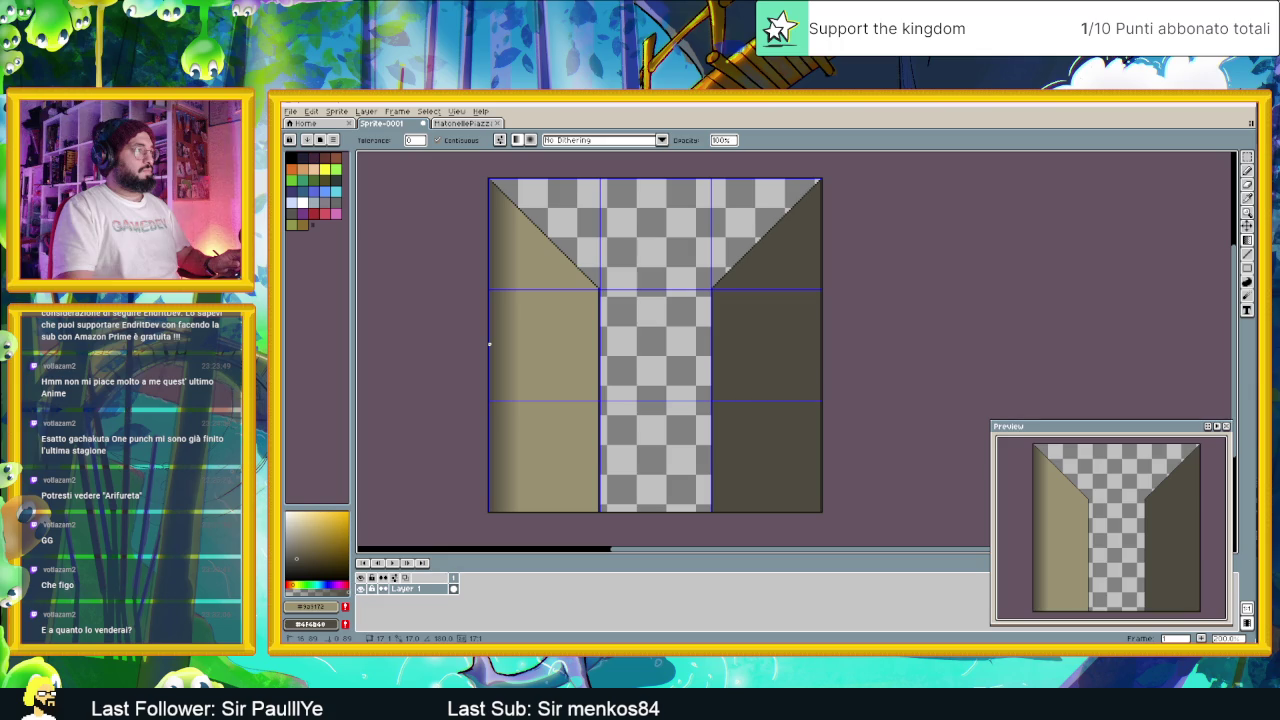
{"action": "mouse_move", "coordinate": [540, 348]}
{"action": "left_mouse_down"}
{"action": "mouse_move", "coordinate": [610, 362]}
{"action": "mouse_move", "coordinate": [596, 364]}
{"action": "left_mouse_up"}
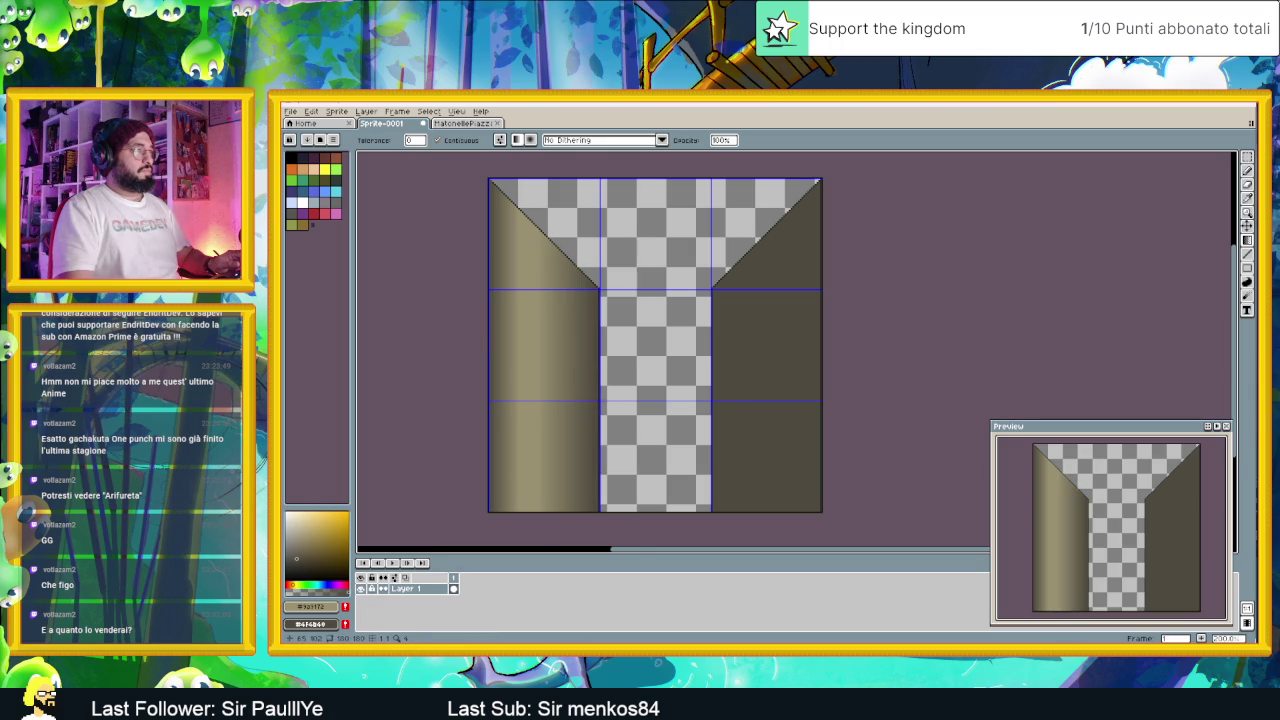
{"action": "scroll", "coordinate": [606, 366], "scroll_direction": "down", "scroll_amount": 5}
{"action": "scroll", "coordinate": [630, 386], "scroll_direction": "up", "scroll_amount": 1}
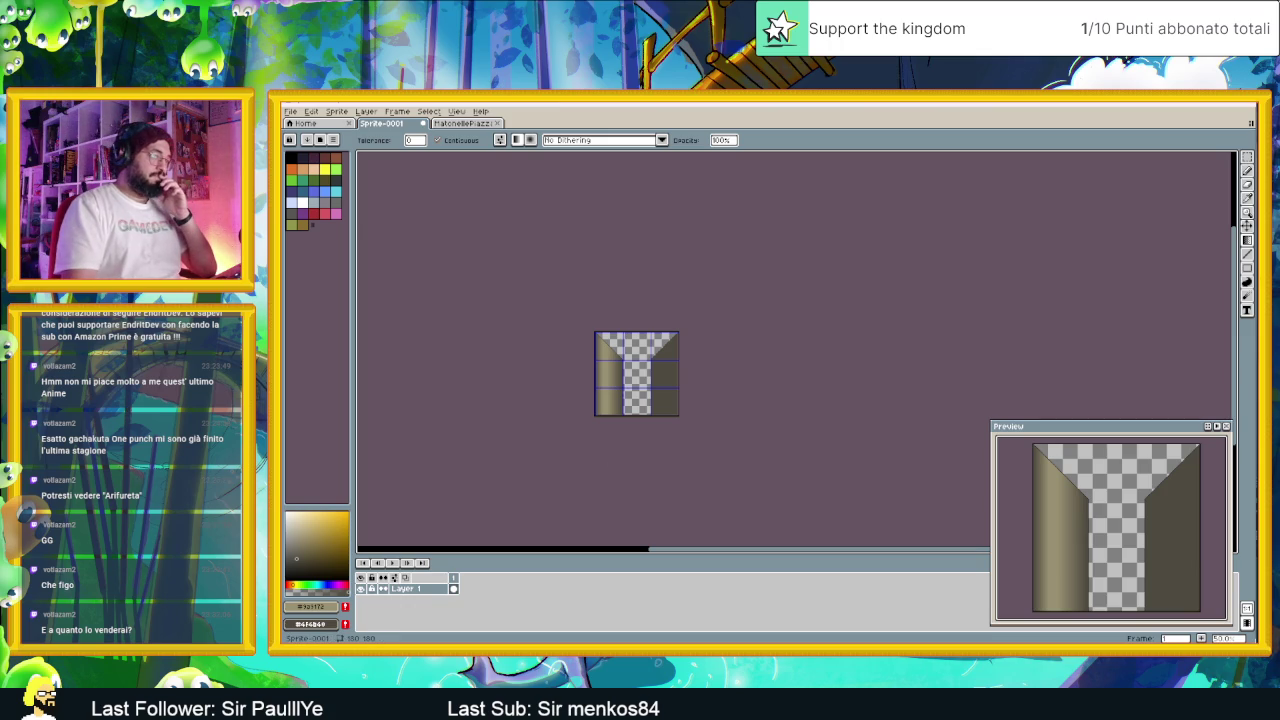
Step: Search Google in a new Chrome tab for 'water canal in pixel art'
{"action": "key", "text": "alt+Tab"}
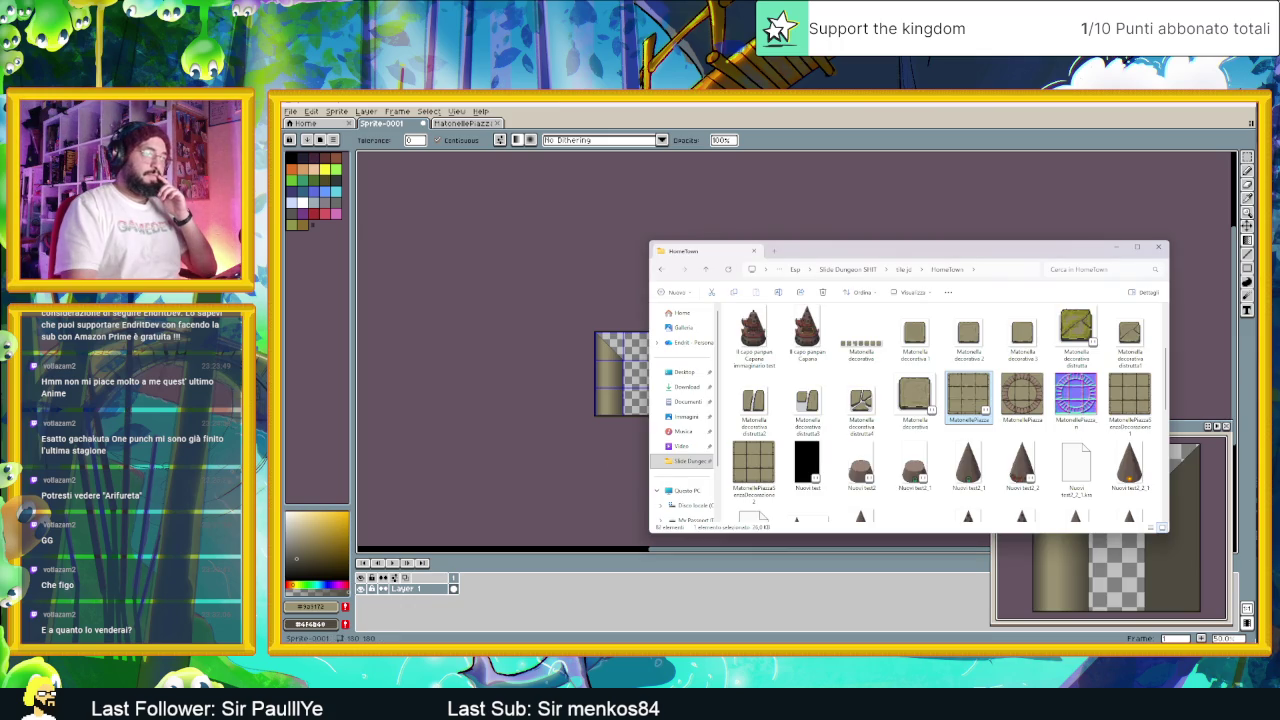
{"action": "key", "text": "alt+Tab"}
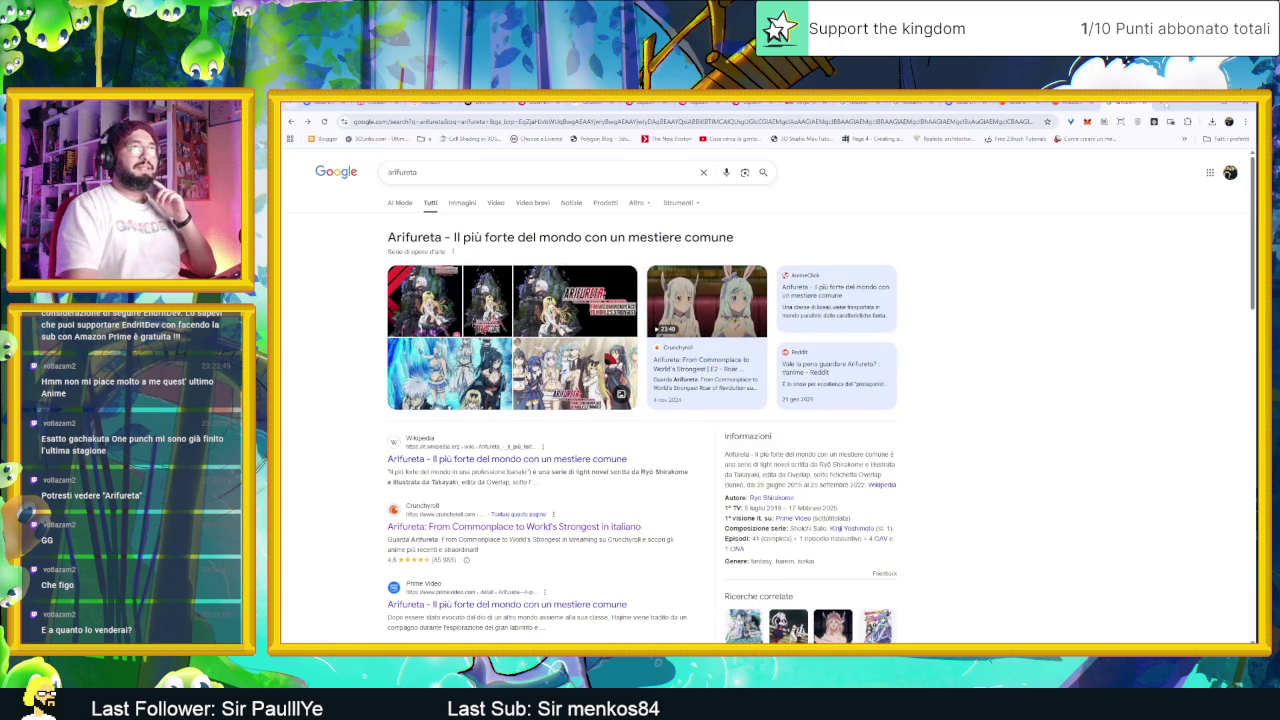
{"action": "left_click", "coordinate": [1167, 104]}
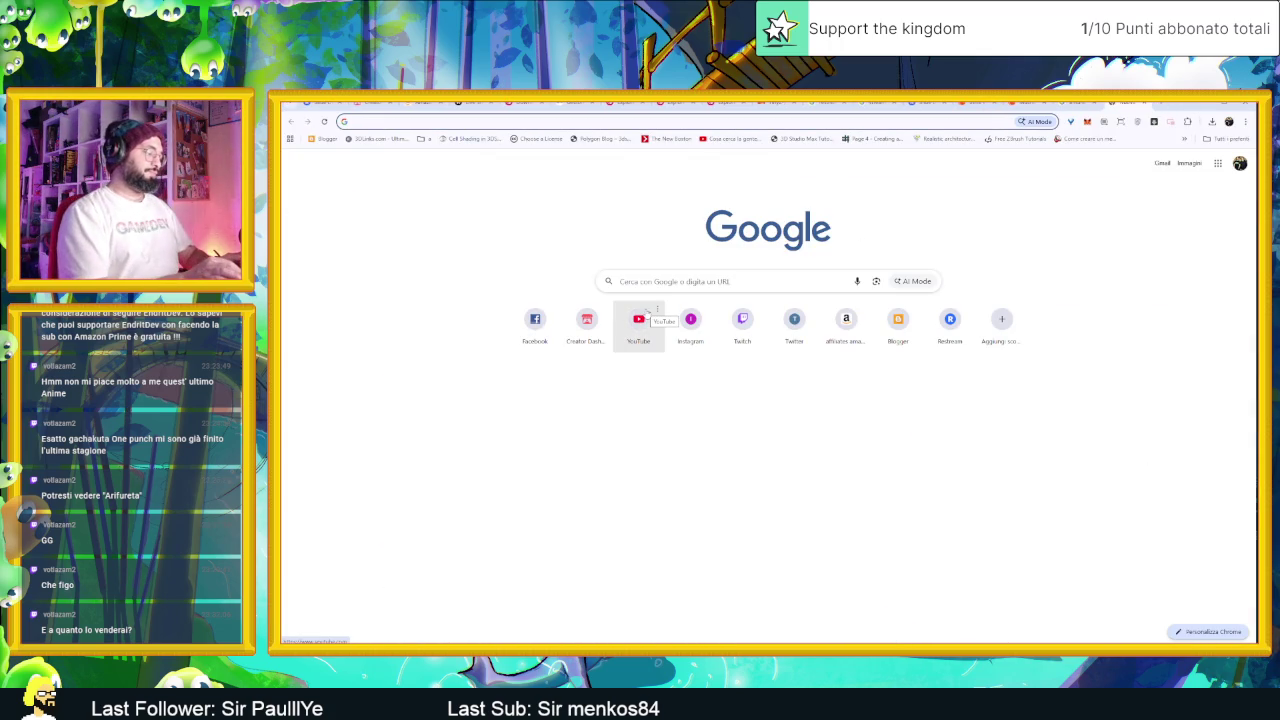
{"action": "type", "text": "water canal in pix"}
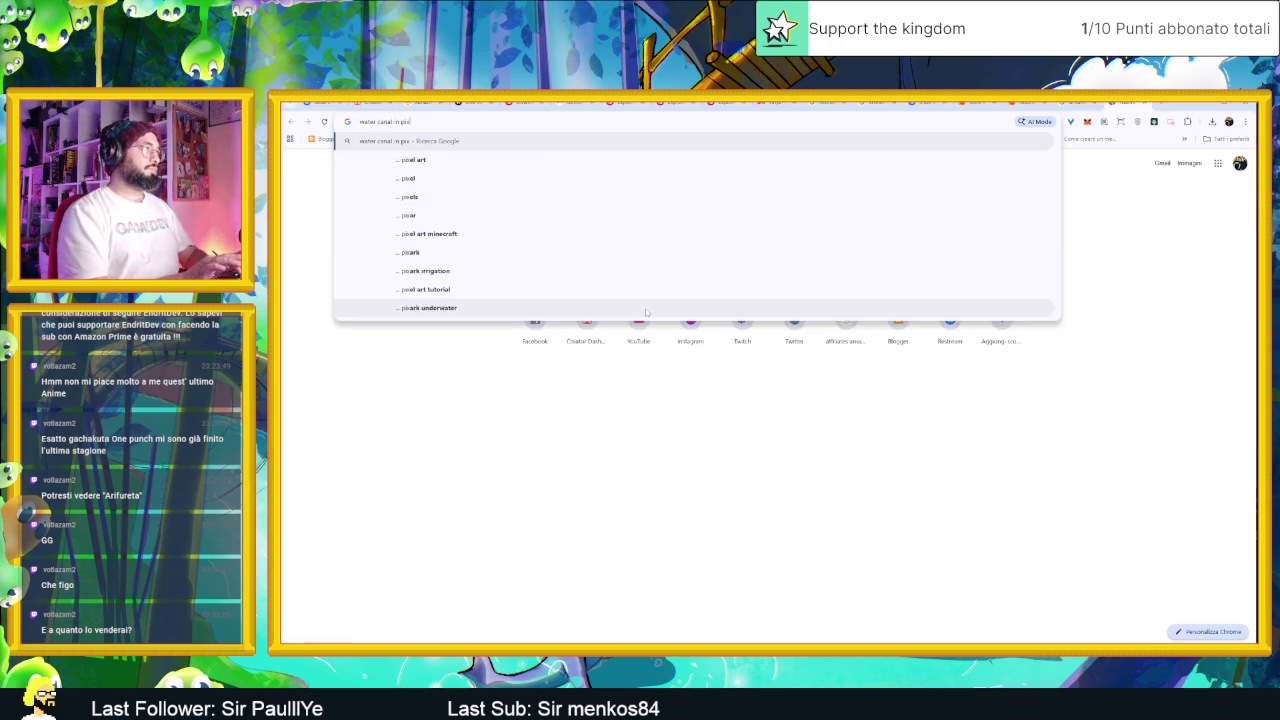
{"action": "type", "text": "el art"}
{"action": "key", "text": "Return"}
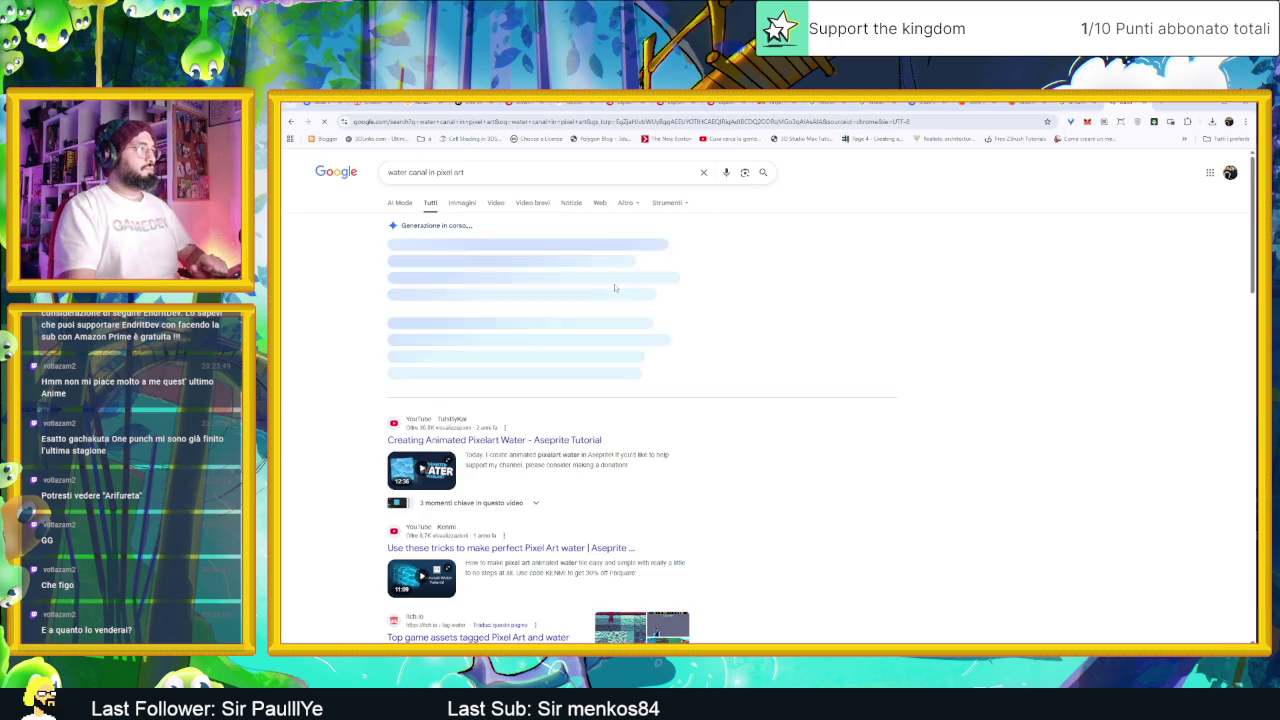
Step: Scroll the results, then append 'pinterest' to the query and search again
{"action": "scroll", "coordinate": [570, 513], "scroll_direction": "down", "scroll_amount": 3}
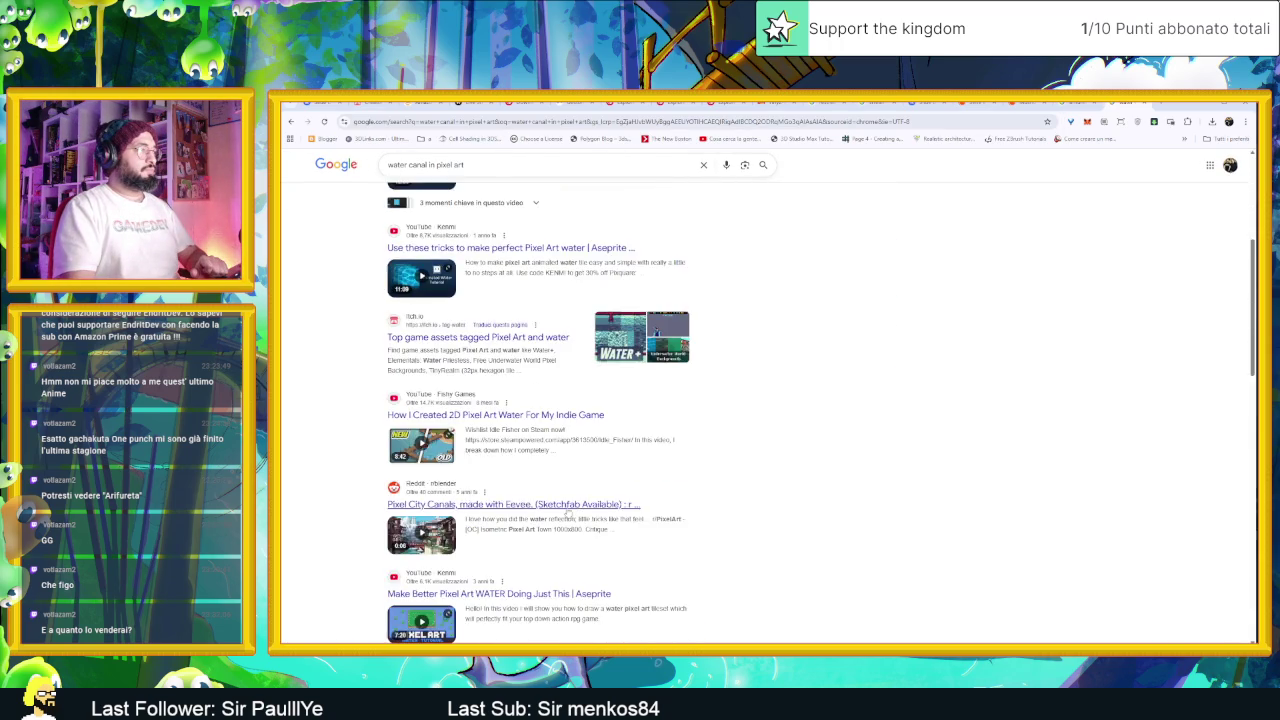
{"action": "scroll", "coordinate": [566, 510], "scroll_direction": "down", "scroll_amount": 2}
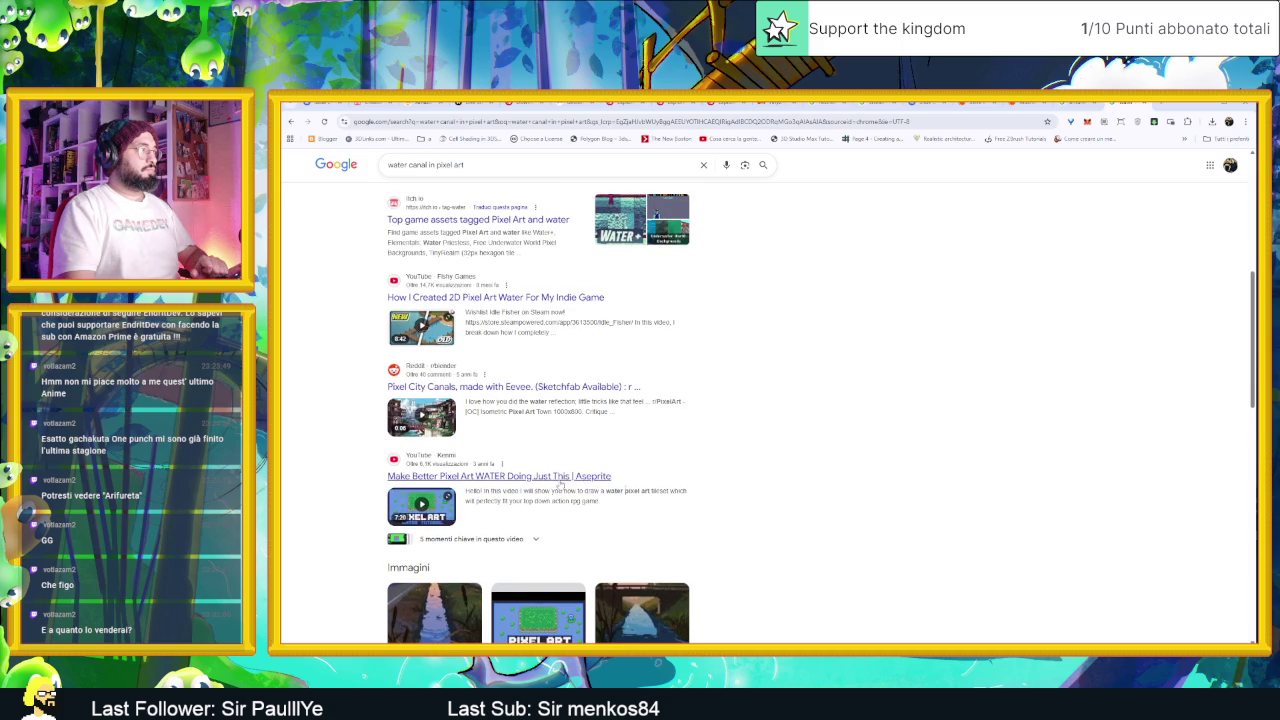
{"action": "scroll", "coordinate": [829, 531], "scroll_direction": "down", "scroll_amount": 2}
{"action": "scroll", "coordinate": [829, 533], "scroll_direction": "down", "scroll_amount": 2}
{"action": "scroll", "coordinate": [829, 533], "scroll_direction": "down", "scroll_amount": 2}
{"action": "scroll", "coordinate": [829, 533], "scroll_direction": "down", "scroll_amount": 2}
{"action": "scroll", "coordinate": [829, 533], "scroll_direction": "up", "scroll_amount": 7}
{"action": "left_click", "coordinate": [471, 163]}
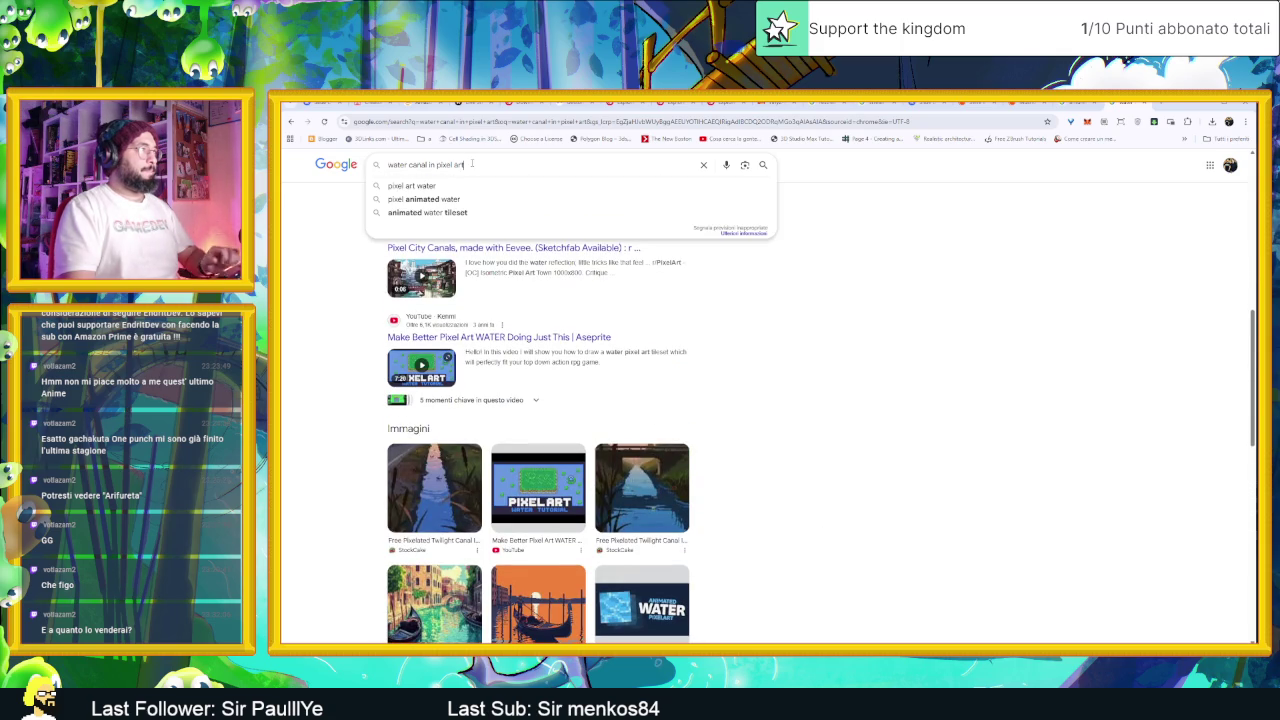
{"action": "type", "text": "pinterest"}
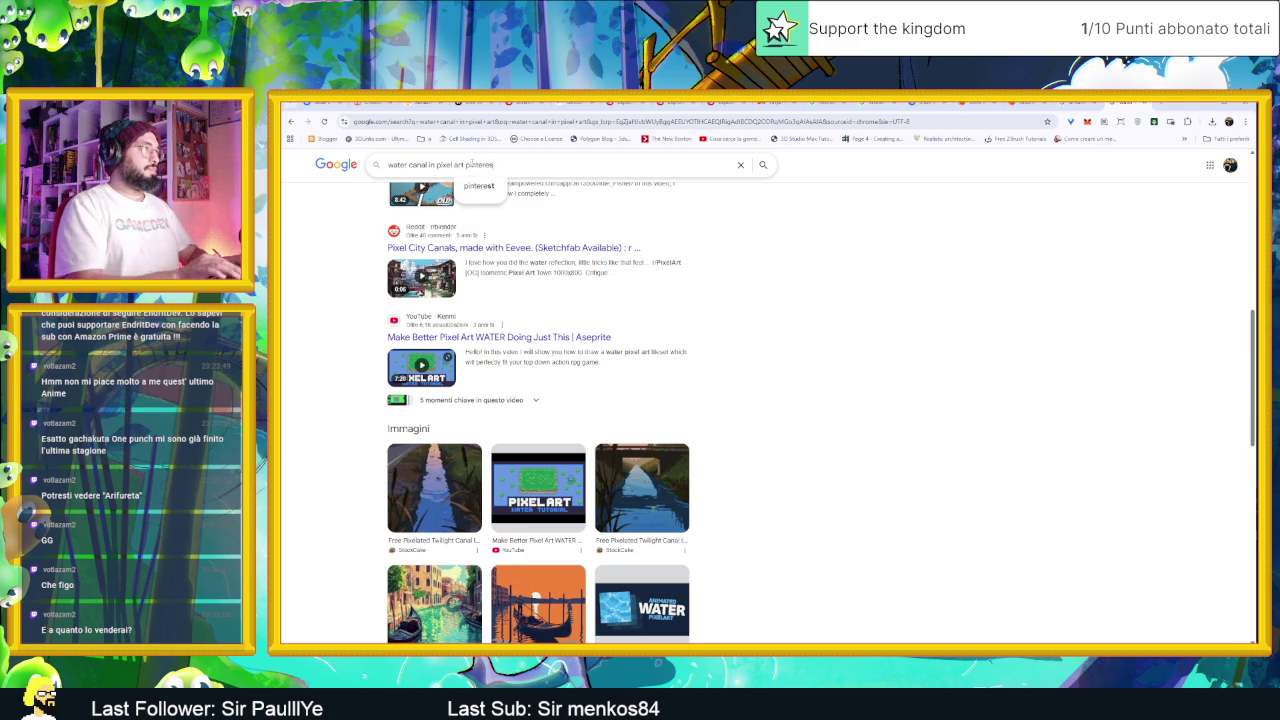
{"action": "key", "text": "Return"}
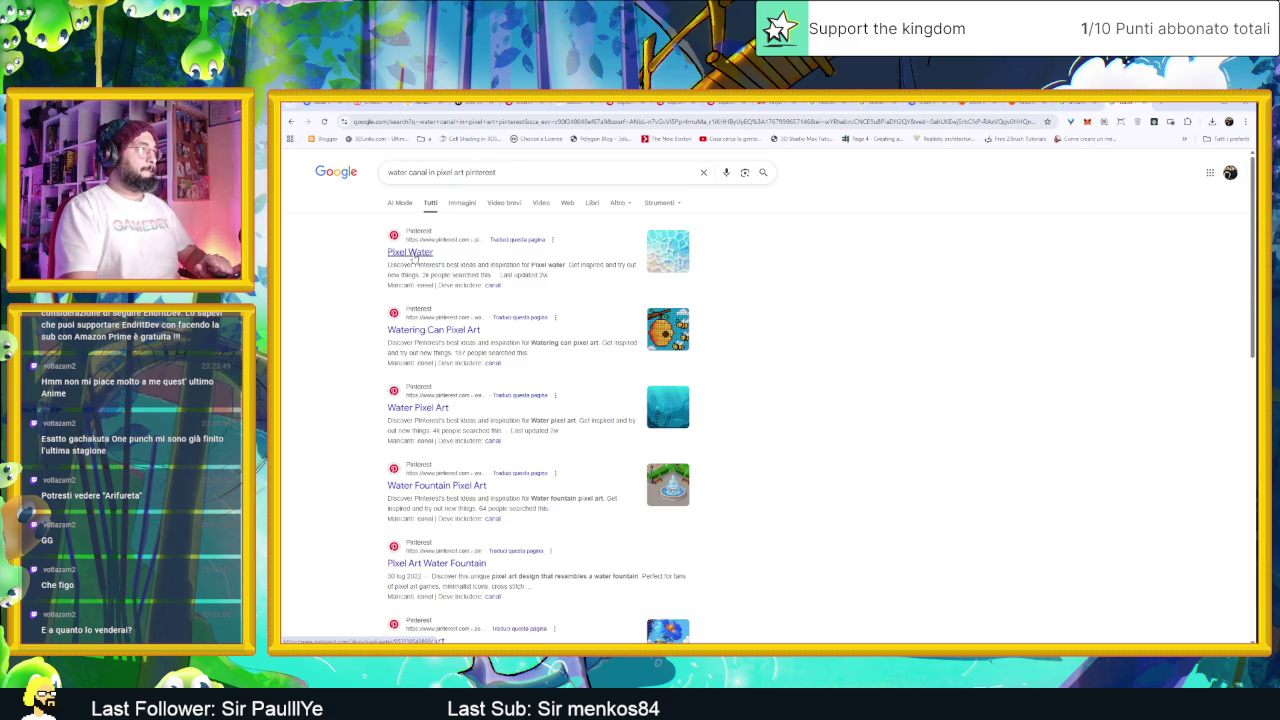
Step: Open the Pixel Water Pinterest result in a new tab and check the Restream channels
{"action": "middle_click", "coordinate": [412, 254]}
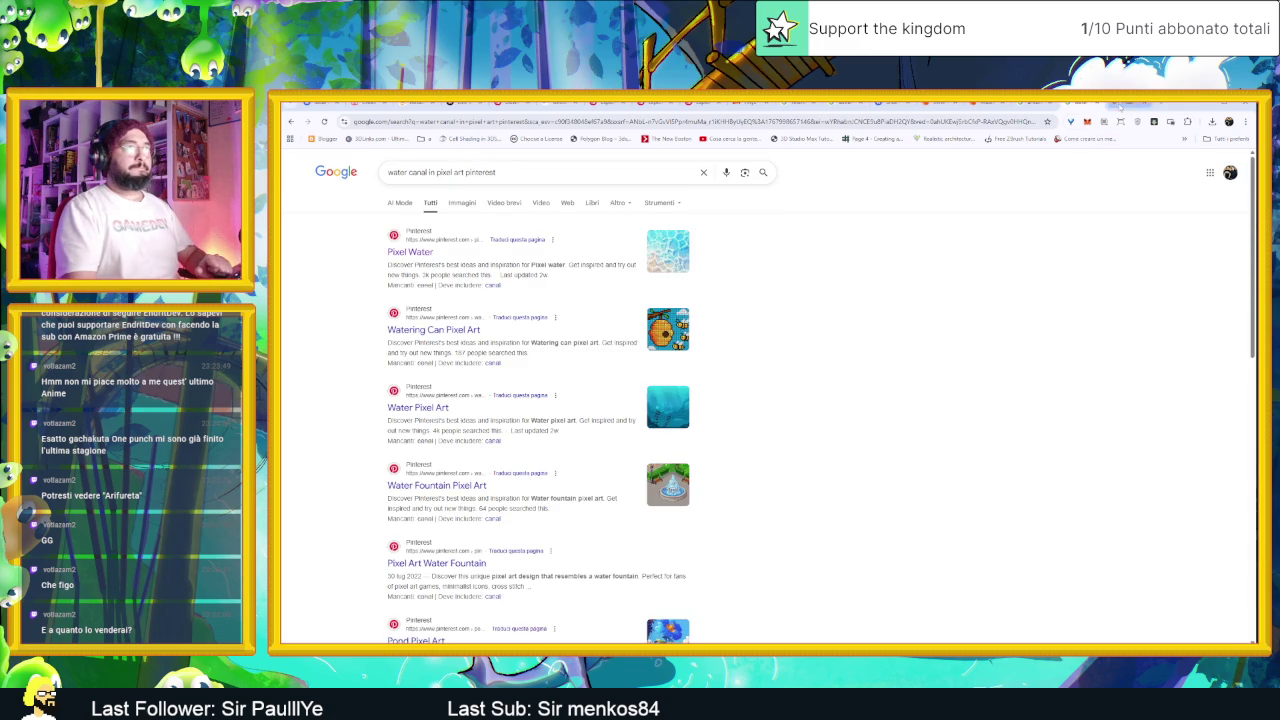
{"action": "key", "text": "ctrl+Tab"}
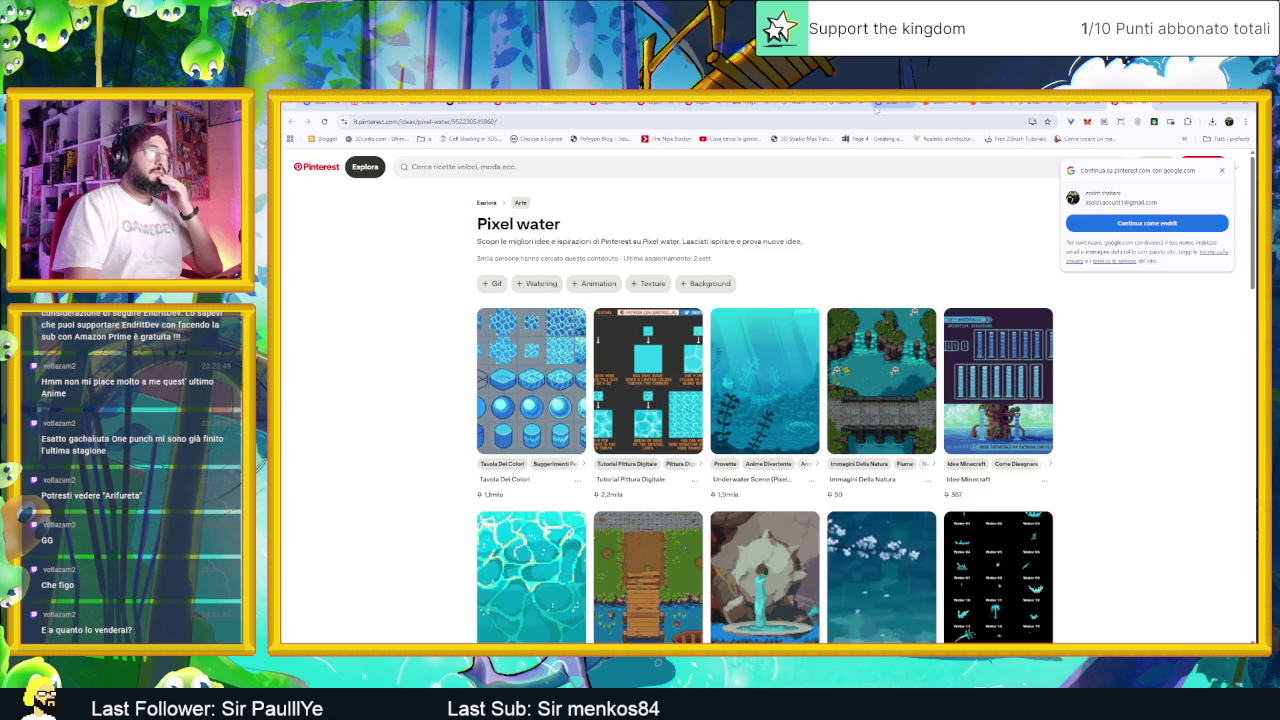
{"action": "left_click", "coordinate": [876, 104]}
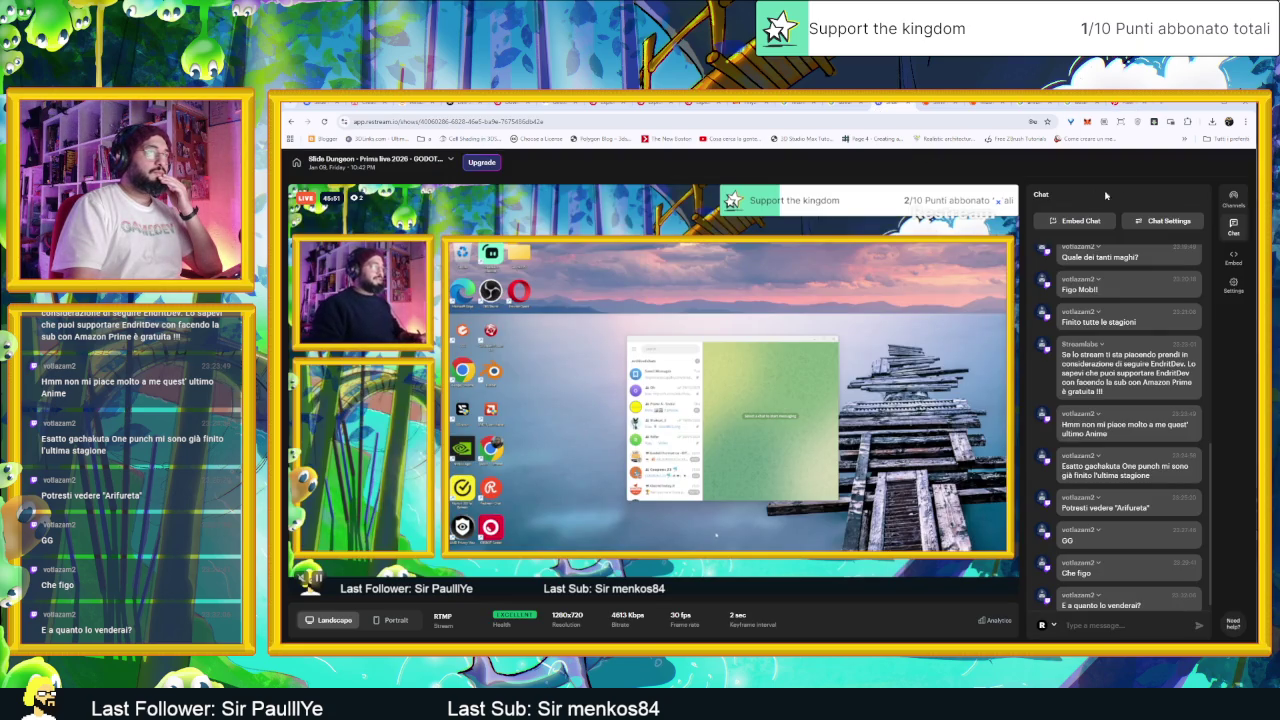
{"action": "left_click", "coordinate": [1233, 197]}
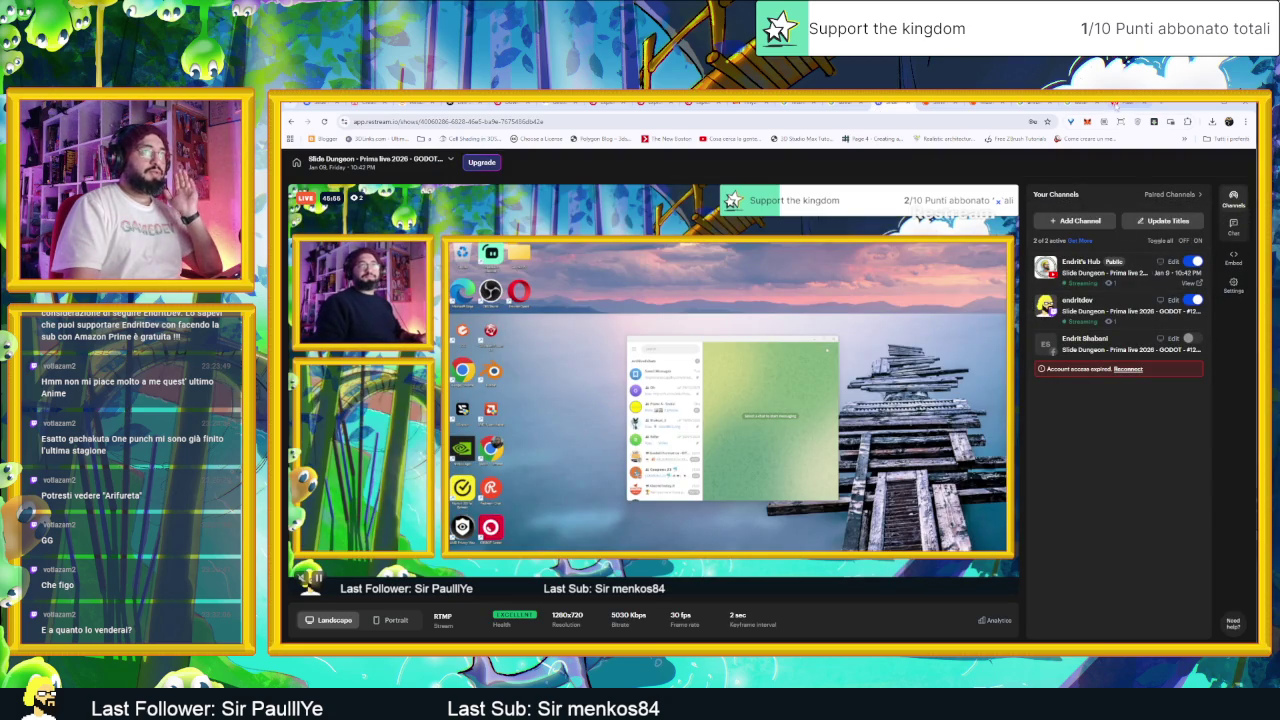
Step: Return to the Pixel water results and open the Immagini Della Natura pin
{"action": "left_click", "coordinate": [1113, 103]}
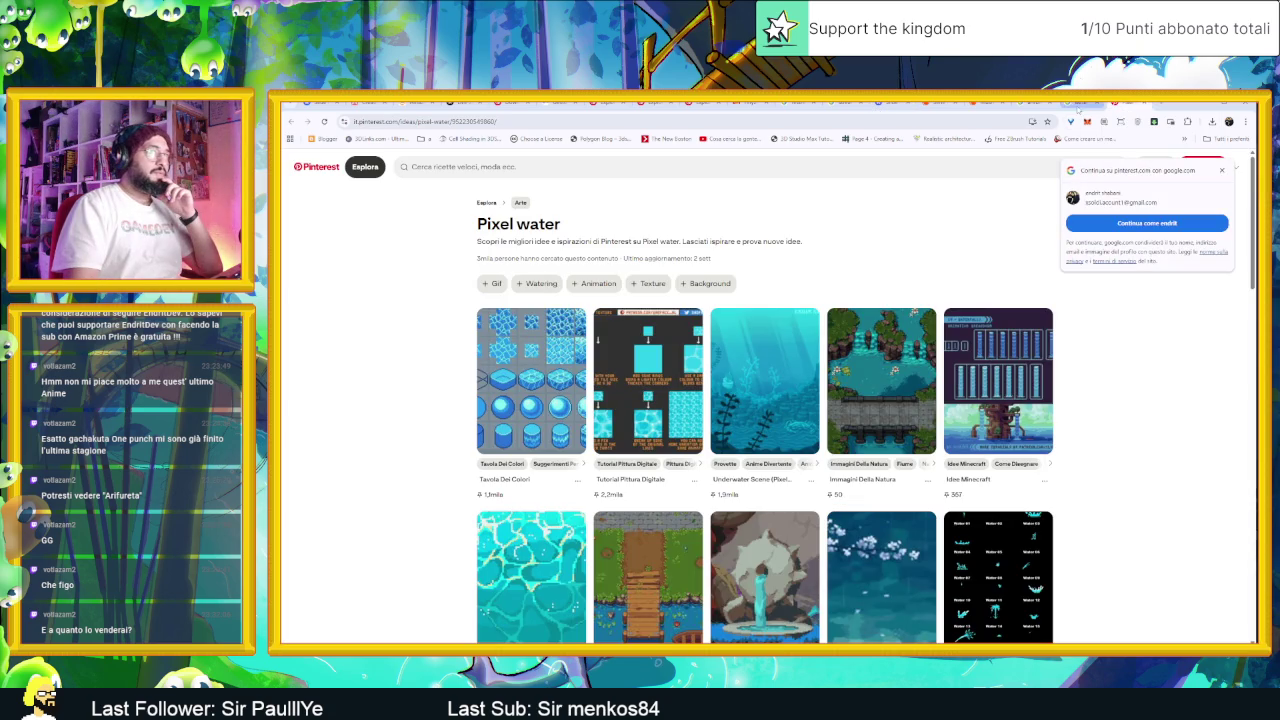
{"action": "left_click", "coordinate": [894, 104]}
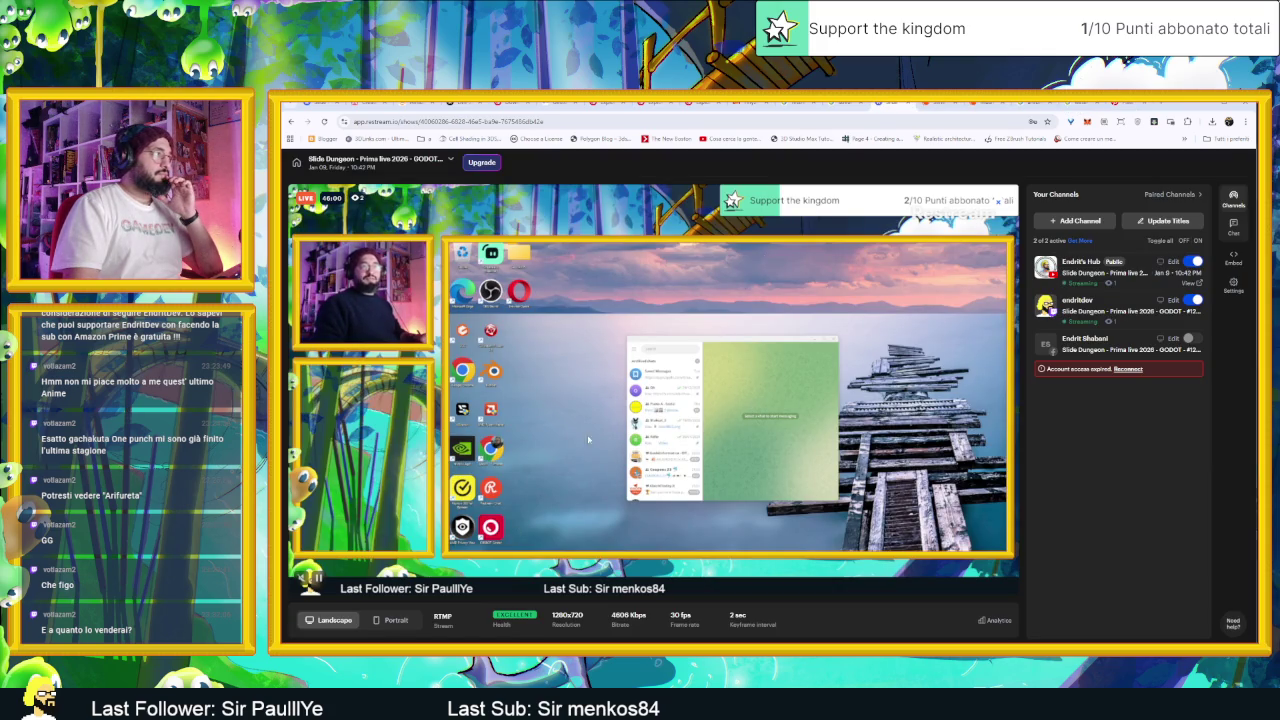
{"action": "left_click", "coordinate": [1113, 103]}
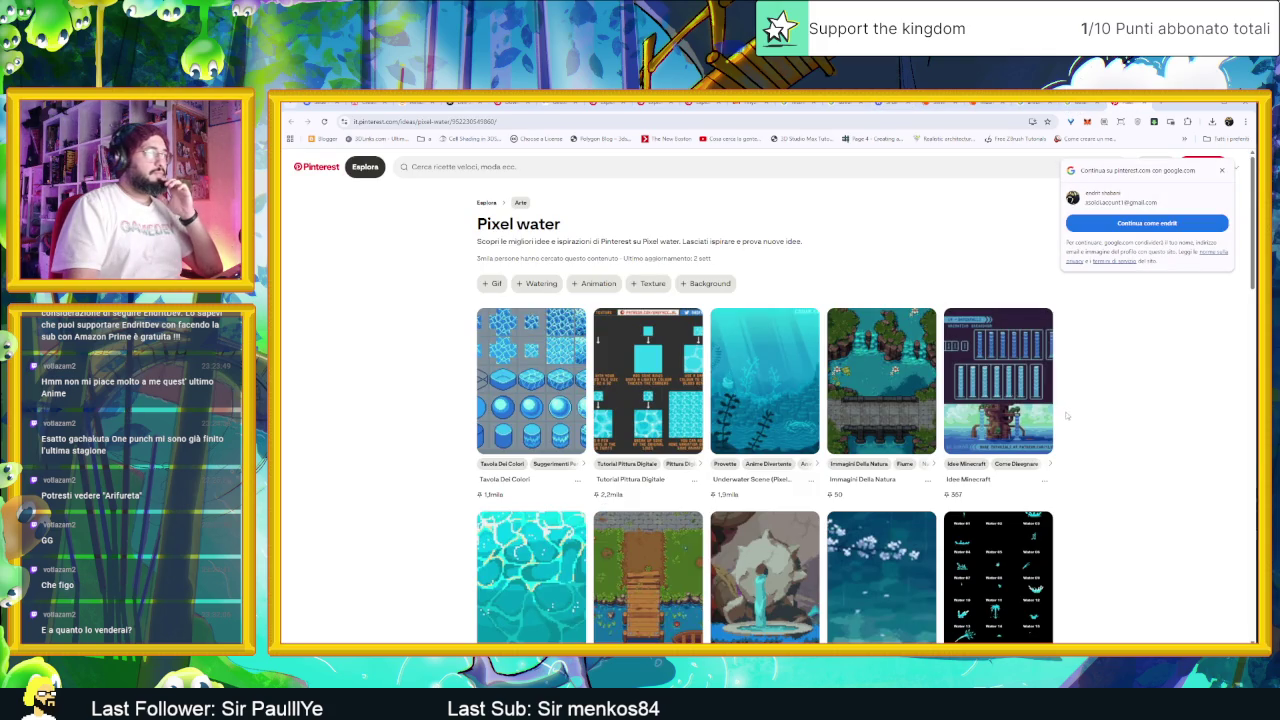
{"action": "scroll", "coordinate": [1104, 420], "scroll_direction": "down", "scroll_amount": 1}
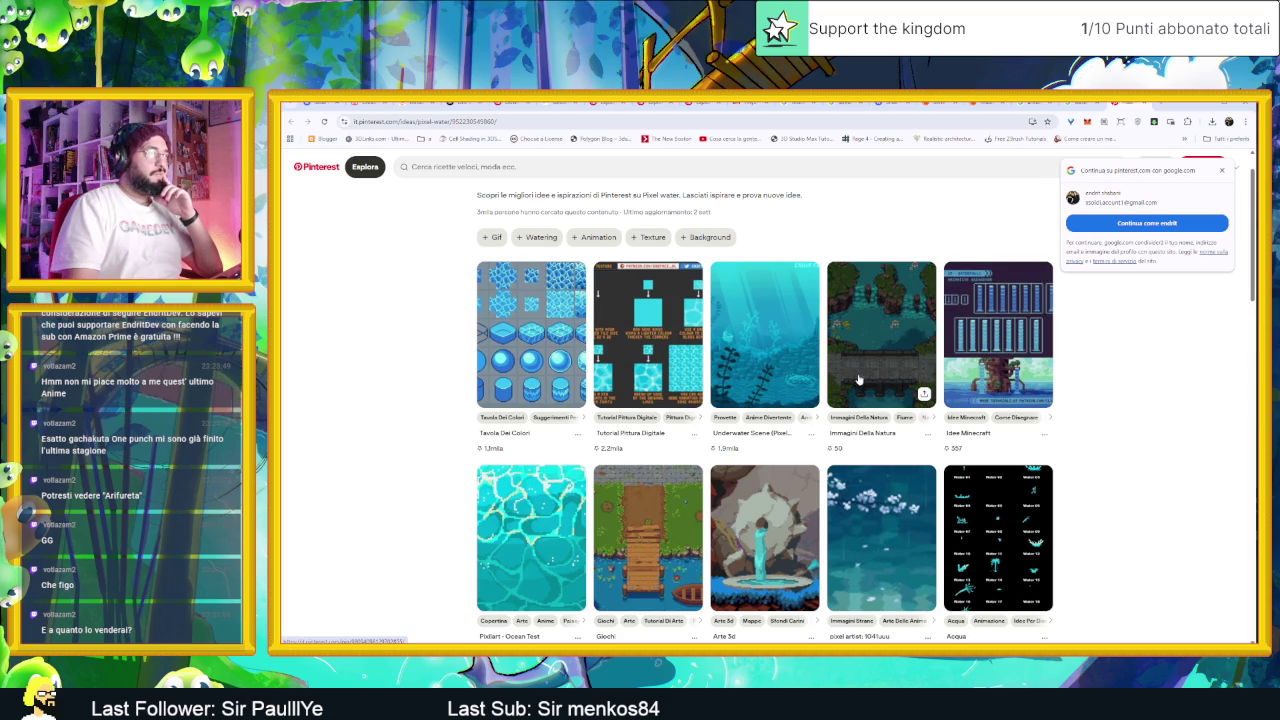
{"action": "left_click", "coordinate": [877, 374]}
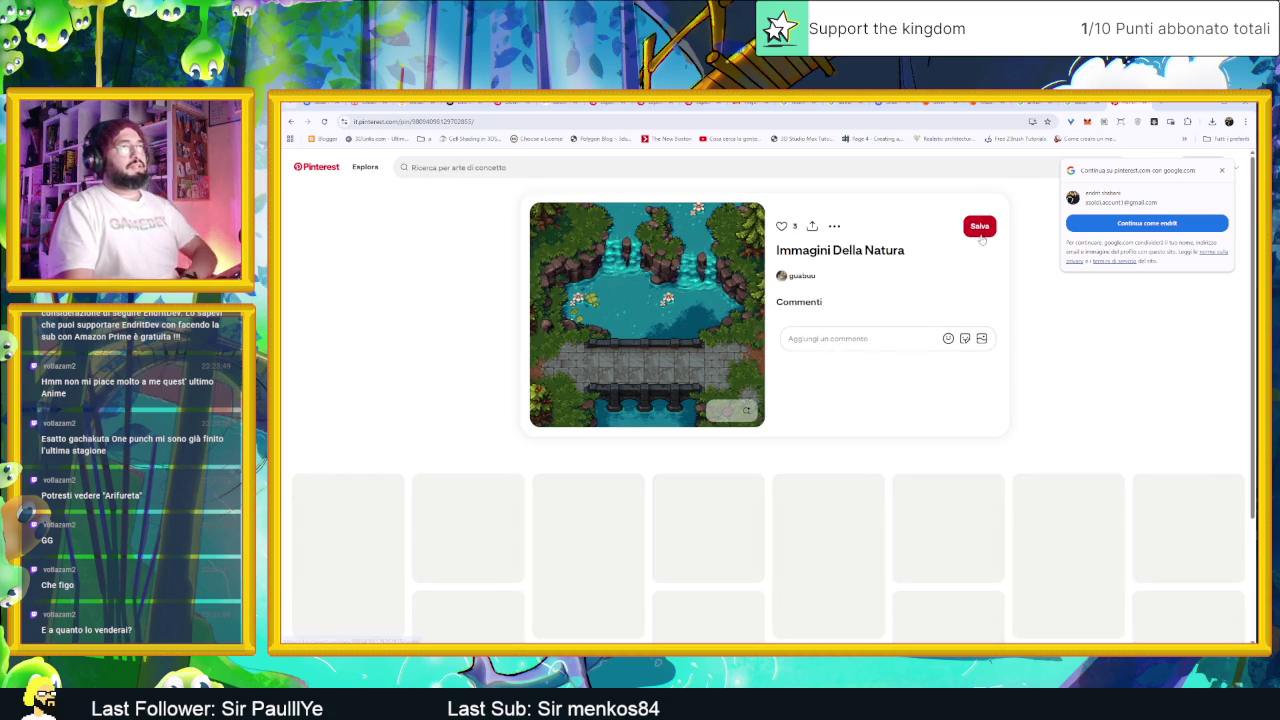
Step: Dismiss the Google sign-in and birth-date prompts and scroll down to the related pins
{"action": "left_click", "coordinate": [1090, 223]}
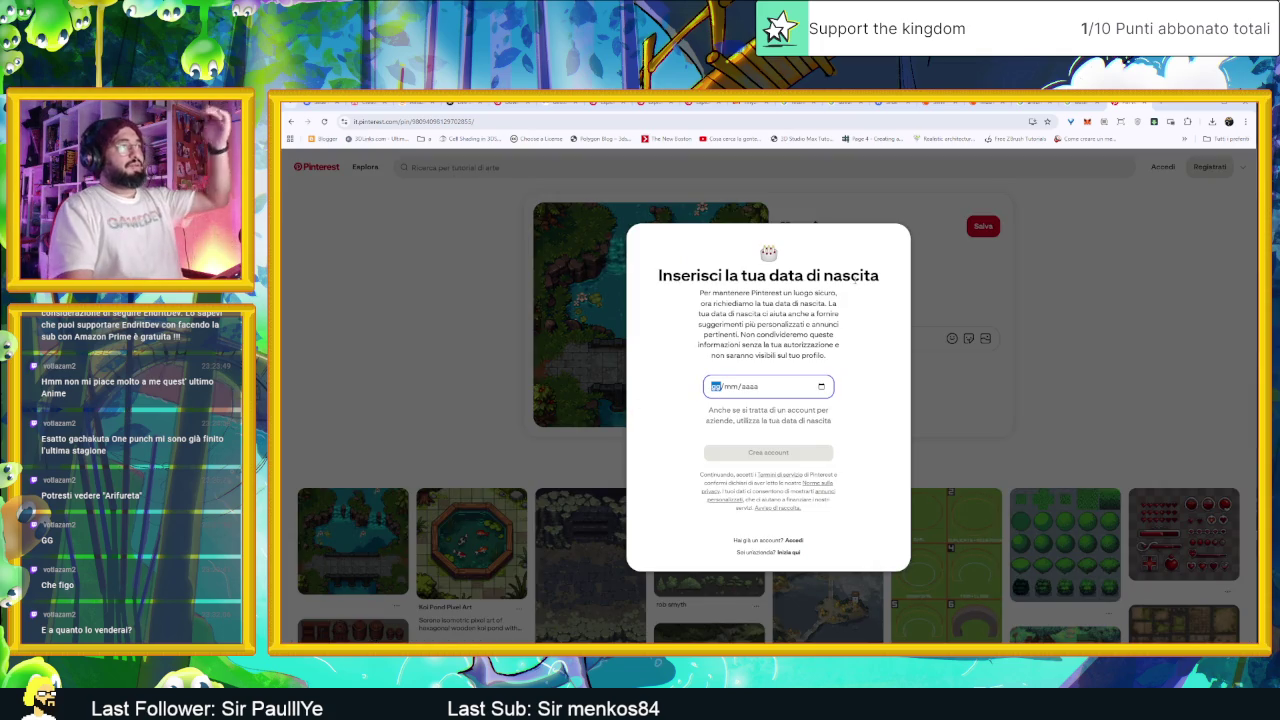
{"action": "left_click", "coordinate": [996, 434]}
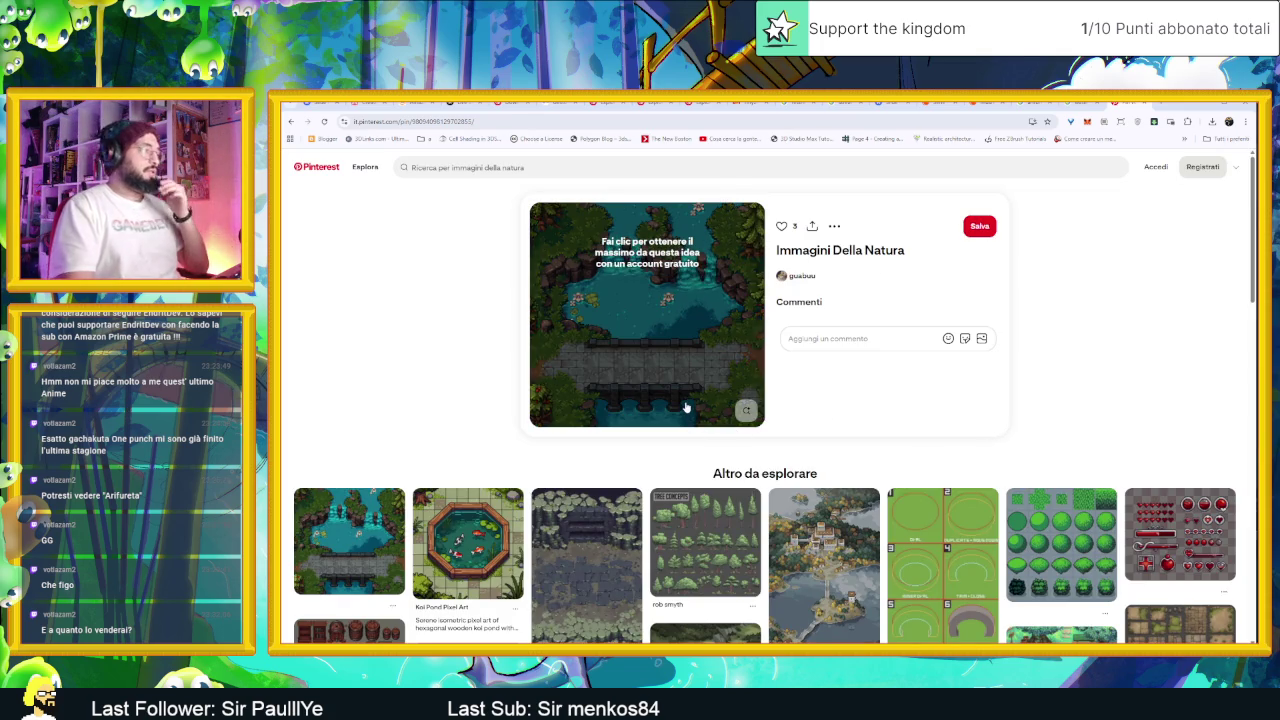
{"action": "scroll", "coordinate": [680, 400], "scroll_direction": "down", "scroll_amount": 2}
{"action": "scroll", "coordinate": [670, 360], "scroll_direction": "up", "scroll_amount": 1}
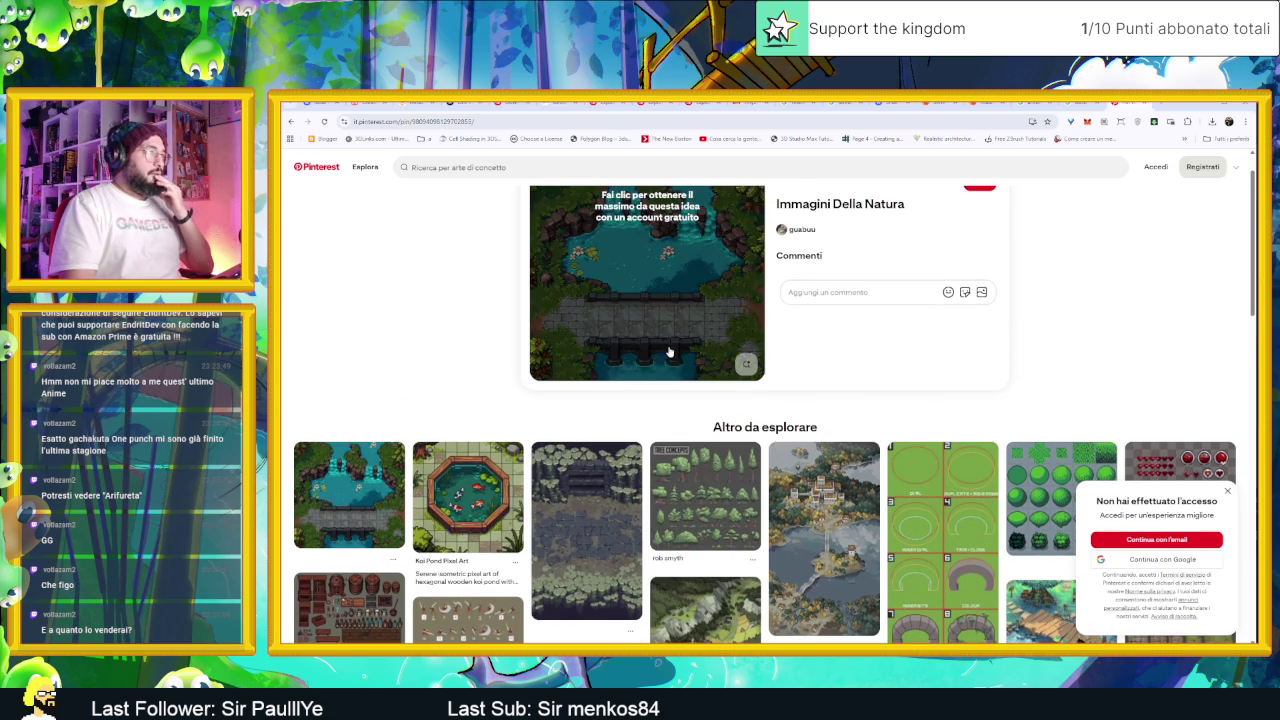
{"action": "scroll", "coordinate": [875, 487], "scroll_direction": "down", "scroll_amount": 2}
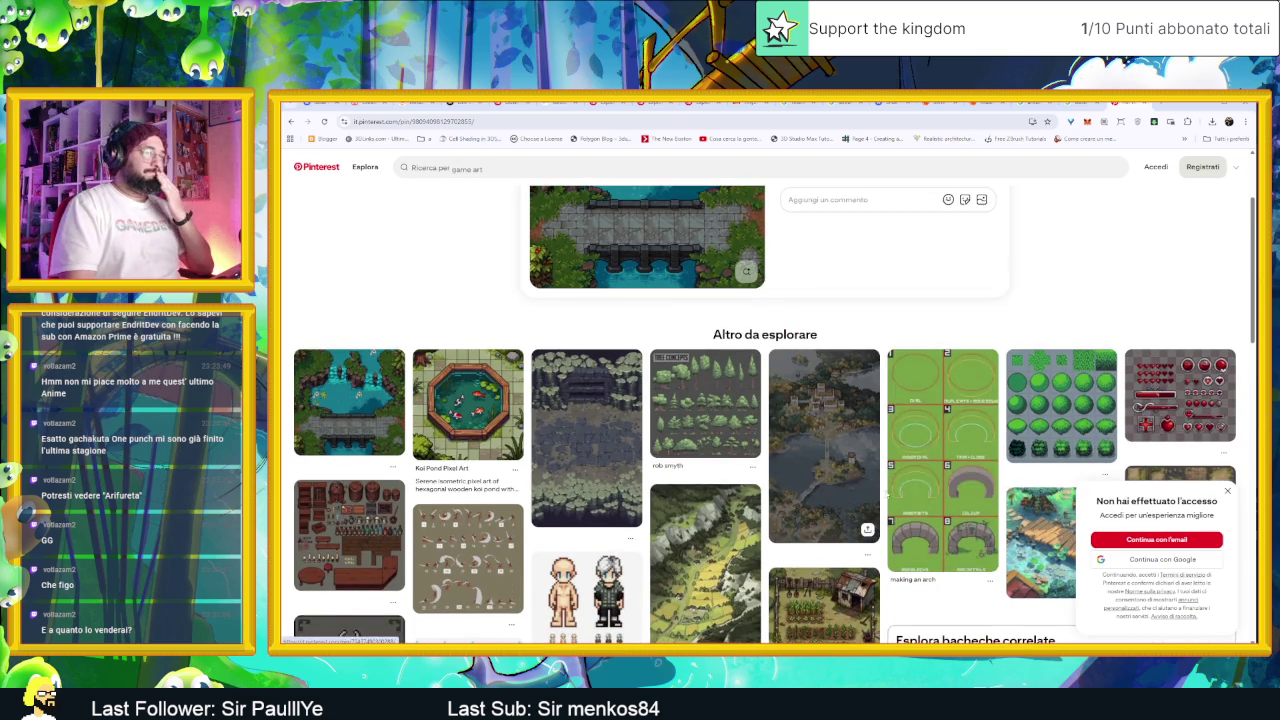
{"action": "scroll", "coordinate": [876, 487], "scroll_direction": "down", "scroll_amount": 3}
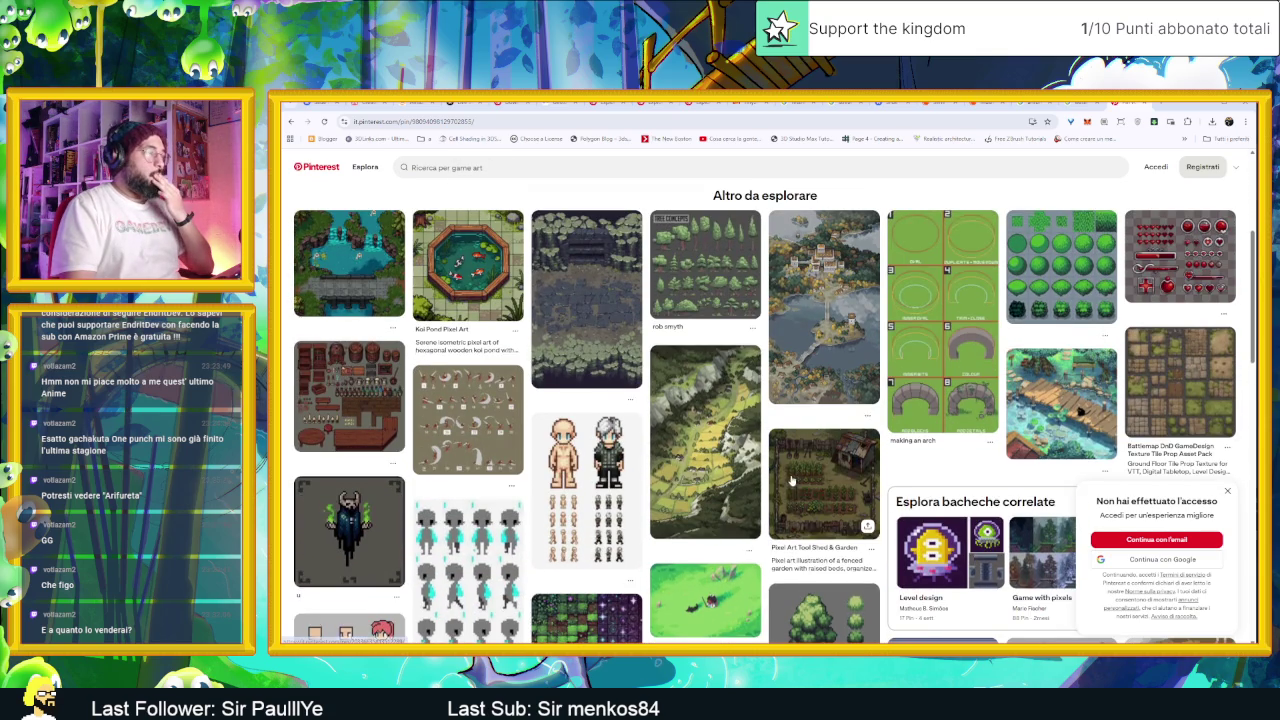
{"action": "scroll", "coordinate": [792, 481], "scroll_direction": "down", "scroll_amount": 1}
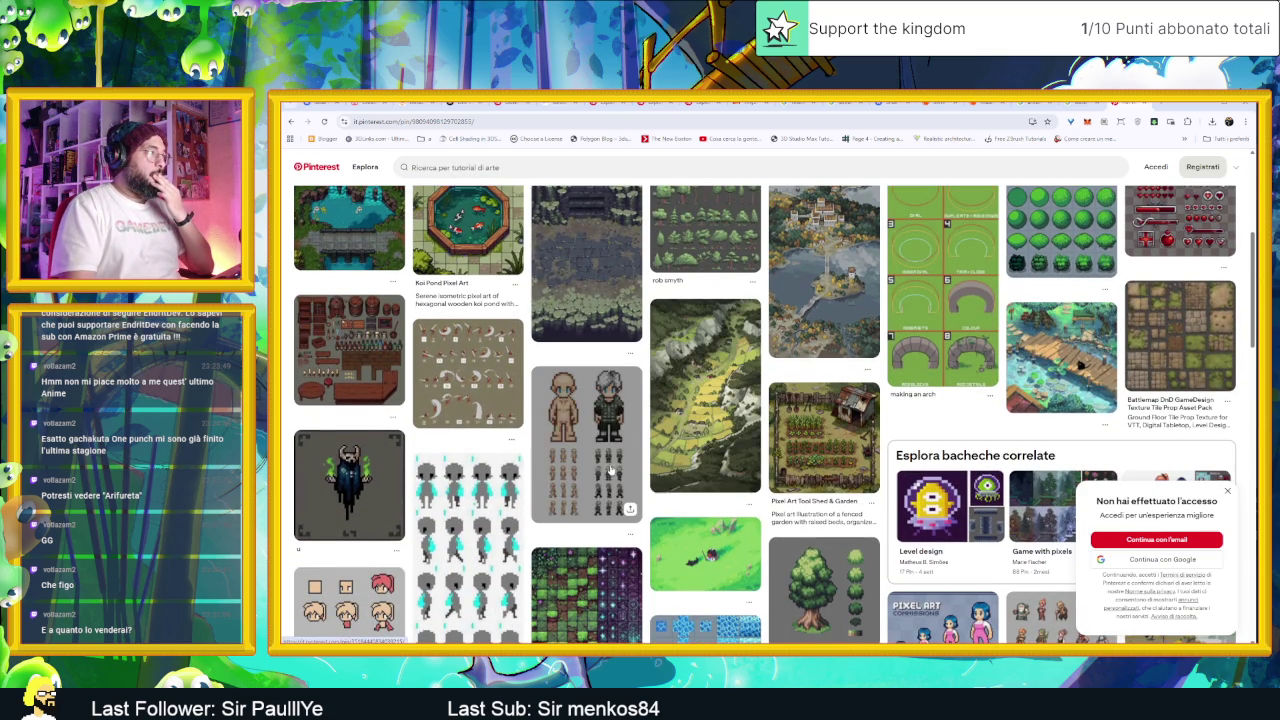
{"action": "scroll", "coordinate": [436, 500], "scroll_direction": "down", "scroll_amount": 2}
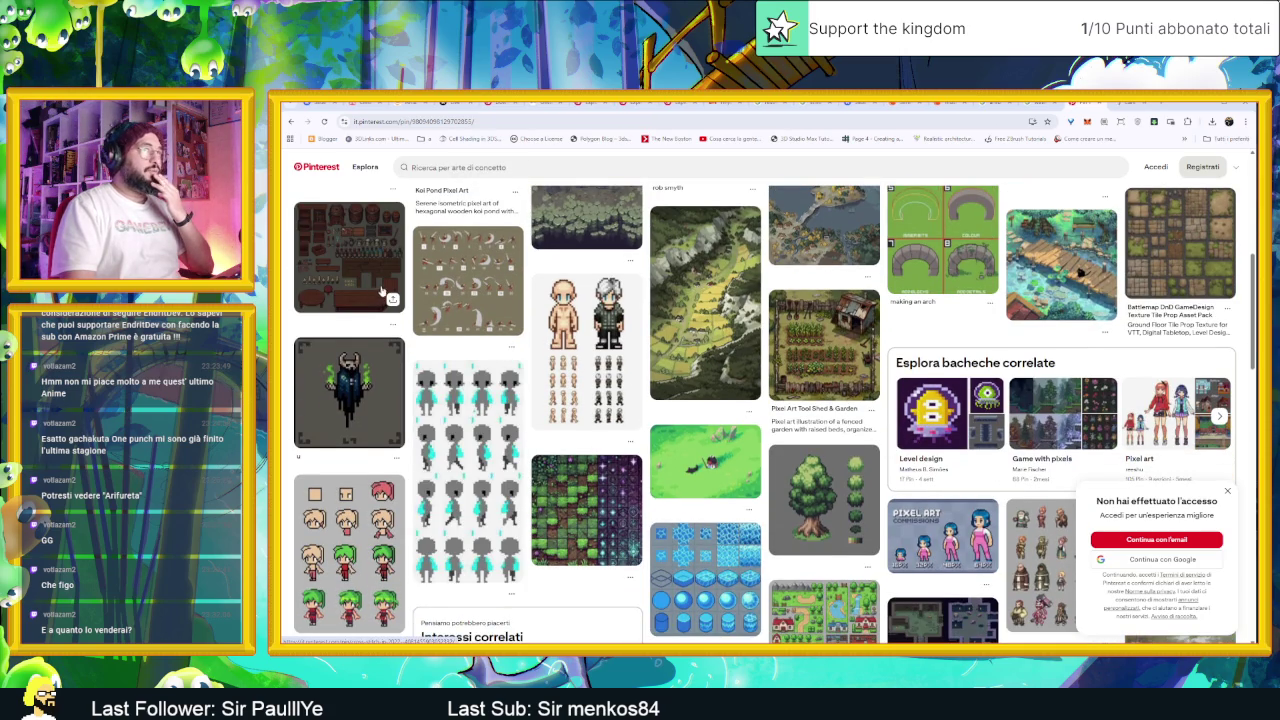
Step: Browse the Altro da esplorare pixel-art pins, then go back toward the Arte river pin
{"action": "scroll", "coordinate": [377, 293], "scroll_direction": "up", "scroll_amount": 1}
{"action": "scroll", "coordinate": [786, 555], "scroll_direction": "down", "scroll_amount": 1}
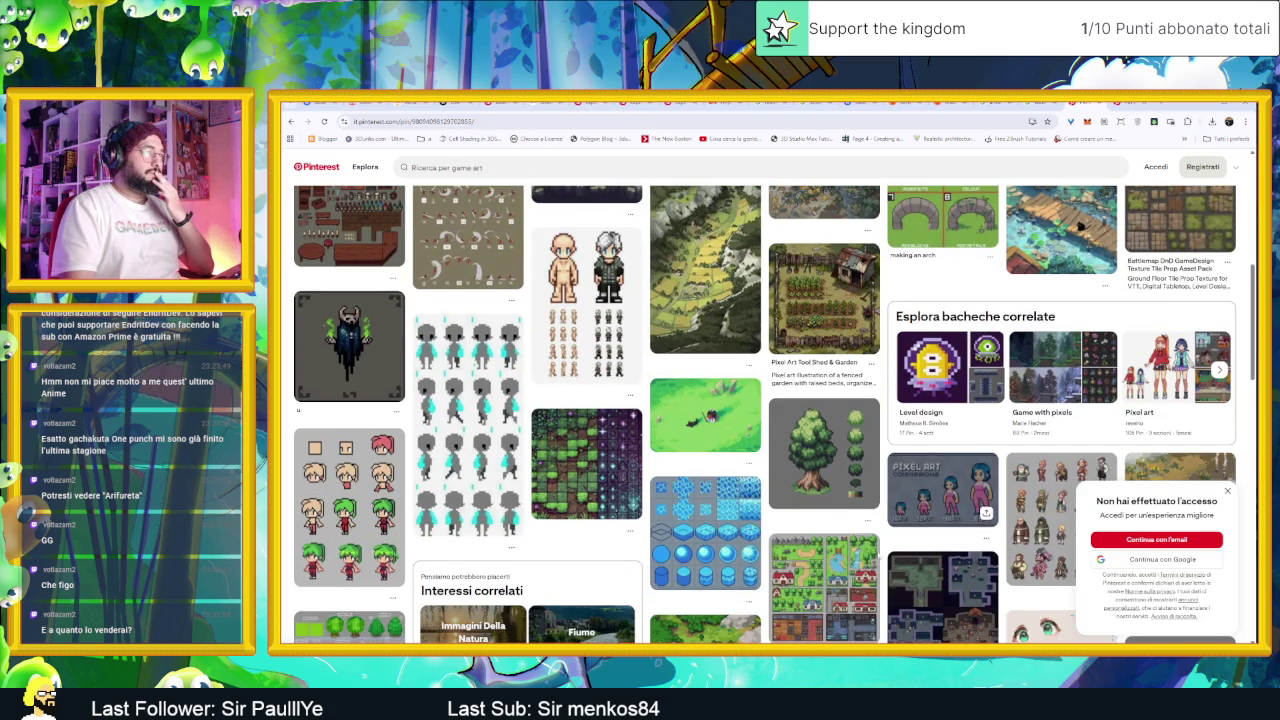
{"action": "scroll", "coordinate": [786, 555], "scroll_direction": "down", "scroll_amount": 3}
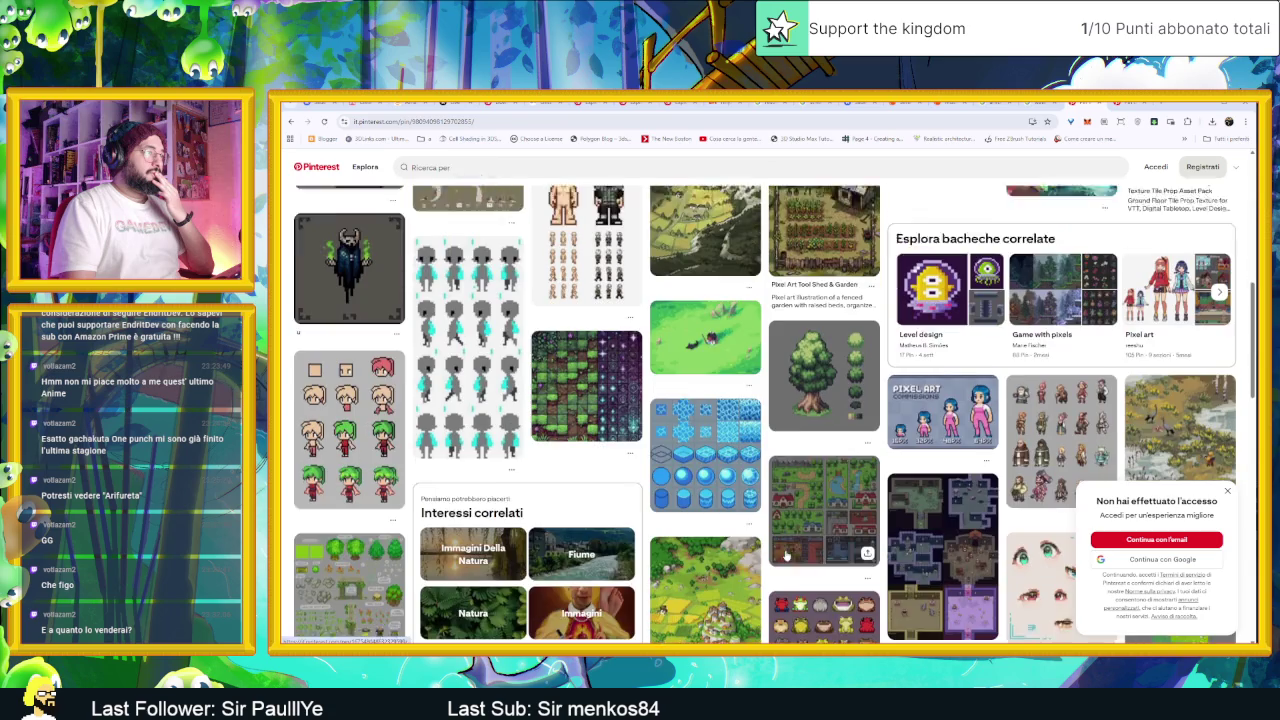
{"action": "scroll", "coordinate": [786, 555], "scroll_direction": "down", "scroll_amount": 1}
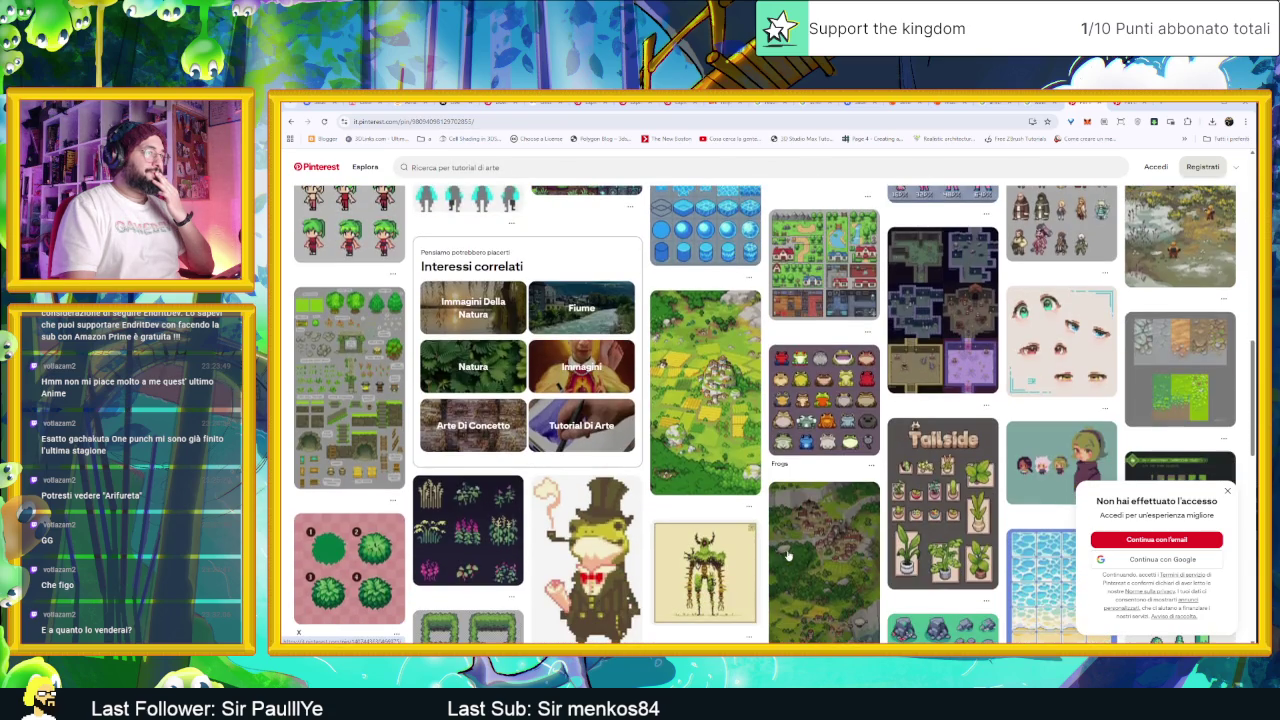
{"action": "scroll", "coordinate": [893, 548], "scroll_direction": "down", "scroll_amount": 1}
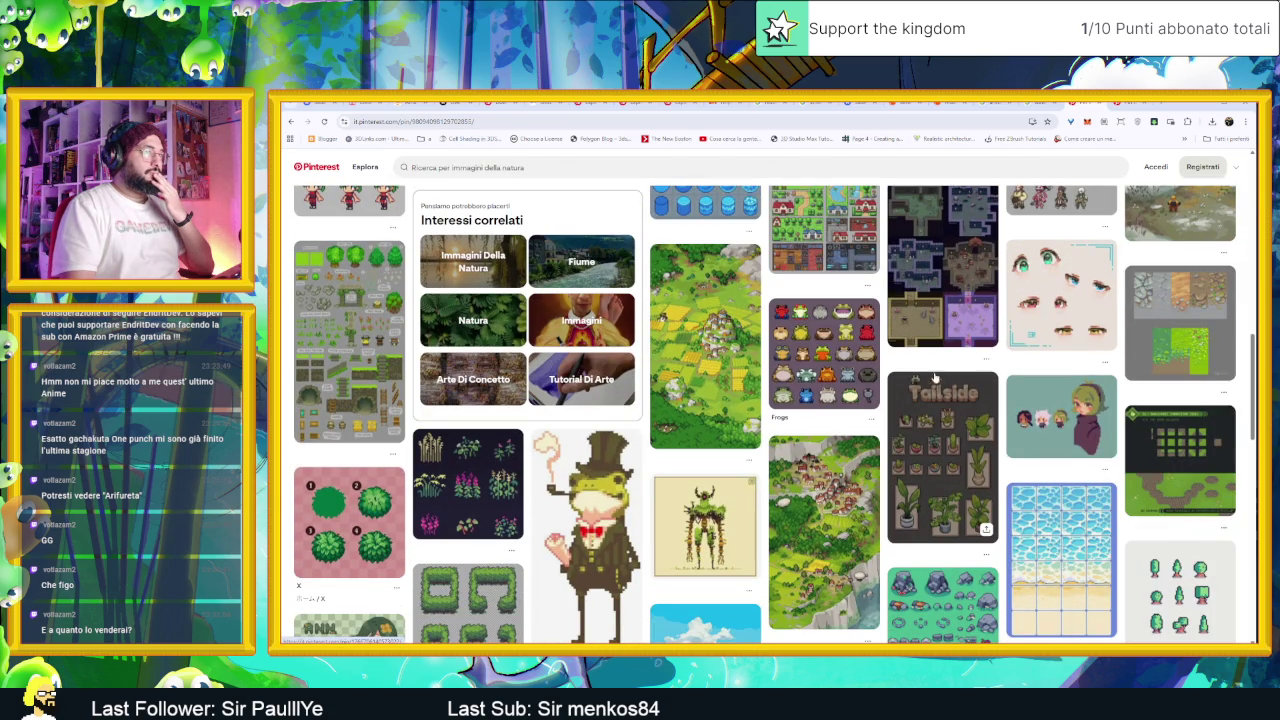
{"action": "scroll", "coordinate": [935, 384], "scroll_direction": "down", "scroll_amount": 3}
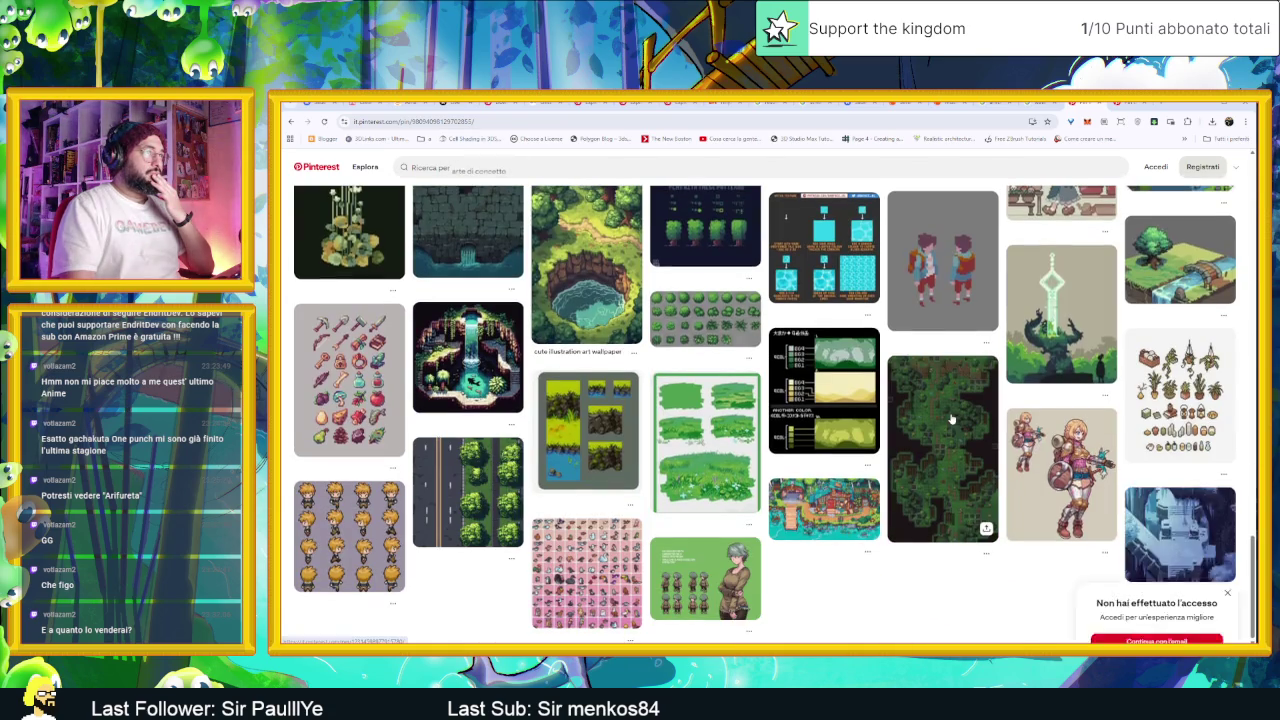
{"action": "scroll", "coordinate": [955, 462], "scroll_direction": "up", "scroll_amount": 1}
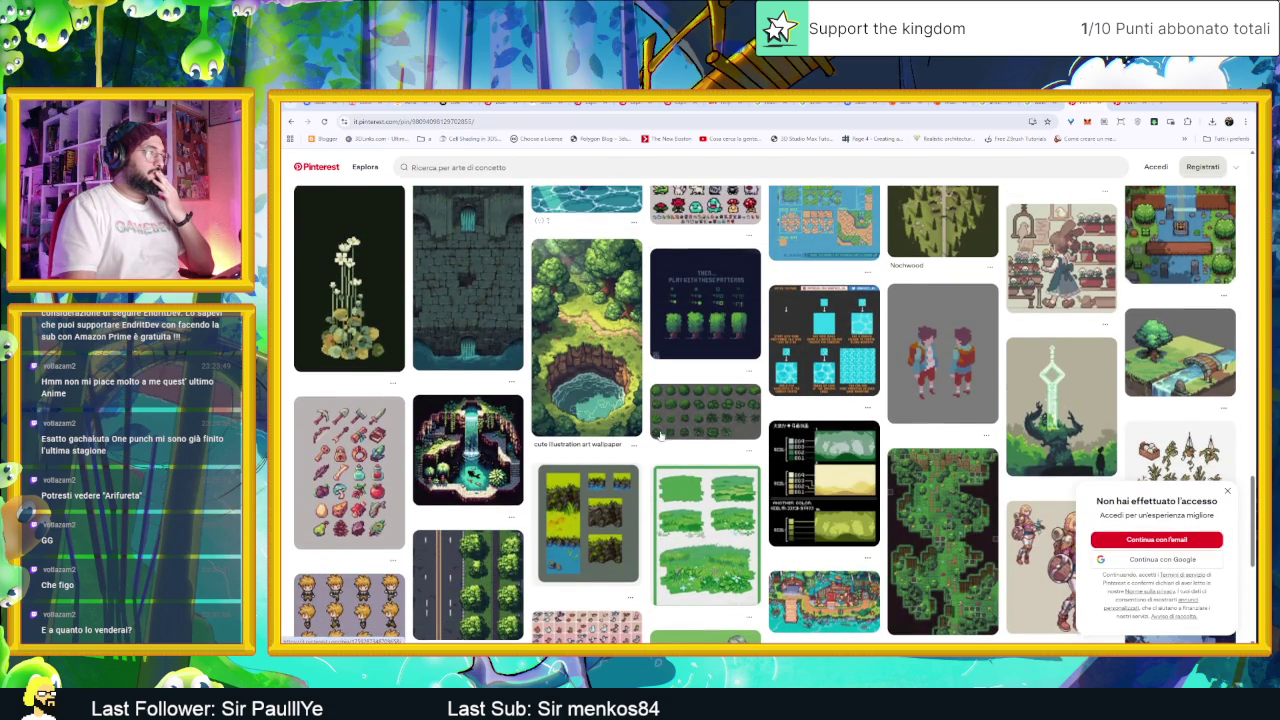
{"action": "scroll", "coordinate": [580, 415], "scroll_direction": "up", "scroll_amount": 1}
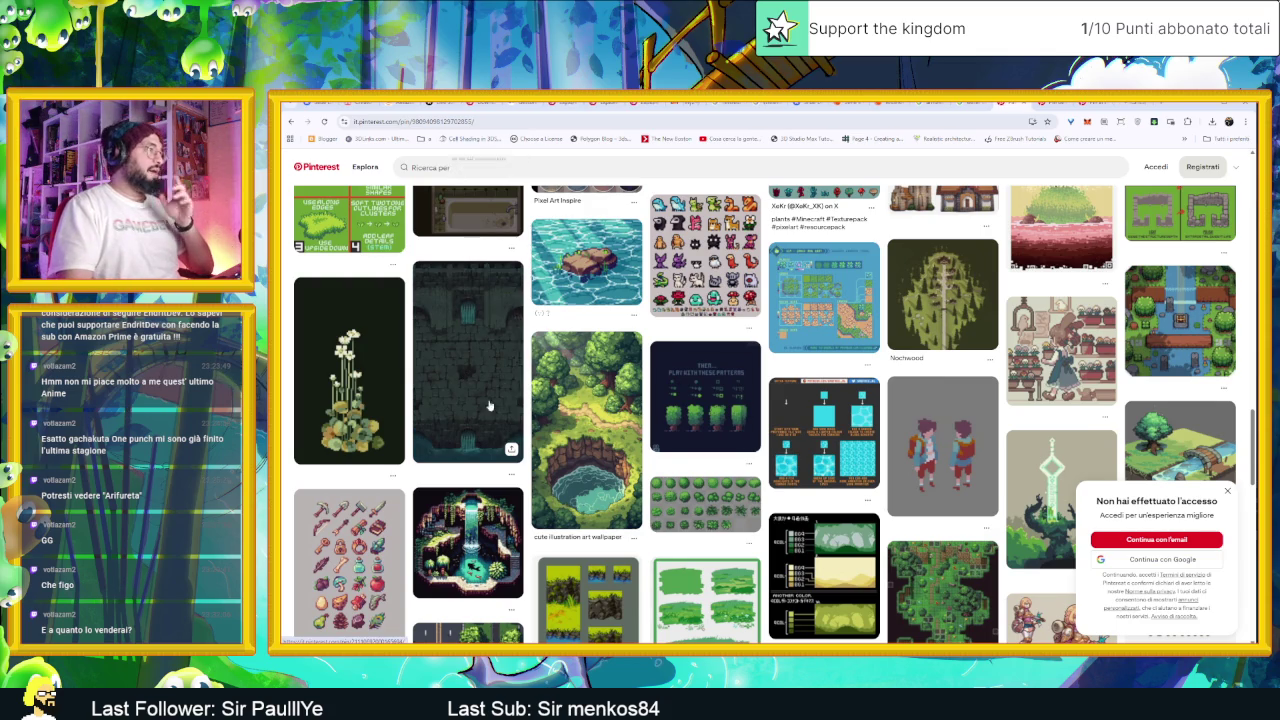
{"action": "scroll", "coordinate": [873, 518], "scroll_direction": "down", "scroll_amount": 2}
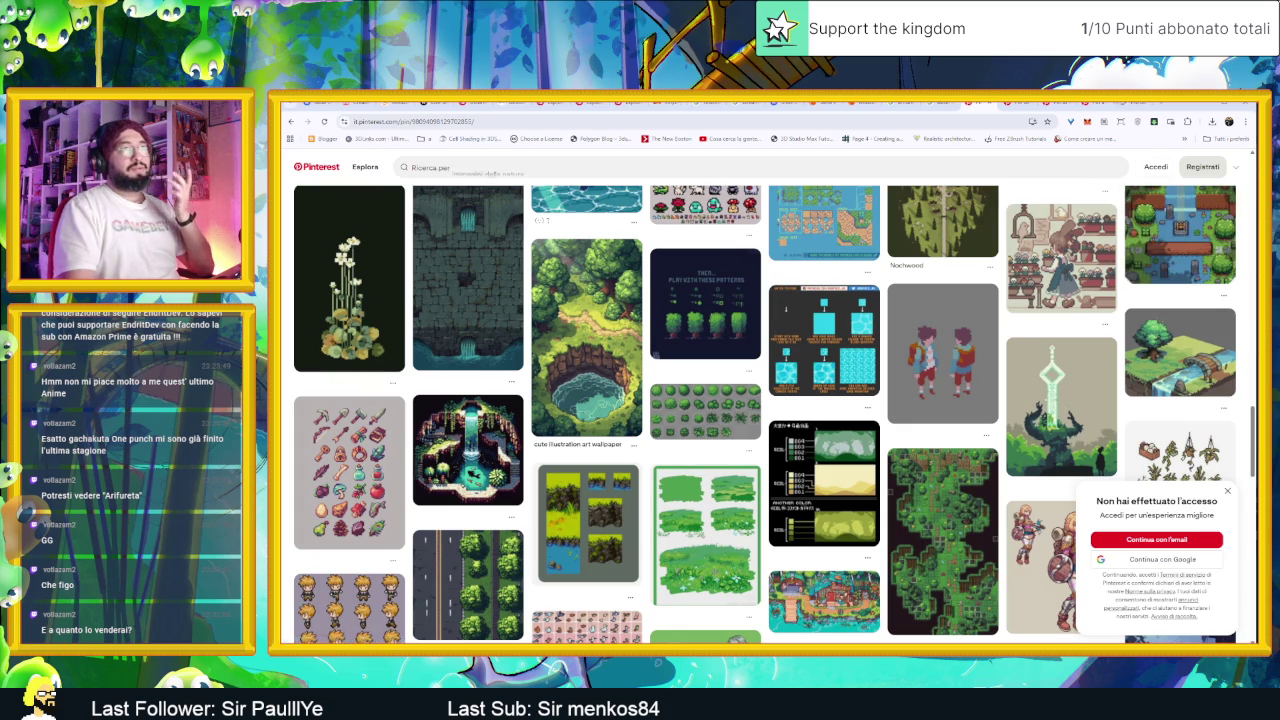
{"action": "key", "text": "alt+Left"}
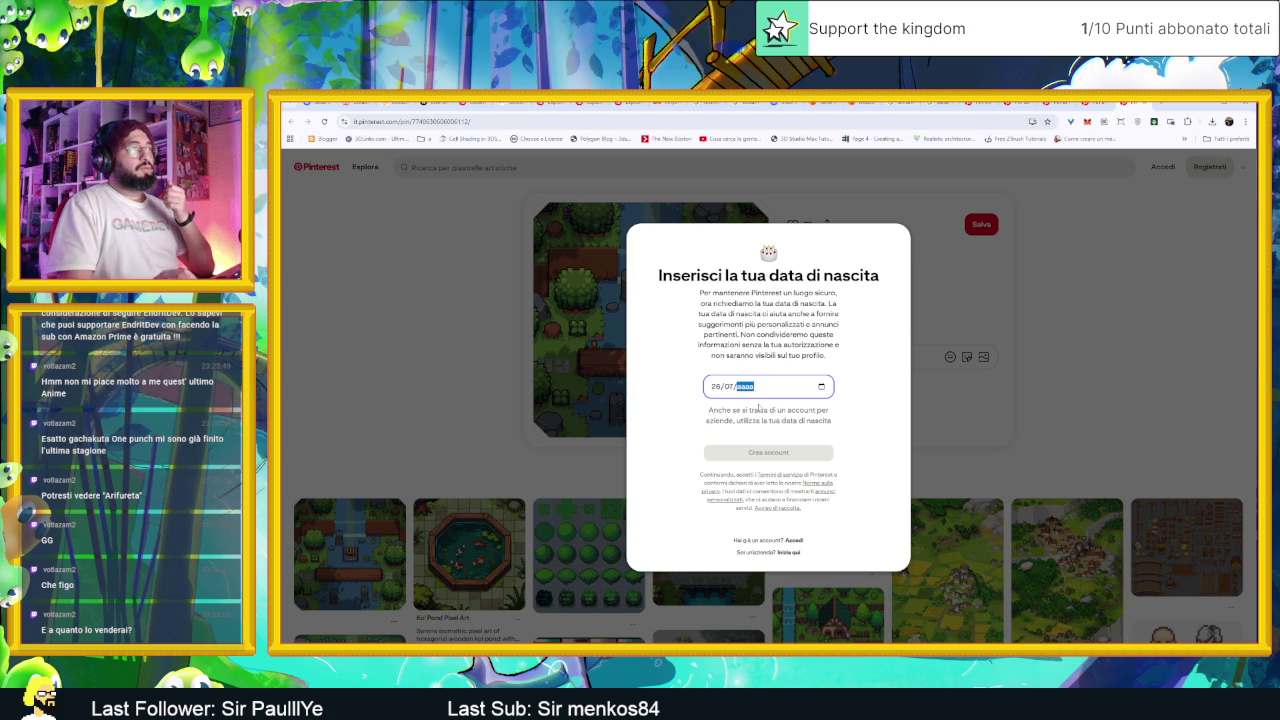
Step: Dismiss the birth-date prompt and start Pinterest login with the Google account
{"action": "type", "text": "1992"}
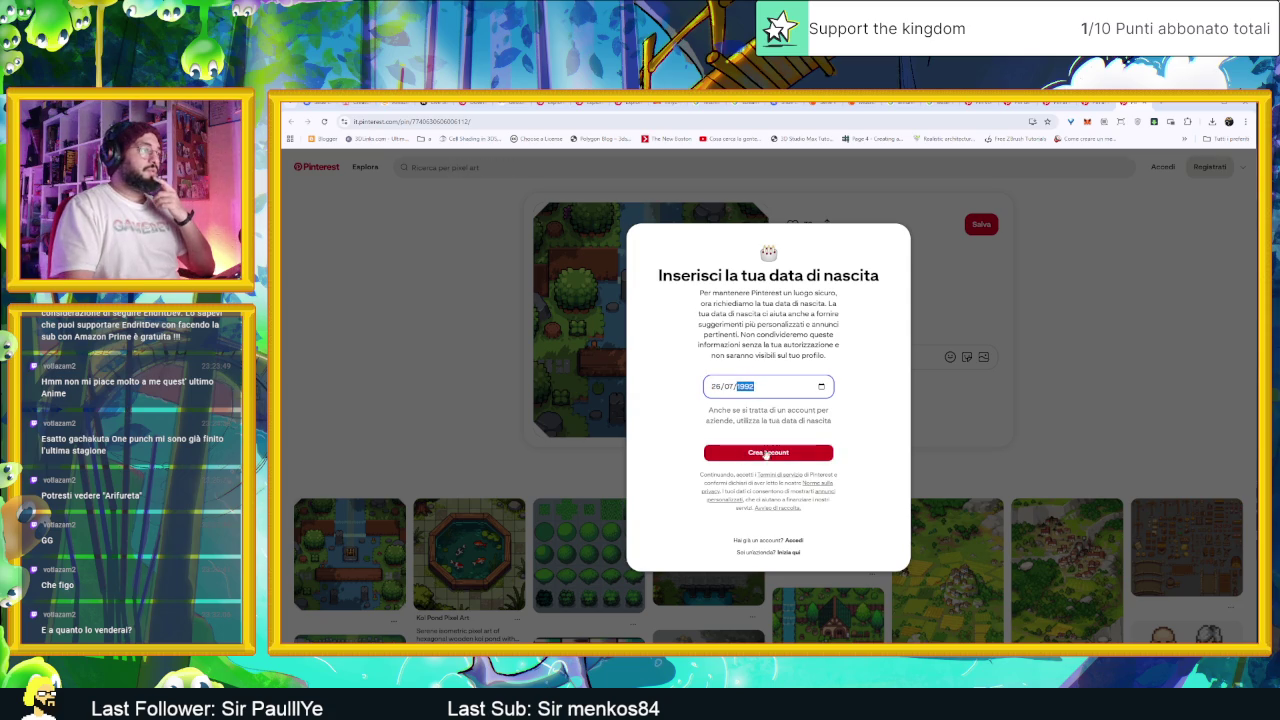
{"action": "left_click", "coordinate": [978, 437]}
{"action": "left_click", "coordinate": [1162, 167]}
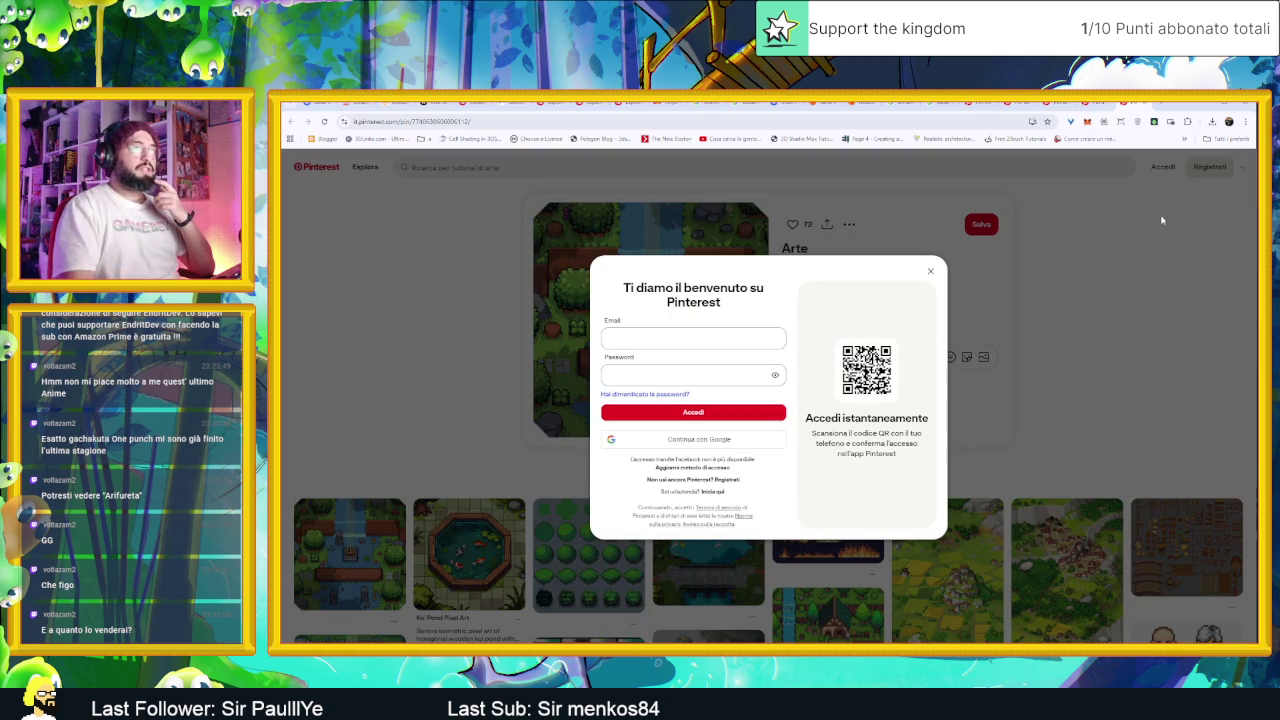
{"action": "left_click", "coordinate": [692, 438]}
{"action": "left_click", "coordinate": [780, 236]}
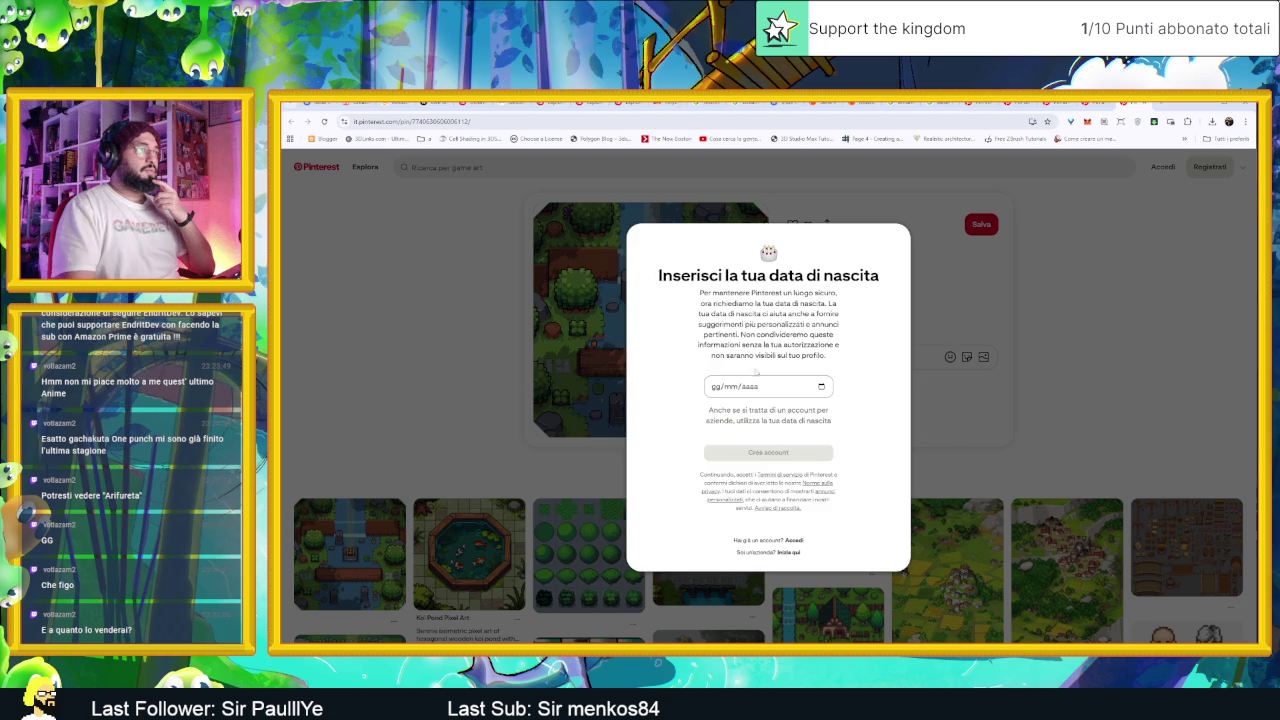
Step: Fill in a birth date, attempt the login, then go back to the Arte pin
{"action": "left_click", "coordinate": [727, 386]}
{"action": "type", "text": "29/07/000"}
{"action": "type", "text": "1"}
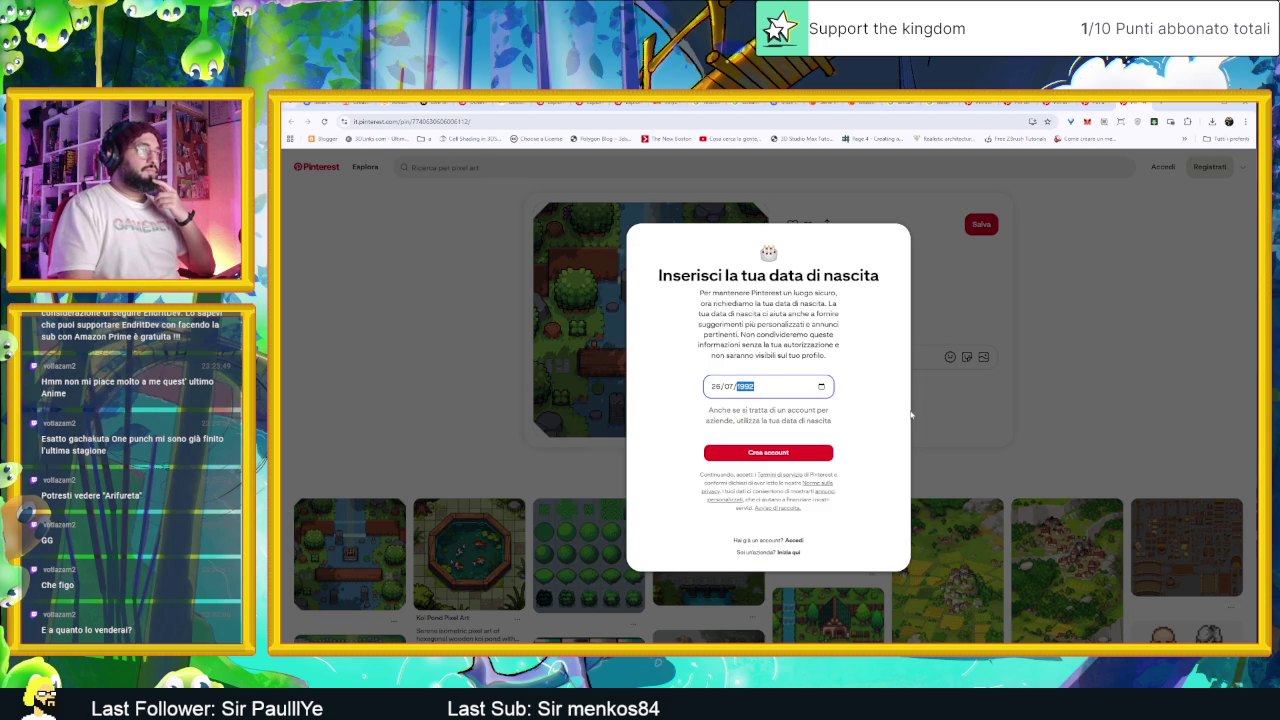
{"action": "left_click", "coordinate": [794, 540]}
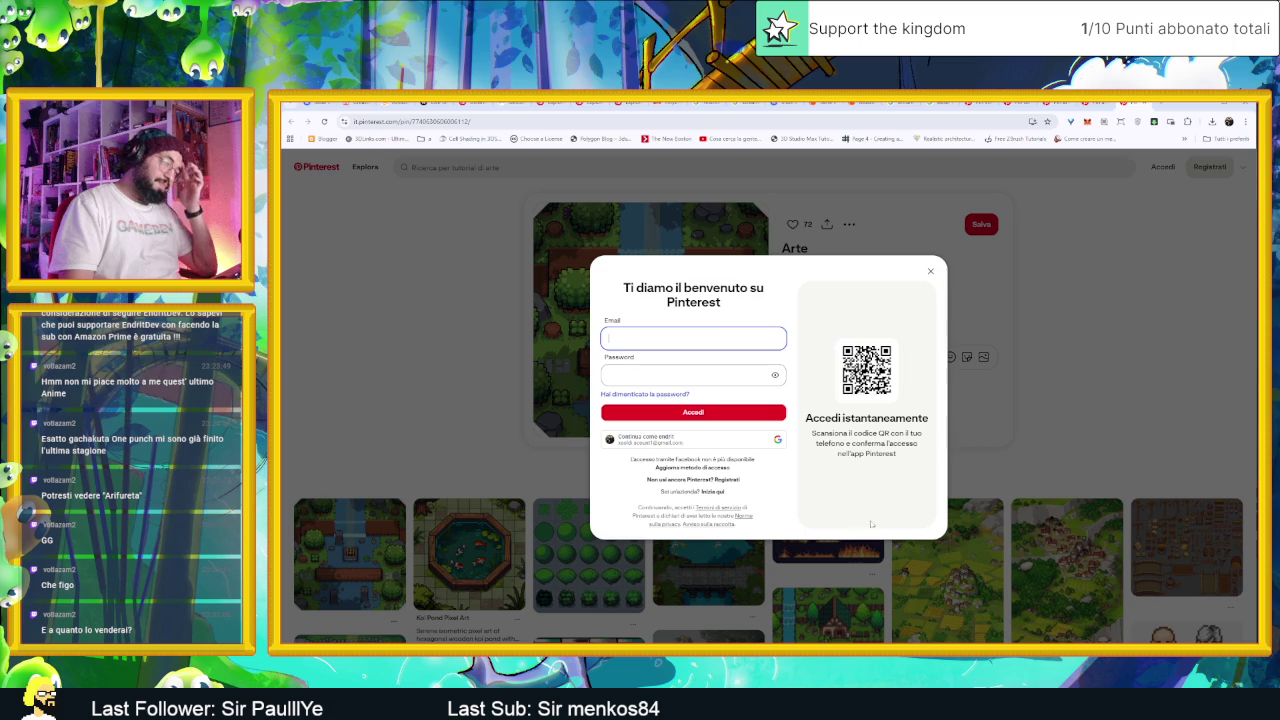
{"action": "left_click", "coordinate": [748, 413]}
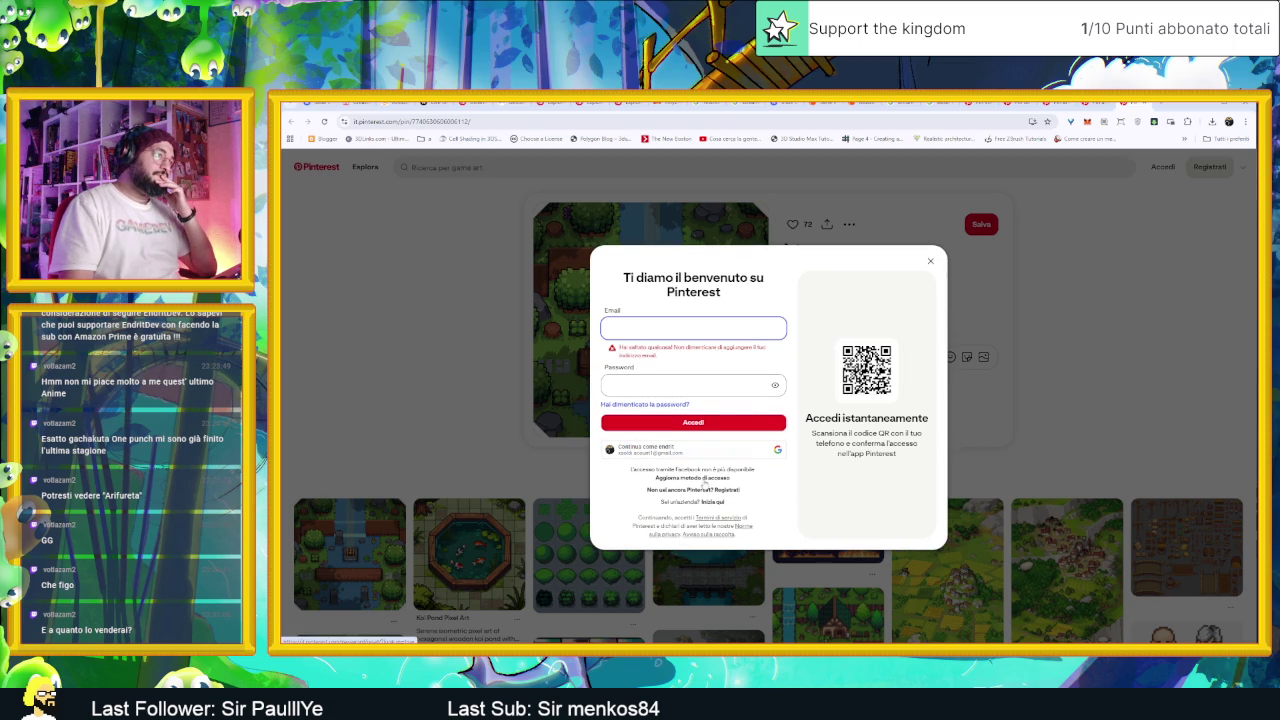
{"action": "left_click", "coordinate": [723, 483]}
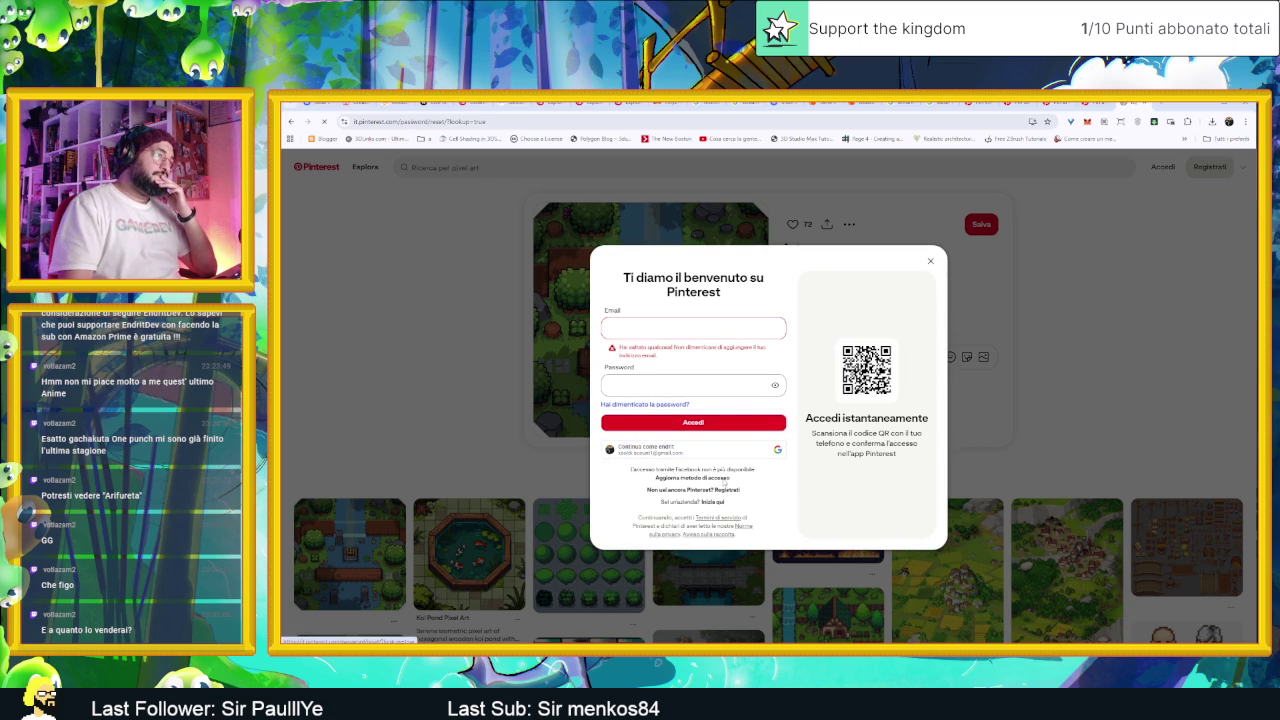
{"action": "key", "text": "alt+Left"}
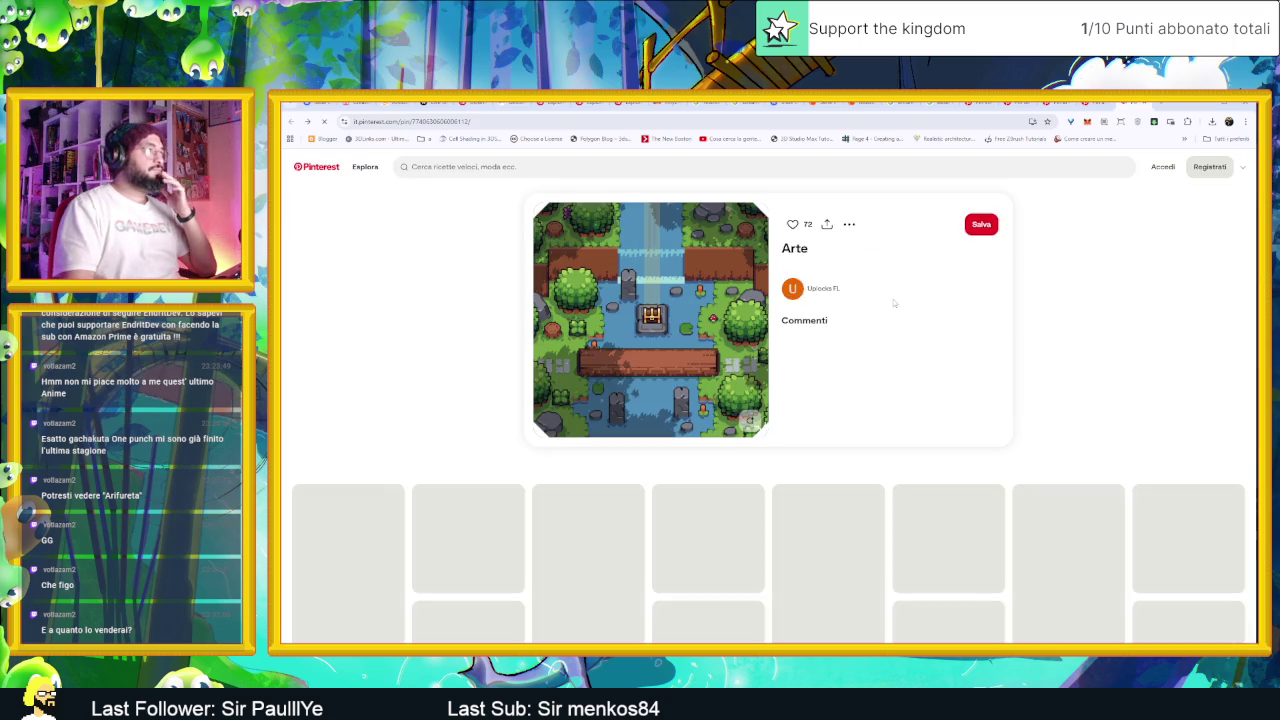
Step: Go back to the Mappe dungeon pin, then switch to the Illustrazioni 3d furniture-sprite pin tab
{"action": "key", "text": "alt+Left"}
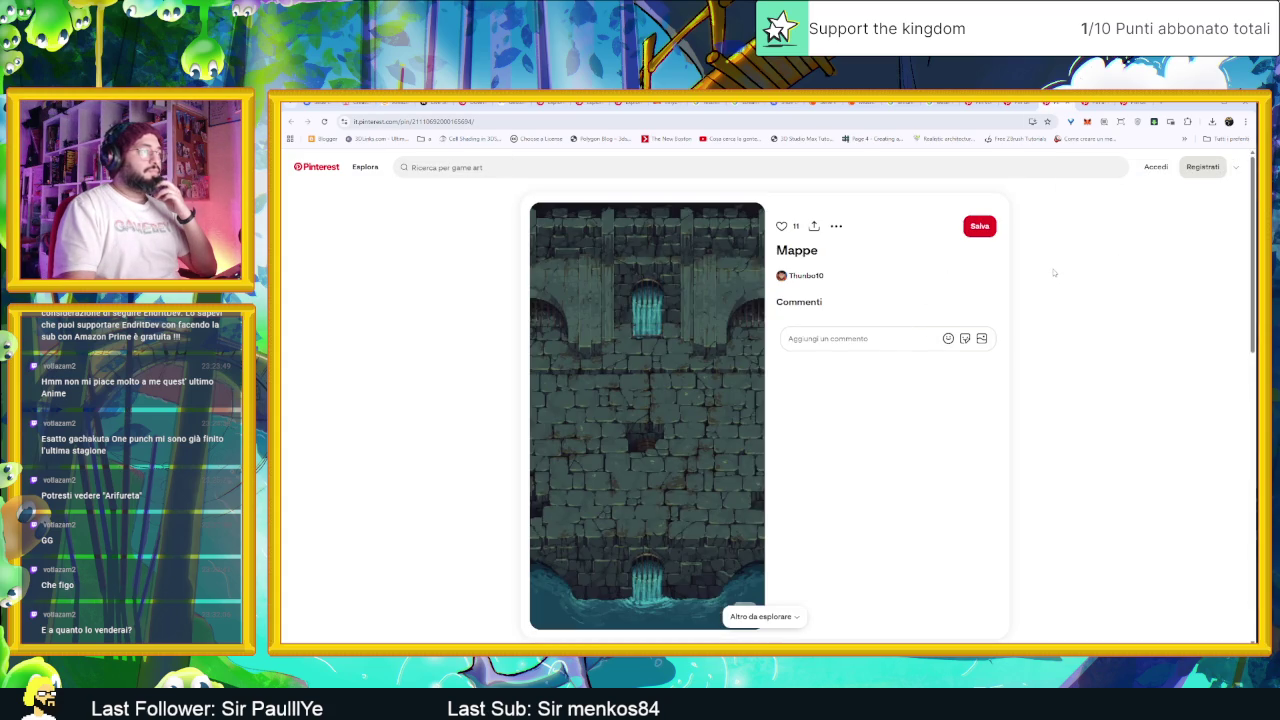
{"action": "left_click", "coordinate": [1010, 108]}
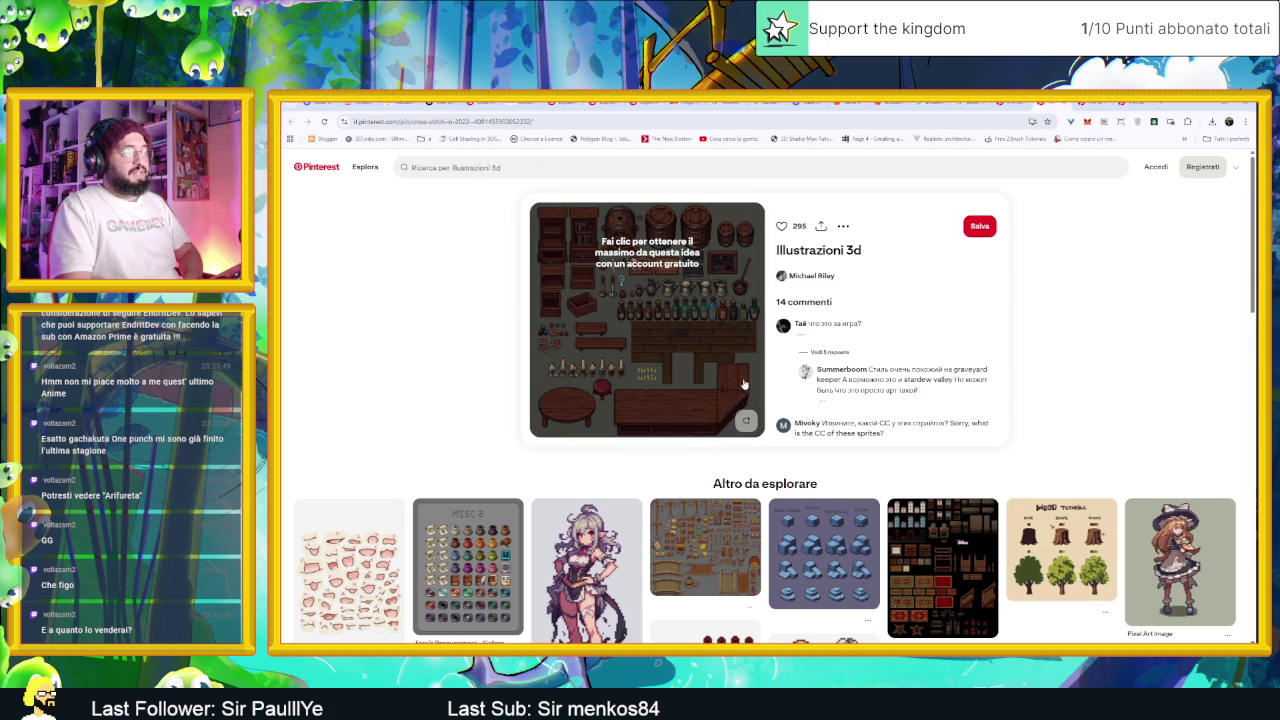
{"action": "scroll", "coordinate": [1170, 331], "scroll_direction": "down", "scroll_amount": 1}
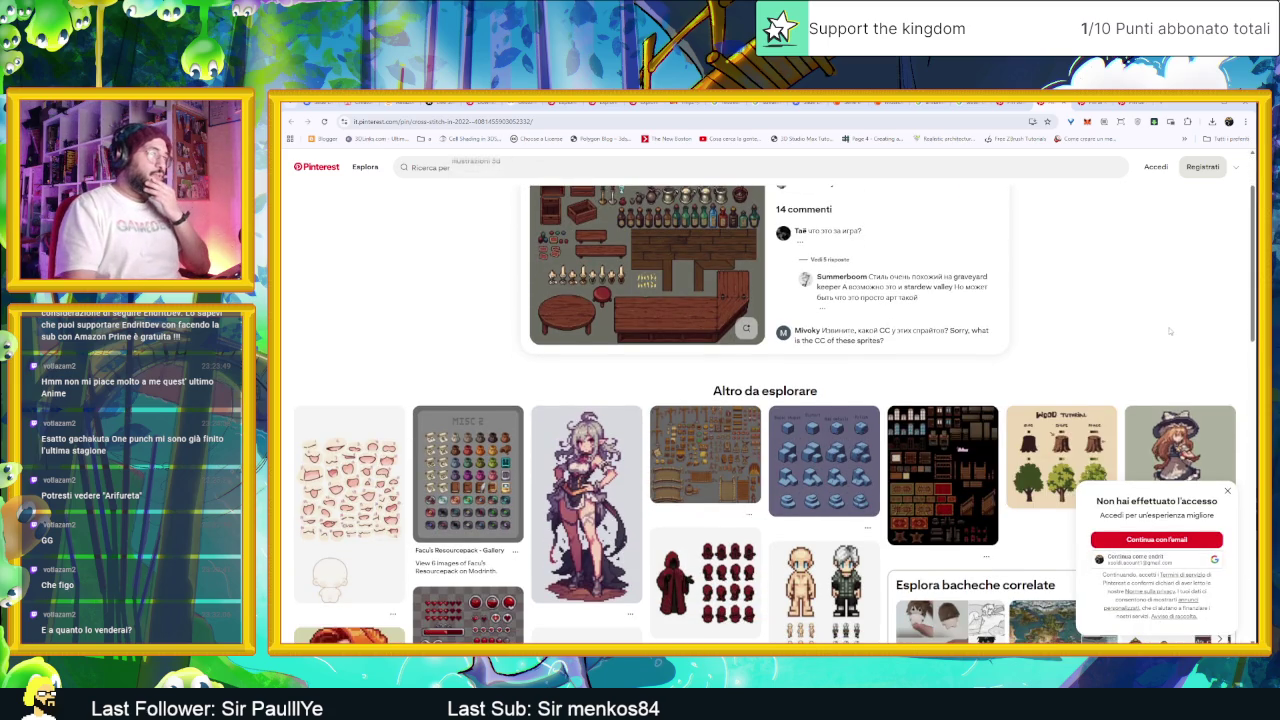
{"action": "scroll", "coordinate": [1165, 334], "scroll_direction": "down", "scroll_amount": 1}
Step: Browse the Altro da esplorare grid of tilesets, houses, trees, furniture and character sprites
{"action": "scroll", "coordinate": [941, 490], "scroll_direction": "down", "scroll_amount": 2}
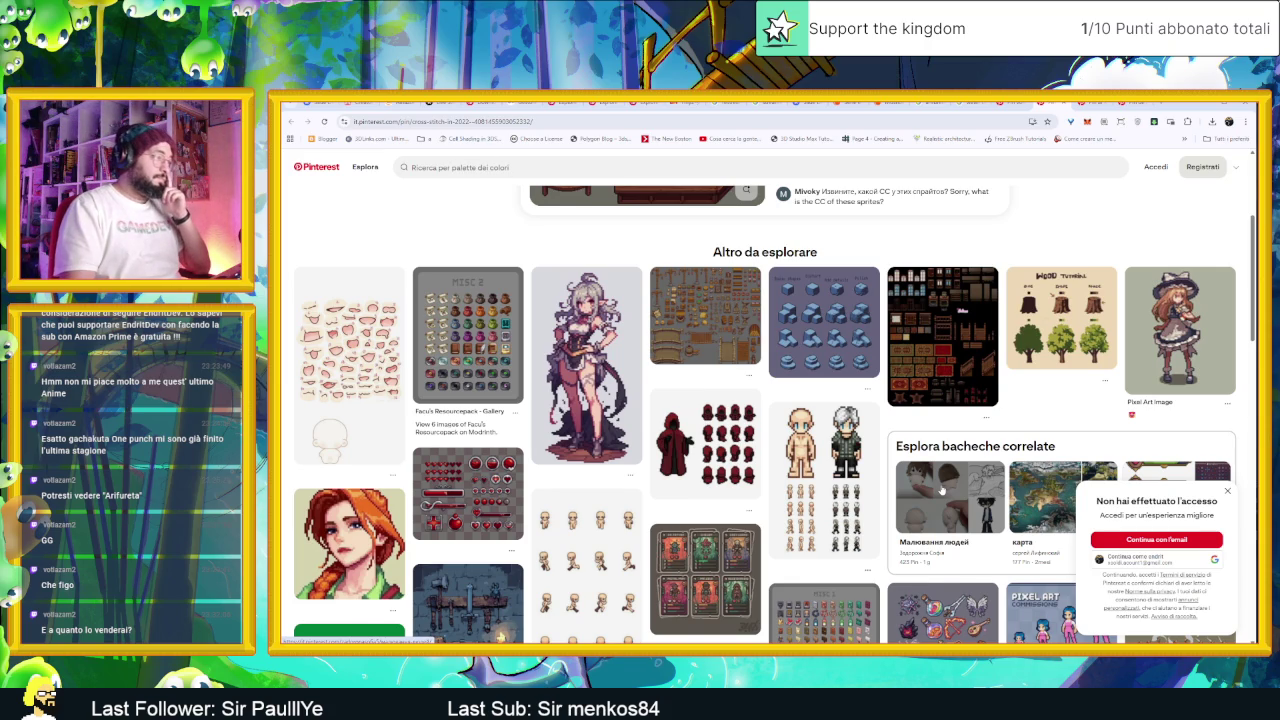
{"action": "scroll", "coordinate": [941, 490], "scroll_direction": "down", "scroll_amount": 5}
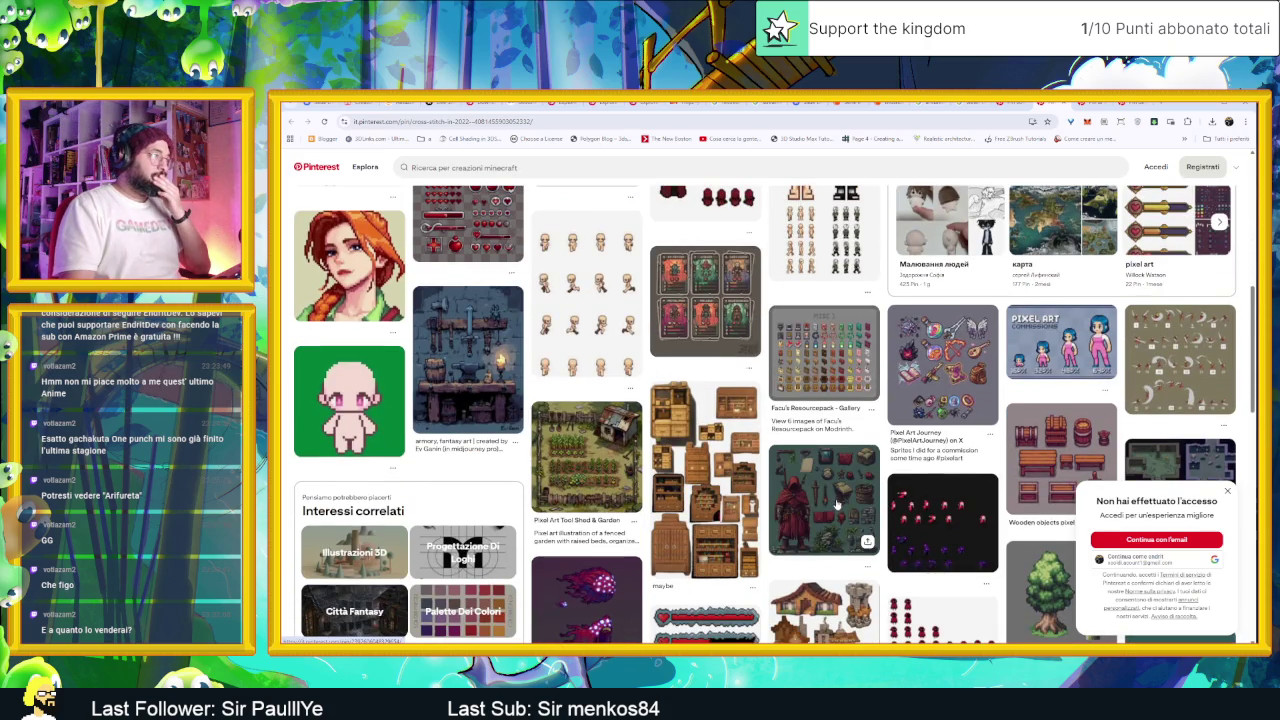
{"action": "scroll", "coordinate": [838, 505], "scroll_direction": "down", "scroll_amount": 3}
{"action": "scroll", "coordinate": [453, 283], "scroll_direction": "up", "scroll_amount": 2}
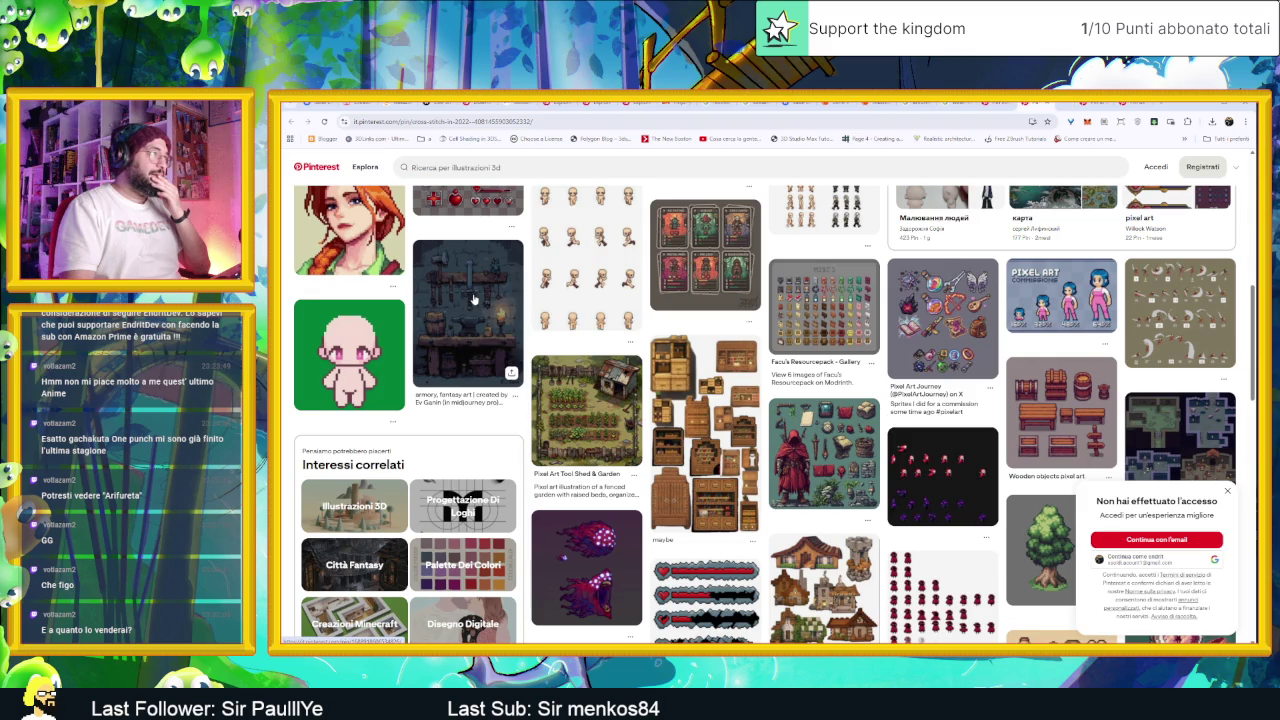
{"action": "scroll", "coordinate": [850, 330], "scroll_direction": "down", "scroll_amount": 4}
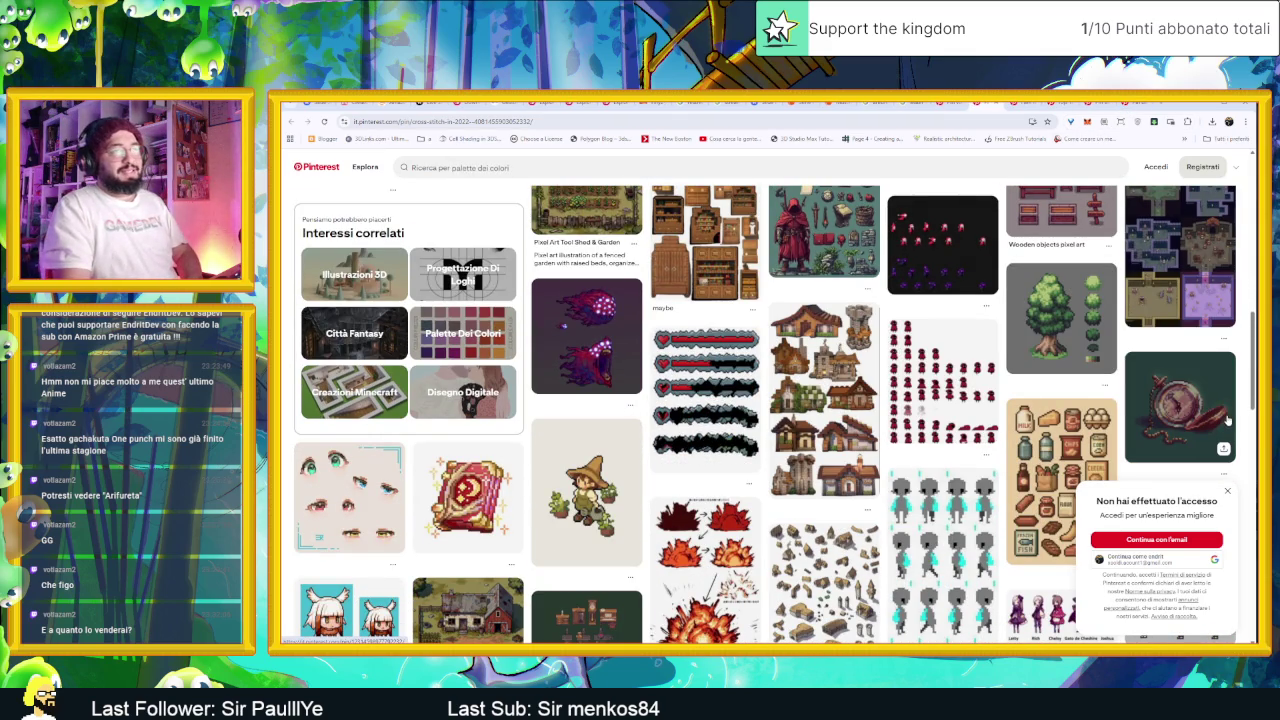
{"action": "scroll", "coordinate": [1224, 422], "scroll_direction": "up", "scroll_amount": 1}
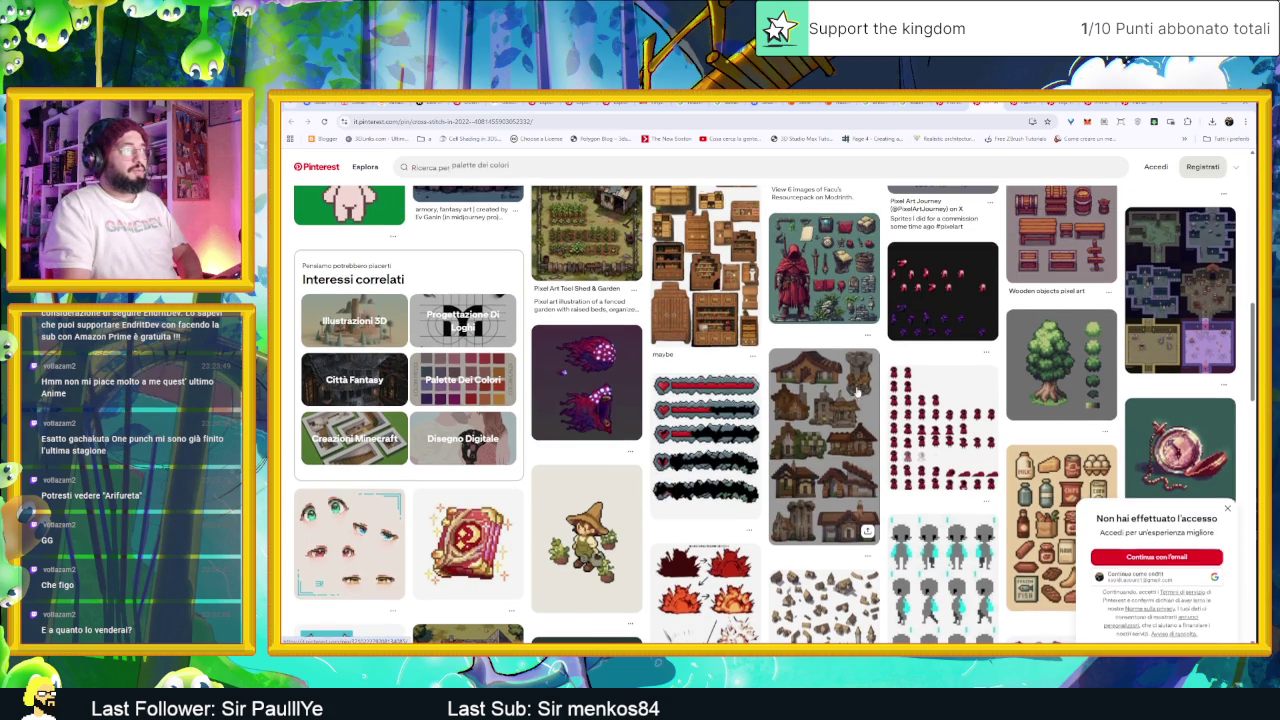
{"action": "left_click", "coordinate": [586, 235]}
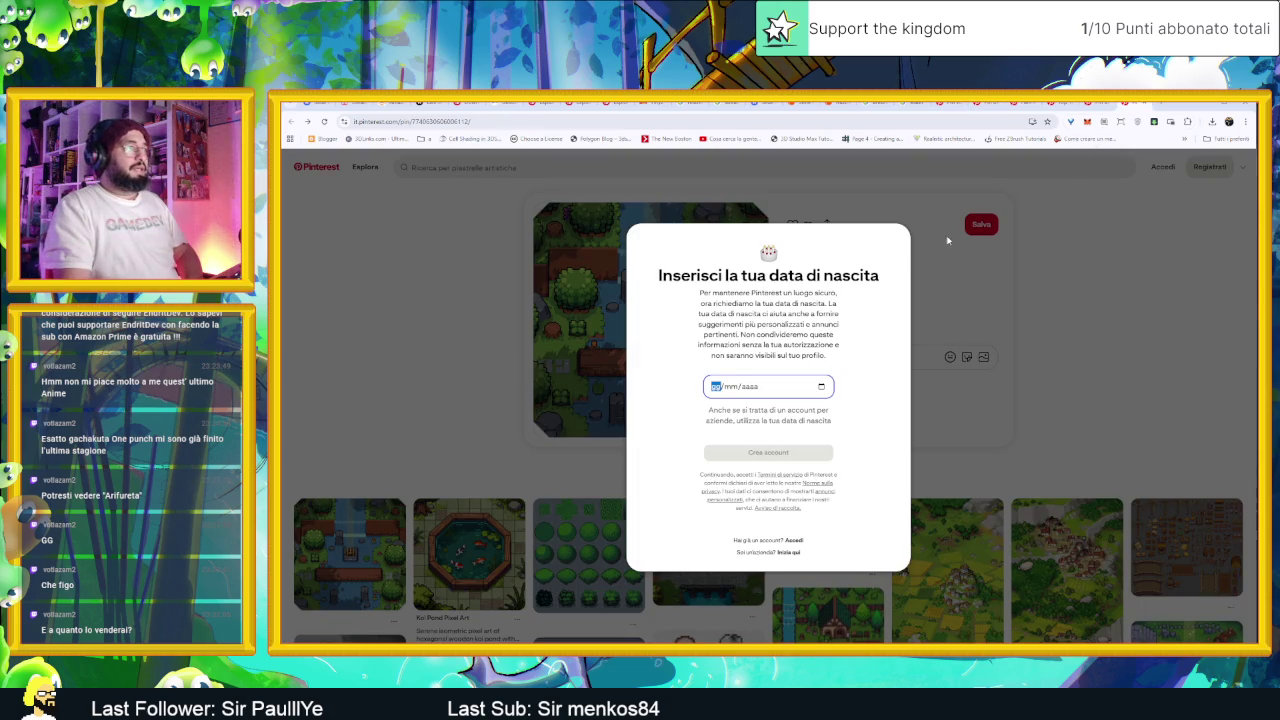
{"action": "left_click", "coordinate": [1134, 321]}
{"action": "key", "text": "alt+Left"}
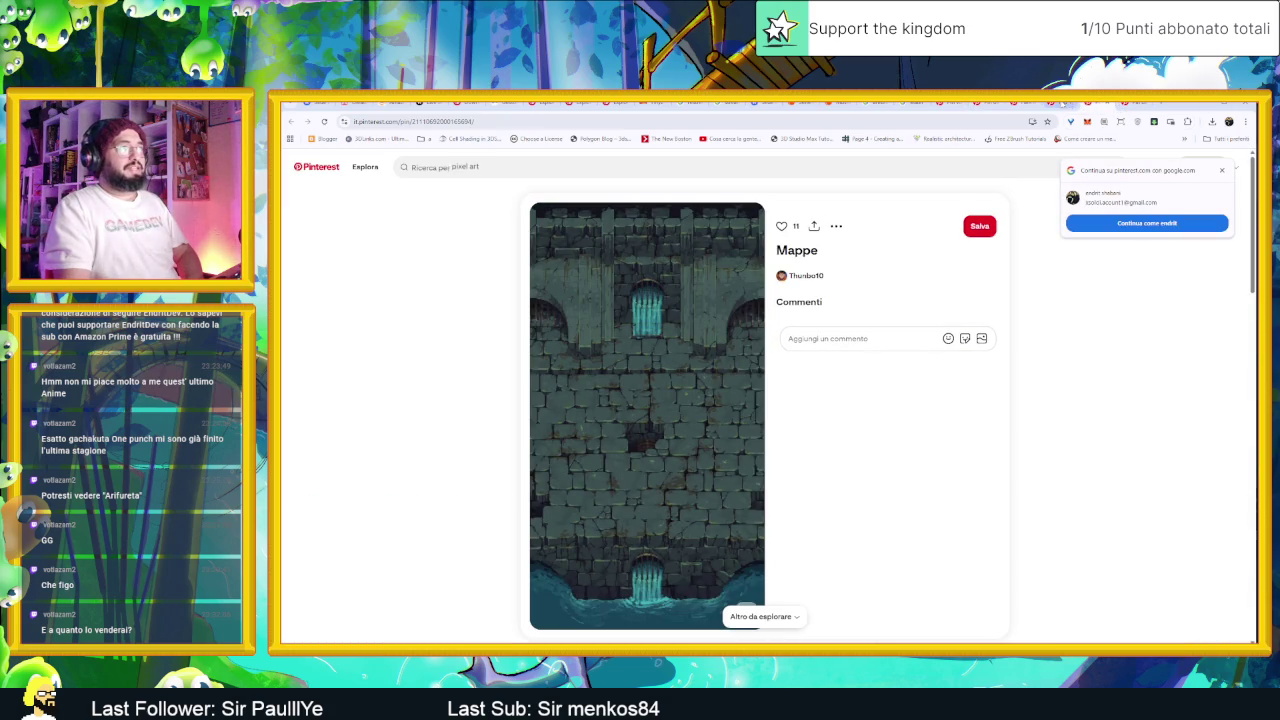
{"action": "key", "text": "alt+Left"}
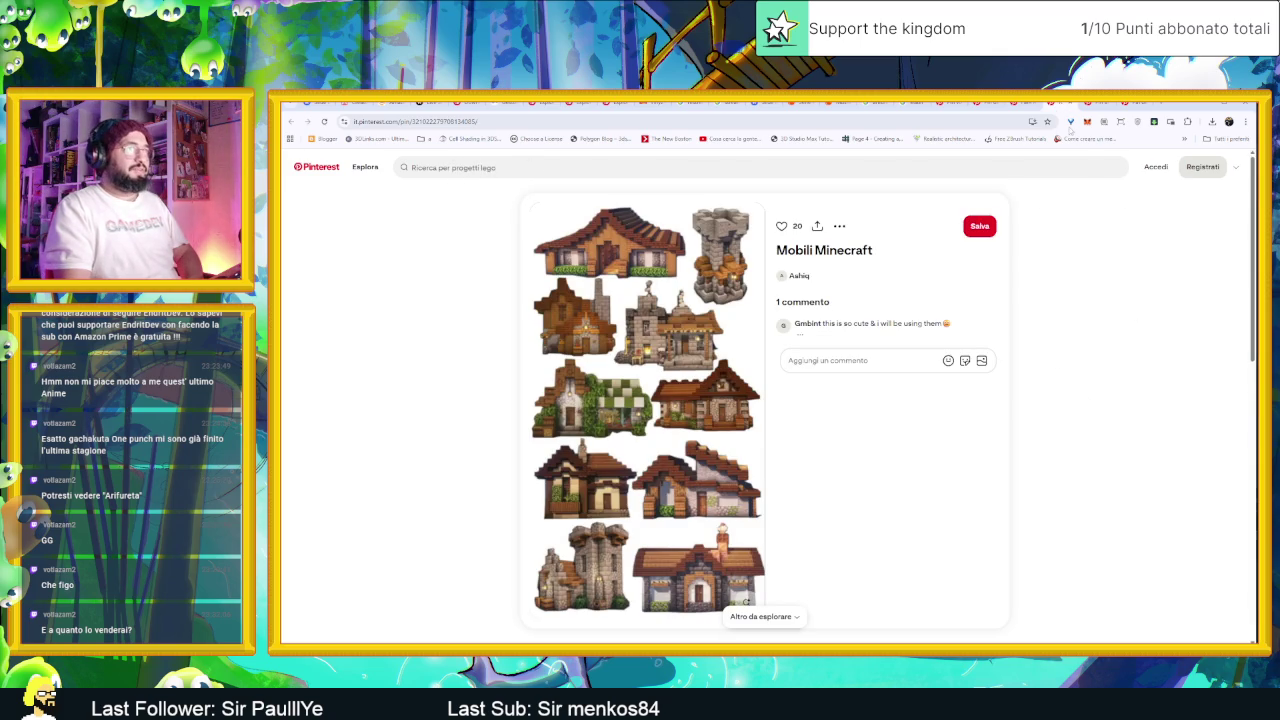
{"action": "key", "text": "alt+Left"}
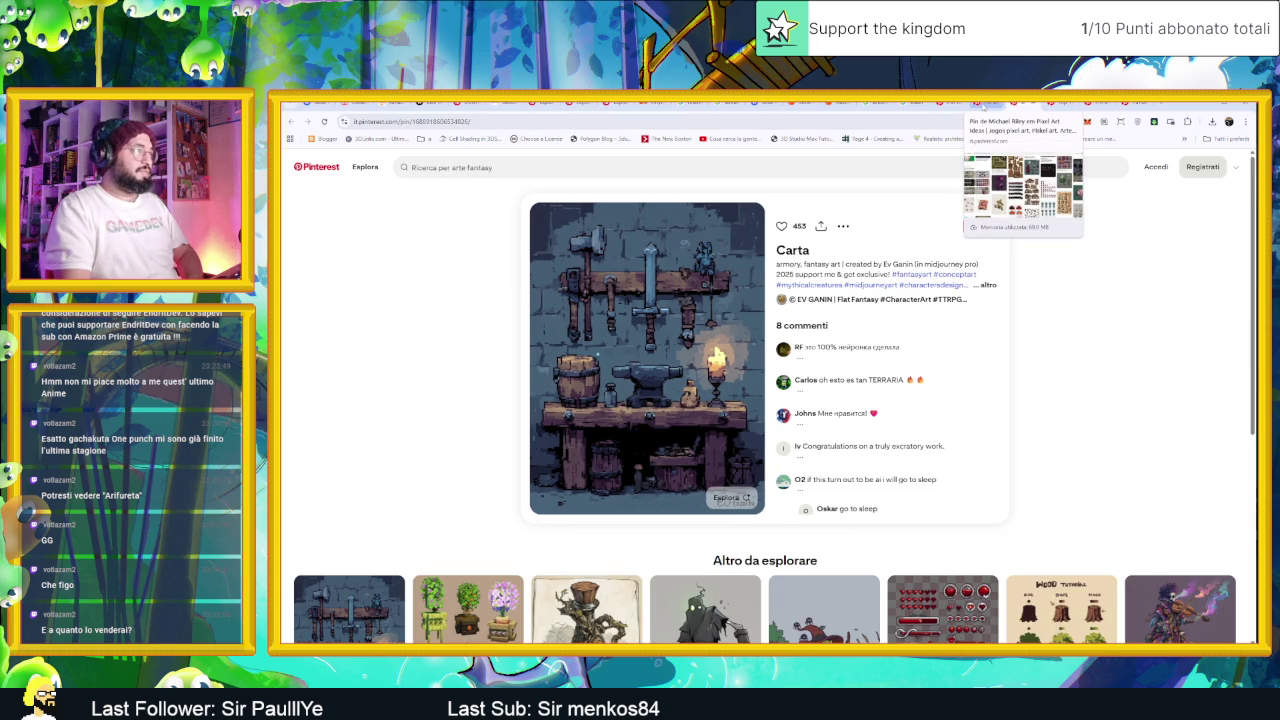
{"action": "left_click", "coordinate": [983, 103]}
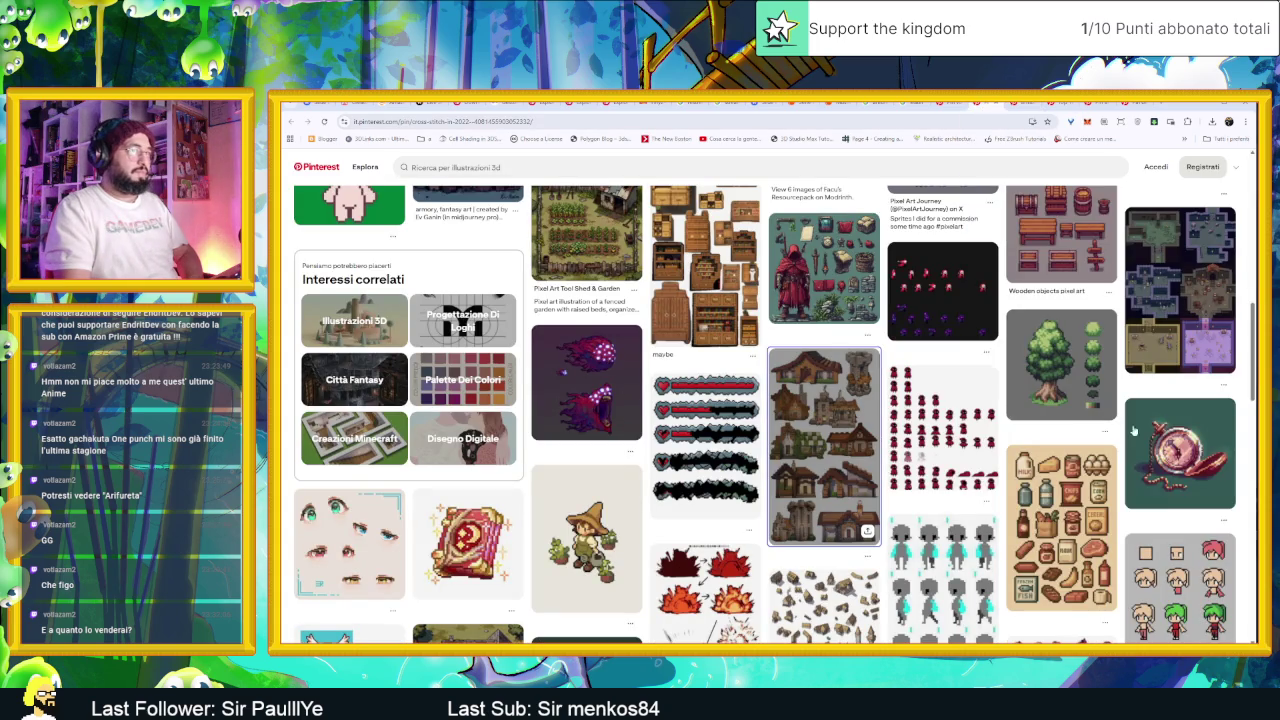
Step: Scroll further down the Pinterest grid of pixel-art references
{"action": "scroll", "coordinate": [1217, 452], "scroll_direction": "down", "scroll_amount": 2}
{"action": "scroll", "coordinate": [1217, 452], "scroll_direction": "down", "scroll_amount": 3}
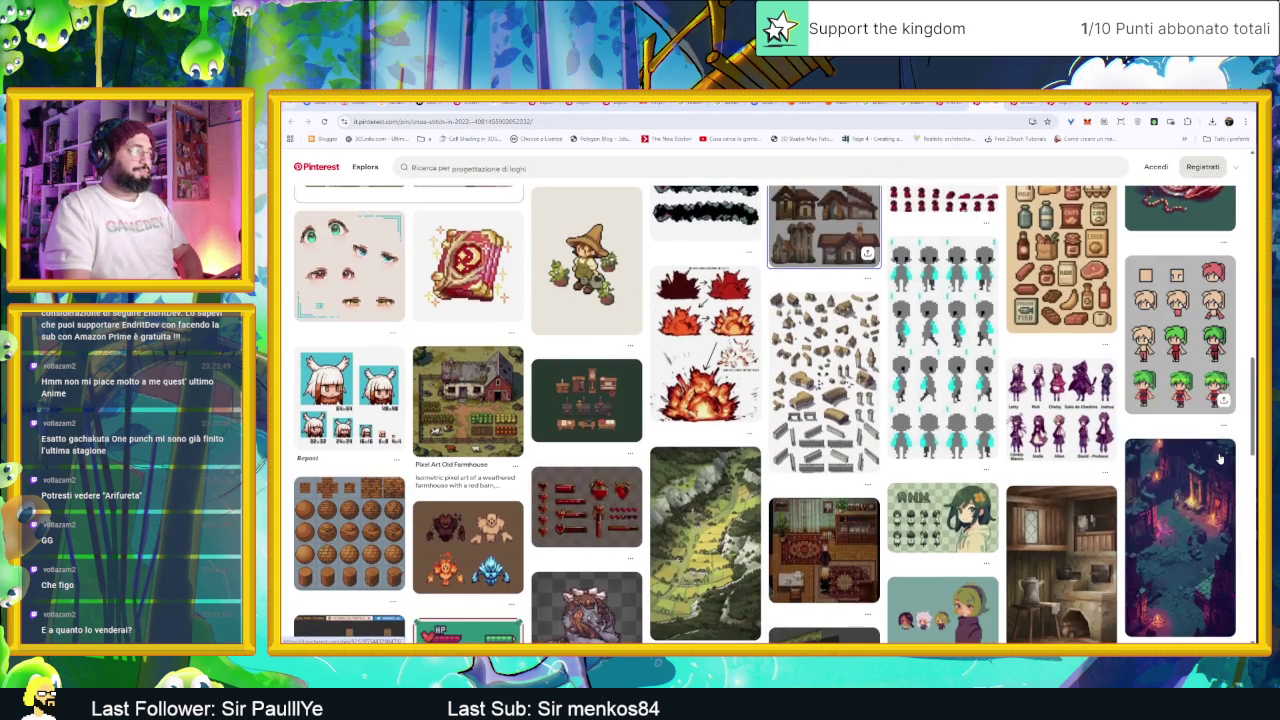
{"action": "scroll", "coordinate": [1219, 459], "scroll_direction": "down", "scroll_amount": 4}
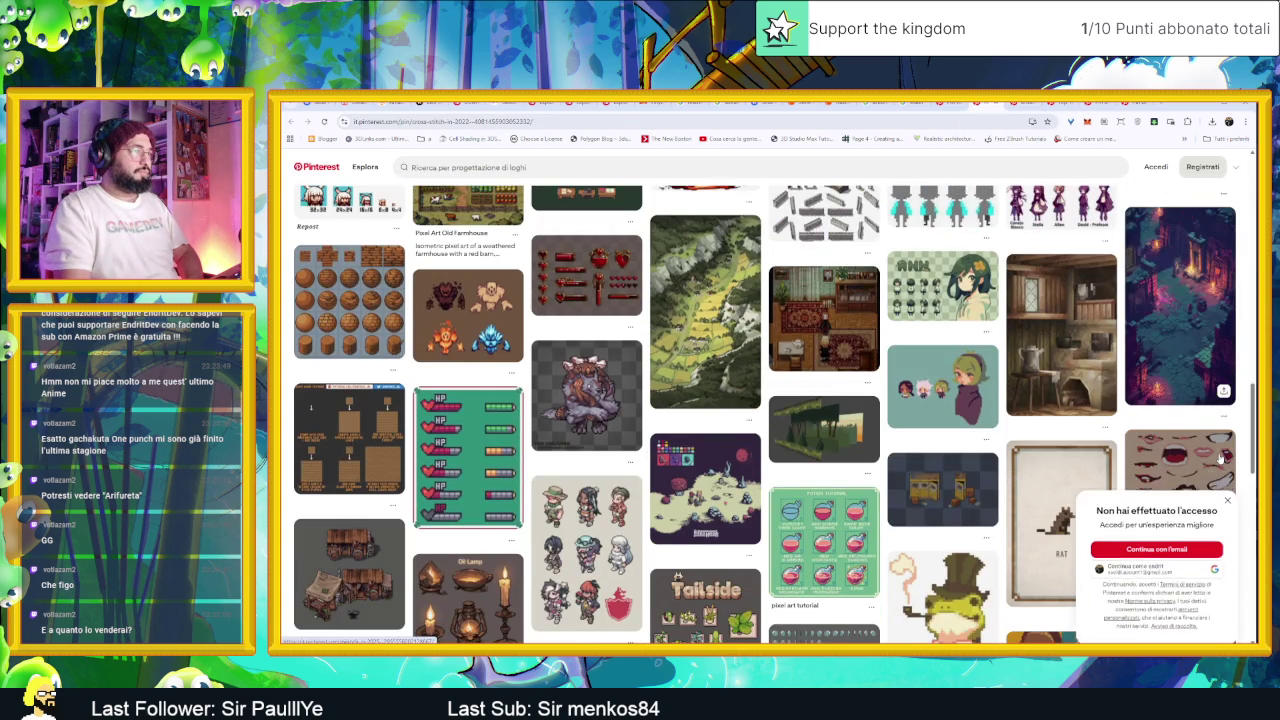
{"action": "scroll", "coordinate": [1219, 459], "scroll_direction": "down", "scroll_amount": 10}
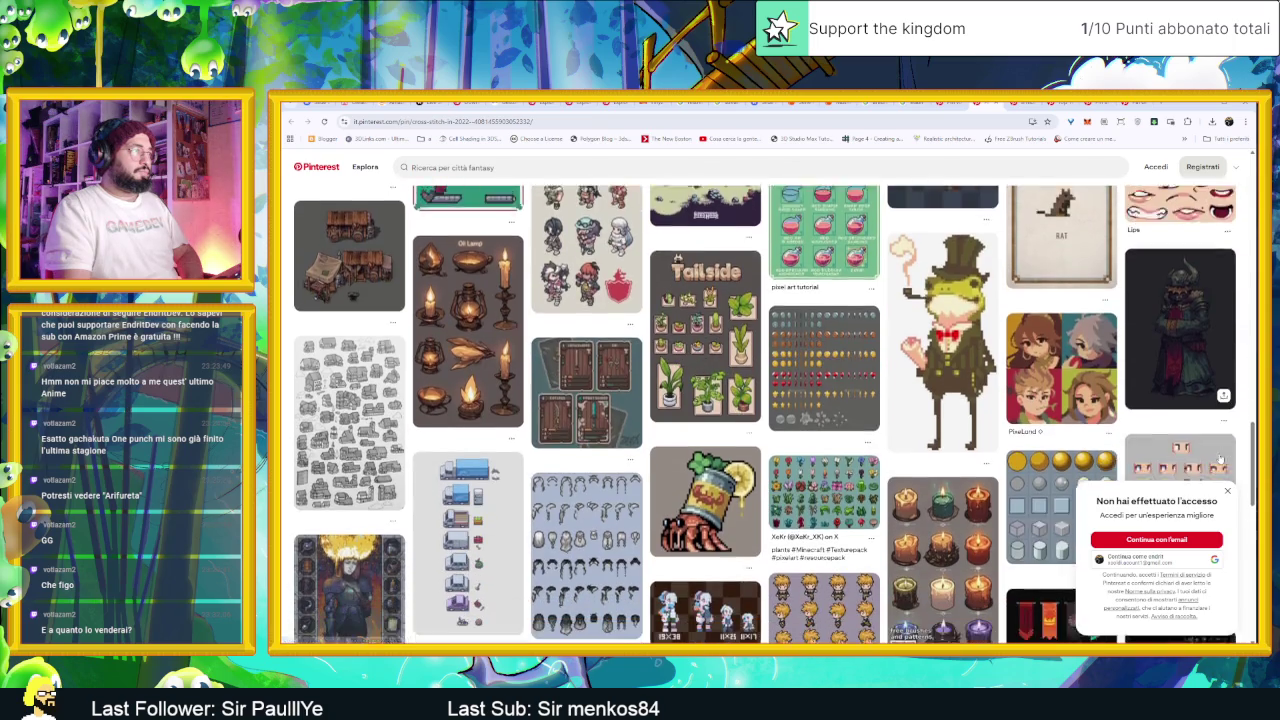
{"action": "scroll", "coordinate": [1219, 459], "scroll_direction": "down", "scroll_amount": 6}
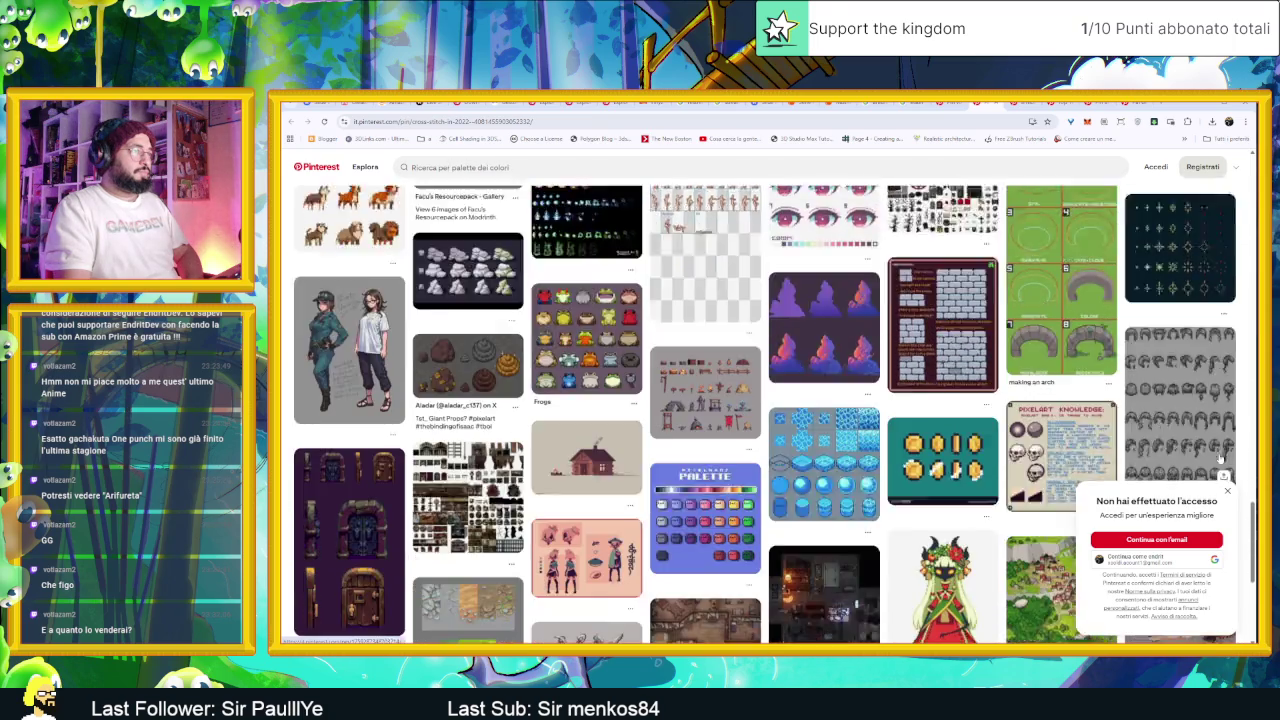
{"action": "scroll", "coordinate": [1219, 459], "scroll_direction": "down", "scroll_amount": 2}
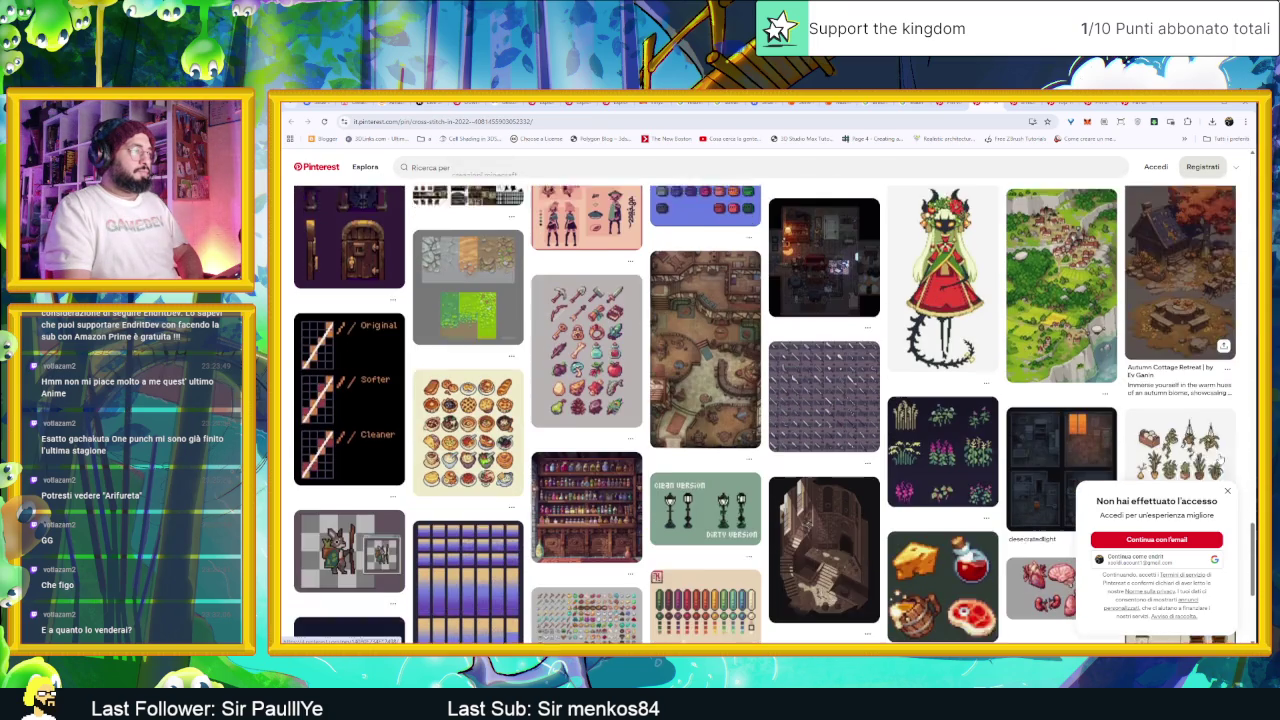
{"action": "scroll", "coordinate": [1219, 459], "scroll_direction": "down", "scroll_amount": 3}
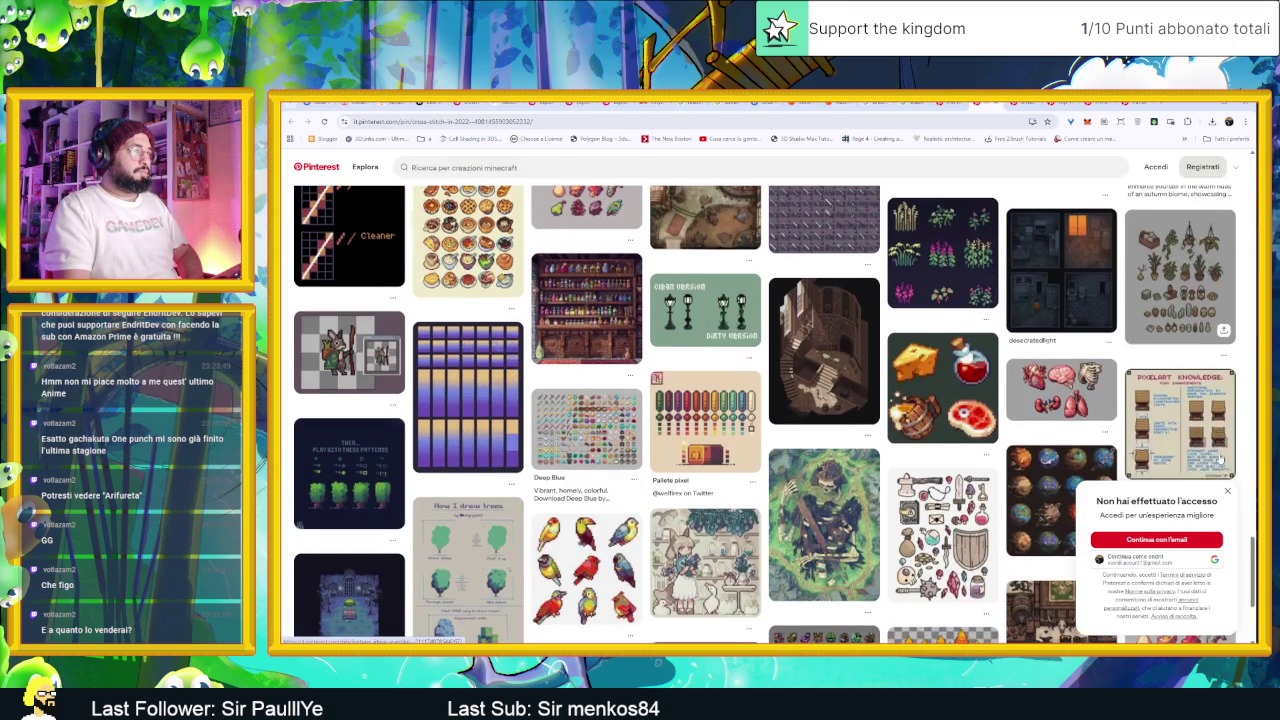
{"action": "scroll", "coordinate": [1219, 459], "scroll_direction": "down", "scroll_amount": 2}
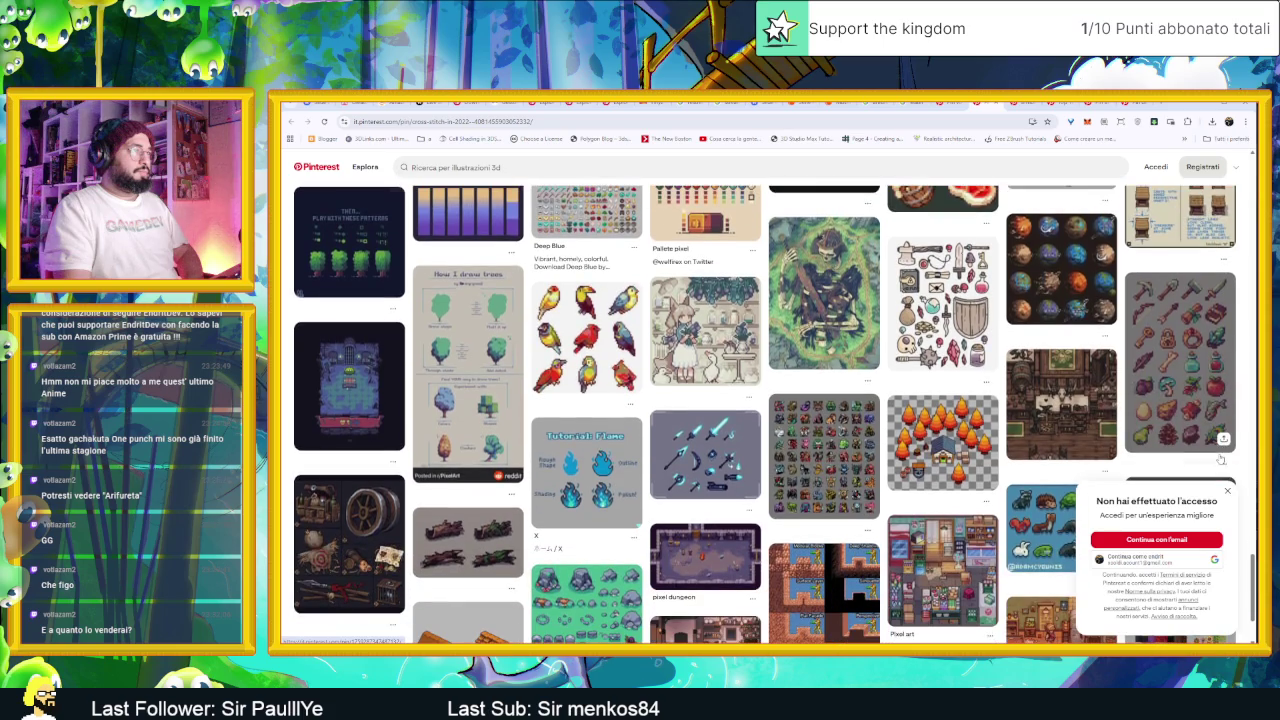
{"action": "scroll", "coordinate": [1219, 459], "scroll_direction": "down", "scroll_amount": 2}
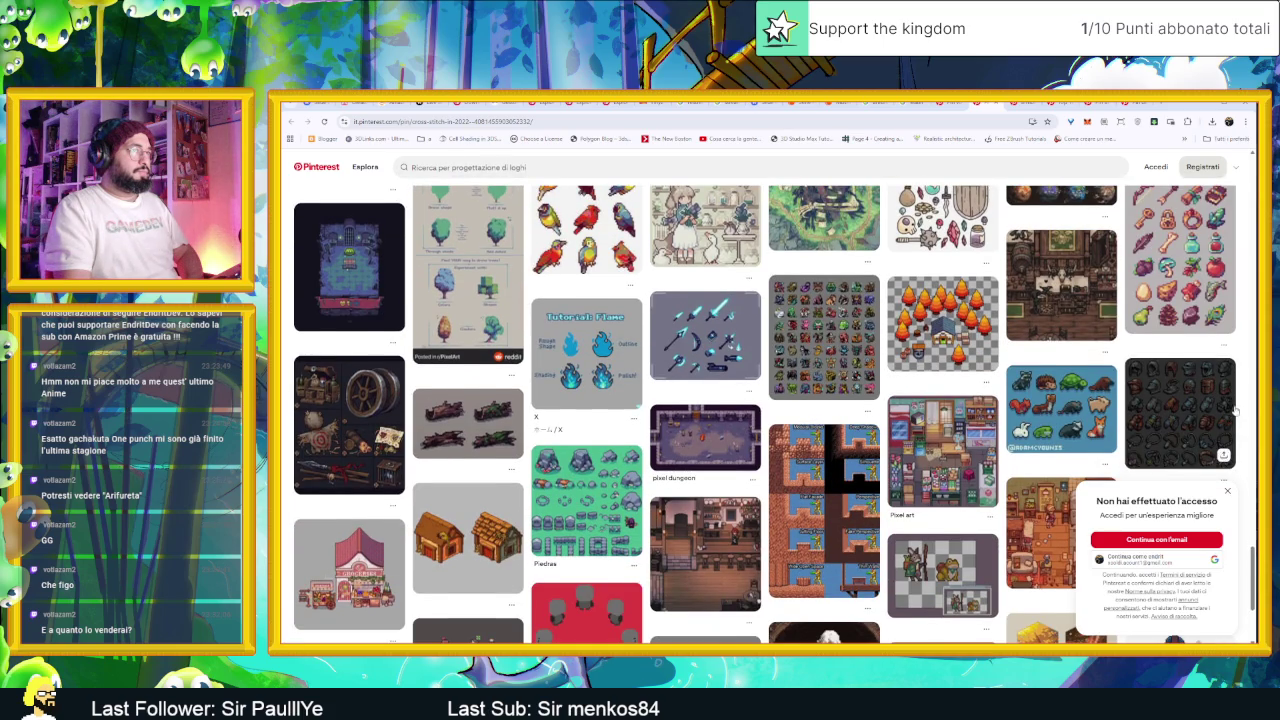
{"action": "scroll", "coordinate": [1236, 410], "scroll_direction": "down", "scroll_amount": 3}
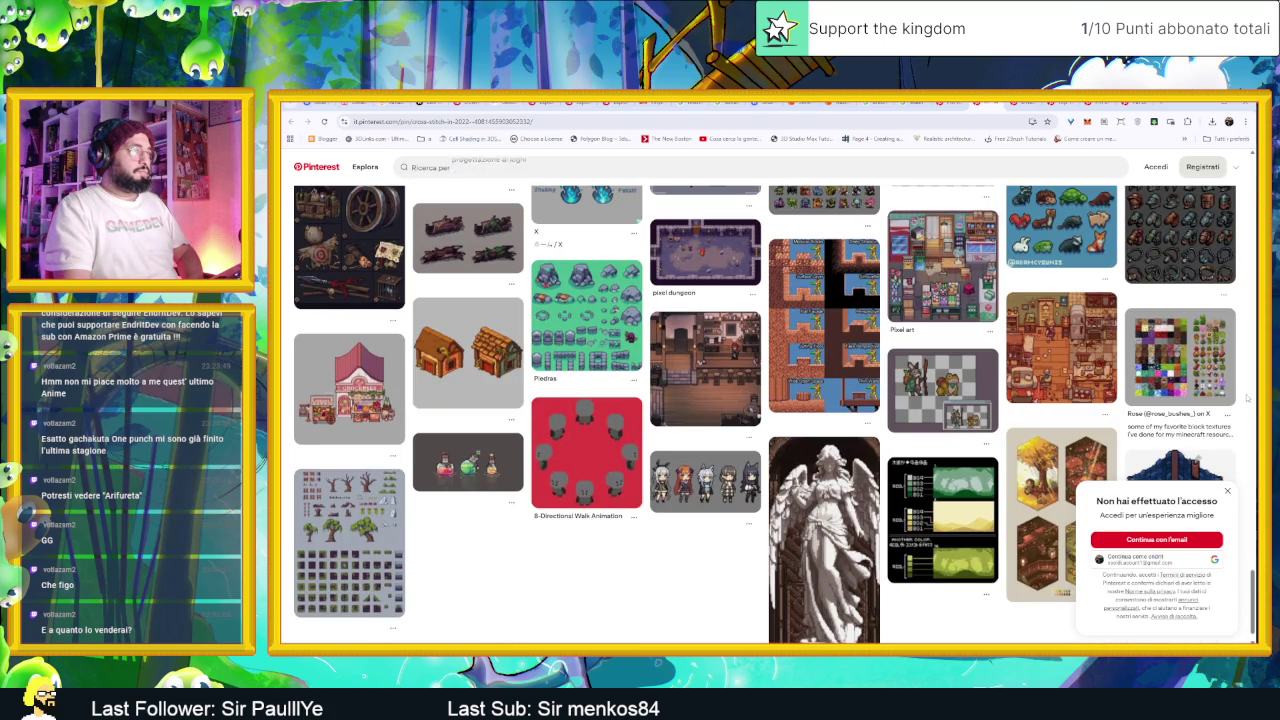
{"action": "scroll", "coordinate": [1246, 398], "scroll_direction": "down", "scroll_amount": 3}
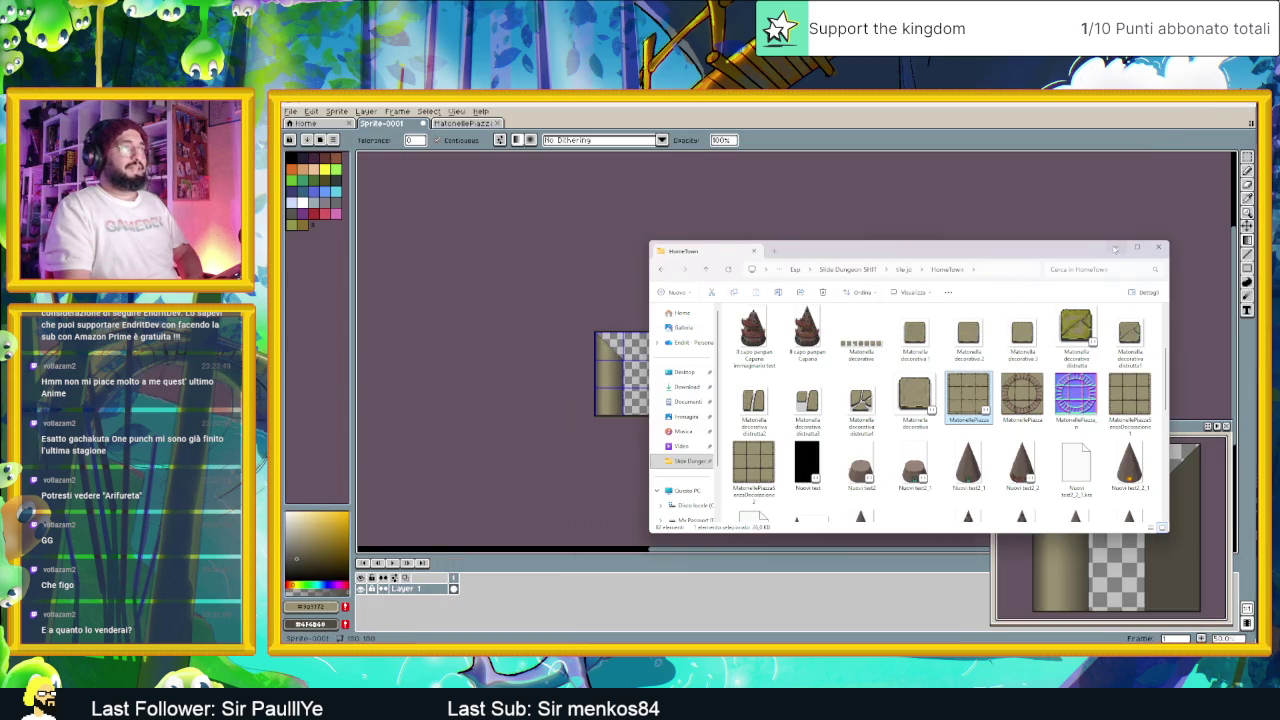
Step: Minimize File Explorer and switch back to the Godot dungeon scene
{"action": "left_click", "coordinate": [1115, 249]}
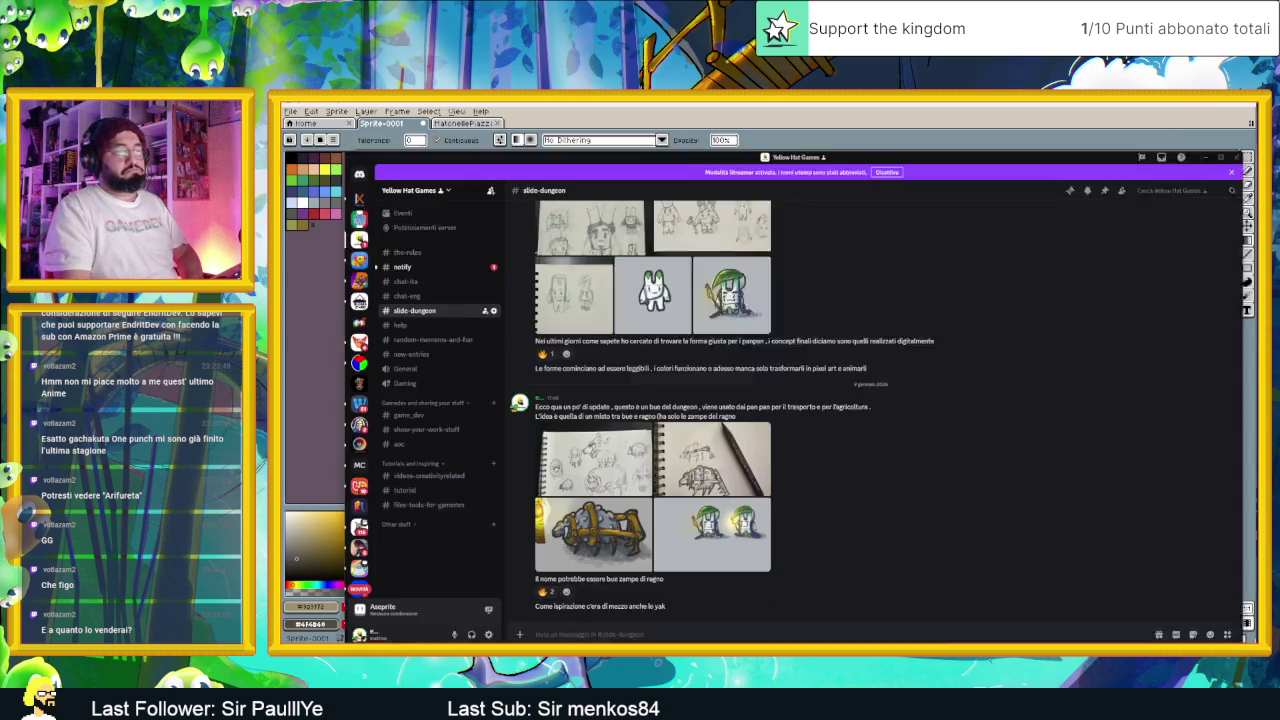
{"action": "key", "text": "alt+Tab"}
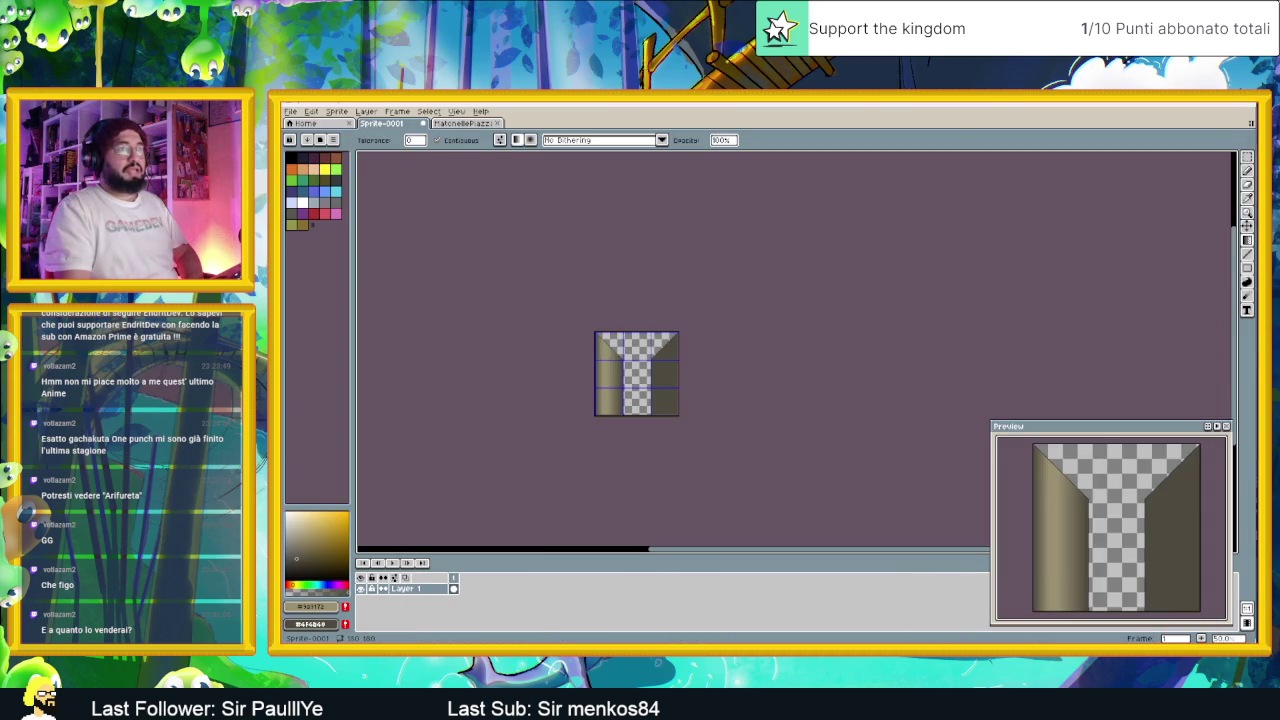
{"action": "key", "text": "alt+Tab"}
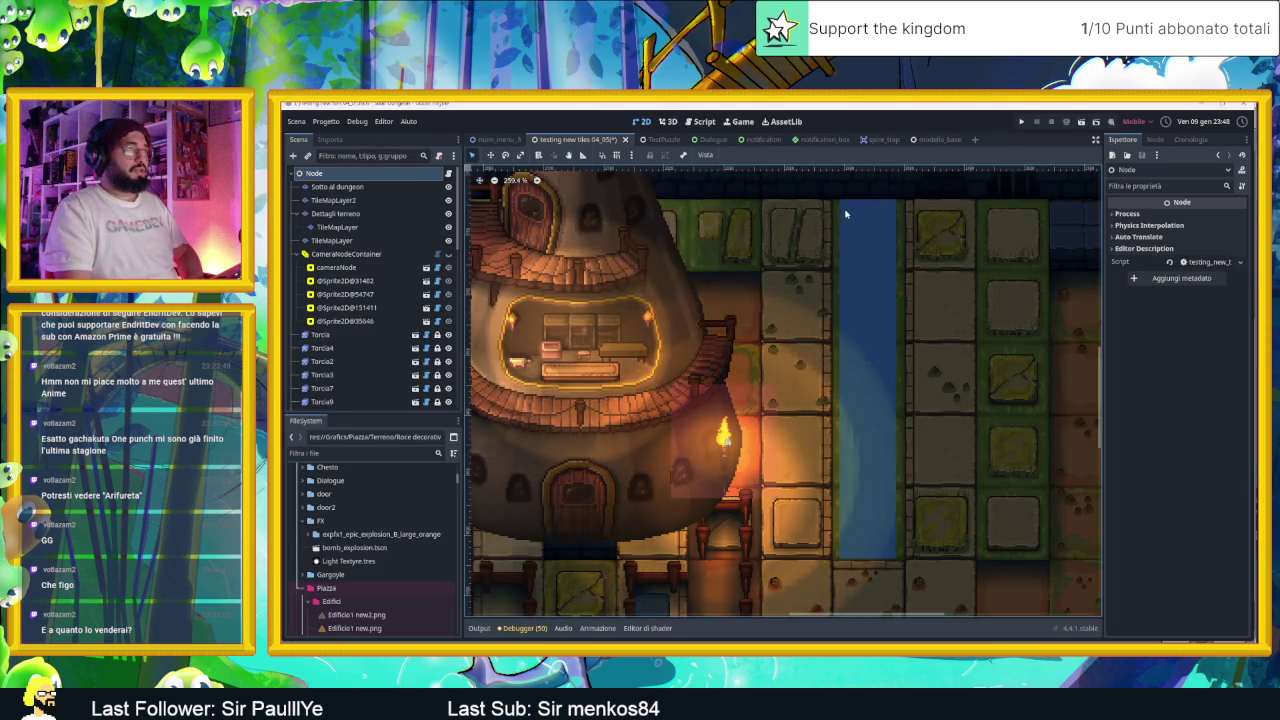
Step: Widen the blue canal ColorRect slightly to the left
{"action": "left_click", "coordinate": [845, 214]}
{"action": "left_click_drag", "start_coordinate": [835, 378], "coordinate": [904, 378]}
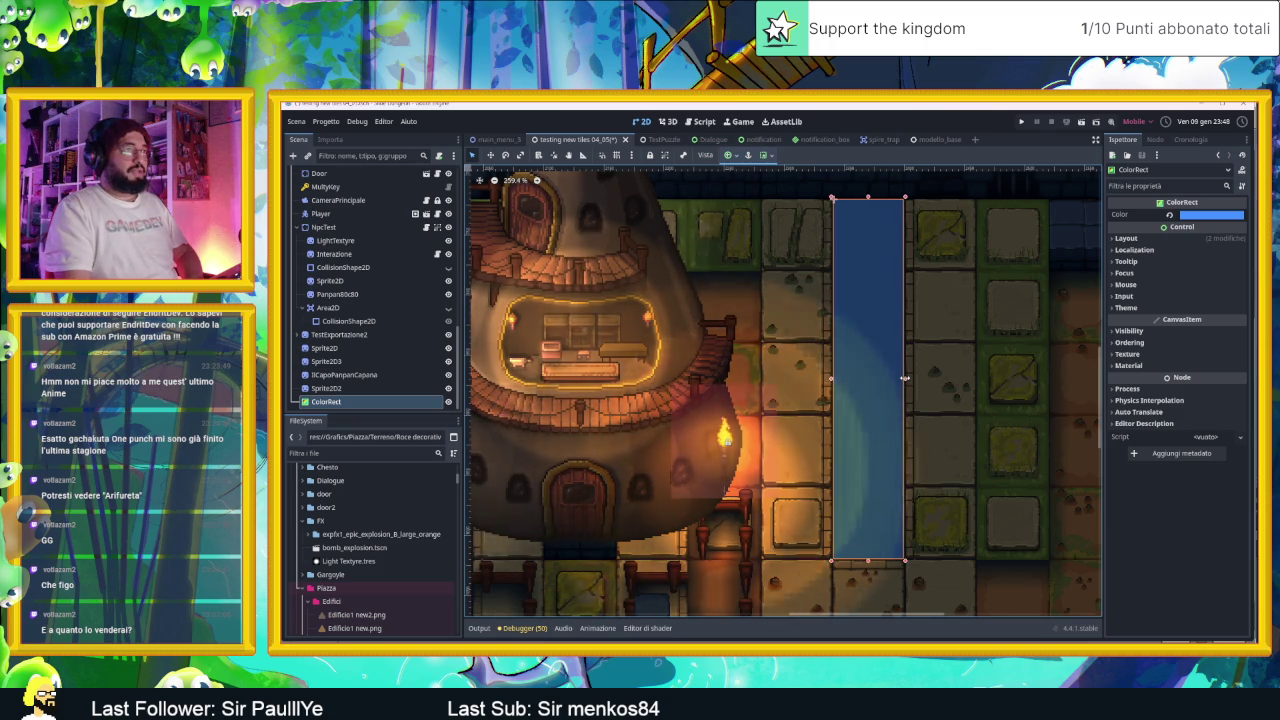
{"action": "scroll", "coordinate": [1049, 294], "scroll_direction": "down", "scroll_amount": 2}
{"action": "scroll", "coordinate": [1049, 294], "scroll_direction": "down", "scroll_amount": 1}
{"action": "left_click", "coordinate": [1069, 323]}
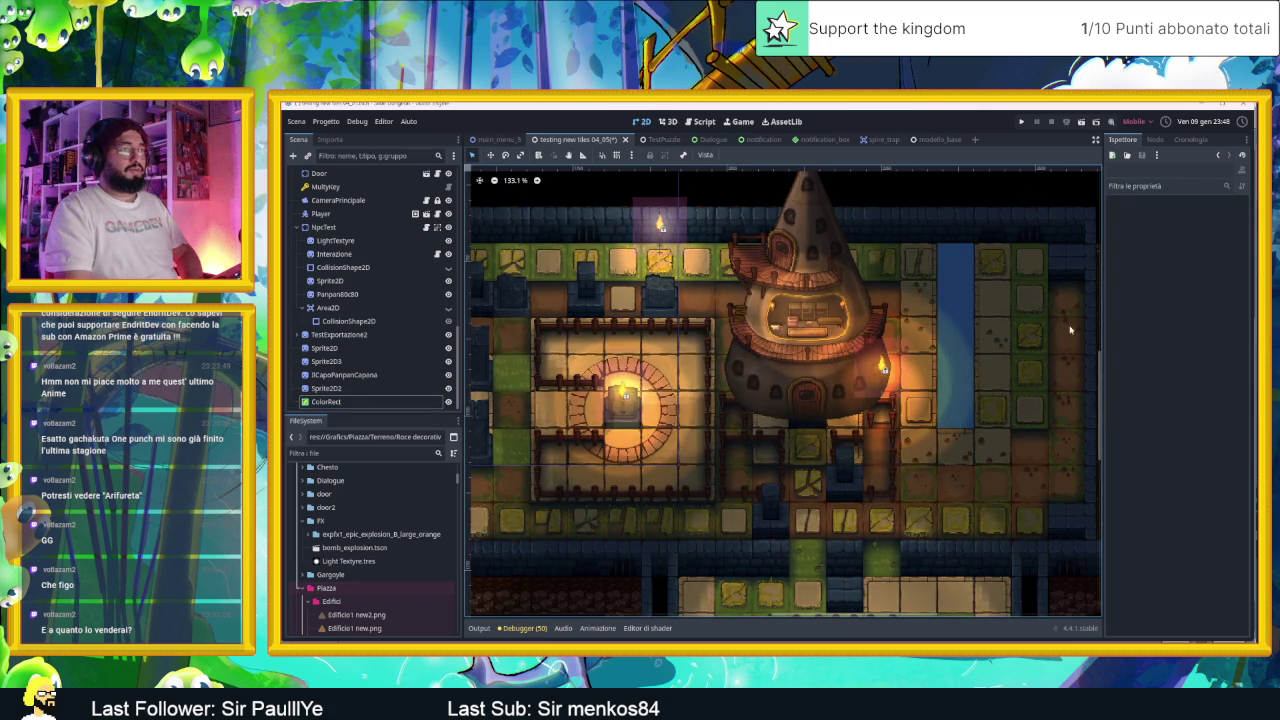
Step: With the canal ColorRect selected, bring up the Create New Node dialog
{"action": "left_click", "coordinate": [954, 250]}
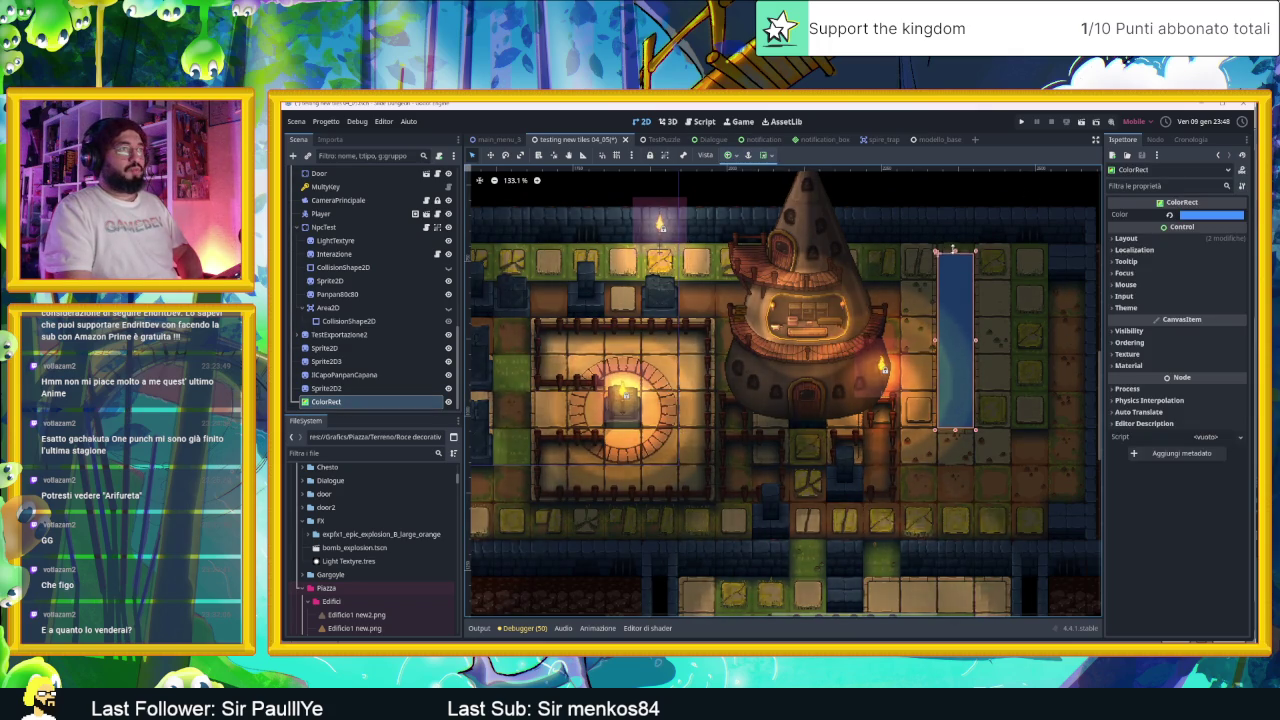
{"action": "left_click", "coordinate": [969, 193]}
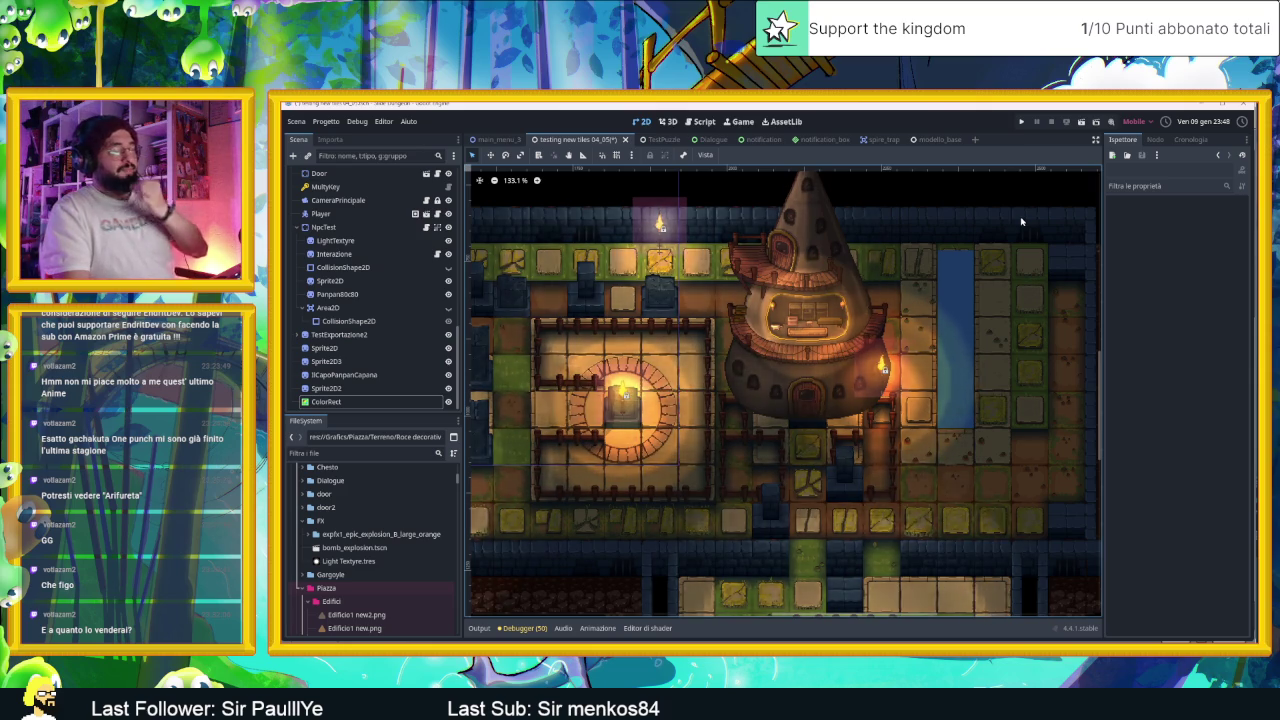
{"action": "left_click", "coordinate": [963, 263]}
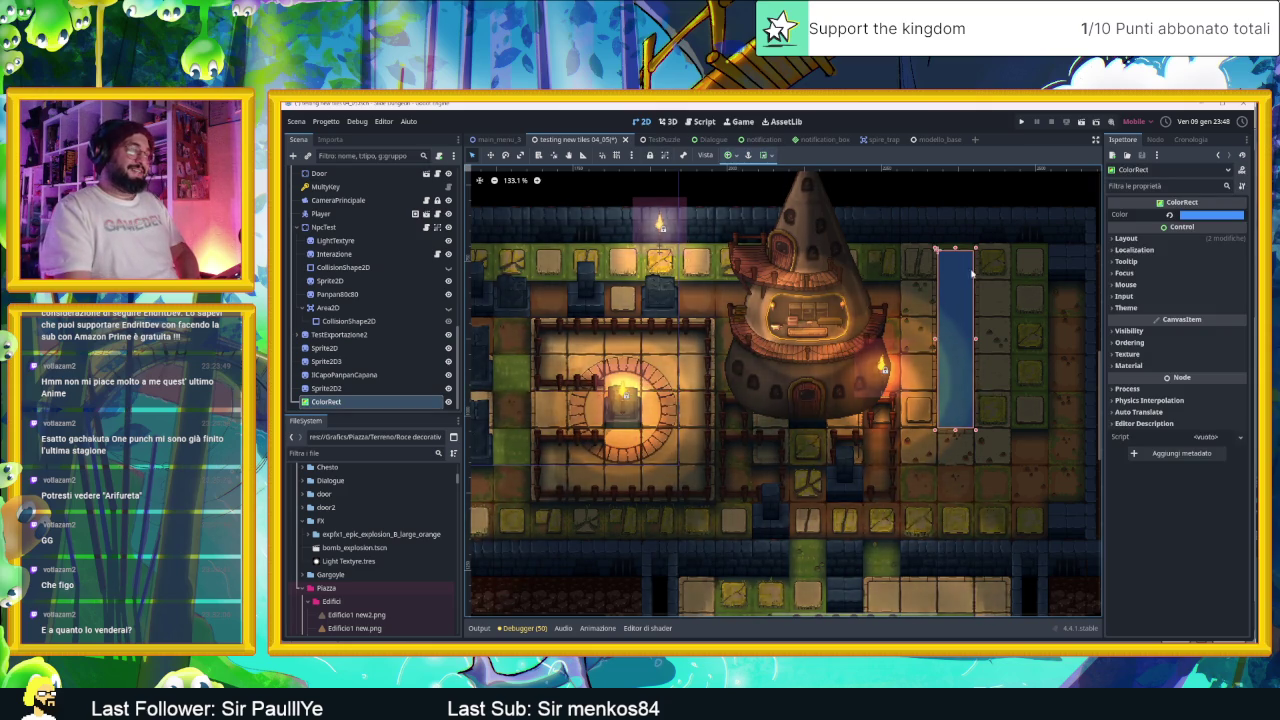
{"action": "scroll", "coordinate": [965, 280], "scroll_direction": "up", "scroll_amount": 8}
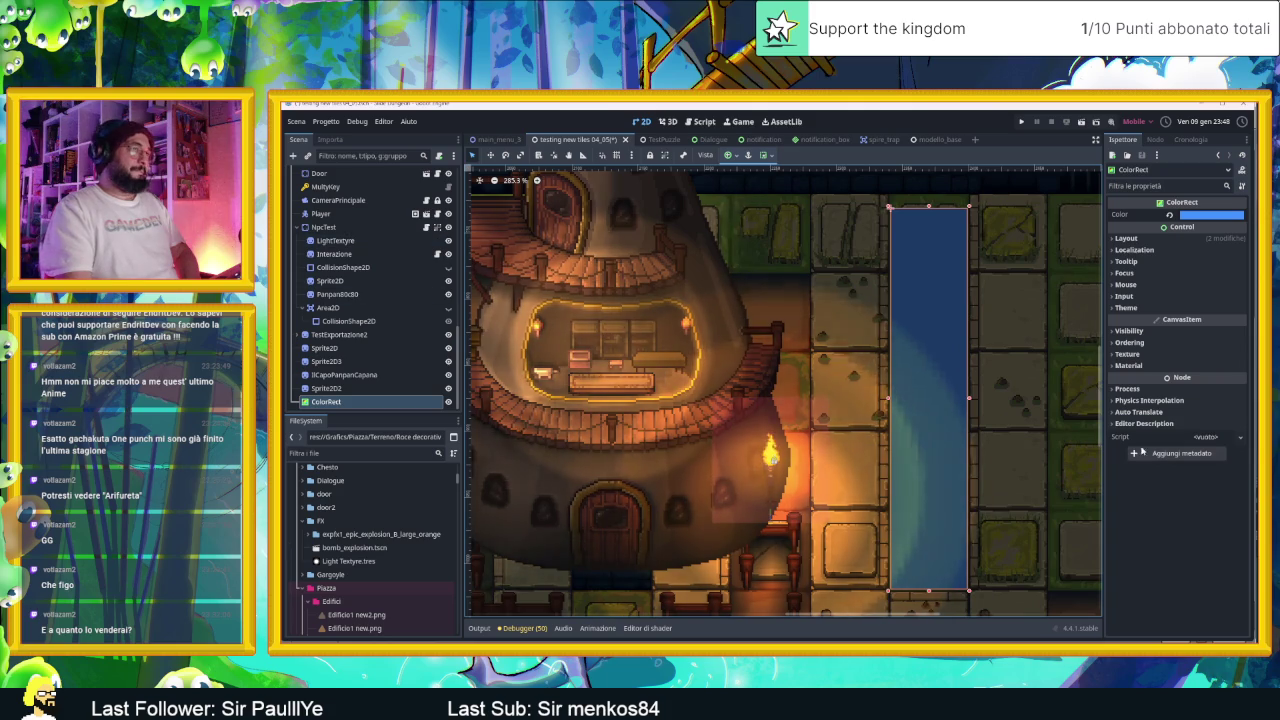
{"action": "scroll", "coordinate": [700, 290], "scroll_direction": "down", "scroll_amount": 1}
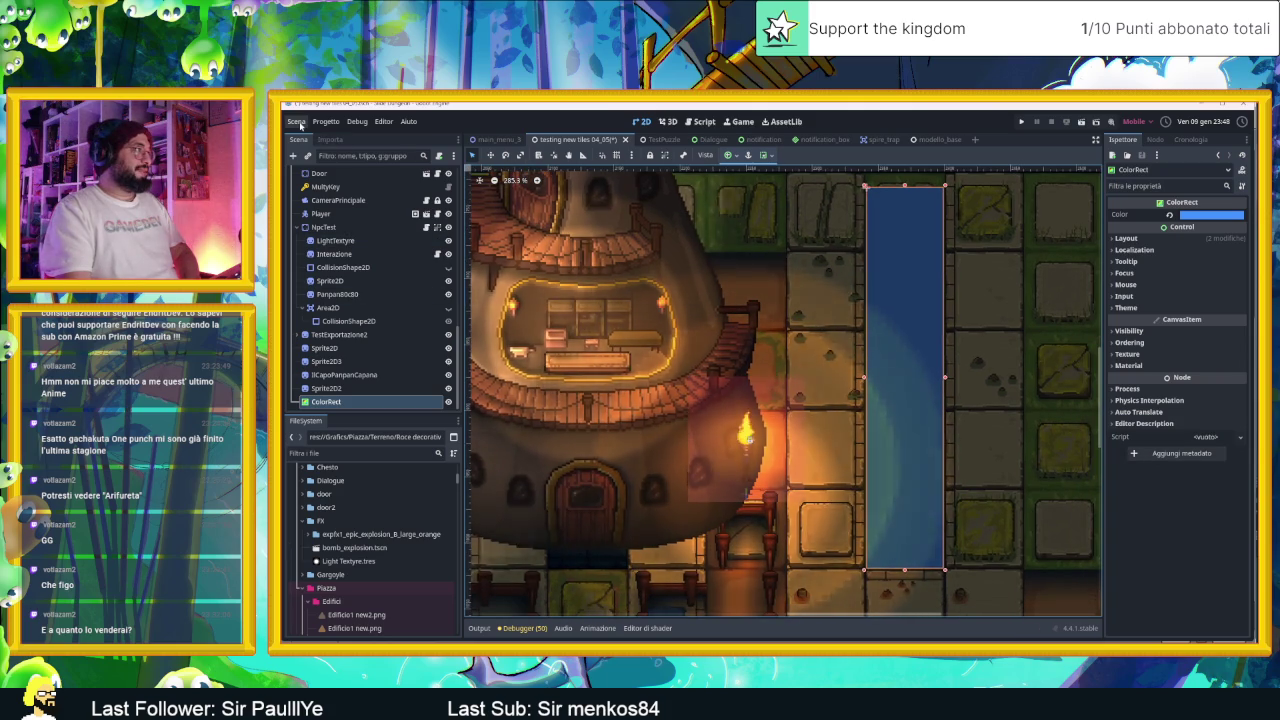
{"action": "left_click", "coordinate": [293, 156]}
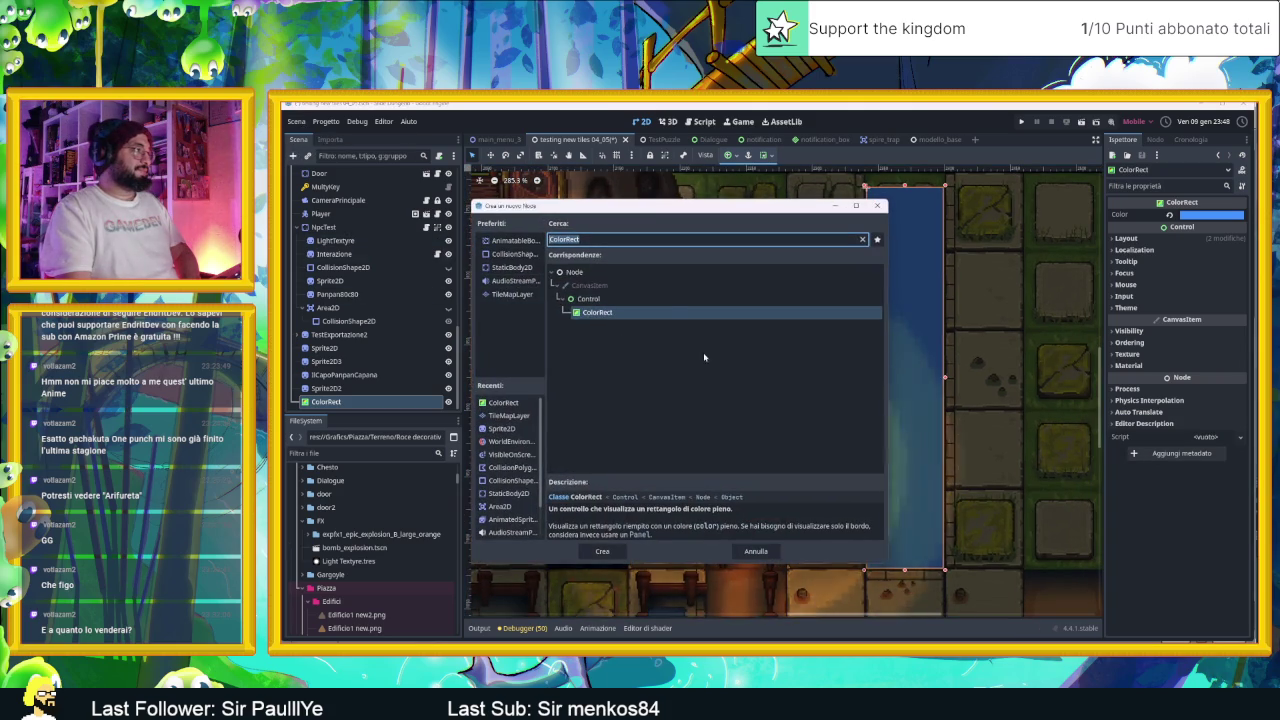
Step: Add a Sprite2D with a new GradientTexture2D whose white end stop is changed to black
{"action": "double_click", "coordinate": [501, 428]}
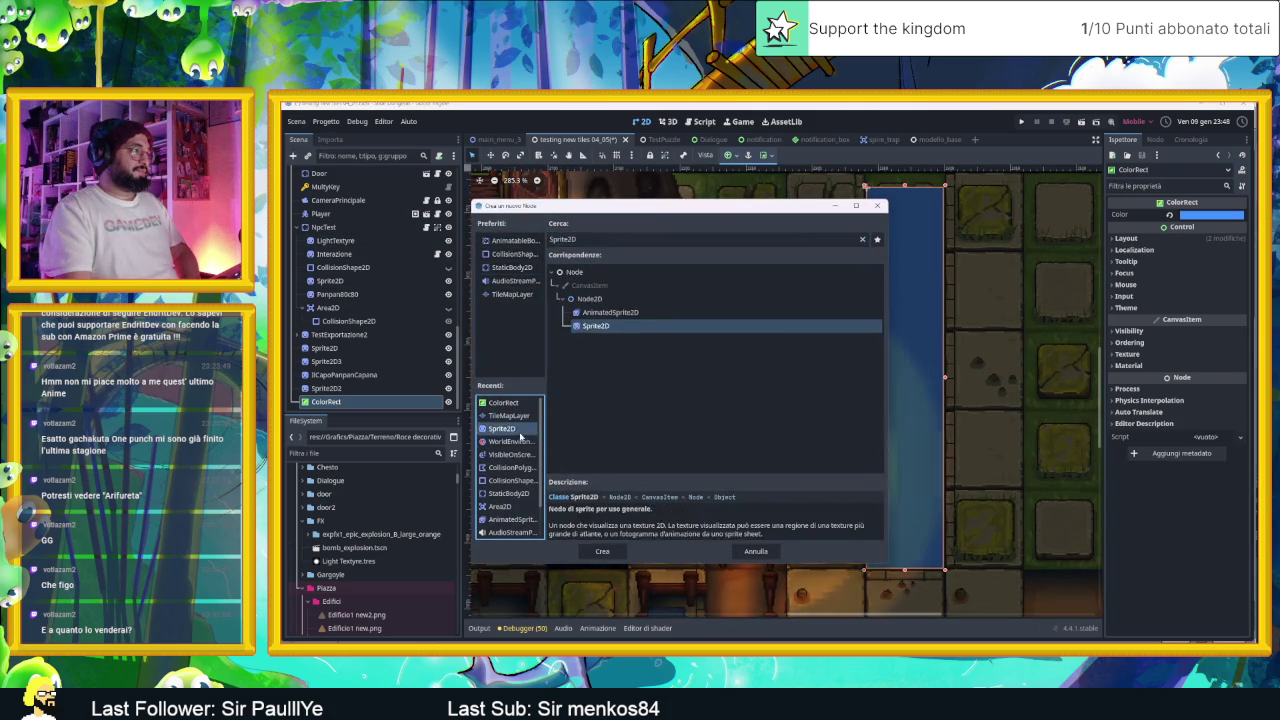
{"action": "scroll", "coordinate": [765, 368], "scroll_direction": "down", "scroll_amount": 2}
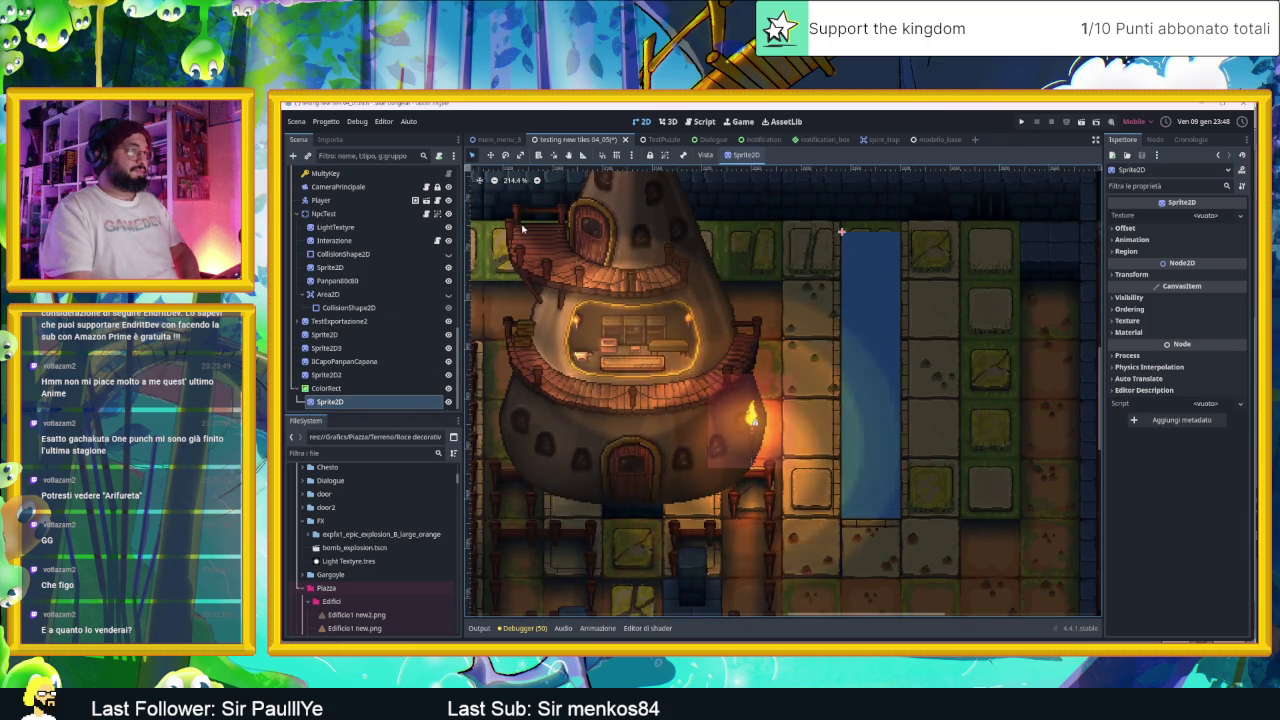
{"action": "left_click", "coordinate": [1205, 215]}
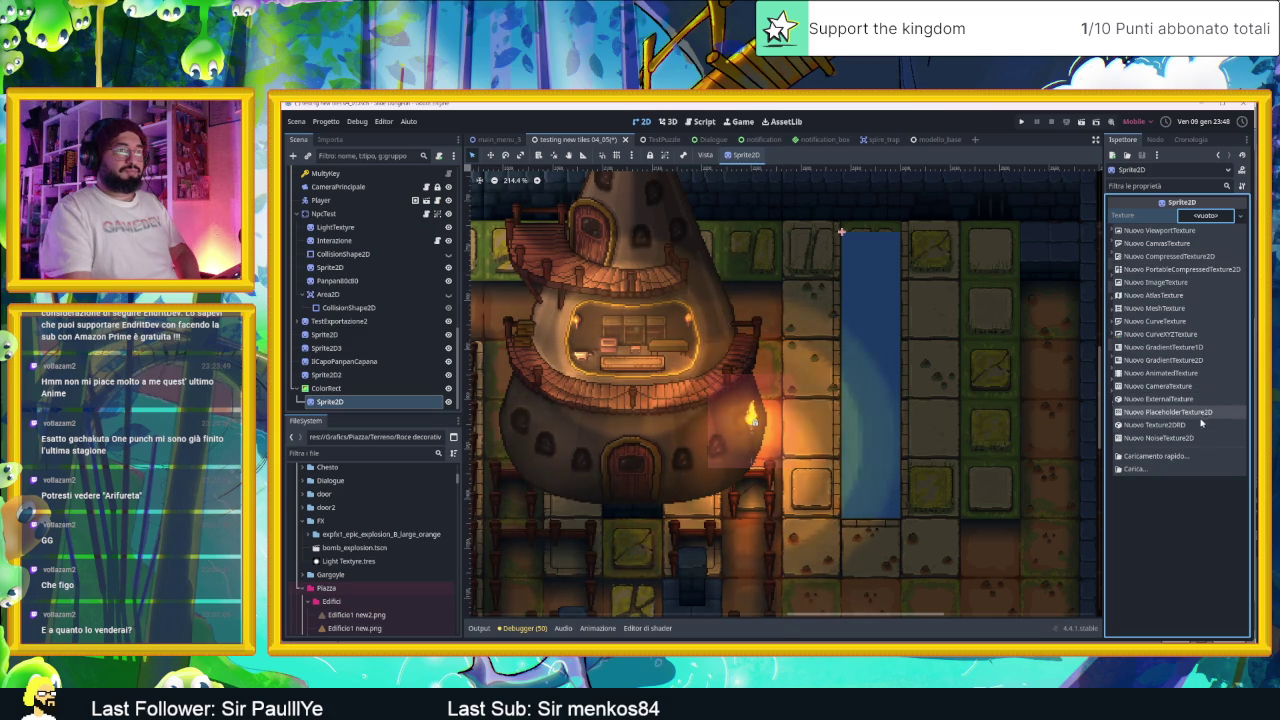
{"action": "left_click", "coordinate": [1200, 365]}
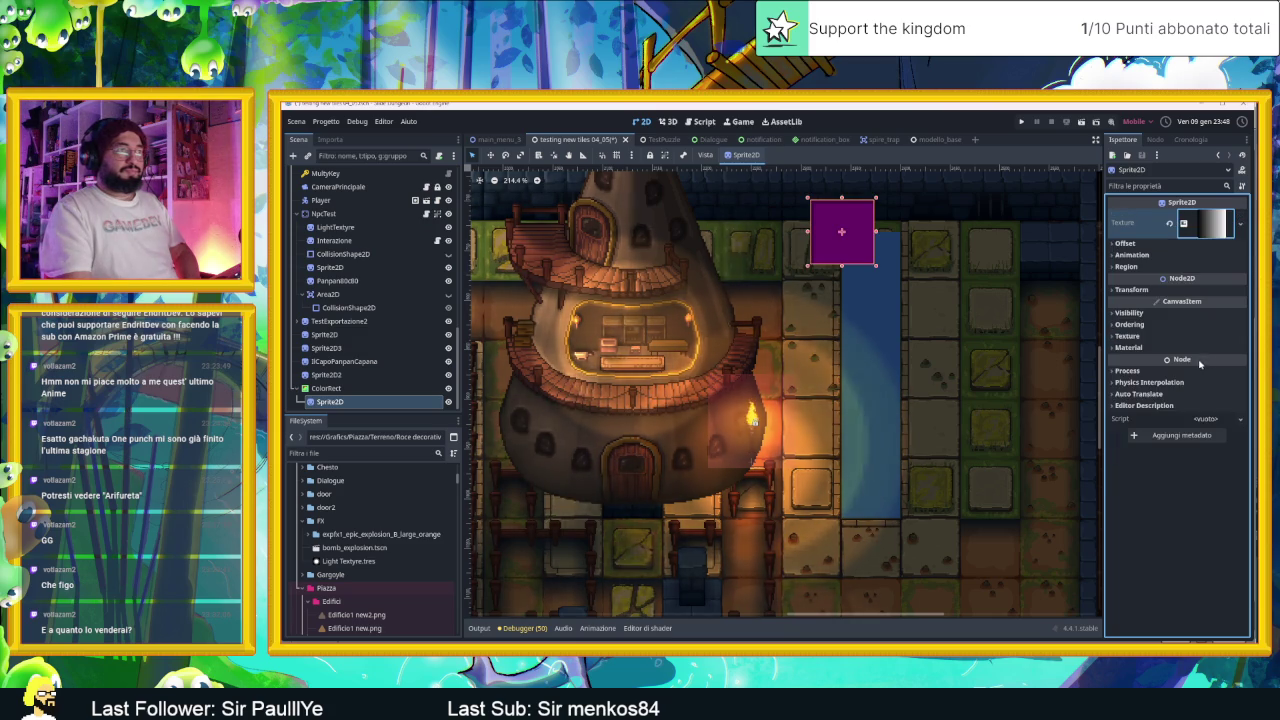
{"action": "left_click", "coordinate": [1210, 222]}
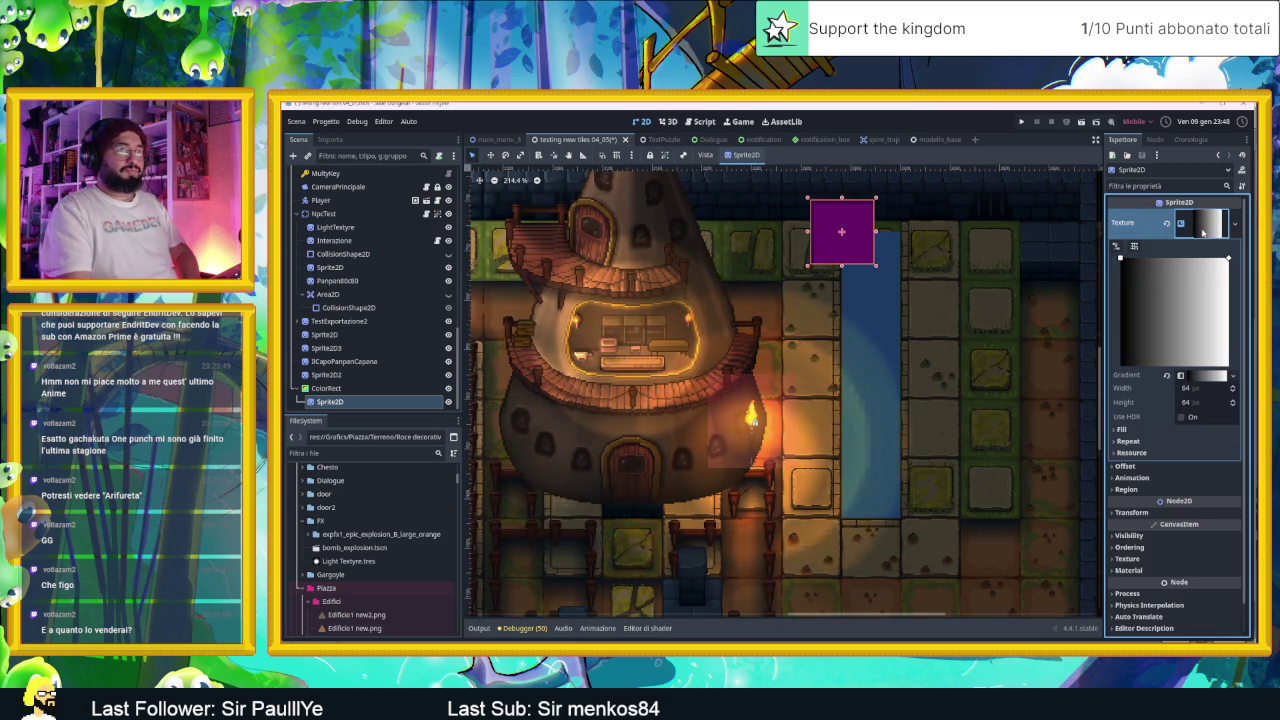
{"action": "left_click", "coordinate": [1118, 258]}
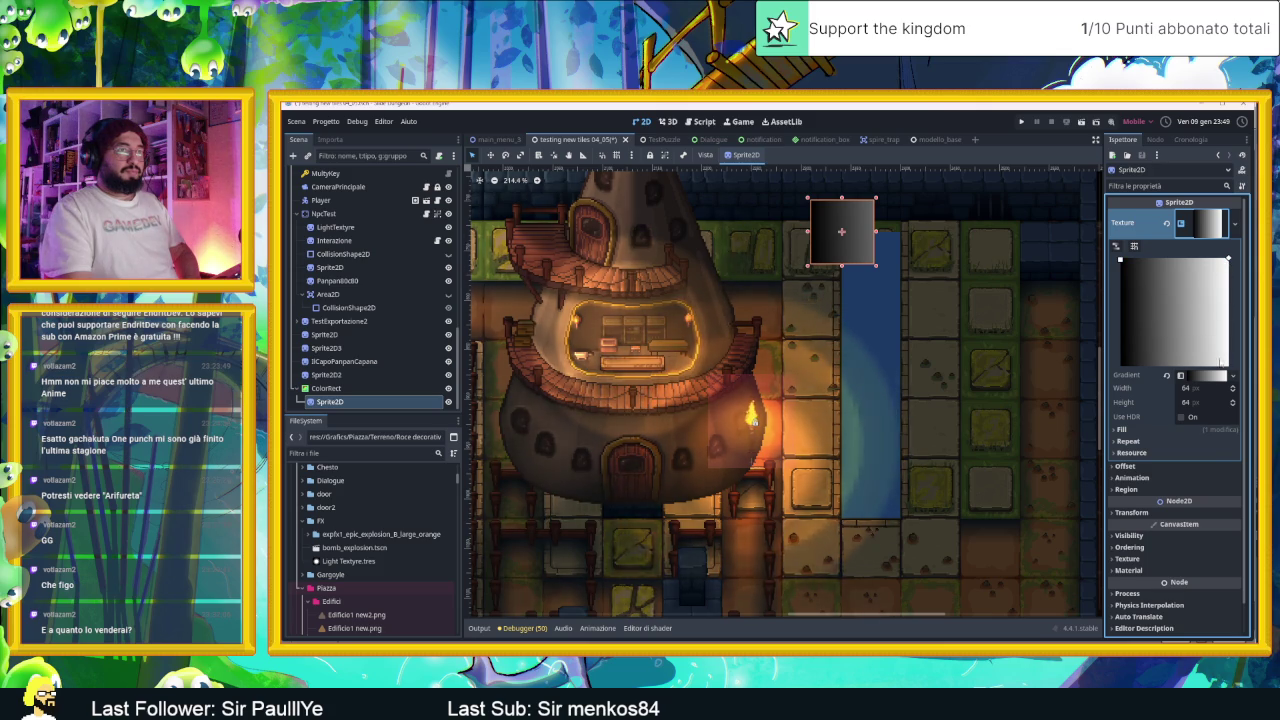
{"action": "left_click", "coordinate": [1220, 376]}
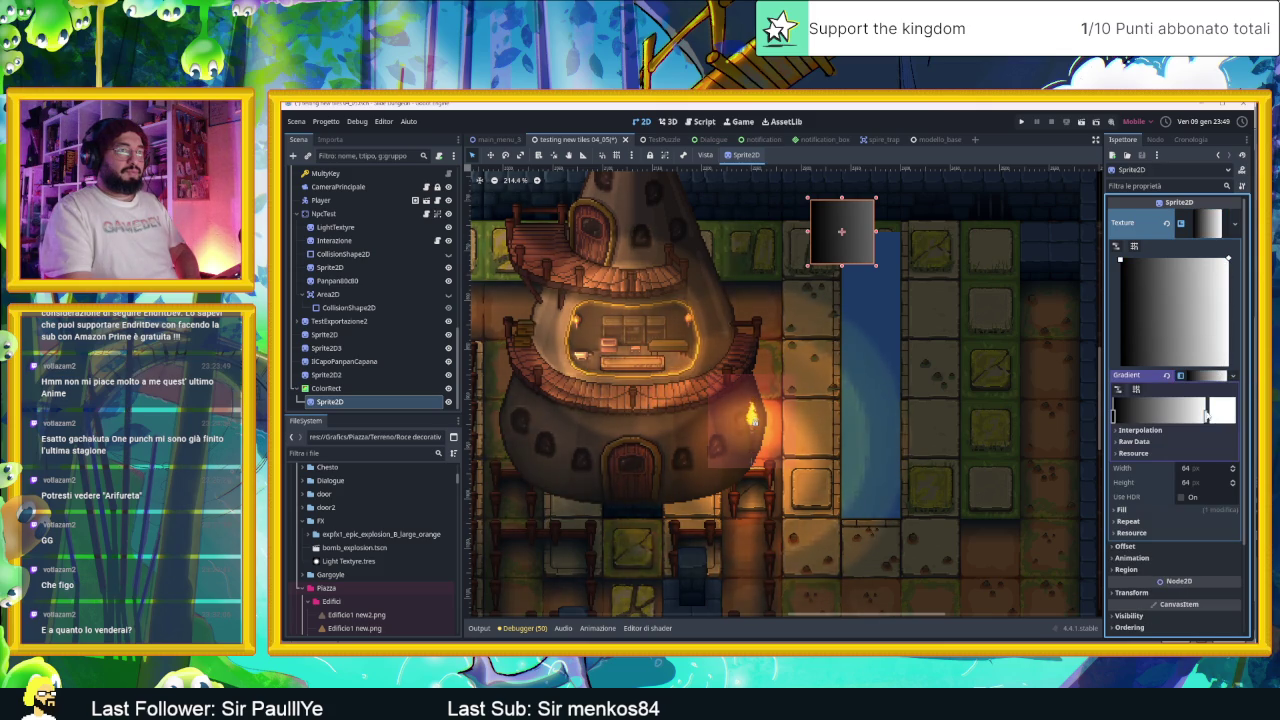
{"action": "left_click", "coordinate": [1215, 415]}
{"action": "mouse_move", "coordinate": [1244, 135]}
{"action": "left_mouse_down"}
{"action": "mouse_move", "coordinate": [1223, 313]}
{"action": "mouse_move", "coordinate": [1065, 341]}
{"action": "left_mouse_up"}
{"action": "left_click", "coordinate": [845, 240]}
Step: Move and stretch the gradient sprite to cover the canal's full length and width
{"action": "left_click_drag", "start_coordinate": [845, 240], "coordinate": [875, 268]}
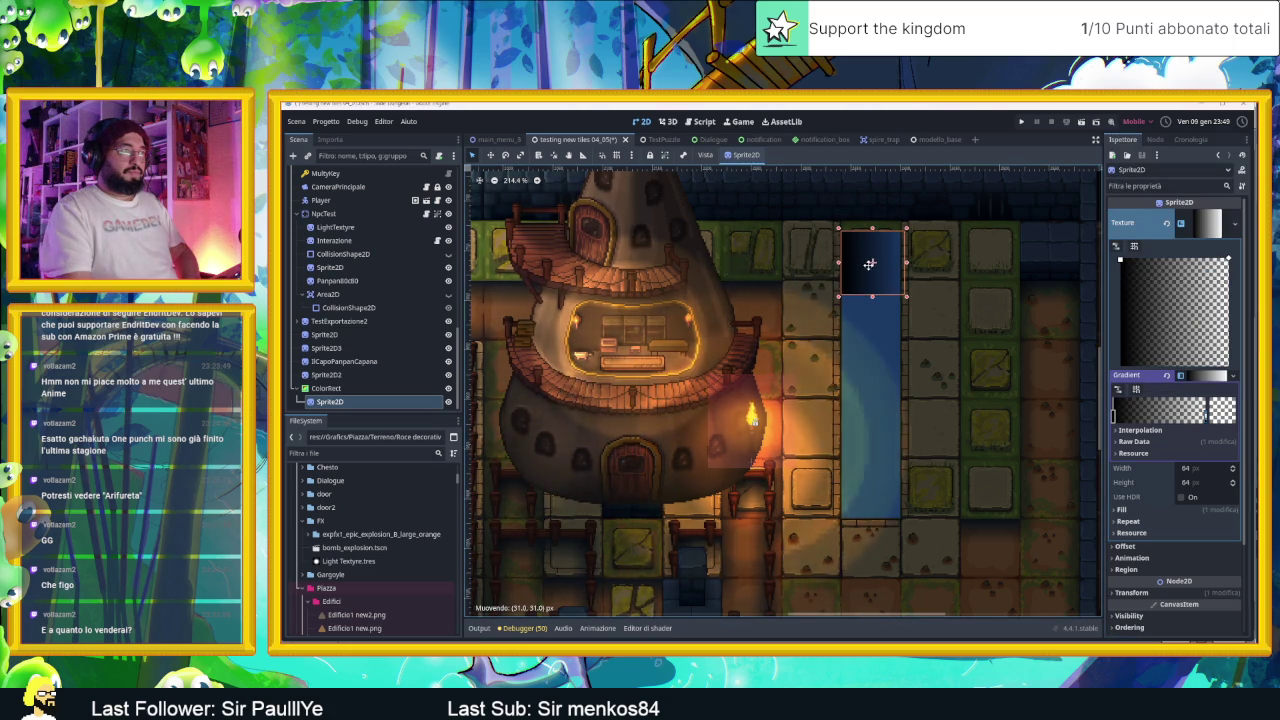
{"action": "scroll", "coordinate": [877, 267], "scroll_direction": "up", "scroll_amount": 1}
{"action": "scroll", "coordinate": [879, 266], "scroll_direction": "up", "scroll_amount": 1}
{"action": "left_click_drag", "start_coordinate": [902, 261], "coordinate": [860, 265]}
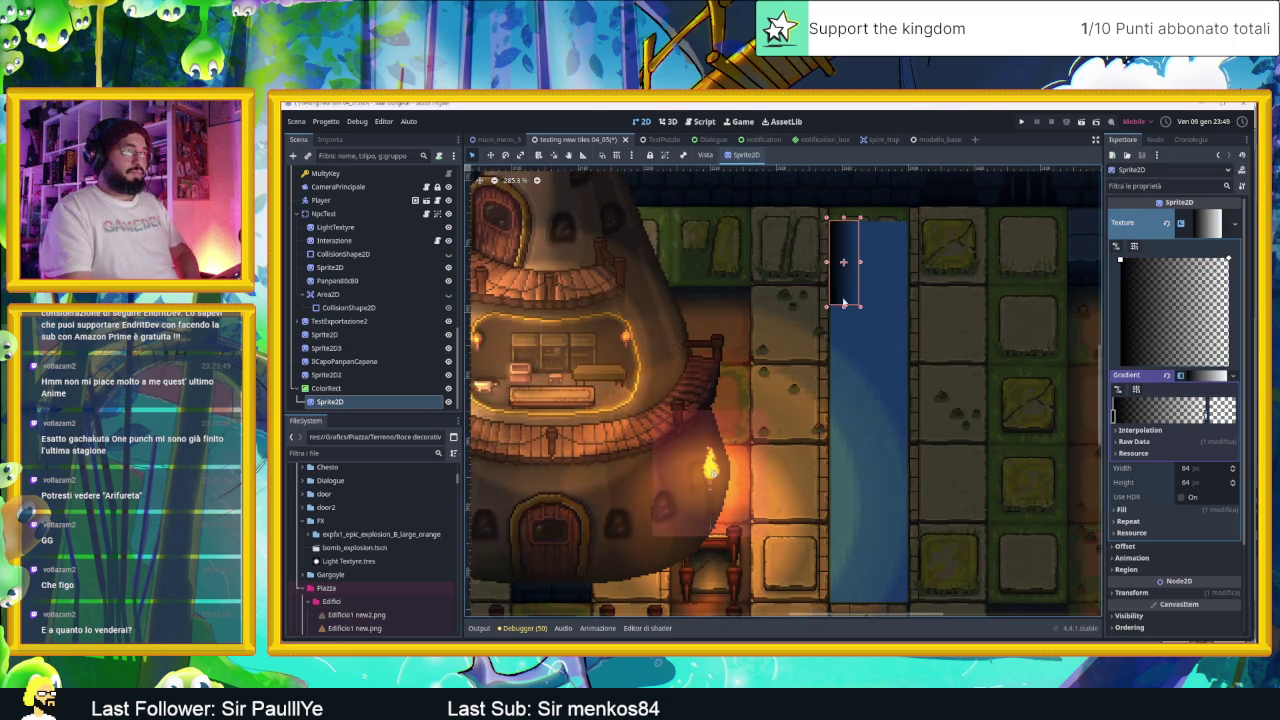
{"action": "left_click_drag", "start_coordinate": [836, 455], "coordinate": [851, 603]}
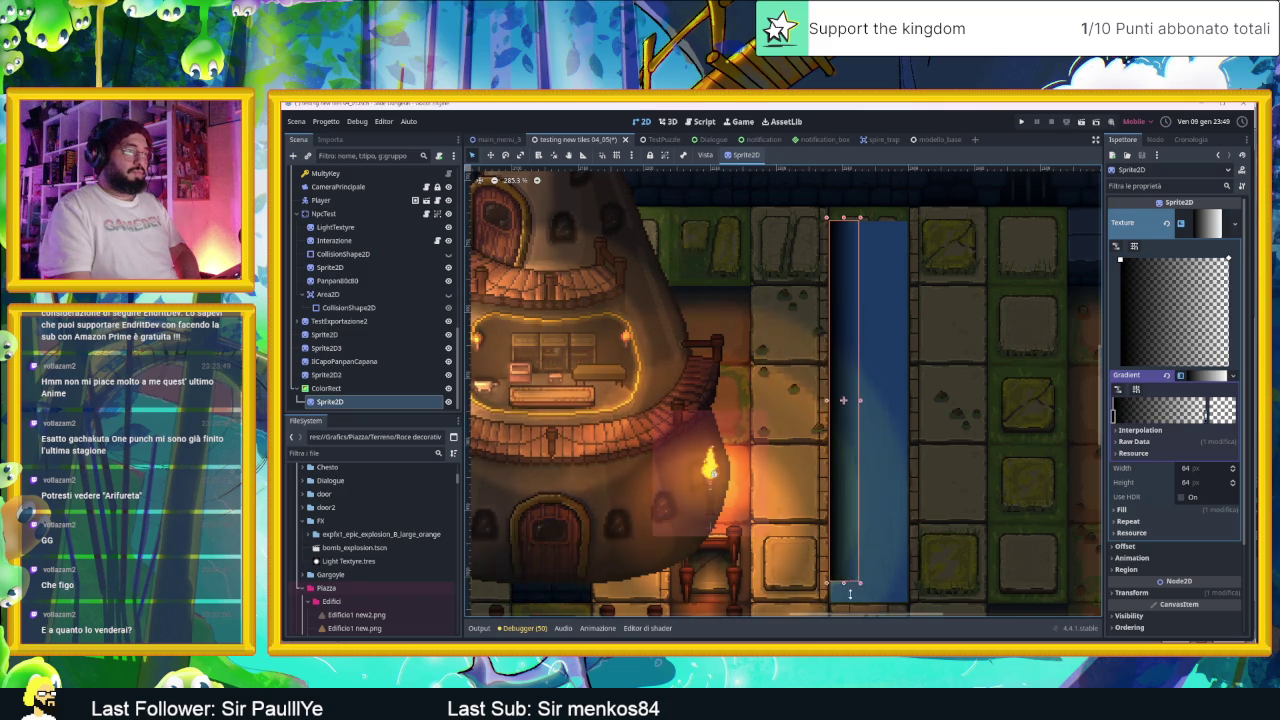
{"action": "left_click_drag", "start_coordinate": [859, 416], "coordinate": [909, 412]}
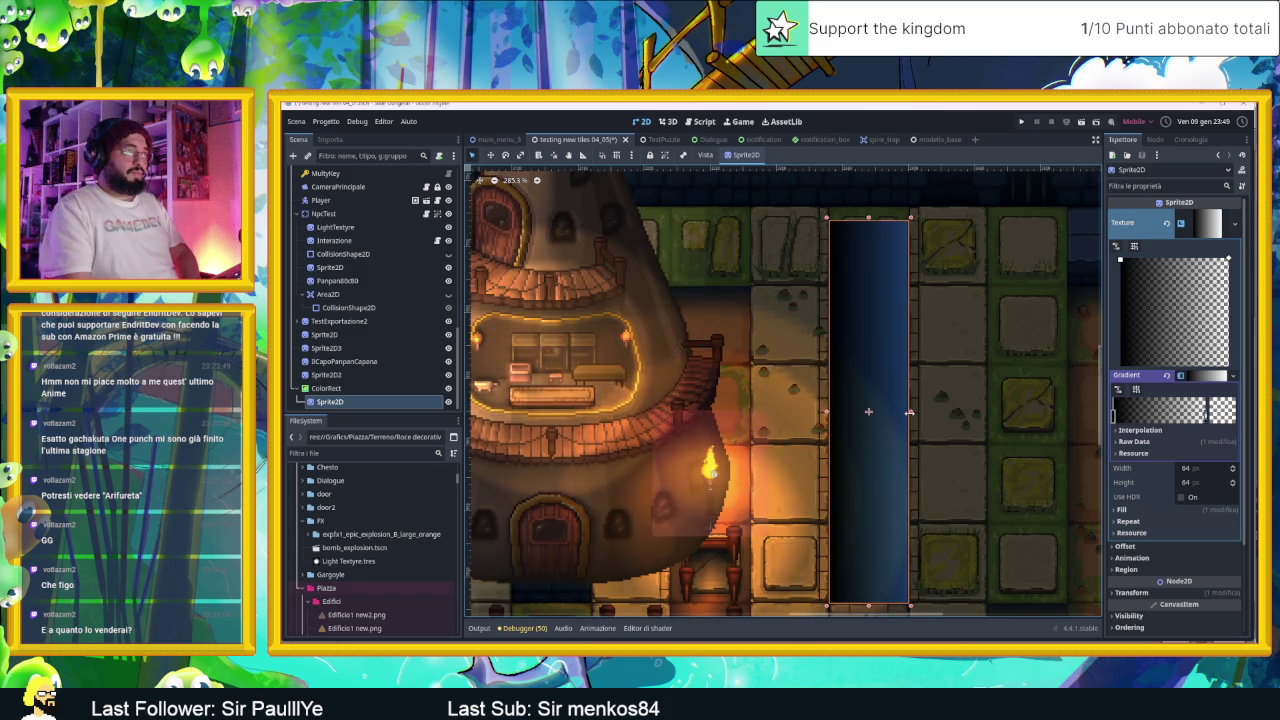
{"action": "left_click", "coordinate": [1165, 510]}
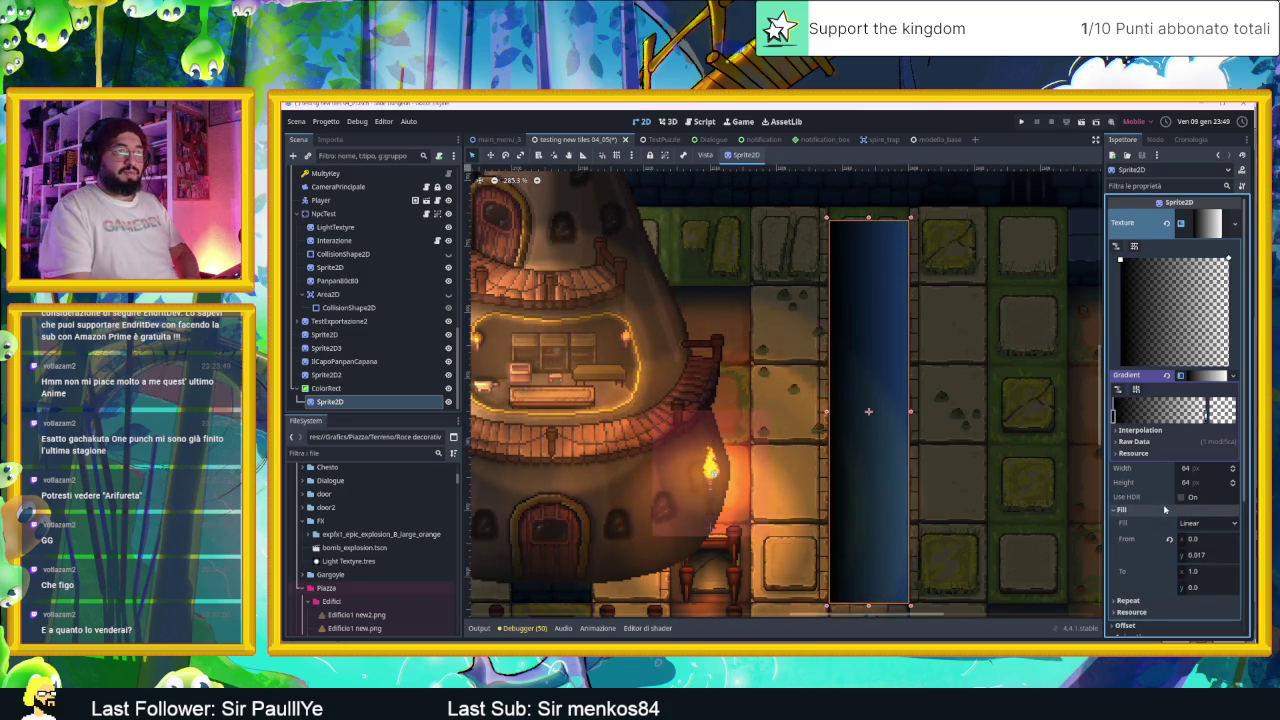
Step: Set the gradient fill to Square starting from x 0.5, y 0.5
{"action": "scroll", "coordinate": [1160, 511], "scroll_direction": "down", "scroll_amount": 2}
{"action": "left_click", "coordinate": [1203, 415]}
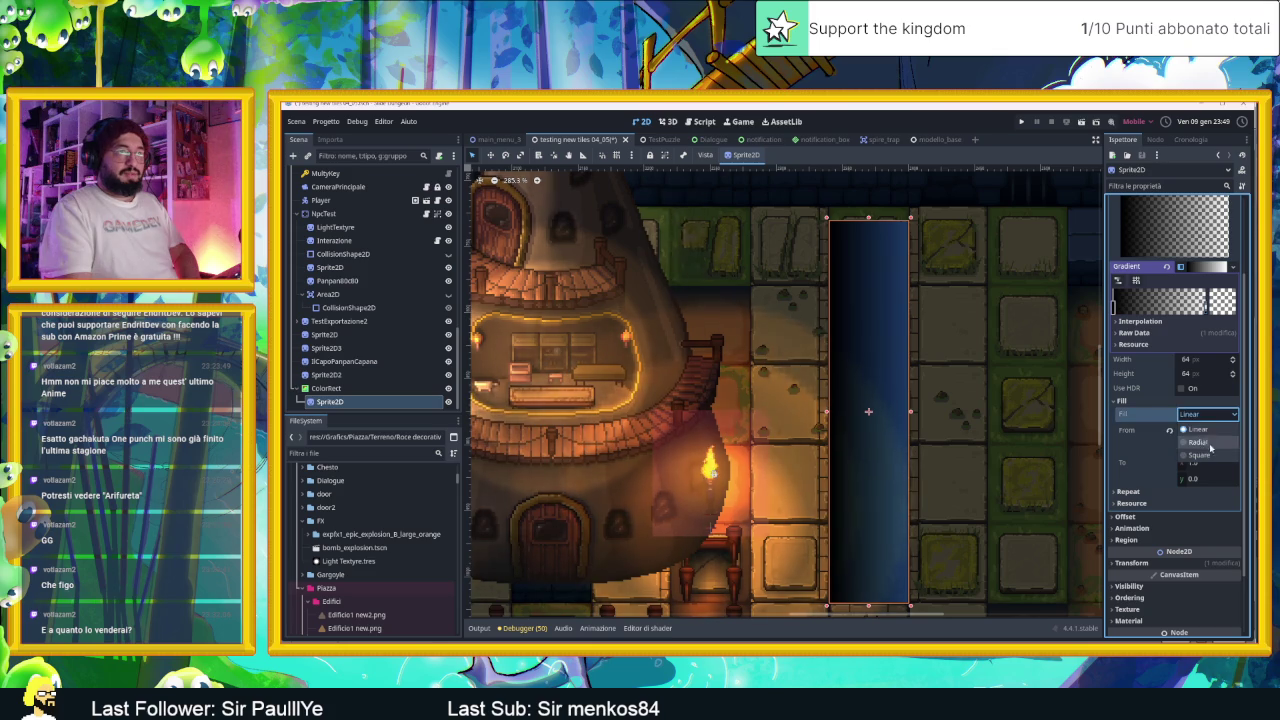
{"action": "left_click", "coordinate": [1201, 455]}
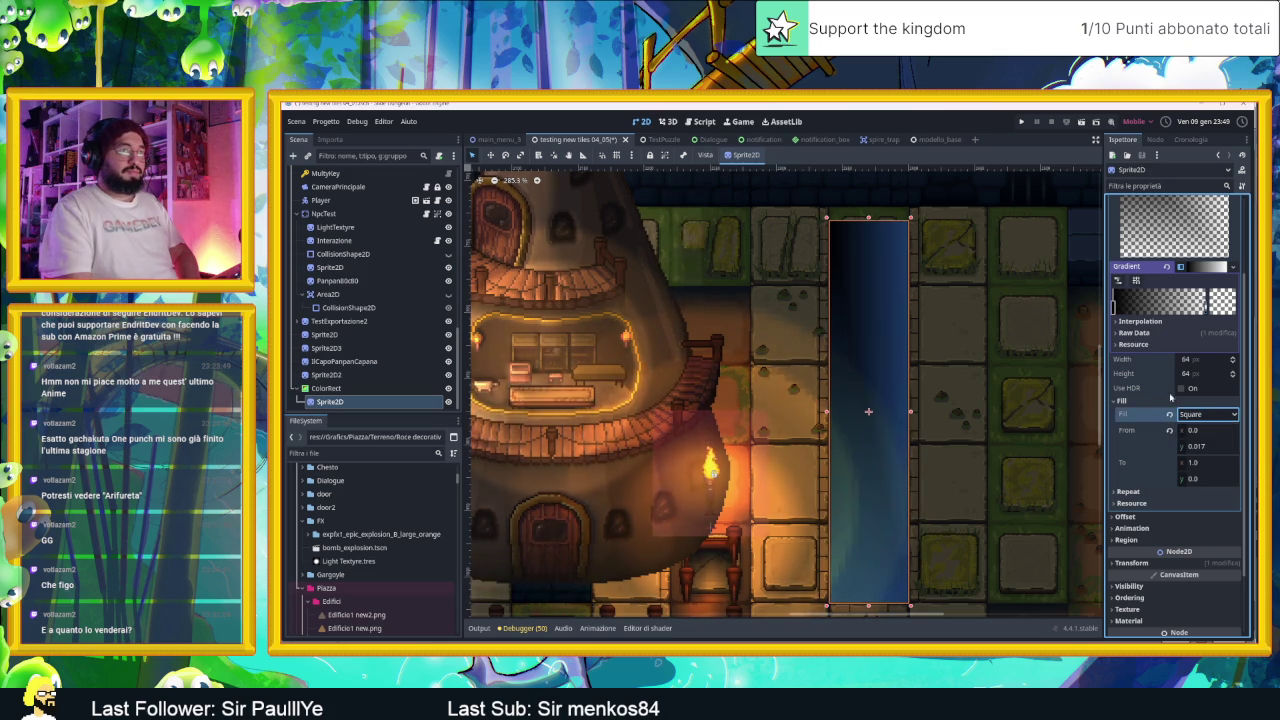
{"action": "scroll", "coordinate": [1159, 224], "scroll_direction": "up", "scroll_amount": 2}
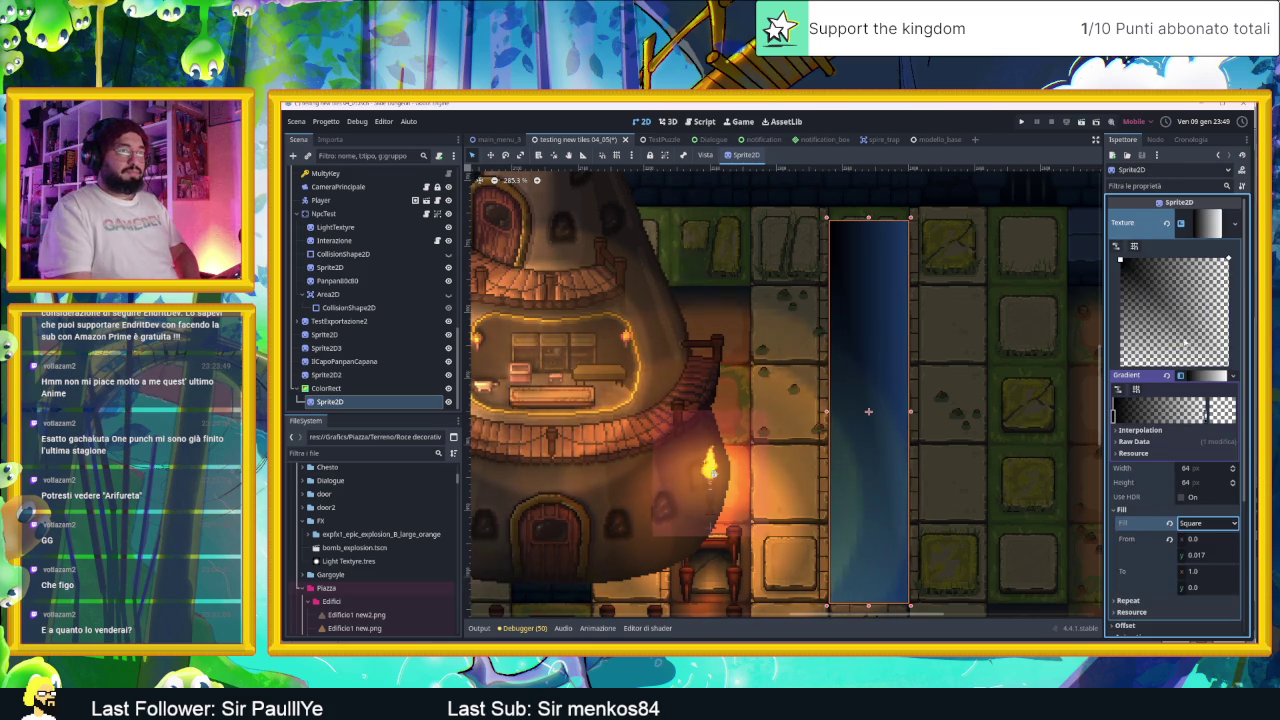
{"action": "left_click", "coordinate": [1205, 541]}
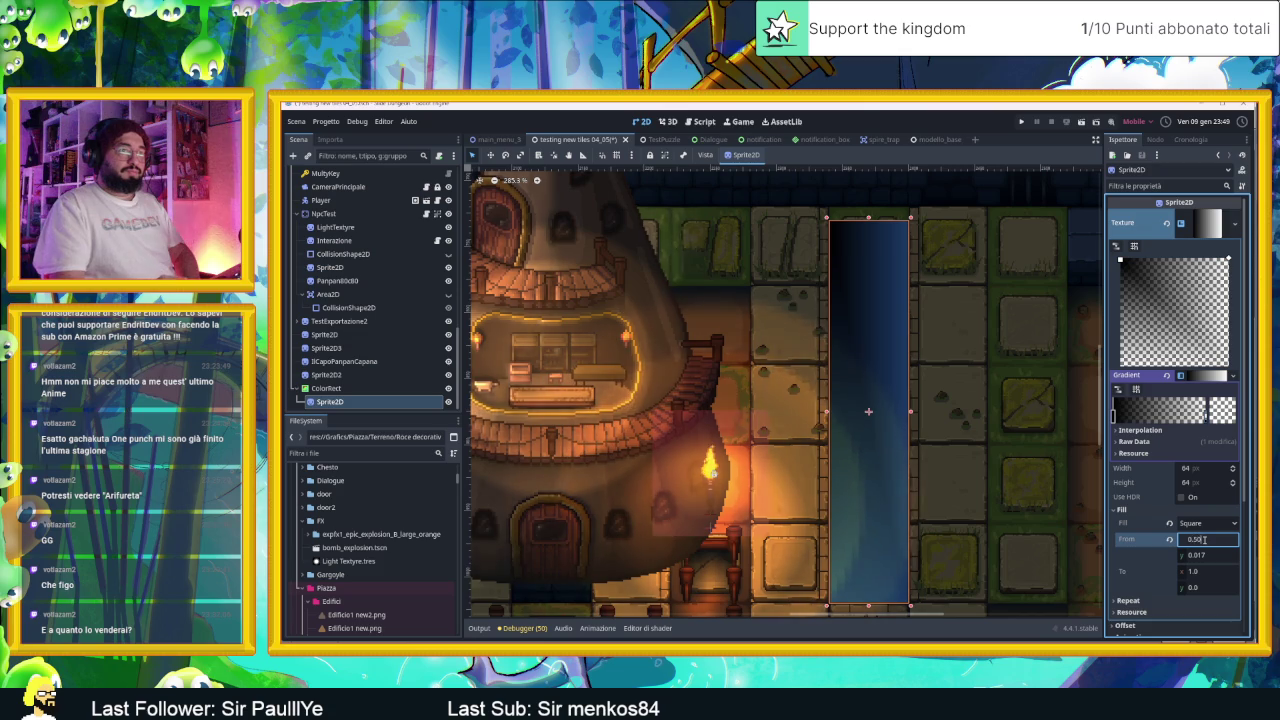
{"action": "left_click", "coordinate": [1197, 556]}
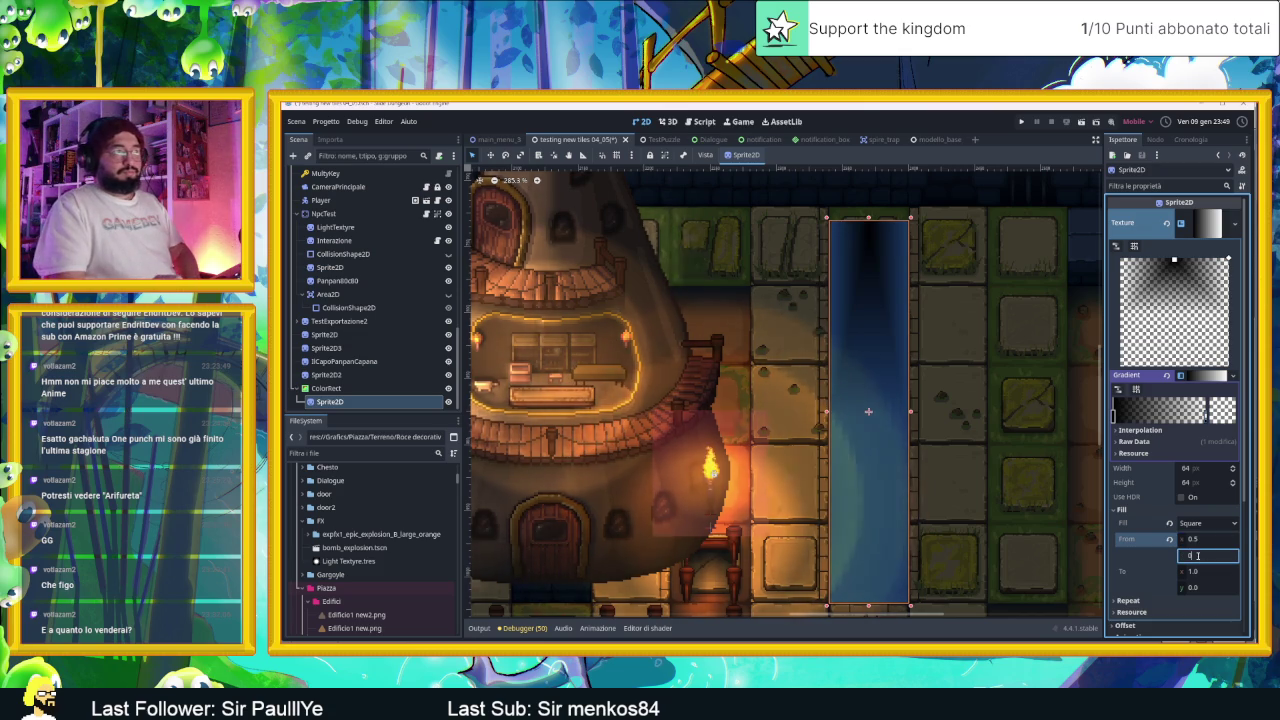
{"action": "type", "text": ".5"}
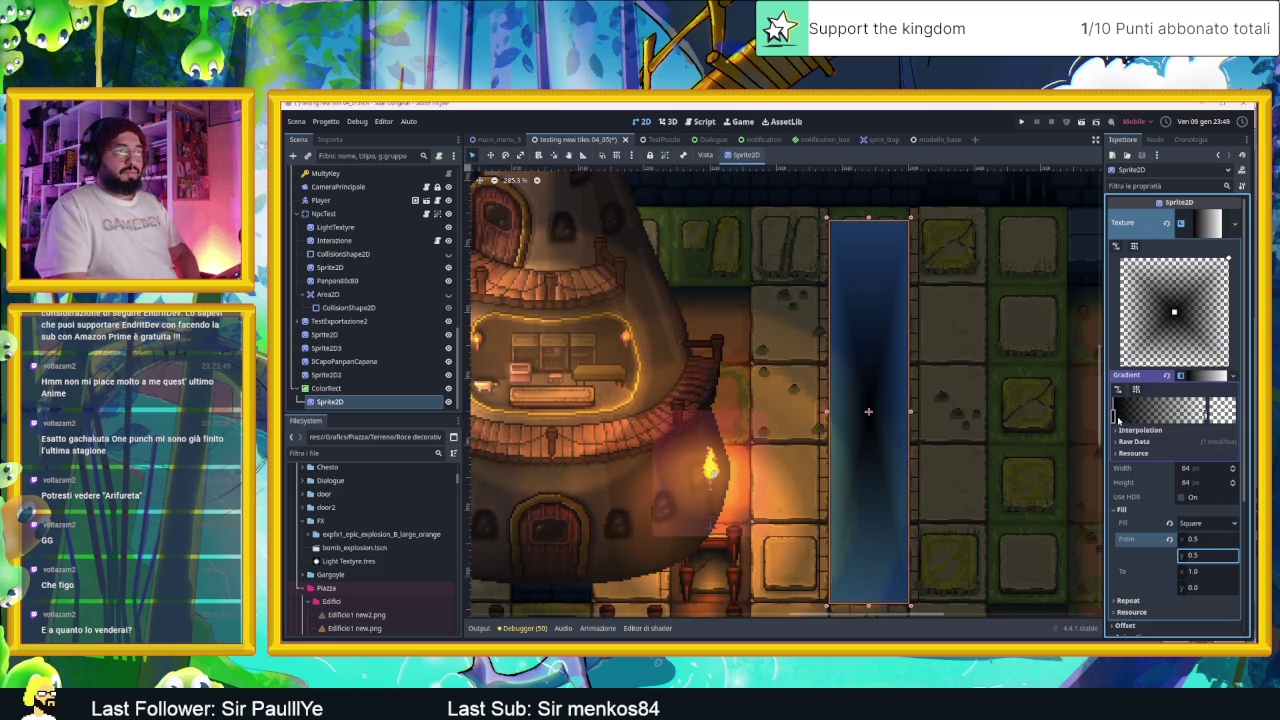
Step: Slide the gradient stops along the bar to brighten the canal centre
{"action": "mouse_move", "coordinate": [1115, 411]}
{"action": "left_mouse_down"}
{"action": "mouse_move", "coordinate": [1222, 412]}
{"action": "mouse_move", "coordinate": [1205, 419]}
{"action": "left_mouse_up"}
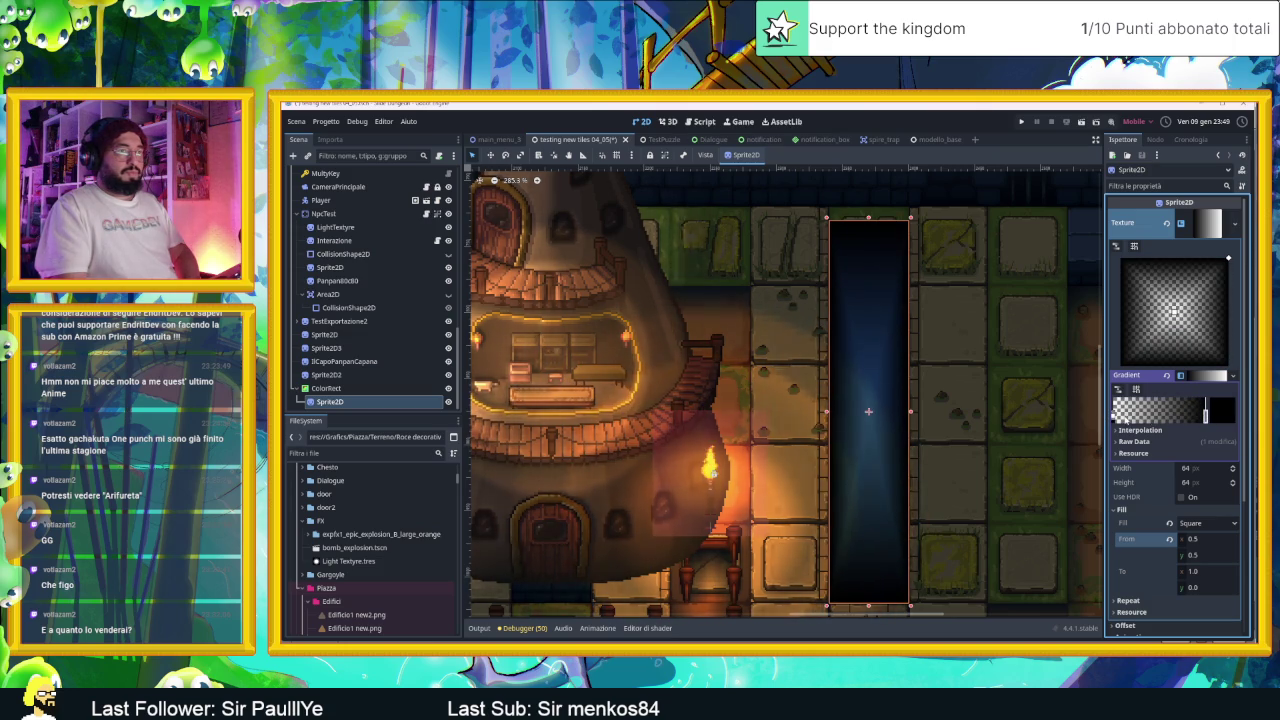
{"action": "left_click_drag", "start_coordinate": [1120, 419], "coordinate": [1180, 419]}
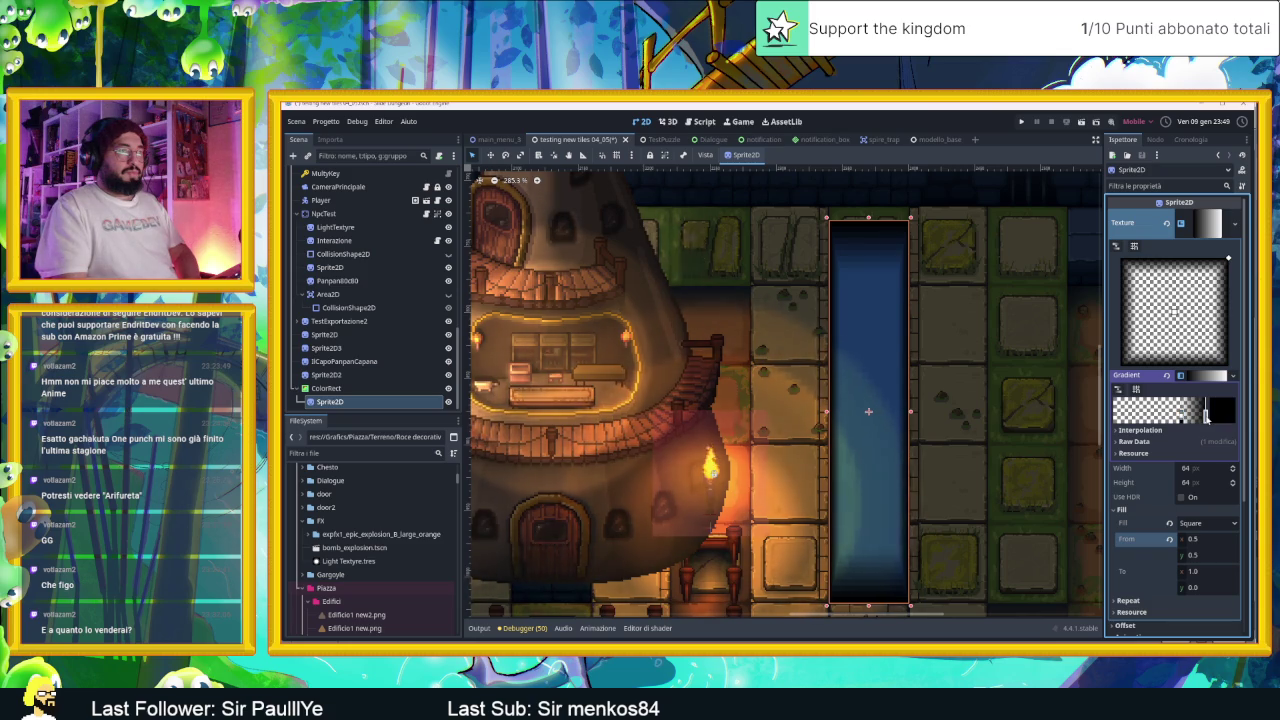
{"action": "double_click", "coordinate": [1206, 417]}
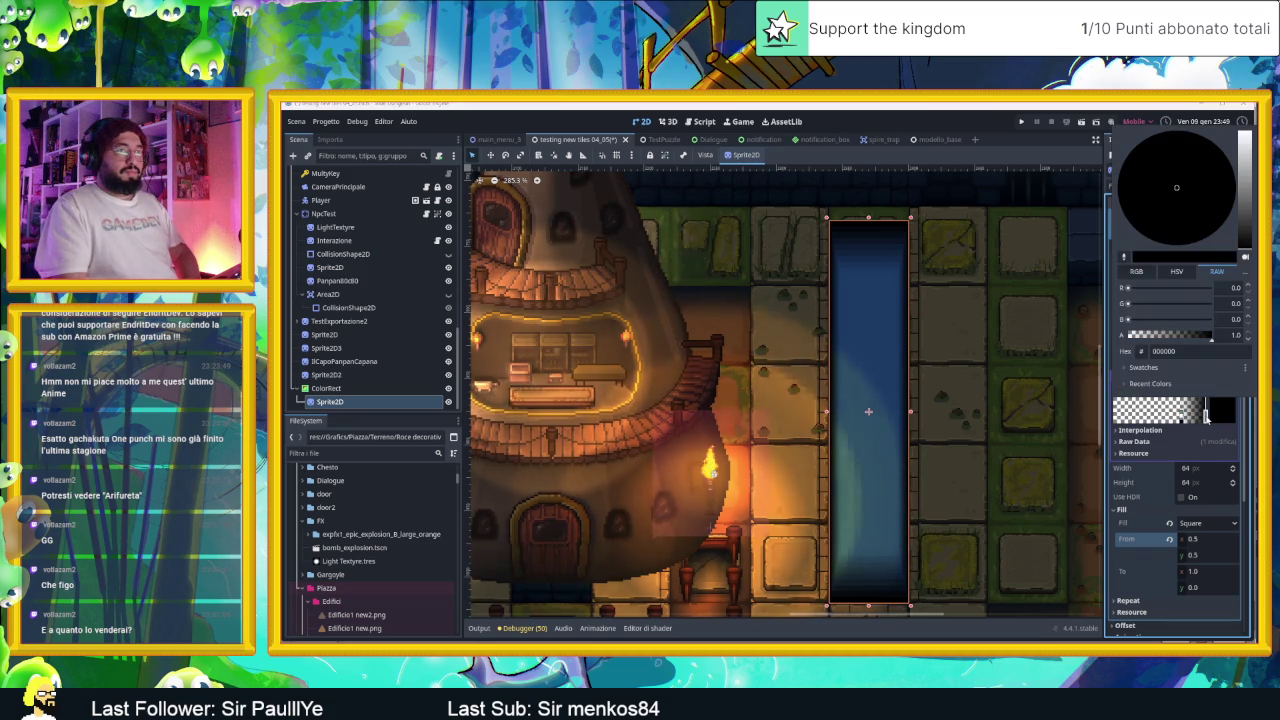
Step: Make the black gradient stop semi-transparent and set the texture height to 70
{"action": "left_click_drag", "start_coordinate": [1195, 336], "coordinate": [1170, 341]}
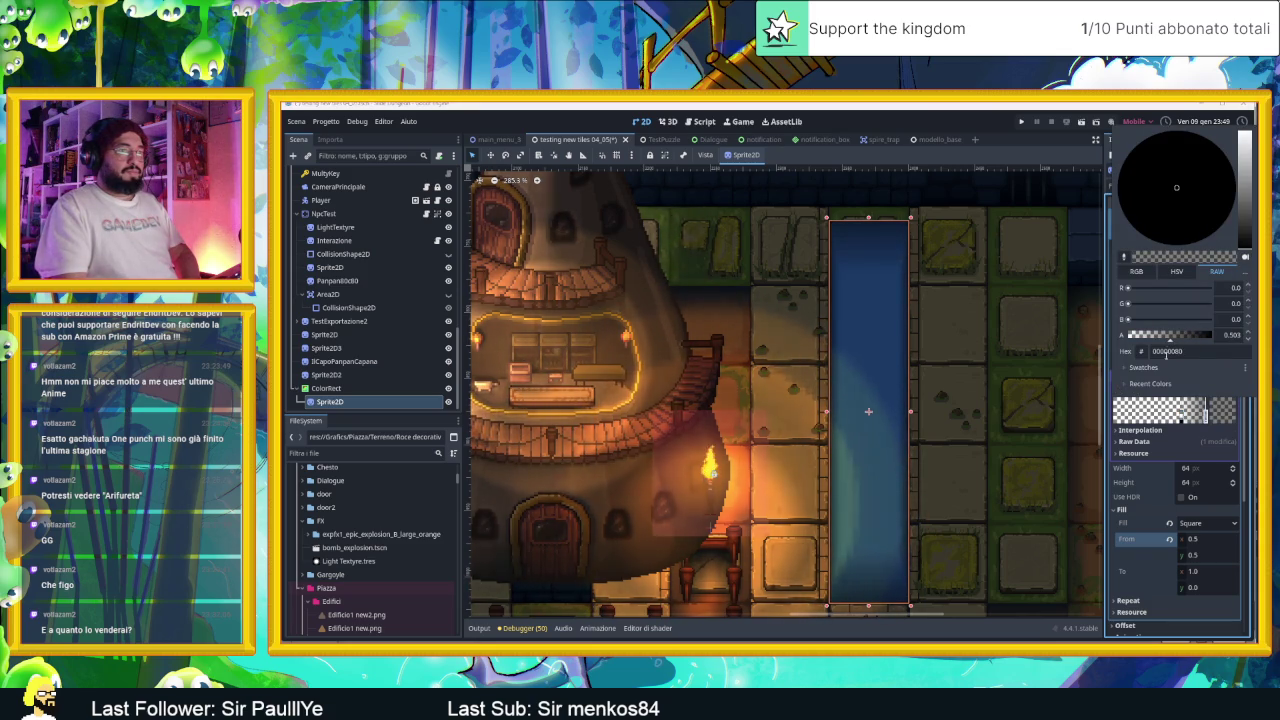
{"action": "left_click", "coordinate": [1166, 583]}
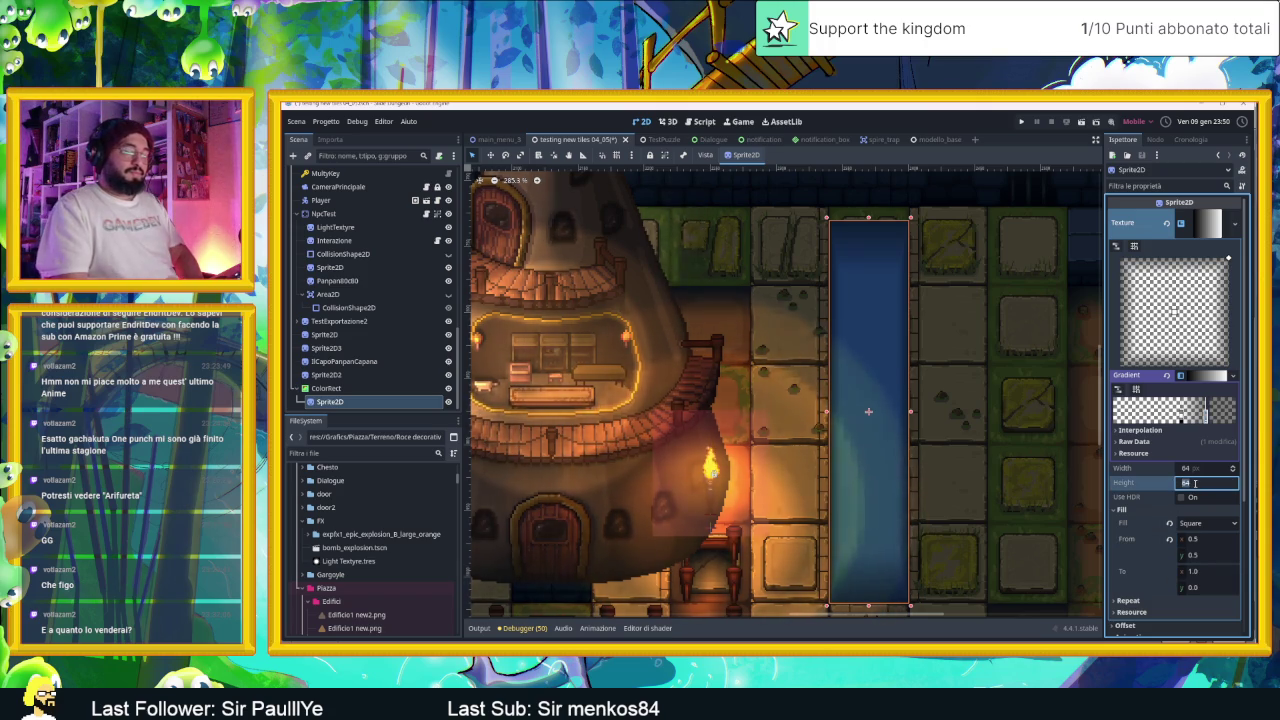
{"action": "type", "text": "70"}
{"action": "key", "text": "Return"}
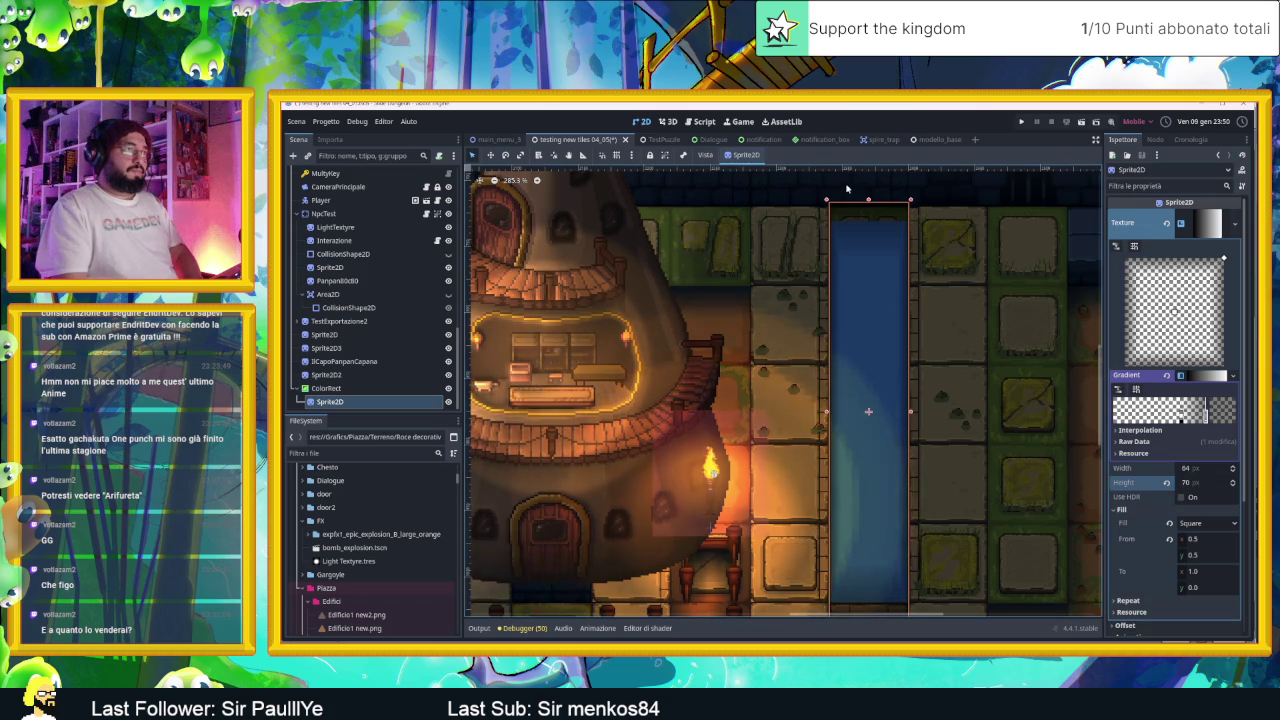
Step: Trim the sprite's top edge down slightly to fit the canal
{"action": "left_click_drag", "start_coordinate": [868, 212], "coordinate": [868, 219]}
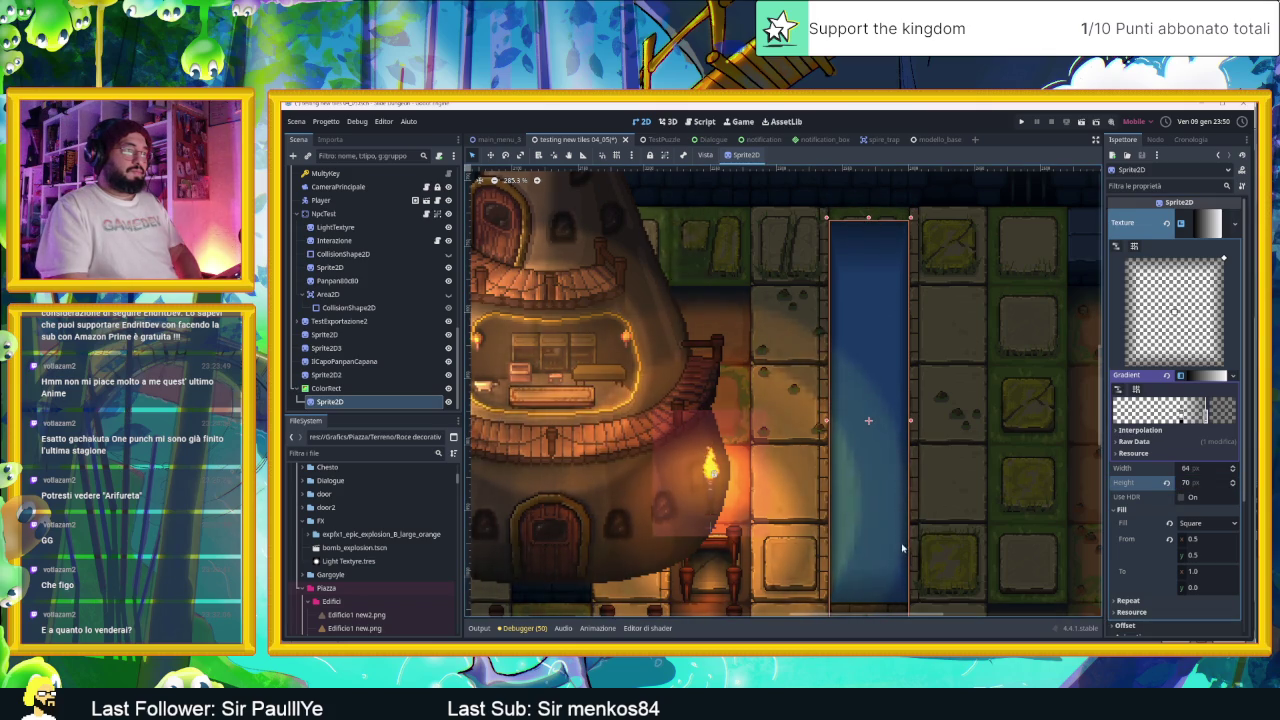
{"action": "scroll", "coordinate": [899, 548], "scroll_direction": "down", "scroll_amount": 4}
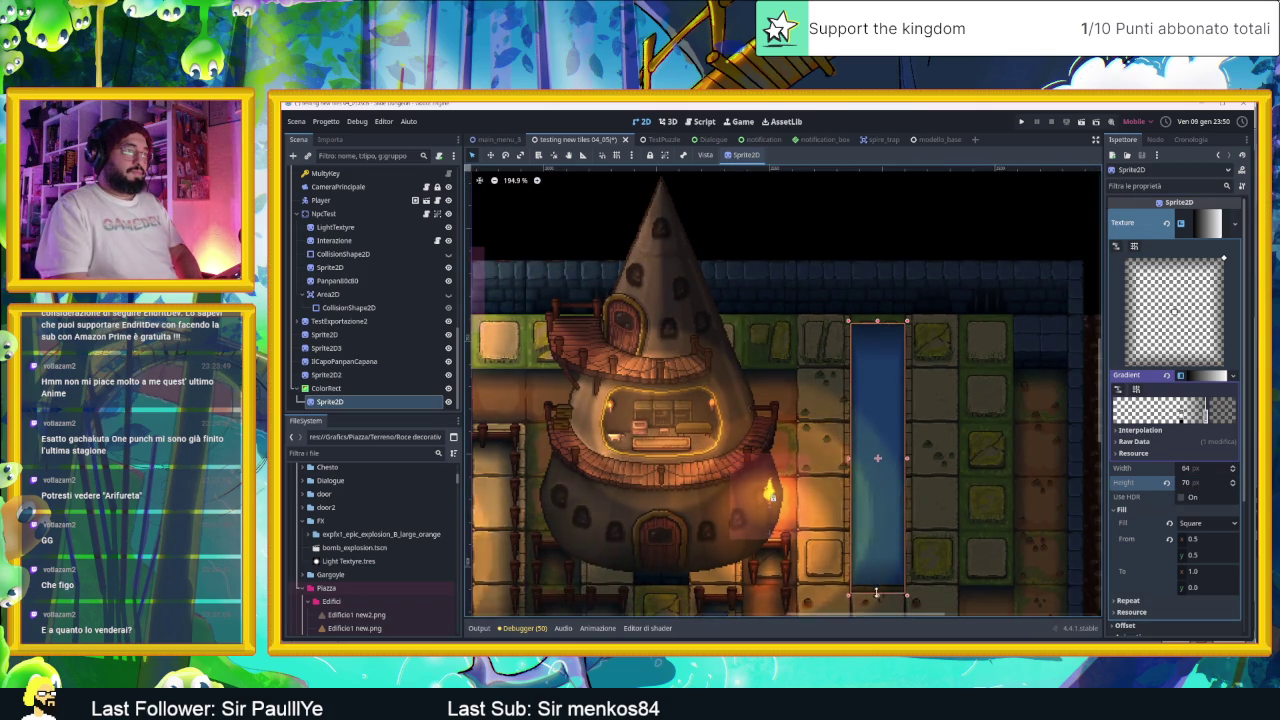
{"action": "left_click", "coordinate": [933, 203]}
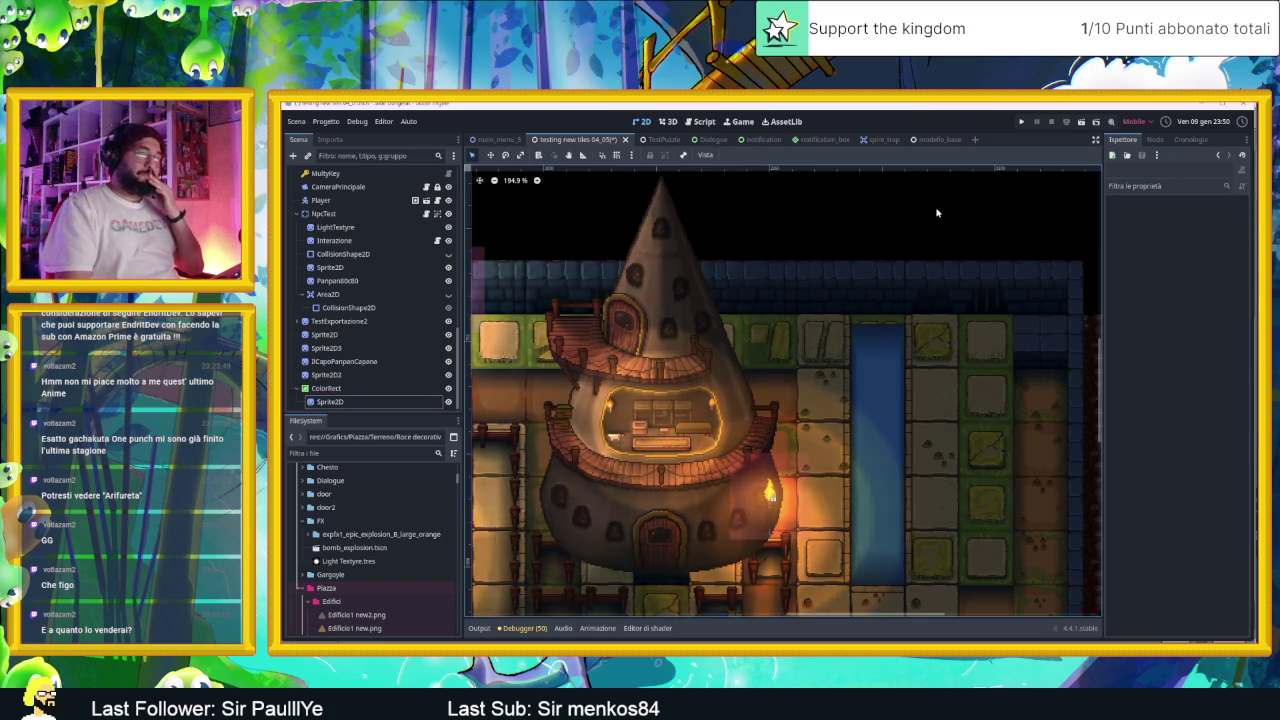
{"action": "scroll", "coordinate": [972, 240], "scroll_direction": "down", "scroll_amount": 4}
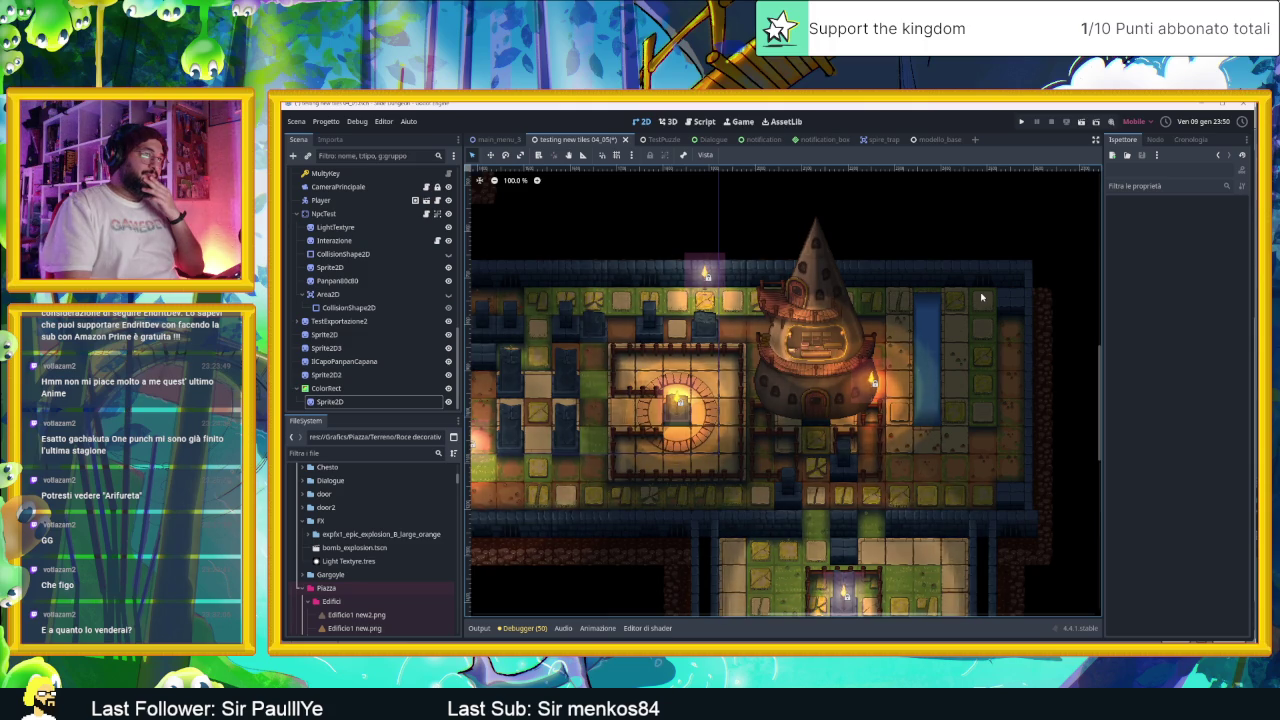
{"action": "scroll", "coordinate": [927, 378], "scroll_direction": "up", "scroll_amount": 5}
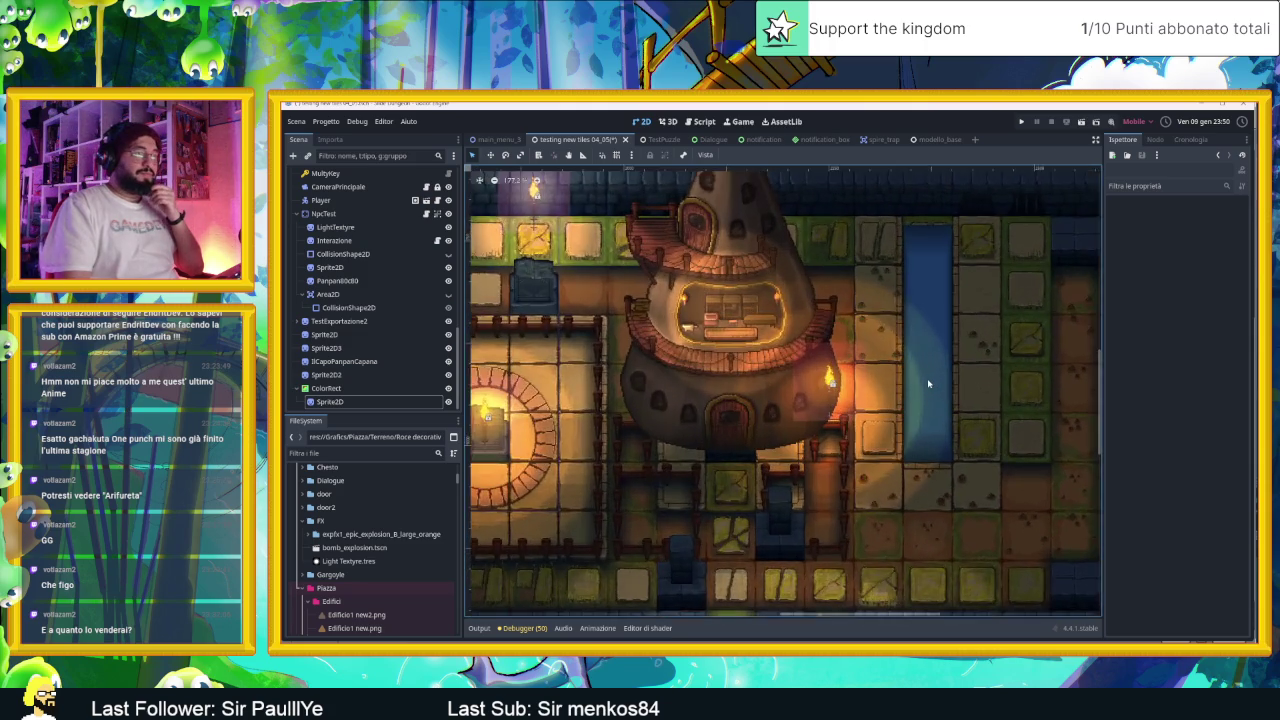
{"action": "left_click", "coordinate": [928, 384]}
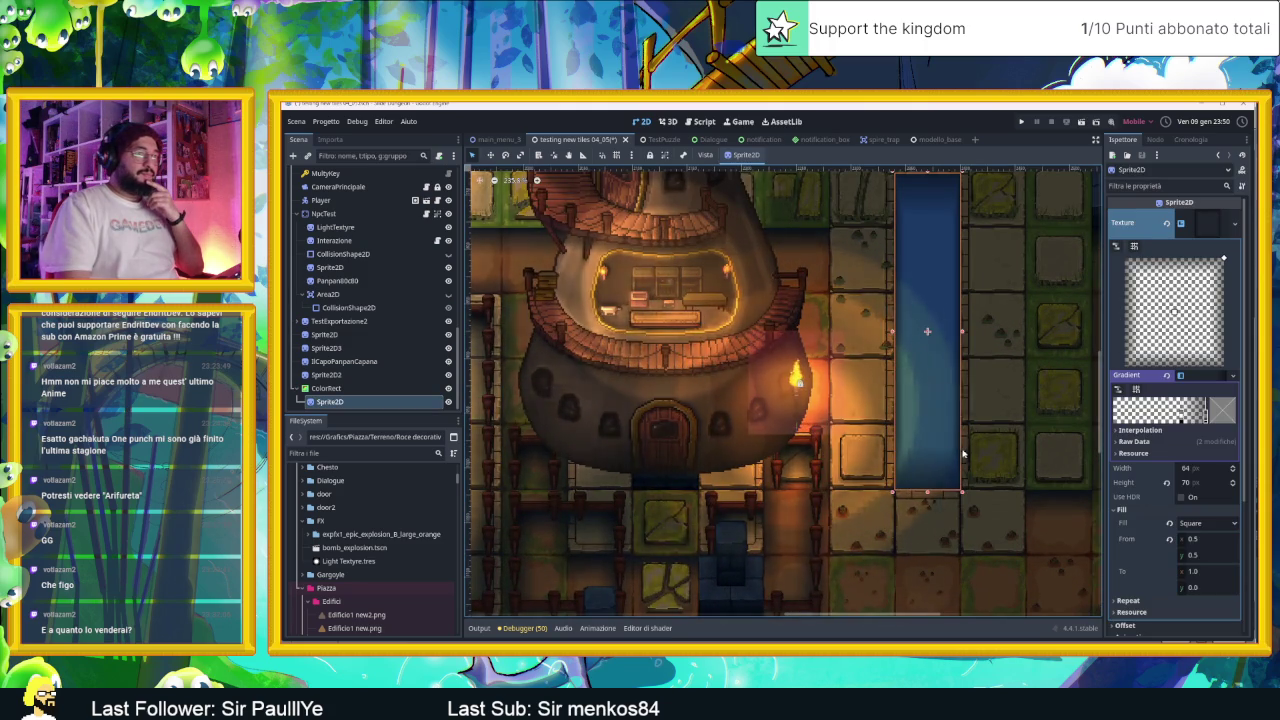
{"action": "left_click_drag", "start_coordinate": [928, 494], "coordinate": [916, 246]}
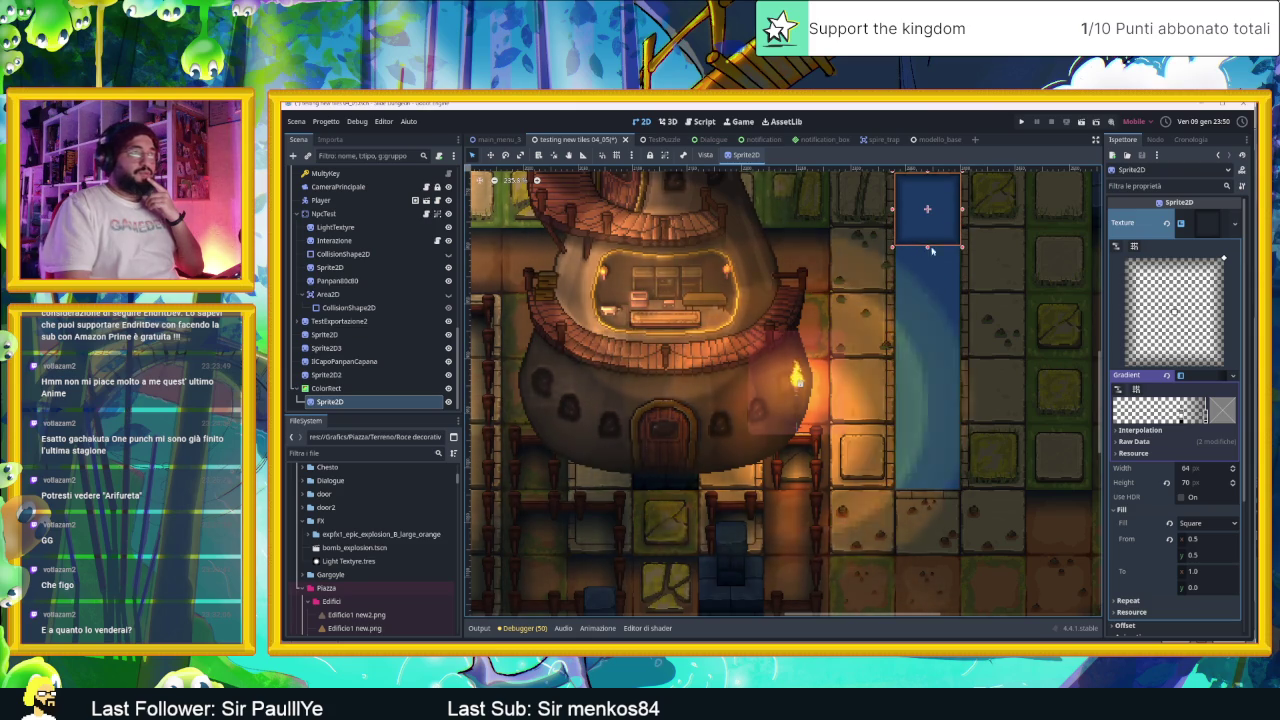
{"action": "scroll", "coordinate": [1017, 282], "scroll_direction": "down", "scroll_amount": 2}
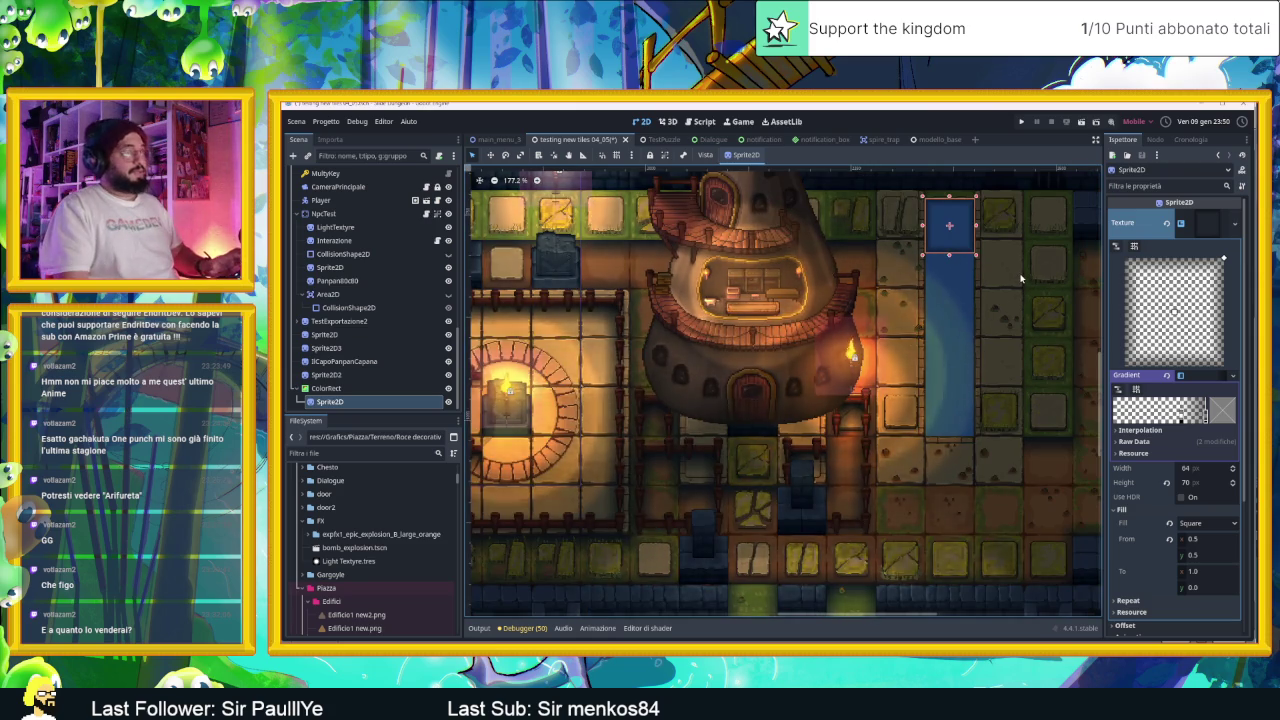
{"action": "key", "text": "ctrl+z"}
{"action": "key", "text": "ctrl+z"}
{"action": "scroll", "coordinate": [1010, 275], "scroll_direction": "down", "scroll_amount": 1}
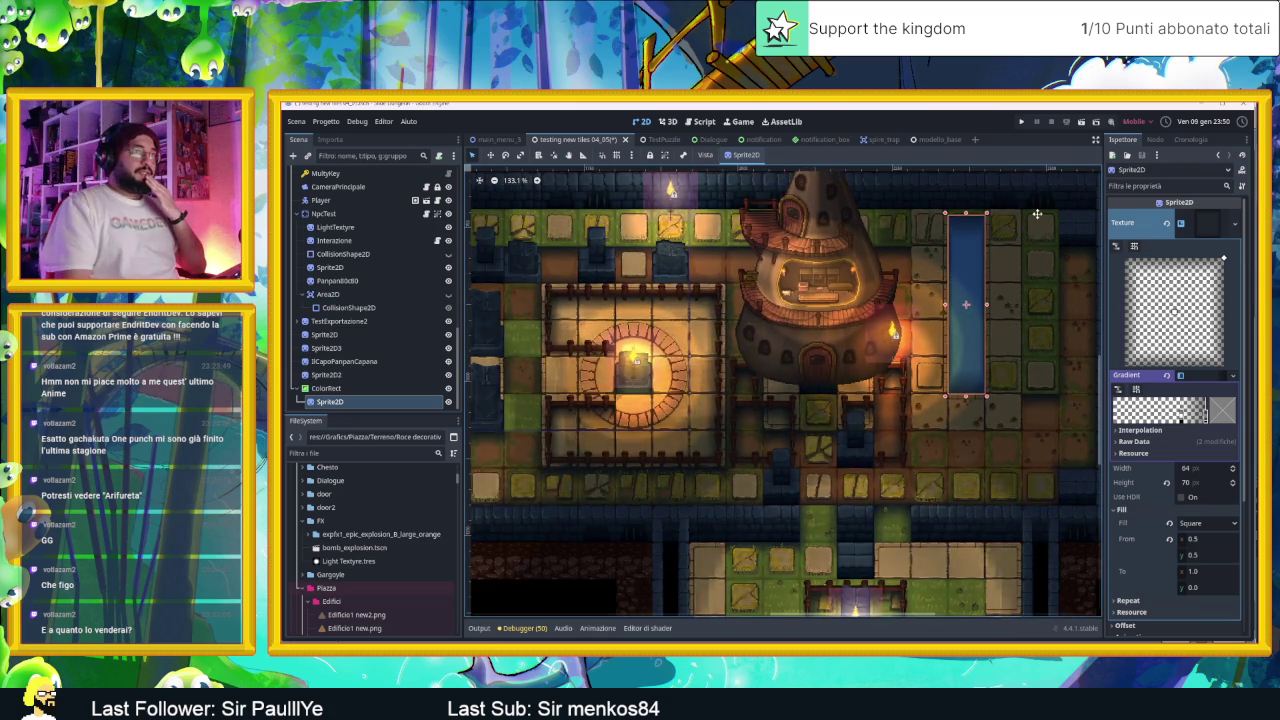
{"action": "scroll", "coordinate": [979, 260], "scroll_direction": "down", "scroll_amount": 1}
{"action": "left_click", "coordinate": [979, 258]}
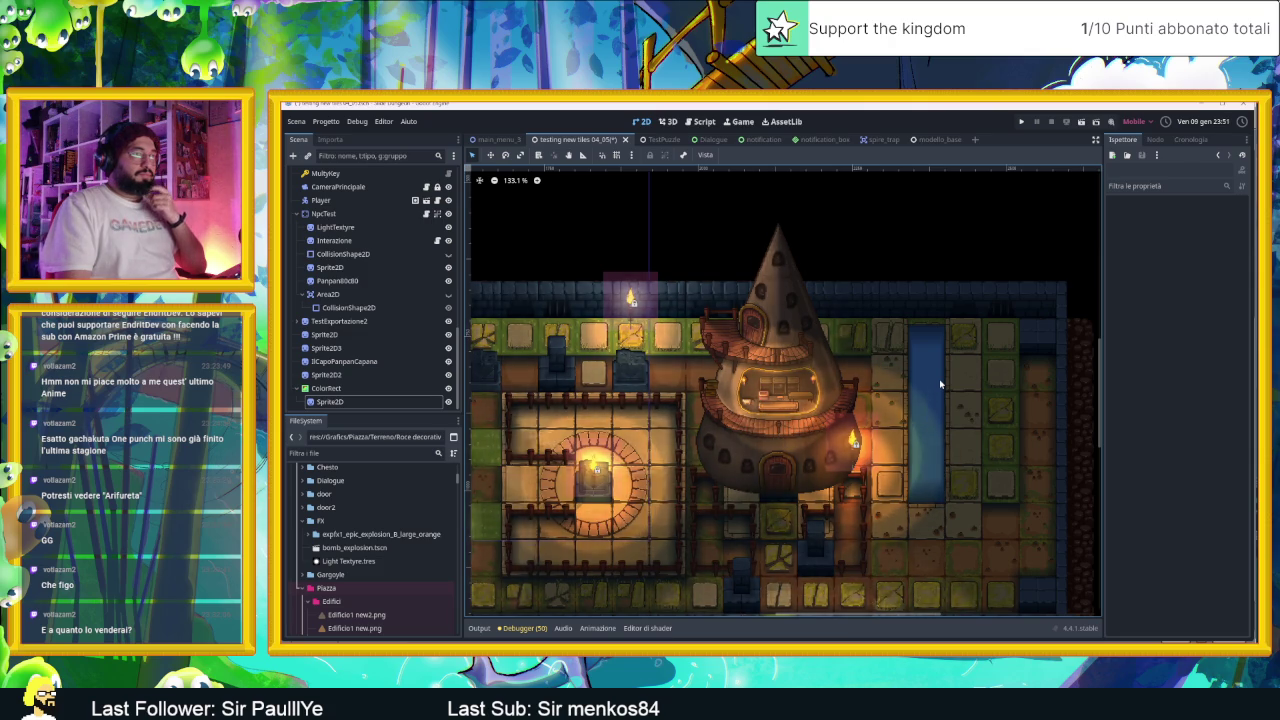
Step: Recolour the canal ColorRect from blue to a deep teal (hex 117196)
{"action": "left_click", "coordinate": [444, 389]}
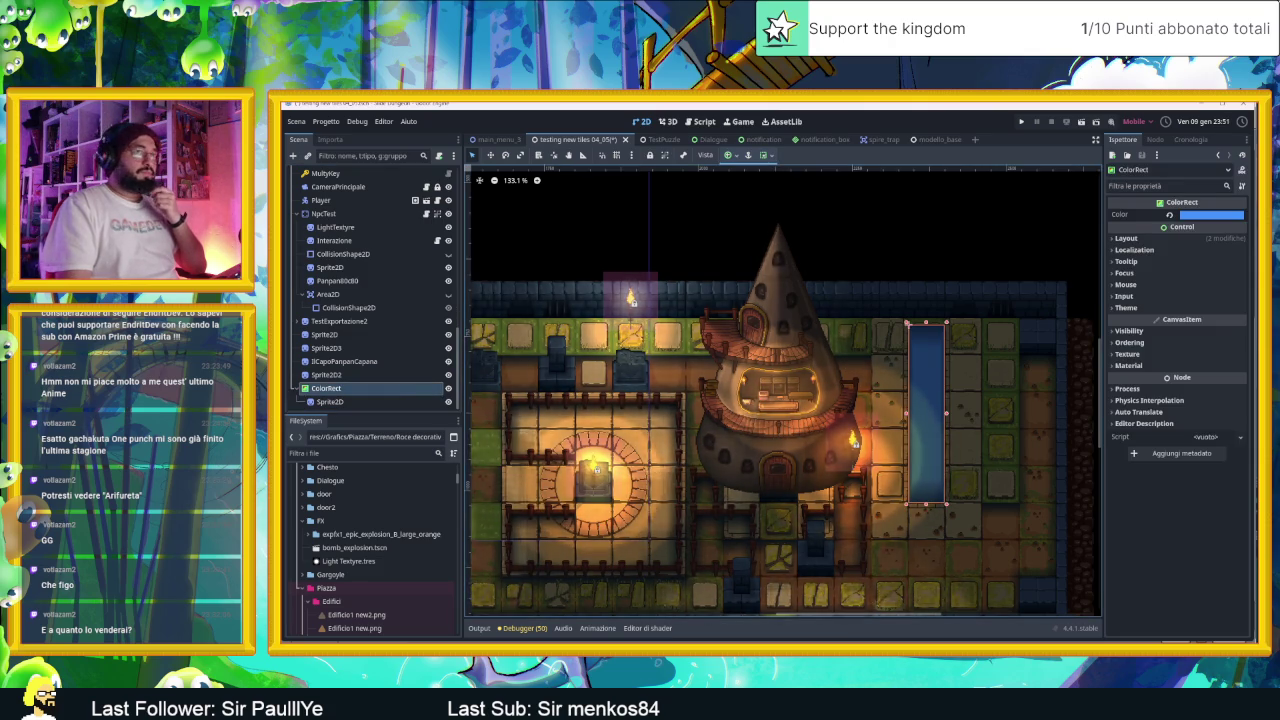
{"action": "left_click", "coordinate": [1216, 216]}
{"action": "mouse_move", "coordinate": [1176, 273]}
{"action": "left_mouse_down"}
{"action": "mouse_move", "coordinate": [1181, 291]}
{"action": "mouse_move", "coordinate": [1169, 279]}
{"action": "left_mouse_up"}
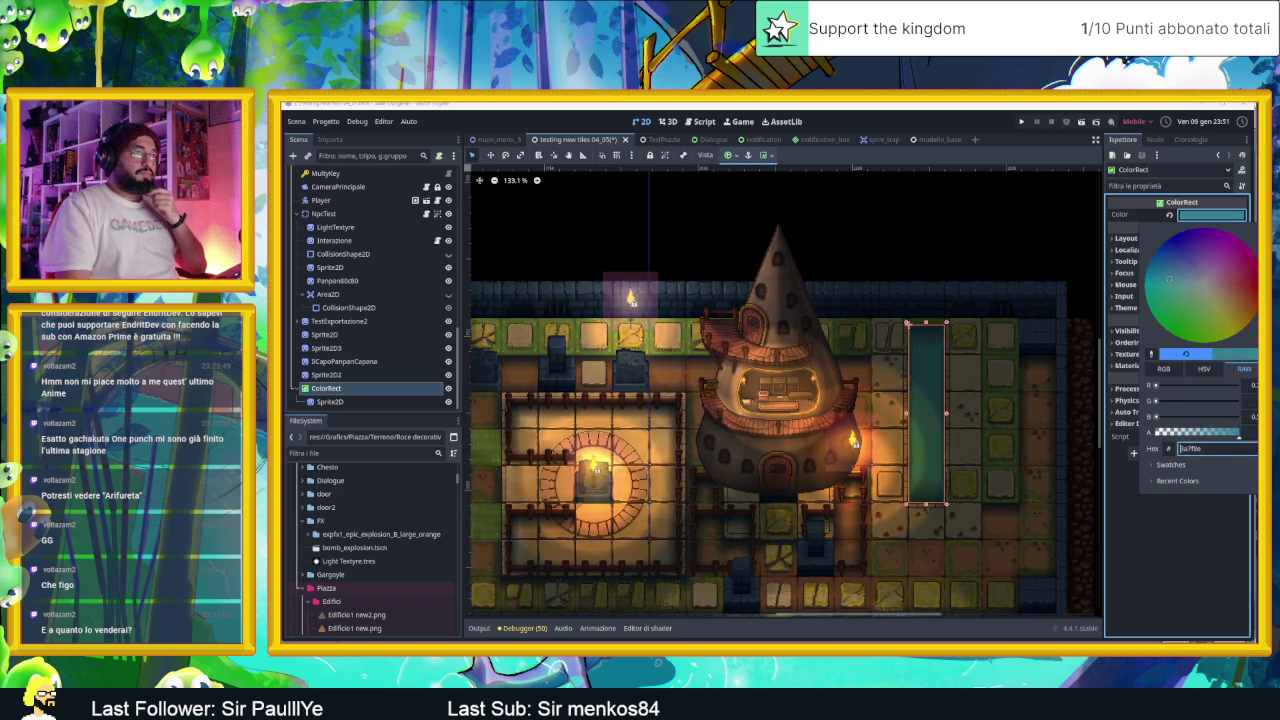
{"action": "left_click_drag", "start_coordinate": [1176, 279], "coordinate": [1155, 273]}
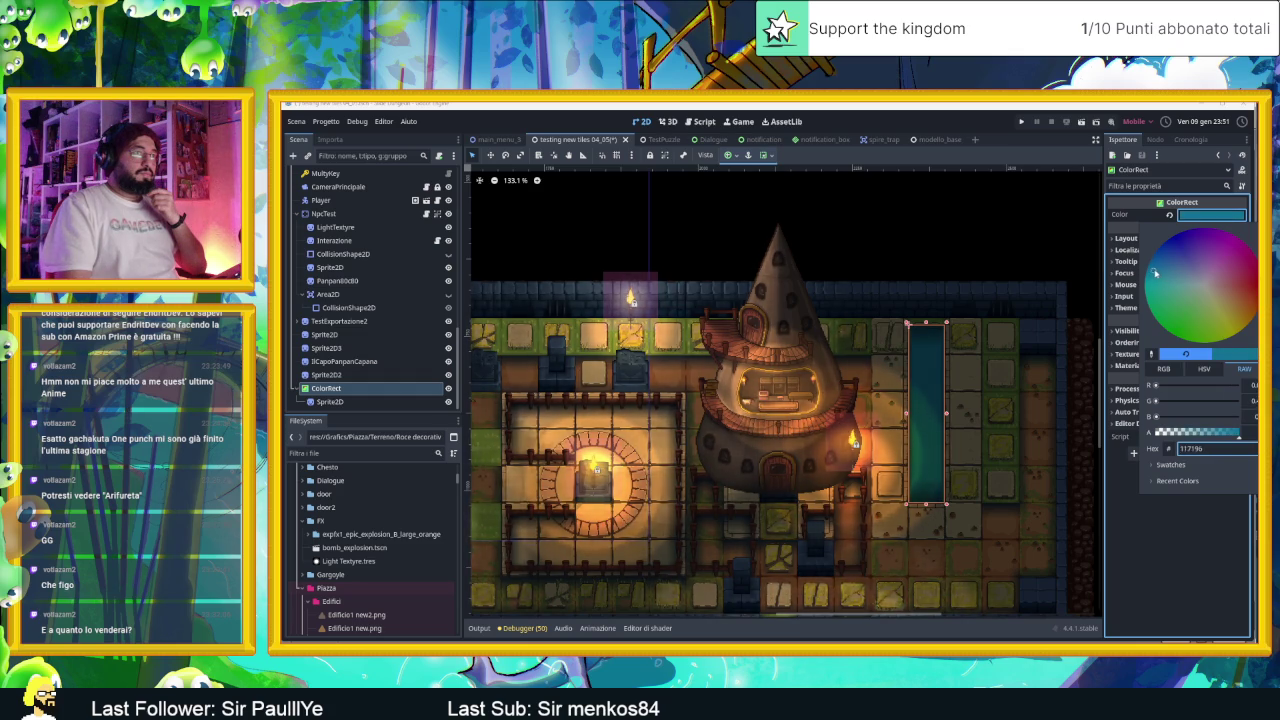
{"action": "left_click", "coordinate": [995, 235]}
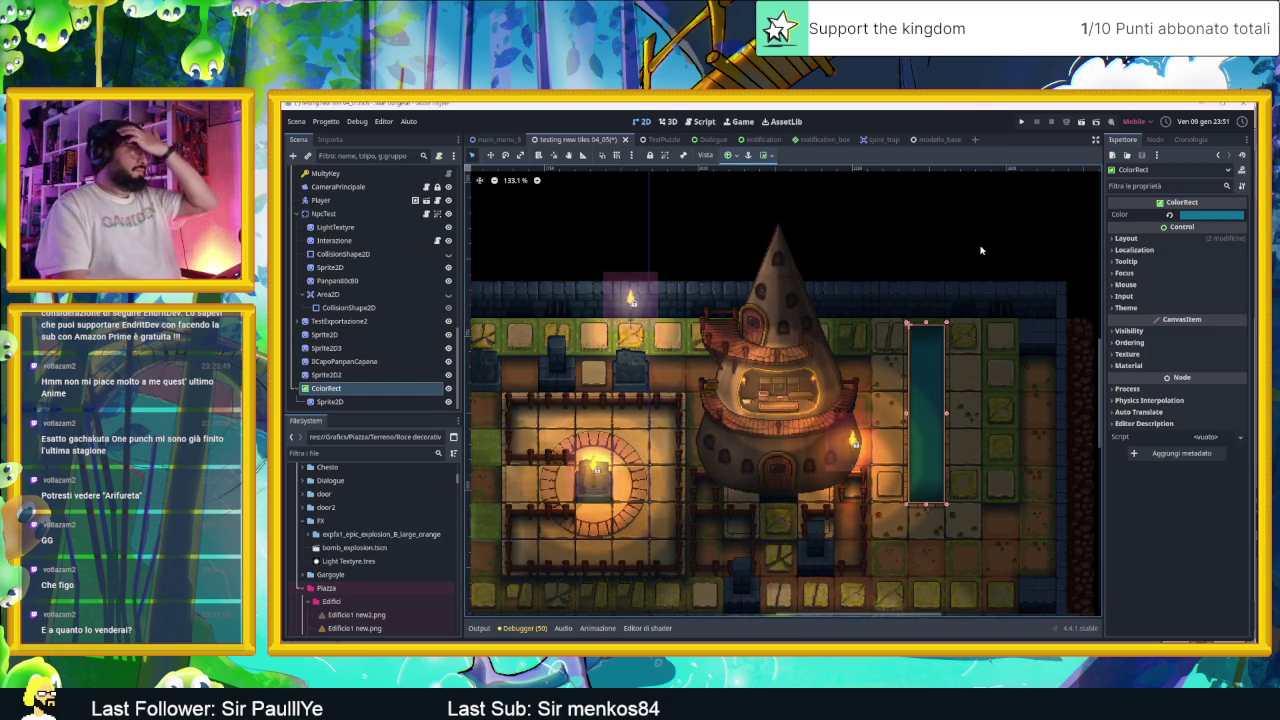
{"action": "scroll", "coordinate": [975, 235], "scroll_direction": "up", "scroll_amount": 3}
{"action": "left_click", "coordinate": [967, 219]}
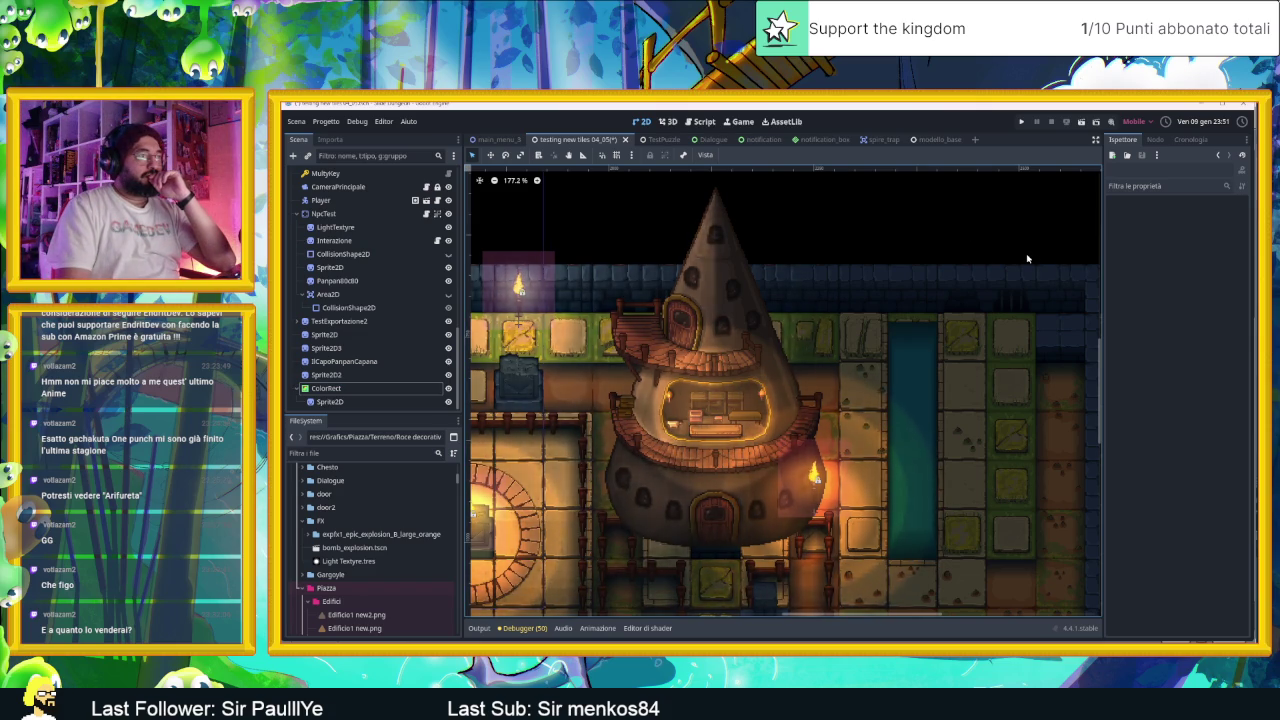
Step: Narrow the Sprite2D and ColorRect from their sides to sit inside the canal
{"action": "left_click", "coordinate": [930, 437]}
{"action": "scroll", "coordinate": [938, 440], "scroll_direction": "up", "scroll_amount": 2}
{"action": "left_click_drag", "start_coordinate": [940, 443], "coordinate": [870, 440]}
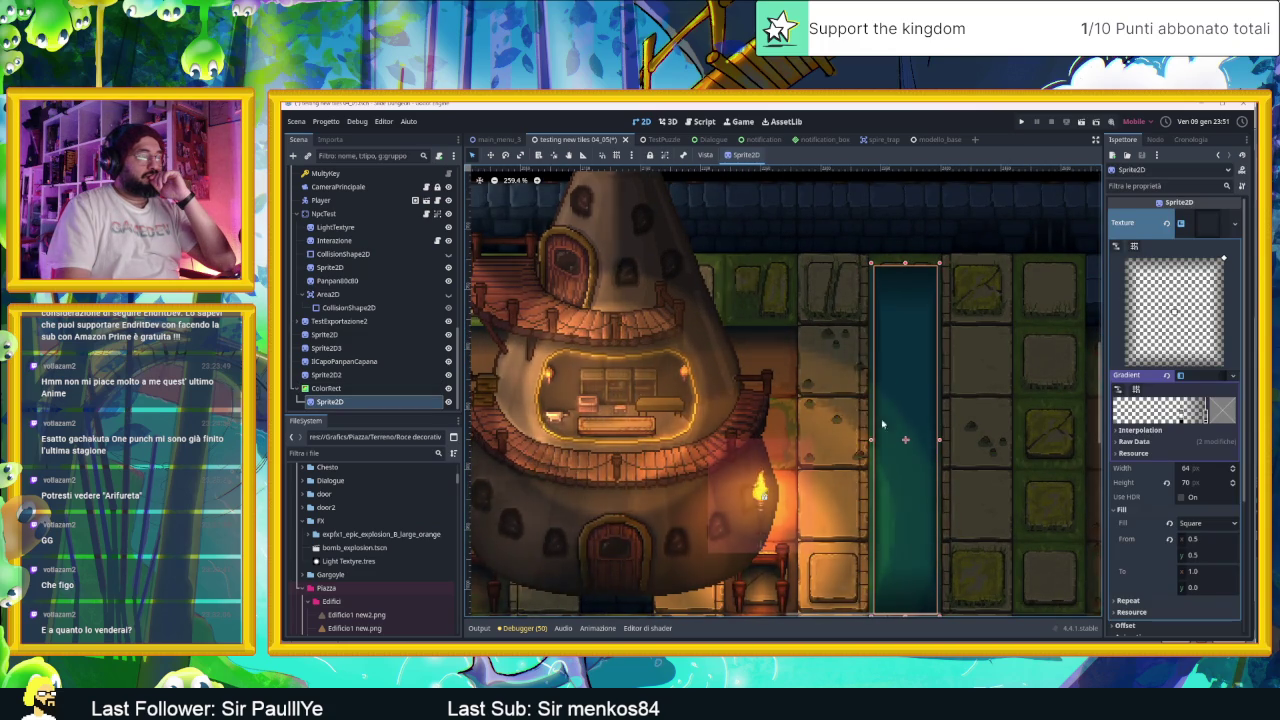
{"action": "scroll", "coordinate": [895, 428], "scroll_direction": "down", "scroll_amount": 2}
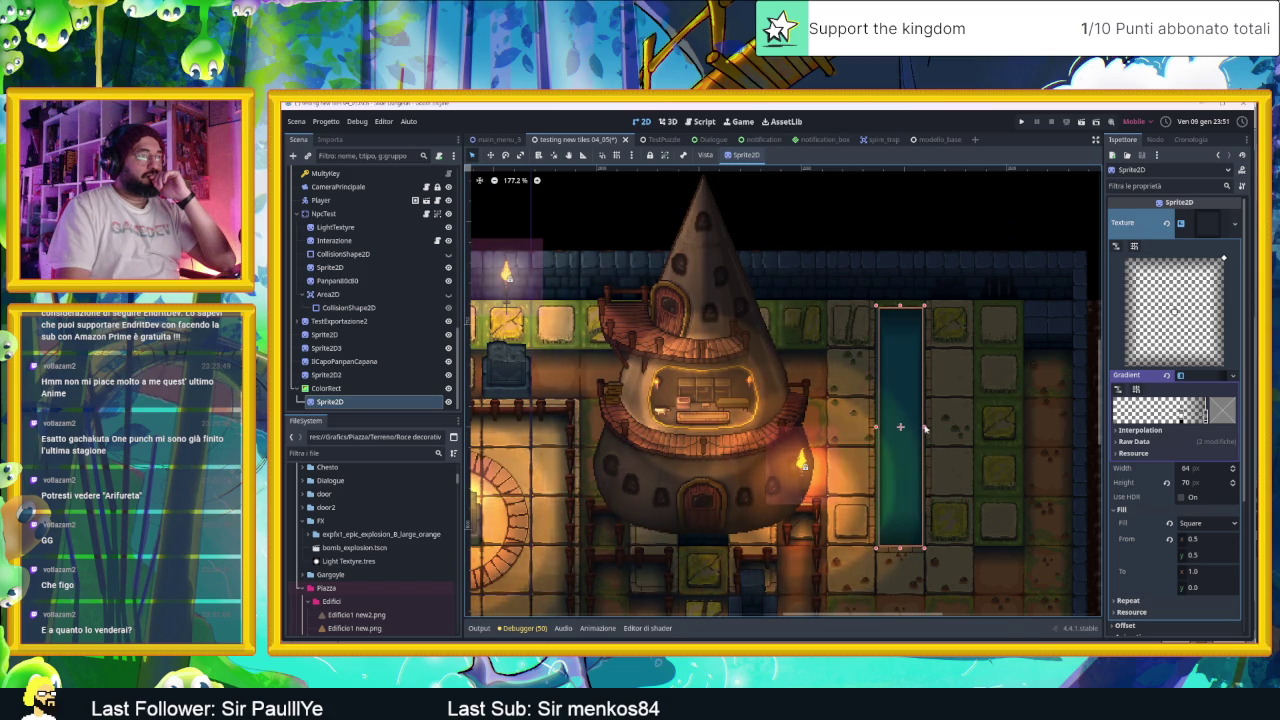
{"action": "left_click", "coordinate": [922, 239]}
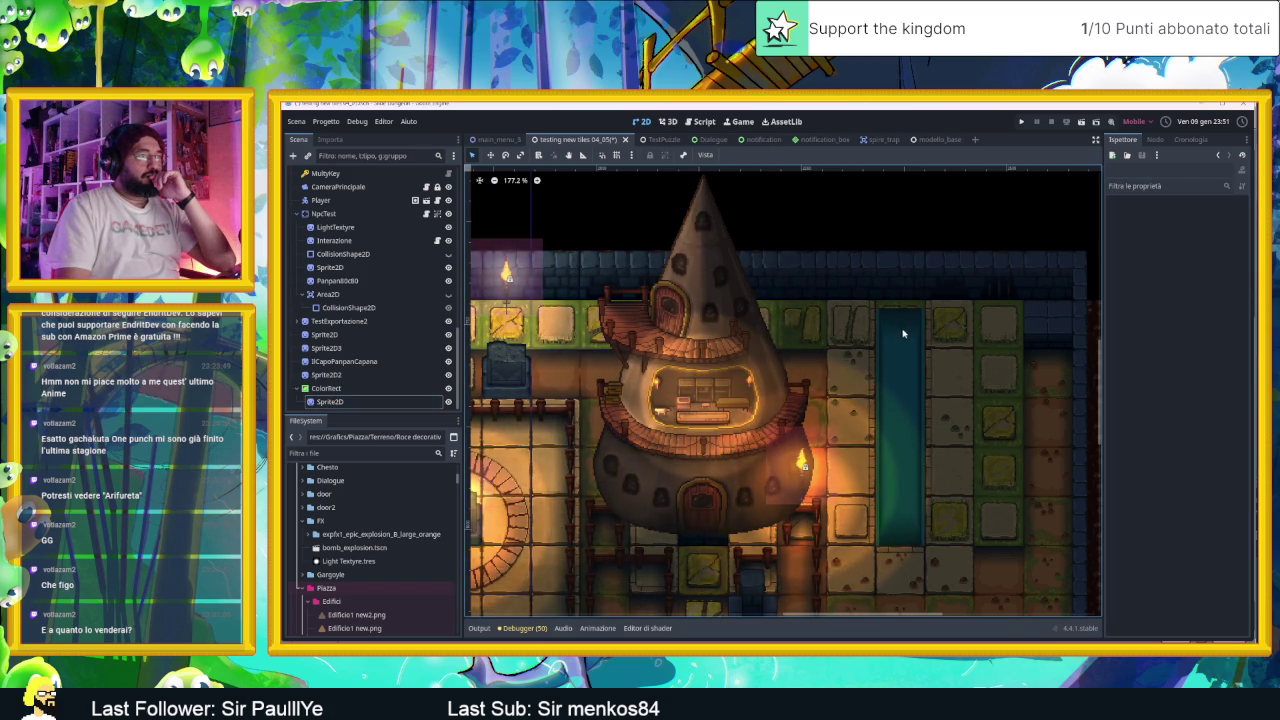
{"action": "left_click", "coordinate": [418, 387]}
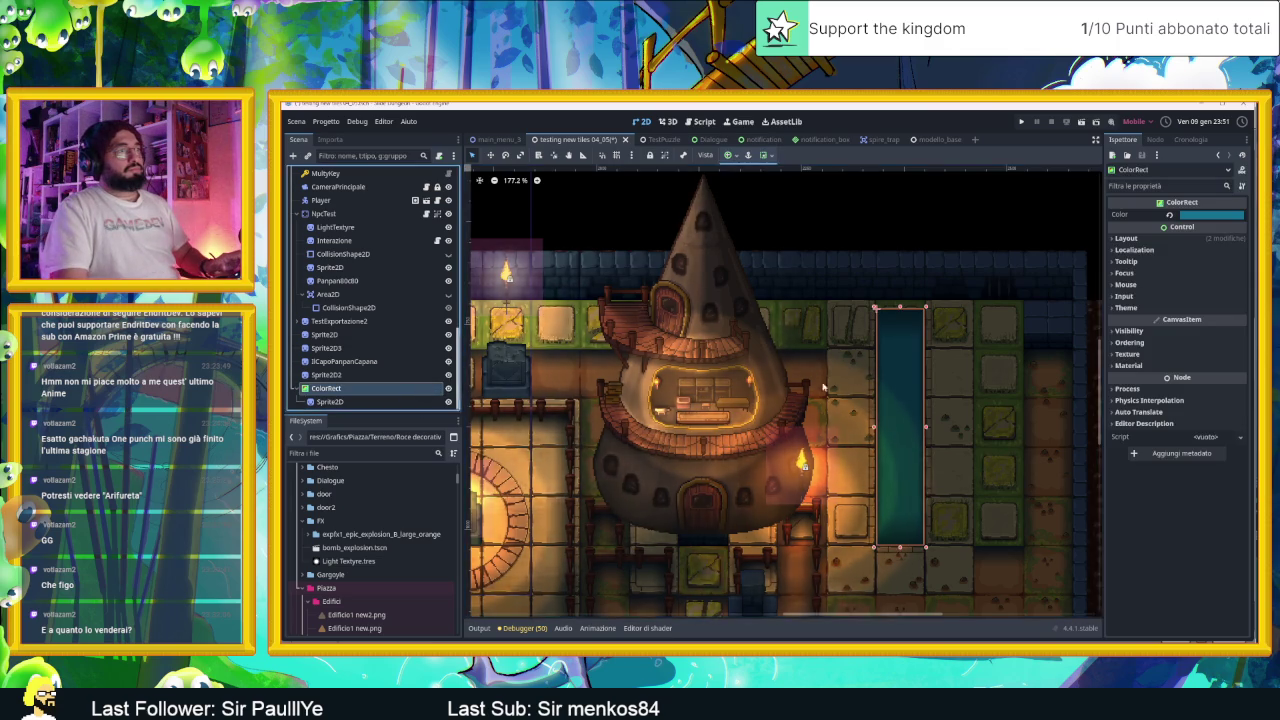
{"action": "scroll", "coordinate": [880, 438], "scroll_direction": "up", "scroll_amount": 3}
{"action": "left_click_drag", "start_coordinate": [869, 416], "coordinate": [946, 416]}
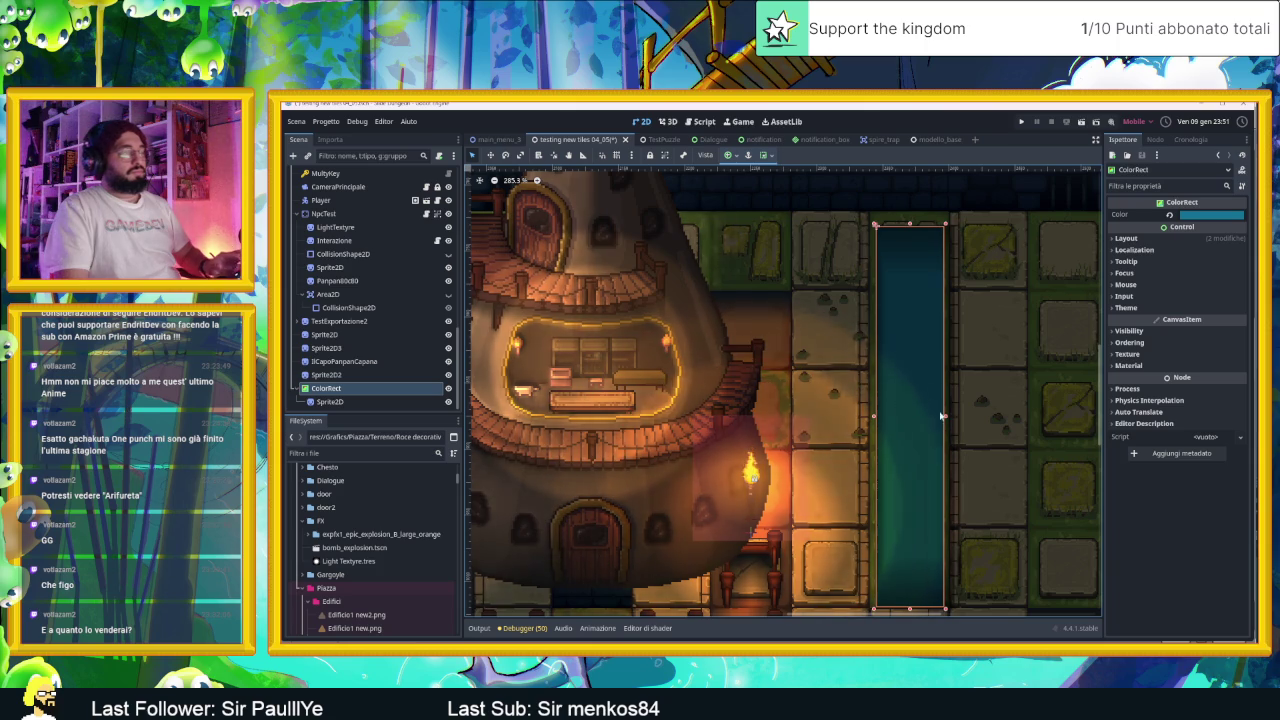
{"action": "left_click", "coordinate": [951, 419]}
{"action": "left_click_drag", "start_coordinate": [956, 419], "coordinate": [946, 416]}
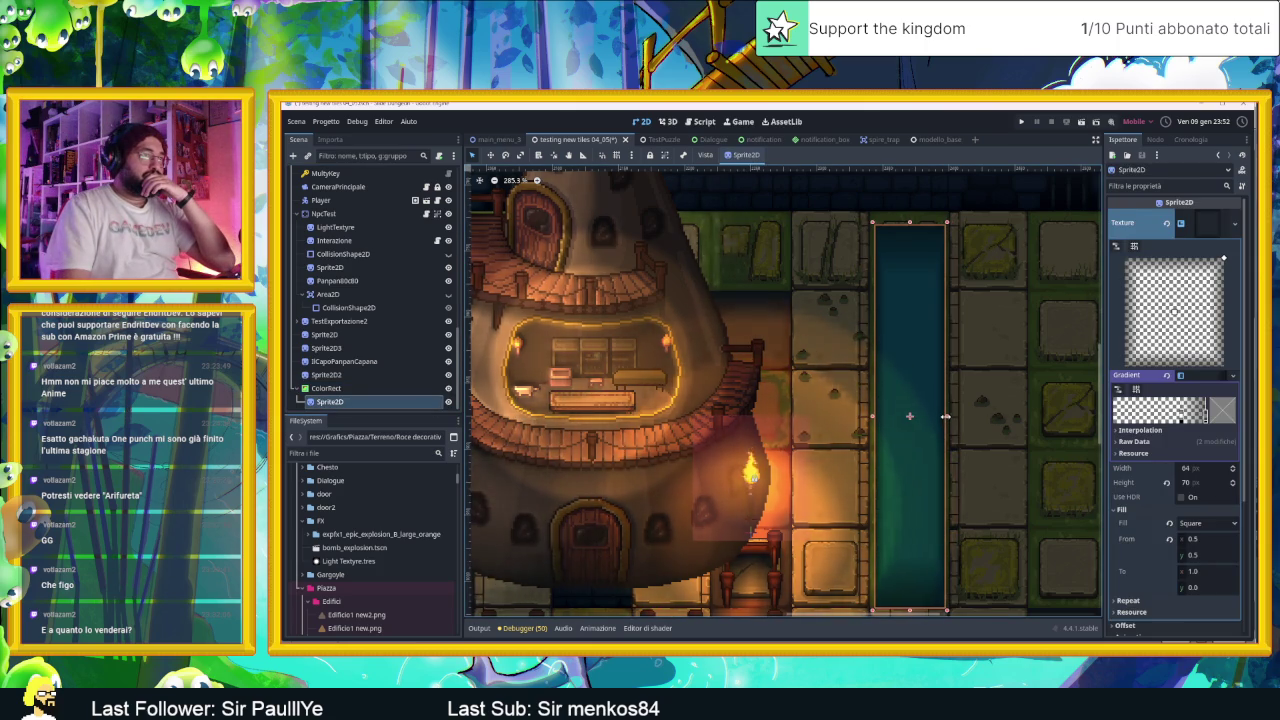
Step: Browse TileMapLayer2's Pavimento tile sources and pick a floor tile from the plaza atlas
{"action": "left_click", "coordinate": [945, 240]}
{"action": "scroll", "coordinate": [945, 240], "scroll_direction": "down", "scroll_amount": 2}
{"action": "scroll", "coordinate": [945, 240], "scroll_direction": "down", "scroll_amount": 3}
{"action": "scroll", "coordinate": [322, 225], "scroll_direction": "up", "scroll_amount": 2}
{"action": "left_click", "coordinate": [338, 187]}
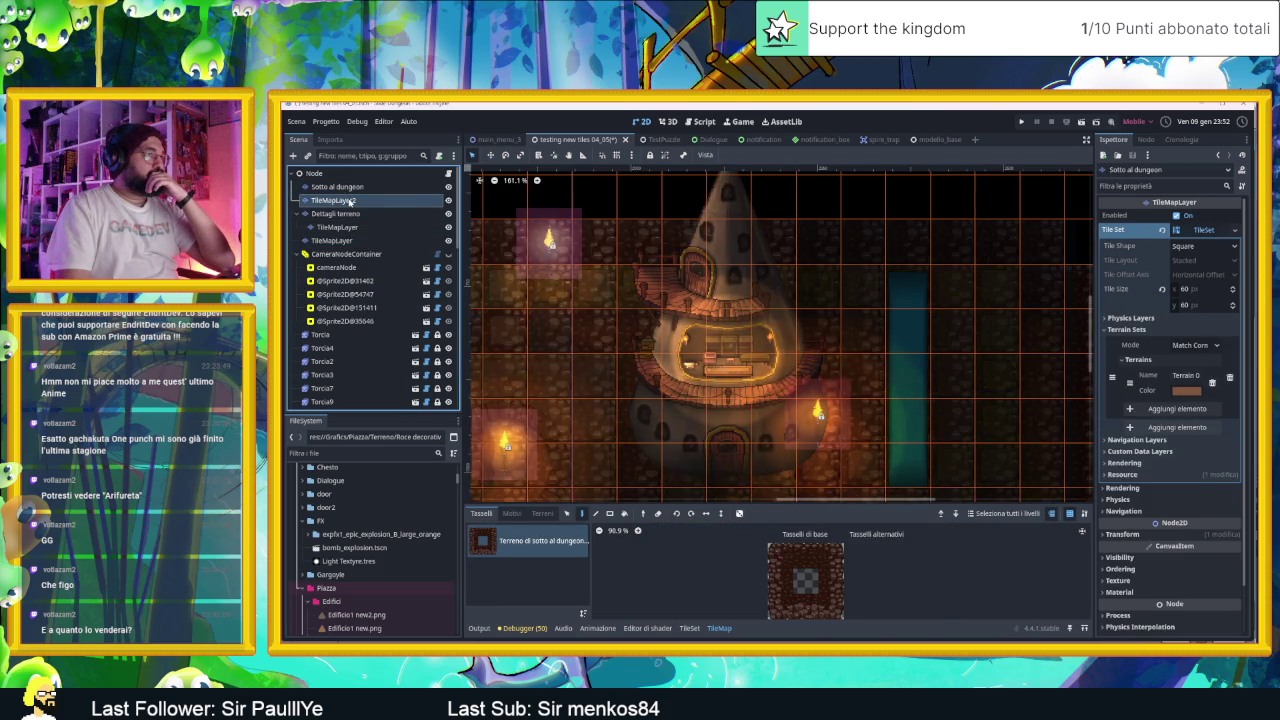
{"action": "left_click", "coordinate": [349, 201]}
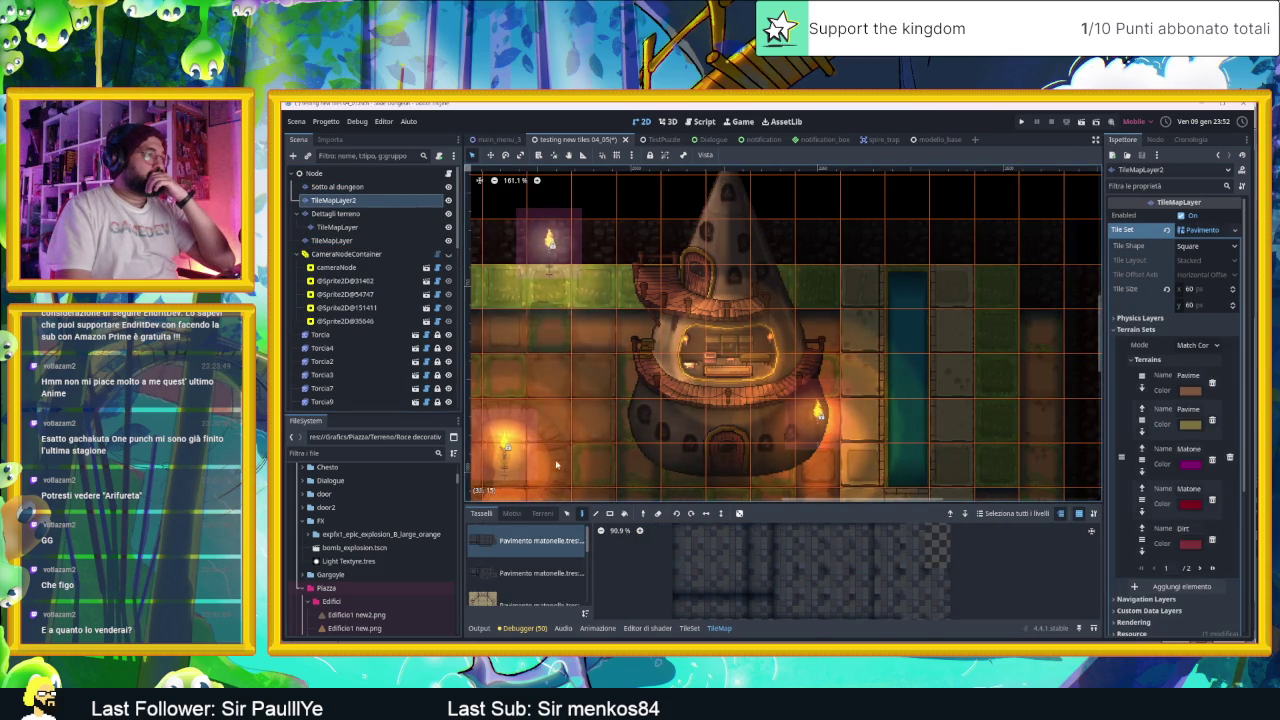
{"action": "scroll", "coordinate": [533, 584], "scroll_direction": "down", "scroll_amount": 1}
{"action": "scroll", "coordinate": [533, 584], "scroll_direction": "down", "scroll_amount": 2}
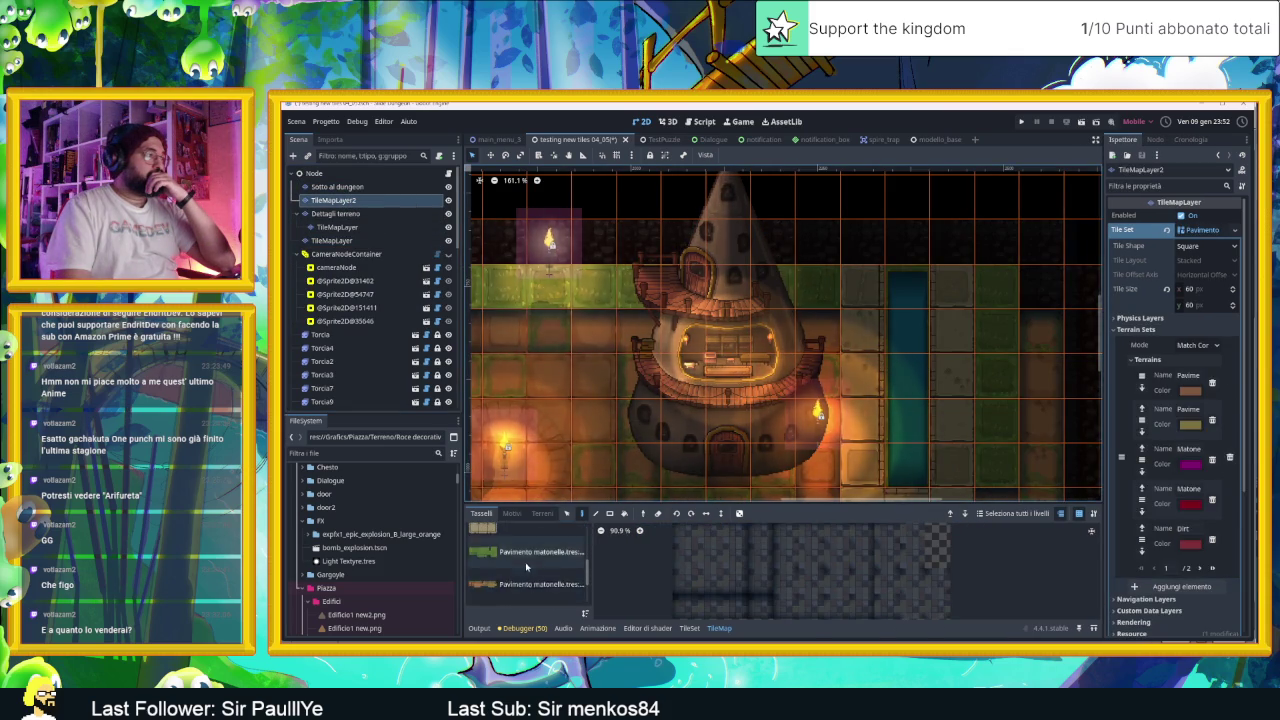
{"action": "left_click", "coordinate": [525, 558]}
{"action": "left_click", "coordinate": [811, 581]}
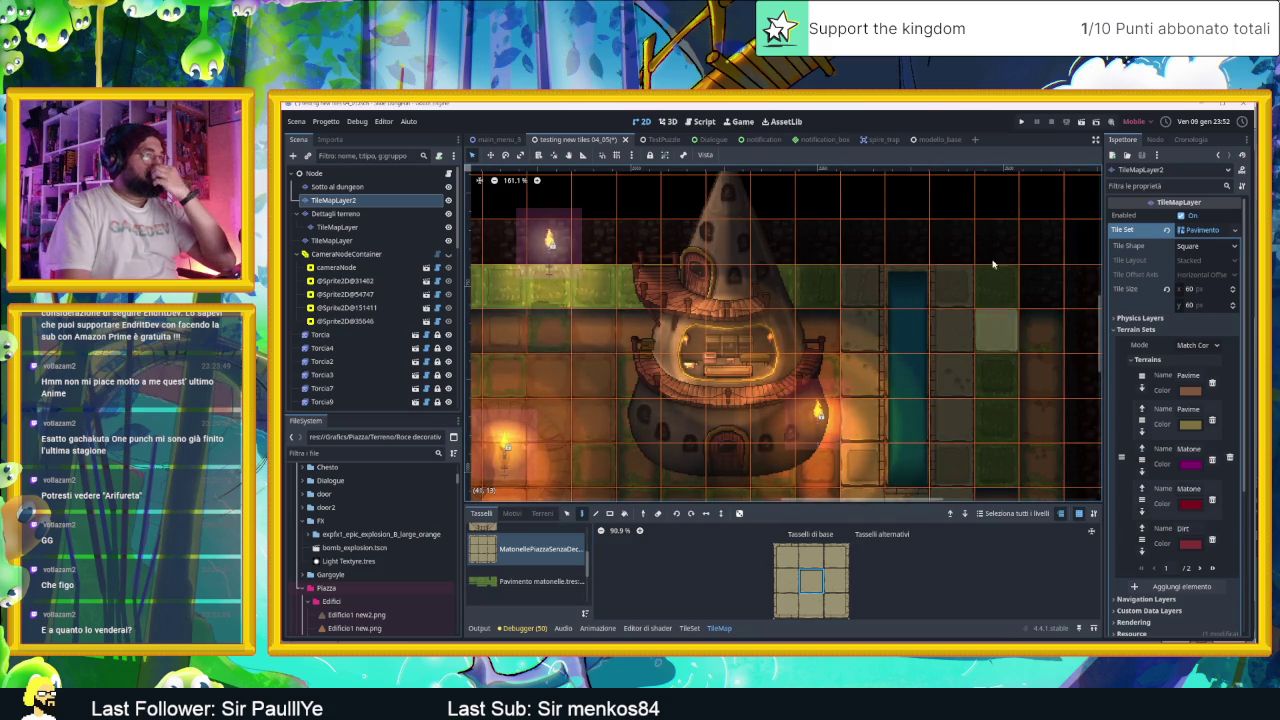
{"action": "scroll", "coordinate": [1007, 258], "scroll_direction": "up", "scroll_amount": 2}
{"action": "scroll", "coordinate": [960, 270], "scroll_direction": "up", "scroll_amount": 4}
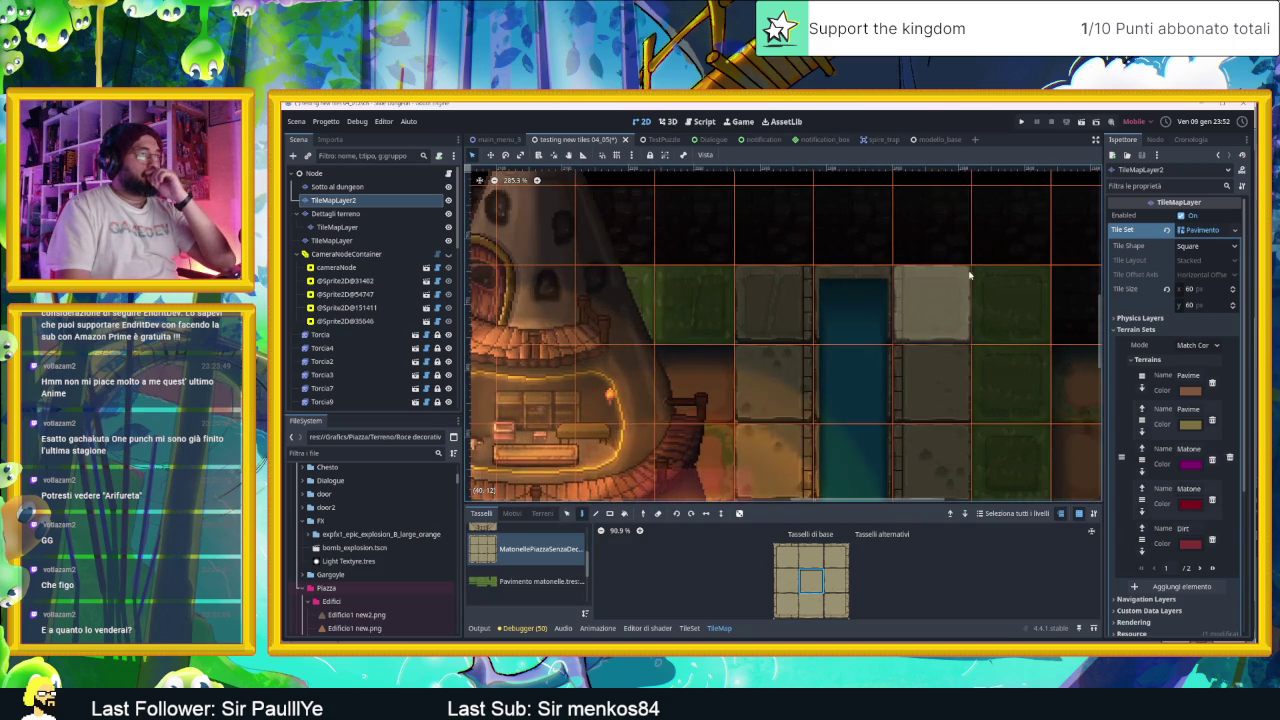
Step: Leave tile editing via the root Node and reselect the Sprite2D under the ColorRect
{"action": "left_click", "coordinate": [330, 172]}
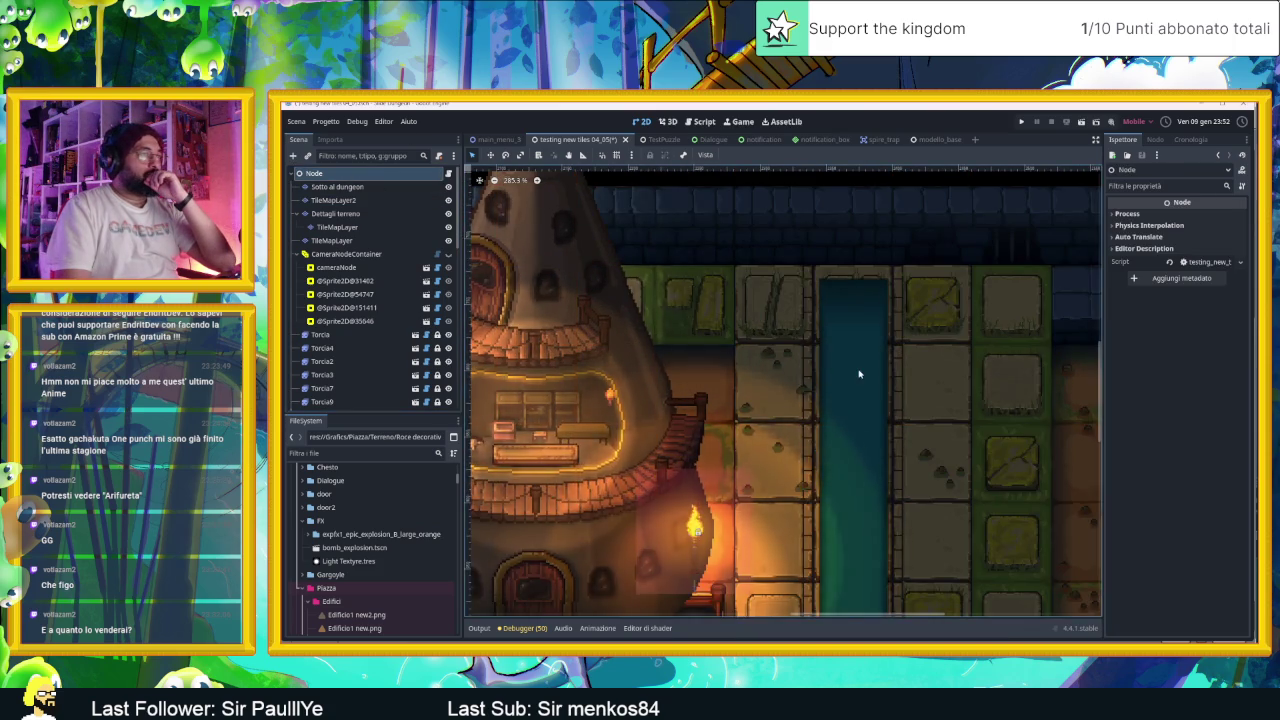
{"action": "scroll", "coordinate": [902, 380], "scroll_direction": "down", "scroll_amount": 5}
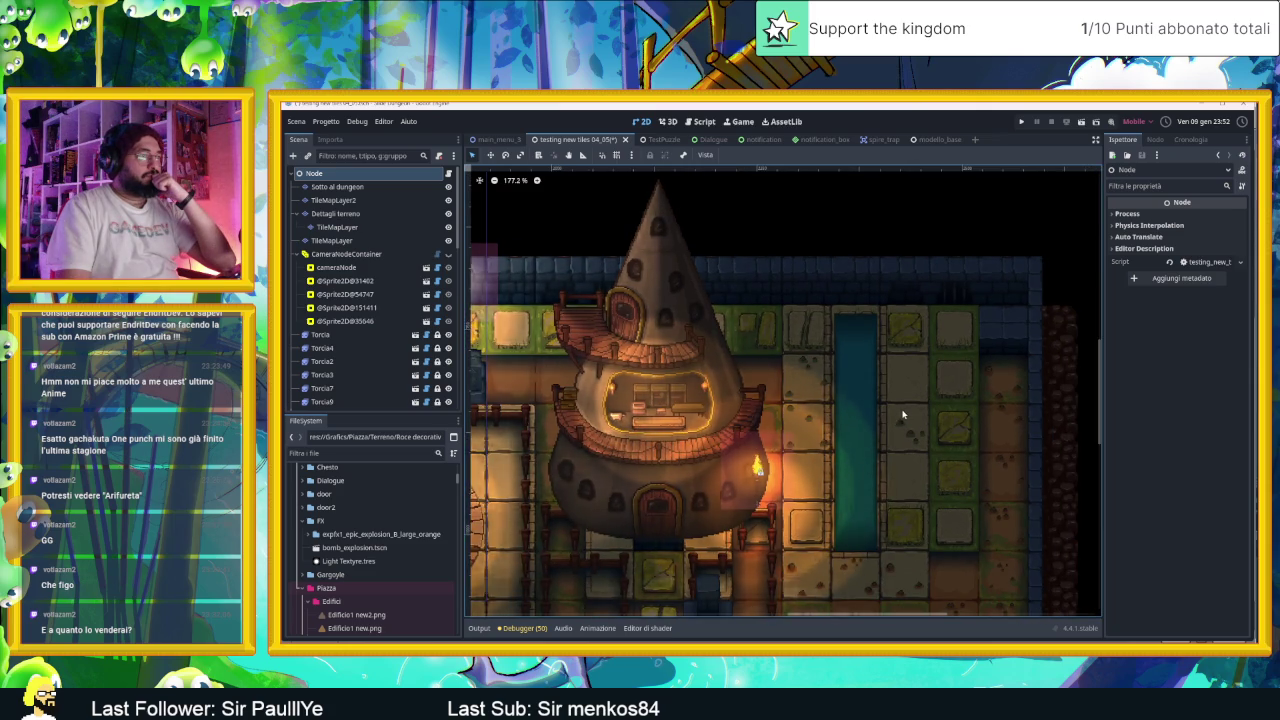
{"action": "scroll", "coordinate": [864, 502], "scroll_direction": "up", "scroll_amount": 2}
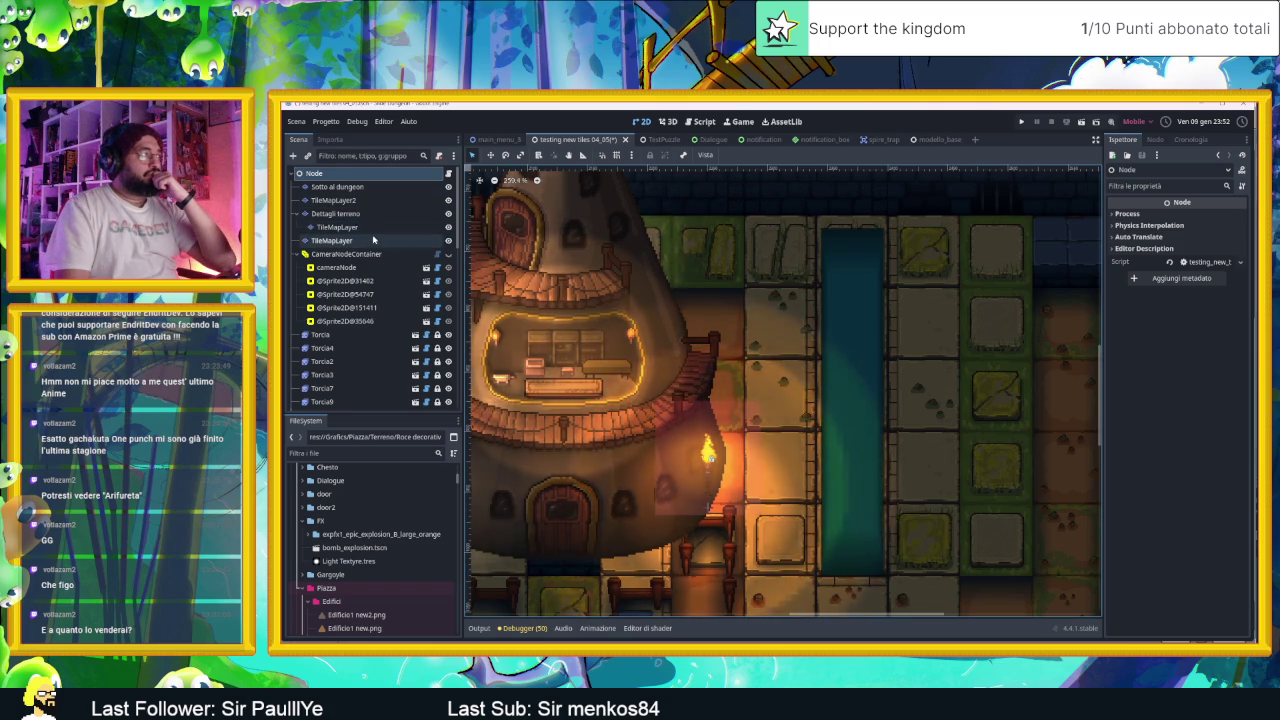
{"action": "scroll", "coordinate": [385, 300], "scroll_direction": "down", "scroll_amount": 10}
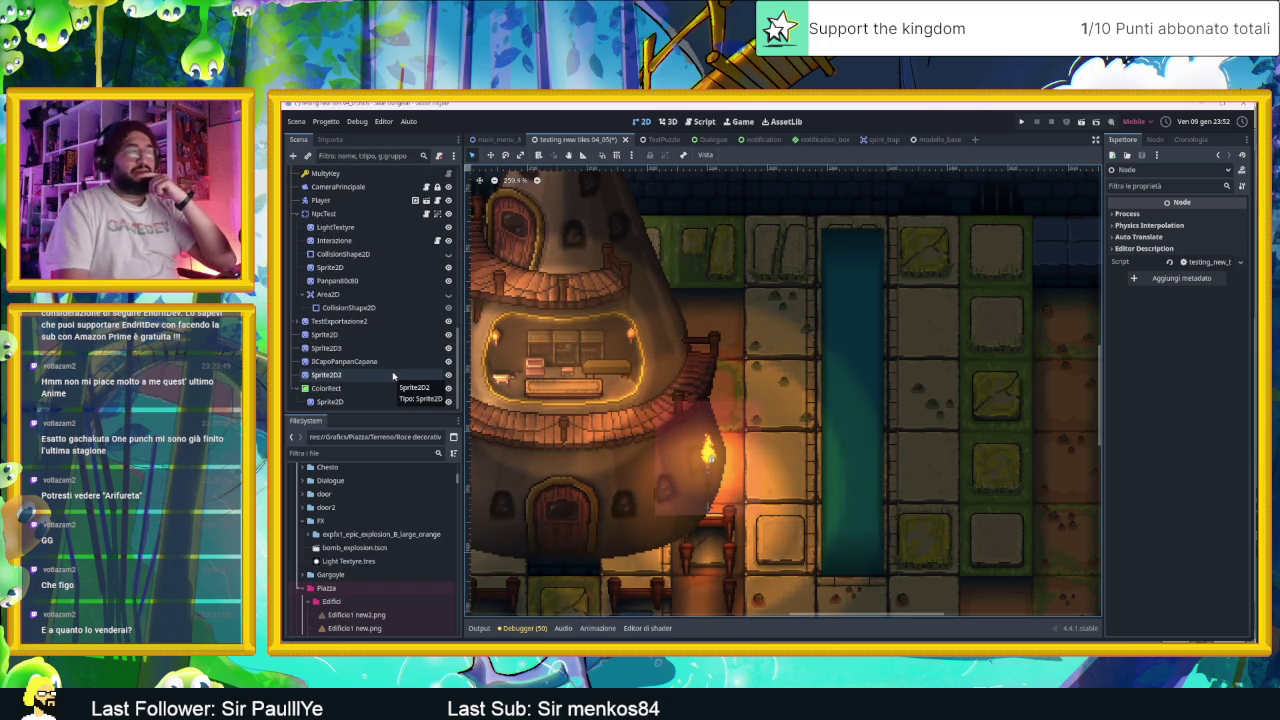
{"action": "left_click", "coordinate": [335, 401]}
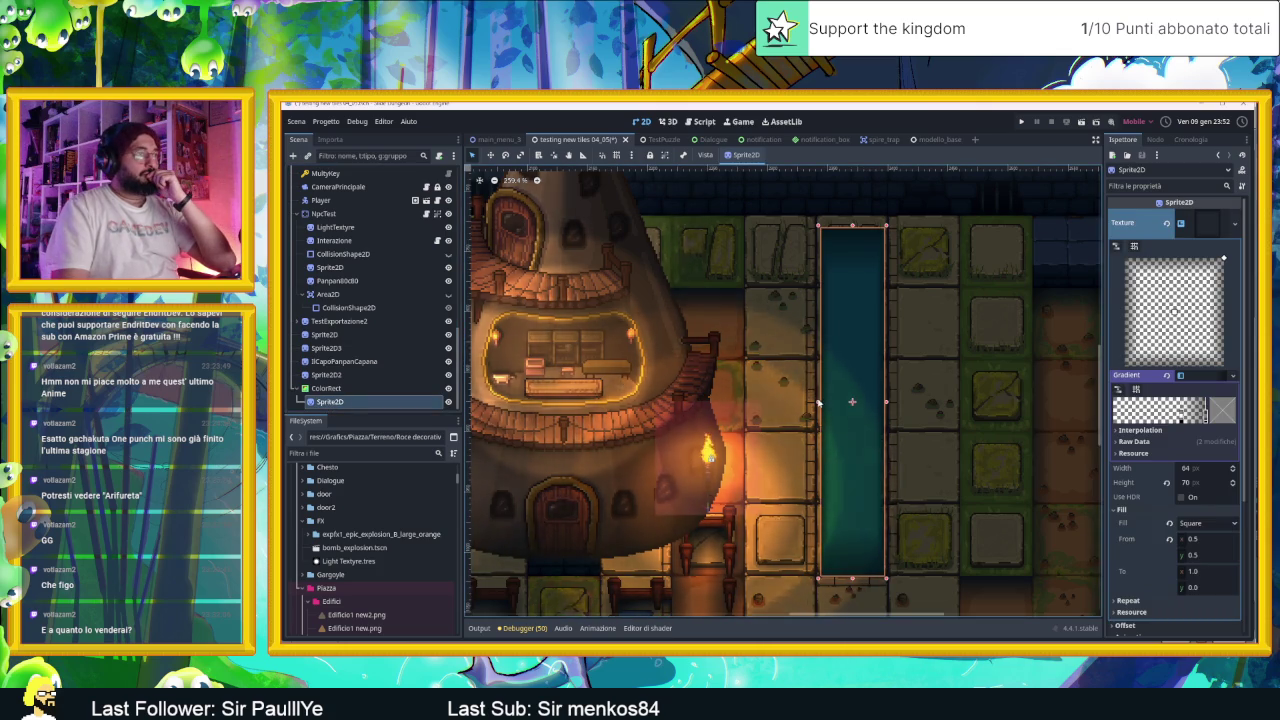
Step: Enlarge the teal gradient sprite leftward and taller at the top over the canal
{"action": "left_click_drag", "start_coordinate": [816, 401], "coordinate": [890, 402]}
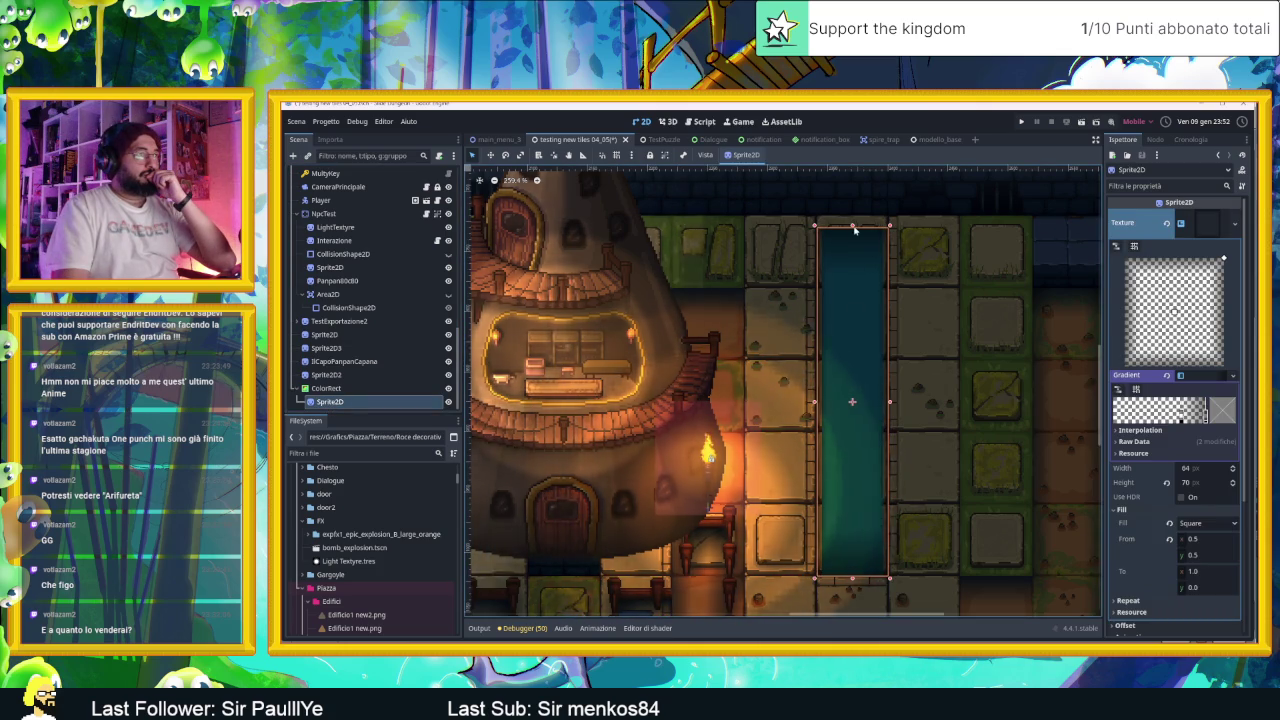
{"action": "left_click_drag", "start_coordinate": [852, 226], "coordinate": [852, 216]}
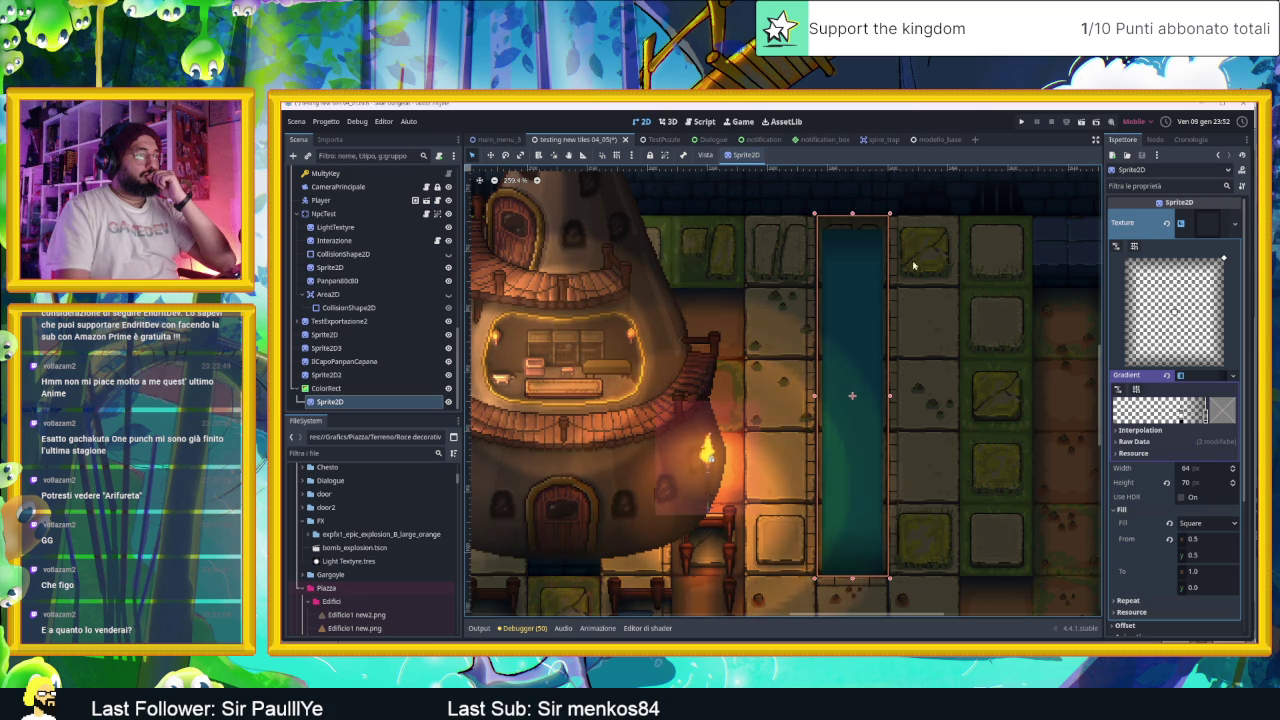
{"action": "scroll", "coordinate": [920, 380], "scroll_direction": "down", "scroll_amount": 5}
{"action": "left_click", "coordinate": [951, 208]}
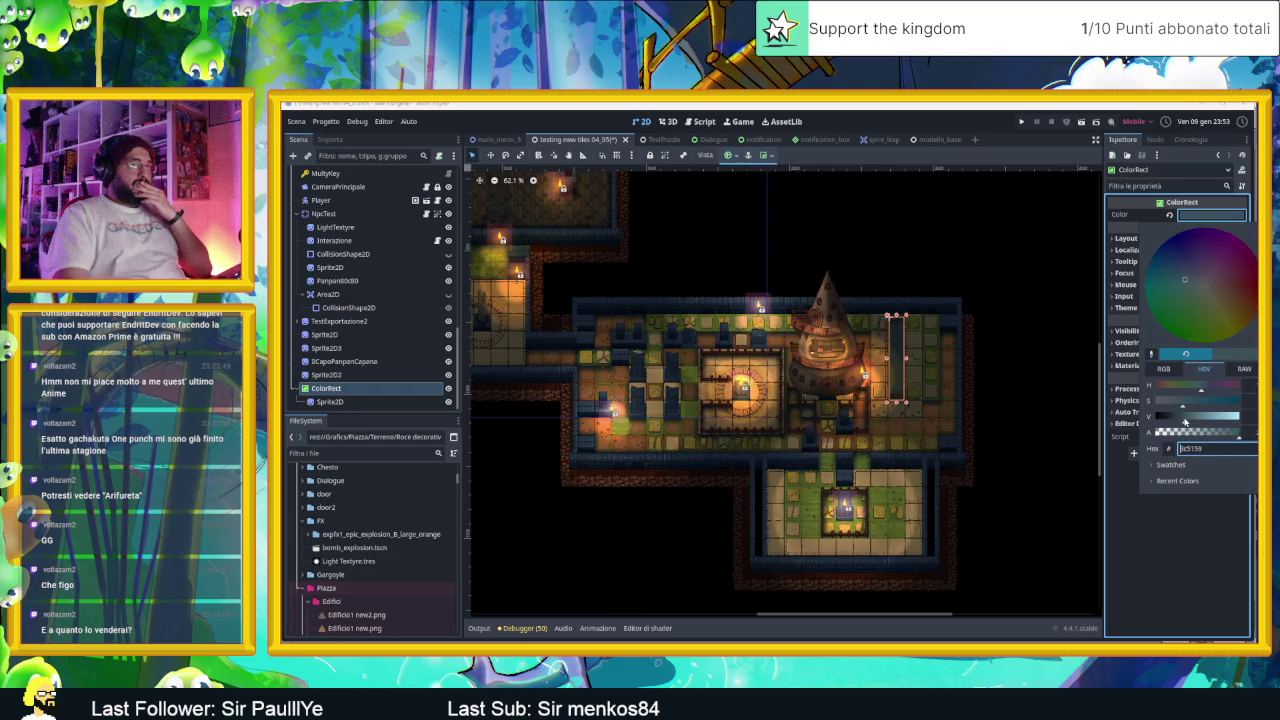
Step: Set the ColorRect colour to #3b4b61 and nudge it toward a bluer slate tone
{"action": "type", "text": "3a4f57"}
{"action": "scroll", "coordinate": [880, 356], "scroll_direction": "up", "scroll_amount": 5}
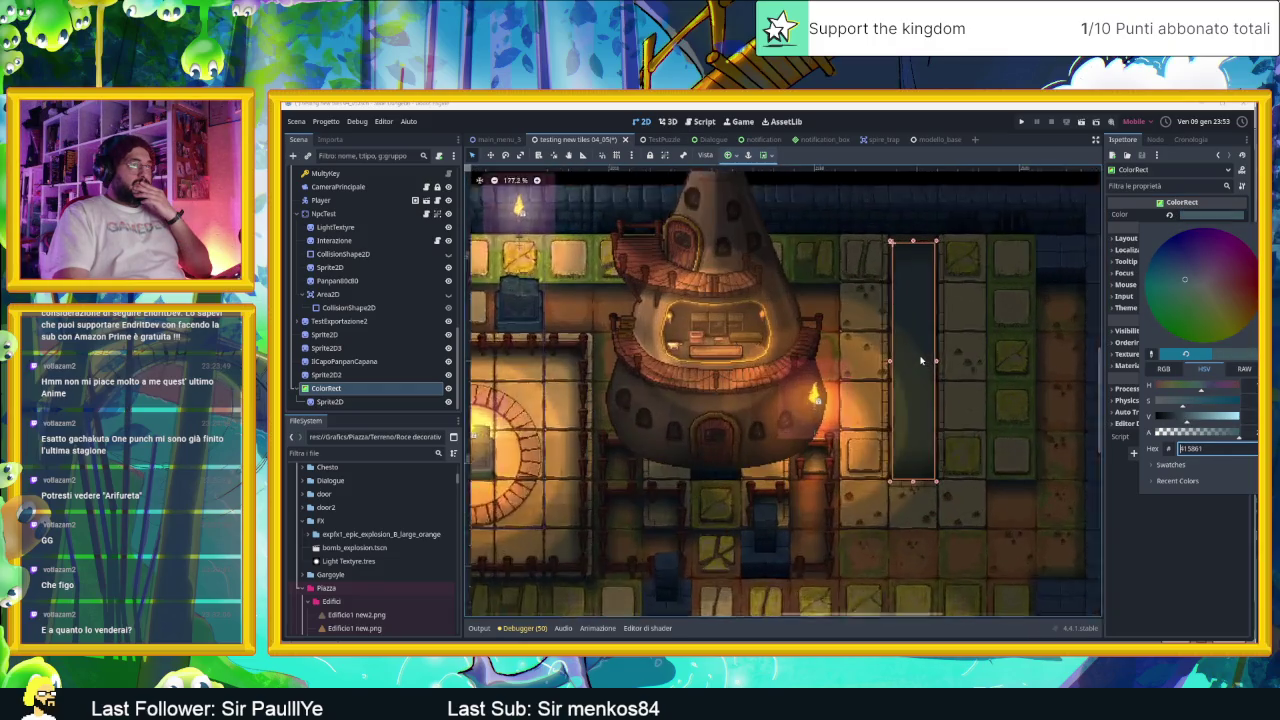
{"action": "scroll", "coordinate": [989, 338], "scroll_direction": "down", "scroll_amount": 1}
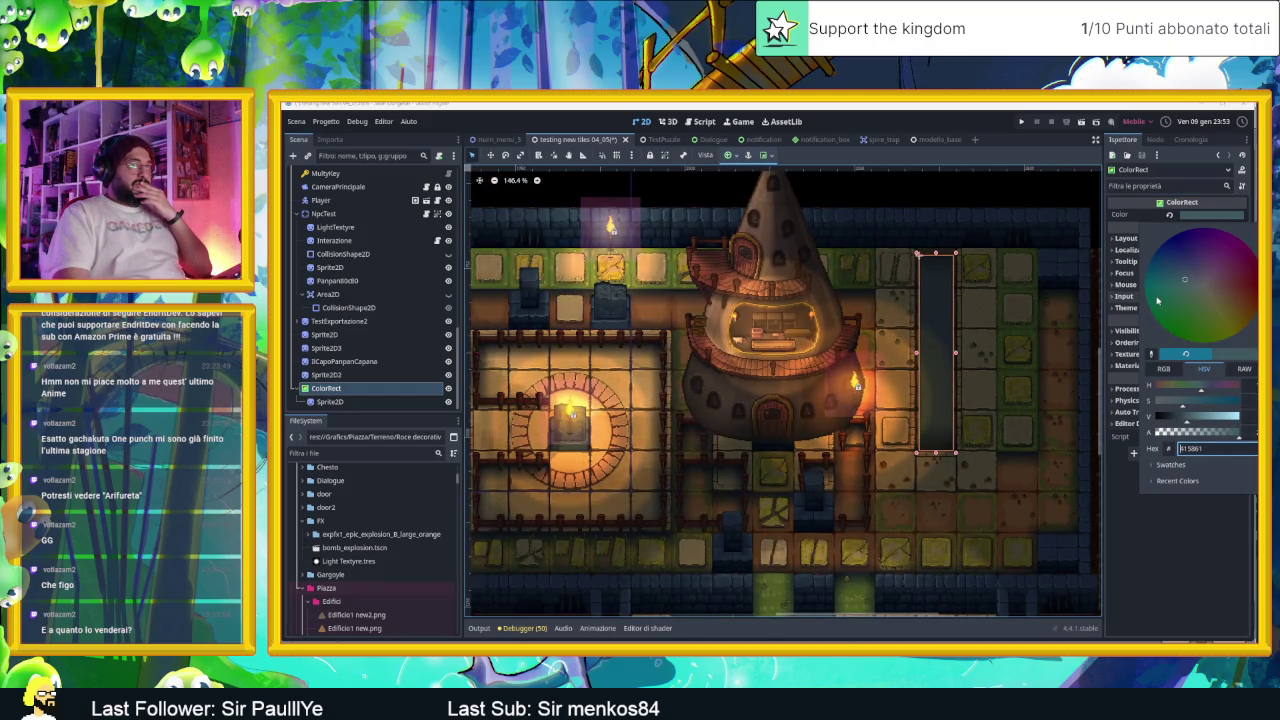
{"action": "left_click_drag", "start_coordinate": [1183, 284], "coordinate": [1185, 275]}
{"action": "key", "text": "Escape"}
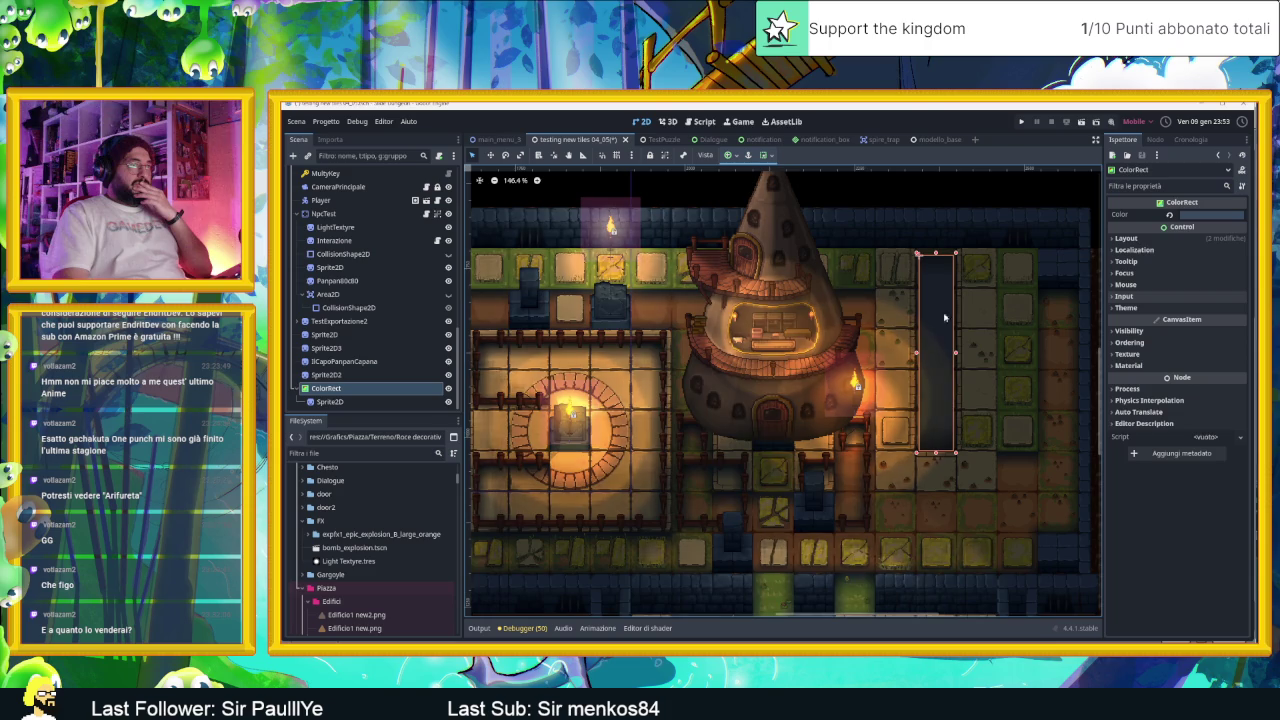
{"action": "left_click_drag", "start_coordinate": [1011, 213], "coordinate": [945, 255]}
{"action": "left_click", "coordinate": [946, 232]}
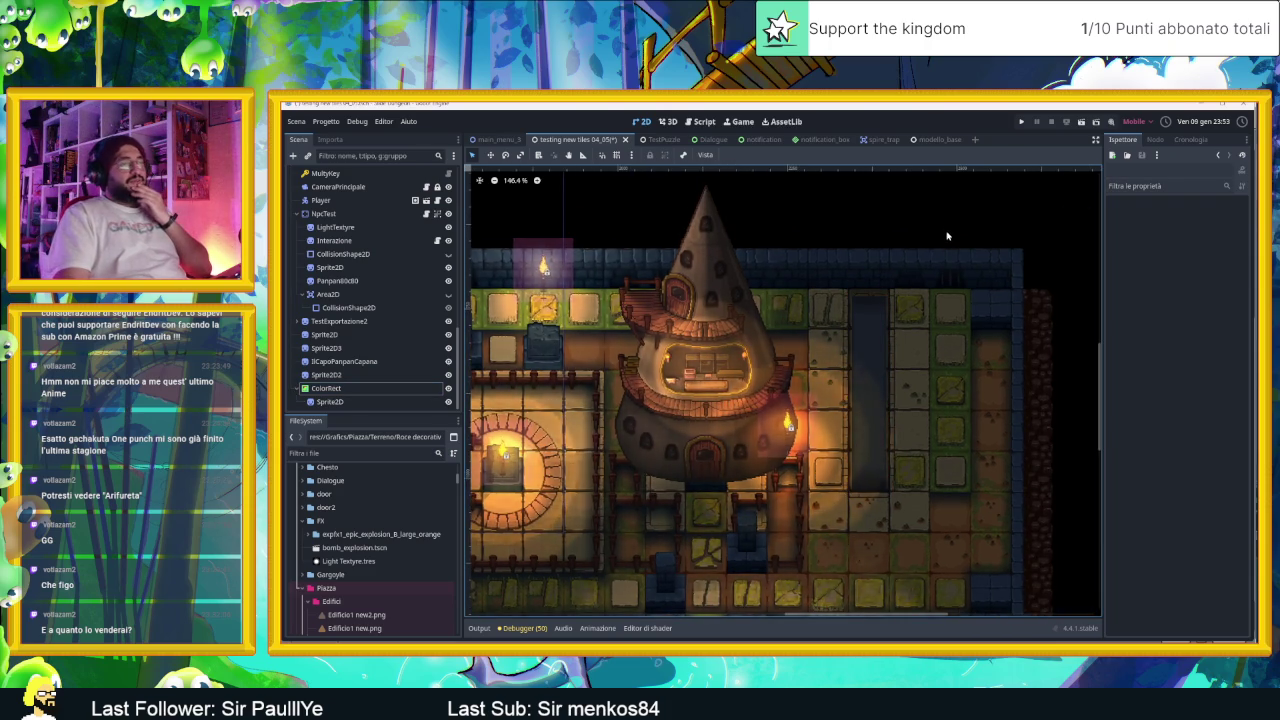
Step: Look over the recoloured canal, then switch to Aseprite
{"action": "scroll", "coordinate": [898, 372], "scroll_direction": "up", "scroll_amount": 2}
{"action": "scroll", "coordinate": [890, 378], "scroll_direction": "up", "scroll_amount": 1}
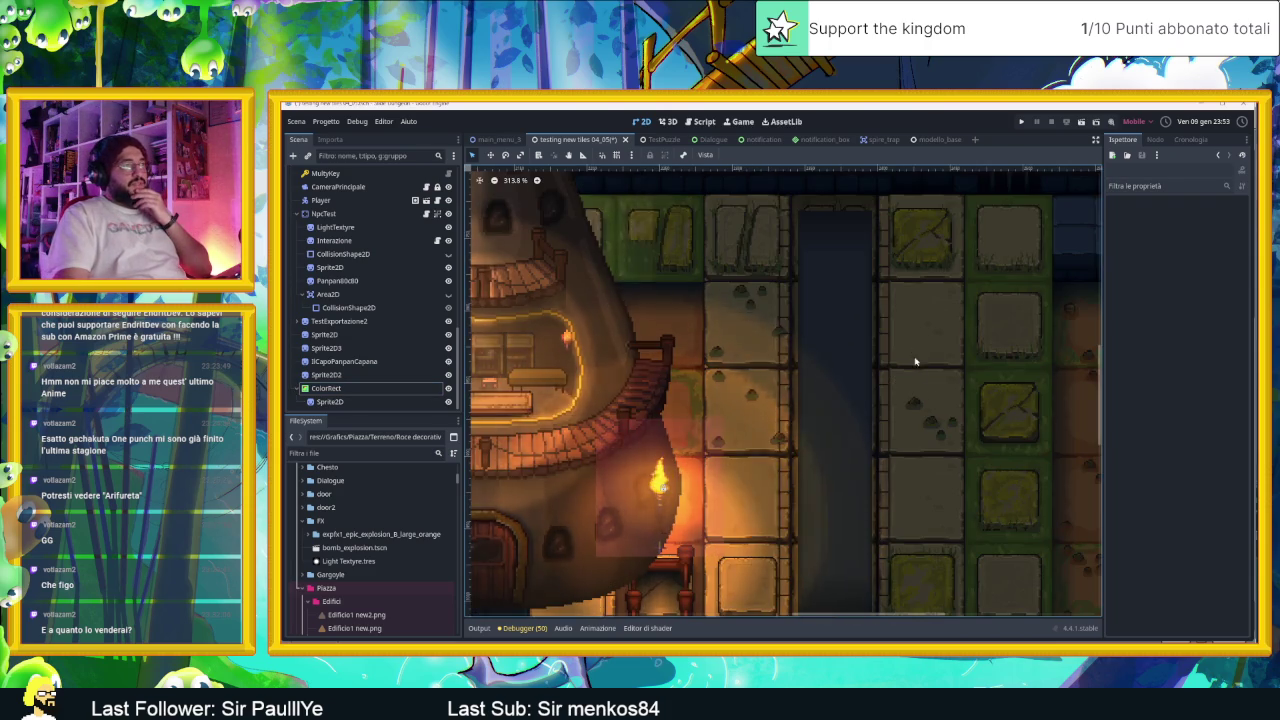
{"action": "scroll", "coordinate": [895, 380], "scroll_direction": "down", "scroll_amount": 3}
{"action": "scroll", "coordinate": [908, 382], "scroll_direction": "up", "scroll_amount": 1}
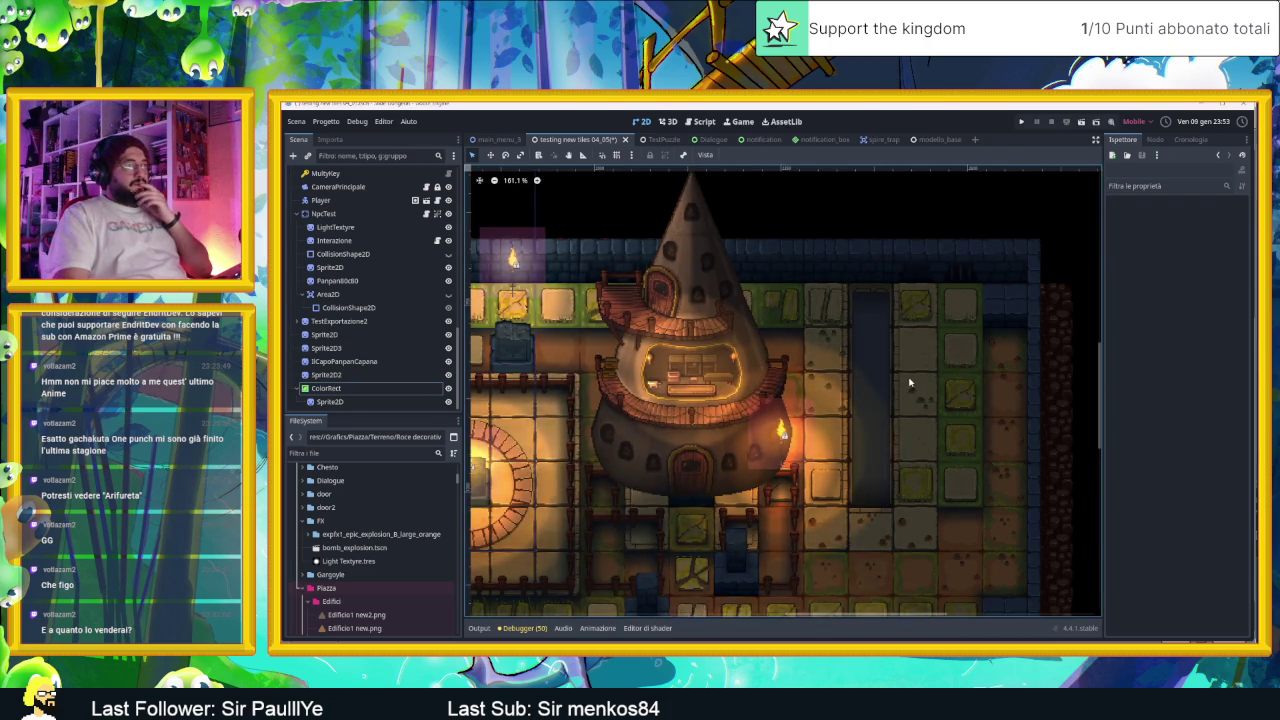
{"action": "scroll", "coordinate": [910, 380], "scroll_direction": "down", "scroll_amount": 12}
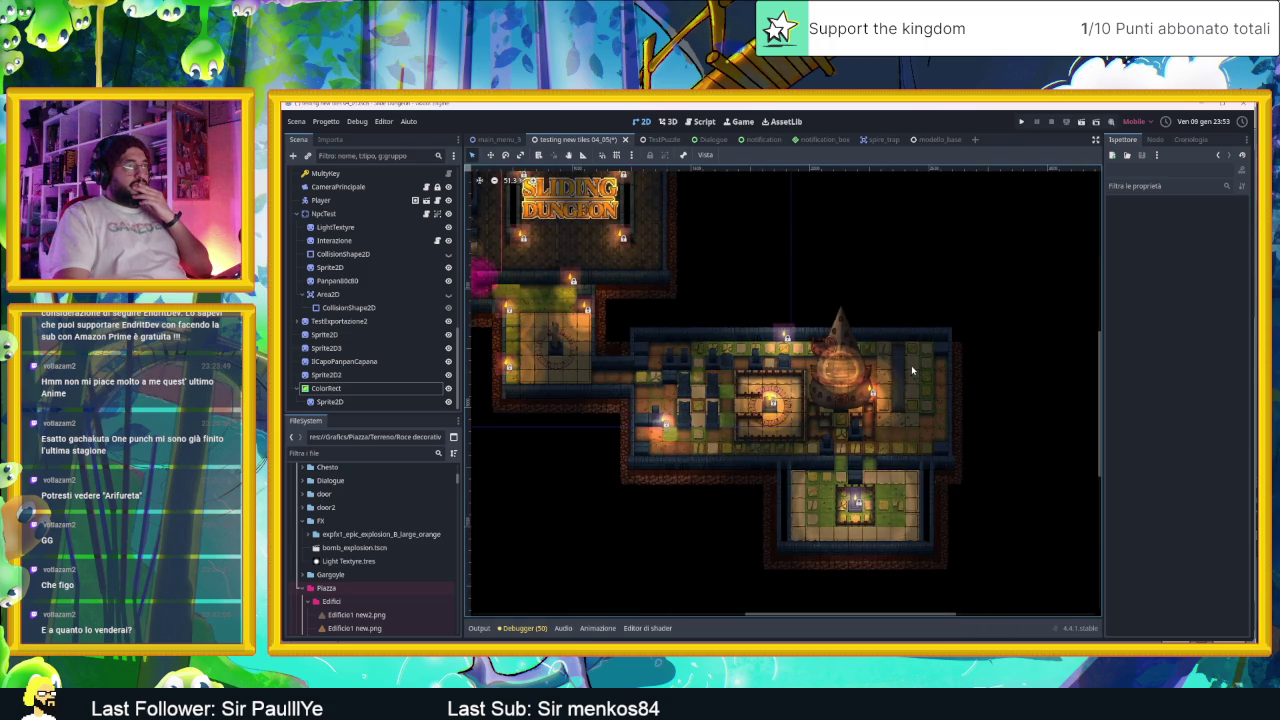
{"action": "scroll", "coordinate": [911, 370], "scroll_direction": "up", "scroll_amount": 2}
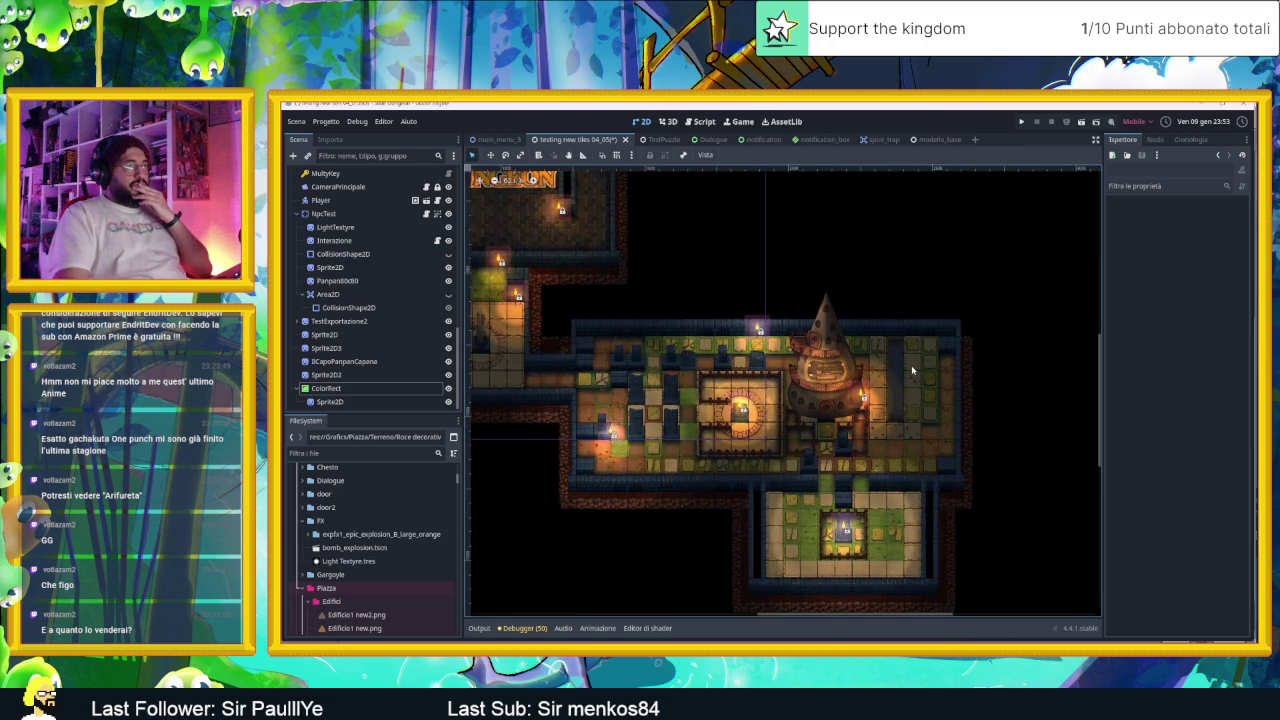
{"action": "scroll", "coordinate": [911, 365], "scroll_direction": "up", "scroll_amount": 1}
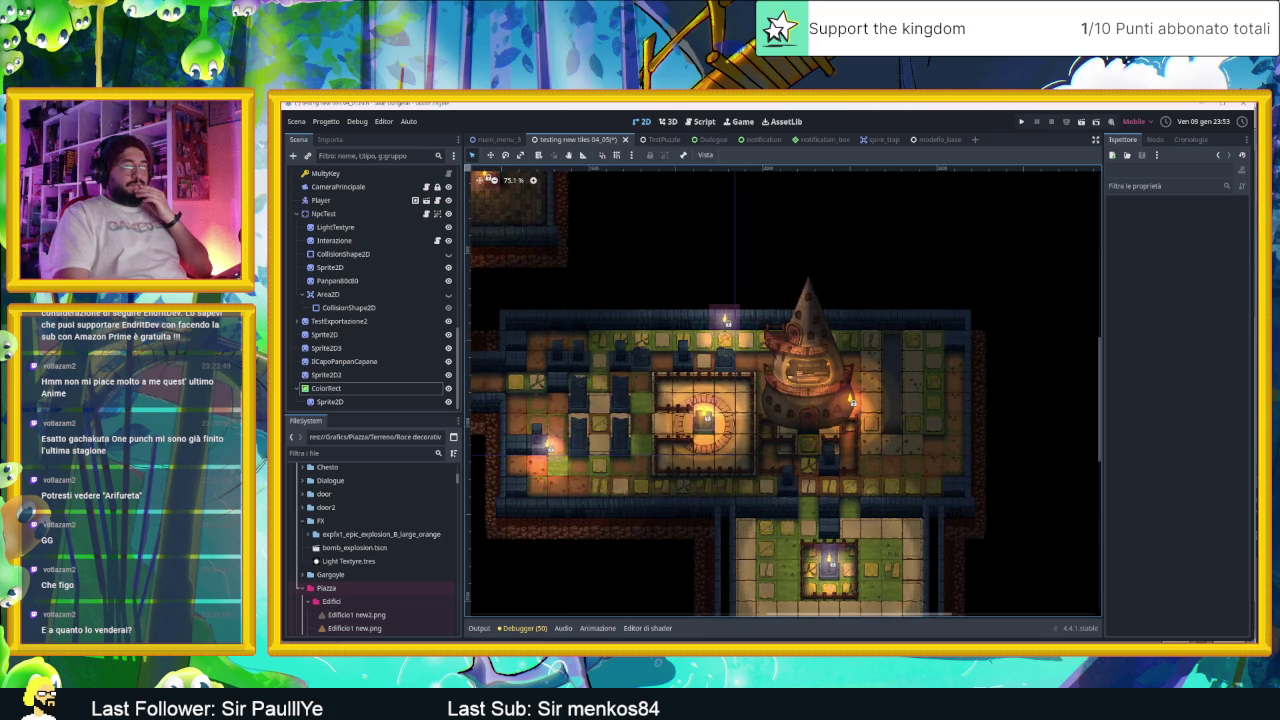
{"action": "key", "text": "alt+Tab"}
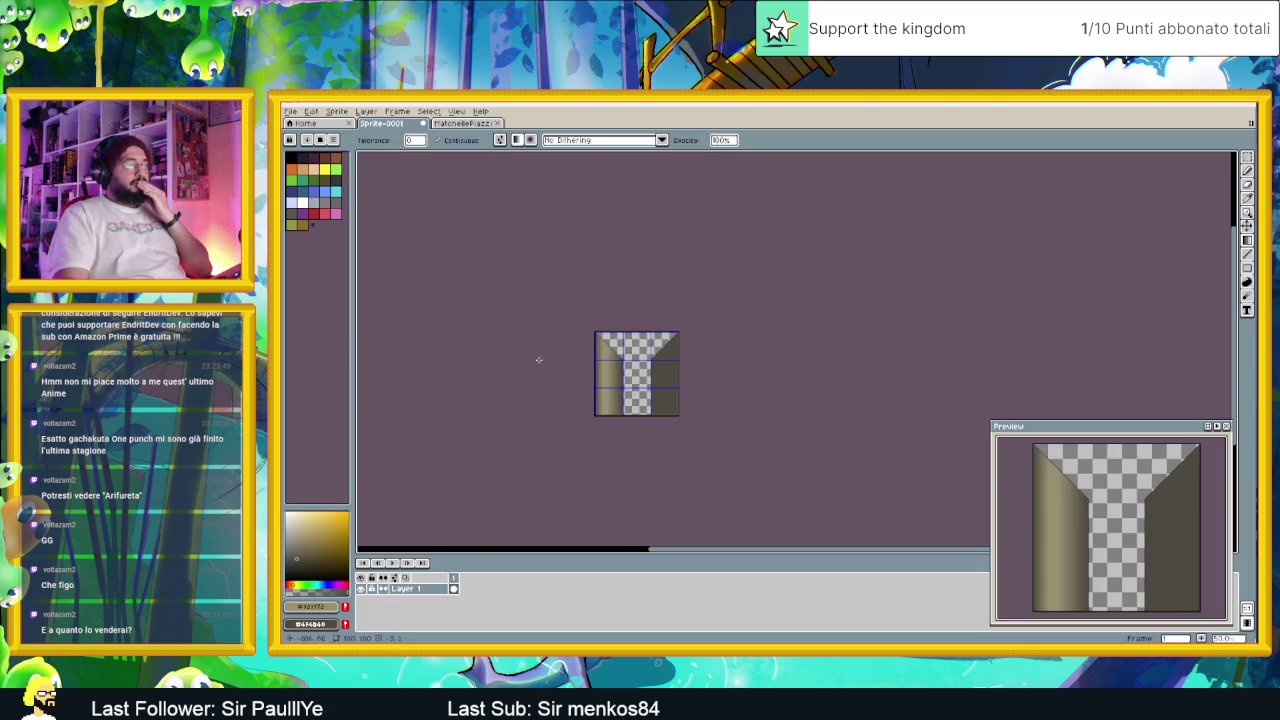
Step: Undo the gradient shading on the canal tile's left wall
{"action": "scroll", "coordinate": [603, 366], "scroll_direction": "up", "scroll_amount": 4}
{"action": "scroll", "coordinate": [606, 365], "scroll_direction": "down", "scroll_amount": 3}
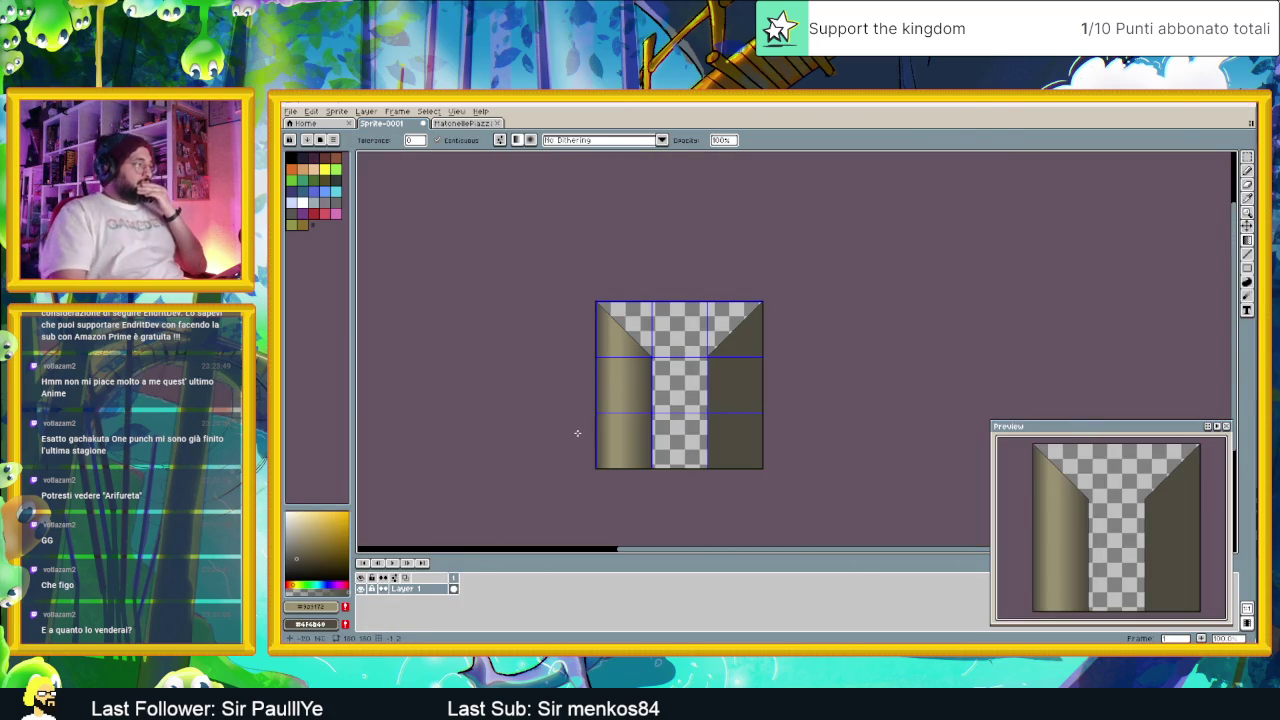
{"action": "key", "text": "ctrl+z"}
{"action": "scroll", "coordinate": [650, 435], "scroll_direction": "up", "scroll_amount": 2}
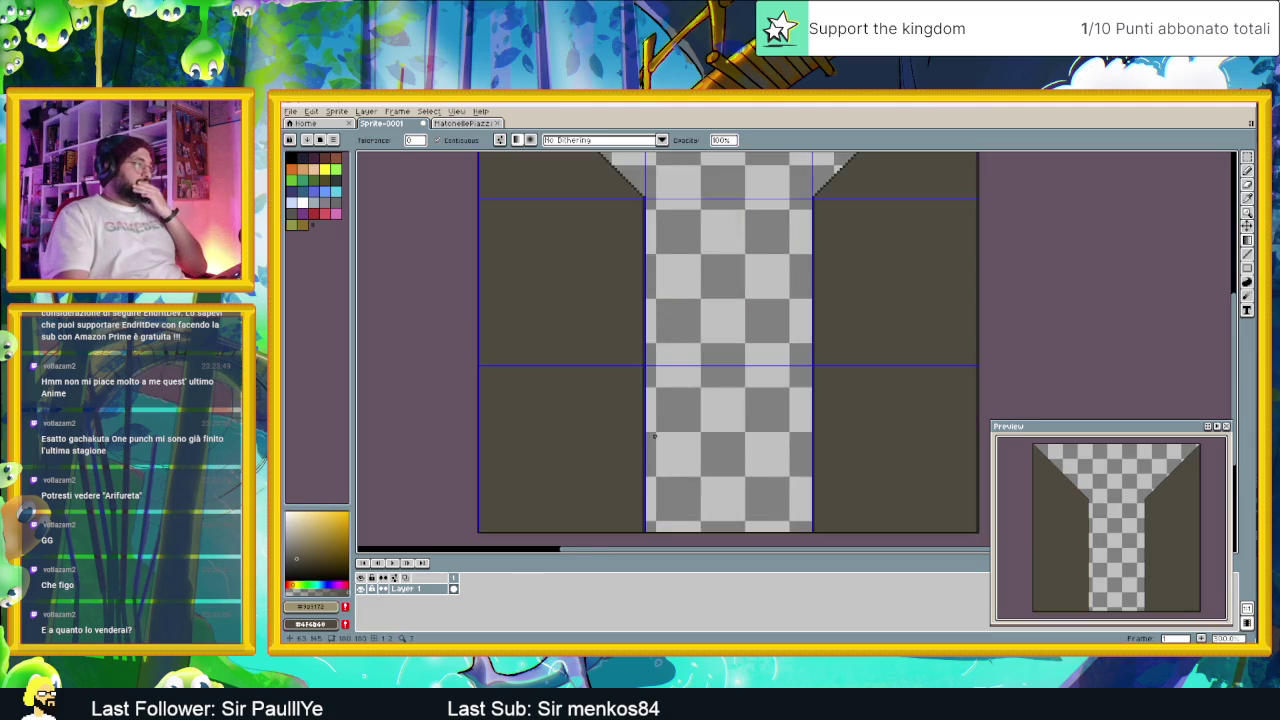
{"action": "scroll", "coordinate": [650, 435], "scroll_direction": "down", "scroll_amount": 1}
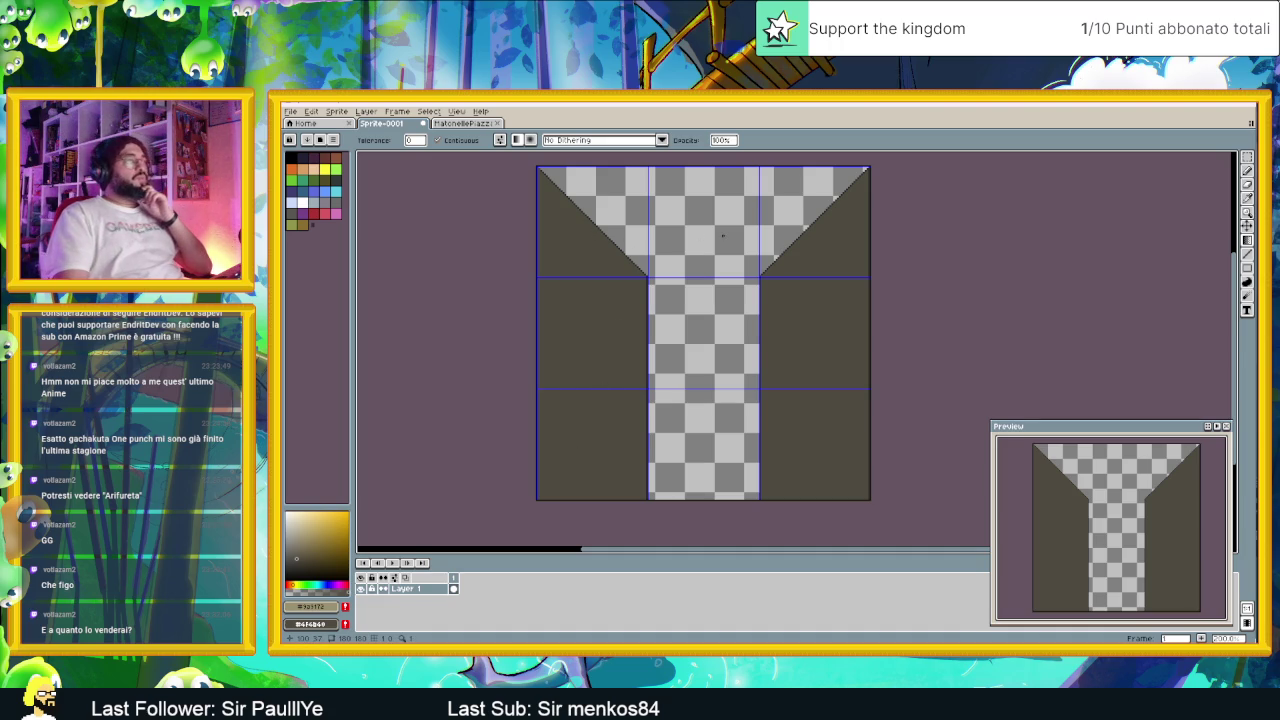
Step: Cycle through the eyedropper and fill tools, settling on the Pencil tool
{"action": "scroll", "coordinate": [540, 215], "scroll_direction": "up", "scroll_amount": 3}
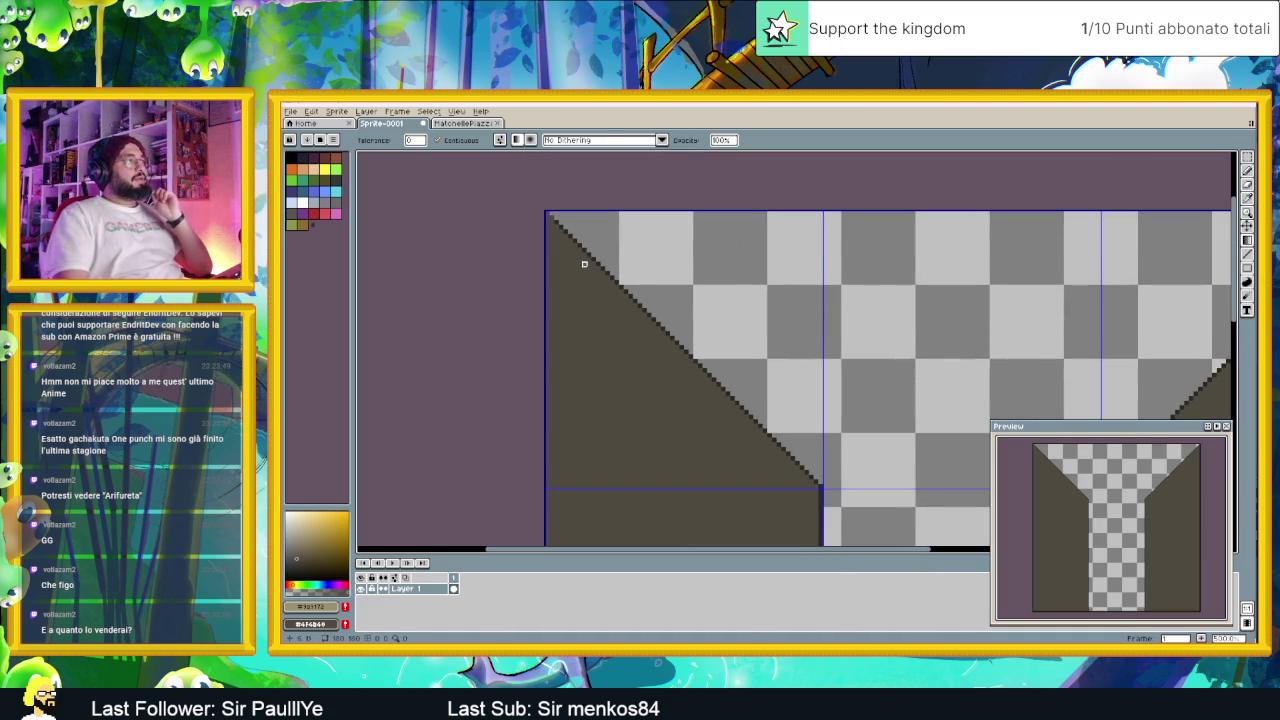
{"action": "scroll", "coordinate": [563, 230], "scroll_direction": "up", "scroll_amount": 2}
{"action": "key", "text": "i"}
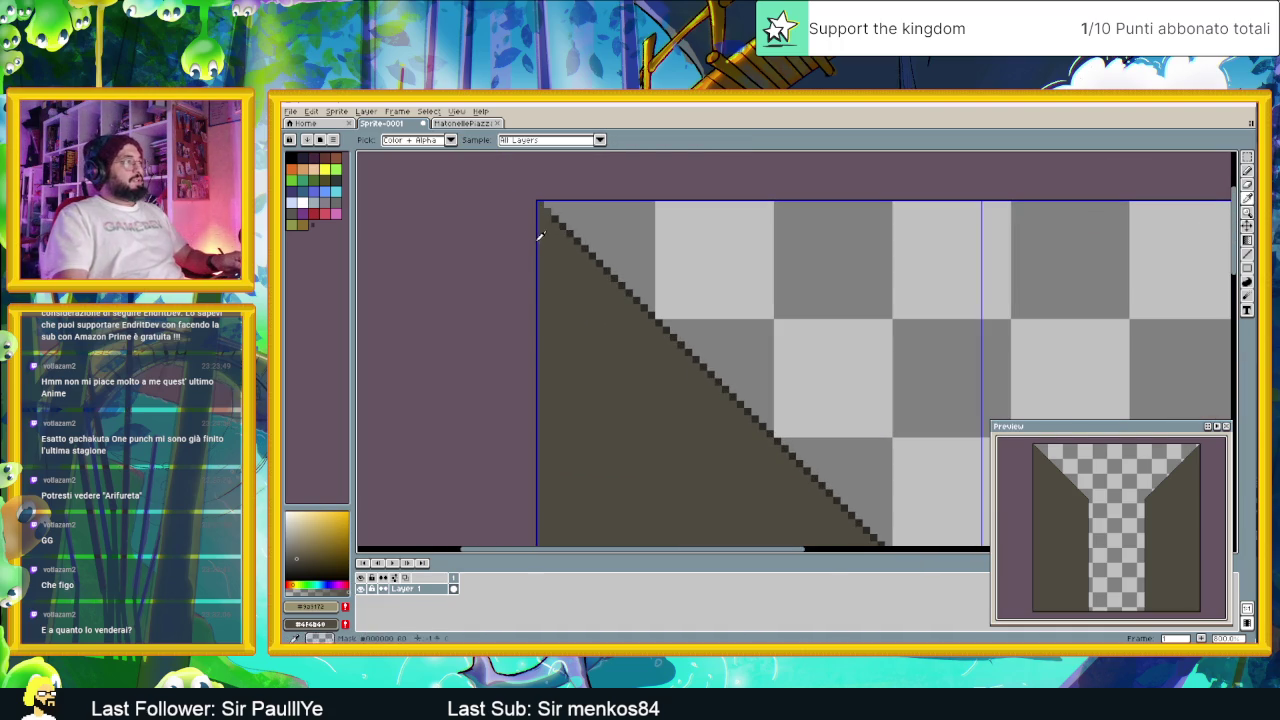
{"action": "key", "text": "g"}
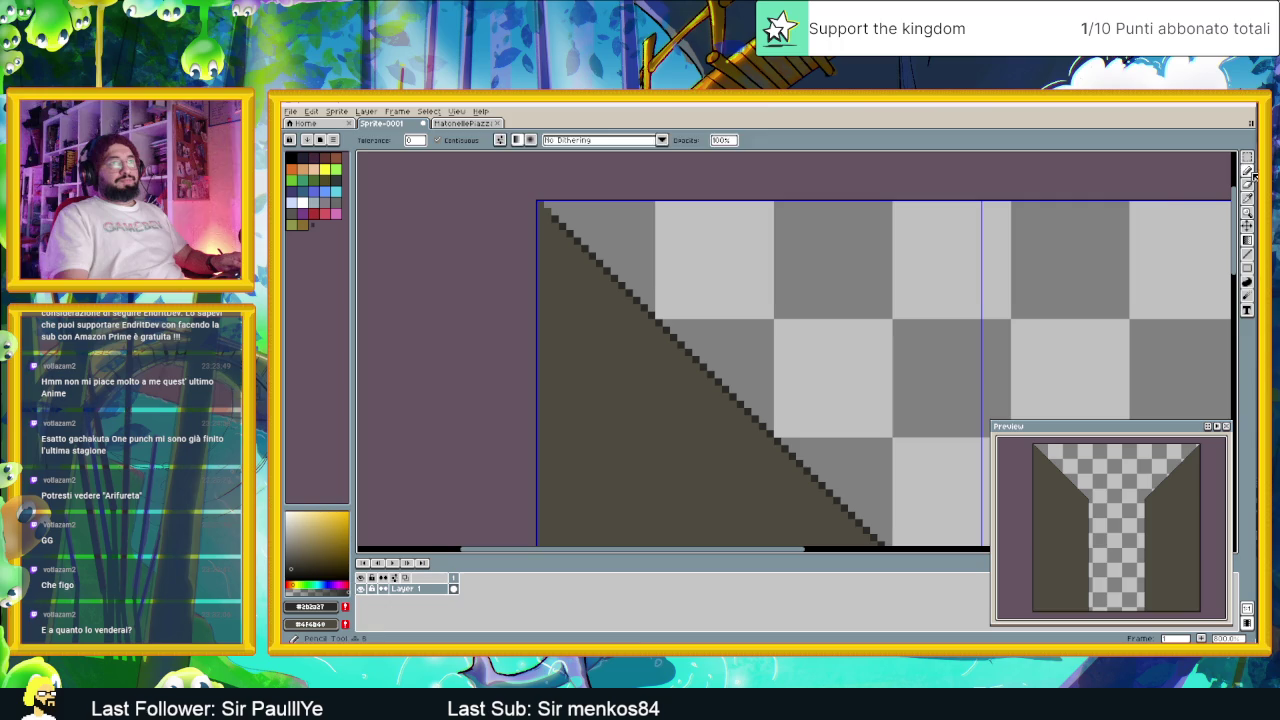
{"action": "left_click", "coordinate": [1249, 171]}
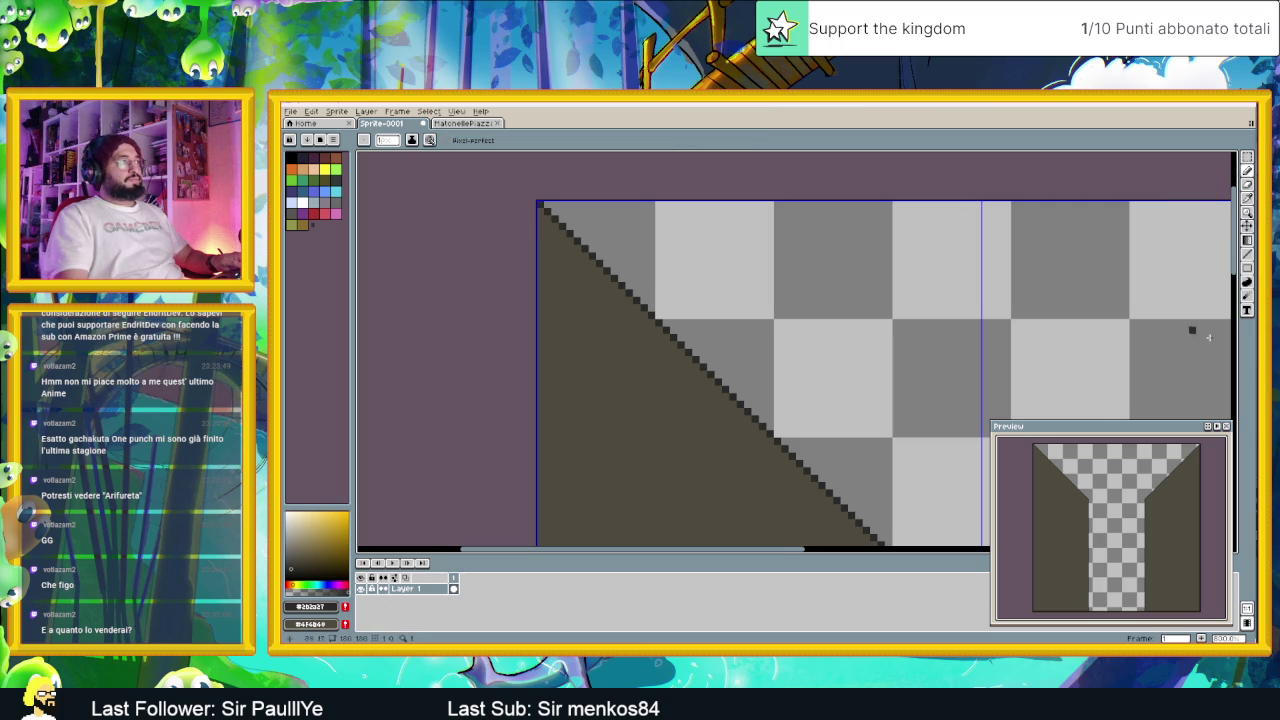
Step: Inspect the tile up close, then return to the Godot editor
{"action": "scroll", "coordinate": [1177, 329], "scroll_direction": "down", "scroll_amount": 2}
{"action": "scroll", "coordinate": [503, 337], "scroll_direction": "down", "scroll_amount": 3}
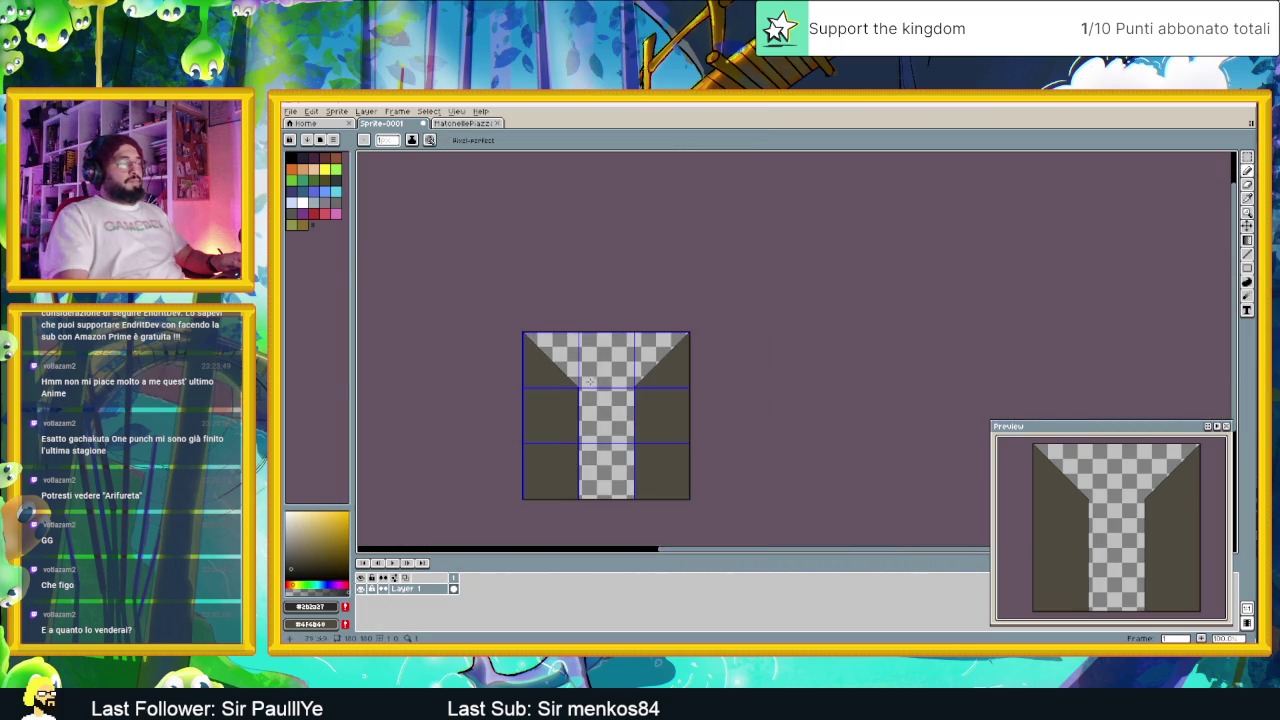
{"action": "scroll", "coordinate": [582, 393], "scroll_direction": "up", "scroll_amount": 3}
{"action": "scroll", "coordinate": [640, 379], "scroll_direction": "down", "scroll_amount": 2}
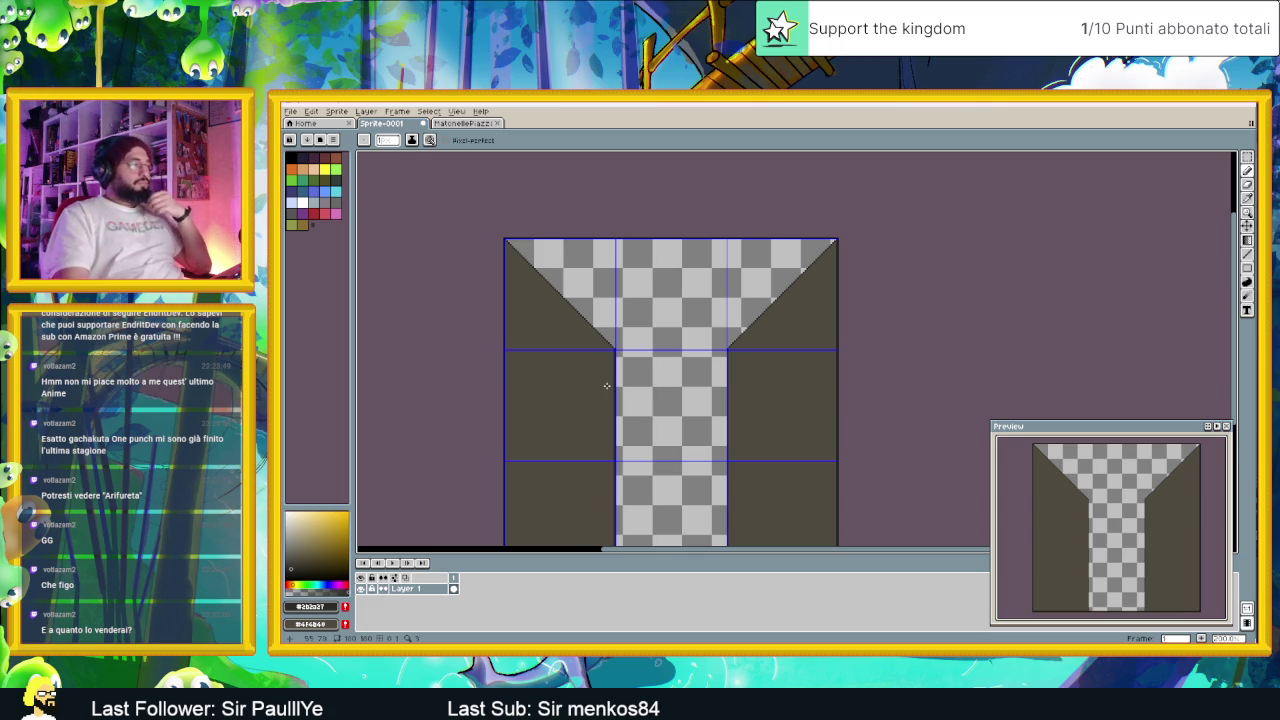
{"action": "scroll", "coordinate": [581, 427], "scroll_direction": "up", "scroll_amount": 1}
{"action": "scroll", "coordinate": [581, 427], "scroll_direction": "down", "scroll_amount": 2}
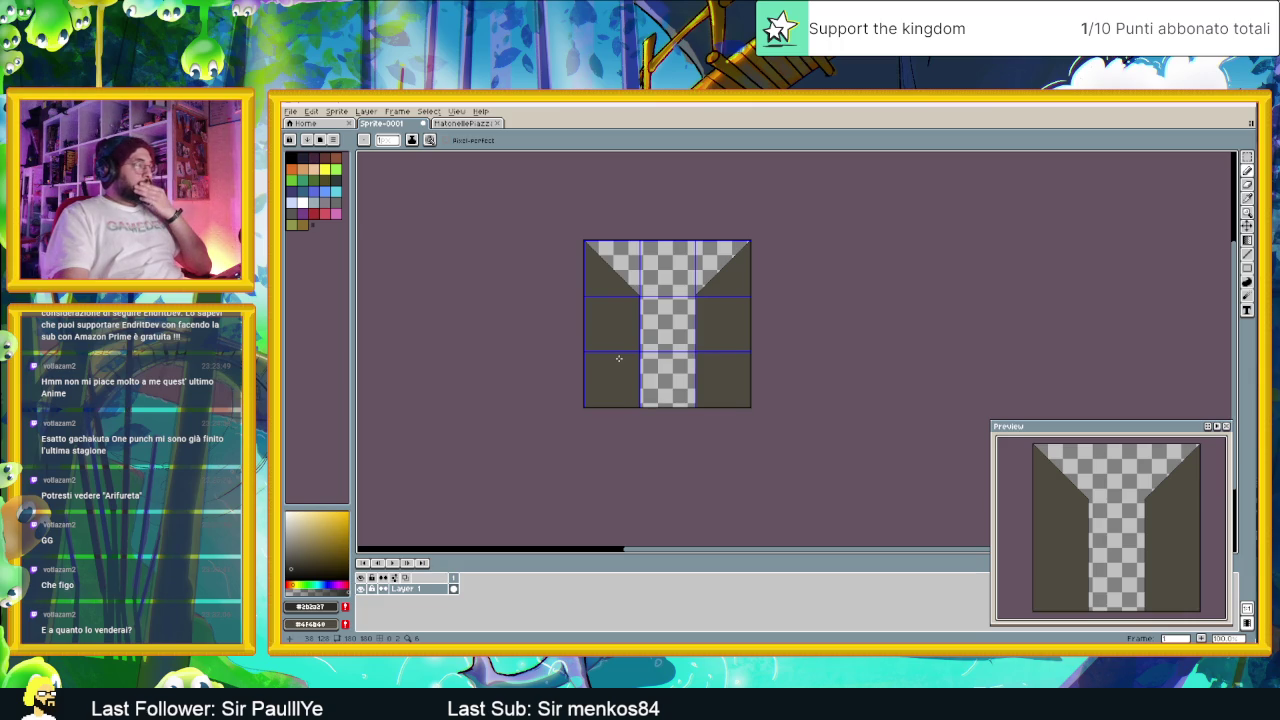
{"action": "scroll", "coordinate": [620, 362], "scroll_direction": "up", "scroll_amount": 1}
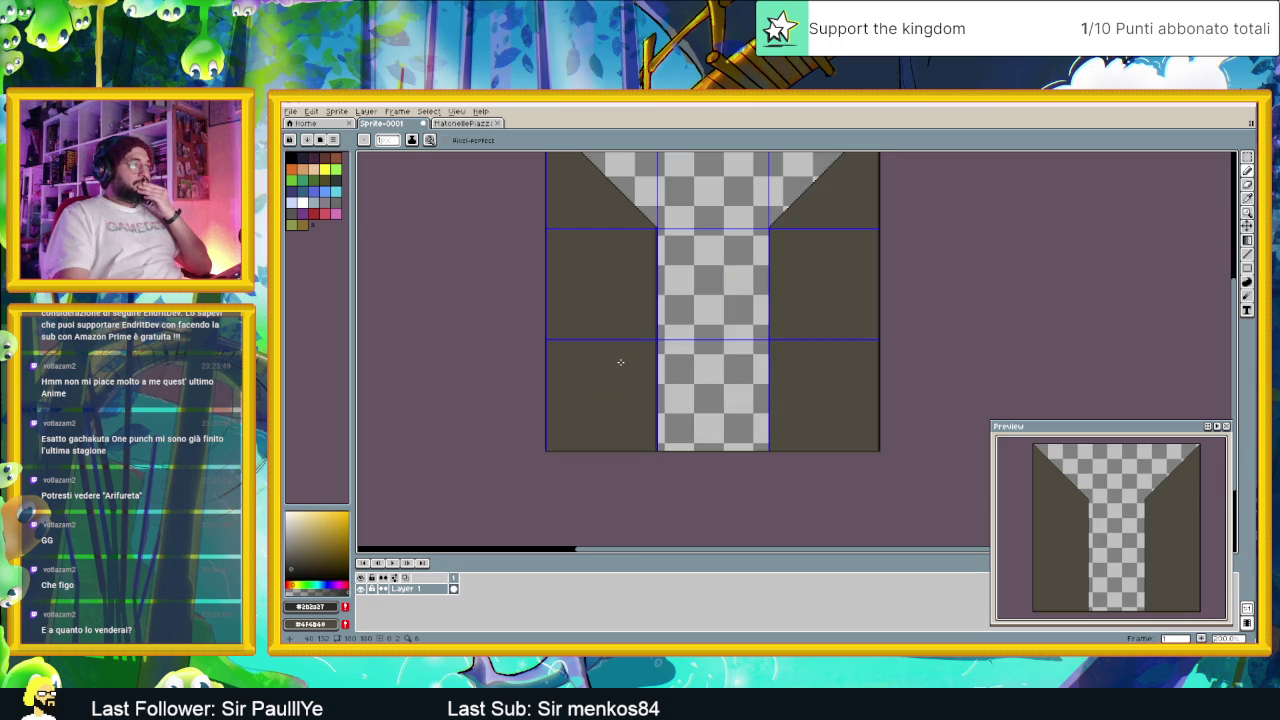
{"action": "scroll", "coordinate": [620, 362], "scroll_direction": "up", "scroll_amount": 2}
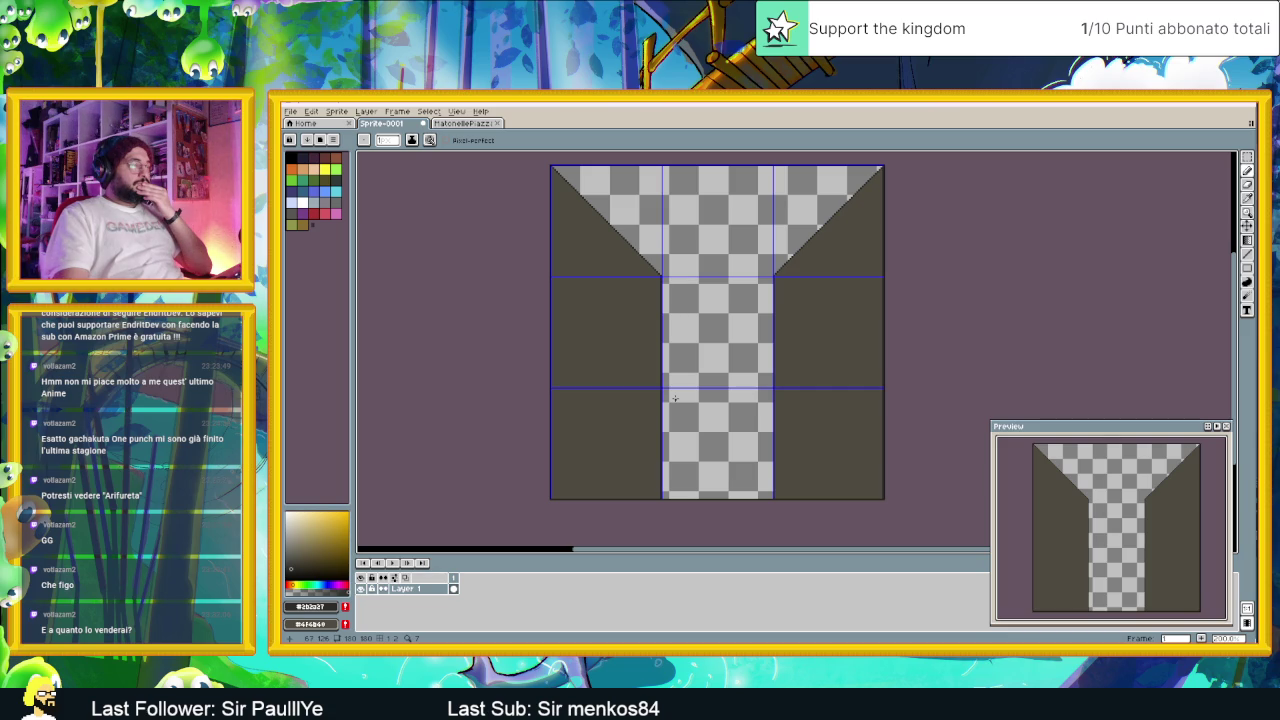
{"action": "key", "text": "alt+Tab"}
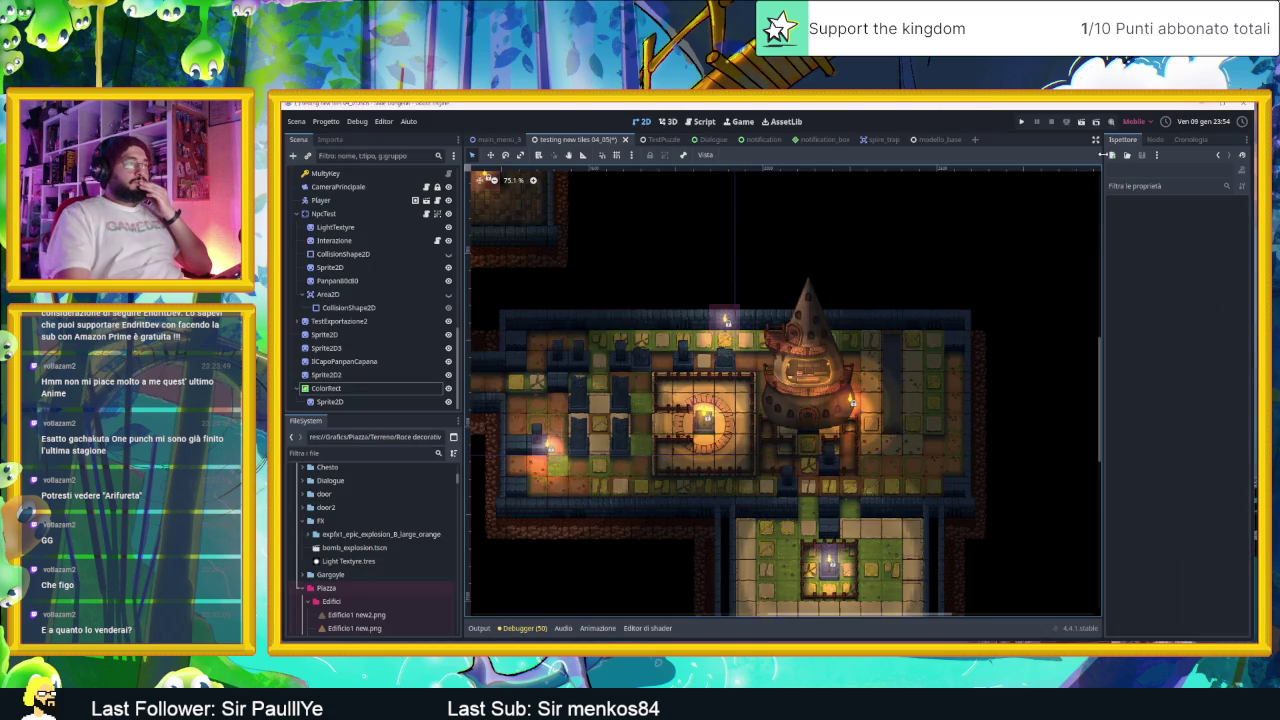
Step: Inspect the TileMapLayer2, Dettagli terreno, nested layer, Muro and Sotto al dungeon tile layers
{"action": "scroll", "coordinate": [895, 357], "scroll_direction": "down", "scroll_amount": 2}
{"action": "scroll", "coordinate": [895, 357], "scroll_direction": "up", "scroll_amount": 2}
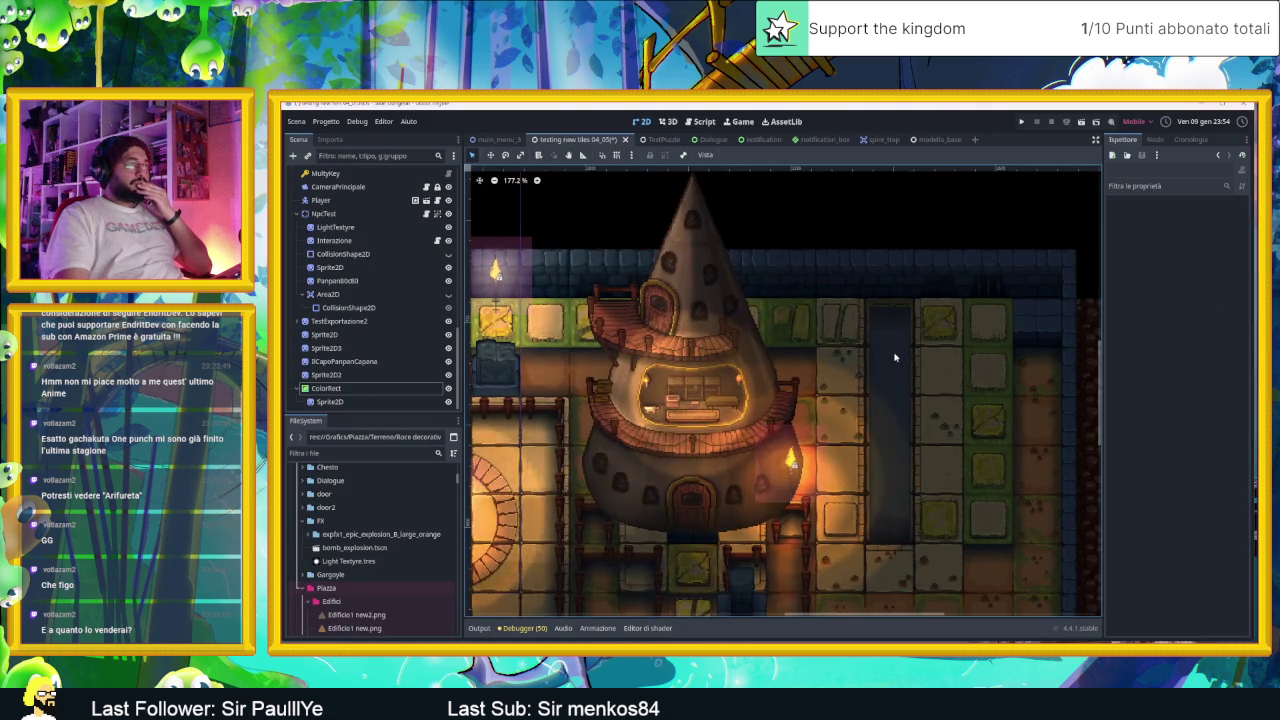
{"action": "scroll", "coordinate": [346, 227], "scroll_direction": "up", "scroll_amount": 5}
{"action": "left_click", "coordinate": [346, 200]}
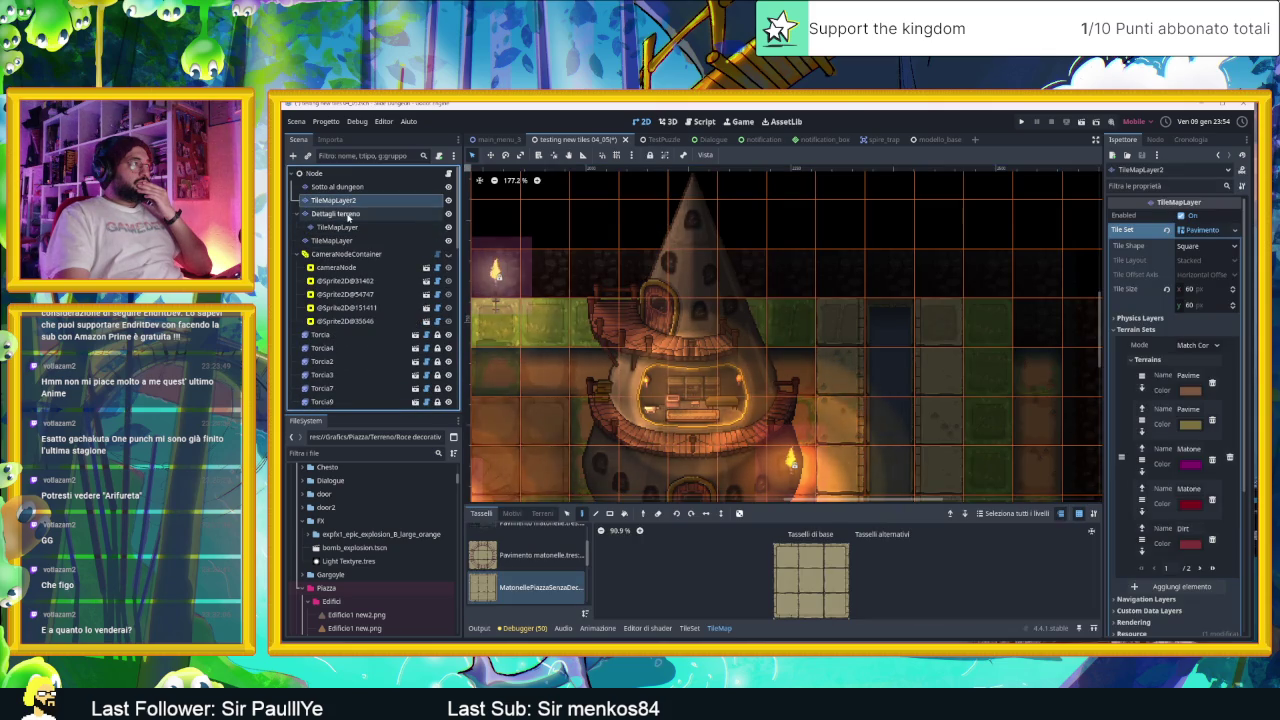
{"action": "left_click", "coordinate": [338, 213]}
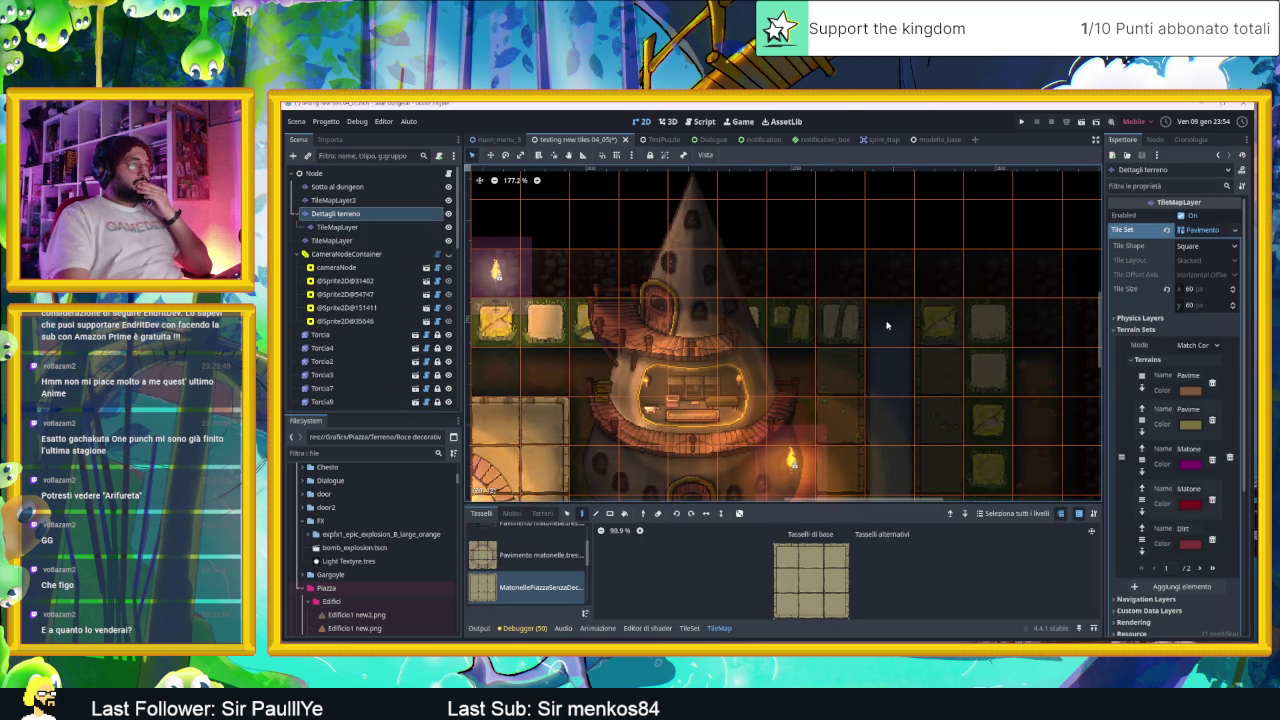
{"action": "left_click_drag", "start_coordinate": [886, 388], "coordinate": [834, 266]}
{"action": "scroll", "coordinate": [834, 354], "scroll_direction": "up", "scroll_amount": 1}
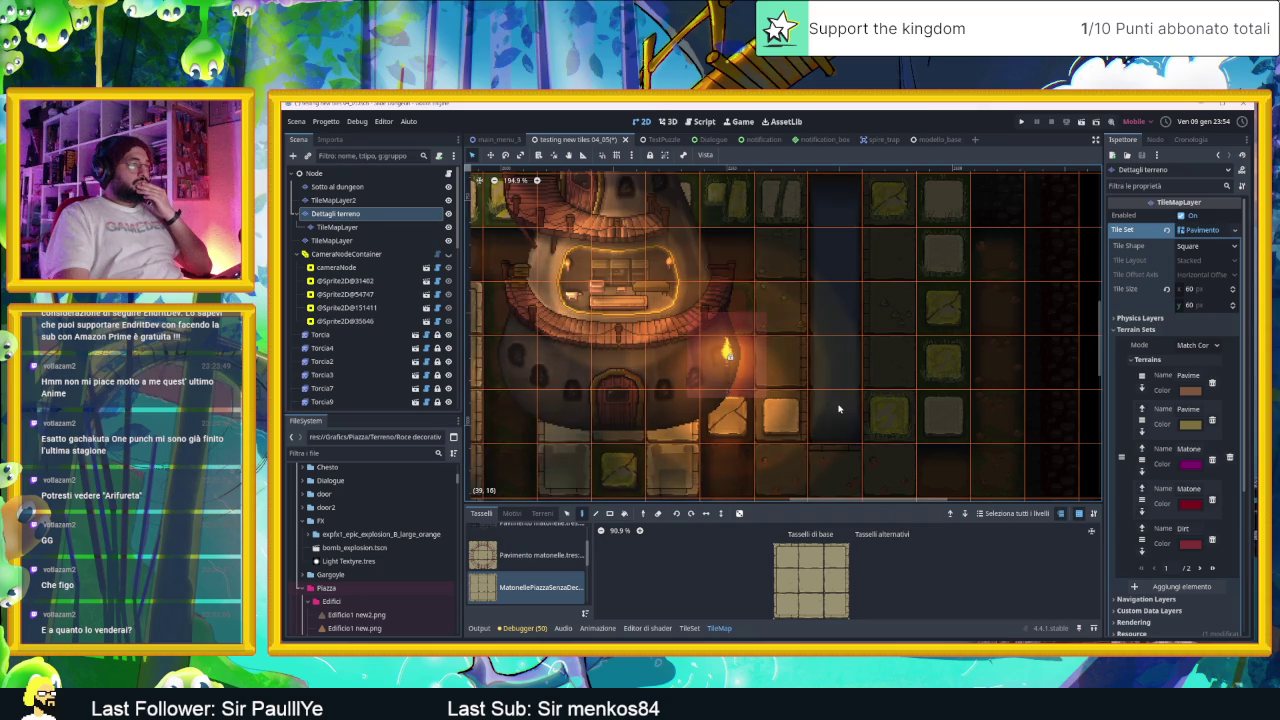
{"action": "key", "text": "Down"}
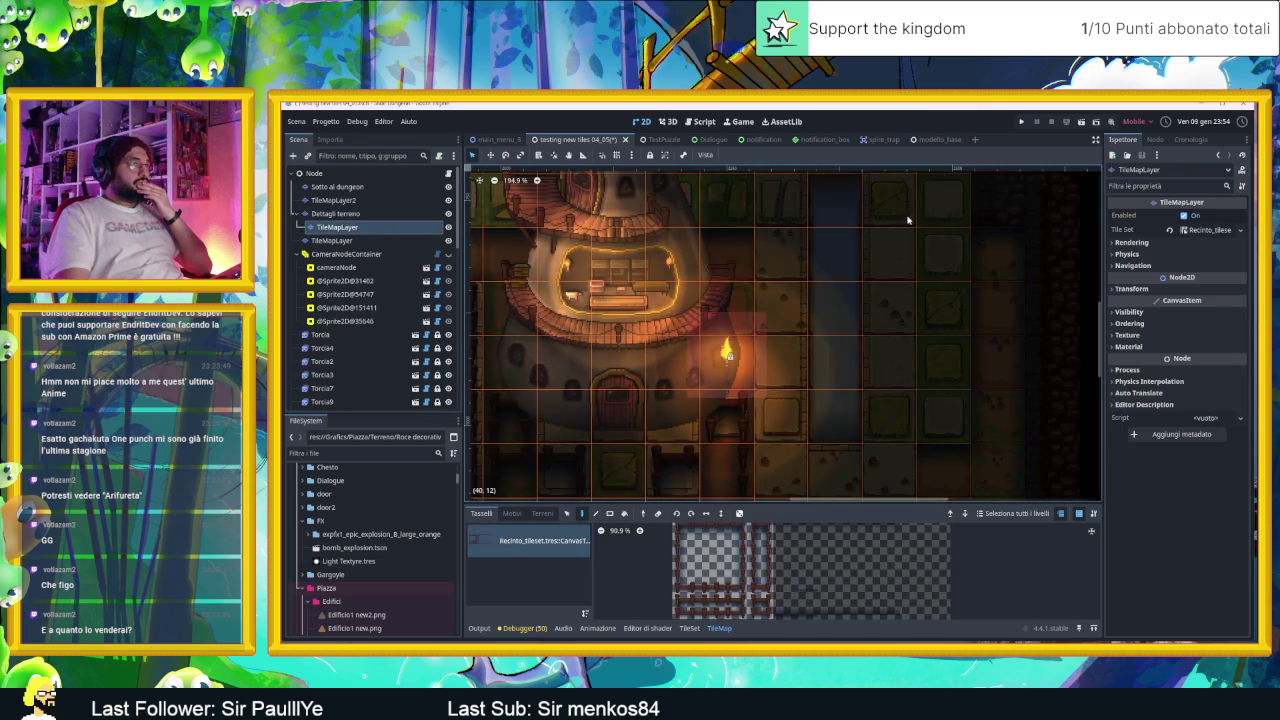
{"action": "scroll", "coordinate": [890, 238], "scroll_direction": "up", "scroll_amount": 2}
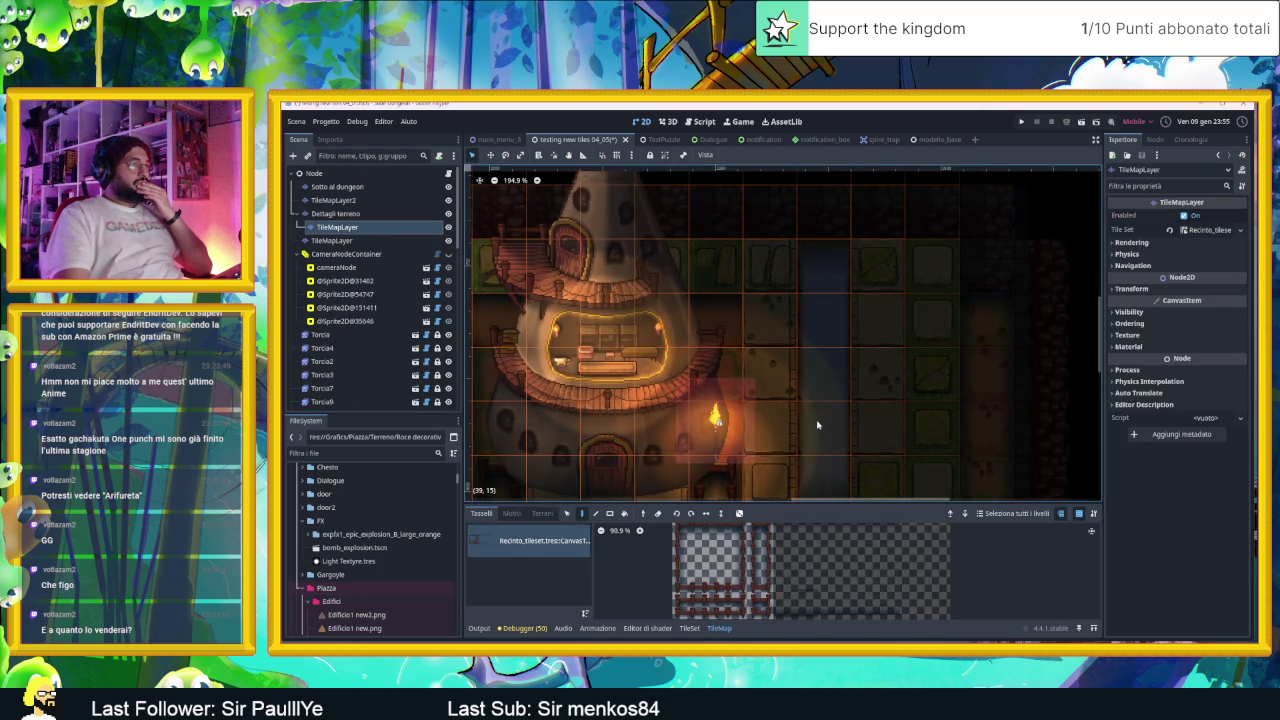
{"action": "key", "text": "Down"}
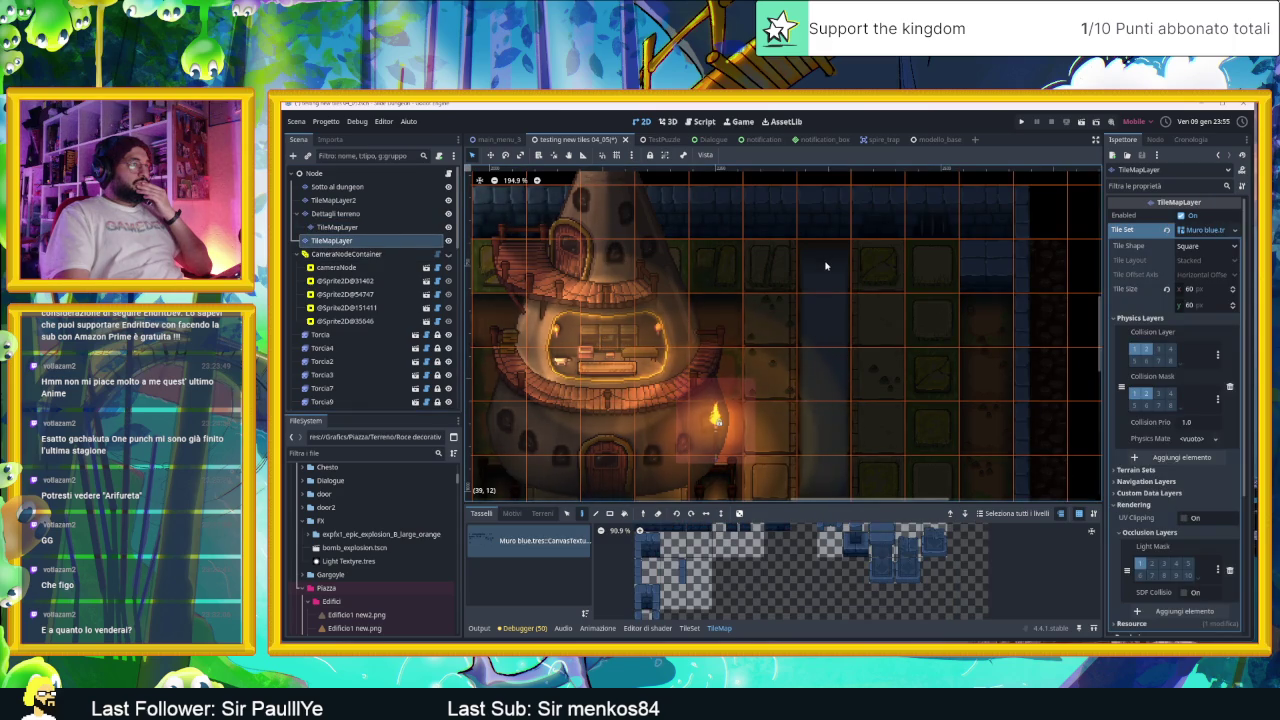
{"action": "left_click", "coordinate": [330, 186]}
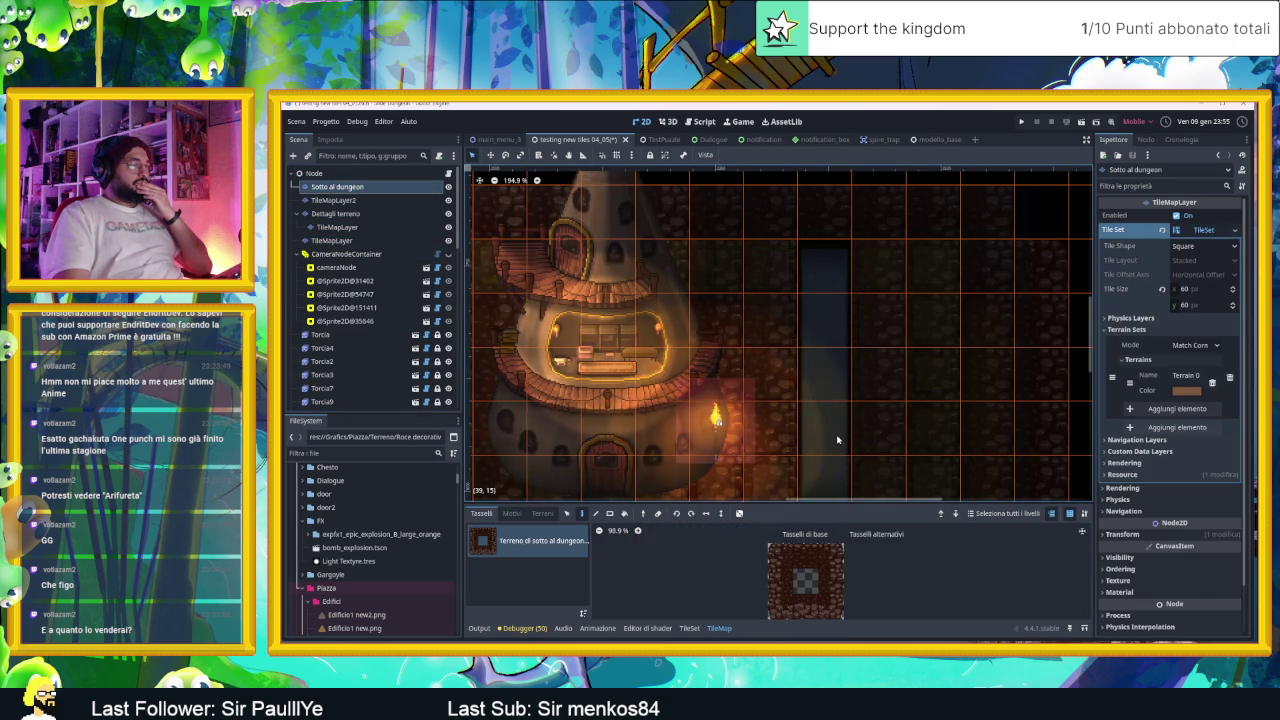
{"action": "scroll", "coordinate": [838, 440], "scroll_direction": "down", "scroll_amount": 3}
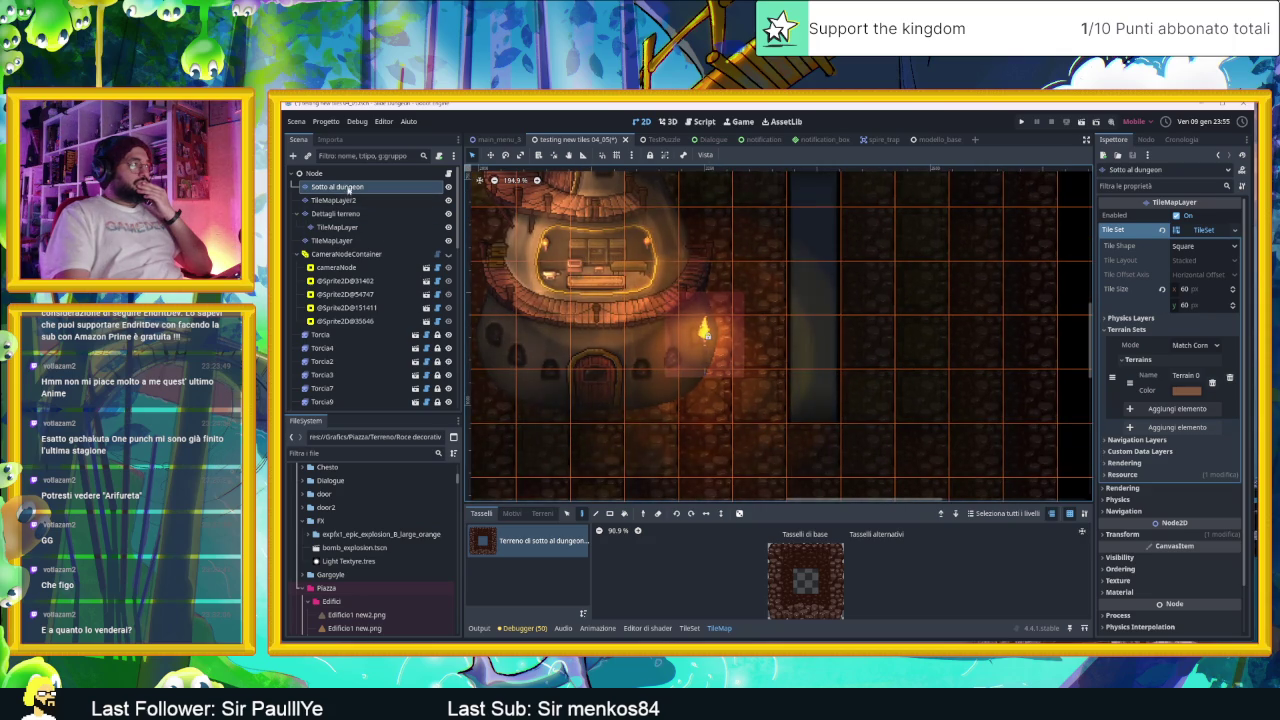
Step: Recheck the Sotto al dungeon, floor and blue-wall layers, then select the dark canal sprite
{"action": "left_click", "coordinate": [314, 173]}
{"action": "scroll", "coordinate": [857, 250], "scroll_direction": "up", "scroll_amount": 2}
{"action": "left_click", "coordinate": [338, 188]}
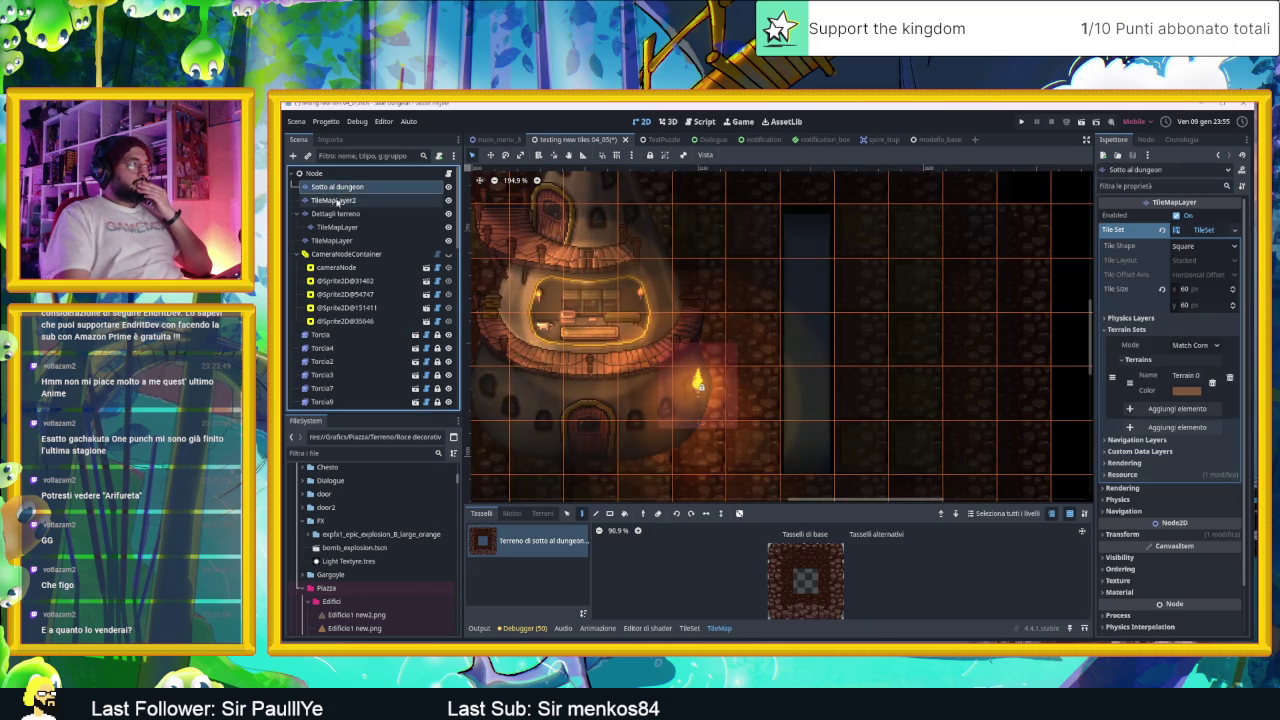
{"action": "left_click", "coordinate": [336, 200]}
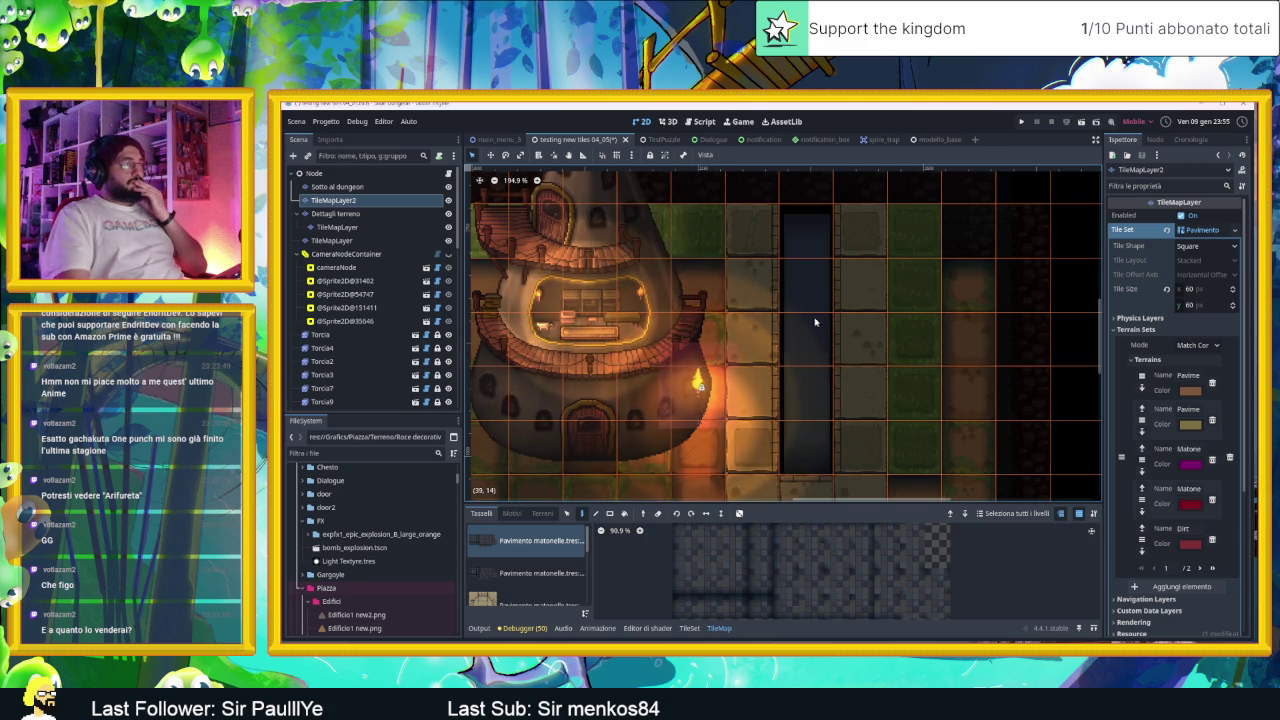
{"action": "scroll", "coordinate": [817, 323], "scroll_direction": "down", "scroll_amount": 1}
{"action": "left_click", "coordinate": [343, 176]}
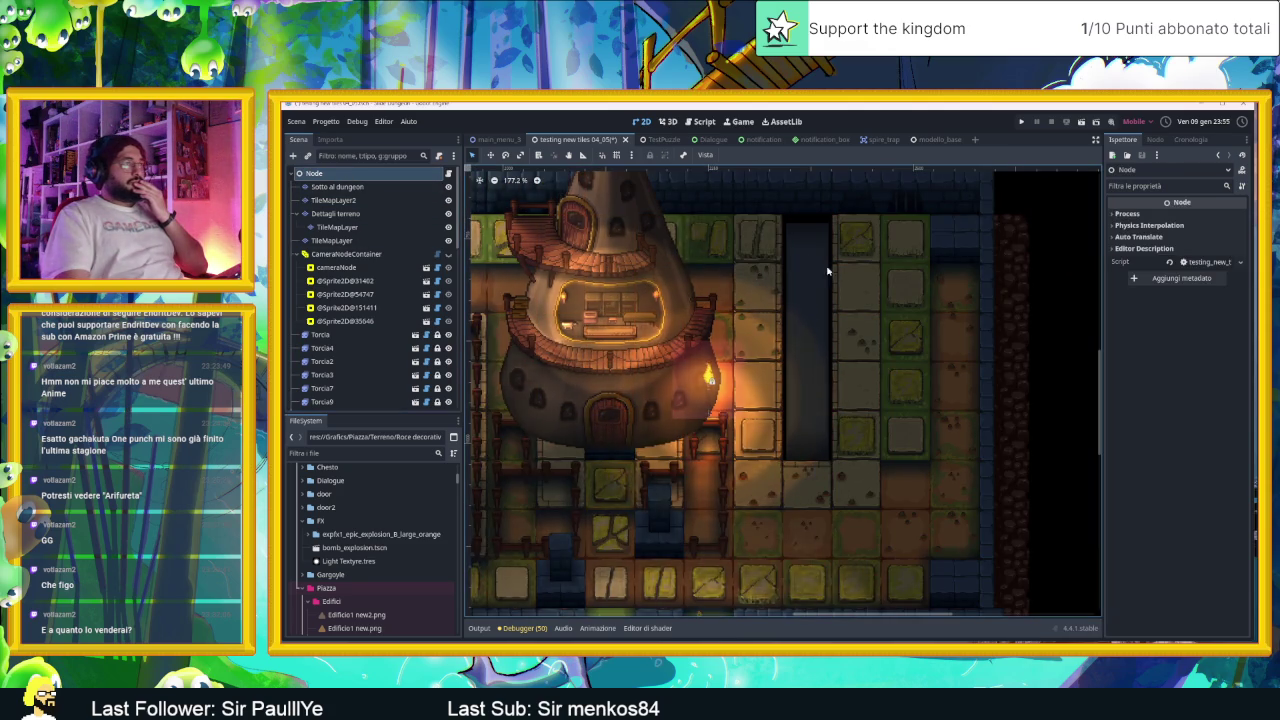
{"action": "scroll", "coordinate": [912, 346], "scroll_direction": "down", "scroll_amount": 1}
{"action": "scroll", "coordinate": [912, 346], "scroll_direction": "down", "scroll_amount": 2}
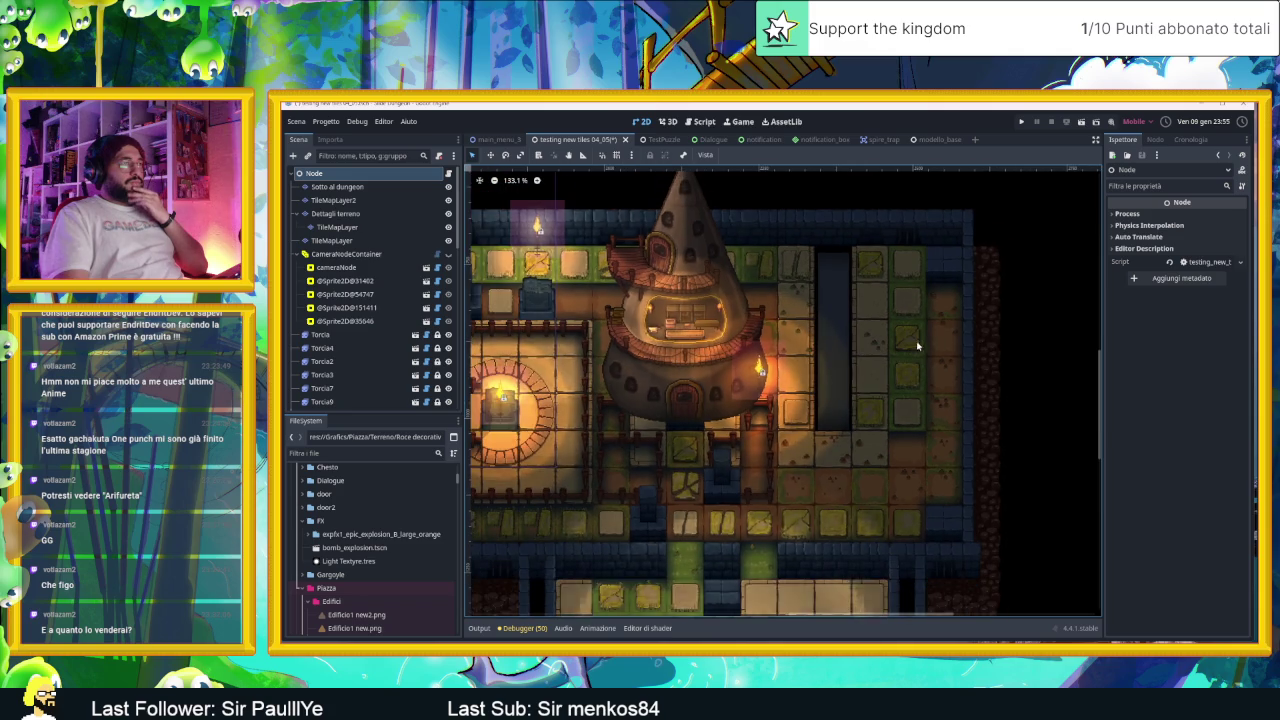
{"action": "left_click", "coordinate": [1020, 271]}
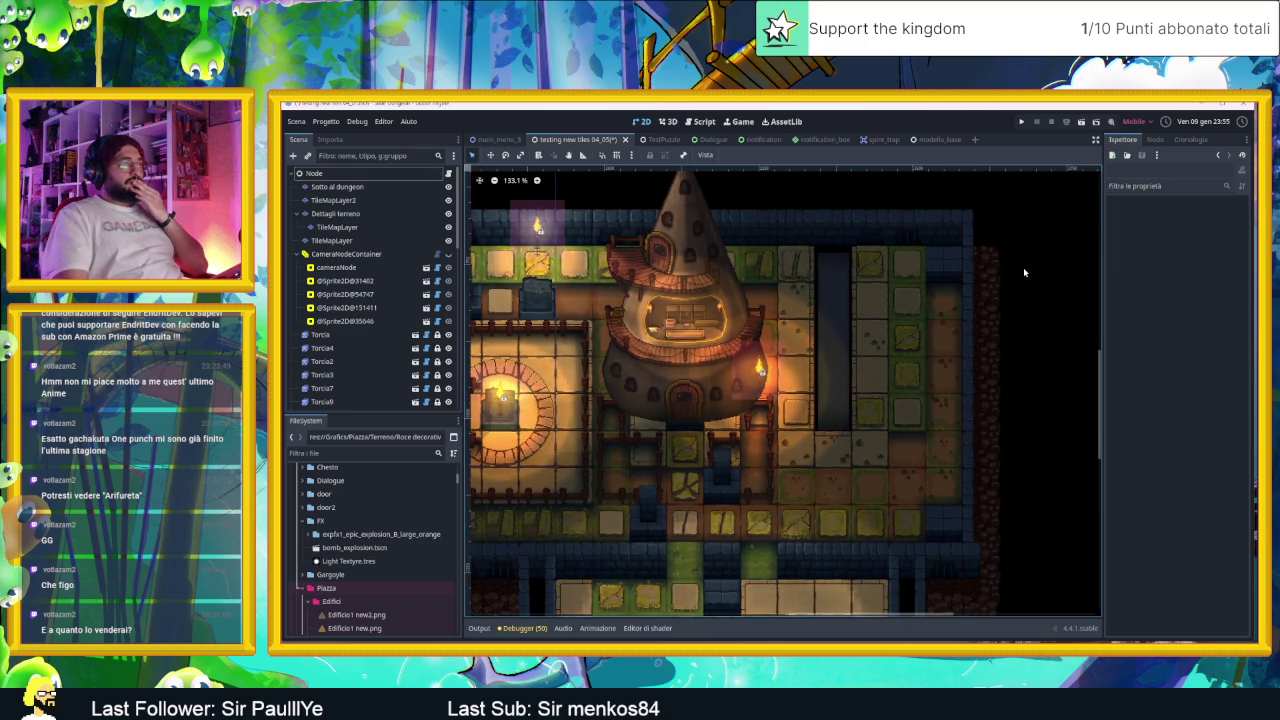
{"action": "scroll", "coordinate": [784, 244], "scroll_direction": "up", "scroll_amount": 6}
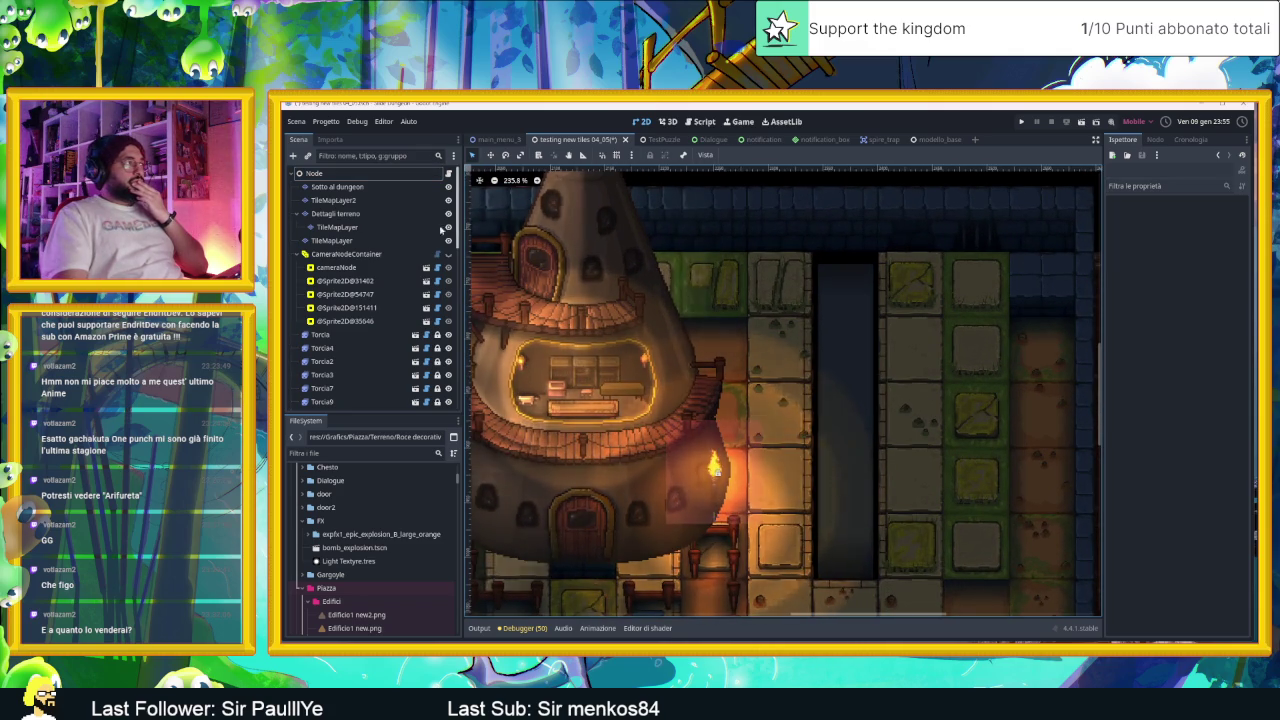
{"action": "left_click", "coordinate": [390, 241]}
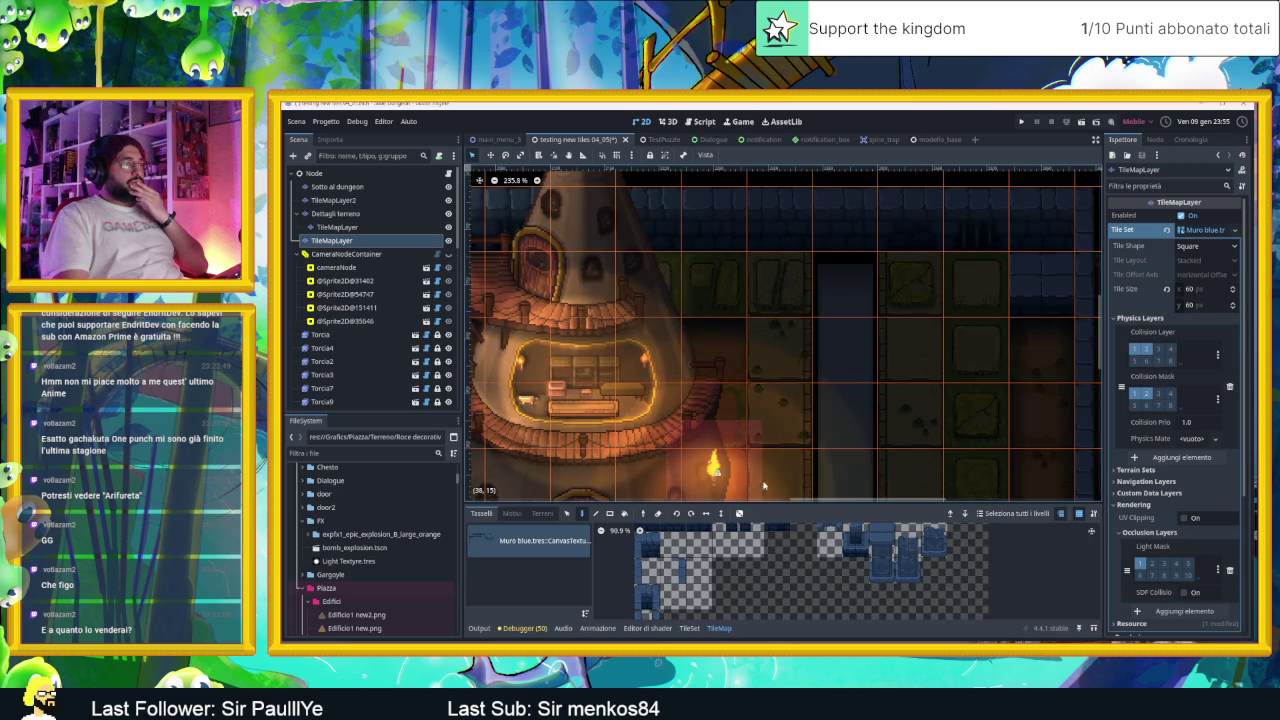
{"action": "scroll", "coordinate": [716, 568], "scroll_direction": "up", "scroll_amount": 1}
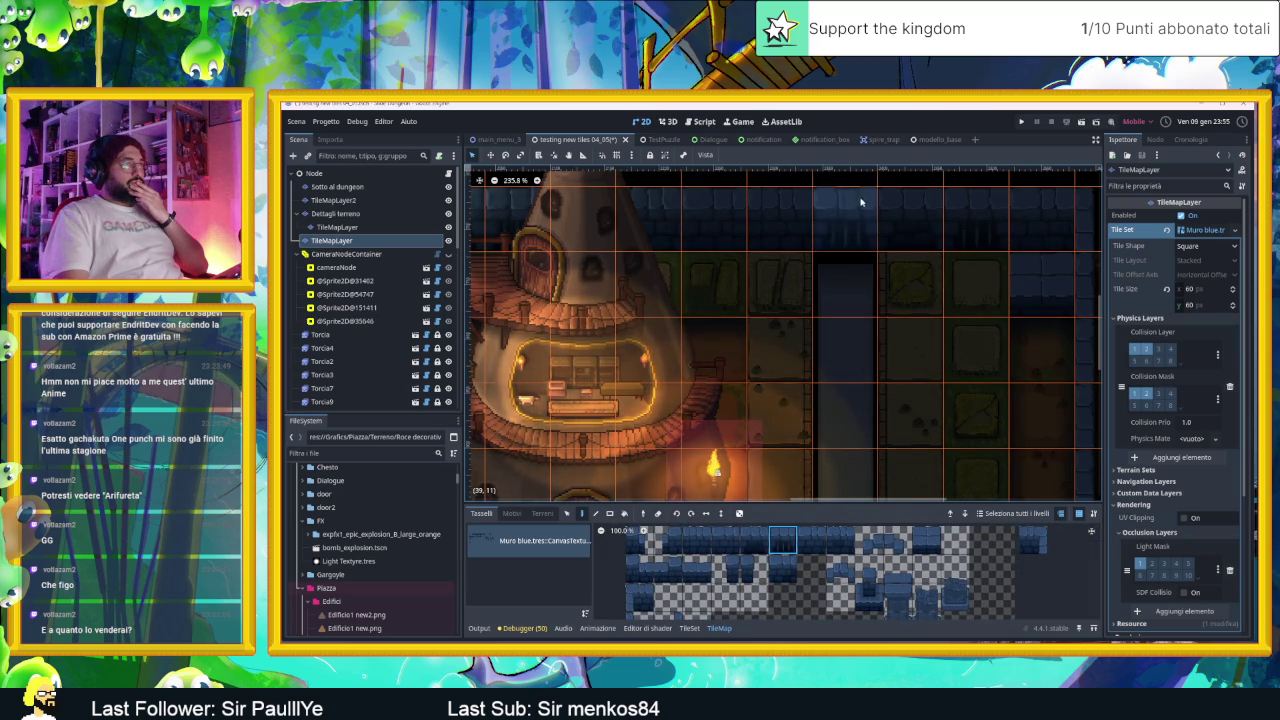
{"action": "scroll", "coordinate": [951, 211], "scroll_direction": "down", "scroll_amount": 4}
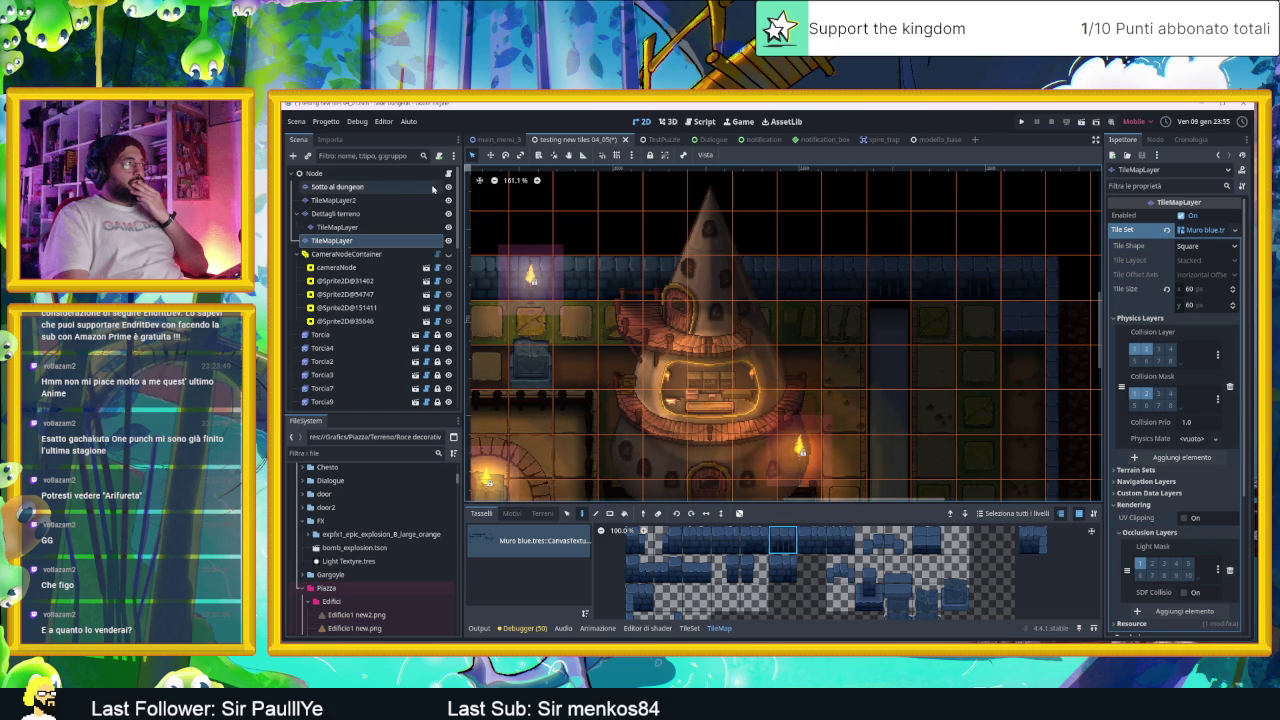
{"action": "left_click", "coordinate": [393, 176]}
{"action": "left_click", "coordinate": [906, 335]}
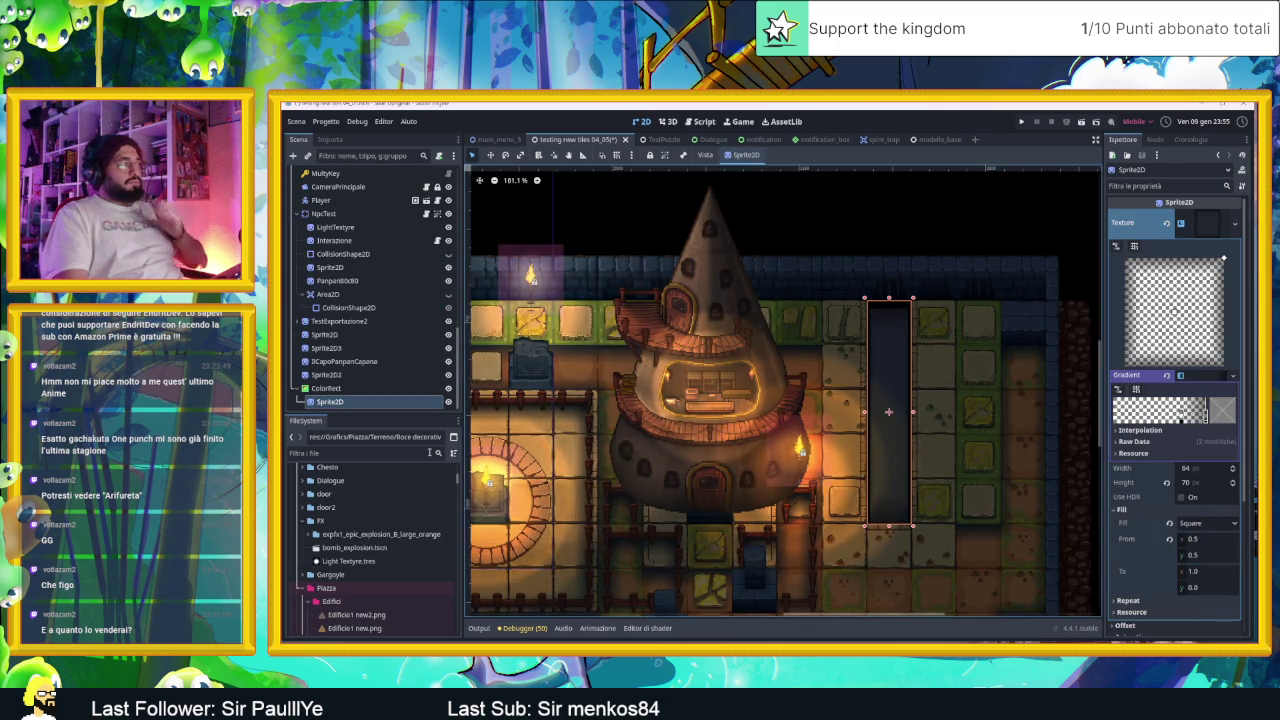
Step: Extend the canal ColorRect's top edge slightly upward
{"action": "left_click", "coordinate": [357, 390], "text": "ctrl"}
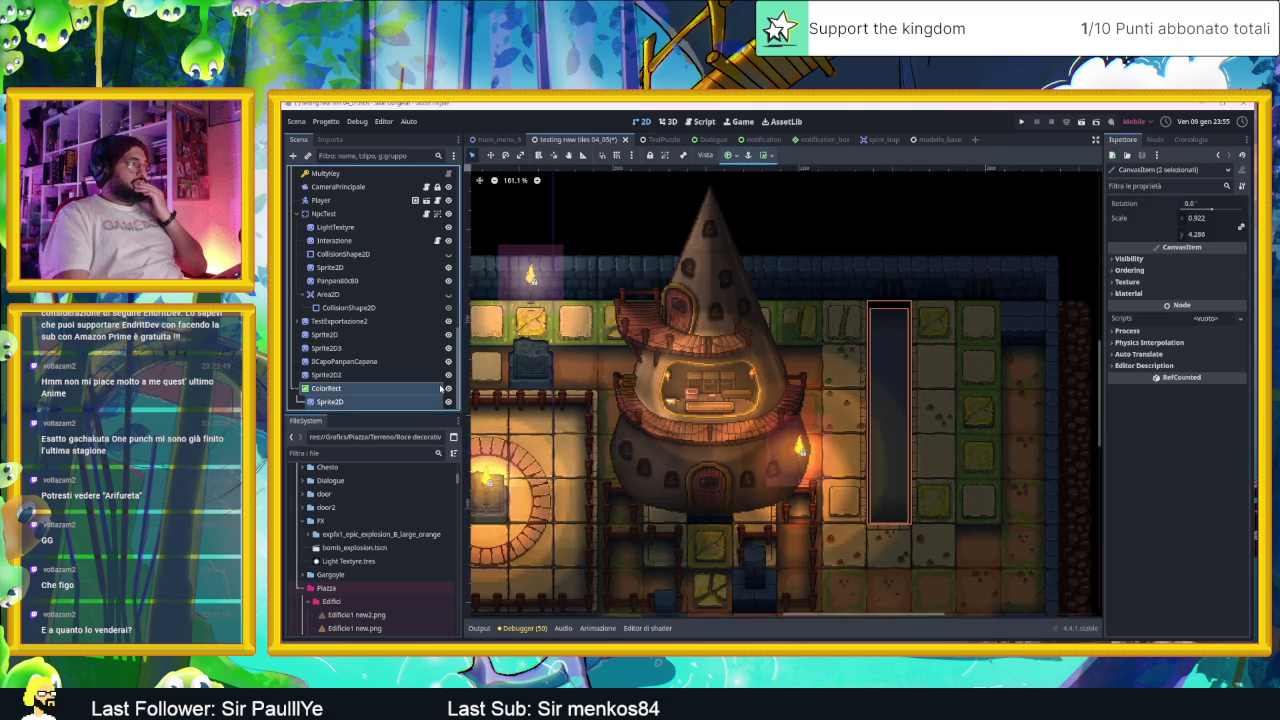
{"action": "left_click", "coordinate": [886, 320]}
{"action": "scroll", "coordinate": [886, 308], "scroll_direction": "up", "scroll_amount": 4}
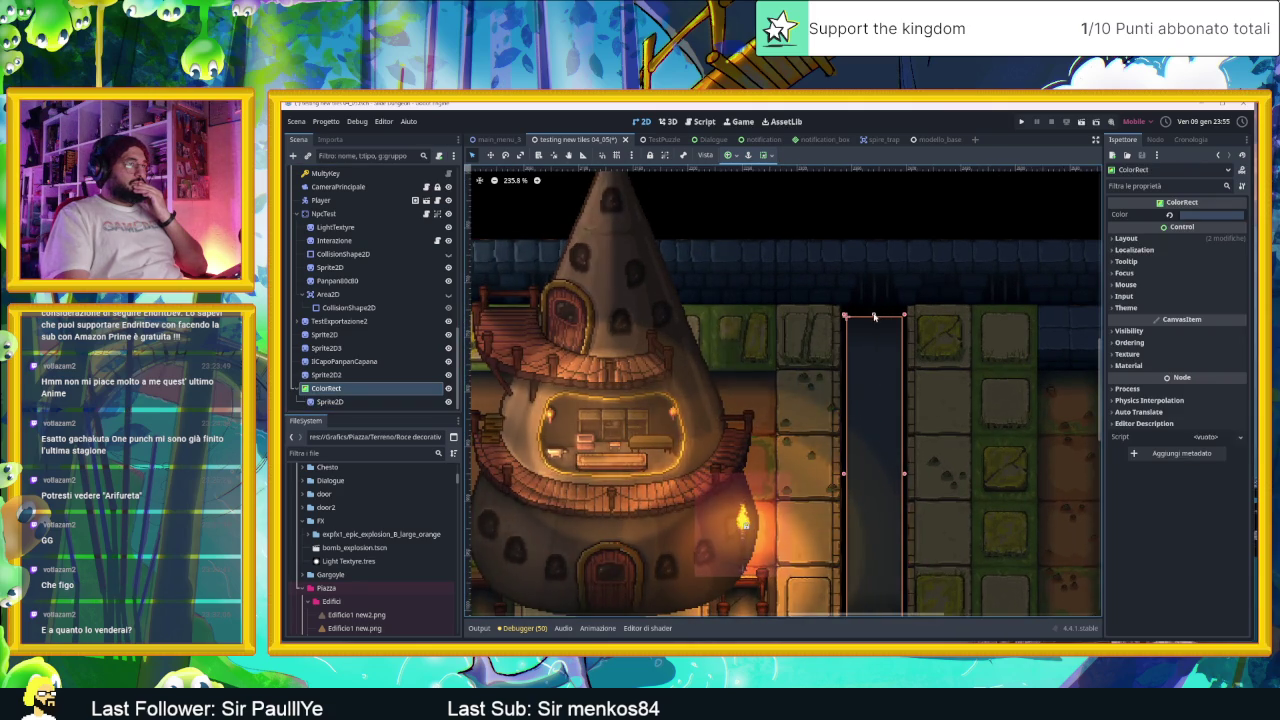
{"action": "left_click_drag", "start_coordinate": [873, 315], "coordinate": [872, 305]}
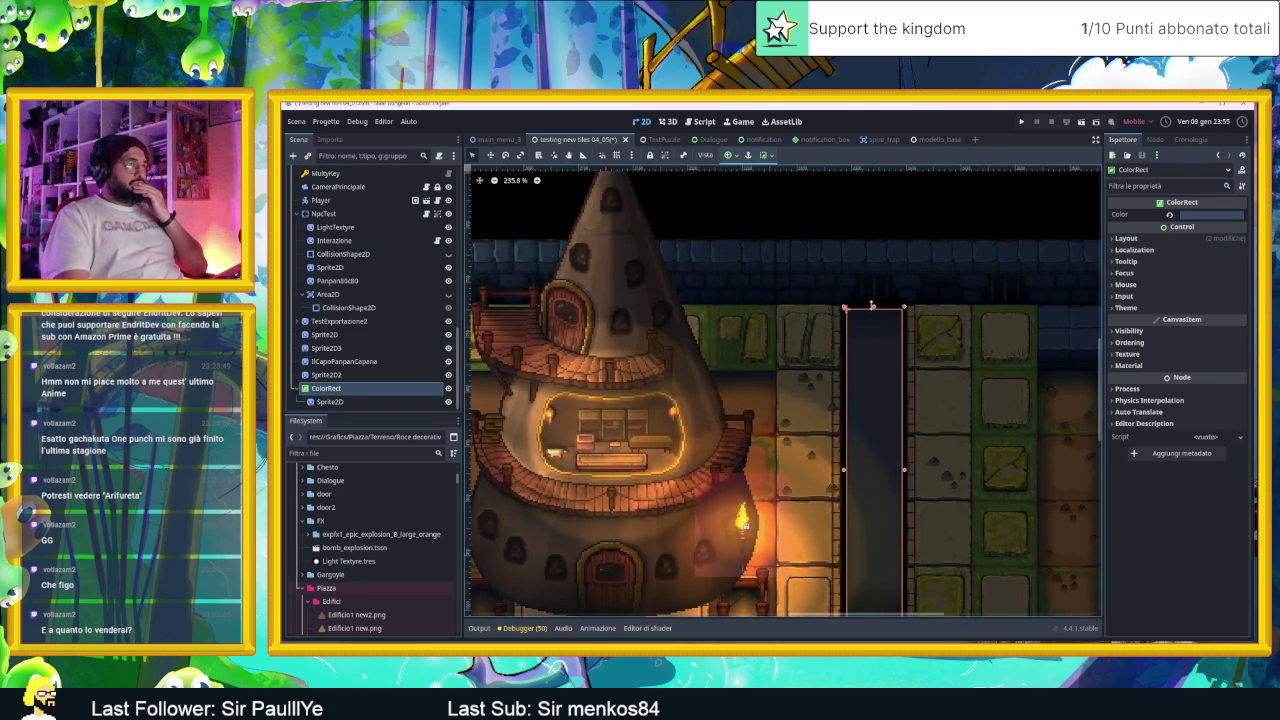
Step: Nudge the canal Sprite2D down a couple of pixels
{"action": "left_click", "coordinate": [872, 307]}
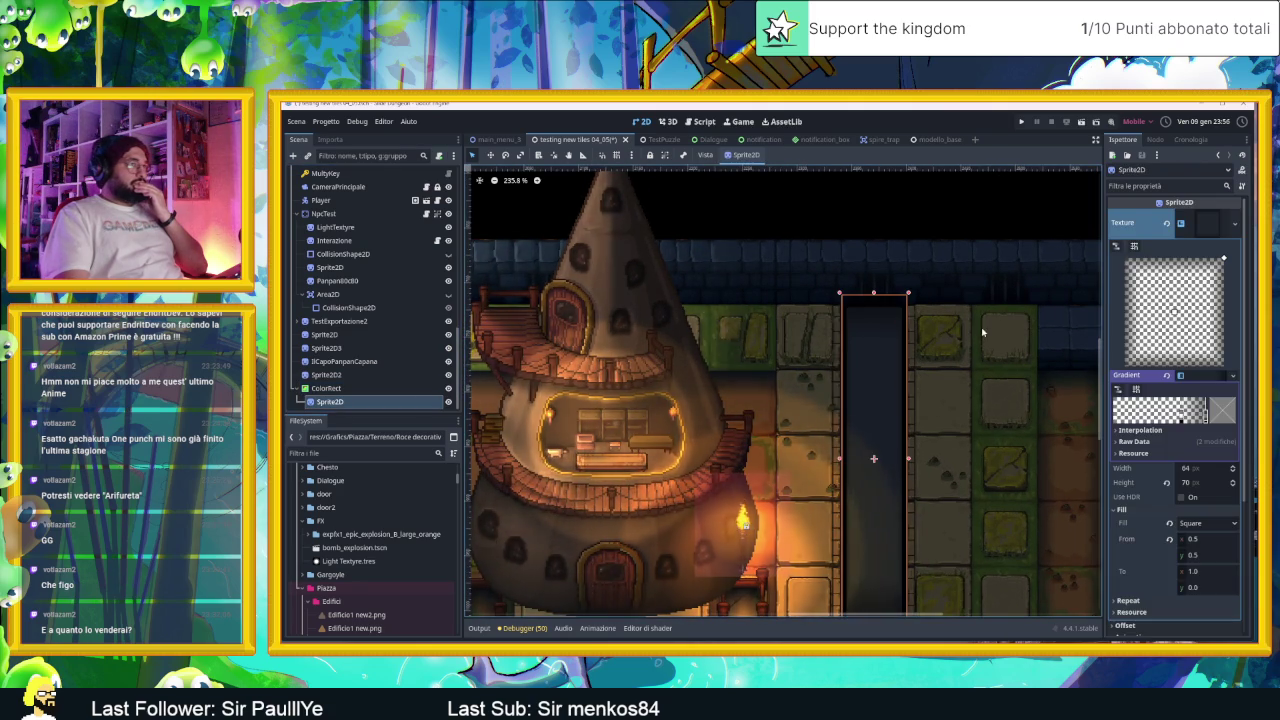
{"action": "left_click_drag", "start_coordinate": [873, 301], "coordinate": [873, 303]}
{"action": "left_click", "coordinate": [897, 231]}
{"action": "scroll", "coordinate": [920, 343], "scroll_direction": "down", "scroll_amount": 5}
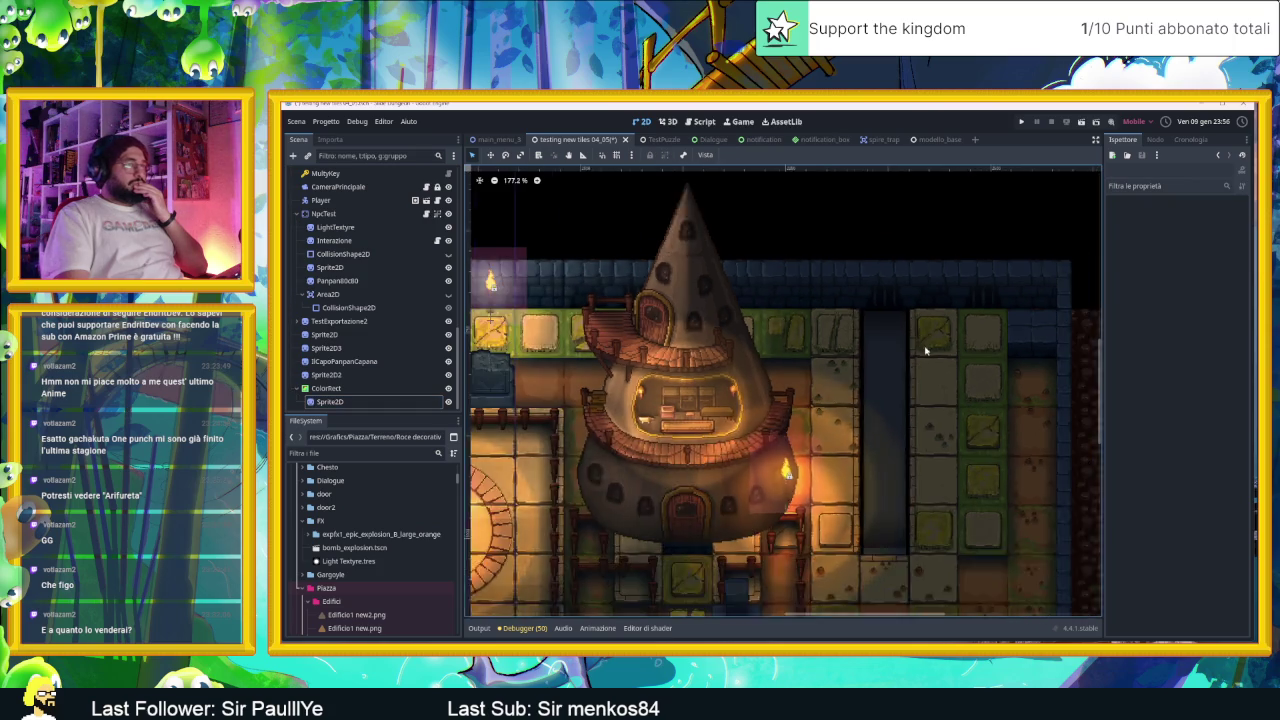
Step: Switch the selection between the canal sprite and ColorRect, ending on the ColorRect
{"action": "left_click", "coordinate": [907, 488]}
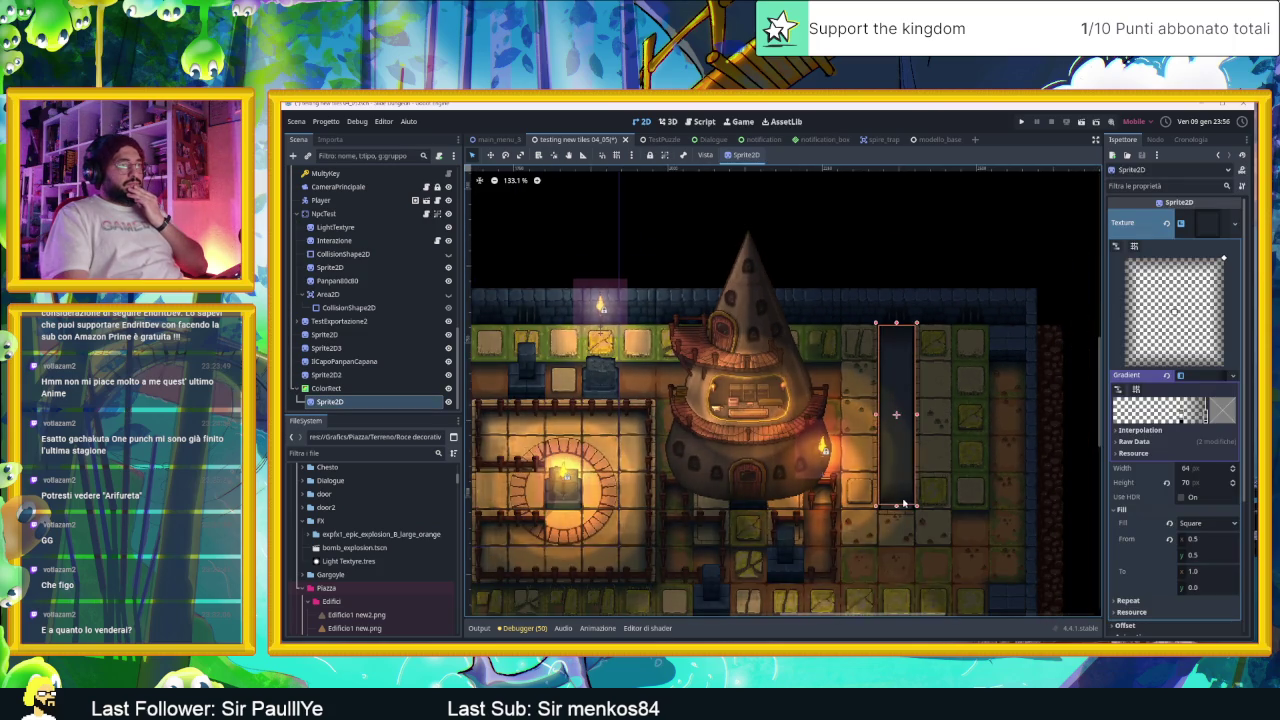
{"action": "left_click", "coordinate": [976, 227]}
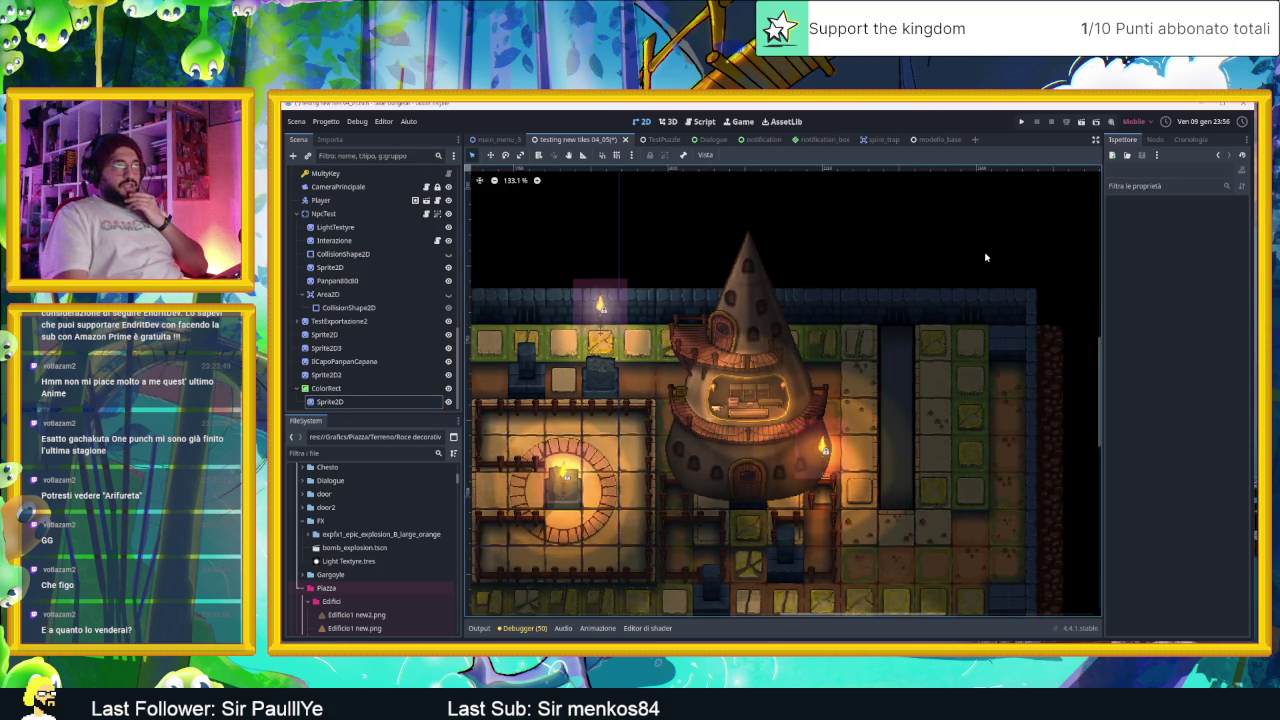
{"action": "left_click", "coordinate": [369, 389]}
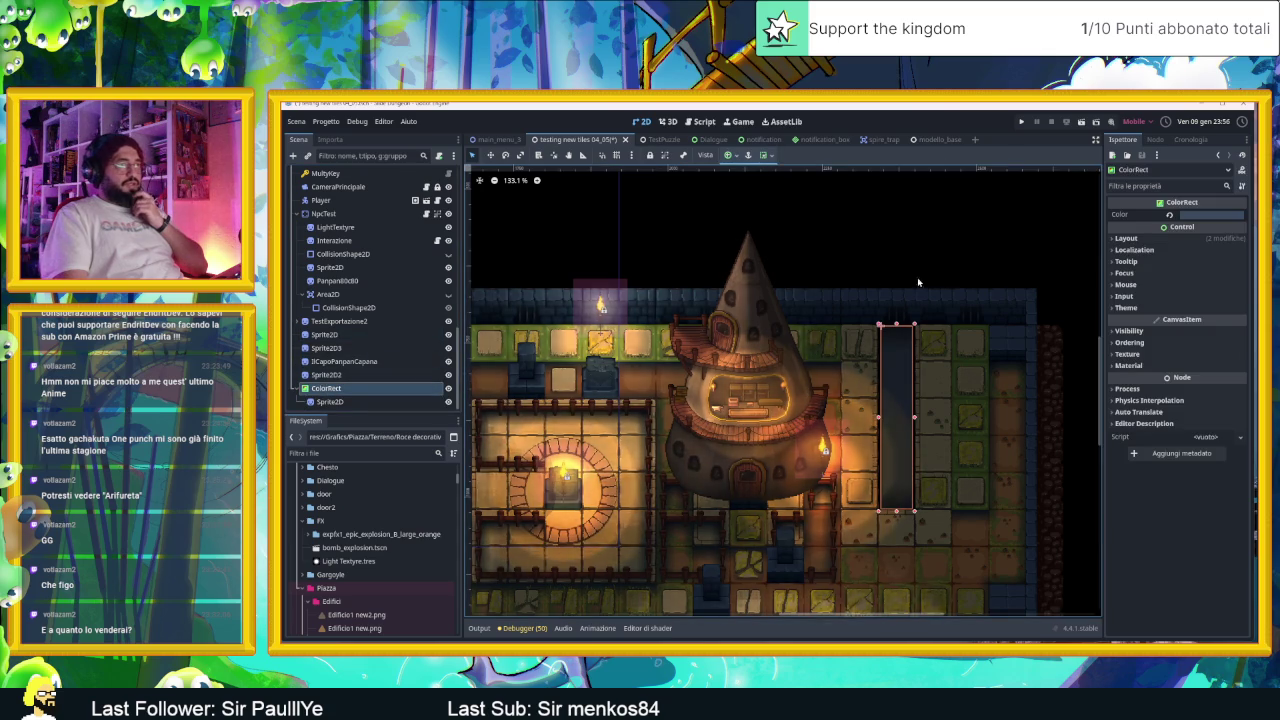
{"action": "left_click", "coordinate": [950, 266]}
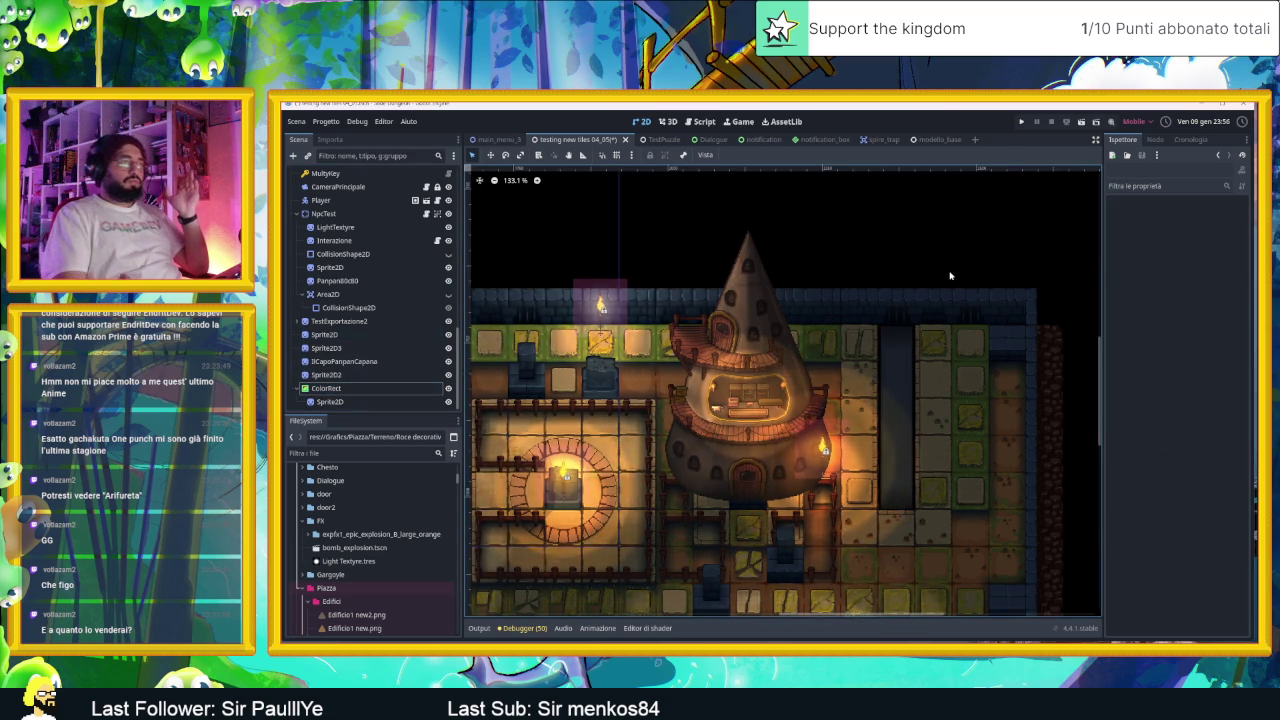
{"action": "scroll", "coordinate": [951, 375], "scroll_direction": "up", "scroll_amount": 3}
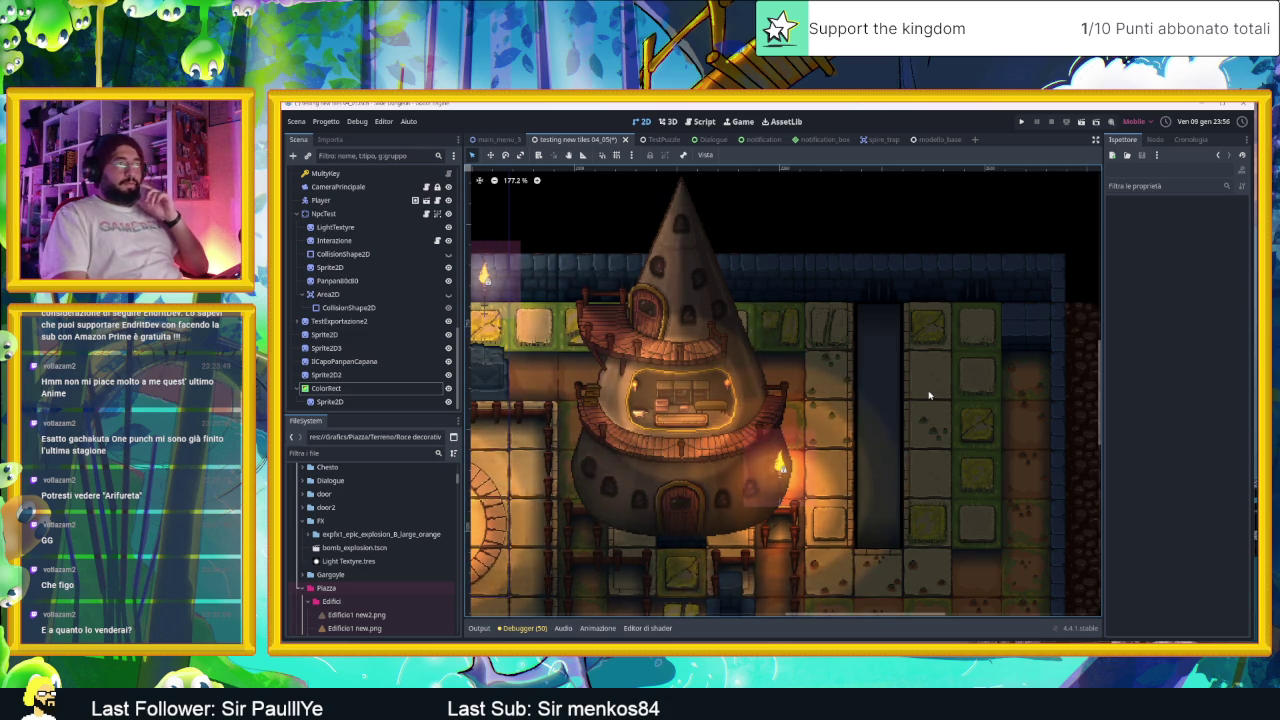
{"action": "left_click", "coordinate": [383, 401]}
{"action": "left_click", "coordinate": [384, 389]}
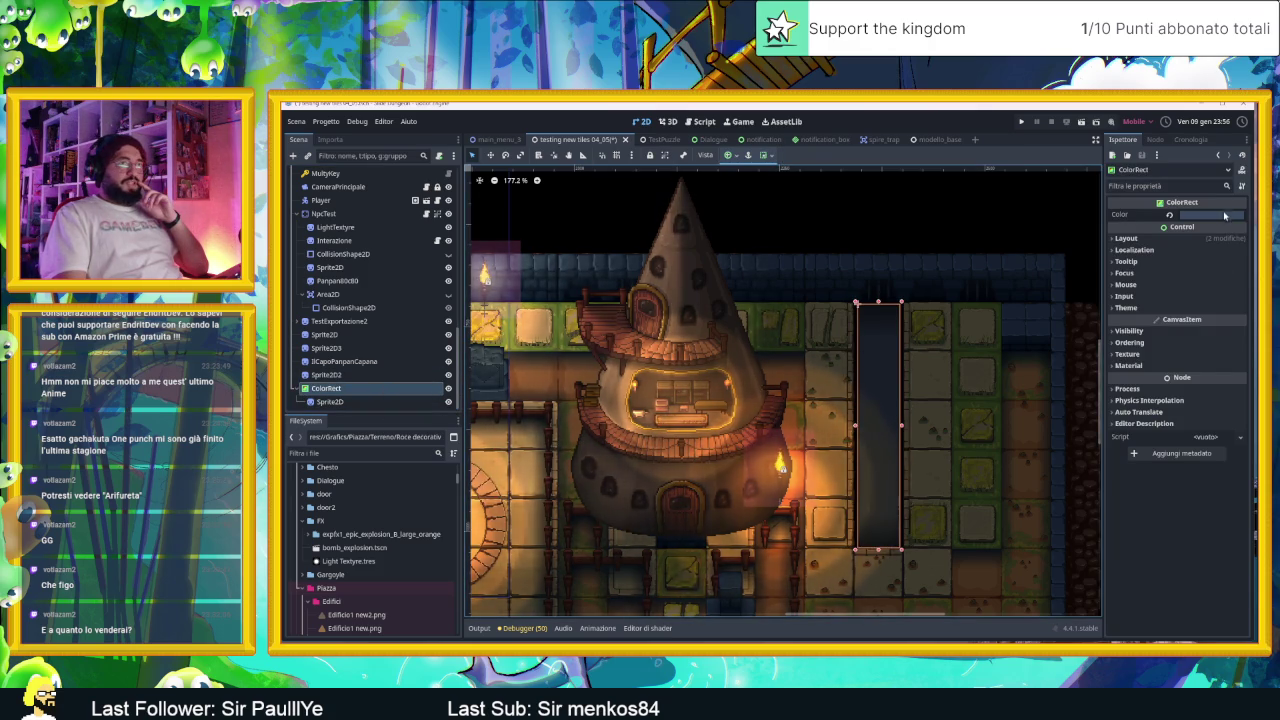
Step: Set the canal ColorRect colour to dark blue 355c81 and fine-tune the shade
{"action": "left_click", "coordinate": [1224, 213]}
{"action": "left_click", "coordinate": [1173, 268]}
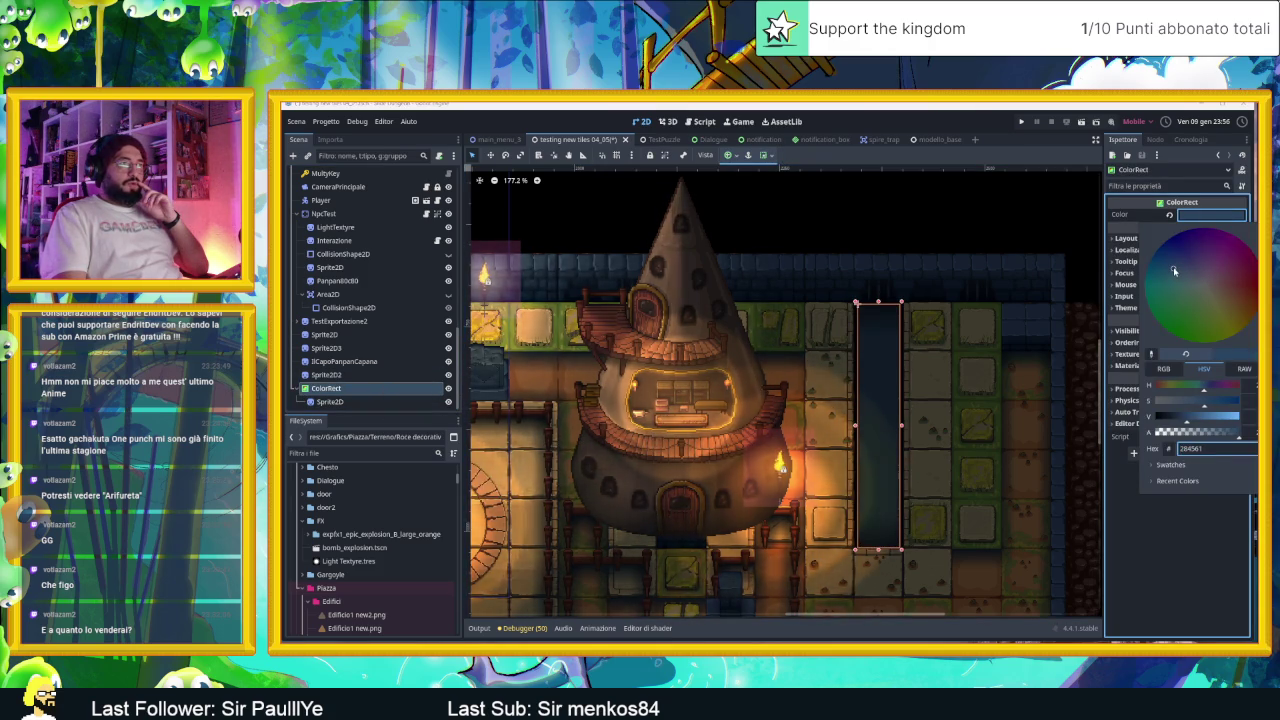
{"action": "type", "text": "355c81"}
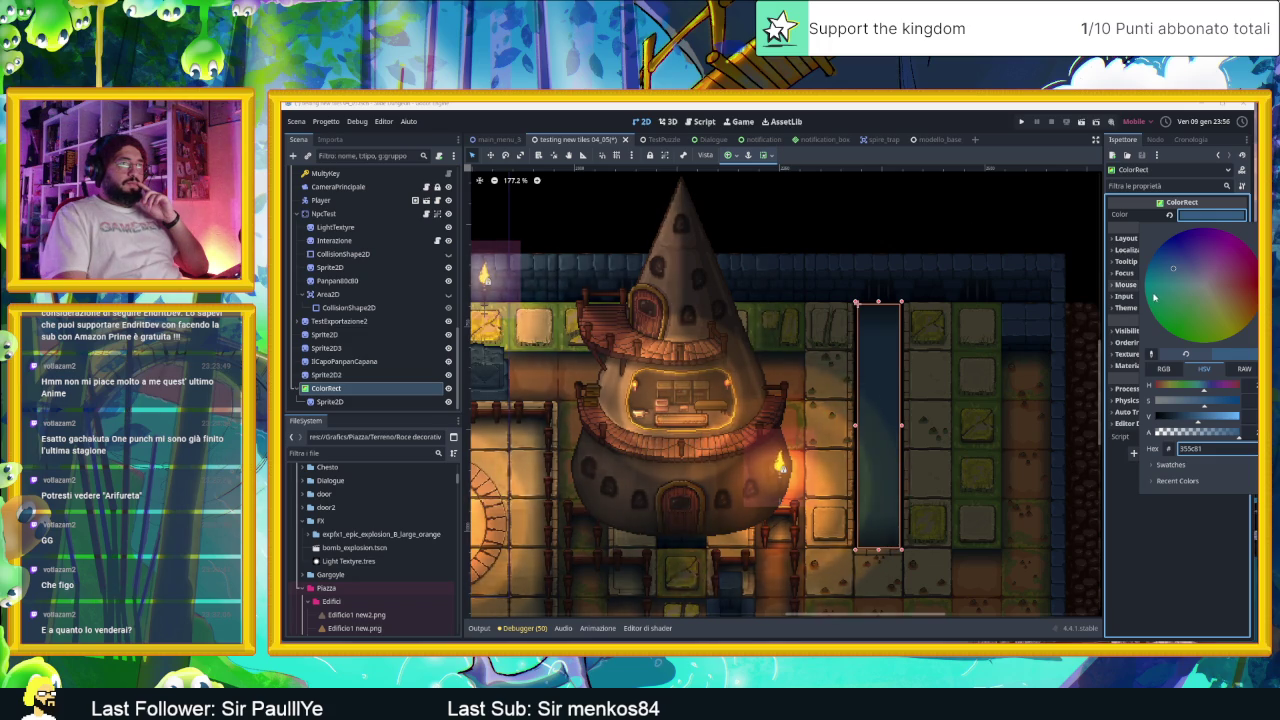
{"action": "left_click", "coordinate": [1171, 278]}
{"action": "left_click_drag", "start_coordinate": [1171, 278], "coordinate": [1171, 274]}
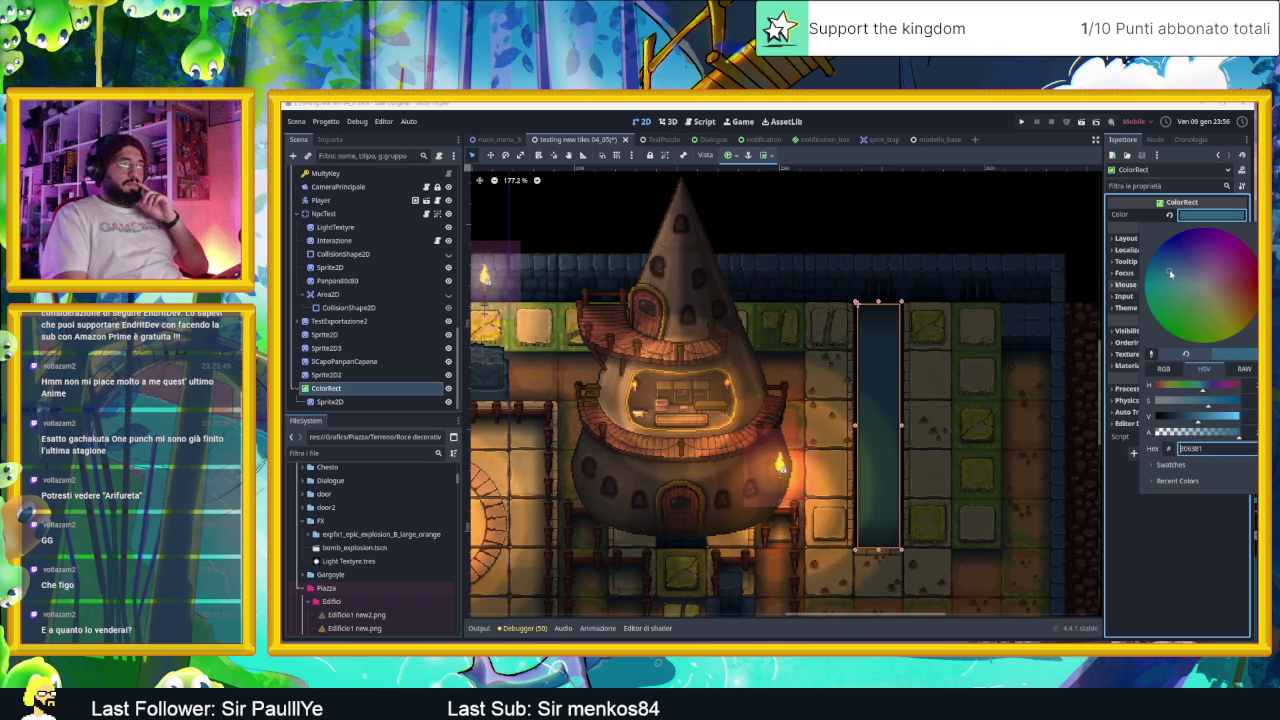
Step: Close the colour picker, zoom around the map and reselect the ColorRect canal
{"action": "left_click", "coordinate": [1022, 198]}
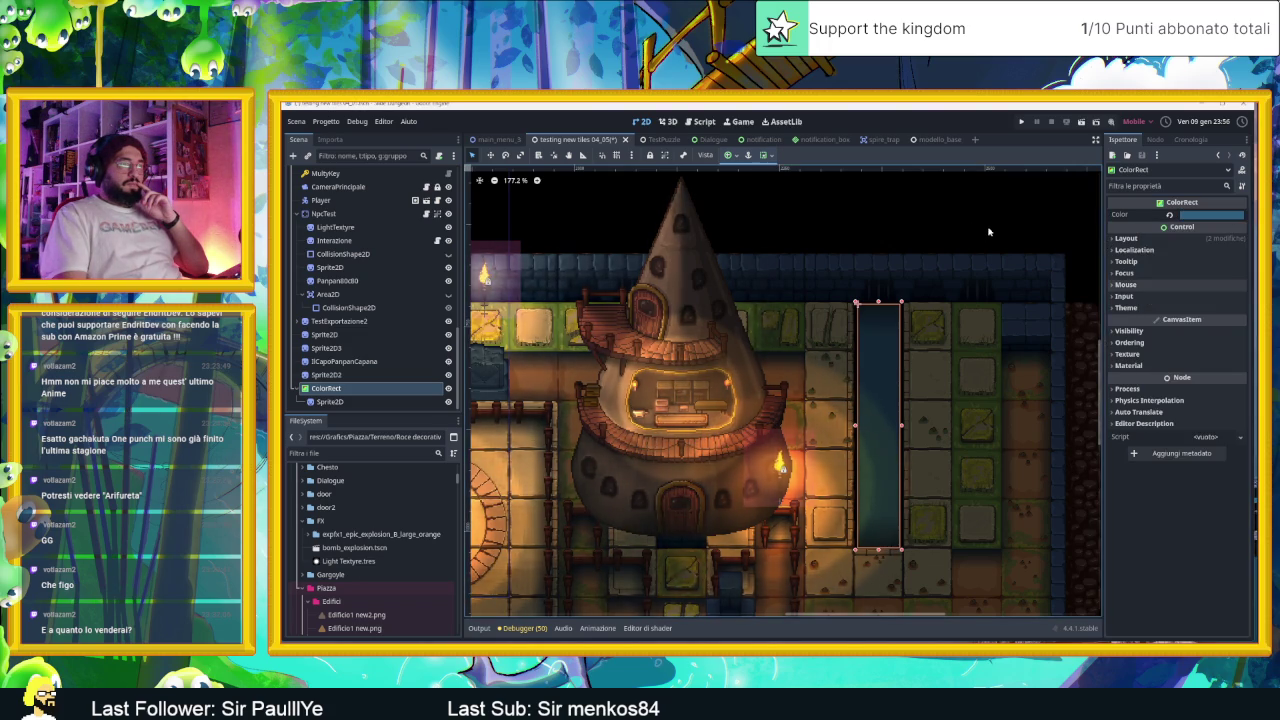
{"action": "left_click", "coordinate": [1015, 240]}
{"action": "scroll", "coordinate": [1007, 282], "scroll_direction": "down", "scroll_amount": 2}
{"action": "scroll", "coordinate": [1010, 324], "scroll_direction": "down", "scroll_amount": 1}
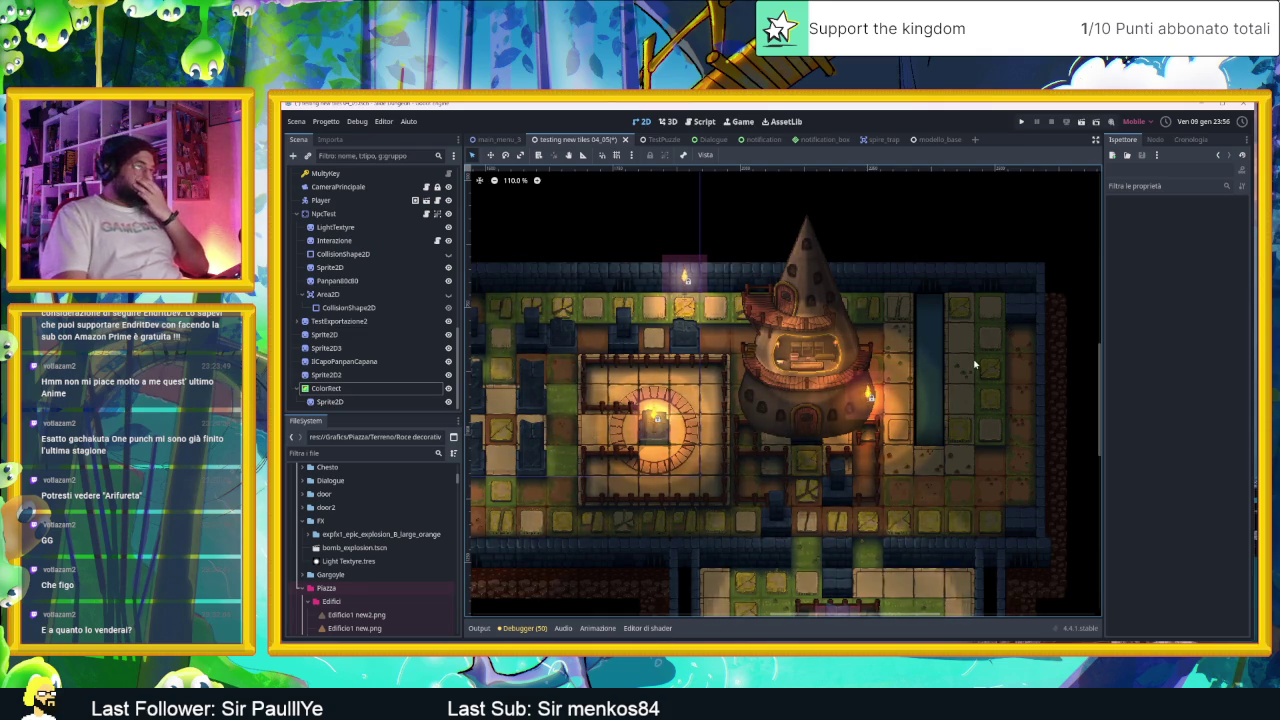
{"action": "scroll", "coordinate": [972, 364], "scroll_direction": "up", "scroll_amount": 4}
{"action": "scroll", "coordinate": [970, 365], "scroll_direction": "up", "scroll_amount": 2}
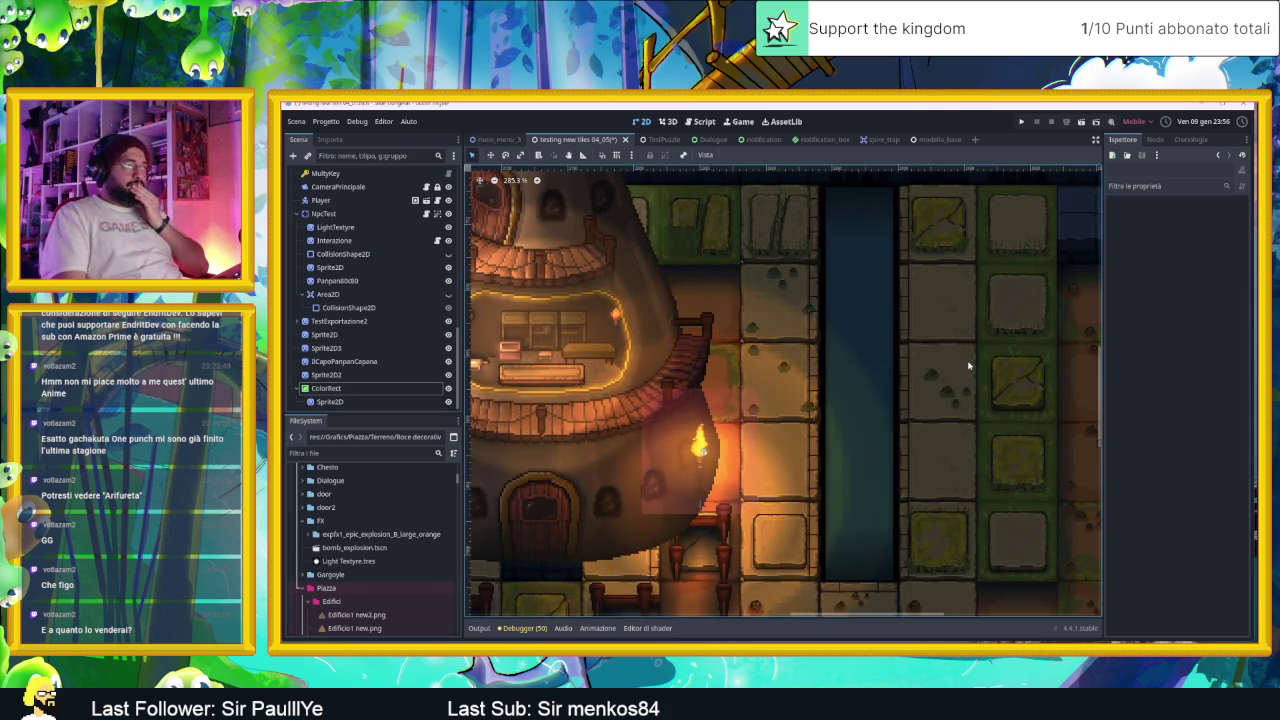
{"action": "scroll", "coordinate": [968, 366], "scroll_direction": "down", "scroll_amount": 3}
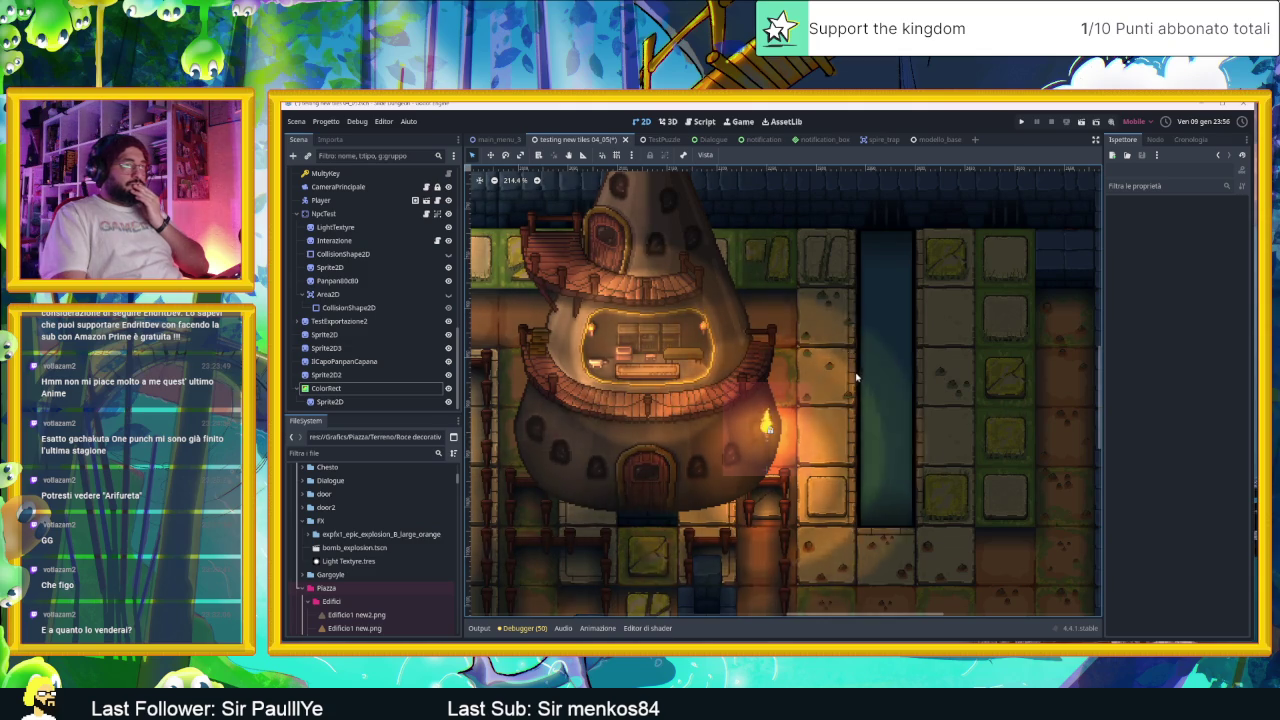
{"action": "scroll", "coordinate": [855, 380], "scroll_direction": "down", "scroll_amount": 3}
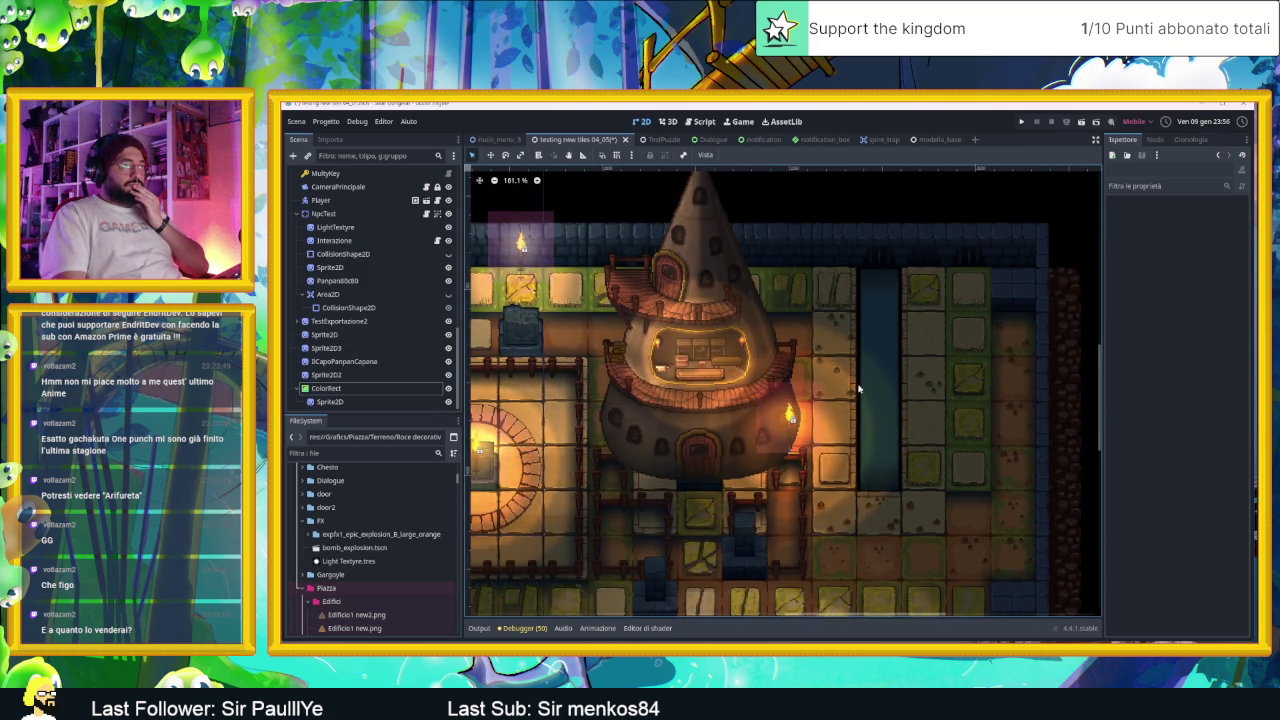
{"action": "scroll", "coordinate": [858, 389], "scroll_direction": "down", "scroll_amount": 2}
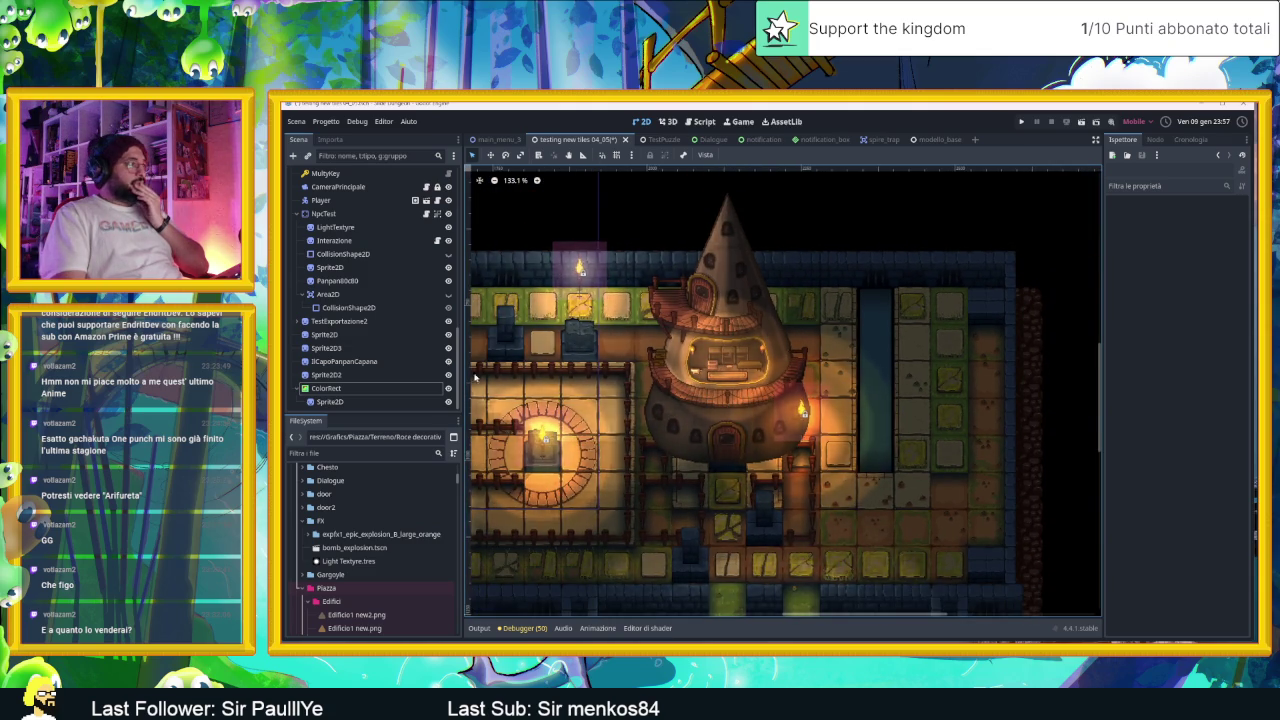
{"action": "left_click", "coordinate": [393, 389]}
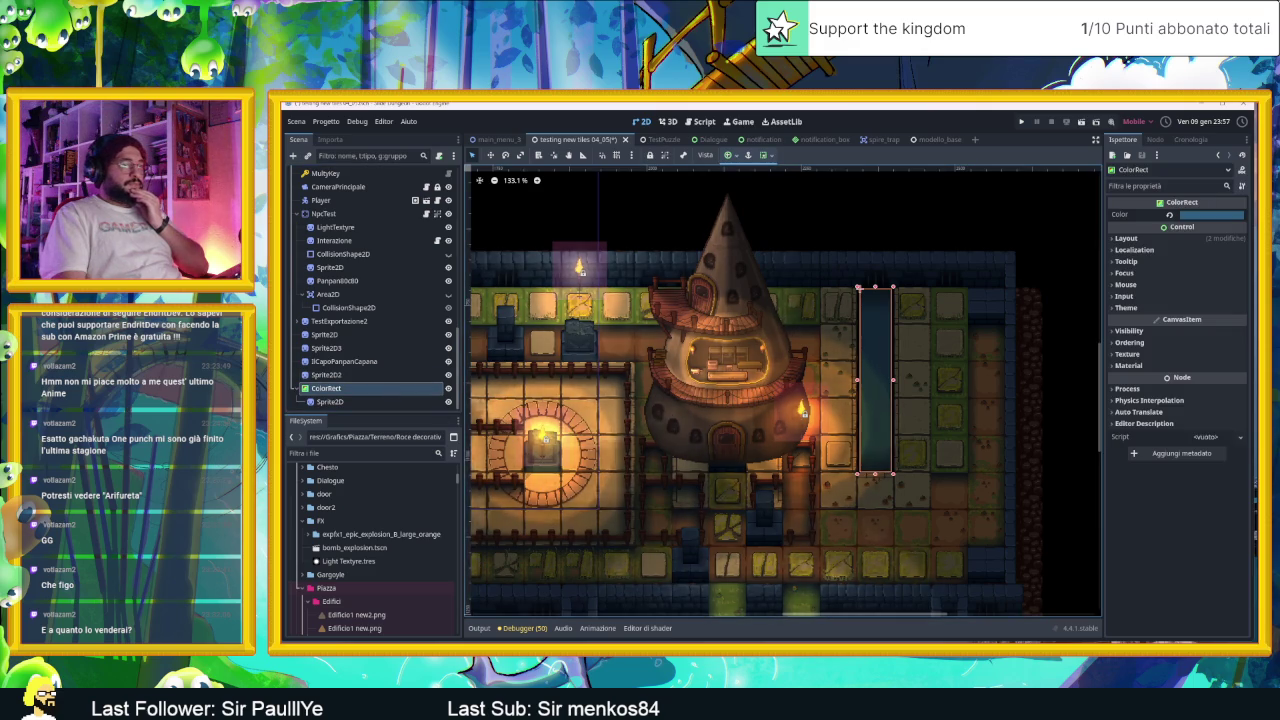
{"action": "key", "text": "alt+Tab"}
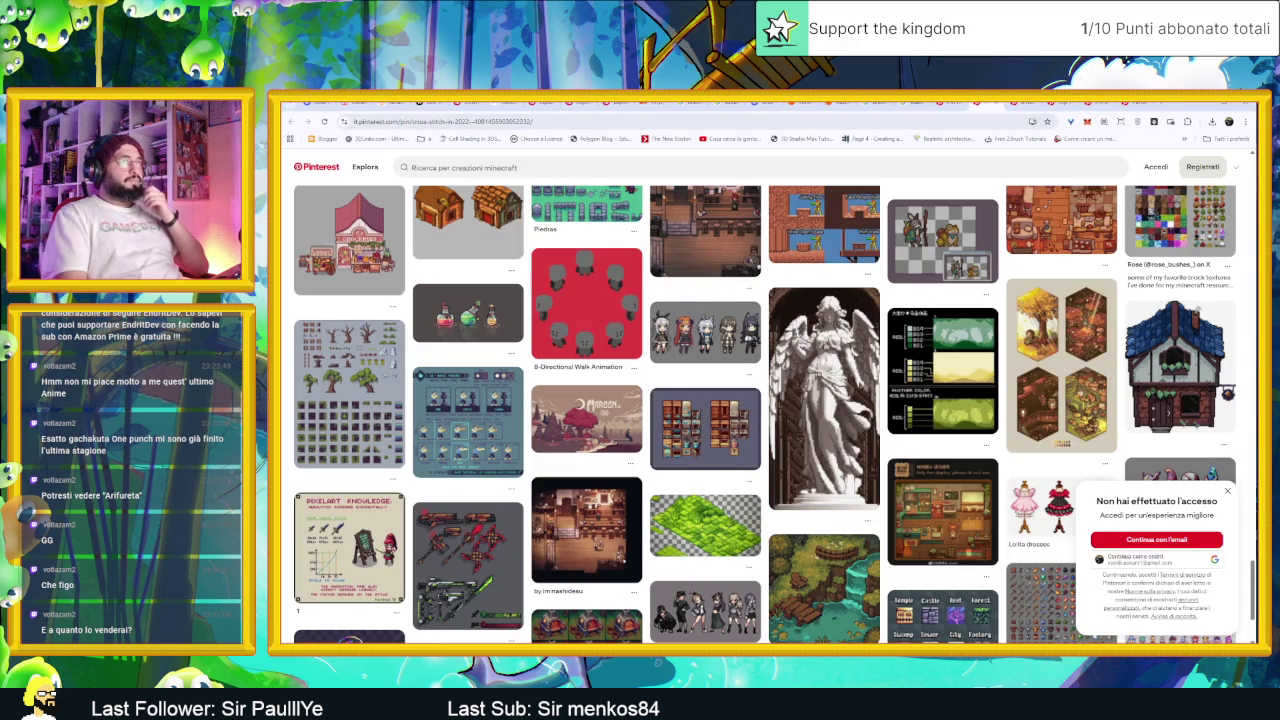
Step: Open Gemini in a new browser tab and start a chat with the Godot Expert gem
{"action": "key", "text": "ctrl+t"}
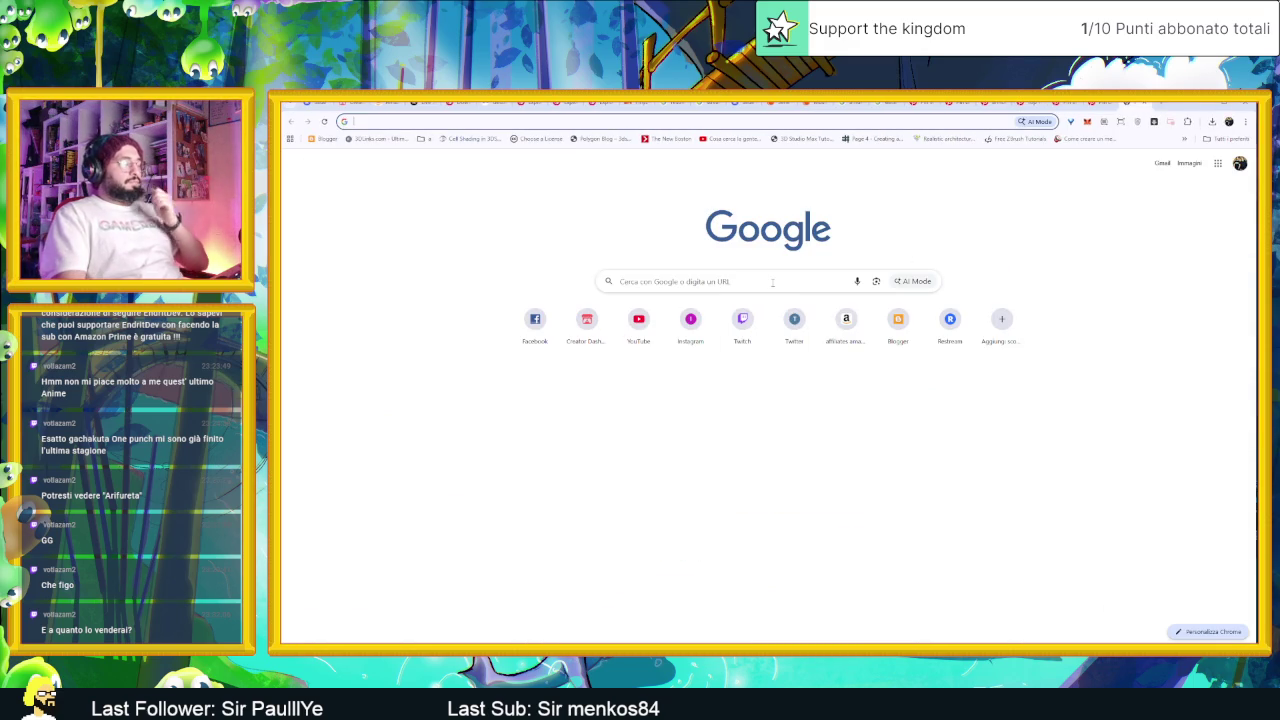
{"action": "type", "text": "gemi"}
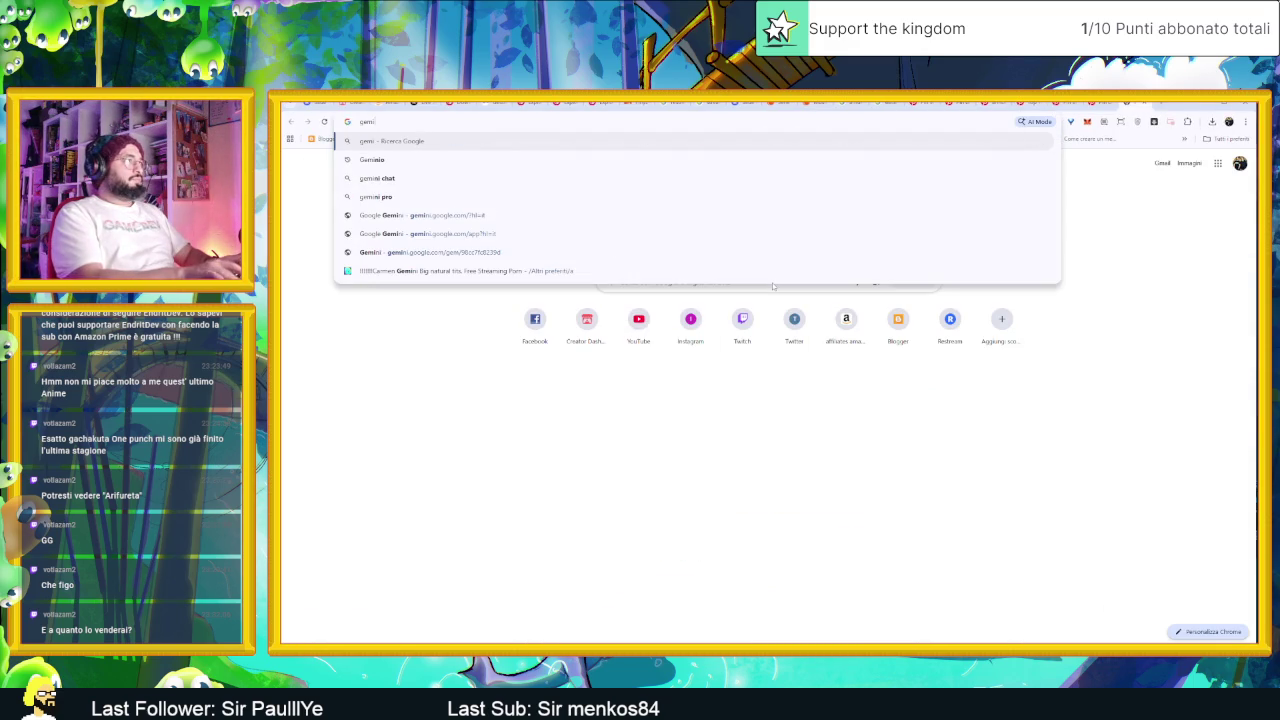
{"action": "type", "text": "ni"}
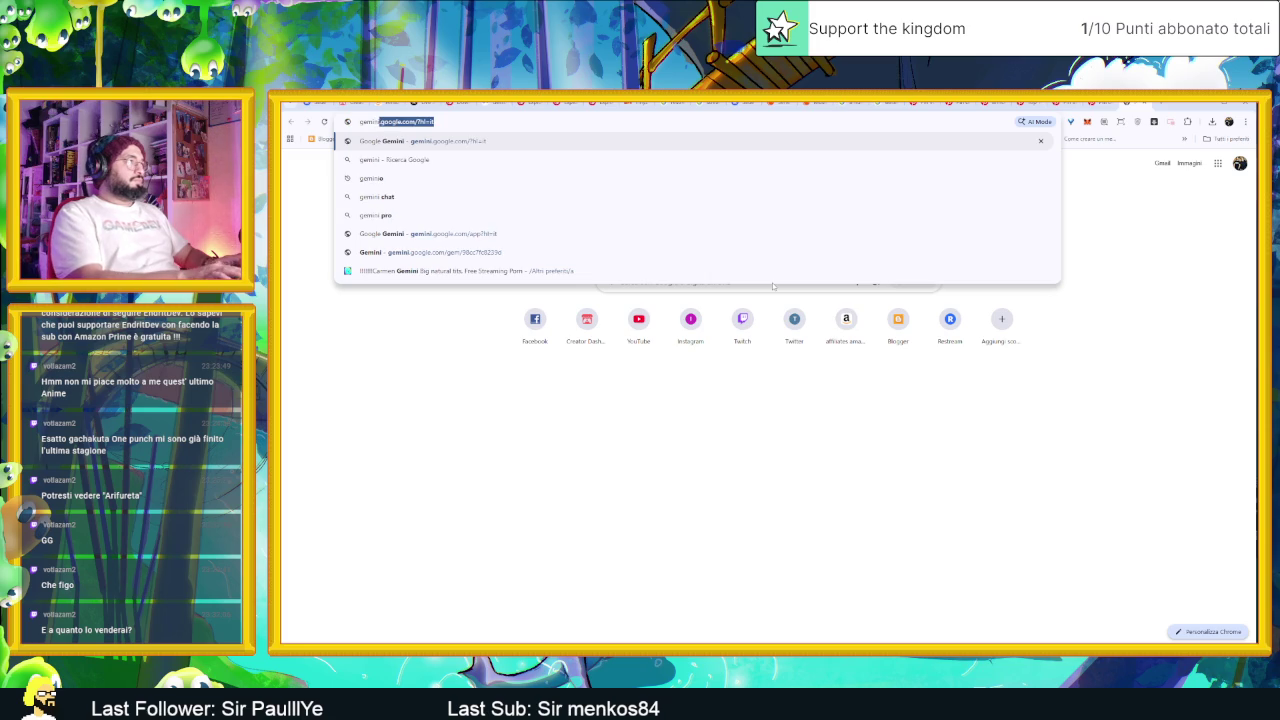
{"action": "key", "text": "Return"}
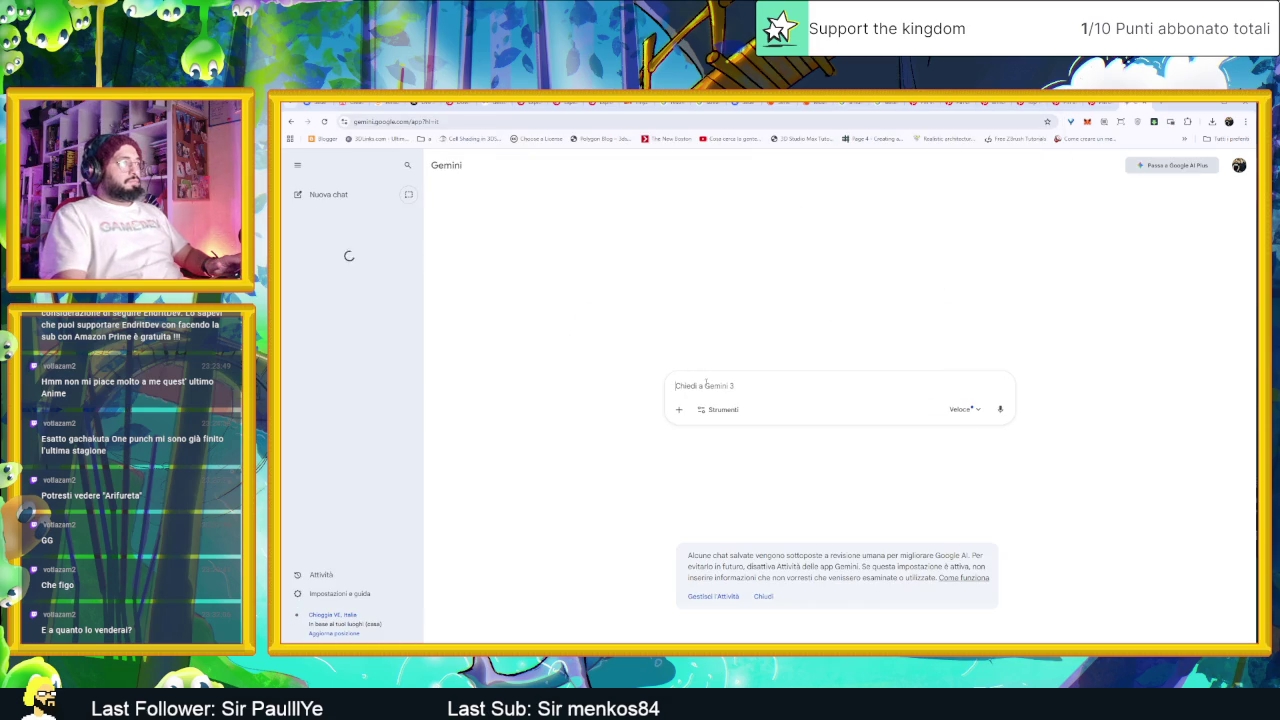
{"action": "left_click", "coordinate": [328, 239]}
{"action": "type", "text": "mi puoi creare un shader 2d per l'acqua in pi"}
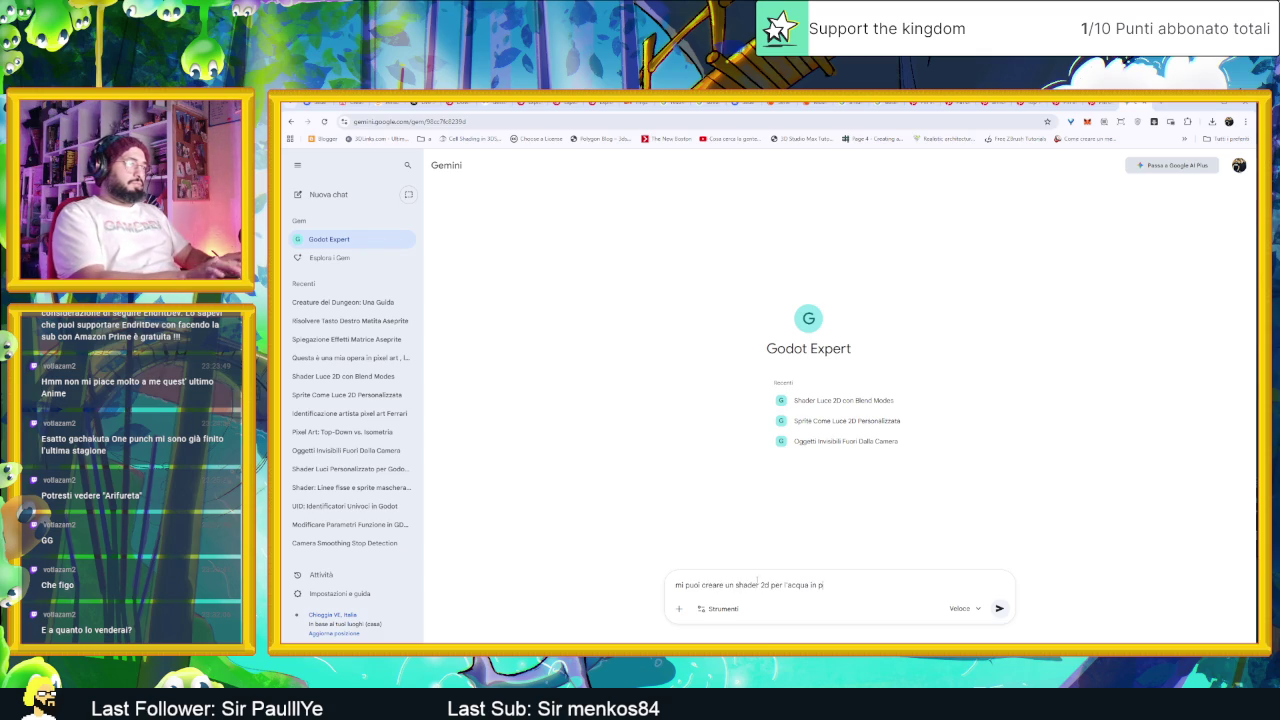
Step: Request a 2D pixel-art water shader and copy the generated Pixelated Water code
{"action": "type", "text": "xel a"}
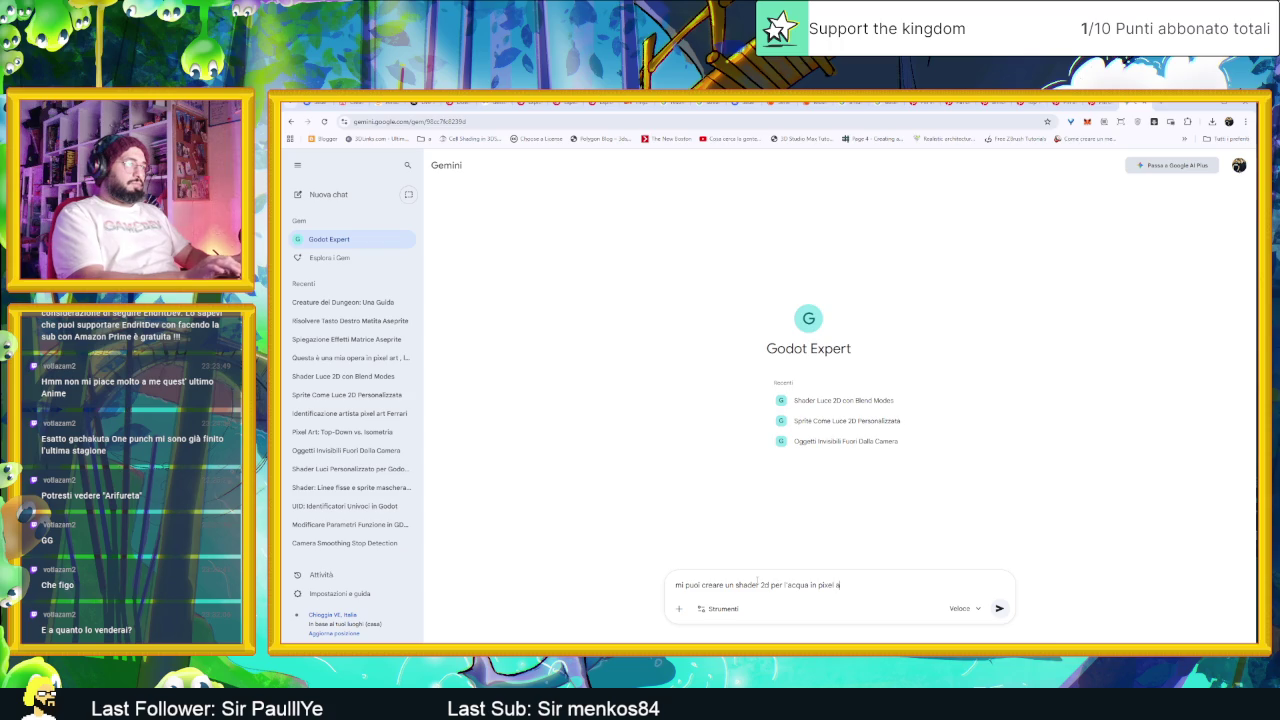
{"action": "type", "text": "rt"}
{"action": "key", "text": "Return"}
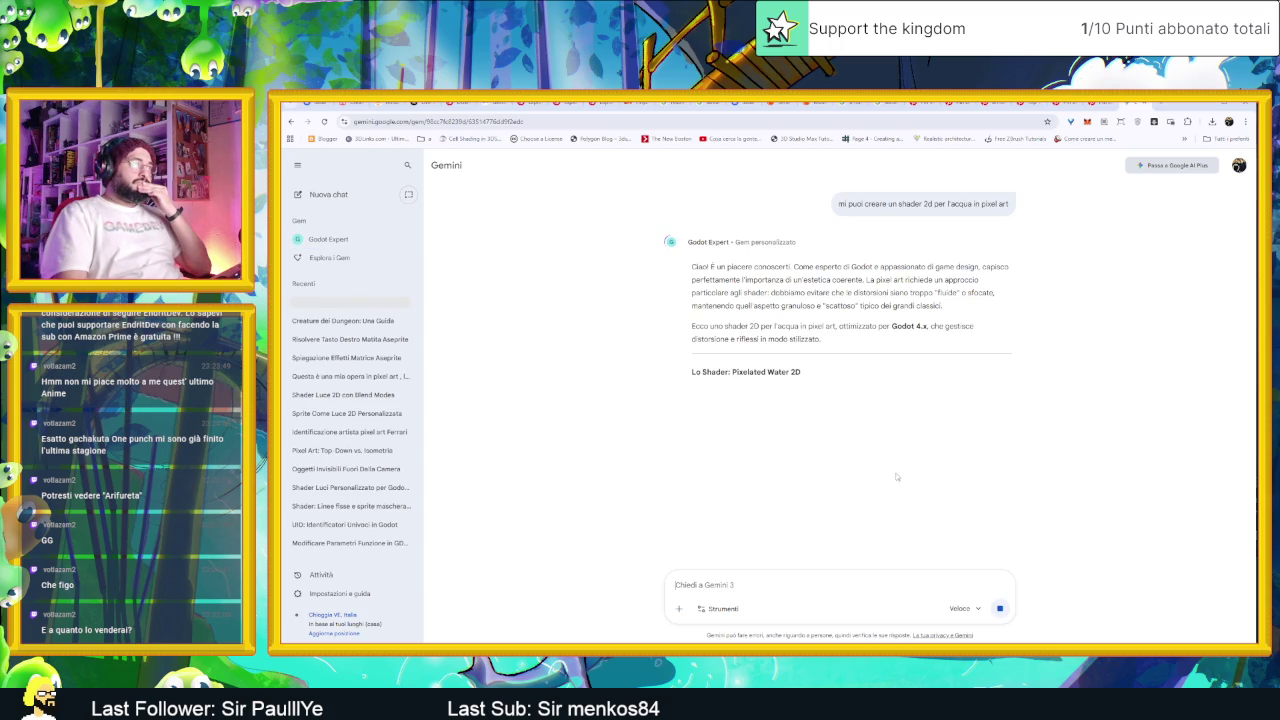
{"action": "scroll", "coordinate": [898, 476], "scroll_direction": "down", "scroll_amount": 5}
{"action": "scroll", "coordinate": [938, 455], "scroll_direction": "up", "scroll_amount": 3}
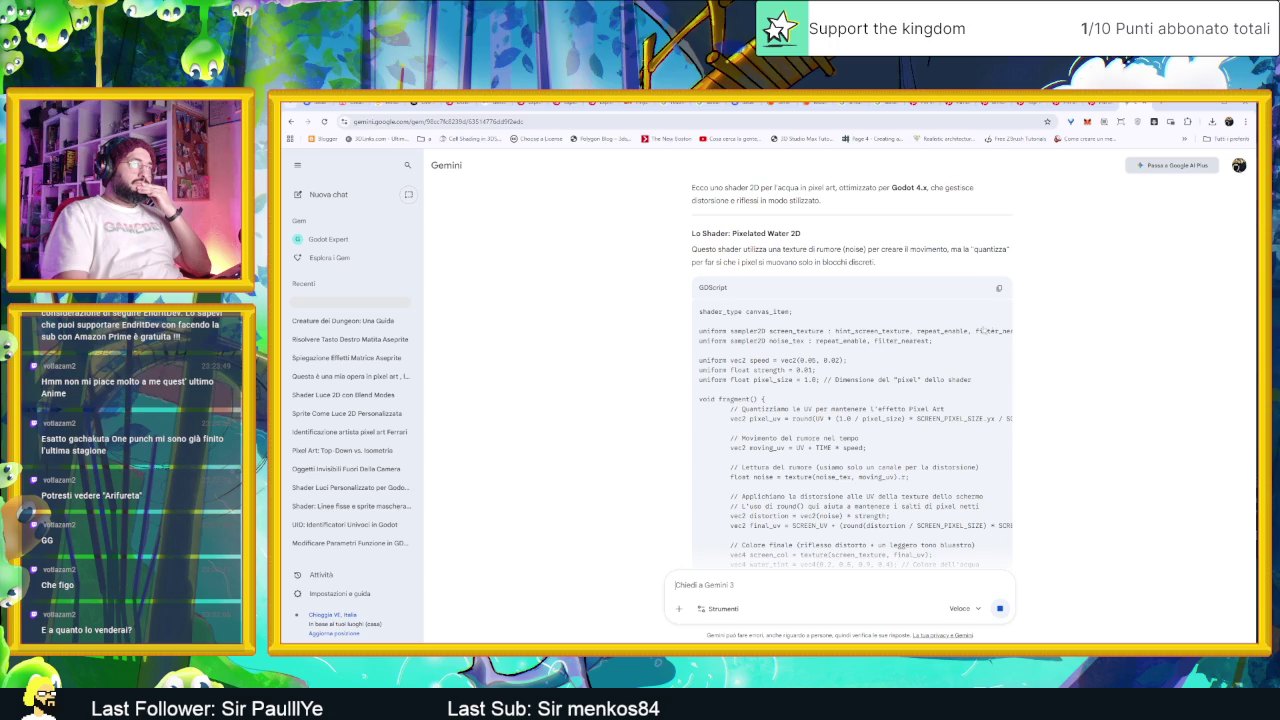
{"action": "left_click", "coordinate": [999, 290]}
{"action": "scroll", "coordinate": [1057, 474], "scroll_direction": "down", "scroll_amount": 10}
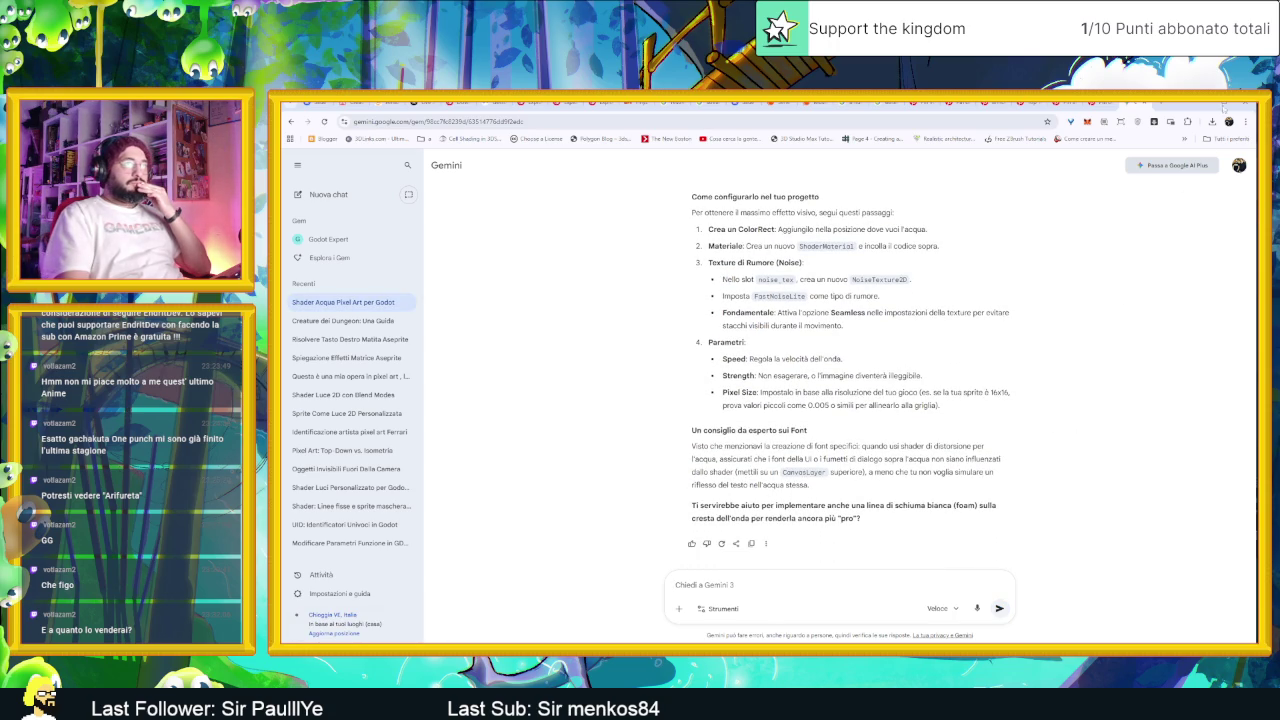
{"action": "key", "text": "alt+Tab"}
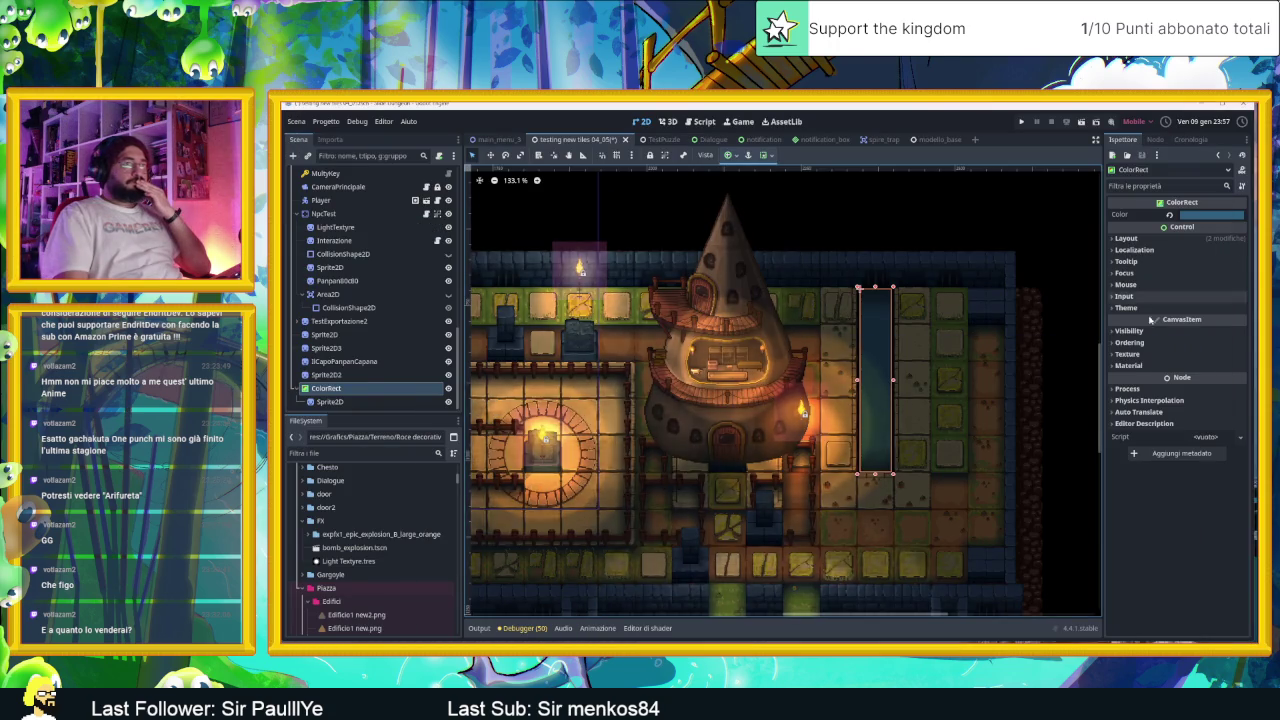
Step: Give the ColorRect a new ShaderMaterial with a new shader file named acqua_test1.gdshader
{"action": "left_click", "coordinate": [1148, 365]}
{"action": "left_click", "coordinate": [1210, 379]}
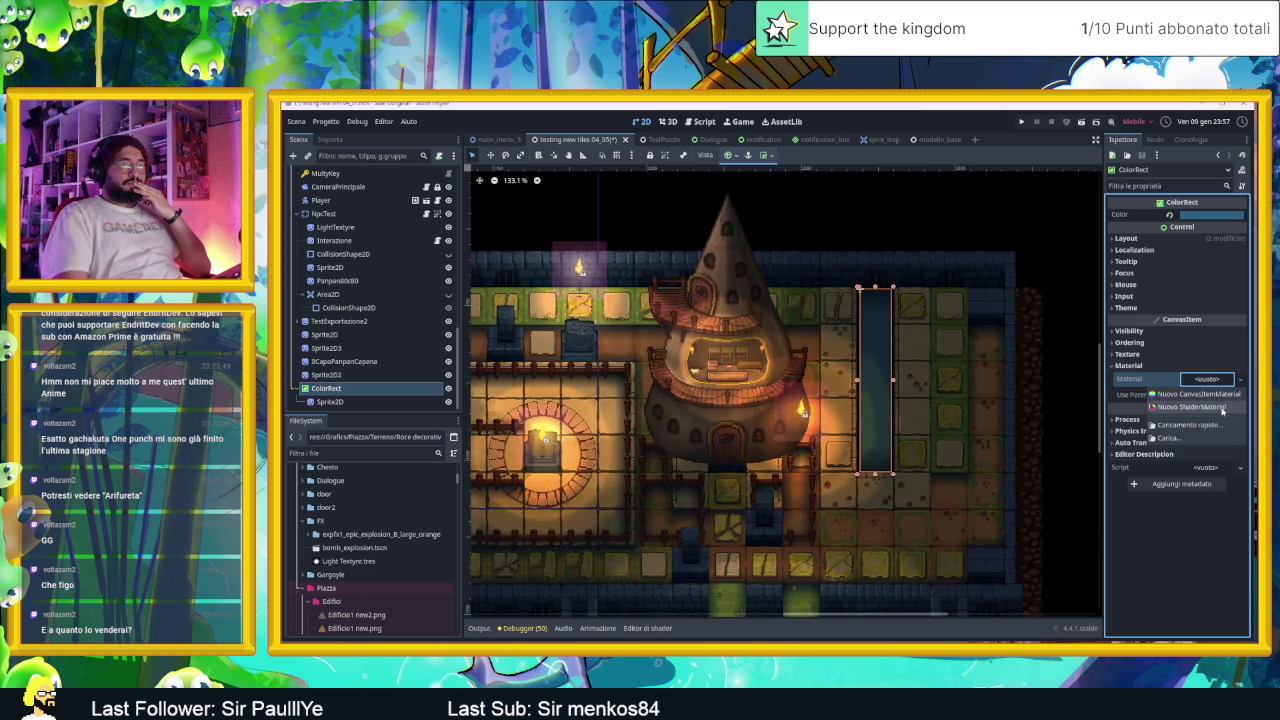
{"action": "left_click", "coordinate": [1222, 408]}
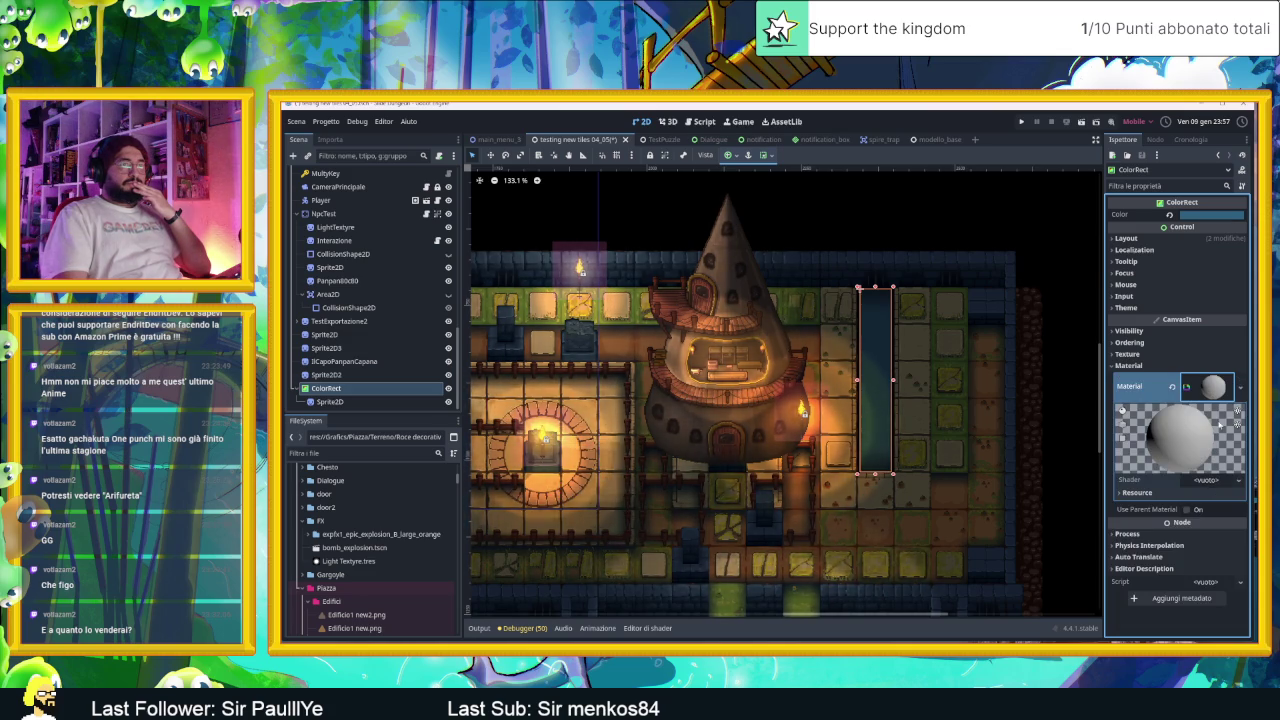
{"action": "left_click", "coordinate": [1208, 481]}
{"action": "left_click", "coordinate": [1219, 496]}
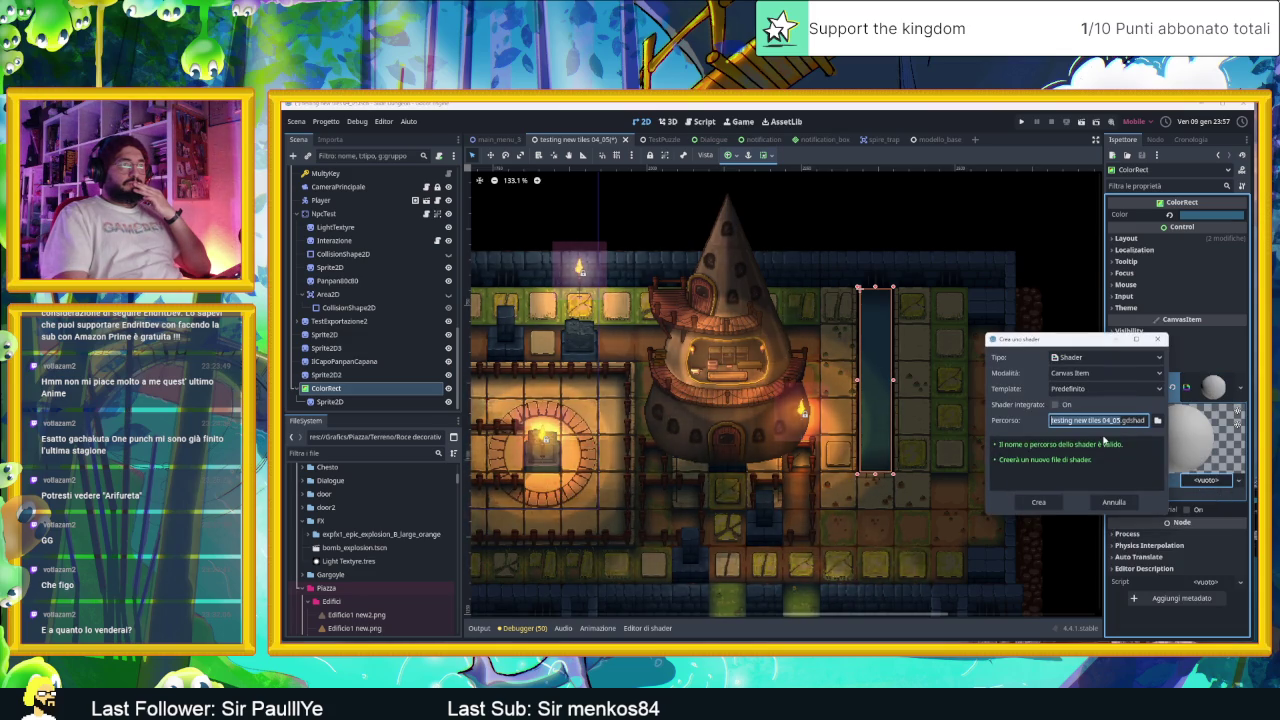
{"action": "type", "text": "res://acqua.gdshader"}
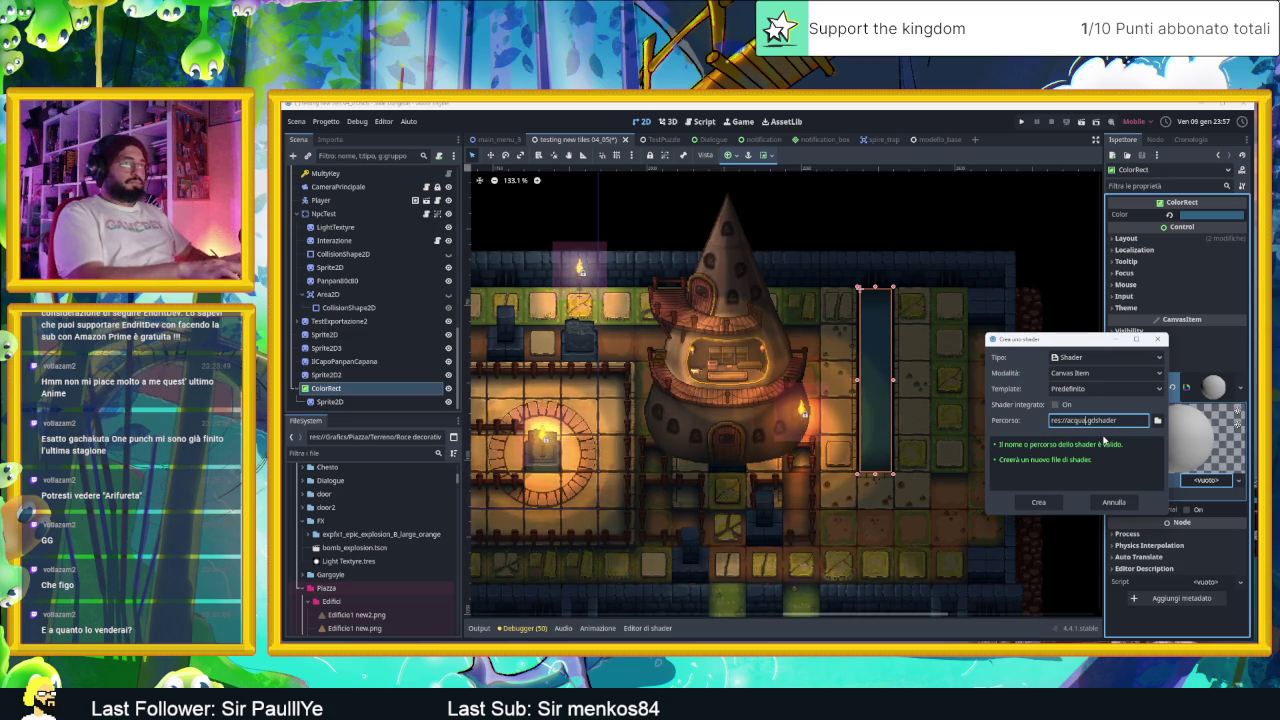
{"action": "type", "text": "_te"}
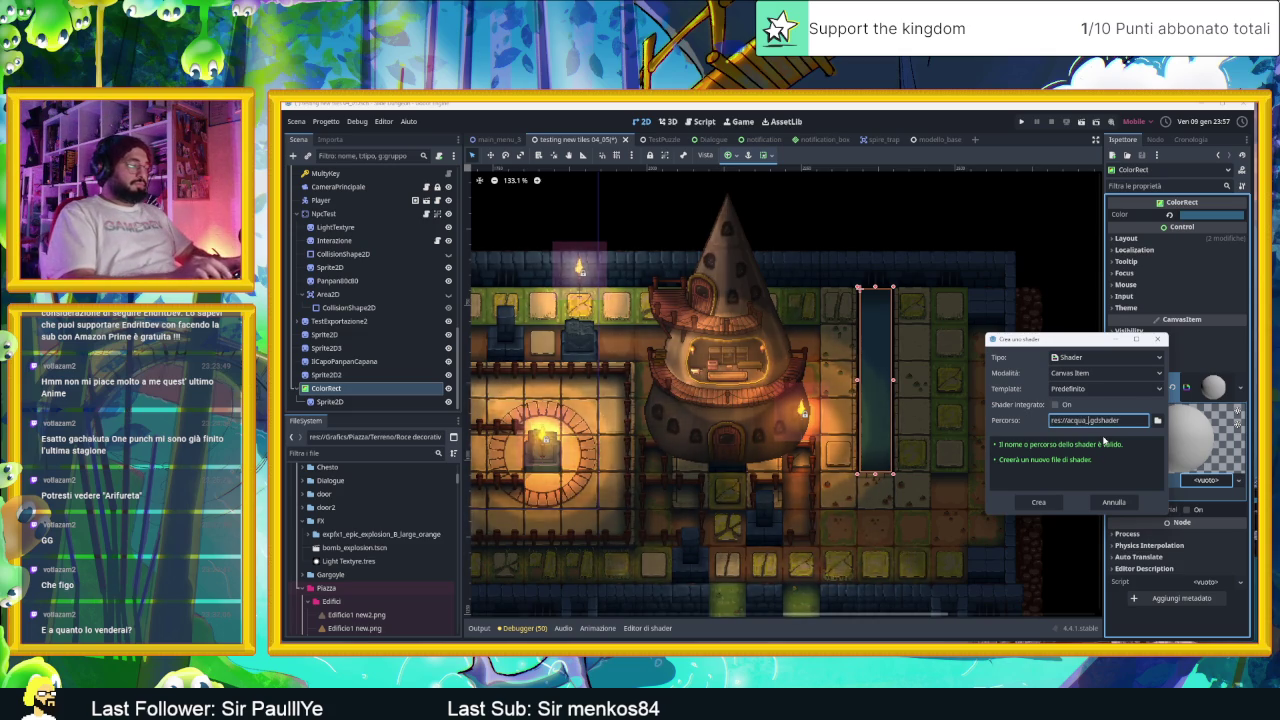
{"action": "type", "text": "st1"}
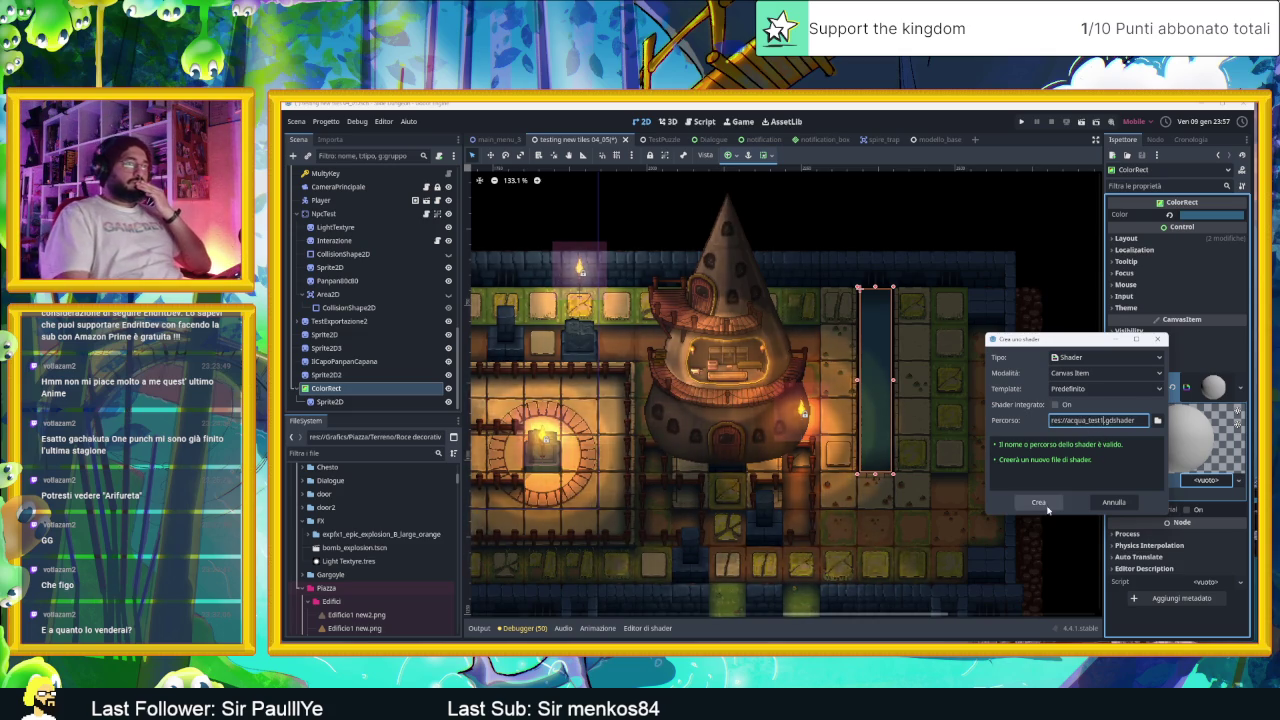
{"action": "left_click", "coordinate": [1044, 503]}
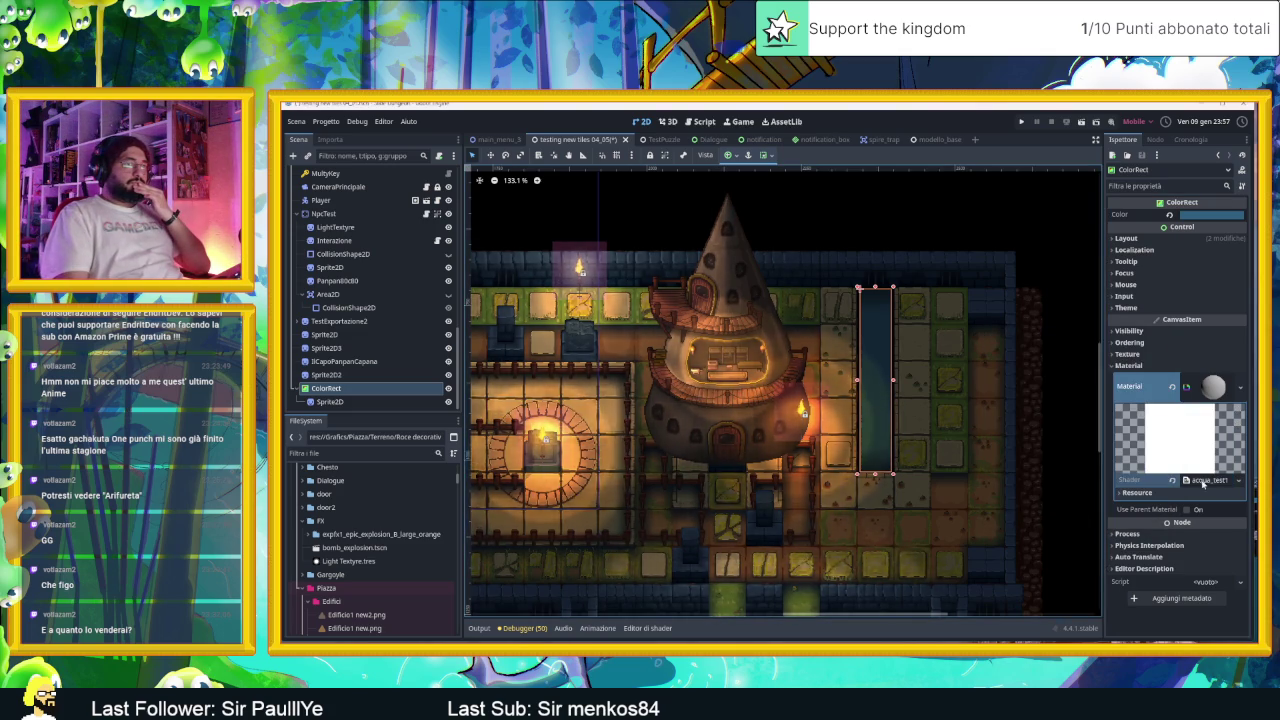
{"action": "mouse_move", "coordinate": [732, 585]}
{"action": "left_mouse_down"}
{"action": "mouse_move", "coordinate": [620, 573]}
{"action": "mouse_move", "coordinate": [604, 504]}
{"action": "left_mouse_up"}
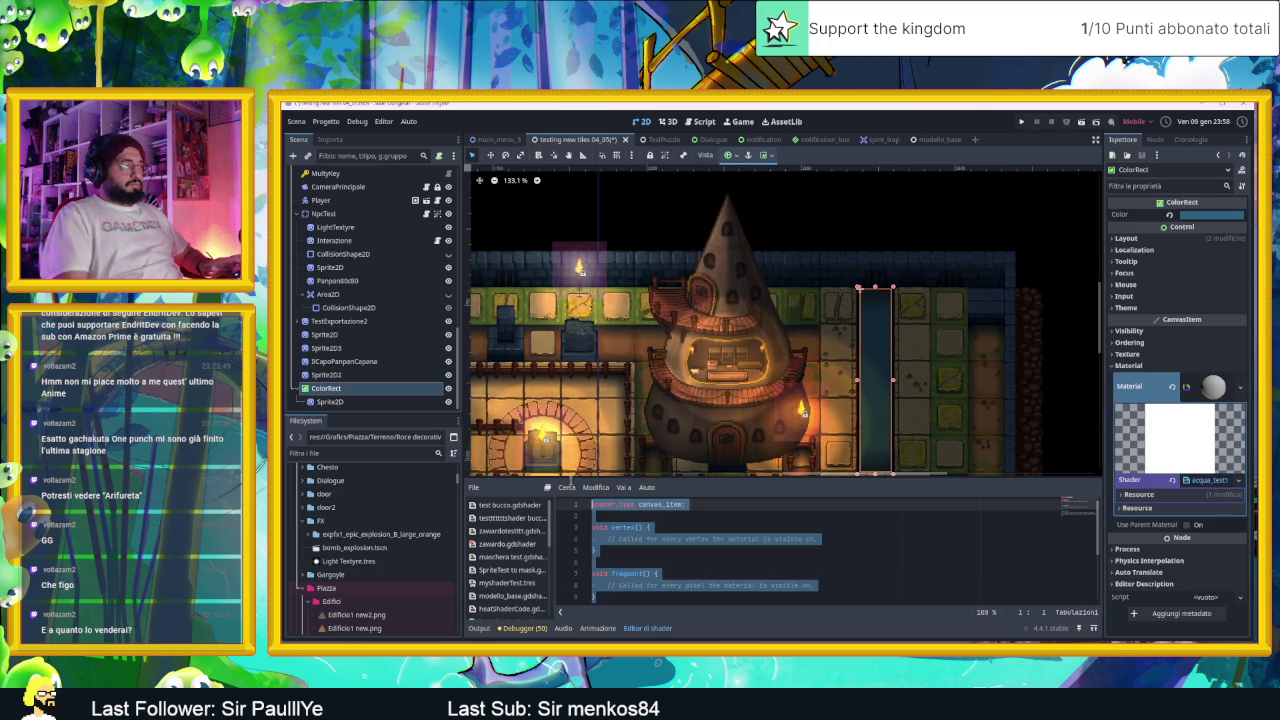
{"action": "key", "text": "ctrl+v"}
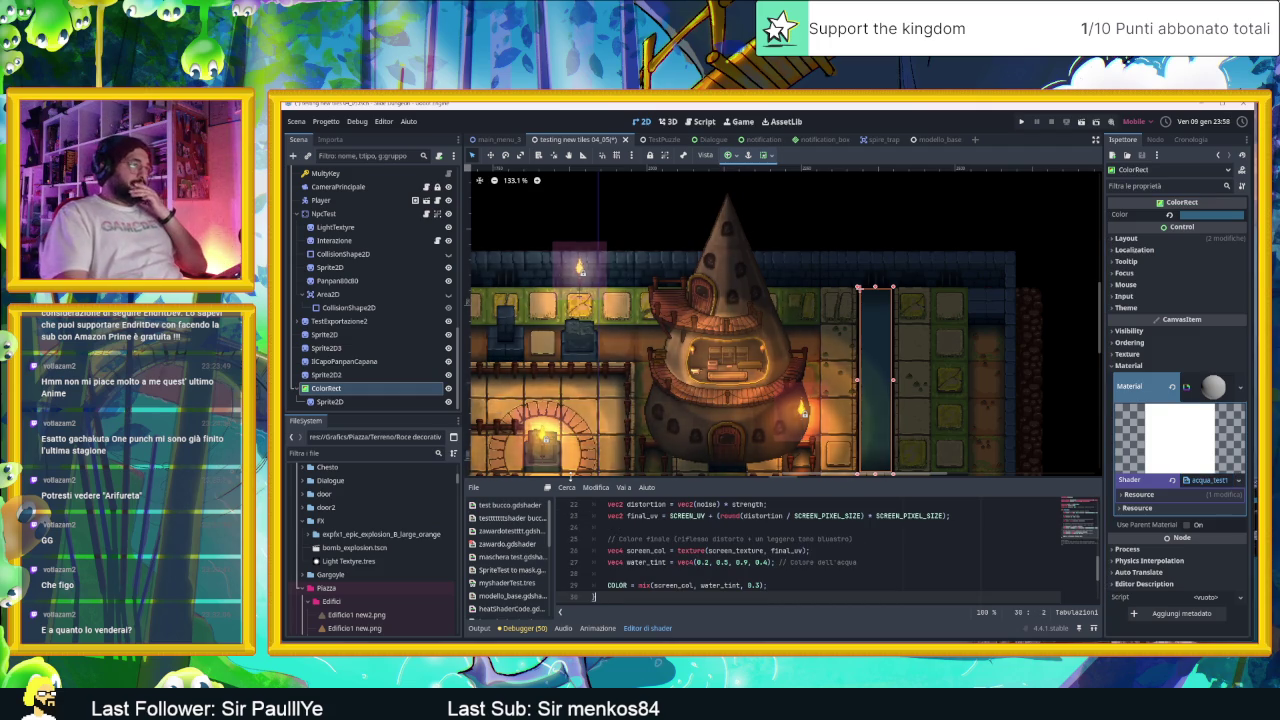
{"action": "left_click", "coordinate": [863, 531]}
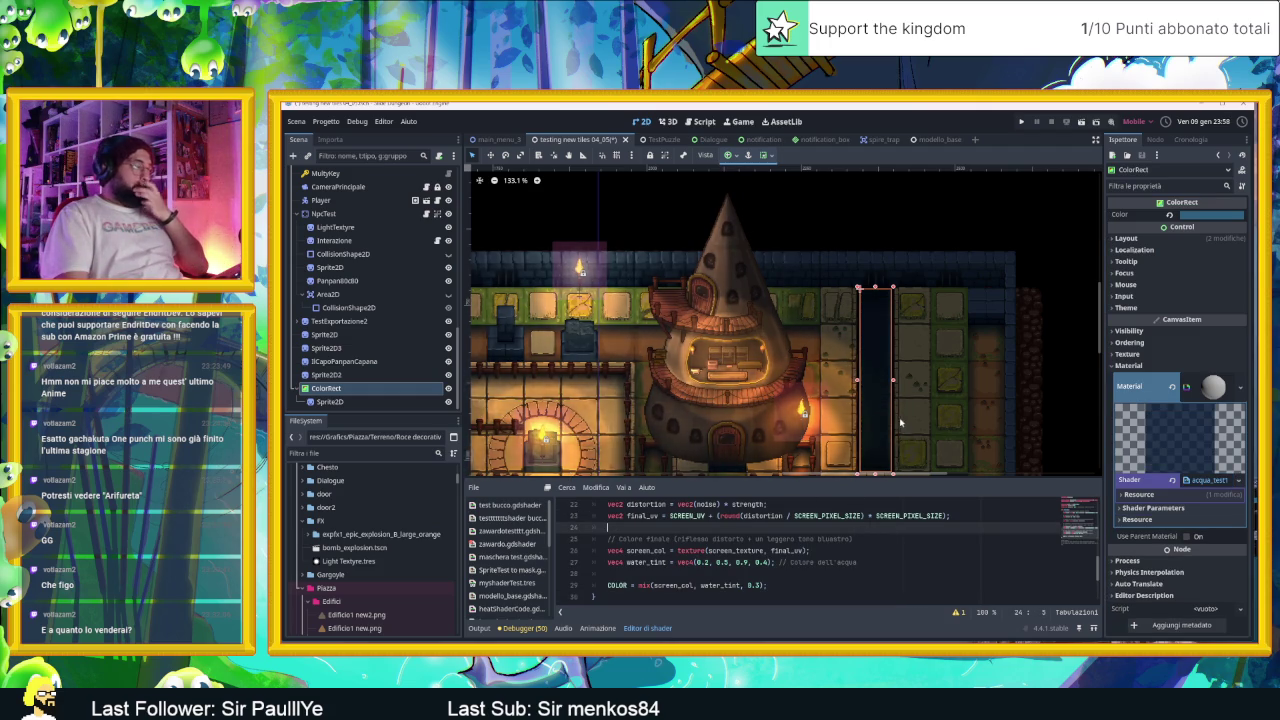
{"action": "scroll", "coordinate": [898, 423], "scroll_direction": "up", "scroll_amount": 4}
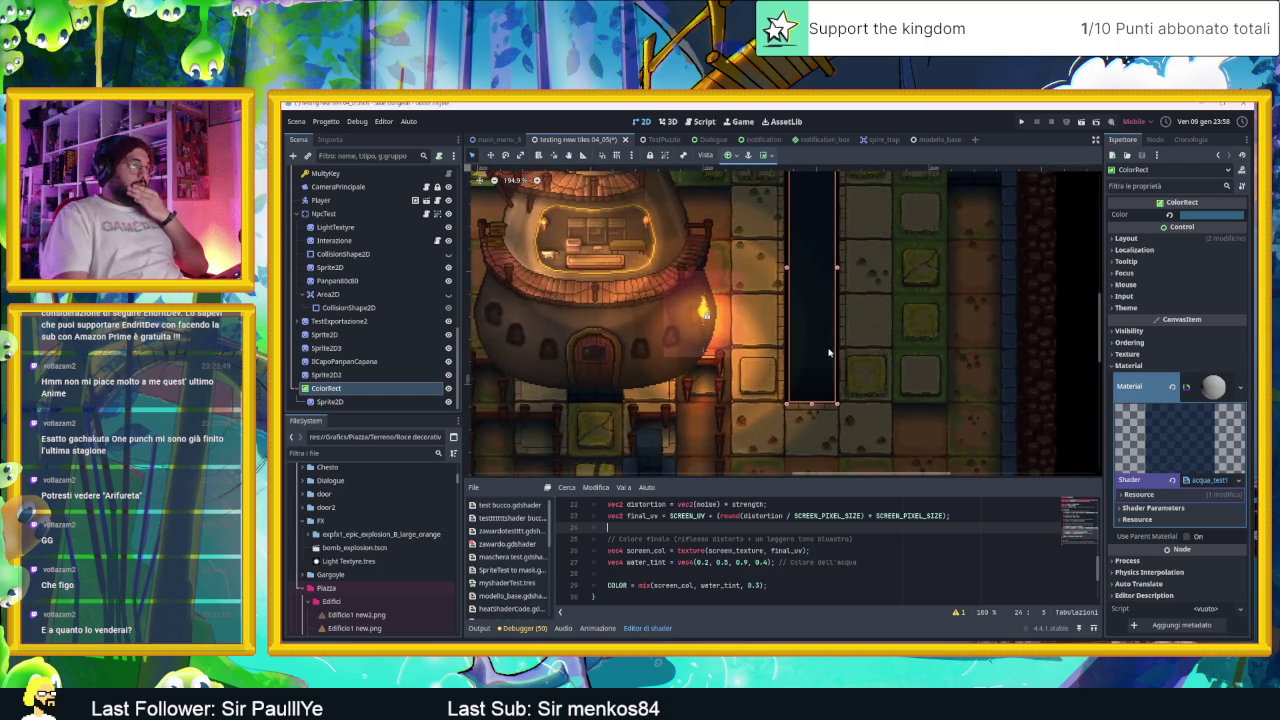
{"action": "scroll", "coordinate": [829, 347], "scroll_direction": "down", "scroll_amount": 1}
{"action": "scroll", "coordinate": [763, 533], "scroll_direction": "up", "scroll_amount": 7}
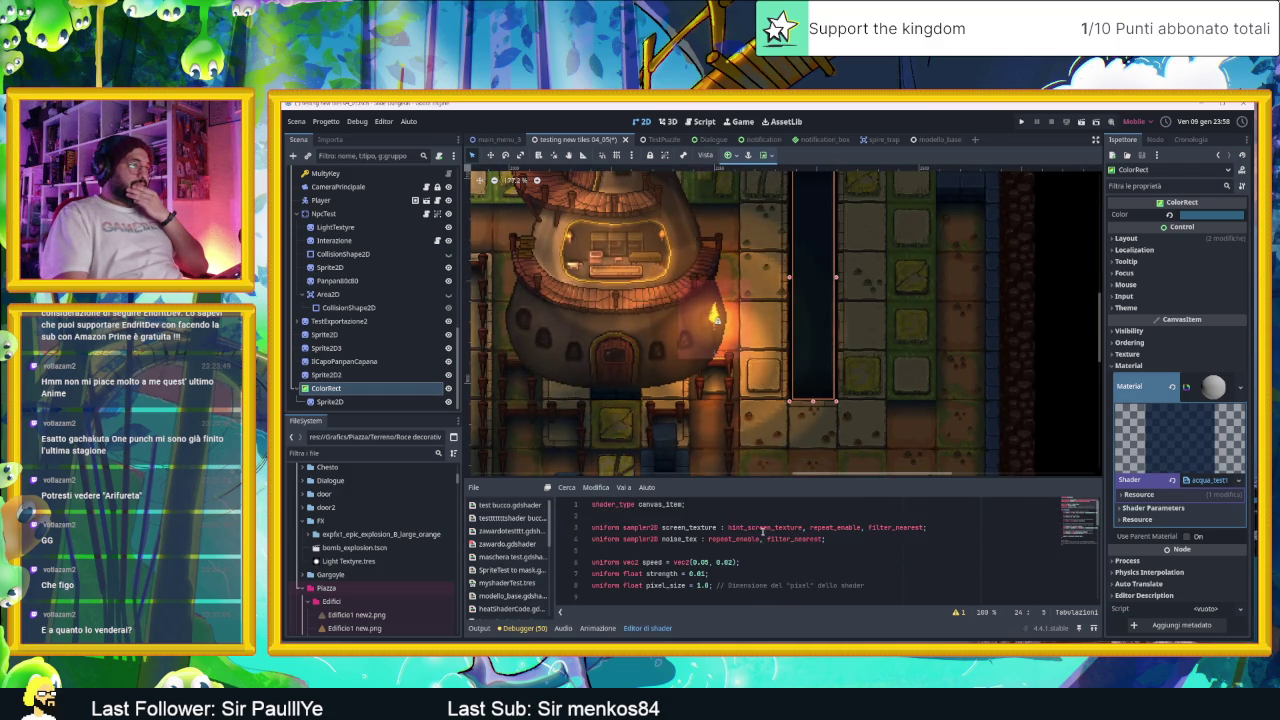
{"action": "left_click", "coordinate": [763, 515]}
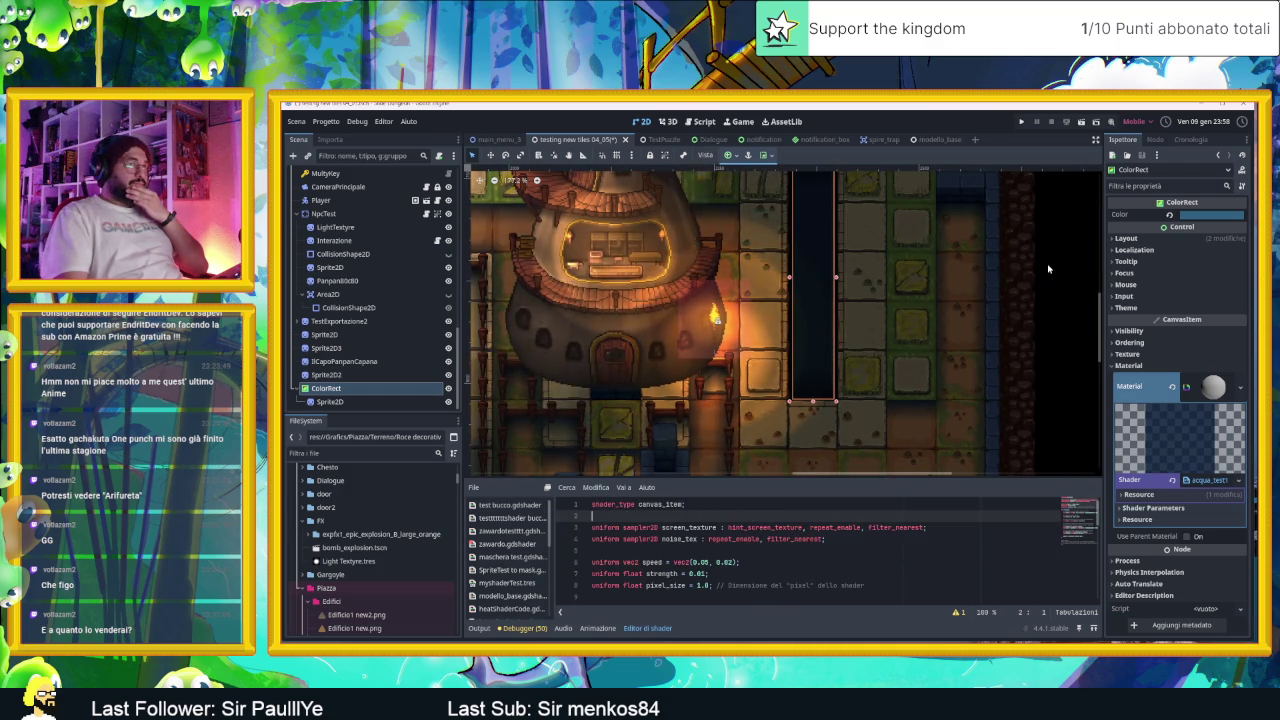
{"action": "left_click", "coordinate": [1009, 268]}
{"action": "scroll", "coordinate": [806, 346], "scroll_direction": "up", "scroll_amount": 11}
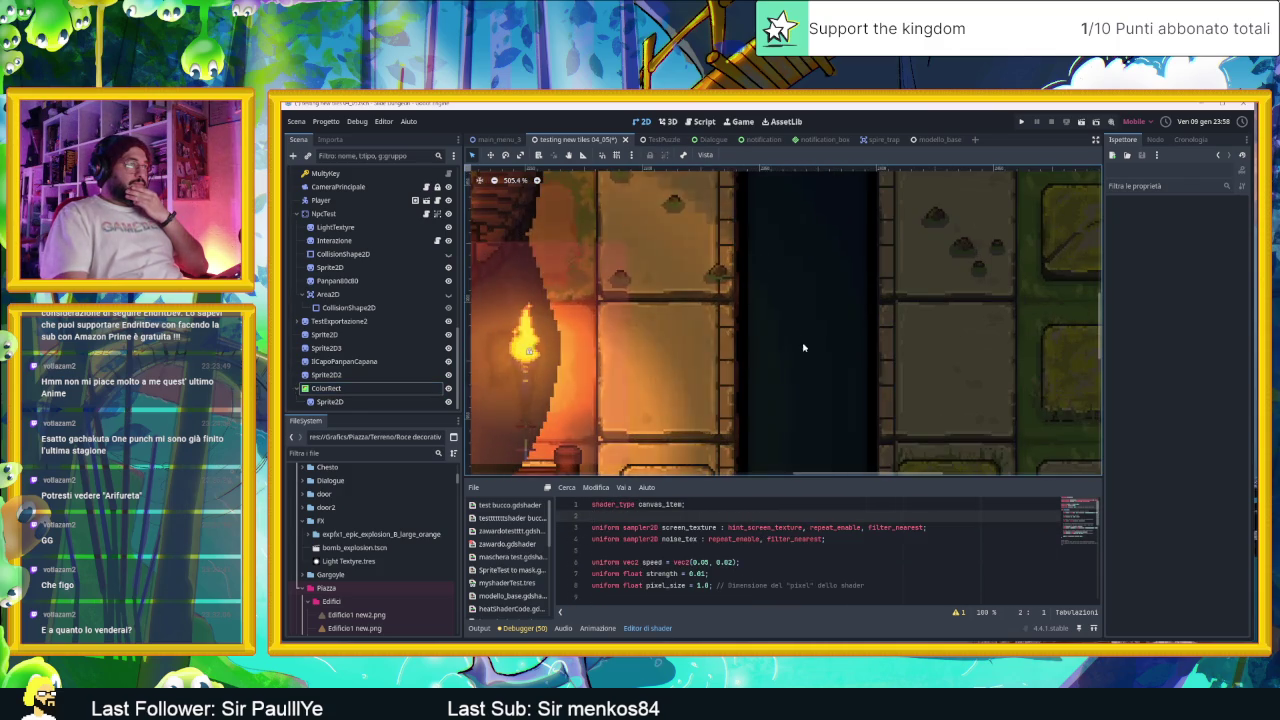
{"action": "scroll", "coordinate": [806, 346], "scroll_direction": "down", "scroll_amount": 9}
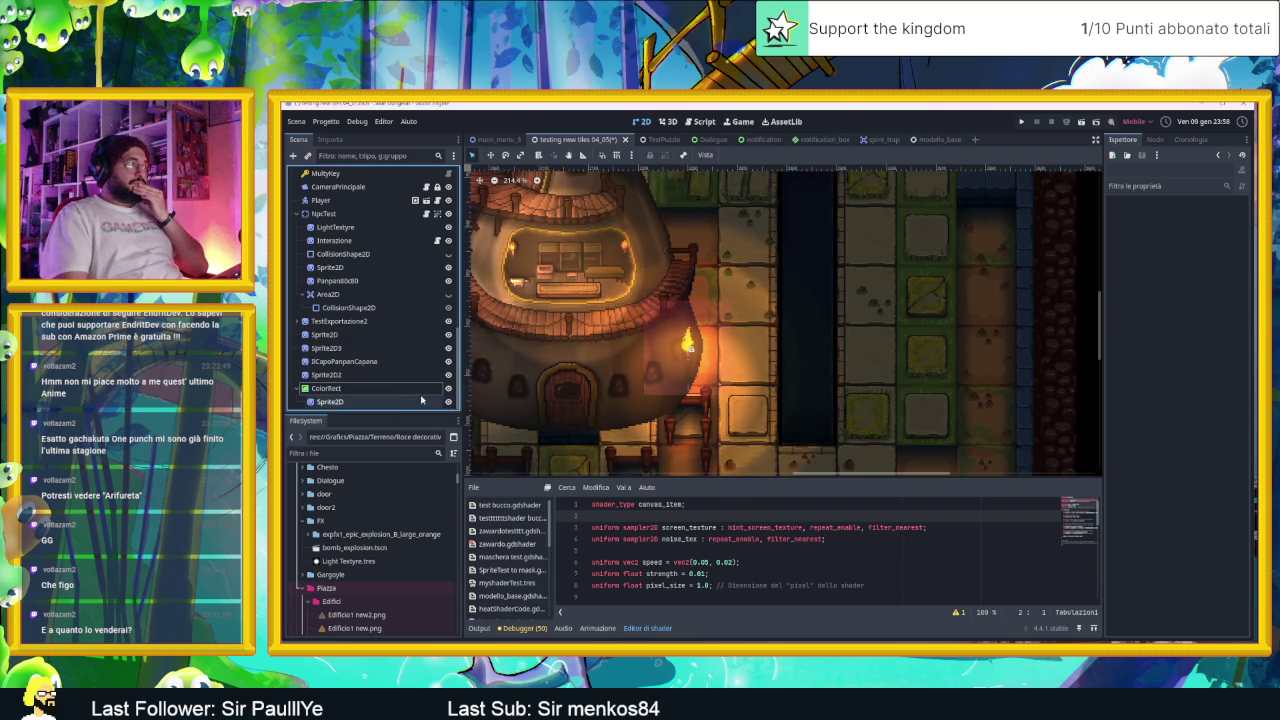
Step: Assign a new noise texture to the canal shader's Noise Tex parameter
{"action": "left_click", "coordinate": [330, 388]}
{"action": "left_click", "coordinate": [1178, 493]}
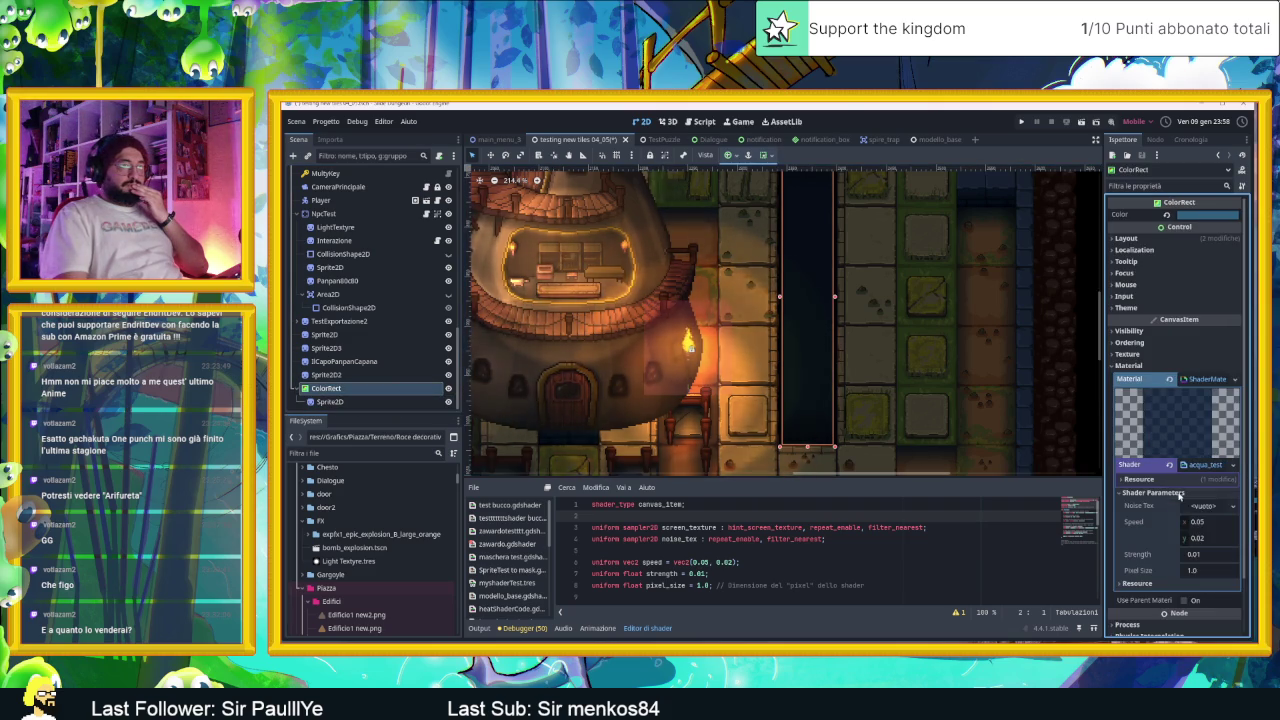
{"action": "left_click", "coordinate": [1211, 509]}
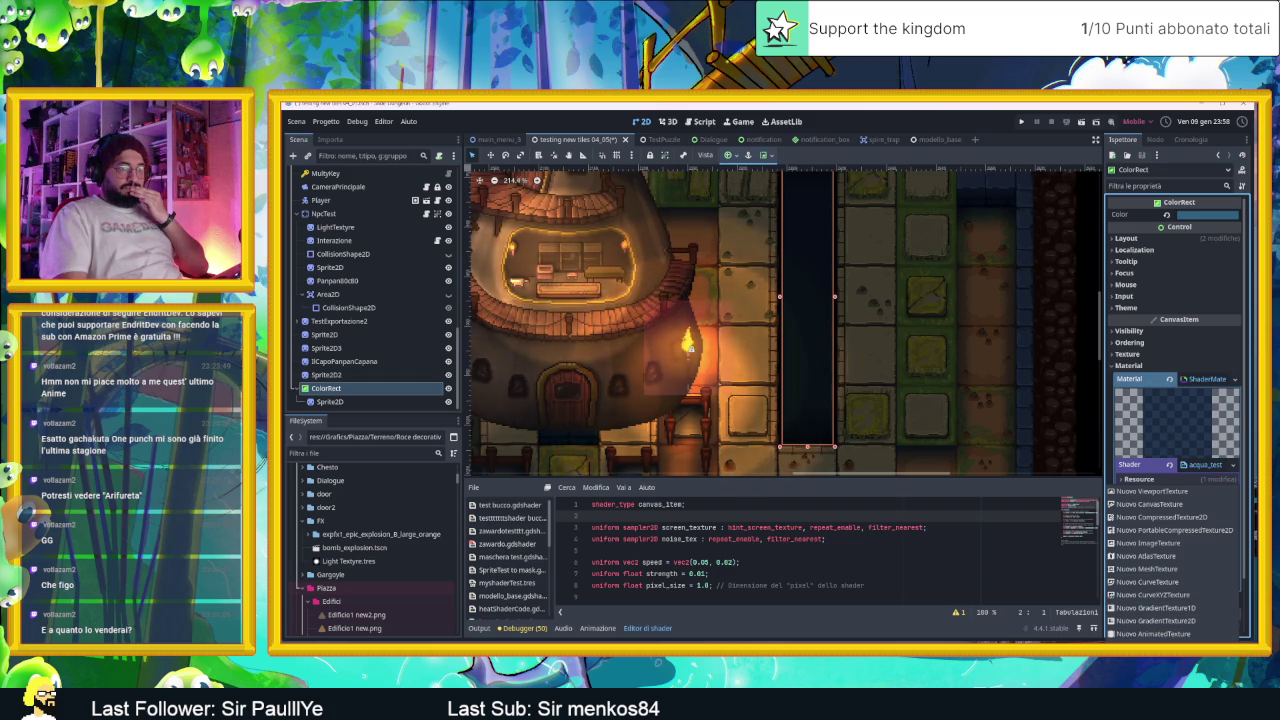
{"action": "left_click", "coordinate": [1201, 513]}
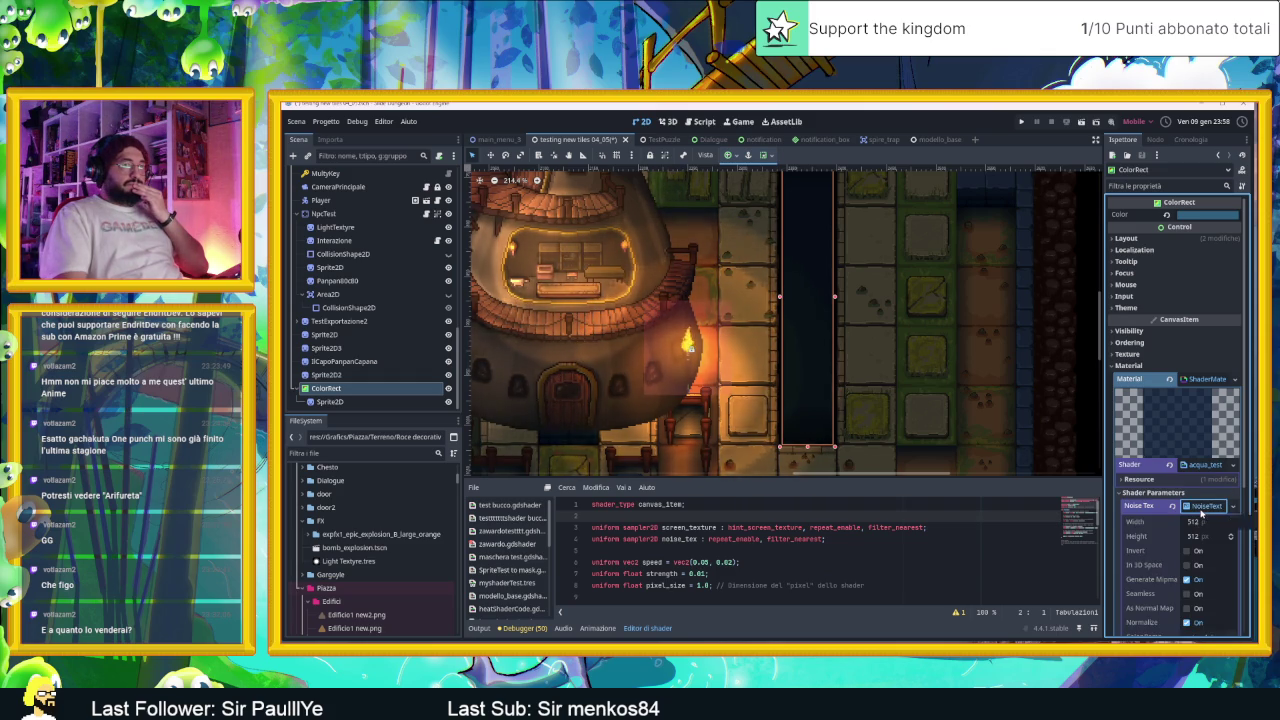
{"action": "scroll", "coordinate": [828, 328], "scroll_direction": "up", "scroll_amount": 1}
{"action": "scroll", "coordinate": [828, 328], "scroll_direction": "down", "scroll_amount": 1}
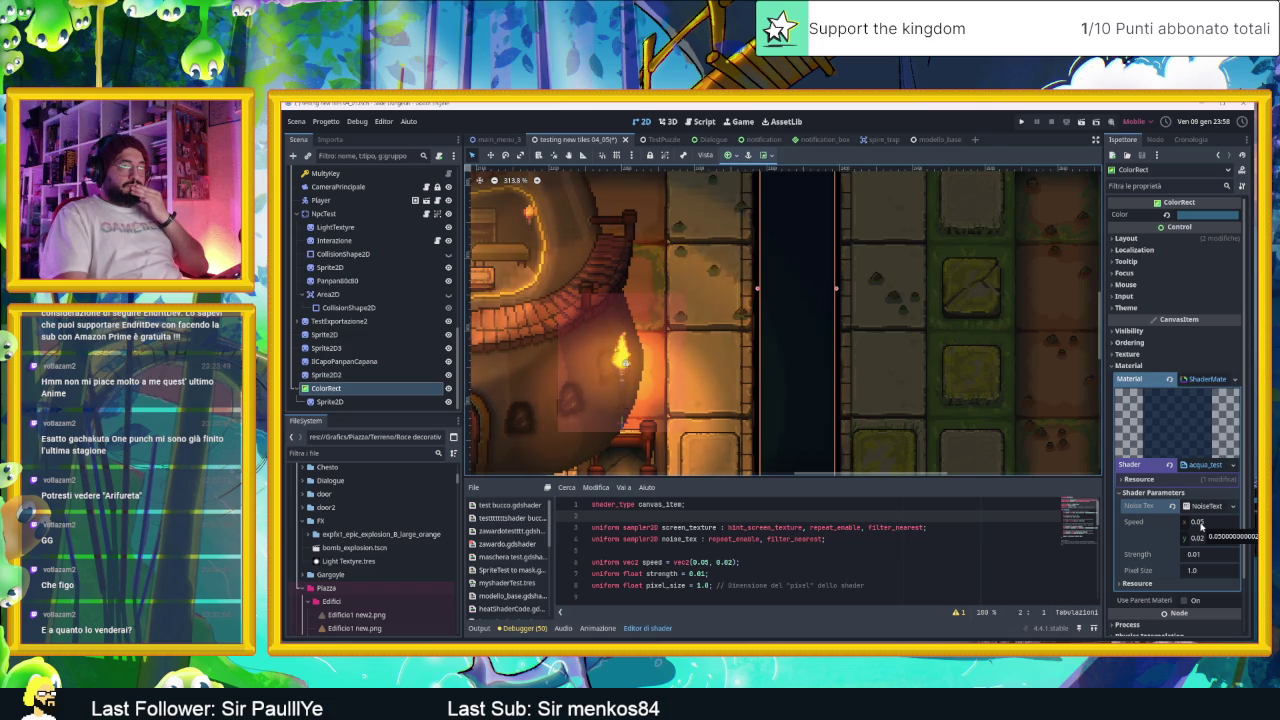
Step: Set shader Speed to 0.1, 0.1, Strength to 1.0 and Pixel Size to 7.36
{"action": "left_click", "coordinate": [1203, 522]}
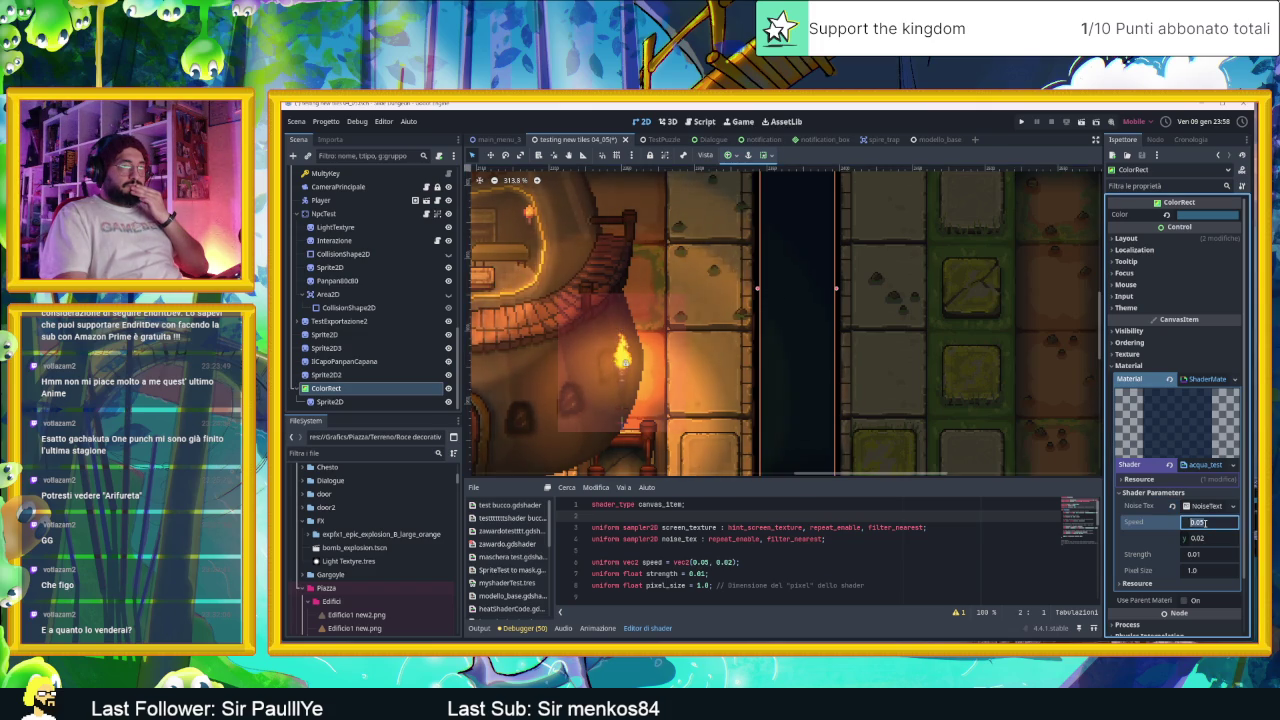
{"action": "type", "text": "0.1"}
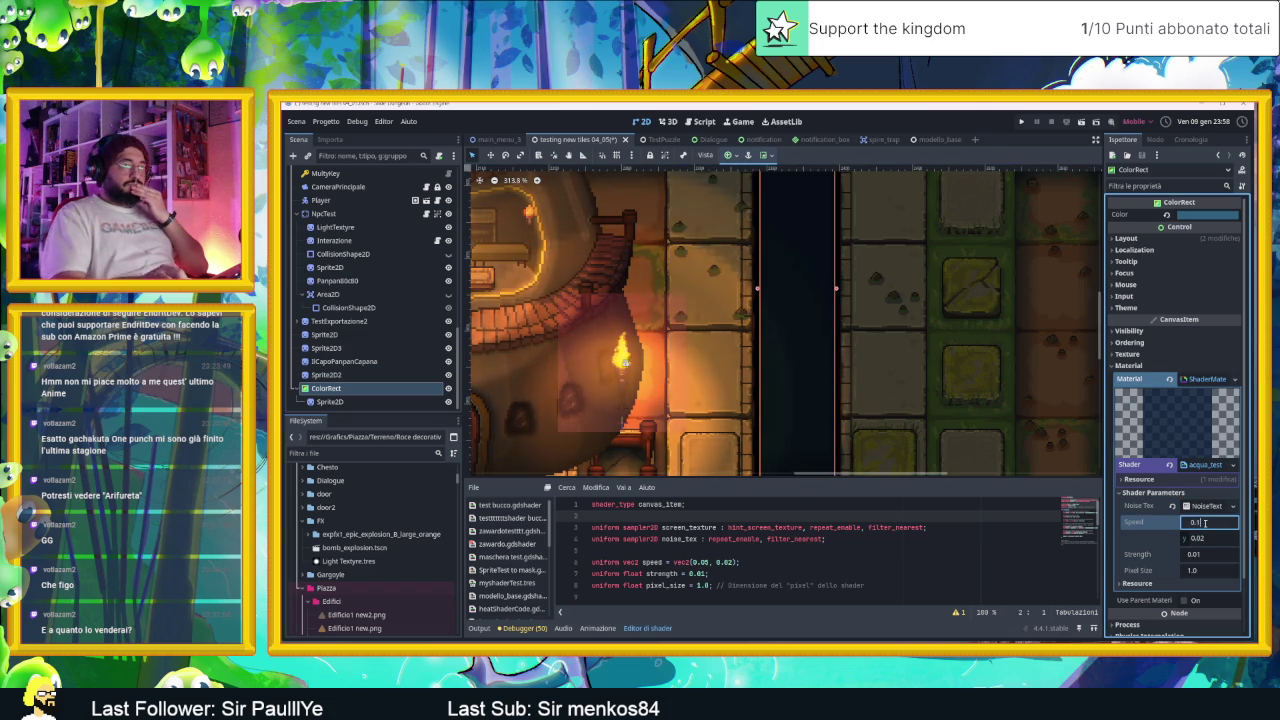
{"action": "type", "text": "0.1"}
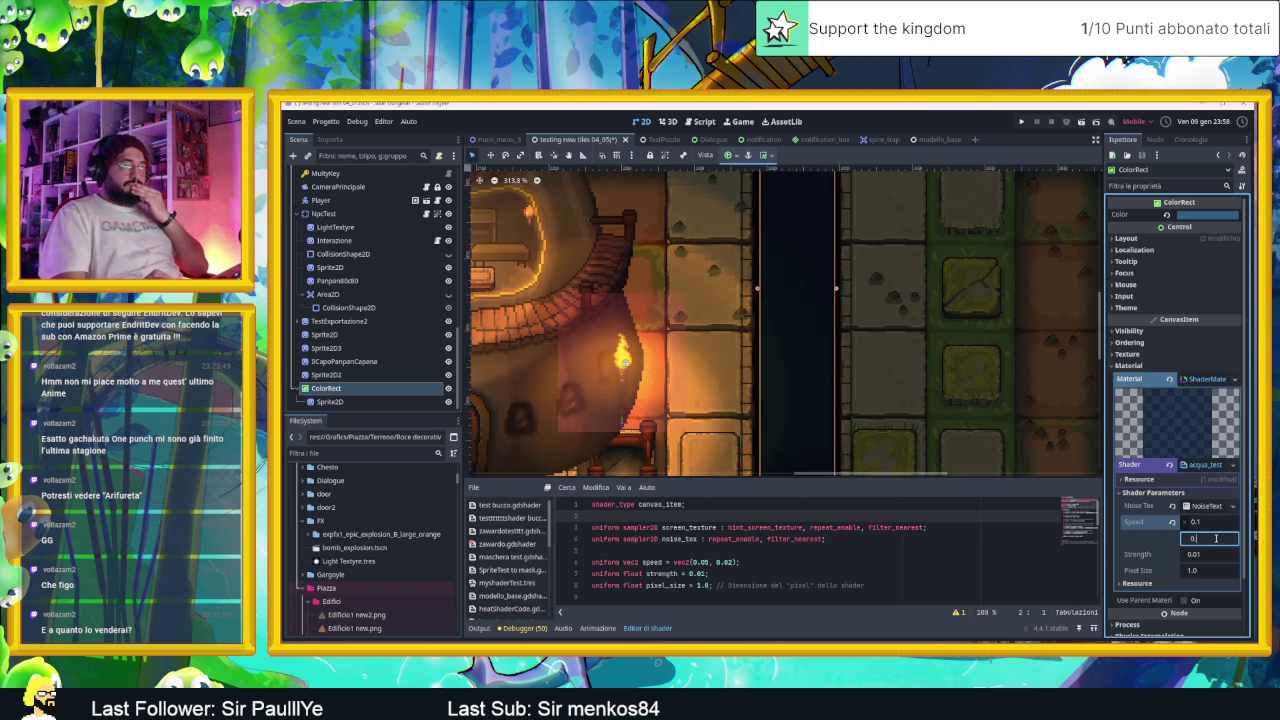
{"action": "left_click", "coordinate": [1205, 556]}
{"action": "type", "text": "1"}
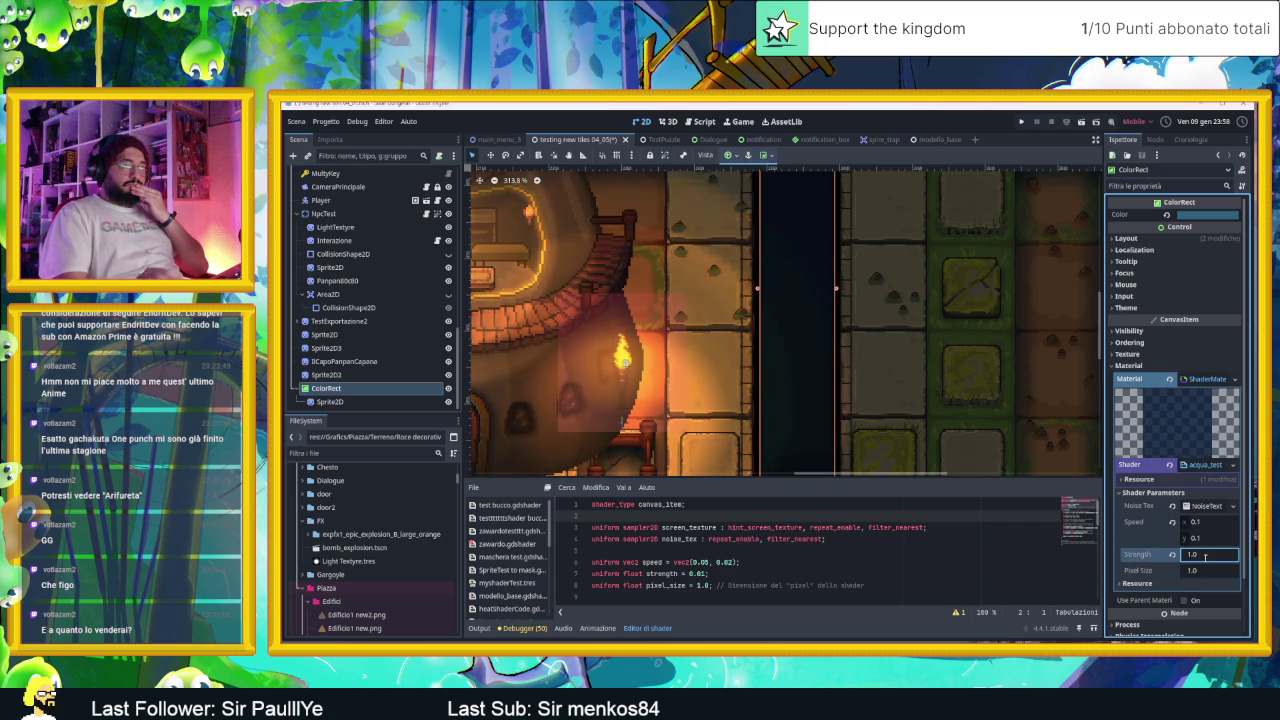
{"action": "left_click", "coordinate": [1205, 569]}
{"action": "type", "text": "1.17"}
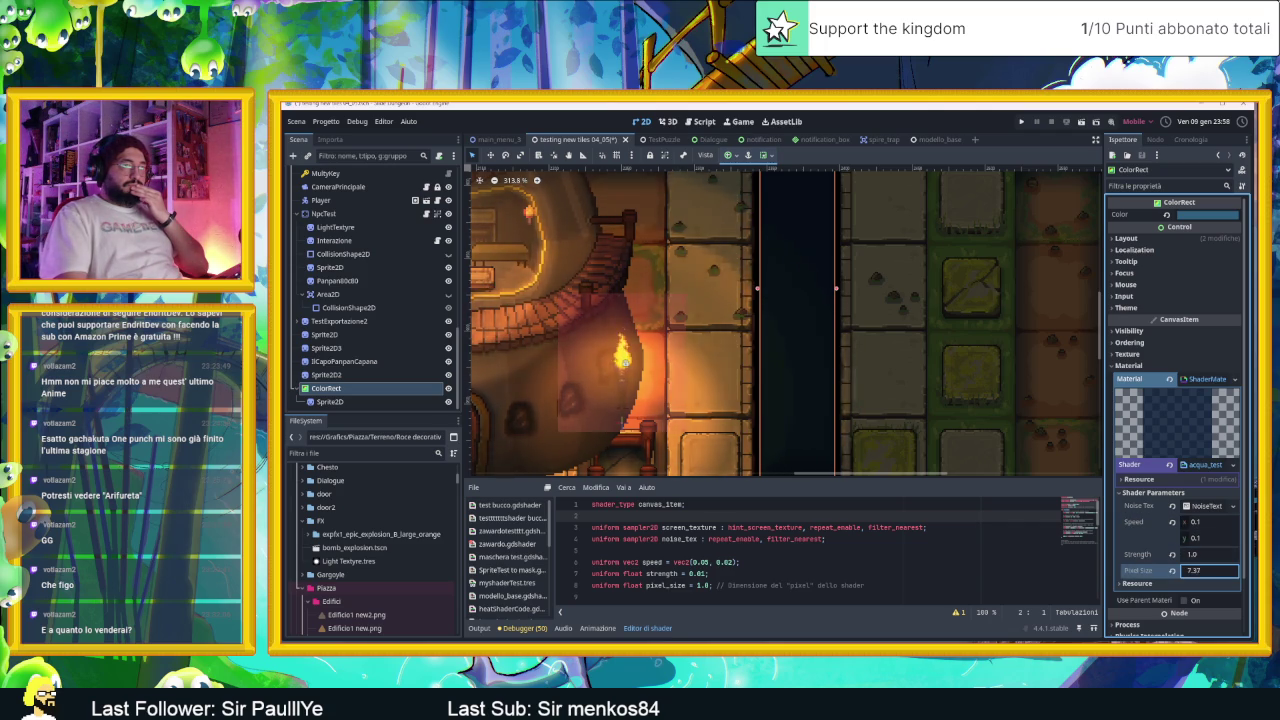
{"action": "key", "text": "Return"}
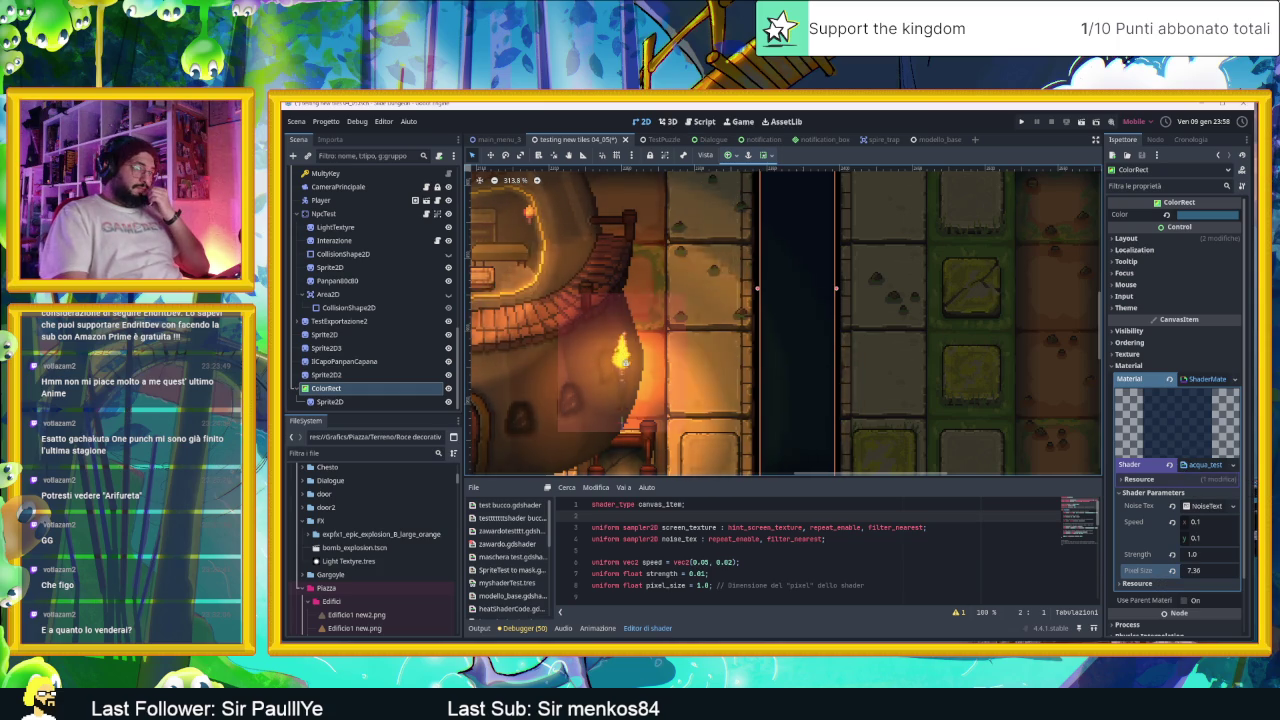
{"action": "key", "text": "alt+Tab"}
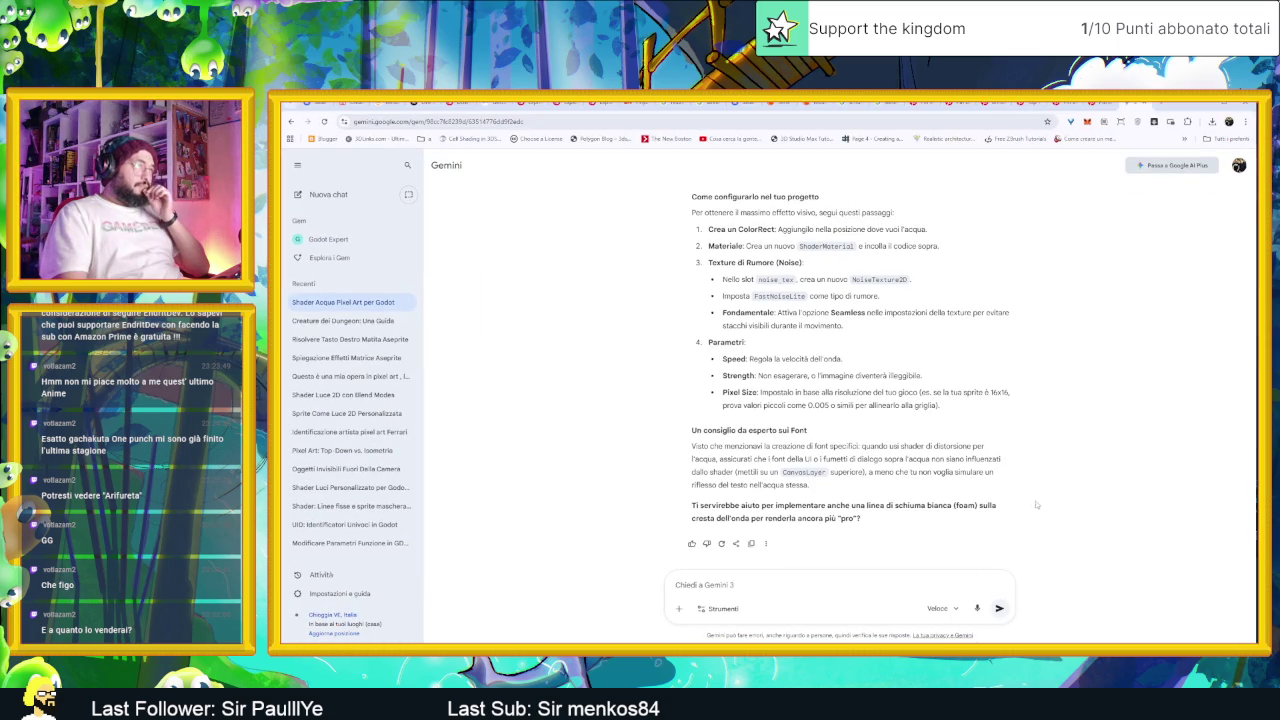
Step: Review Gemini's 'Come configurarlo' steps for the noise texture and shader parameters
{"action": "scroll", "coordinate": [1033, 499], "scroll_direction": "up", "scroll_amount": 2}
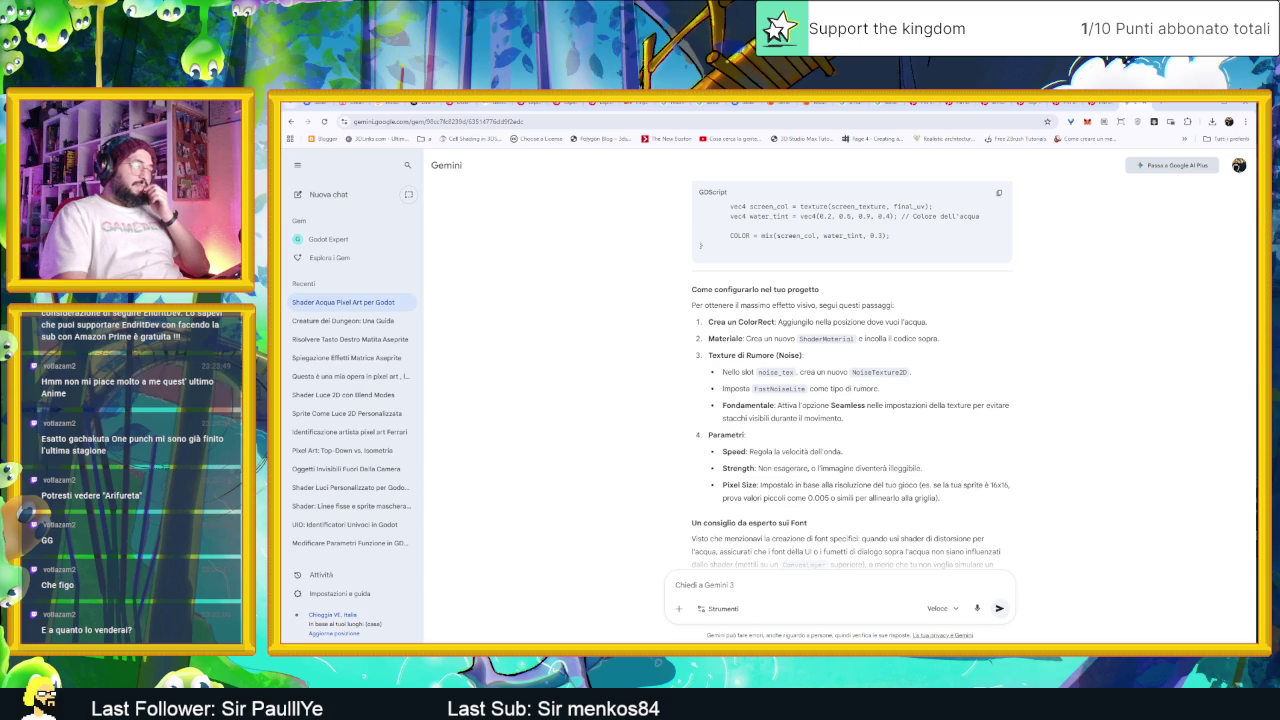
{"action": "key", "text": "alt+Tab"}
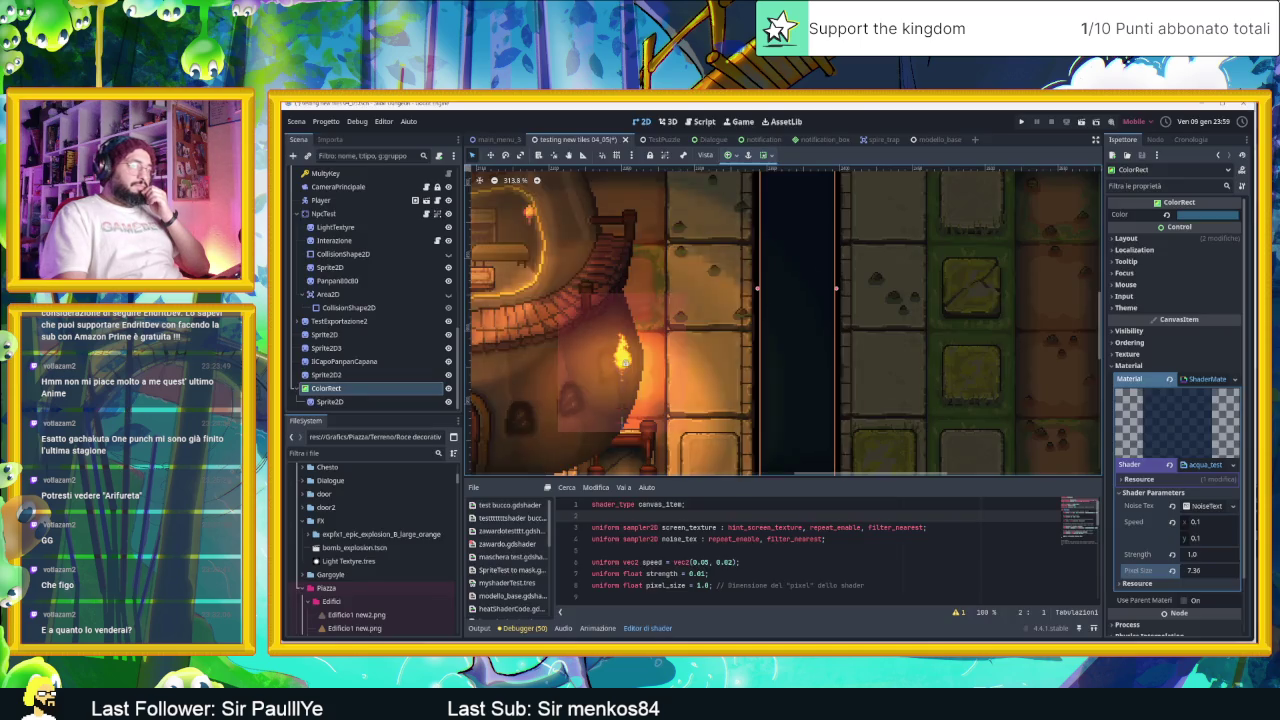
Step: Replace Noise Tex with a fresh 512×512 NoiseTexture2D and compare against Gemini's instructions
{"action": "left_click", "coordinate": [1207, 506]}
{"action": "left_click", "coordinate": [1232, 507]}
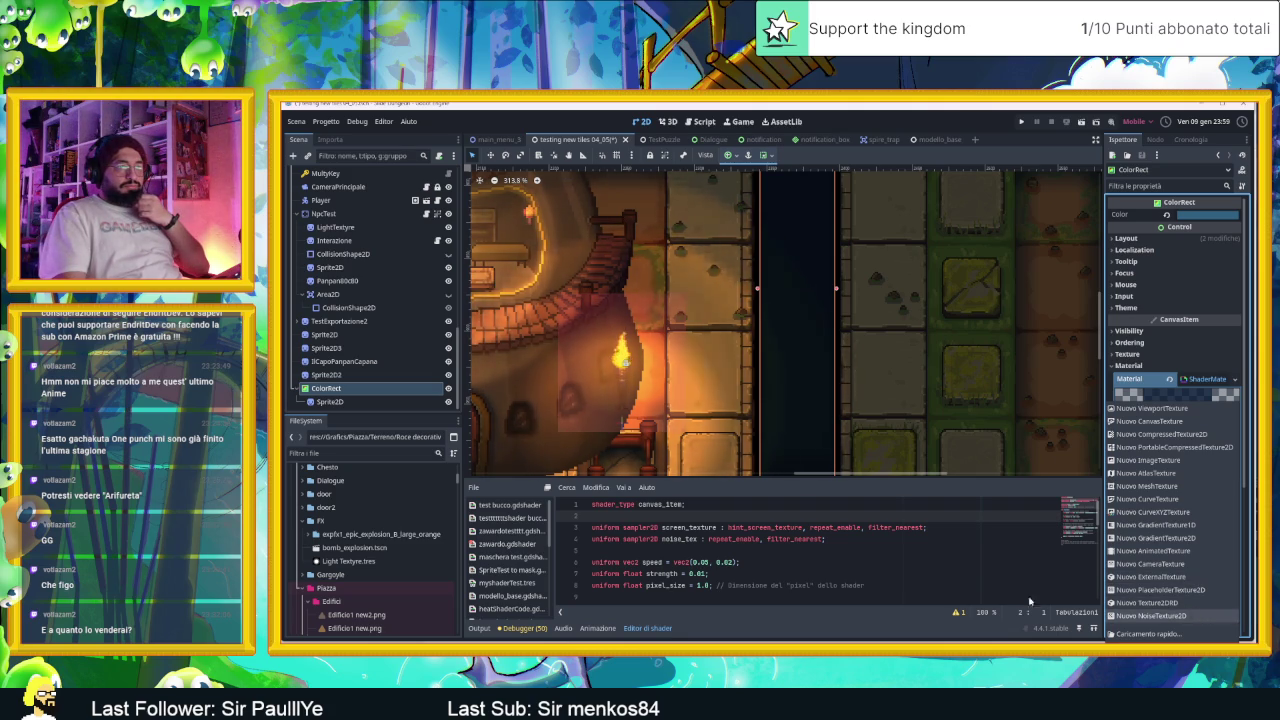
{"action": "left_click", "coordinate": [1150, 615]}
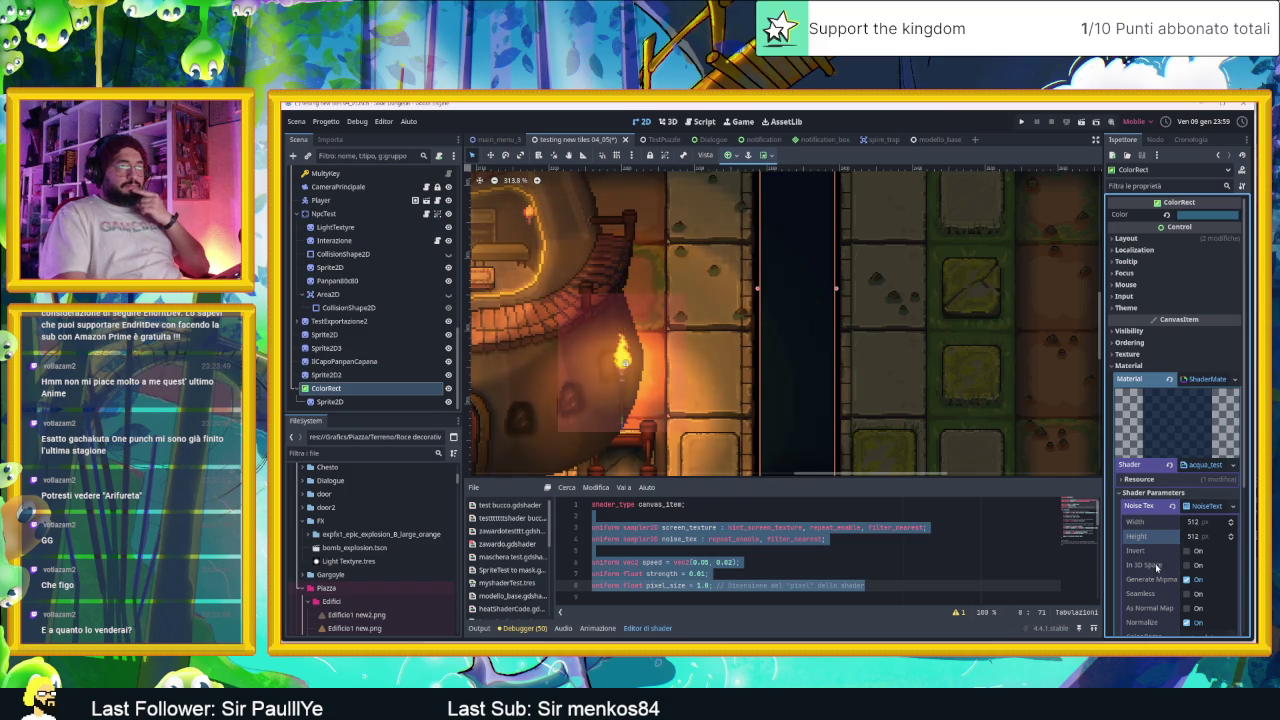
{"action": "scroll", "coordinate": [1157, 567], "scroll_direction": "down", "scroll_amount": 2}
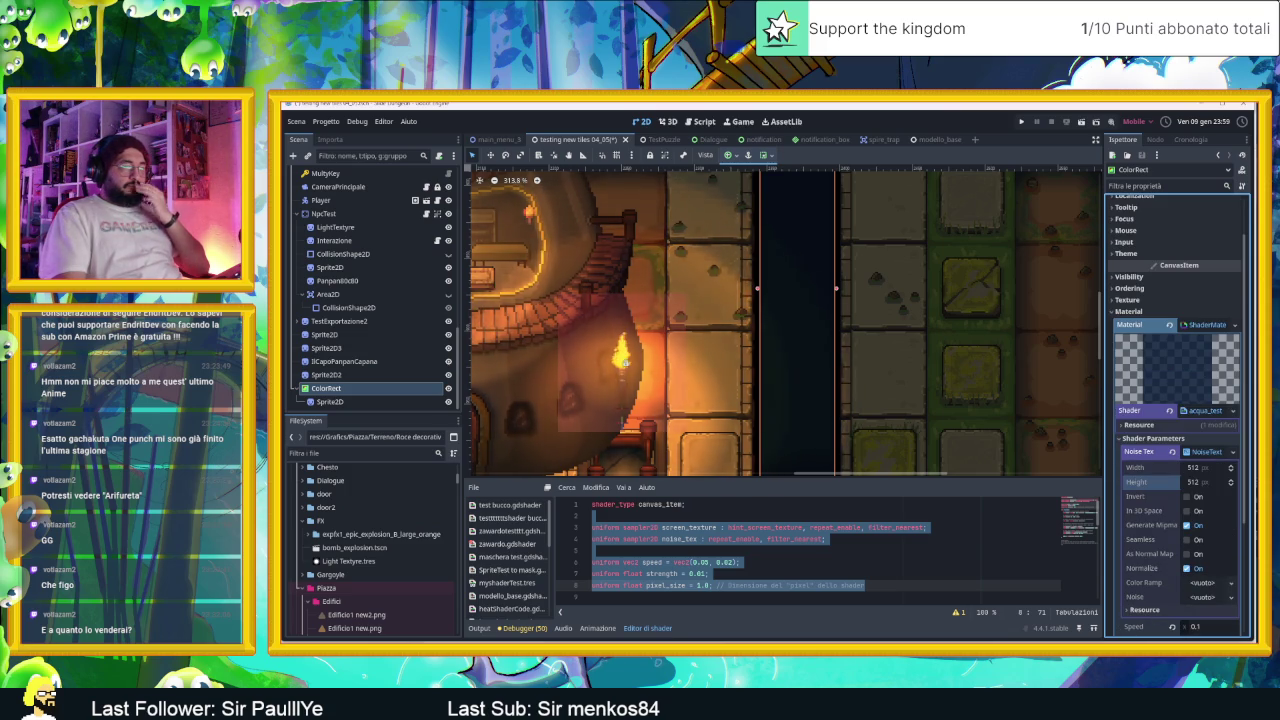
{"action": "key", "text": "alt+Tab"}
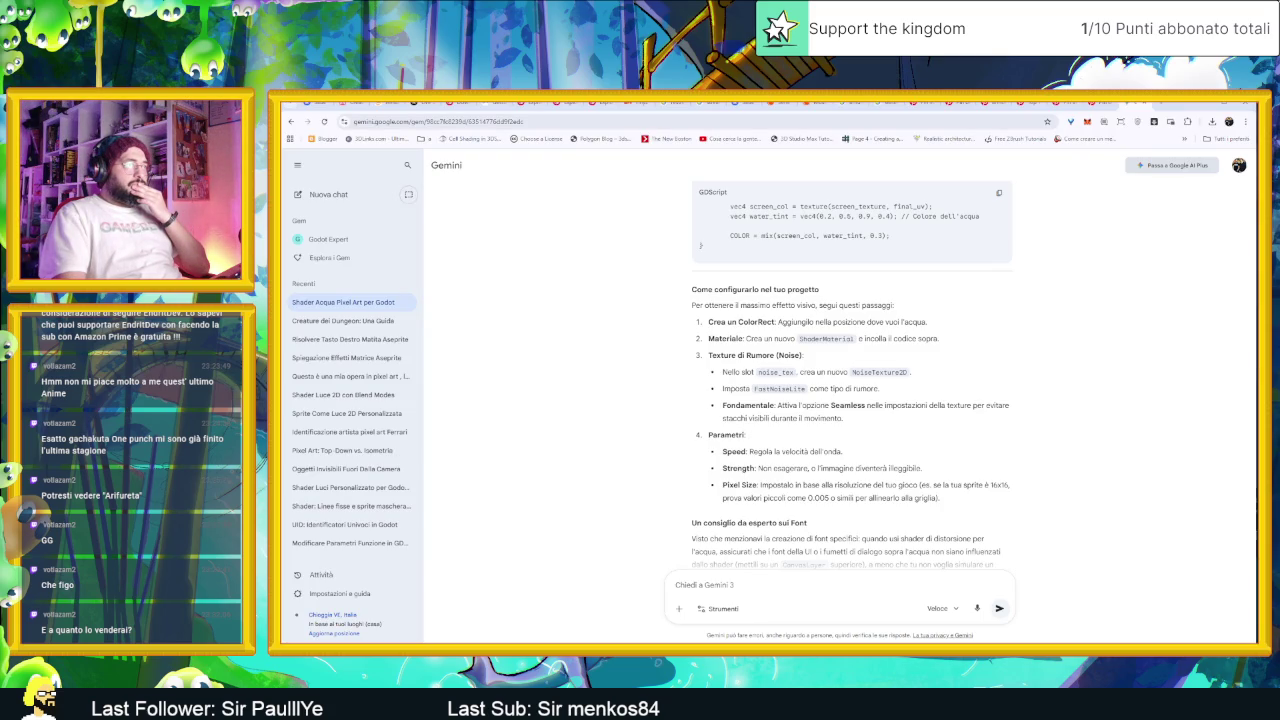
{"action": "key", "text": "alt+Tab"}
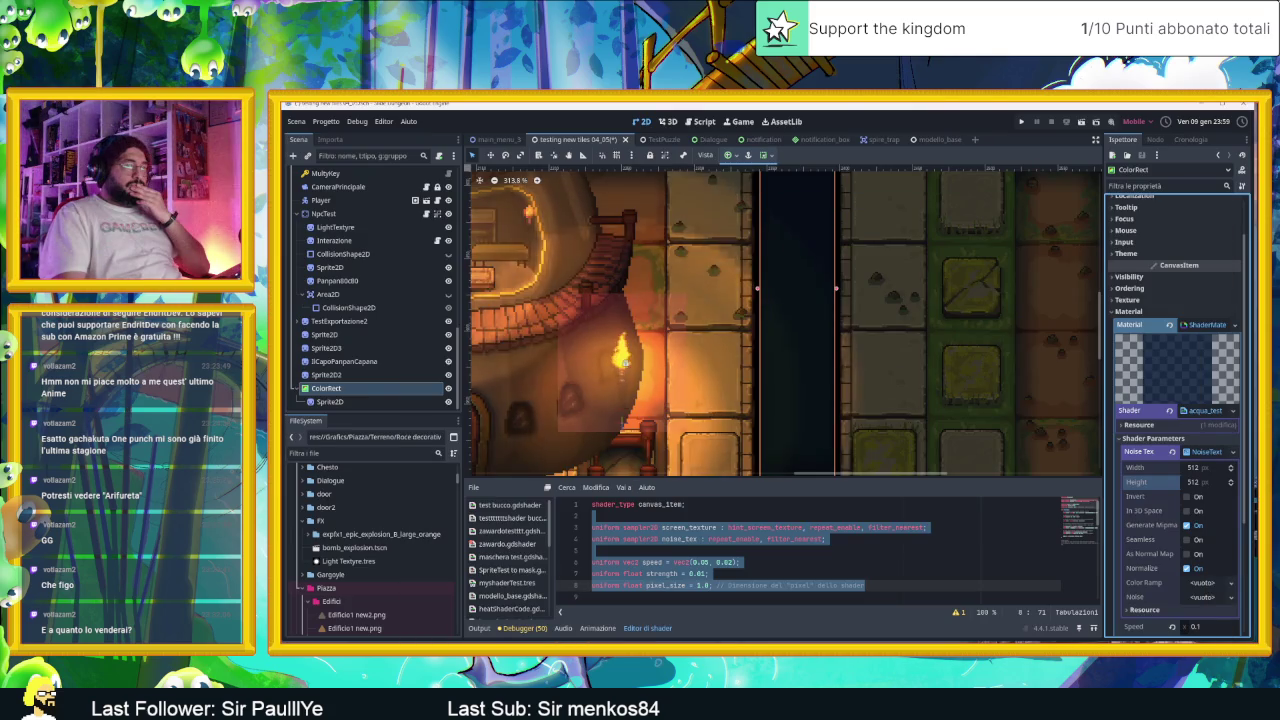
Step: Enable Seamless on the noise texture and set the ColorRect colour to lavender bdceff
{"action": "left_click", "coordinate": [1199, 541]}
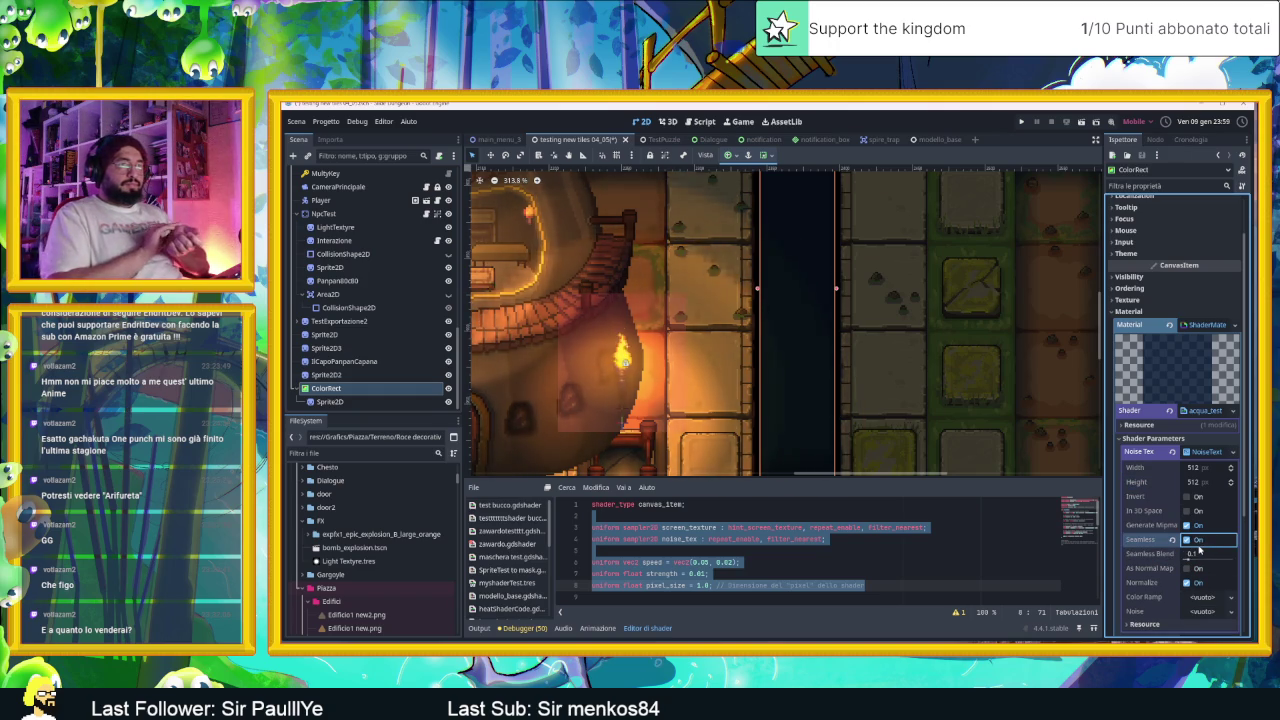
{"action": "scroll", "coordinate": [1193, 226], "scroll_direction": "up", "scroll_amount": 2}
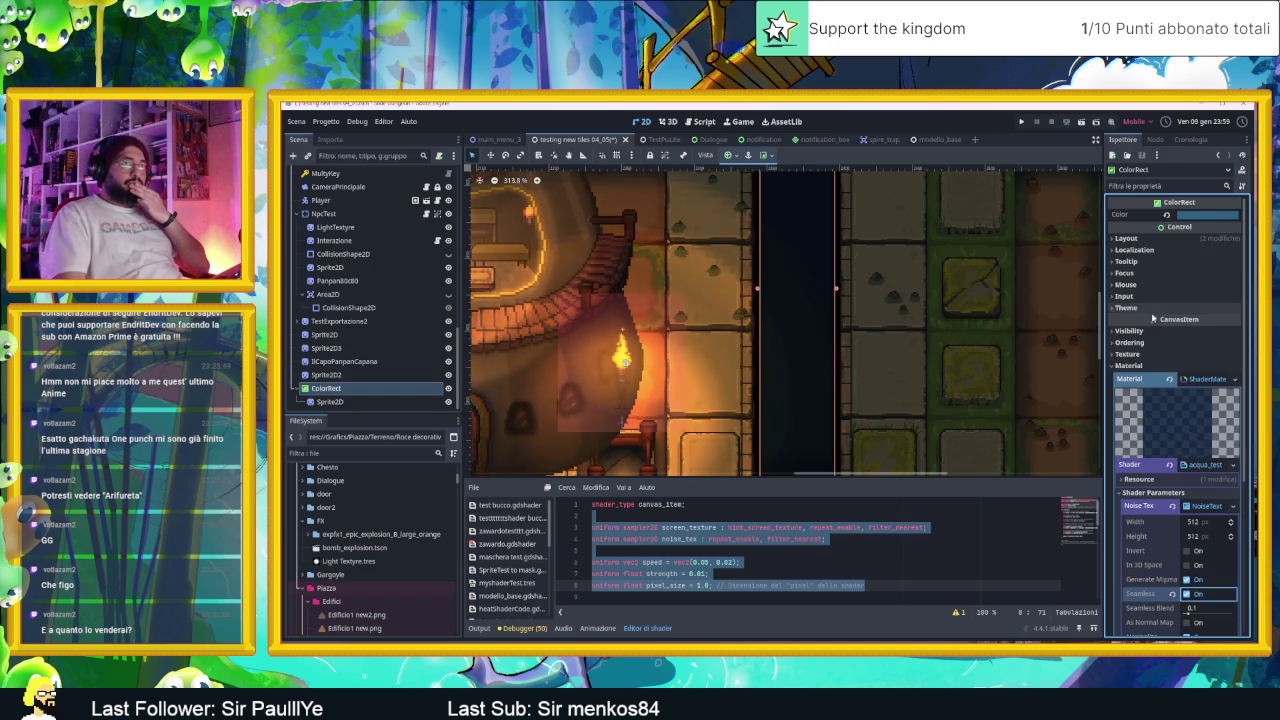
{"action": "left_click", "coordinate": [1197, 215]}
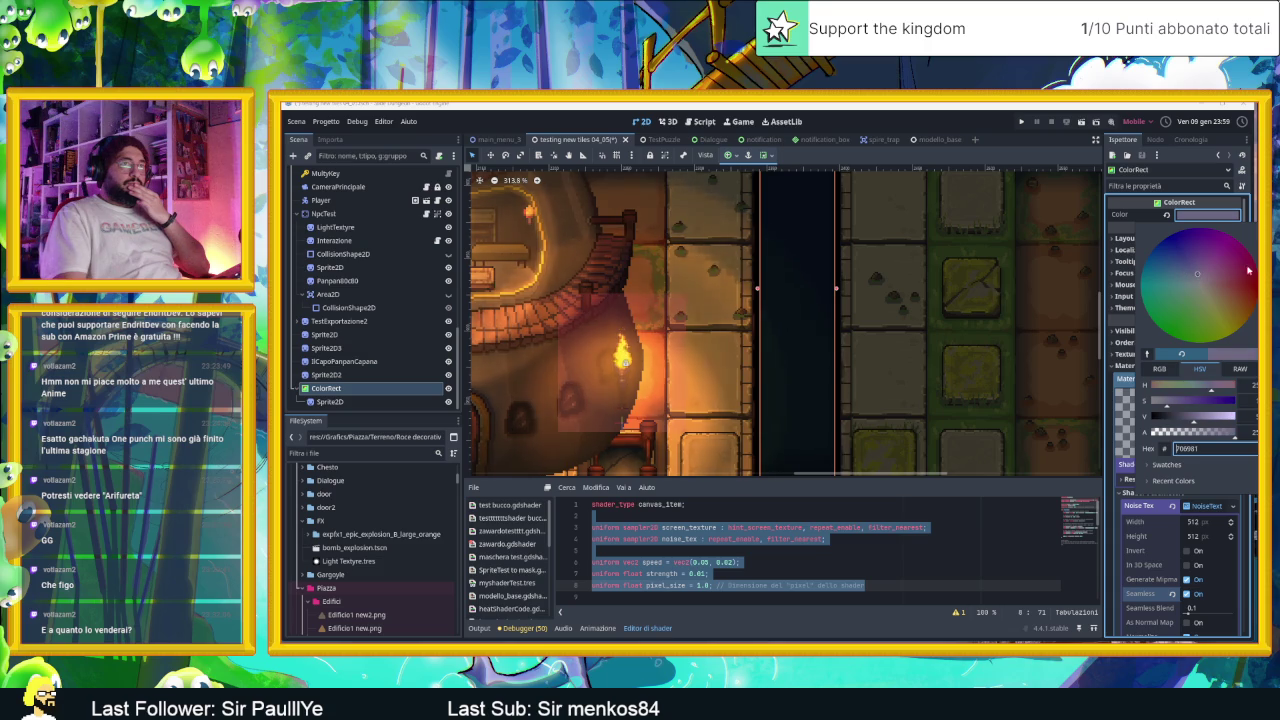
{"action": "type", "text": "bdceff"}
{"action": "type", "text": "dff3ff"}
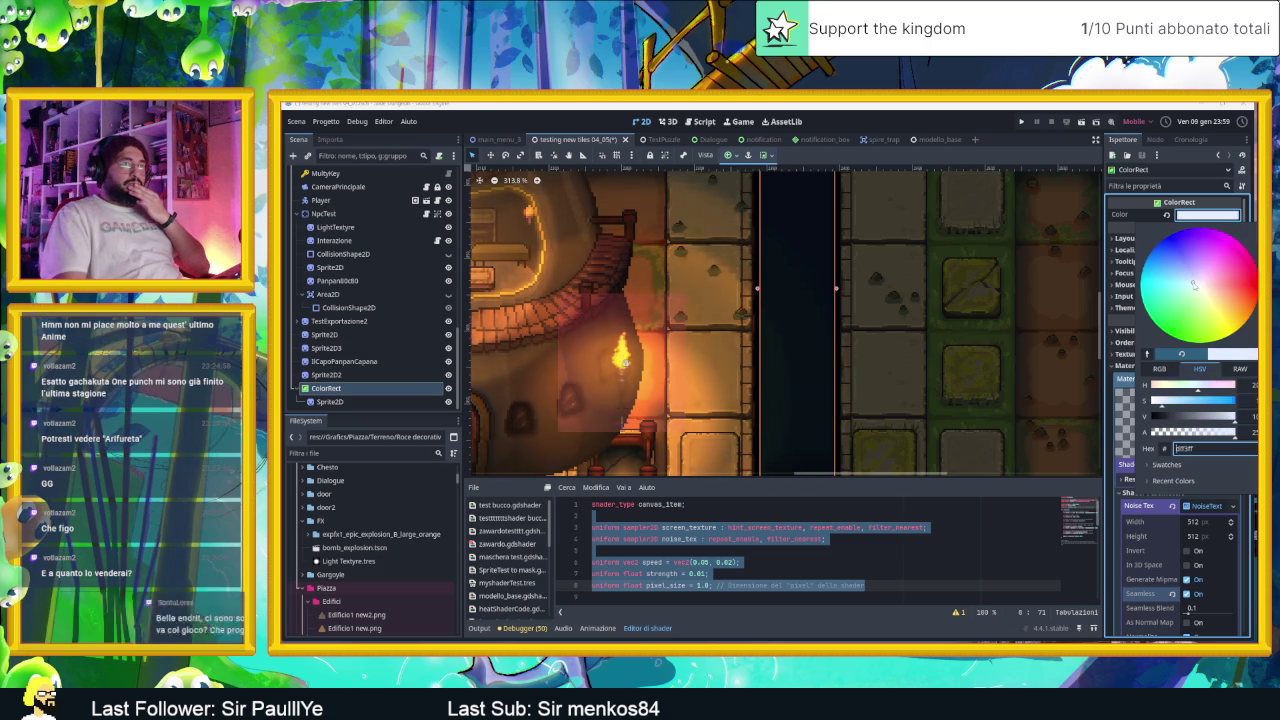
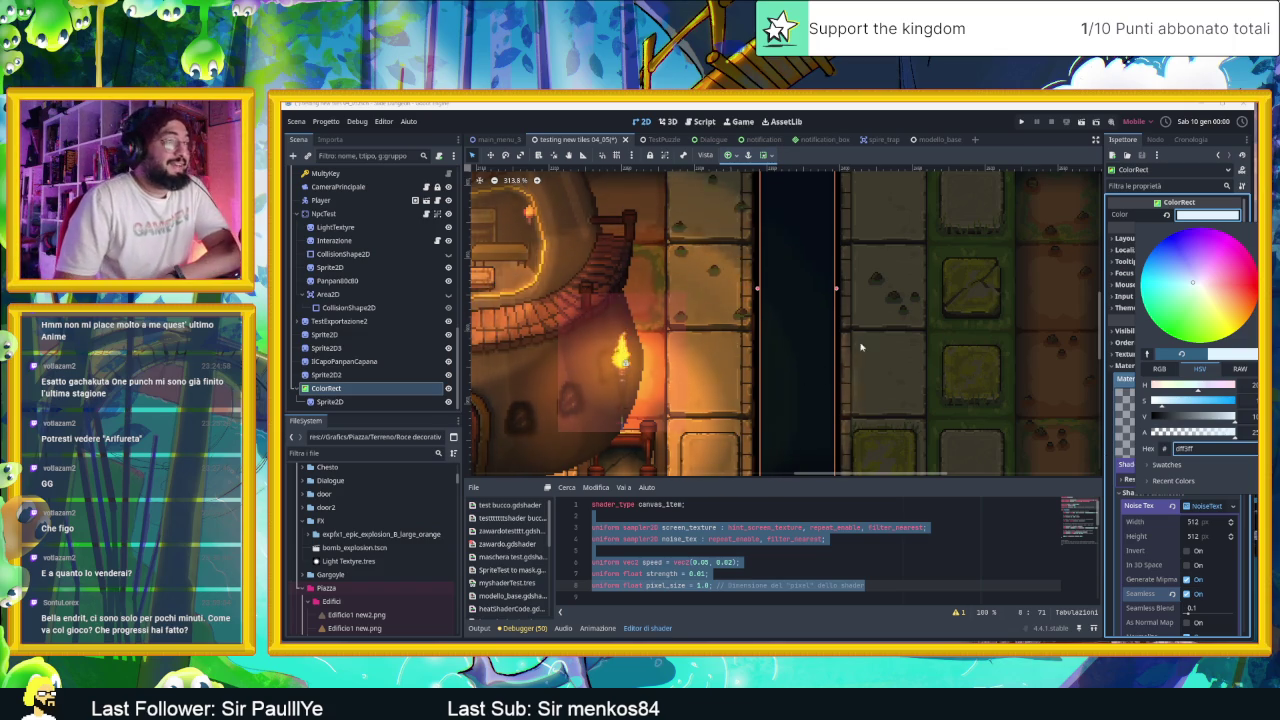
Step: Dismiss the colour picker, zoom out, and run the project to test the water pit room
{"action": "scroll", "coordinate": [876, 330], "scroll_direction": "down", "scroll_amount": 5}
{"action": "left_click", "coordinate": [1021, 291]}
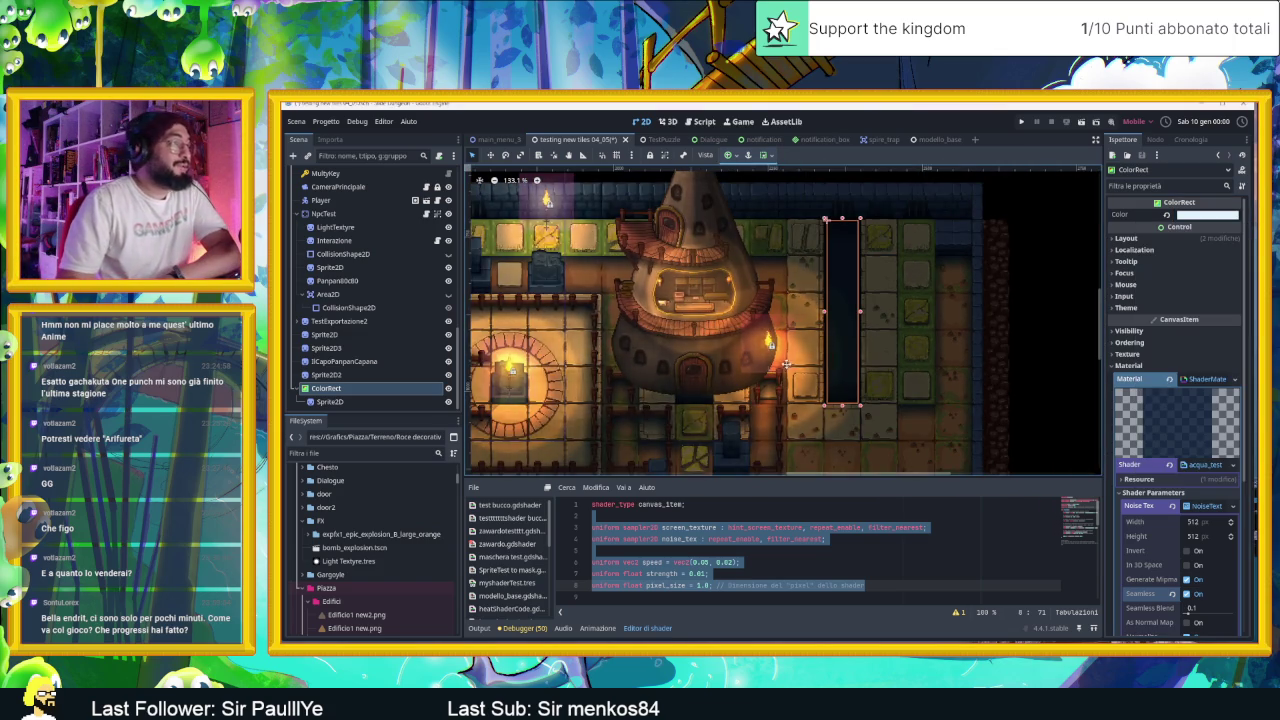
{"action": "scroll", "coordinate": [1021, 291], "scroll_direction": "down", "scroll_amount": 2}
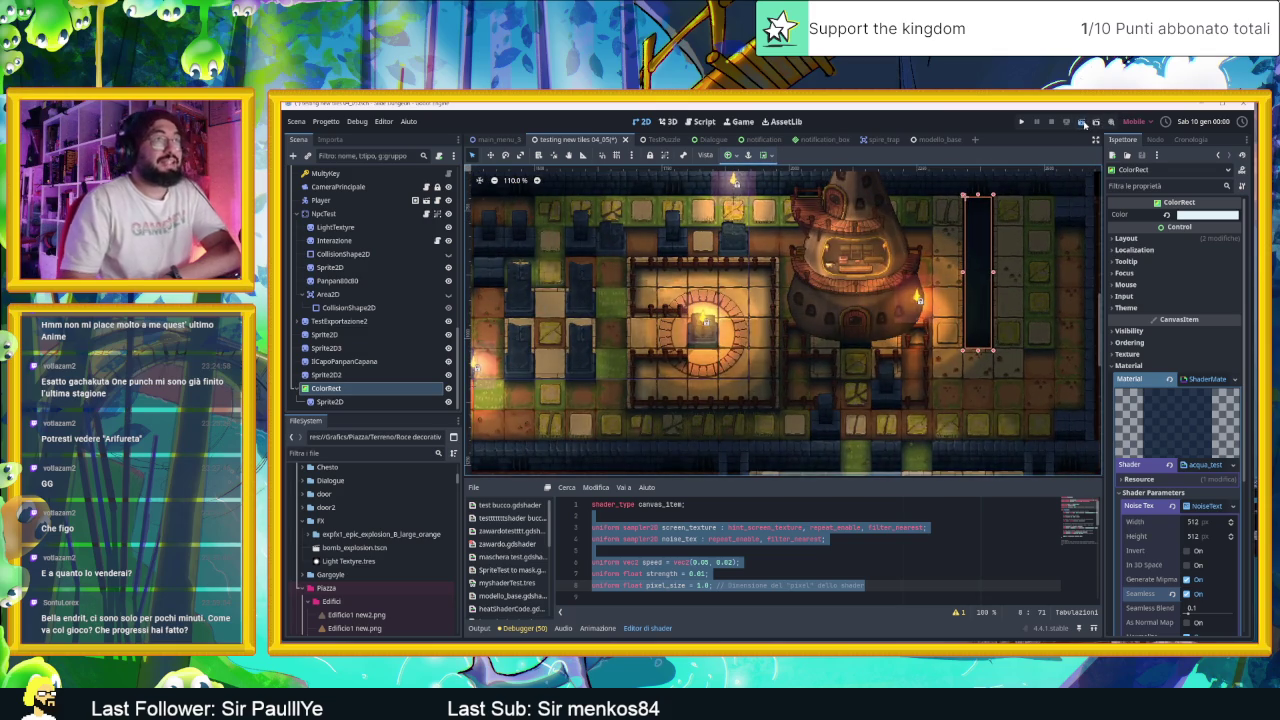
{"action": "left_click", "coordinate": [1081, 122]}
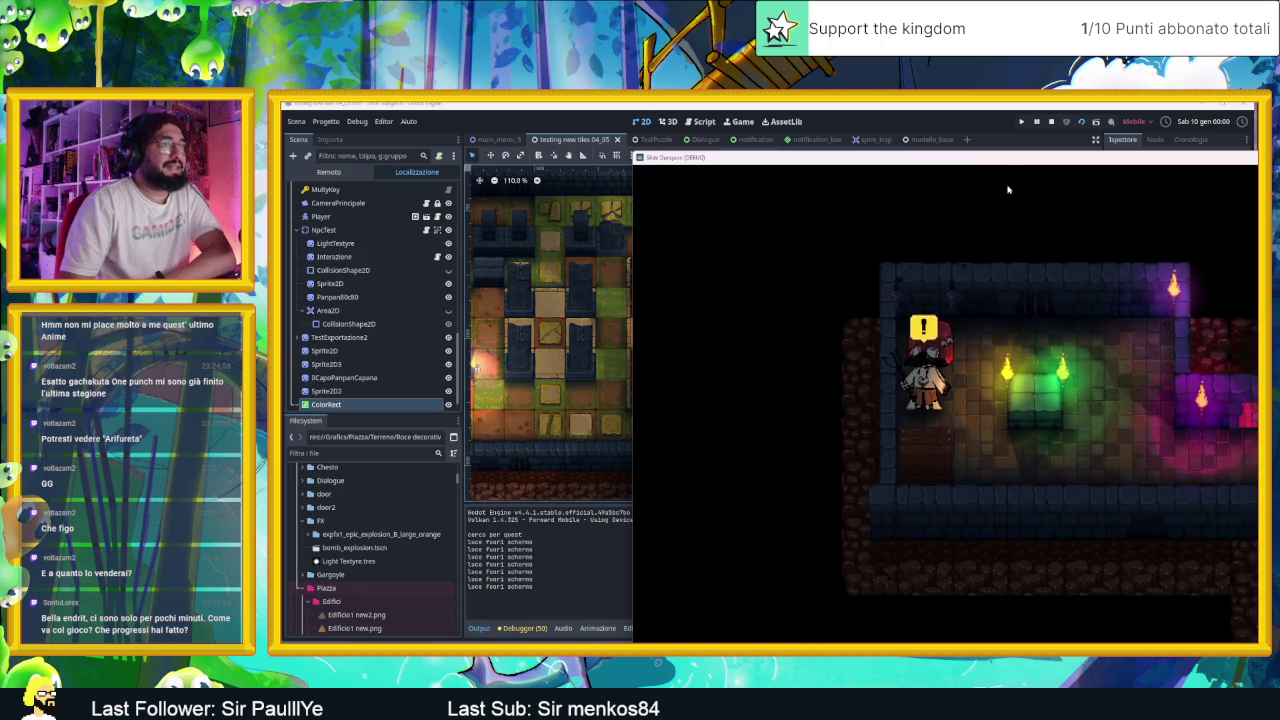
Step: Walk the slime left into the wizard tower room, down and up its edge, then close the game
{"action": "left_click_drag", "start_coordinate": [1001, 163], "coordinate": [652, 155]}
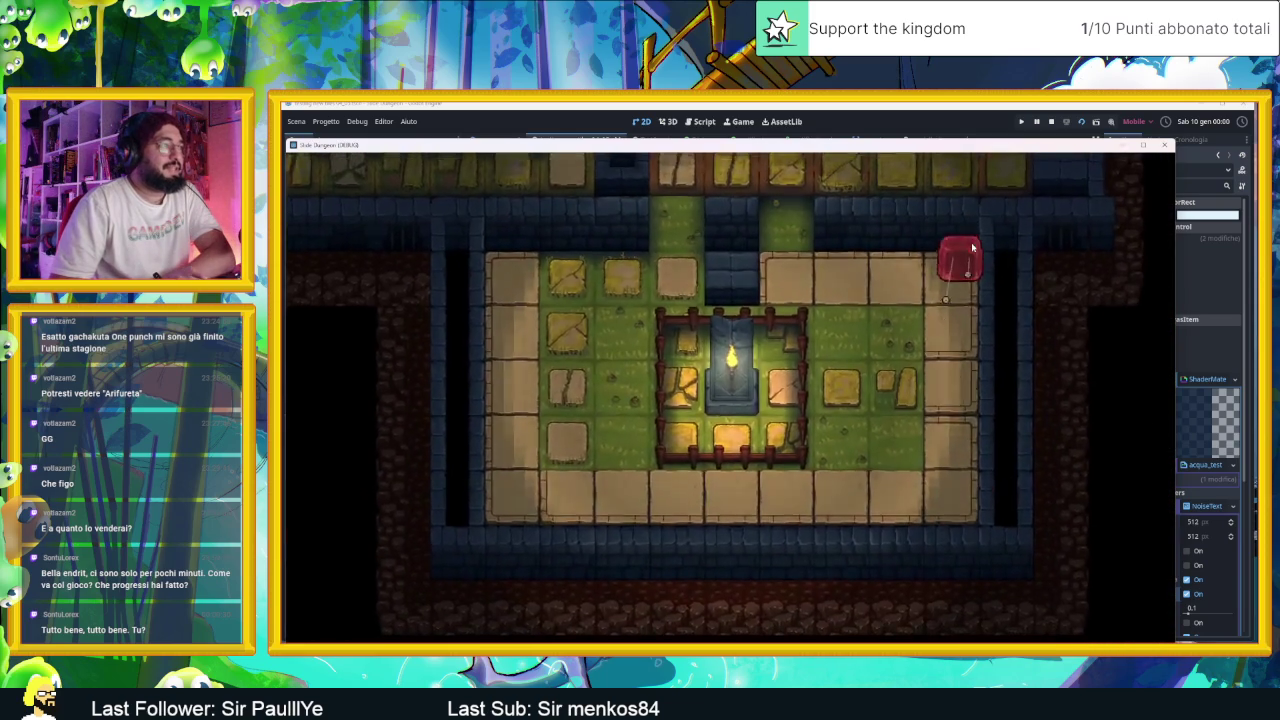
{"action": "key", "text": "Left"}
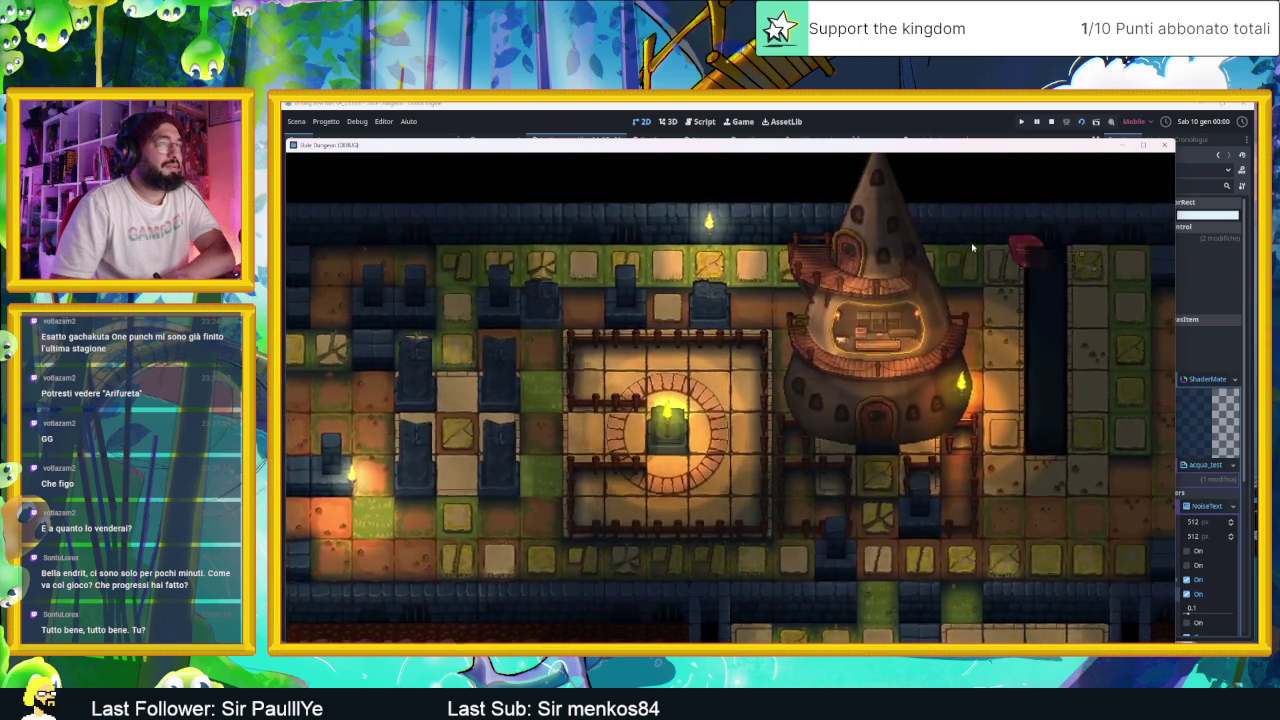
{"action": "key", "text": "Down"}
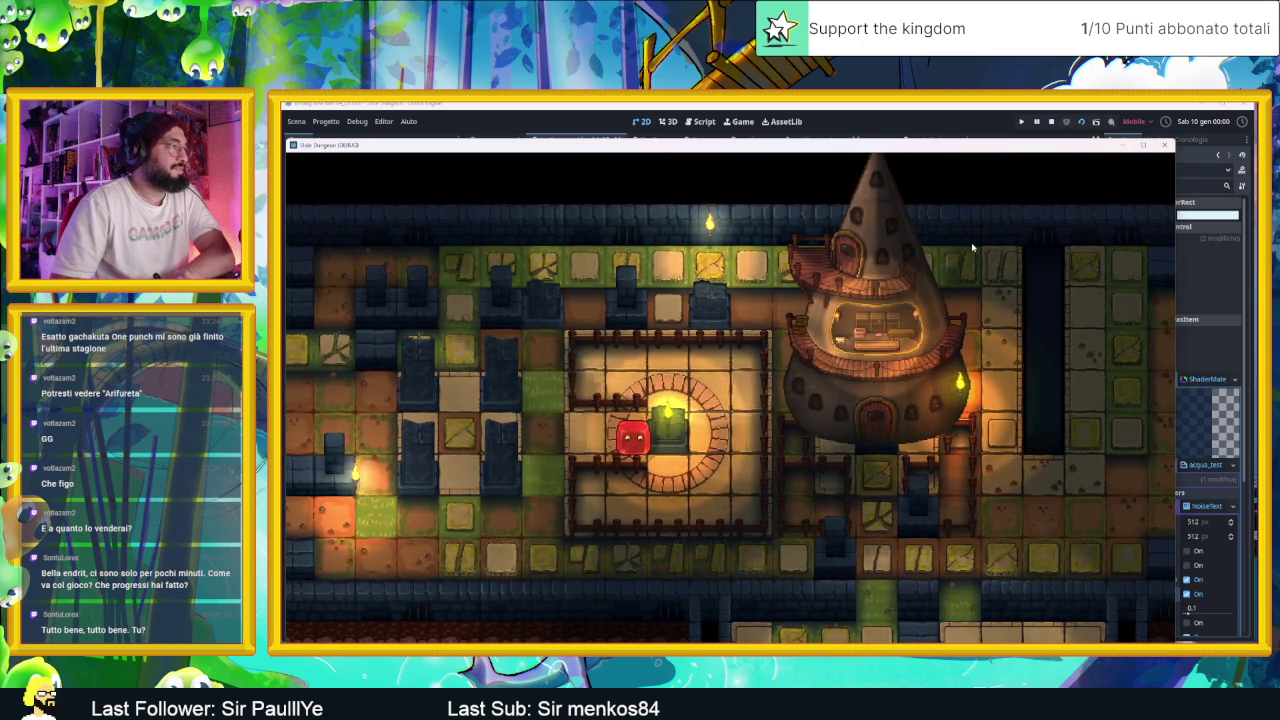
{"action": "key", "text": "Up"}
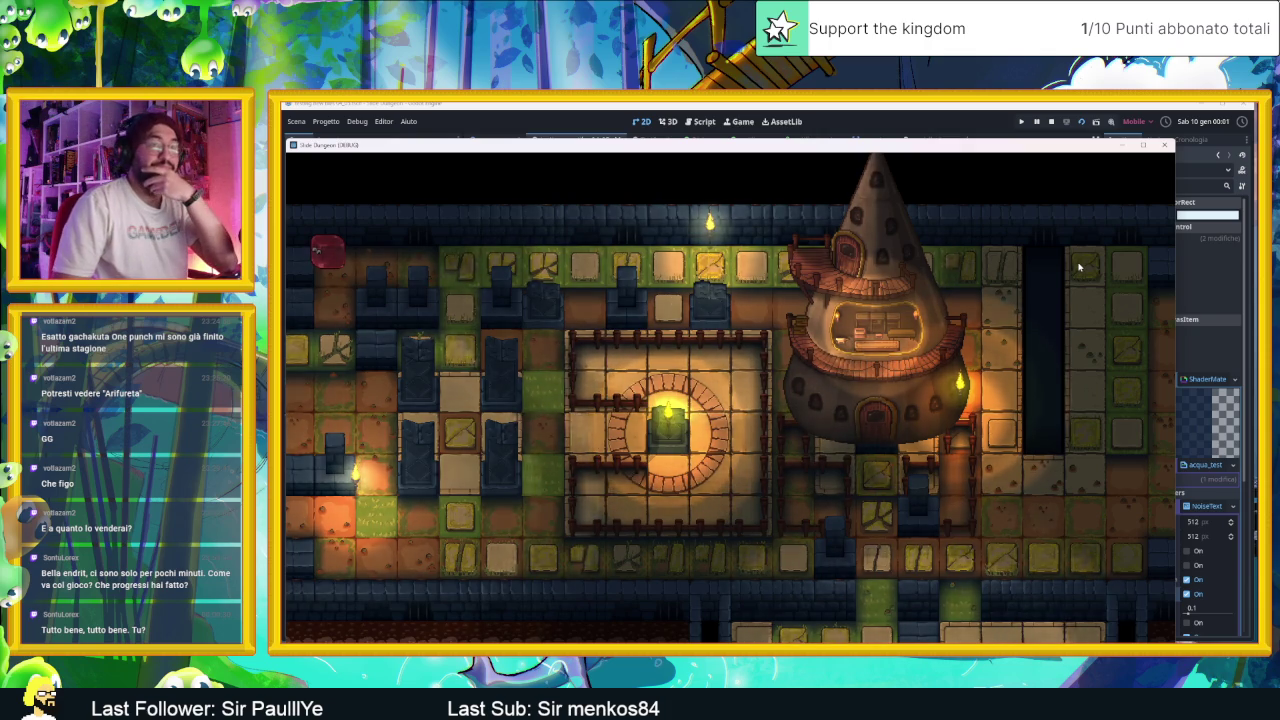
{"action": "left_click", "coordinate": [1167, 147]}
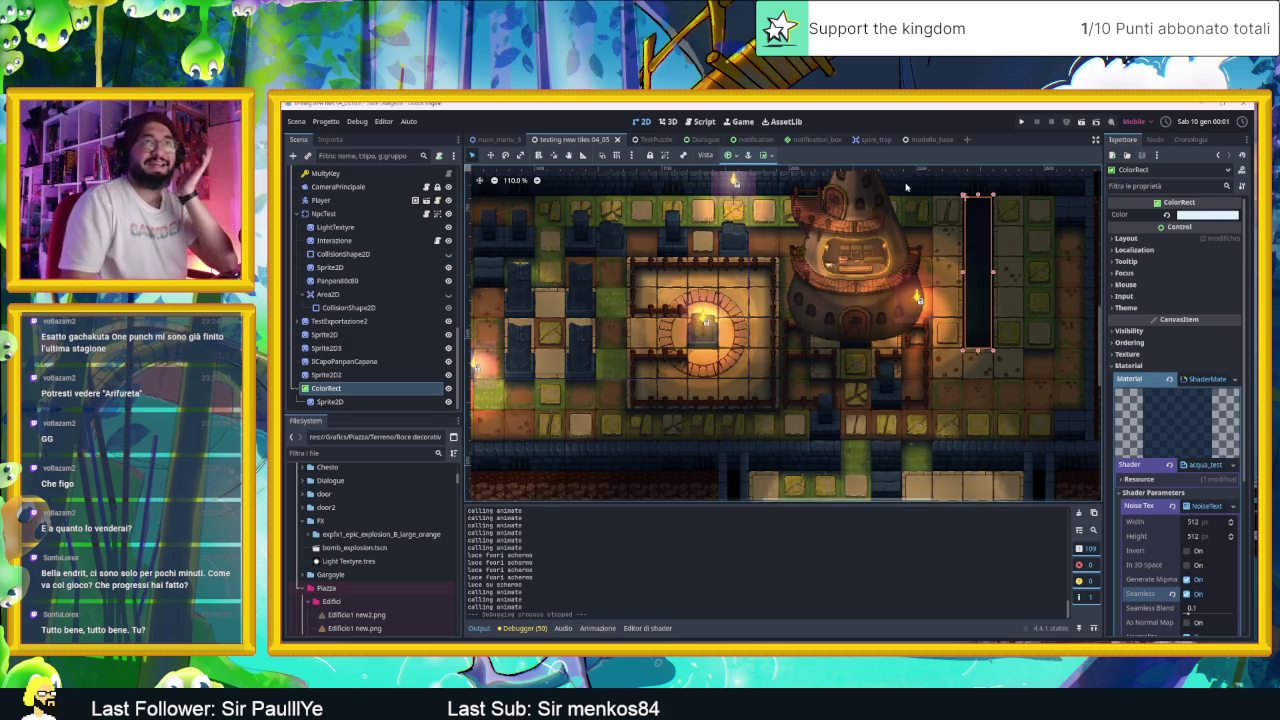
Step: Select the terrain TileMapLayer and check the Sotto al dungeon and upper TileMapLayer nodes
{"action": "scroll", "coordinate": [978, 215], "scroll_direction": "down", "scroll_amount": 3}
{"action": "left_click", "coordinate": [1042, 213]}
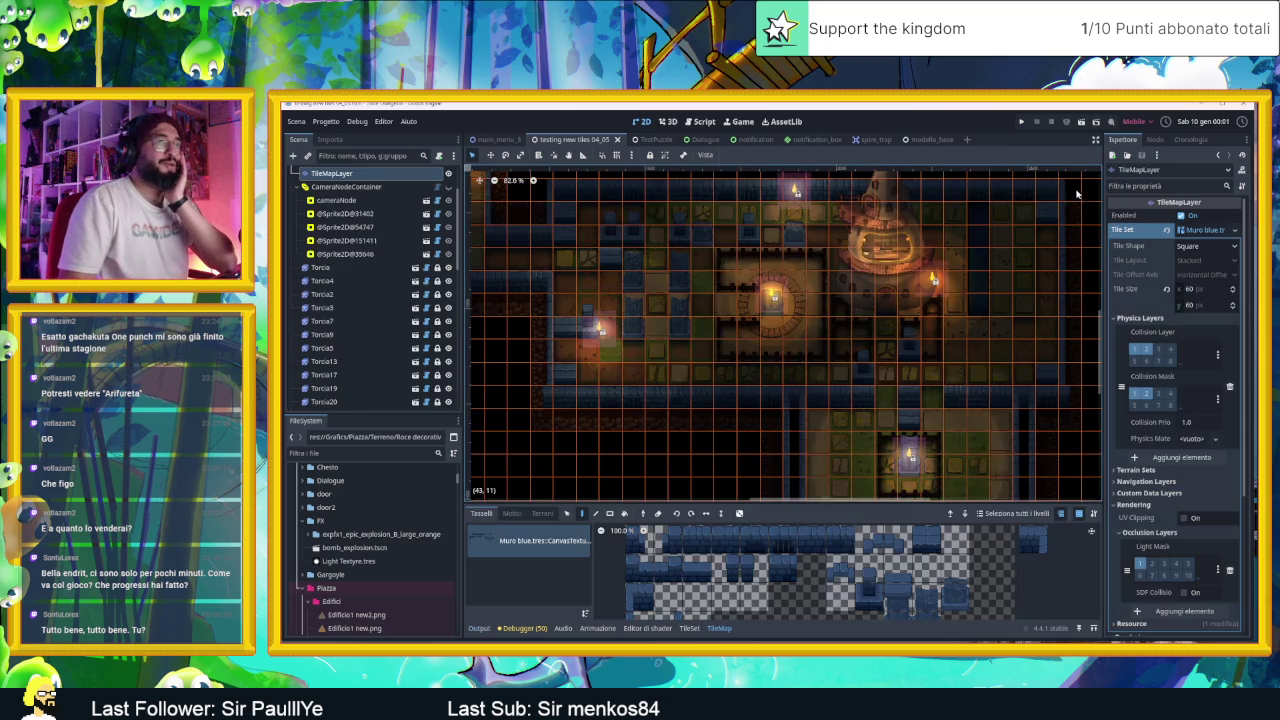
{"action": "scroll", "coordinate": [344, 185], "scroll_direction": "up", "scroll_amount": 2}
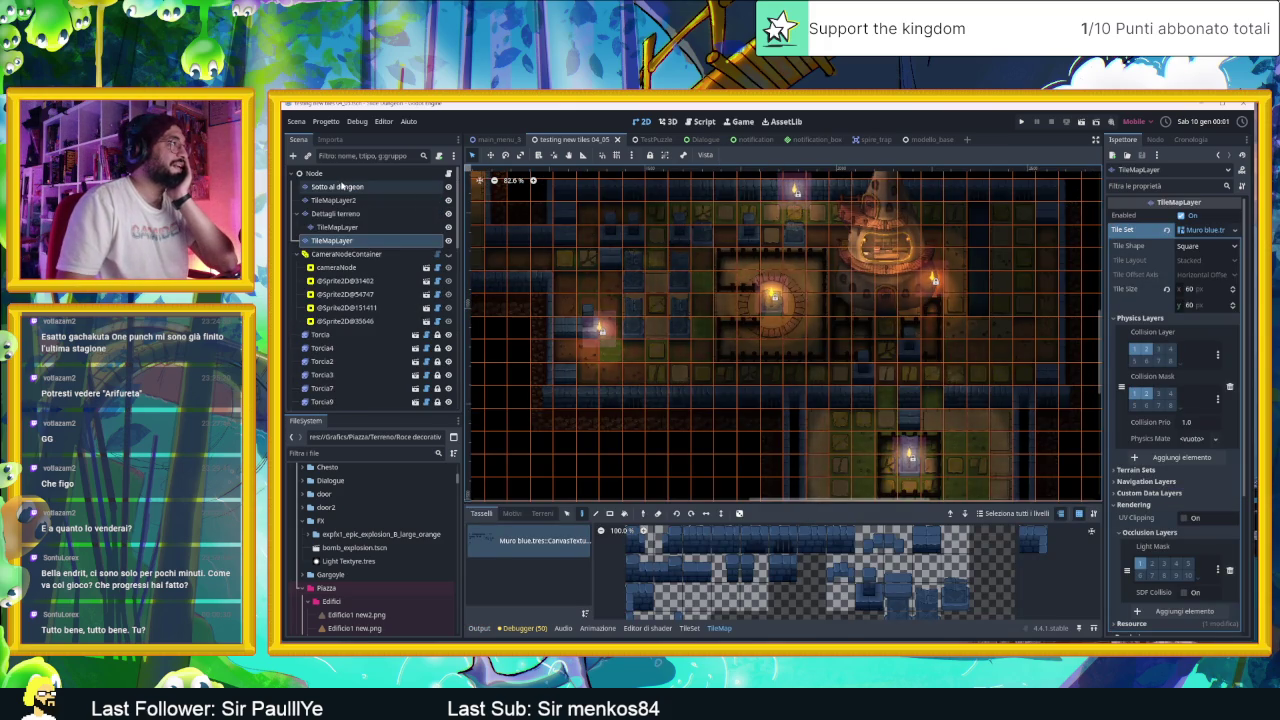
{"action": "left_click", "coordinate": [340, 186]}
{"action": "left_click", "coordinate": [338, 227]}
{"action": "left_click", "coordinate": [349, 241]}
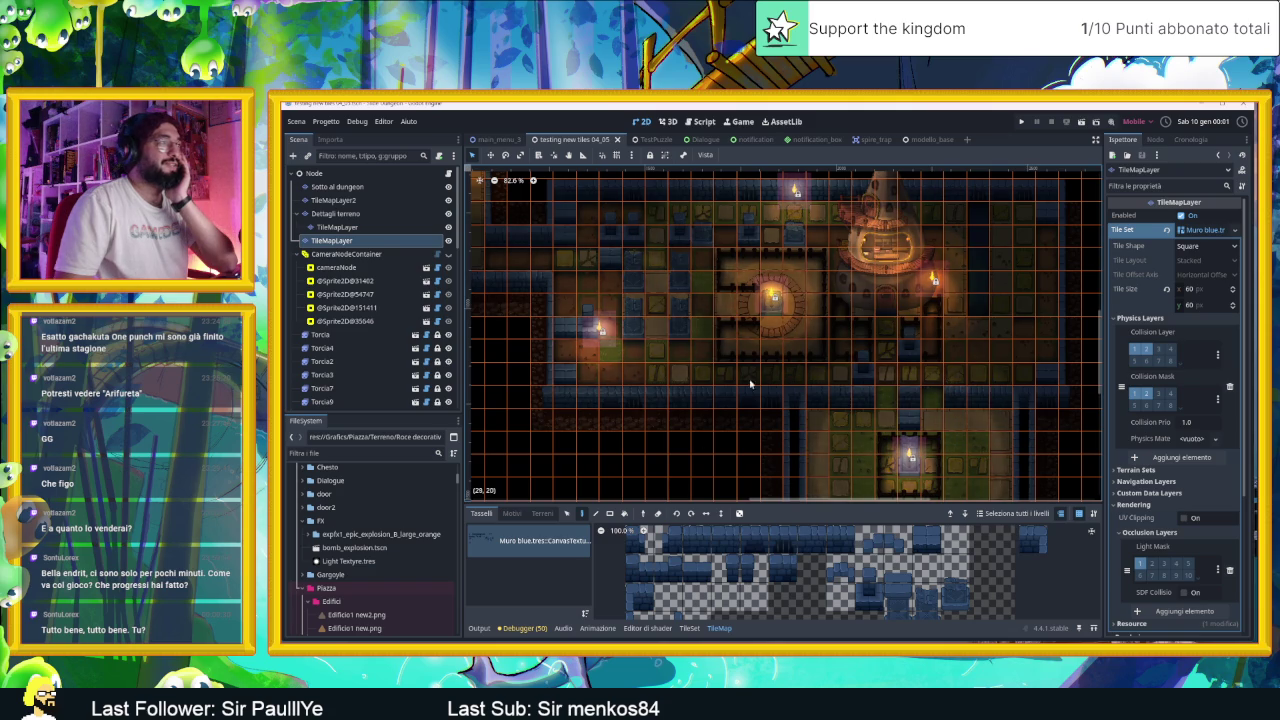
Step: Zoom the viewport around the pit and select the gradient Sprite2D beside it
{"action": "scroll", "coordinate": [862, 298], "scroll_direction": "up", "scroll_amount": 2}
{"action": "scroll", "coordinate": [866, 295], "scroll_direction": "up", "scroll_amount": 3}
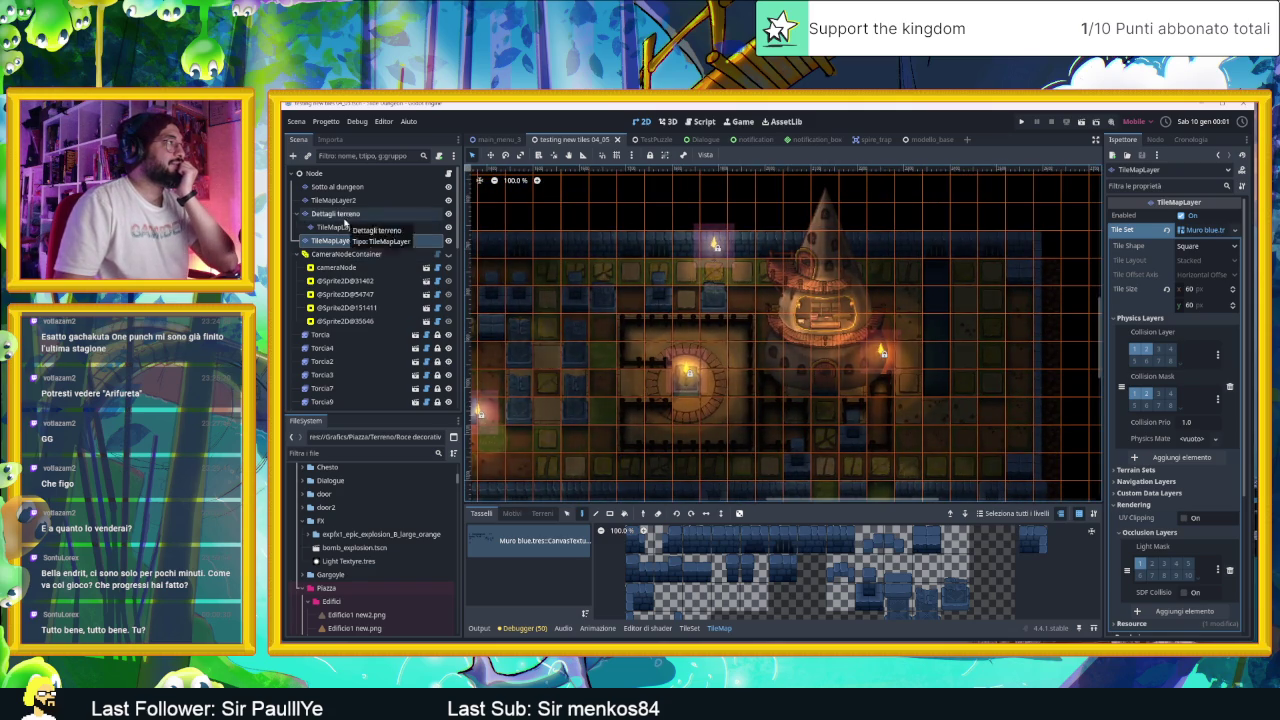
{"action": "scroll", "coordinate": [363, 338], "scroll_direction": "down", "scroll_amount": 4}
{"action": "scroll", "coordinate": [360, 350], "scroll_direction": "down", "scroll_amount": 8}
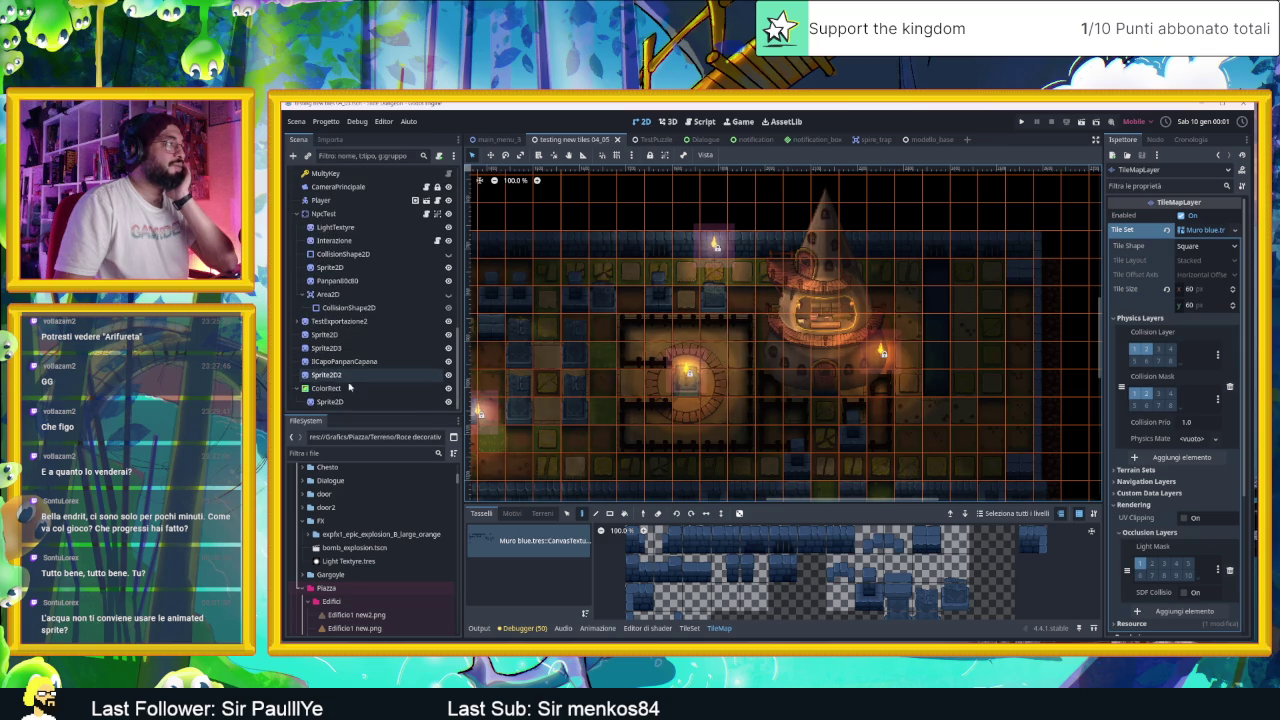
{"action": "left_click", "coordinate": [335, 401]}
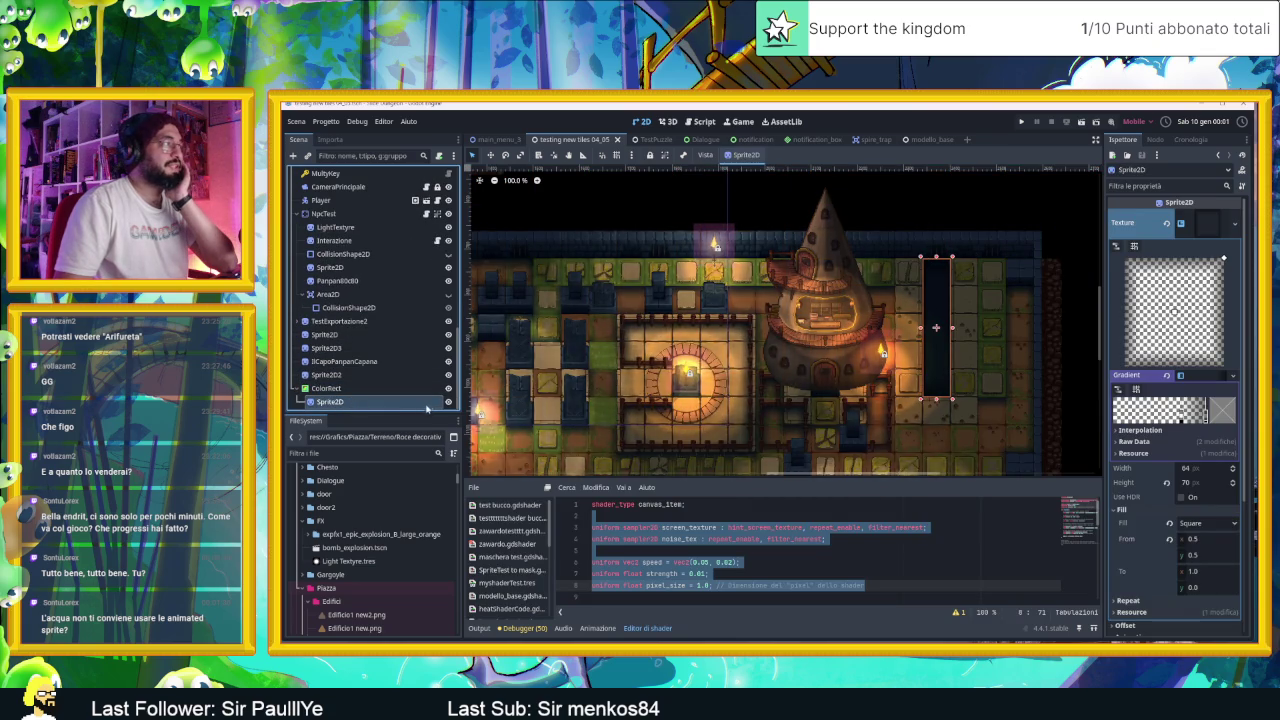
Step: Select the water pit ColorRect, scroll through its water shader code, and open its Color swatch
{"action": "scroll", "coordinate": [818, 337], "scroll_direction": "up", "scroll_amount": 3}
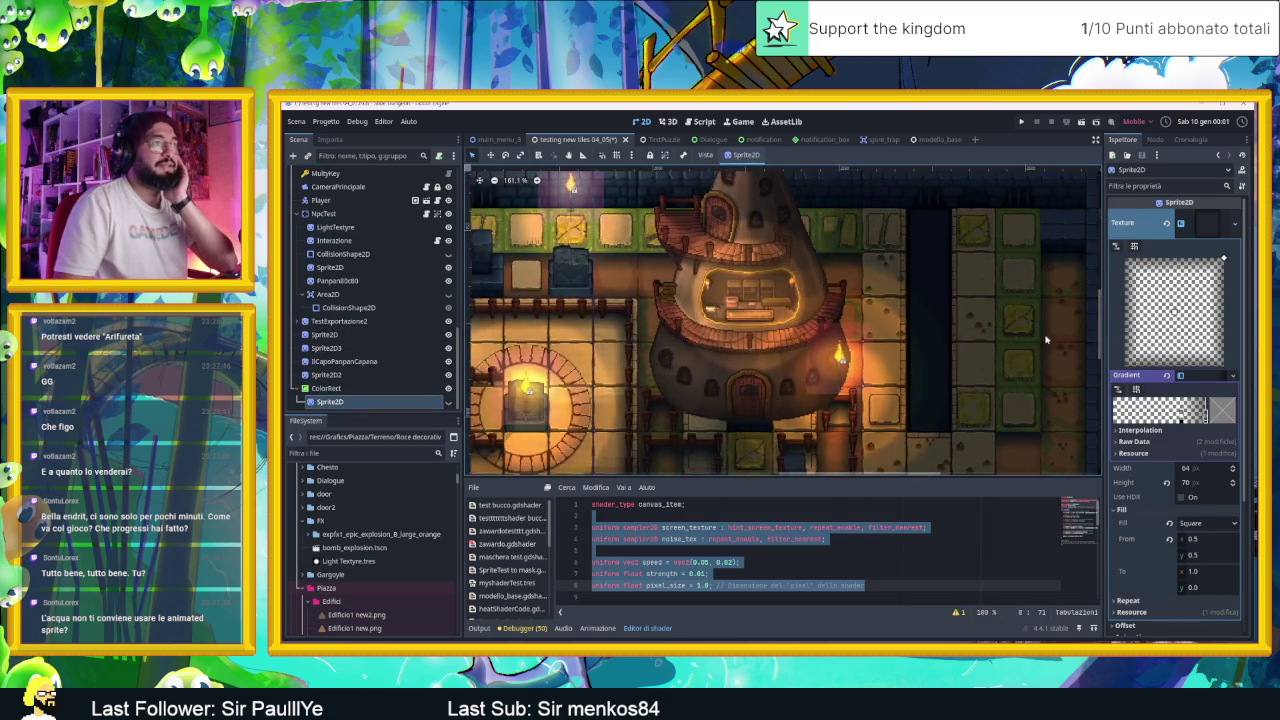
{"action": "scroll", "coordinate": [818, 337], "scroll_direction": "up", "scroll_amount": 2}
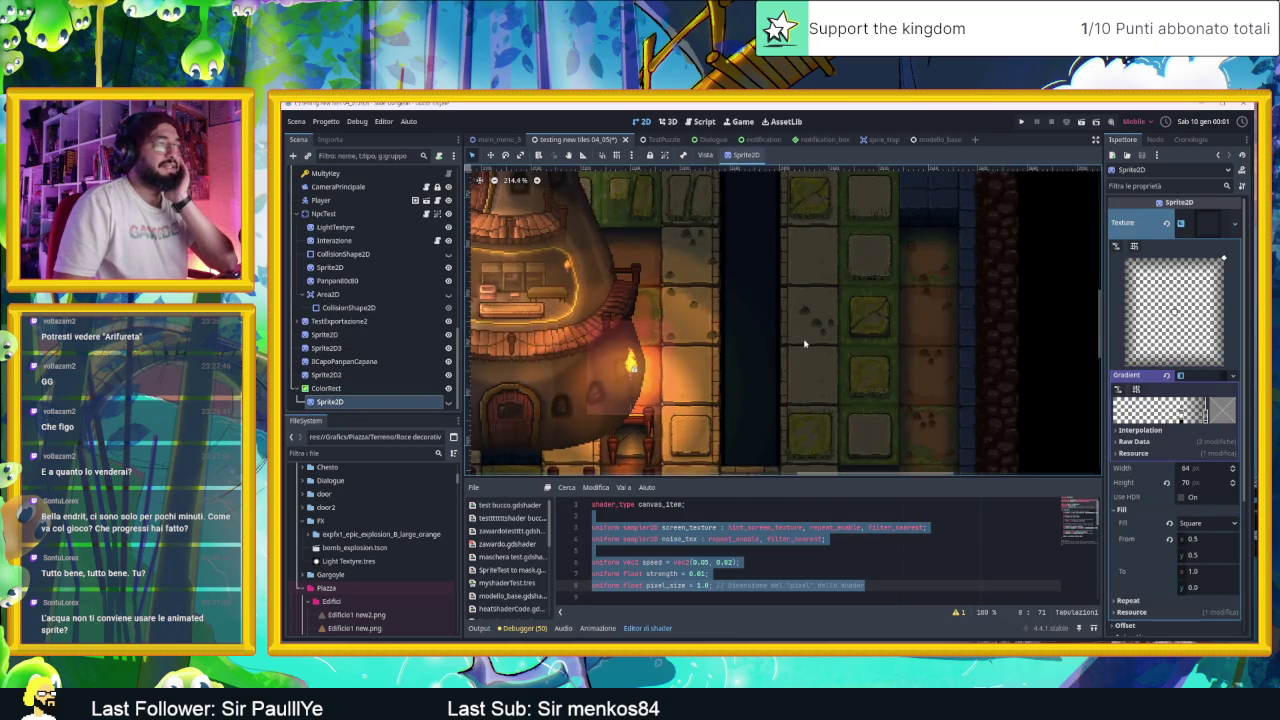
{"action": "left_click", "coordinate": [395, 387]}
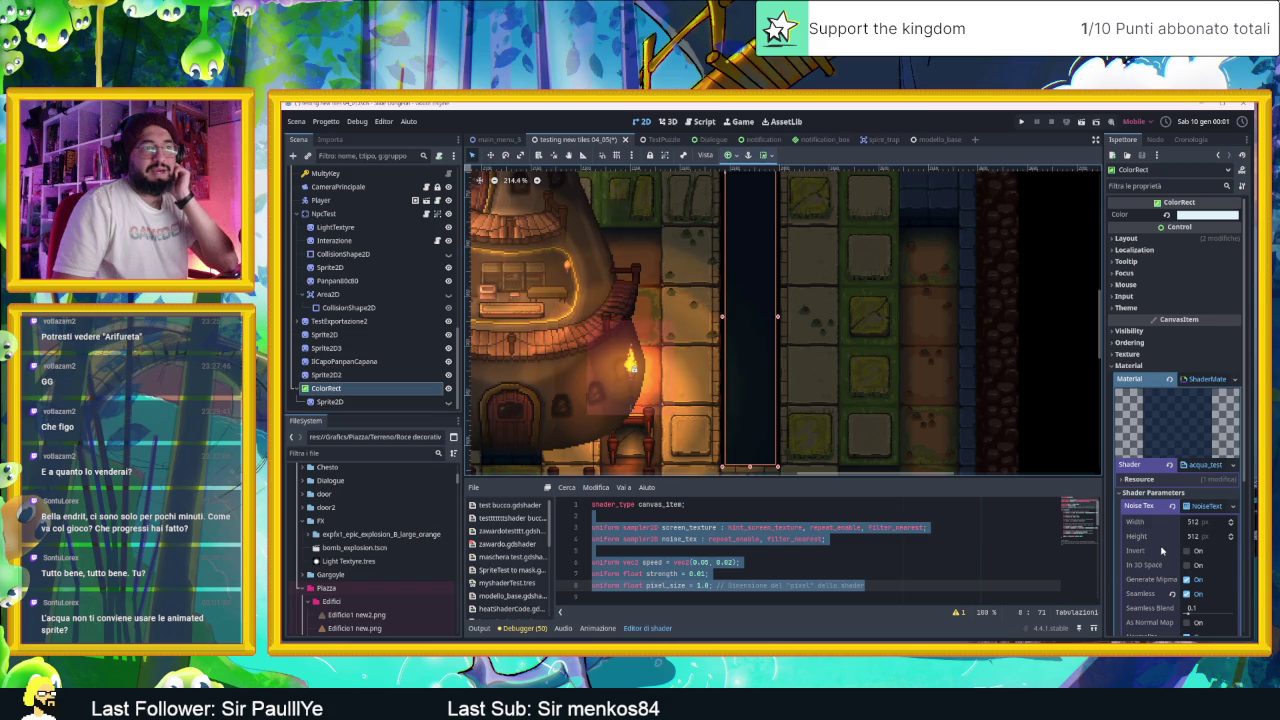
{"action": "scroll", "coordinate": [922, 551], "scroll_direction": "down", "scroll_amount": 3}
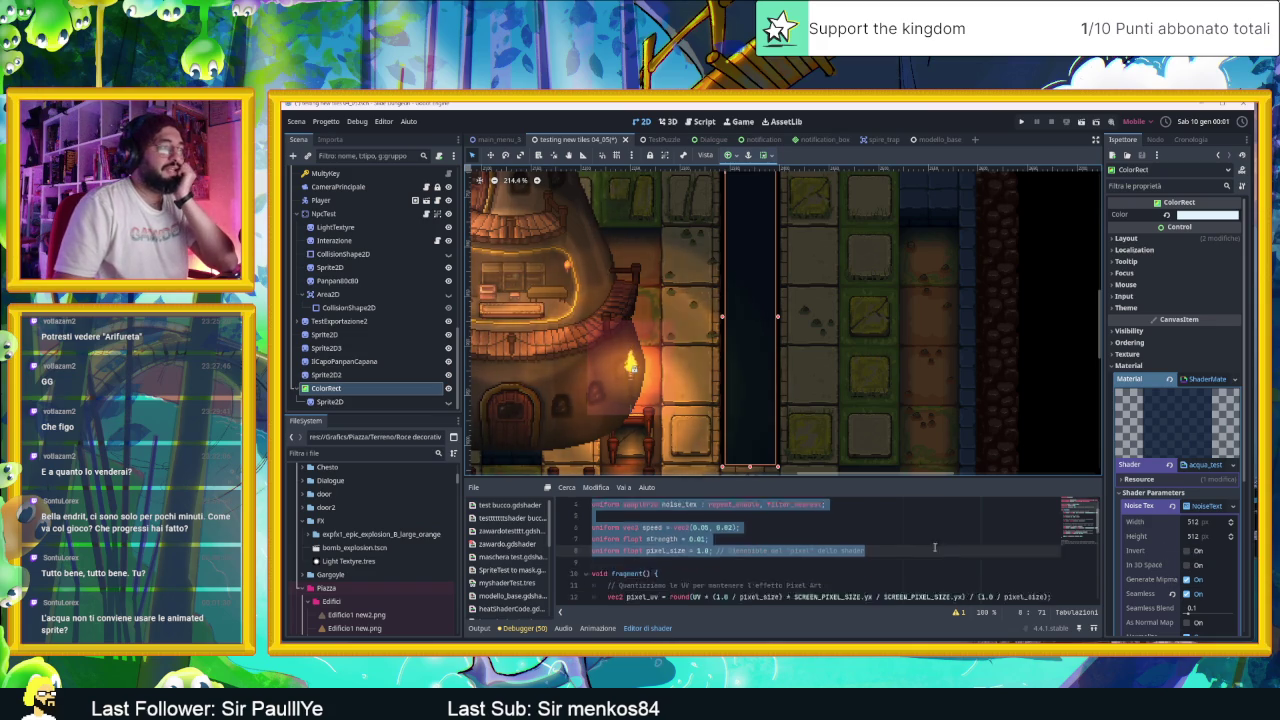
{"action": "scroll", "coordinate": [922, 551], "scroll_direction": "down", "scroll_amount": 7}
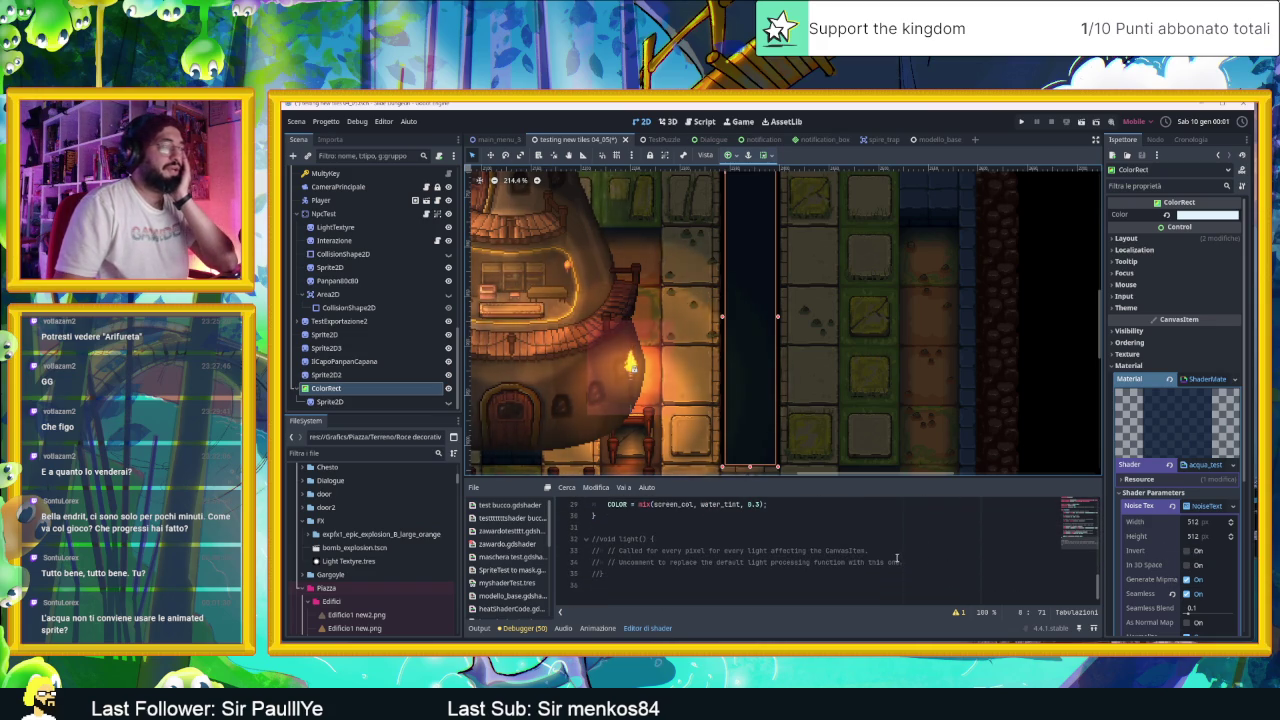
{"action": "left_click", "coordinate": [1213, 215]}
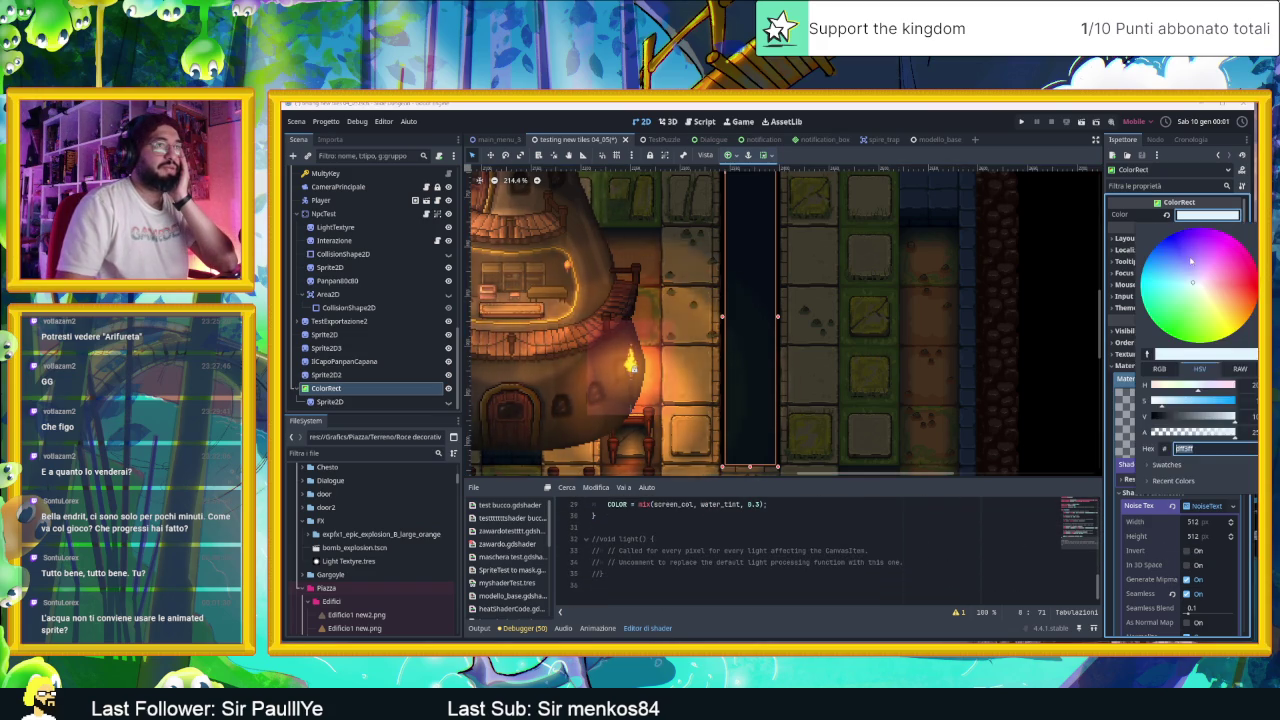
Step: Tint the pit ColorRect blue, then collapse the shader Resource and NoiseText sections to show parameters
{"action": "left_click", "coordinate": [1237, 315]}
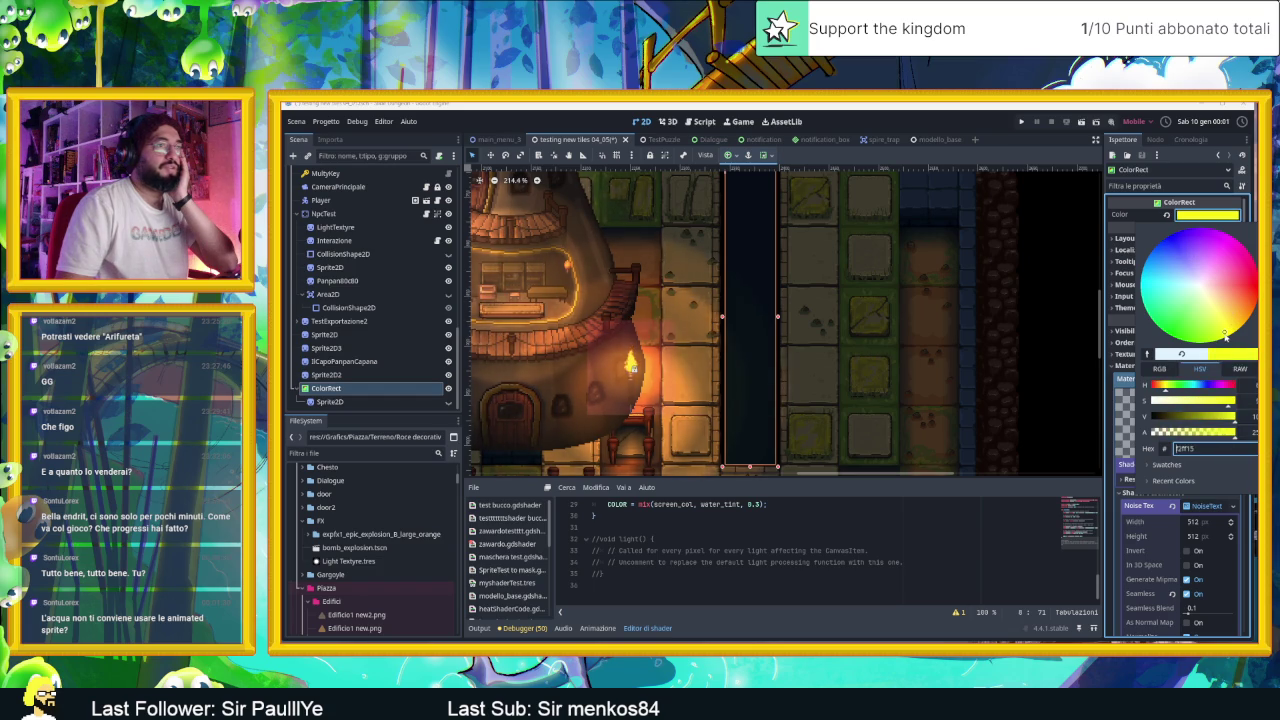
{"action": "left_click", "coordinate": [1165, 243]}
{"action": "left_click", "coordinate": [1154, 573]}
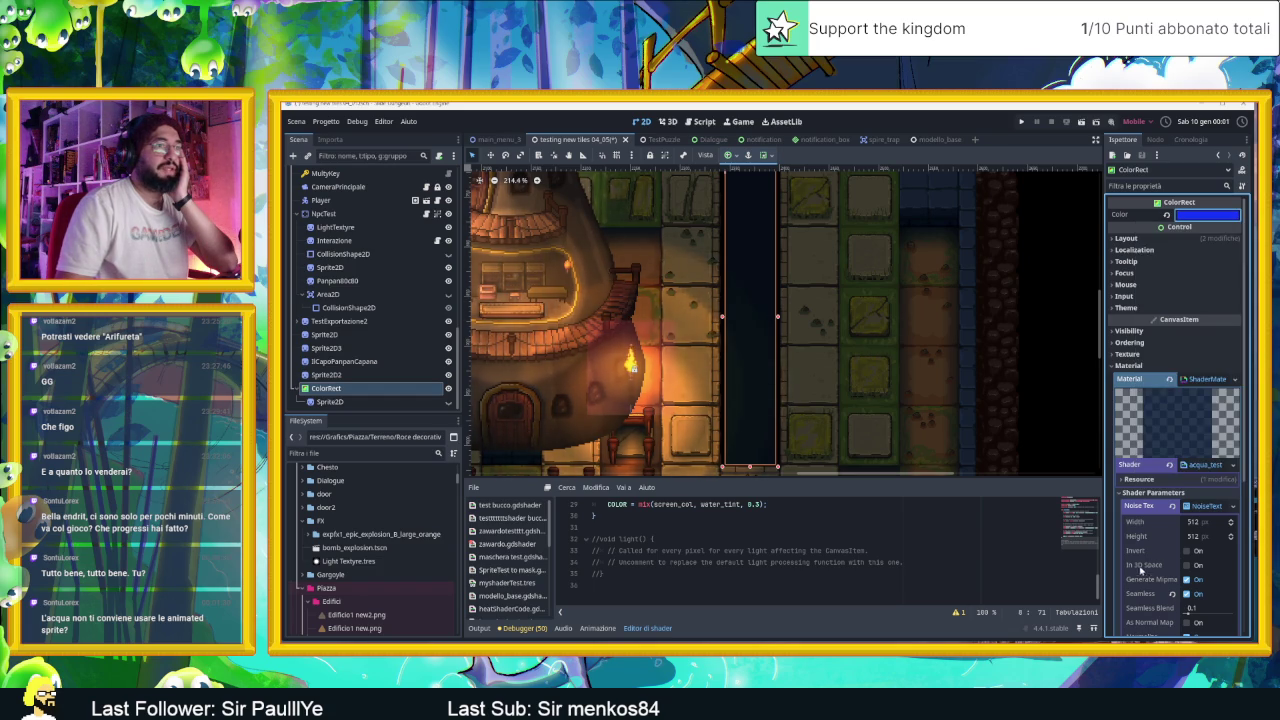
{"action": "left_click", "coordinate": [1205, 465]}
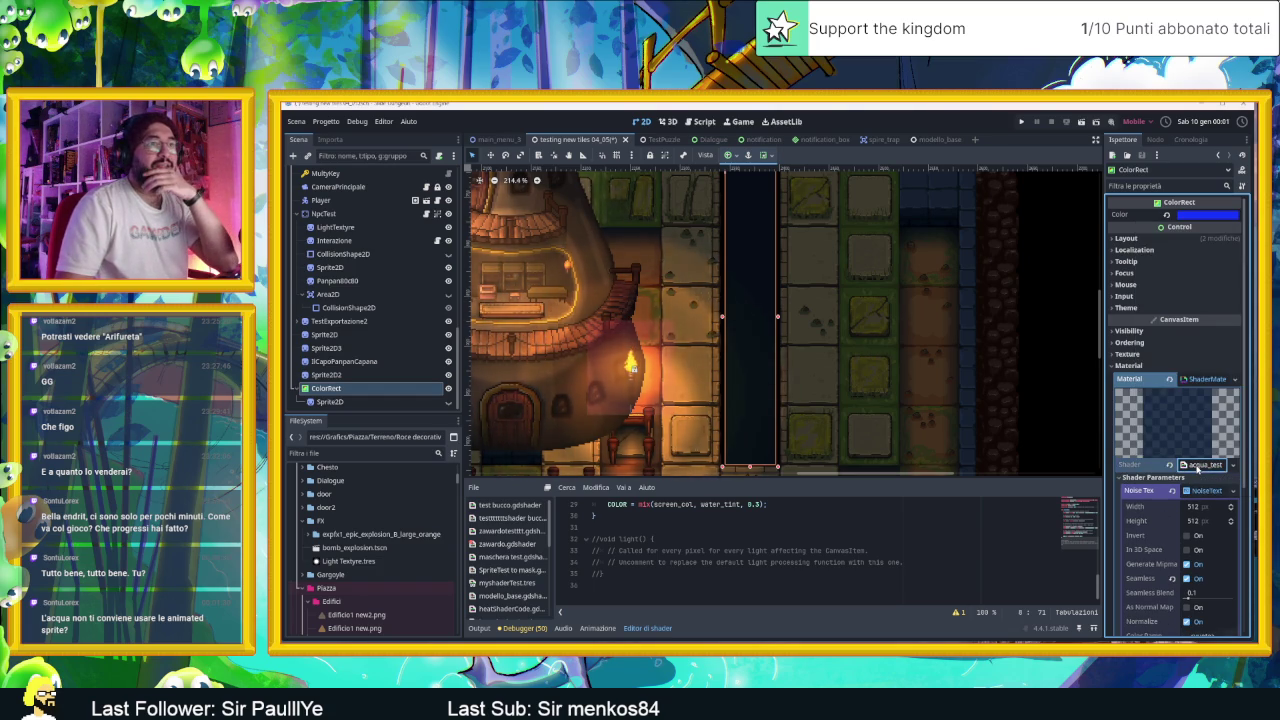
{"action": "left_click", "coordinate": [1199, 491]}
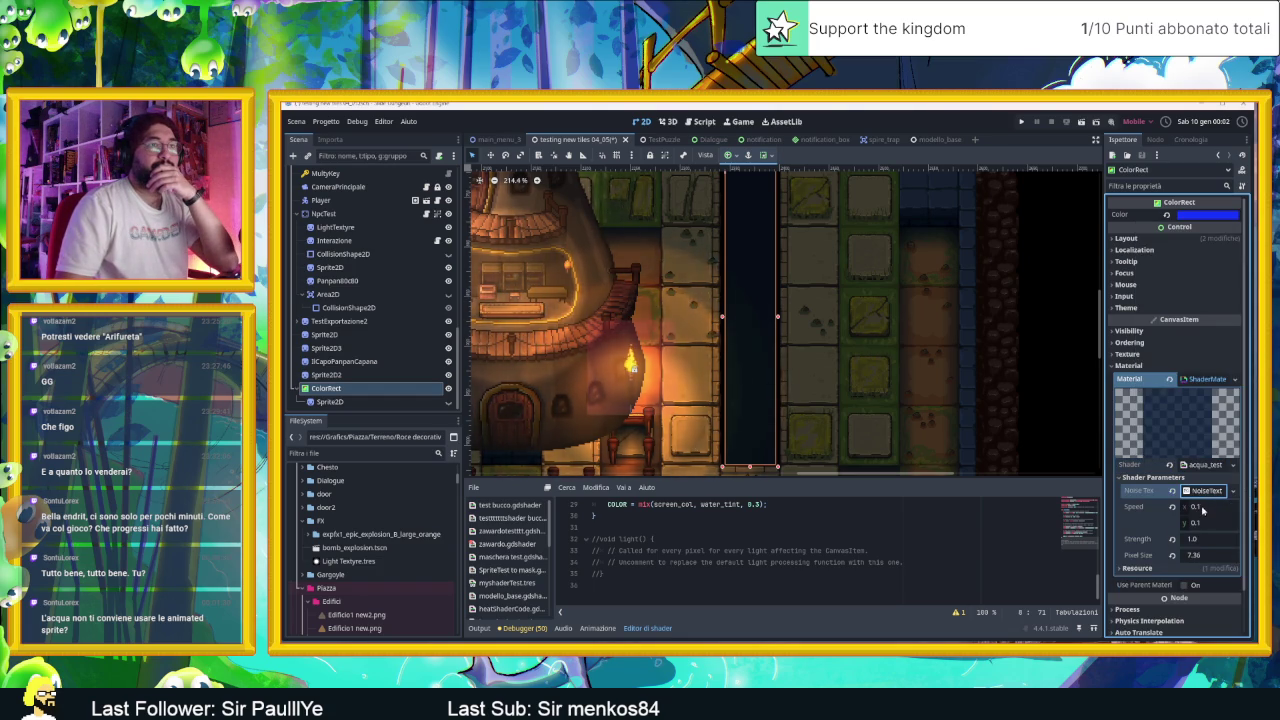
Step: Try a higher distortion Strength, then set the shader Speed to 0.0 and -0.1
{"action": "left_click_drag", "start_coordinate": [1204, 541], "coordinate": [1230, 541]}
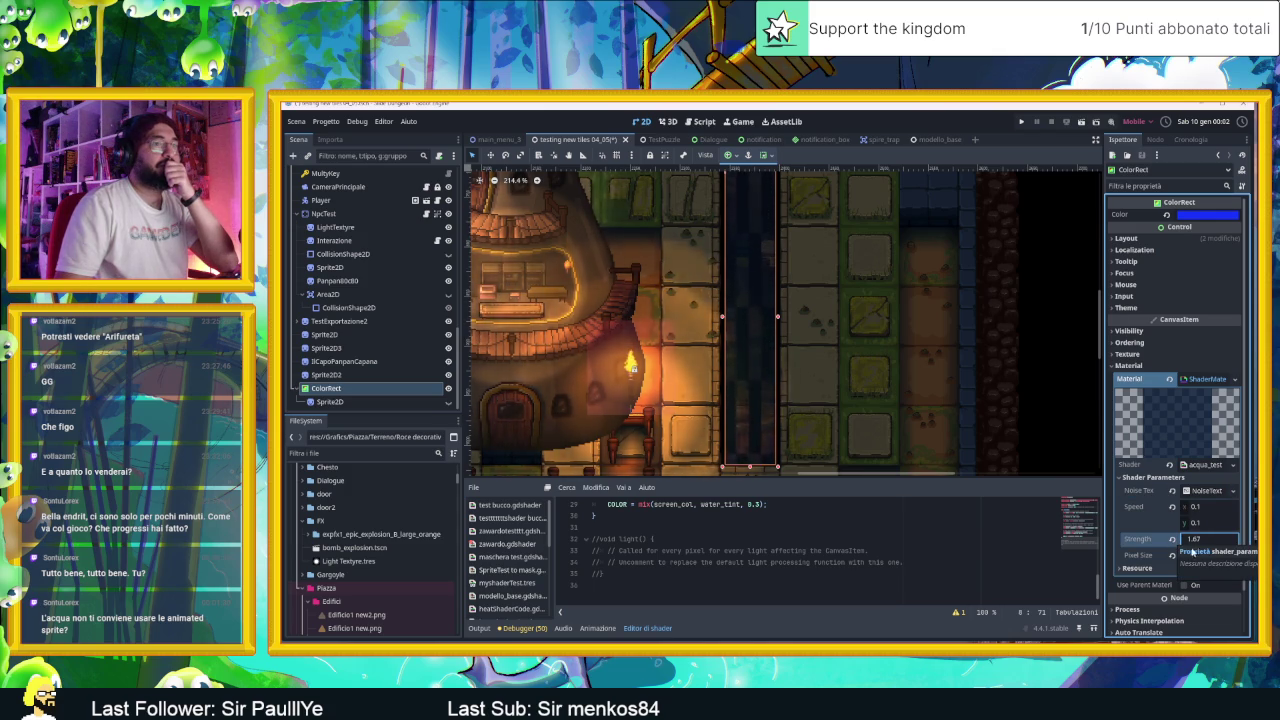
{"action": "left_click", "coordinate": [1173, 558]}
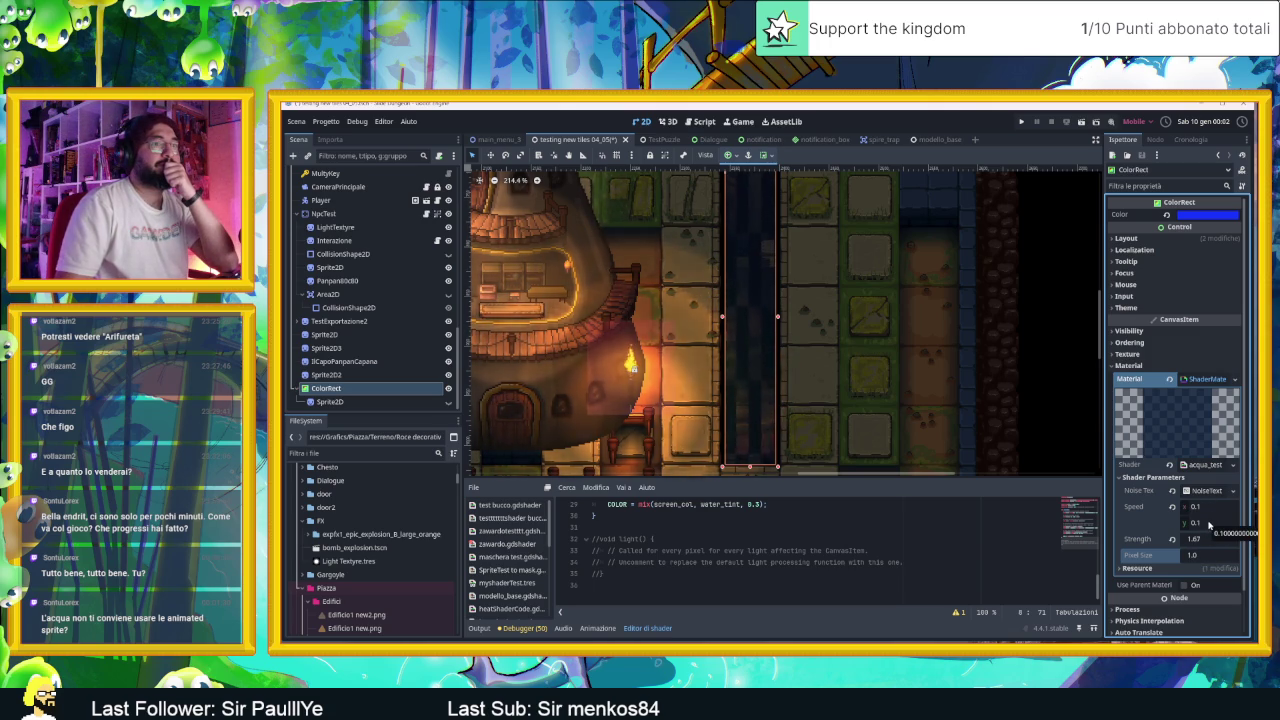
{"action": "left_click_drag", "start_coordinate": [1208, 524], "coordinate": [1195, 524]}
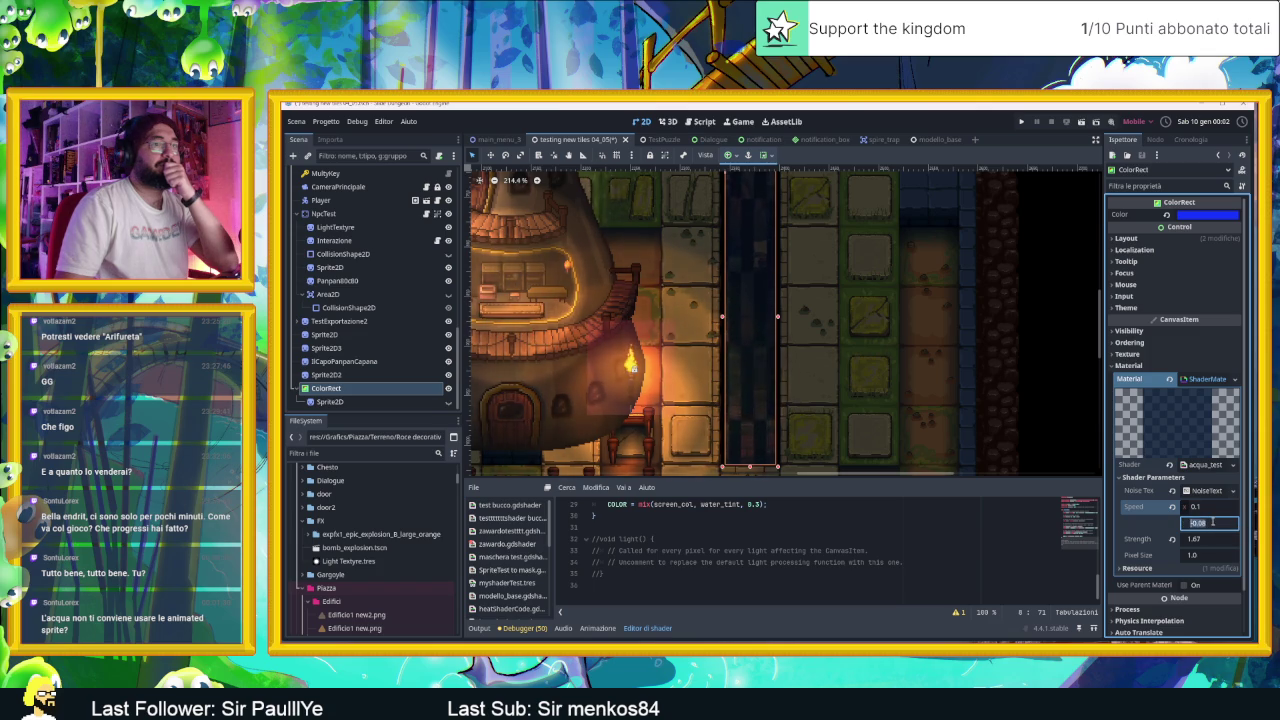
{"action": "type", "text": "0.0"}
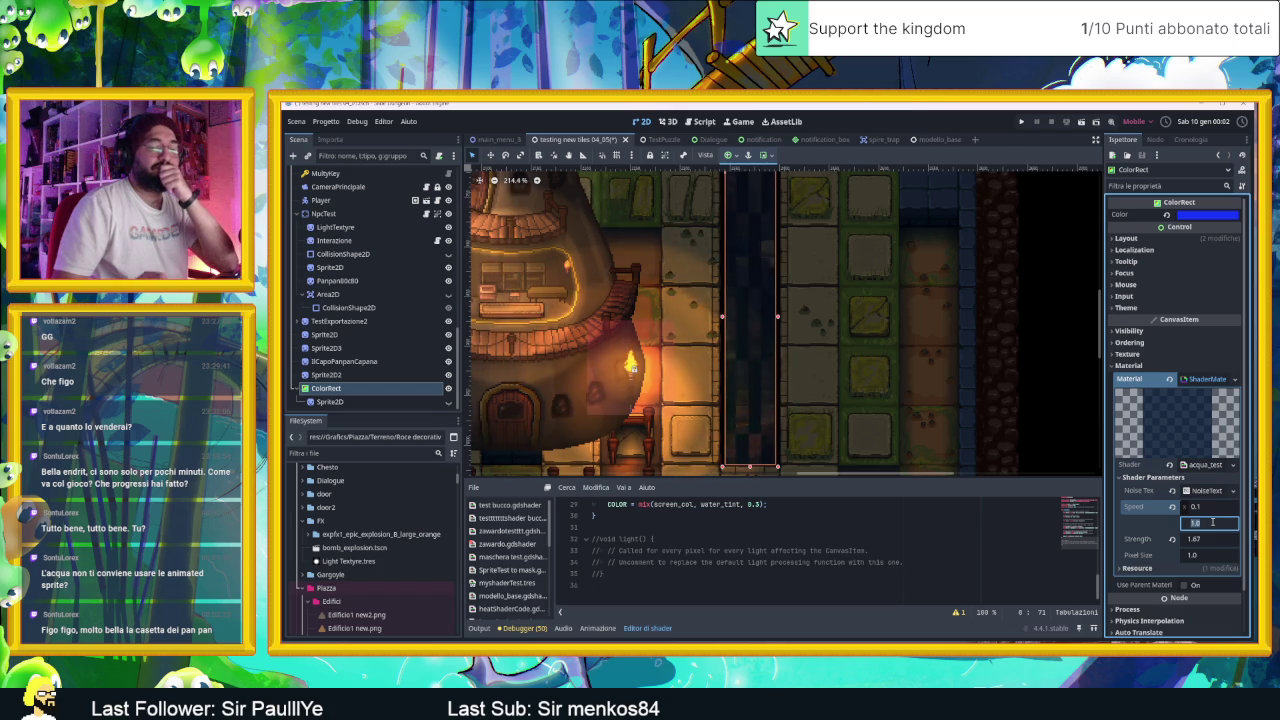
{"action": "type", "text": "-"}
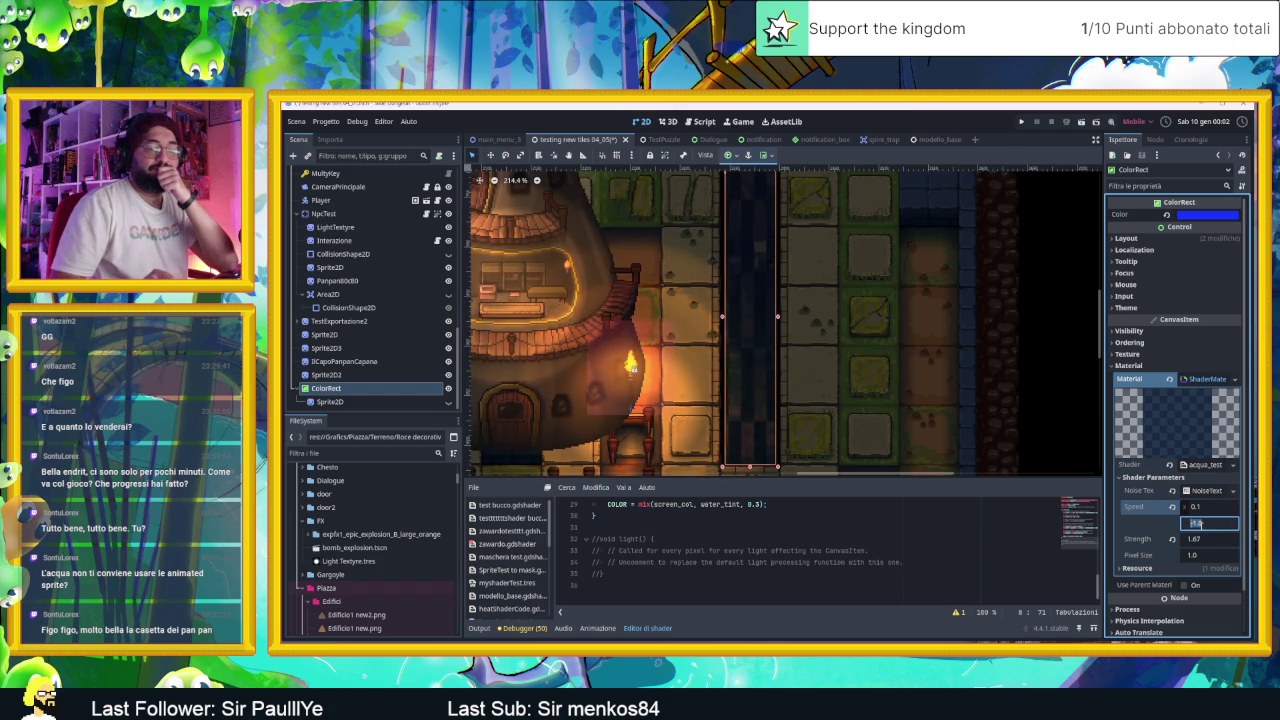
{"action": "type", "text": "0.1"}
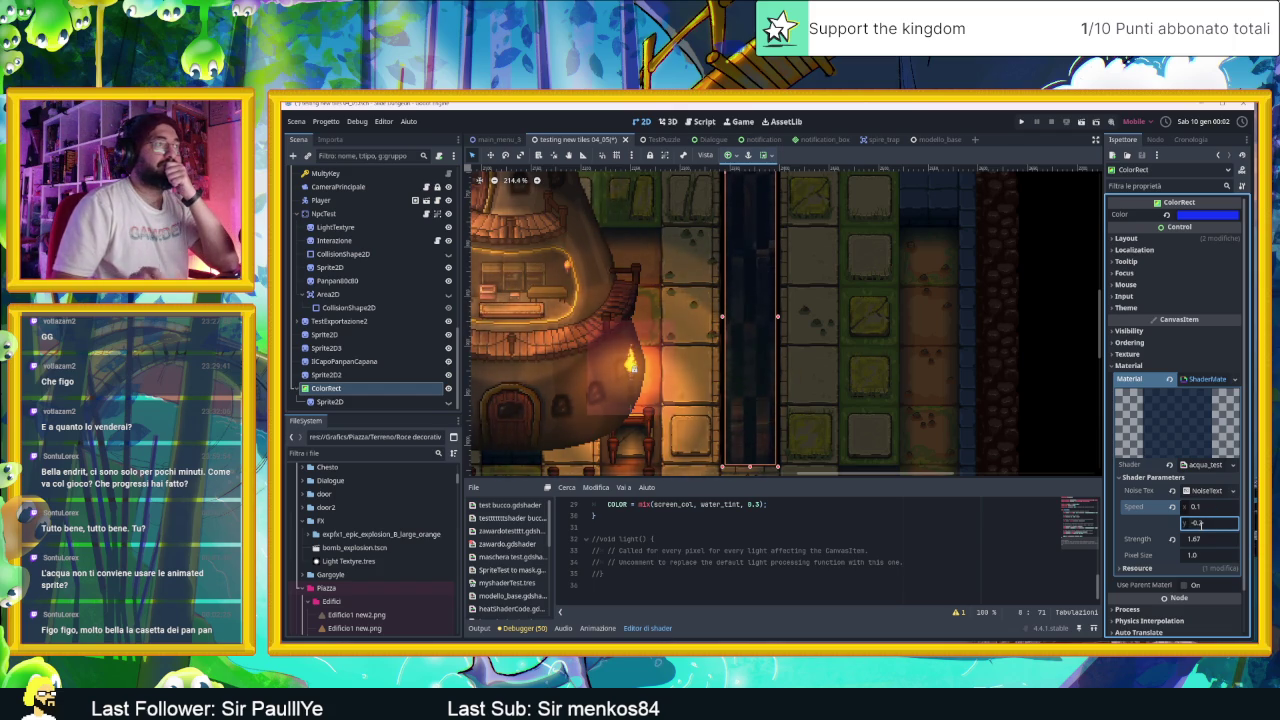
Step: Bring the distortion Strength back down near zero, entering 0.05
{"action": "double_click", "coordinate": [1203, 508]}
{"action": "type", "text": "0"}
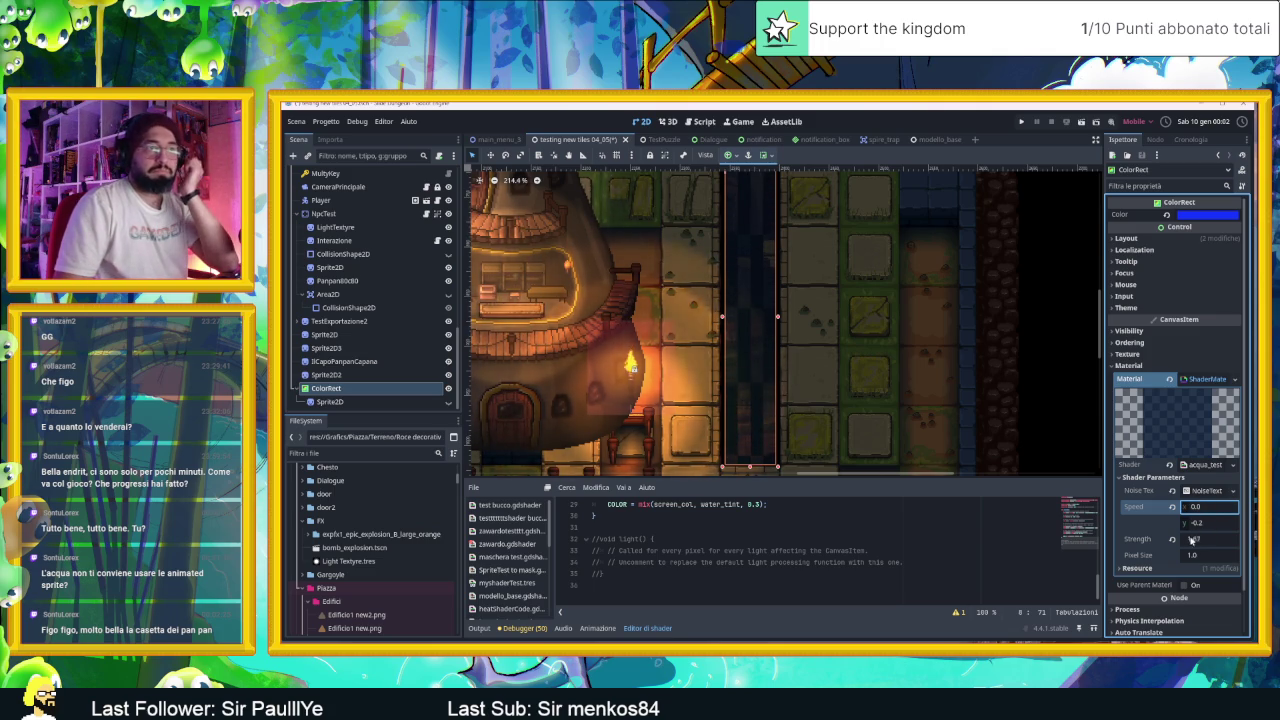
{"action": "left_click_drag", "start_coordinate": [1190, 540], "coordinate": [1176, 542]}
{"action": "left_click", "coordinate": [1193, 541]}
{"action": "type", "text": "0.05"}
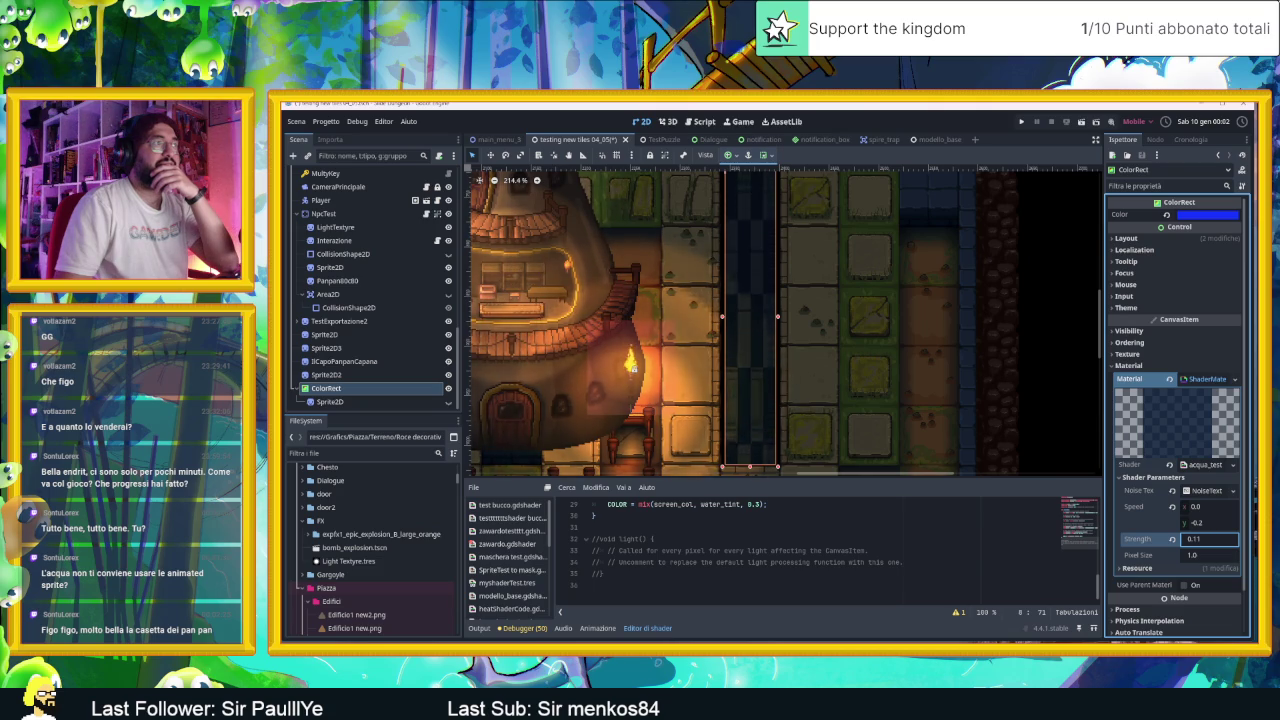
{"action": "scroll", "coordinate": [698, 267], "scroll_direction": "down", "scroll_amount": 2}
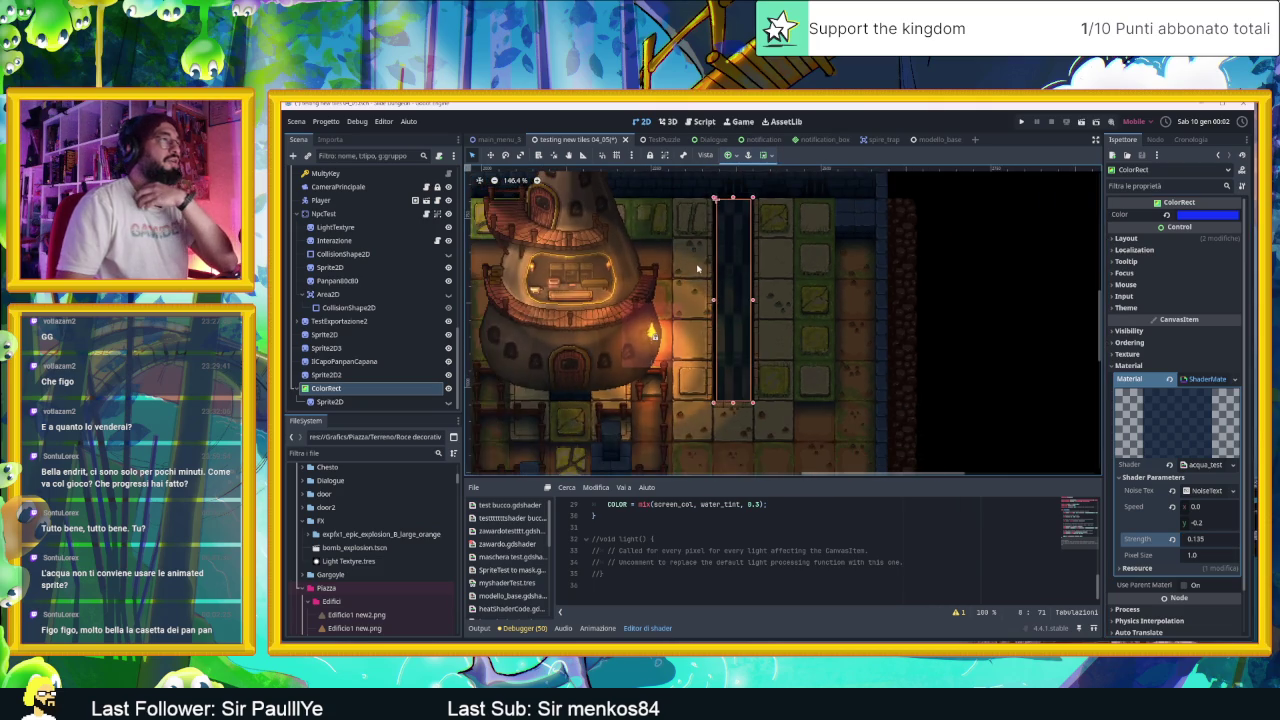
Step: Reselect the water ColorRect and lower its noise texture's Seamless Blend to 0.248
{"action": "left_click", "coordinate": [750, 280]}
{"action": "scroll", "coordinate": [762, 286], "scroll_direction": "up", "scroll_amount": 1}
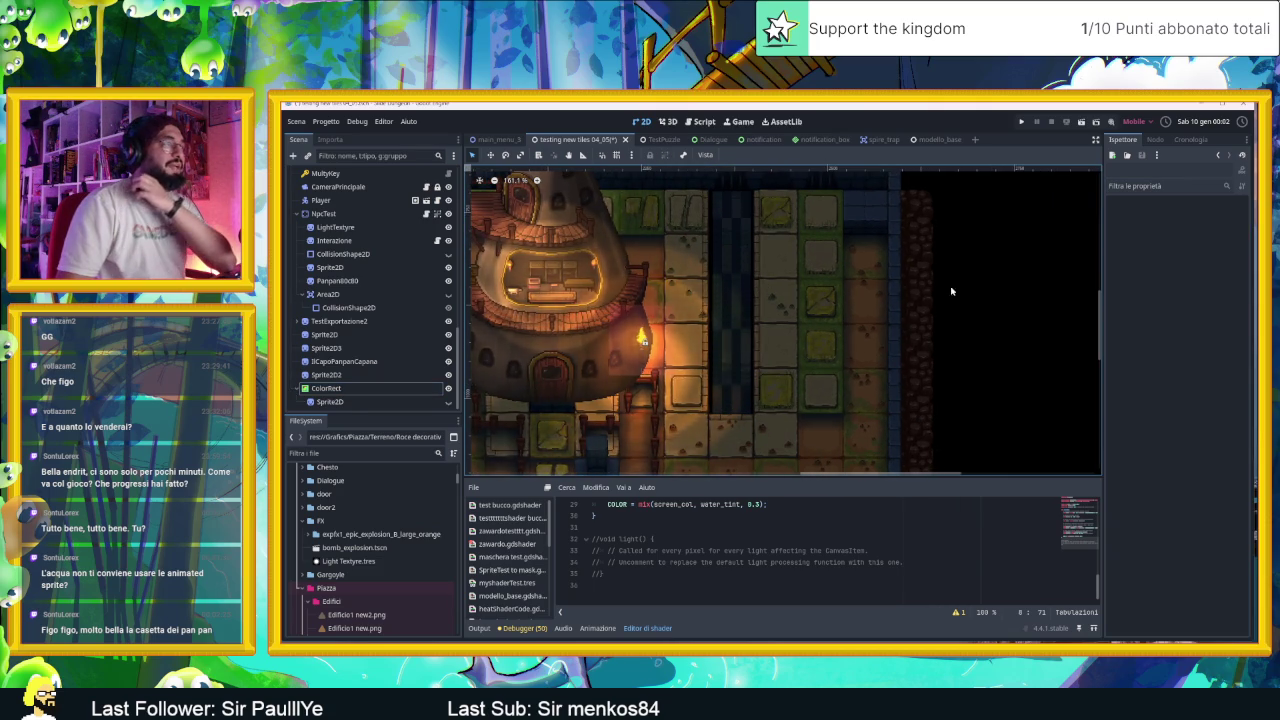
{"action": "left_click", "coordinate": [729, 284]}
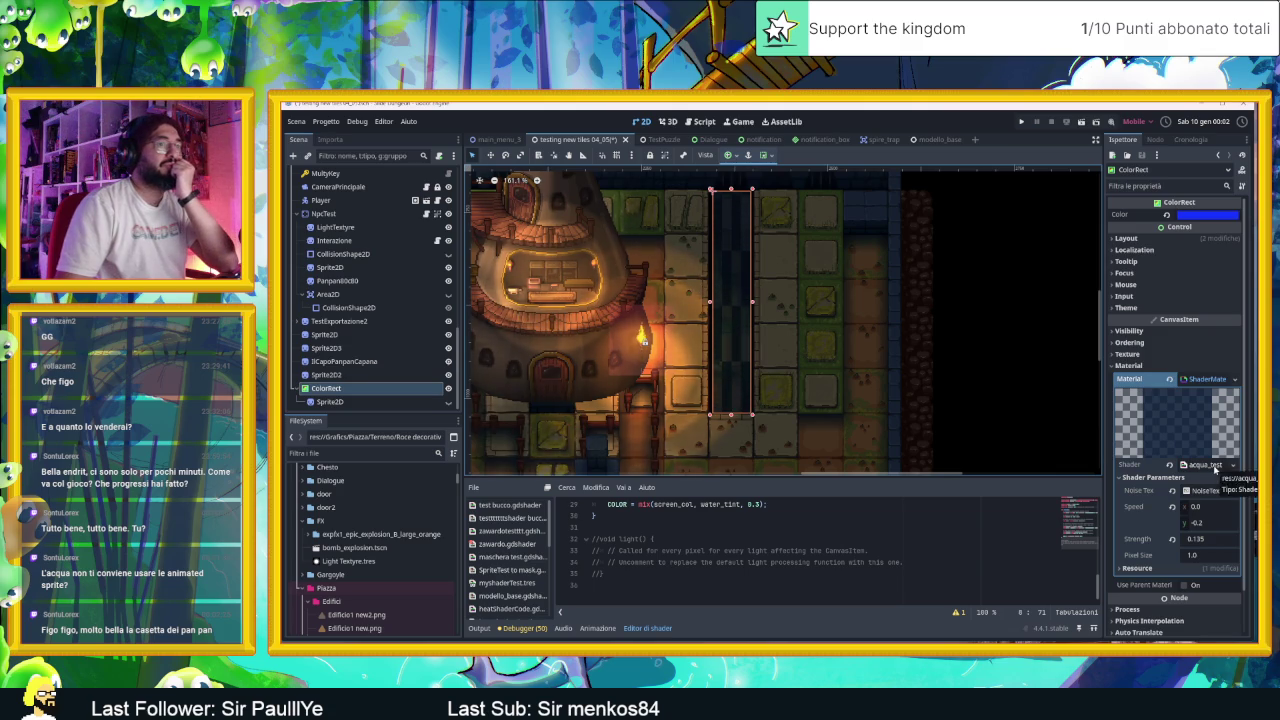
{"action": "left_click", "coordinate": [1205, 491]}
{"action": "left_click", "coordinate": [1205, 507]}
{"action": "type", "text": "847"}
{"action": "key", "text": "Escape"}
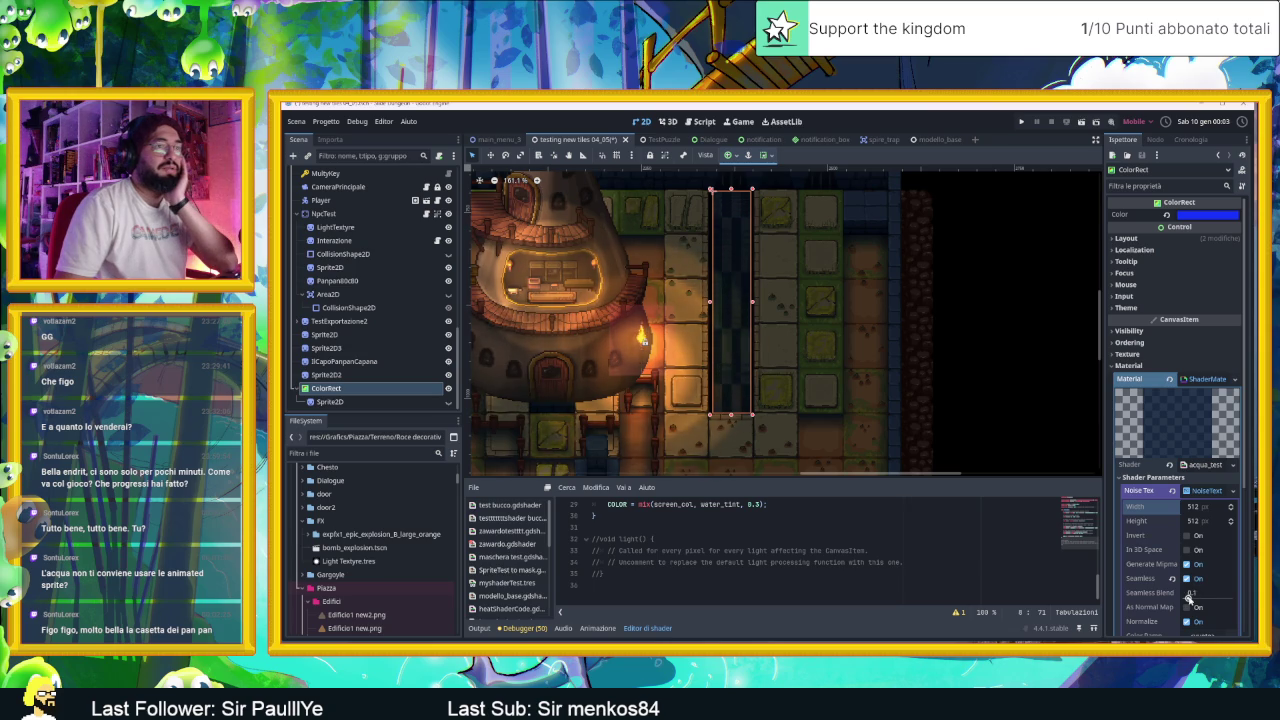
{"action": "left_click", "coordinate": [1188, 597]}
{"action": "left_click_drag", "start_coordinate": [1227, 604], "coordinate": [1196, 604]}
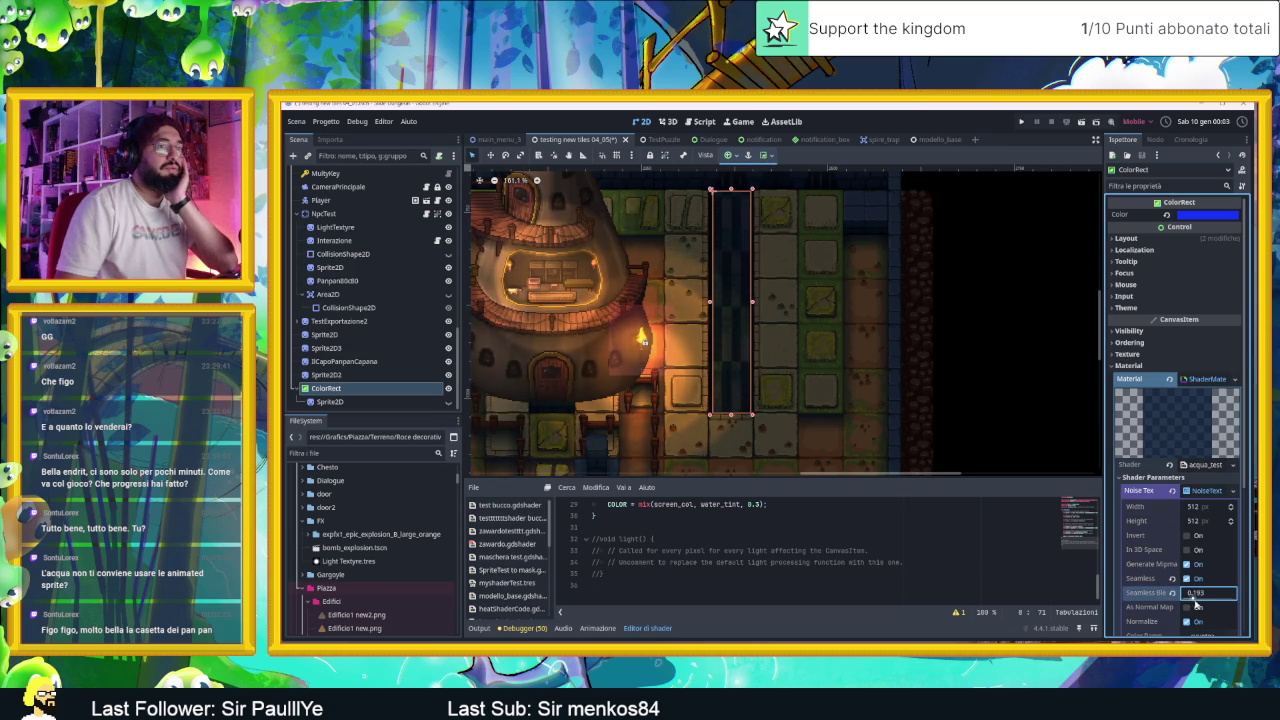
{"action": "scroll", "coordinate": [1185, 590], "scroll_direction": "down", "scroll_amount": 3}
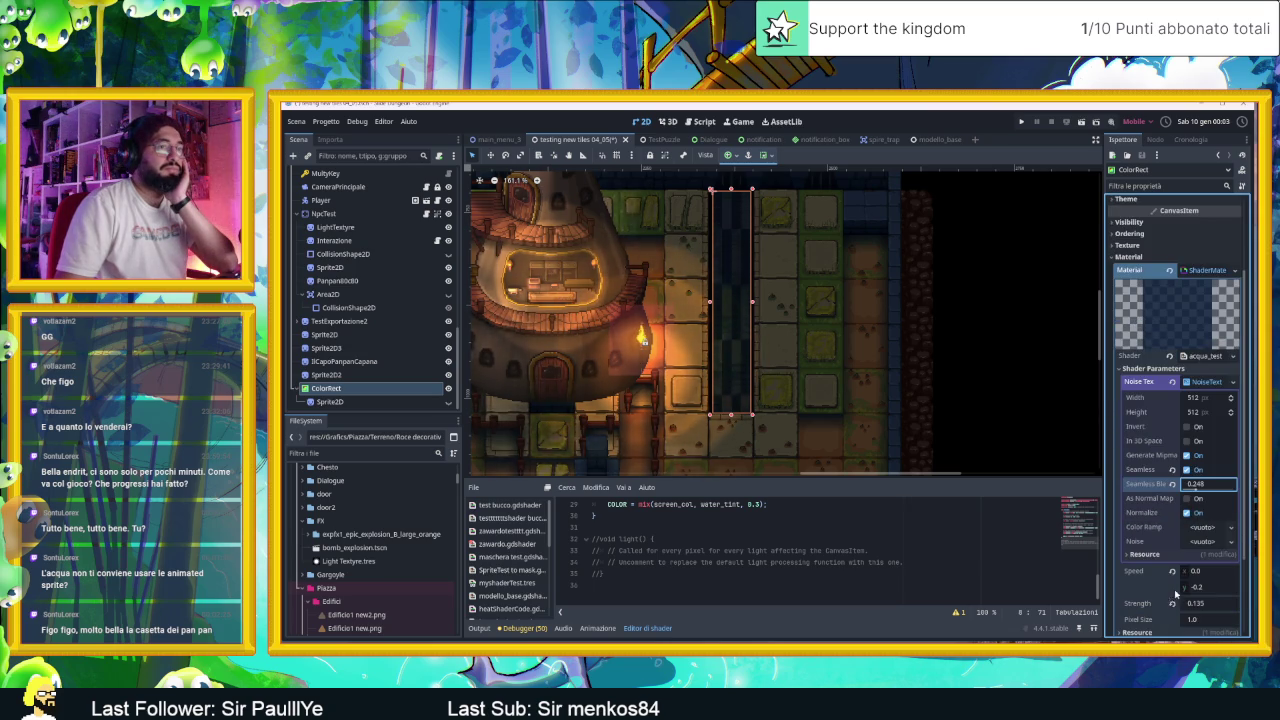
Step: Give the noise Color Ramp a new Gradient and shift its stops for a dark-to-white ramp
{"action": "left_click", "coordinate": [1218, 531]}
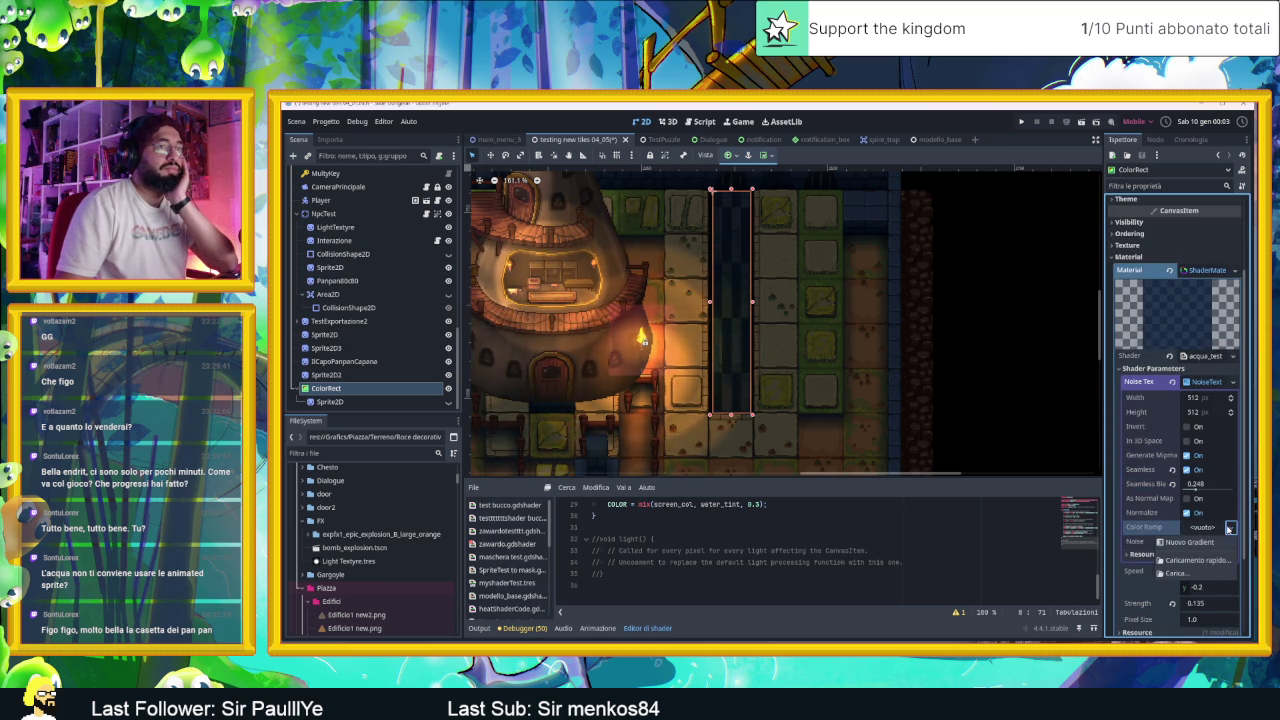
{"action": "left_click", "coordinate": [1211, 540]}
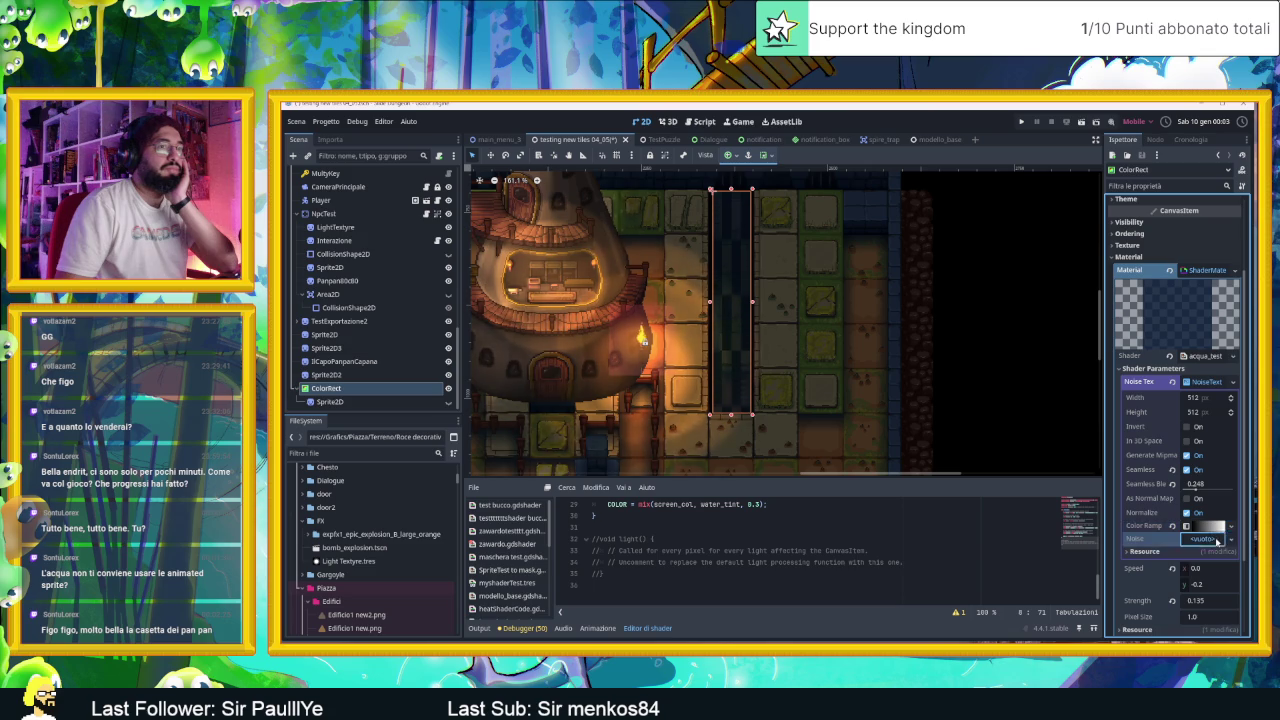
{"action": "left_click", "coordinate": [1172, 544]}
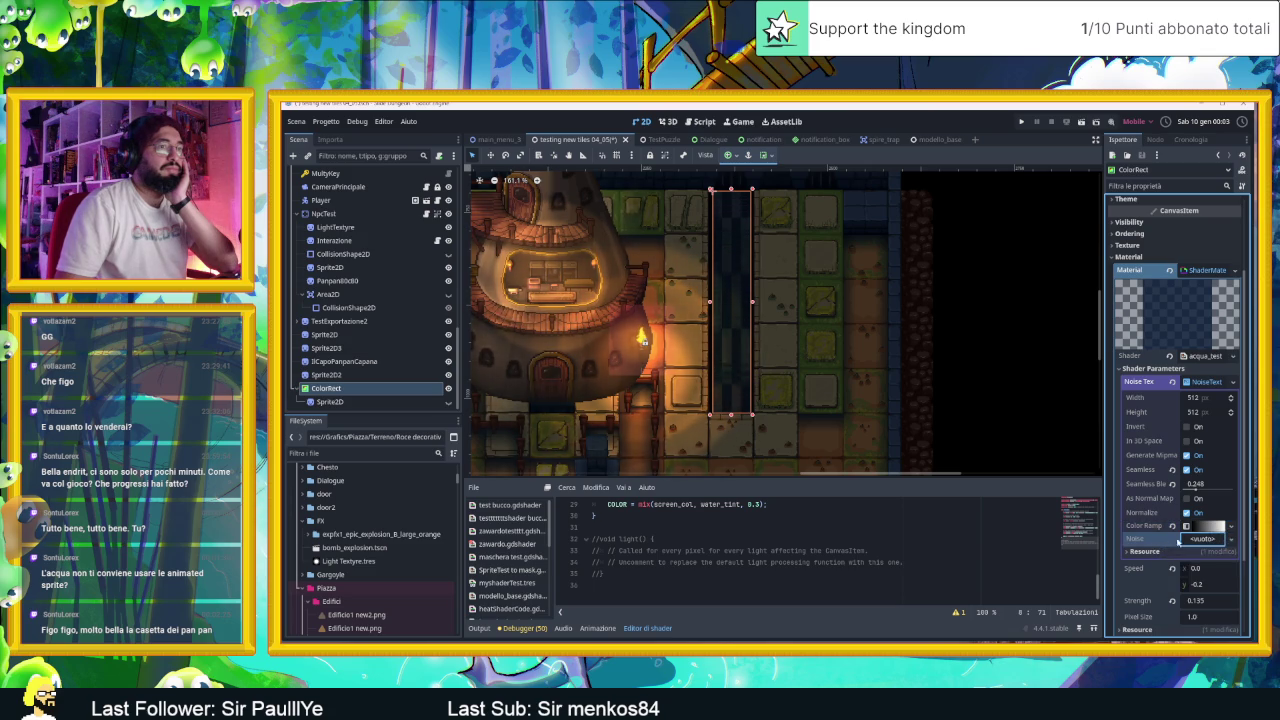
{"action": "left_click", "coordinate": [1205, 526]}
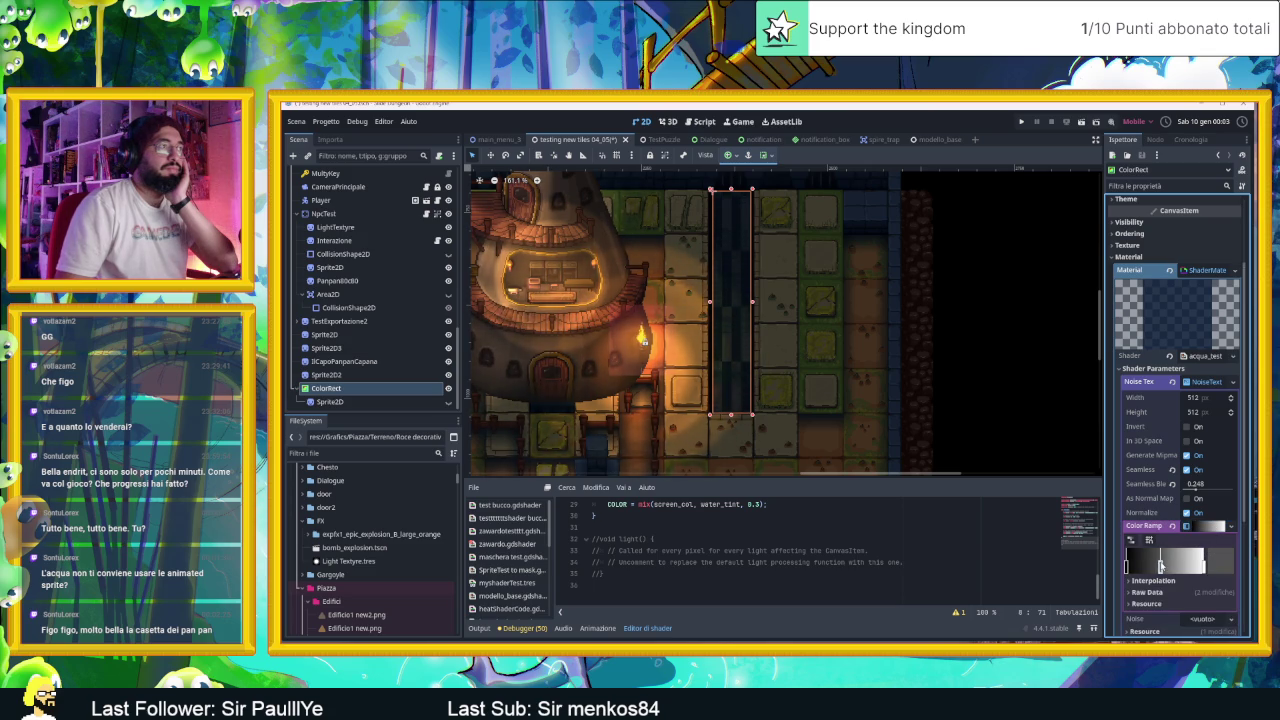
{"action": "left_click_drag", "start_coordinate": [1127, 566], "coordinate": [1163, 568]}
{"action": "left_click", "coordinate": [1175, 566]}
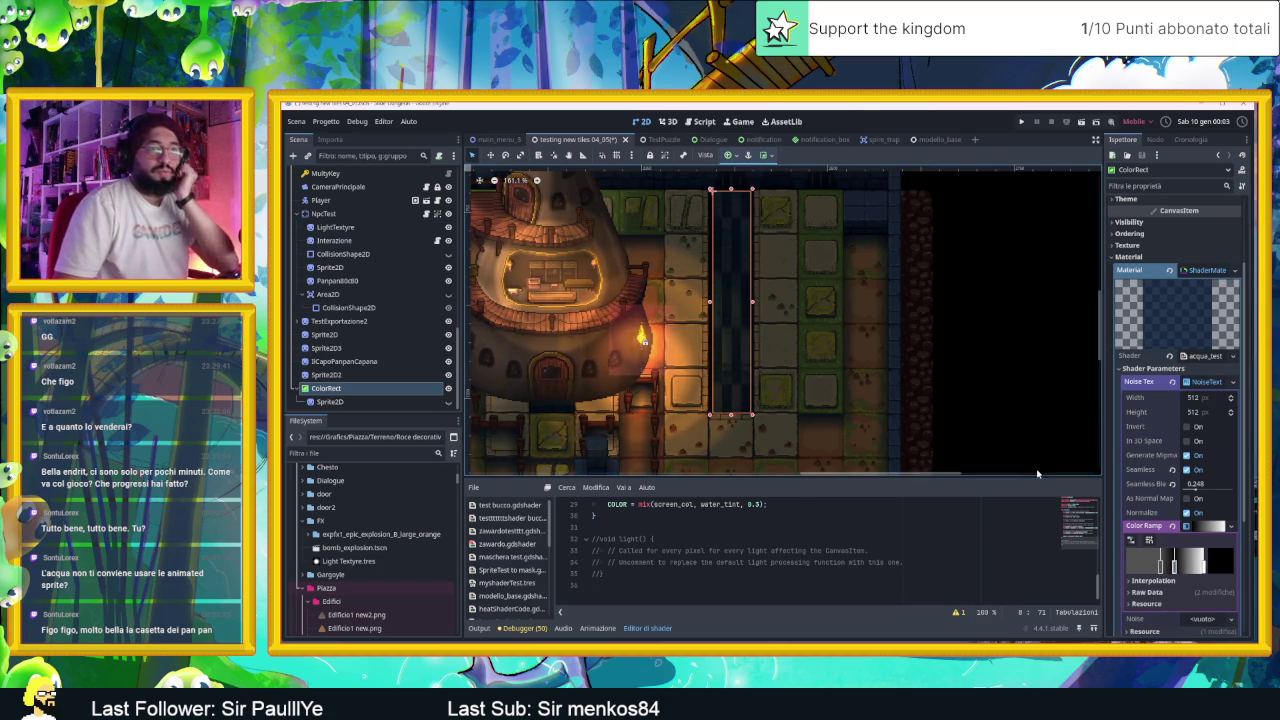
{"action": "scroll", "coordinate": [840, 415], "scroll_direction": "down", "scroll_amount": 2}
{"action": "scroll", "coordinate": [762, 398], "scroll_direction": "left", "scroll_amount": 2}
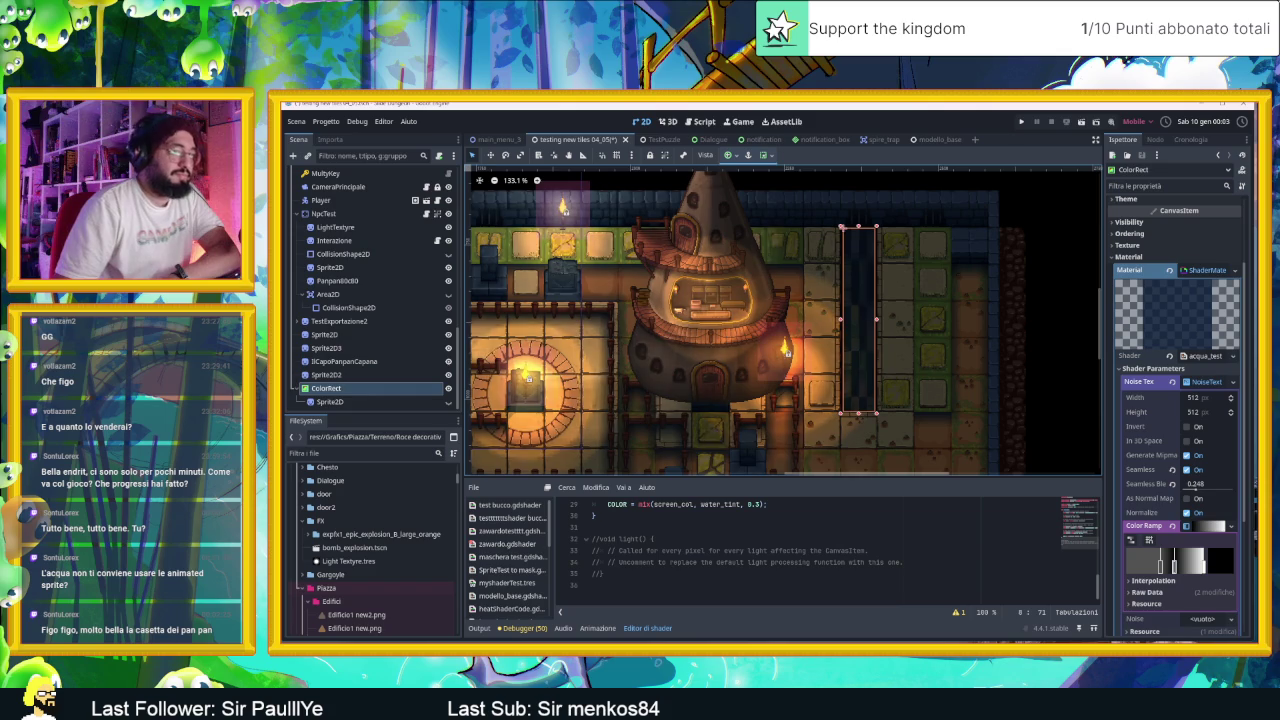
{"action": "key", "text": "alt+Tab"}
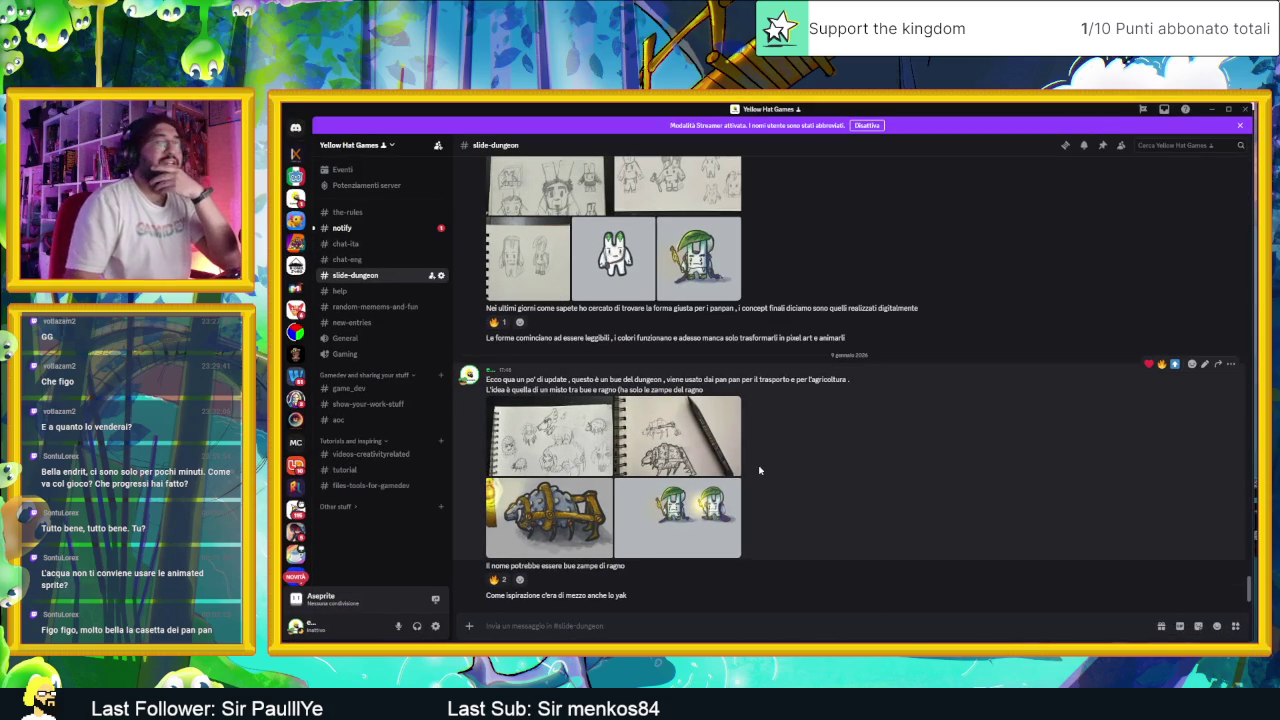
Step: Enlarge and close the bunny and leaf-hat character concept images
{"action": "scroll", "coordinate": [629, 359], "scroll_direction": "up", "scroll_amount": 3}
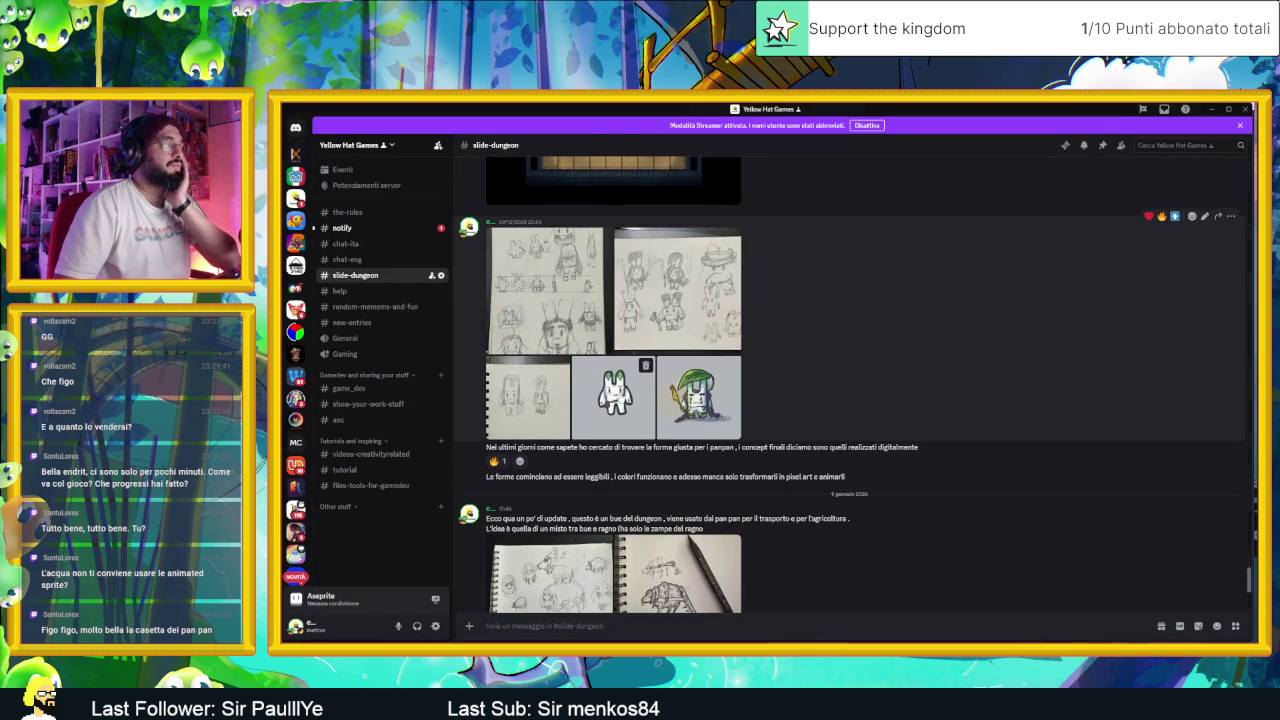
{"action": "left_click", "coordinate": [615, 395]}
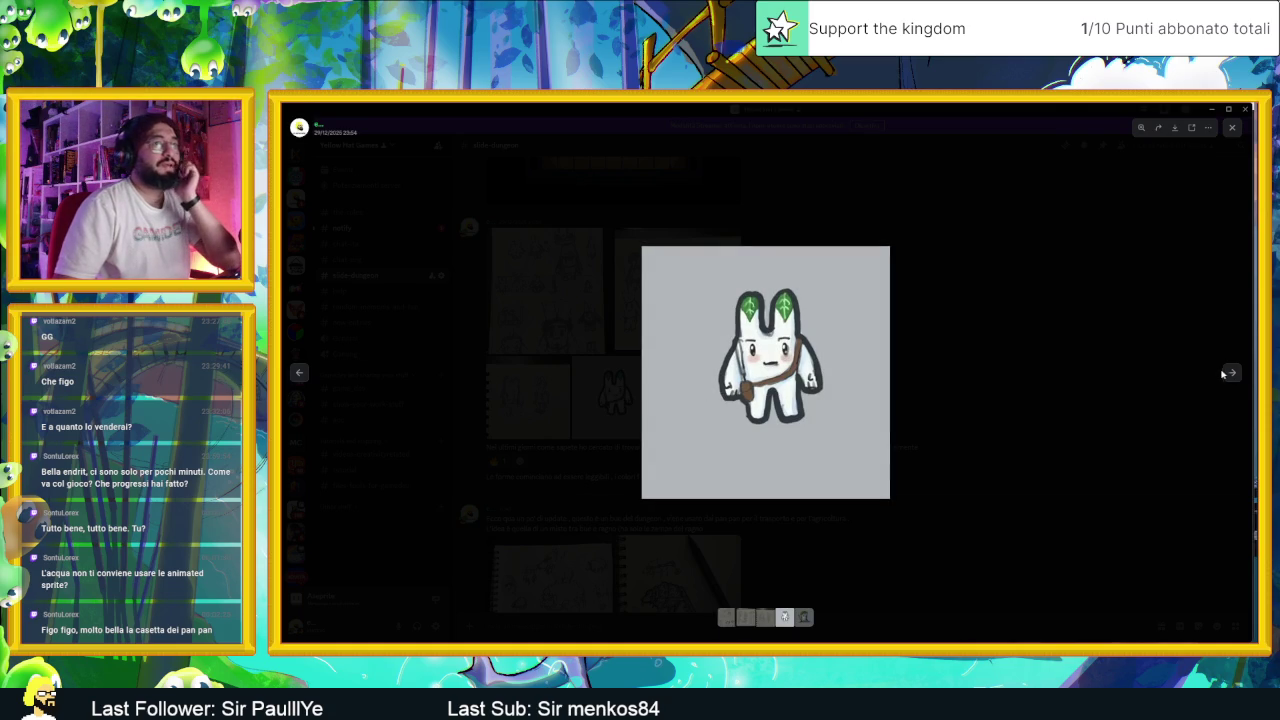
{"action": "left_click", "coordinate": [1222, 374]}
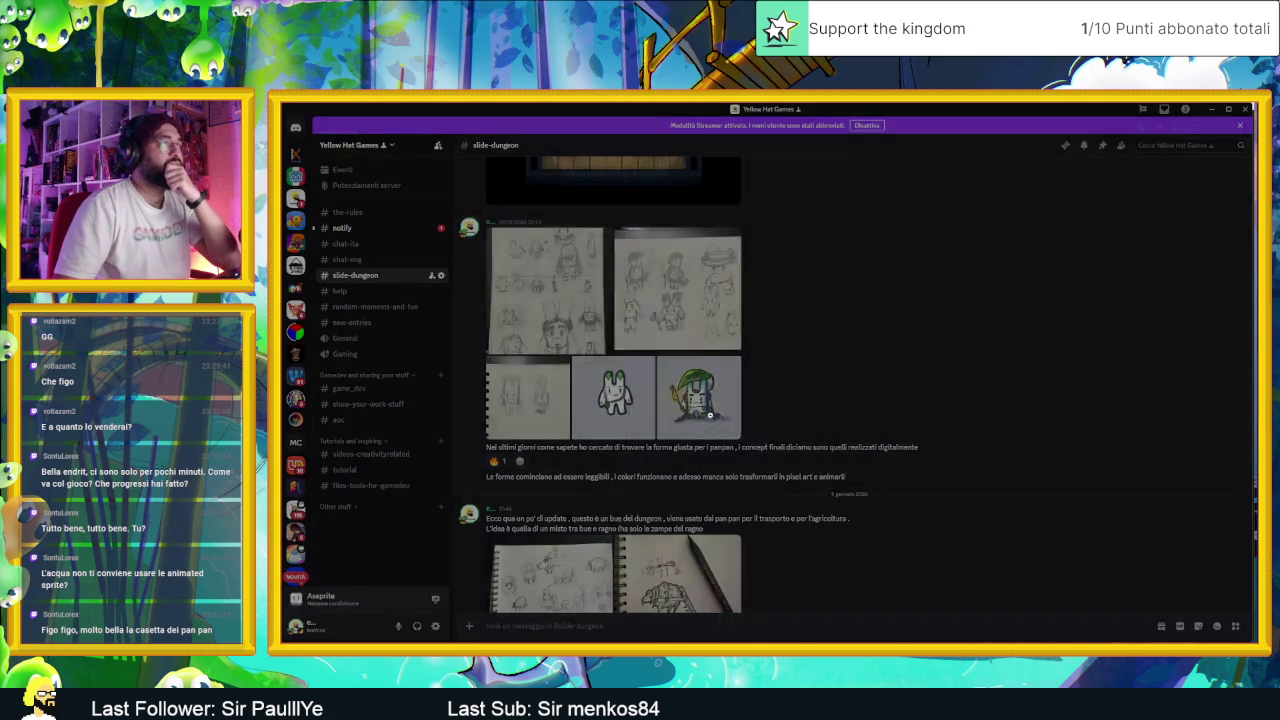
{"action": "left_click", "coordinate": [709, 413]}
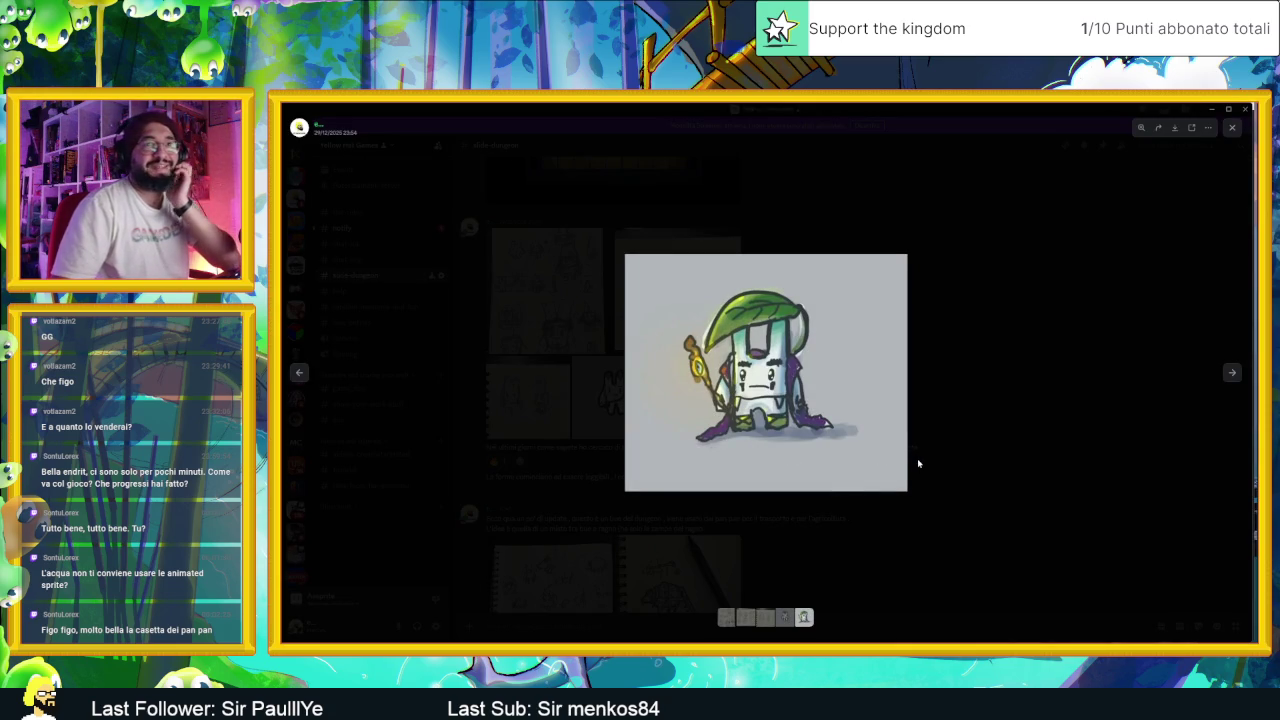
{"action": "left_click", "coordinate": [963, 477]}
{"action": "scroll", "coordinate": [740, 500], "scroll_direction": "down", "scroll_amount": 3}
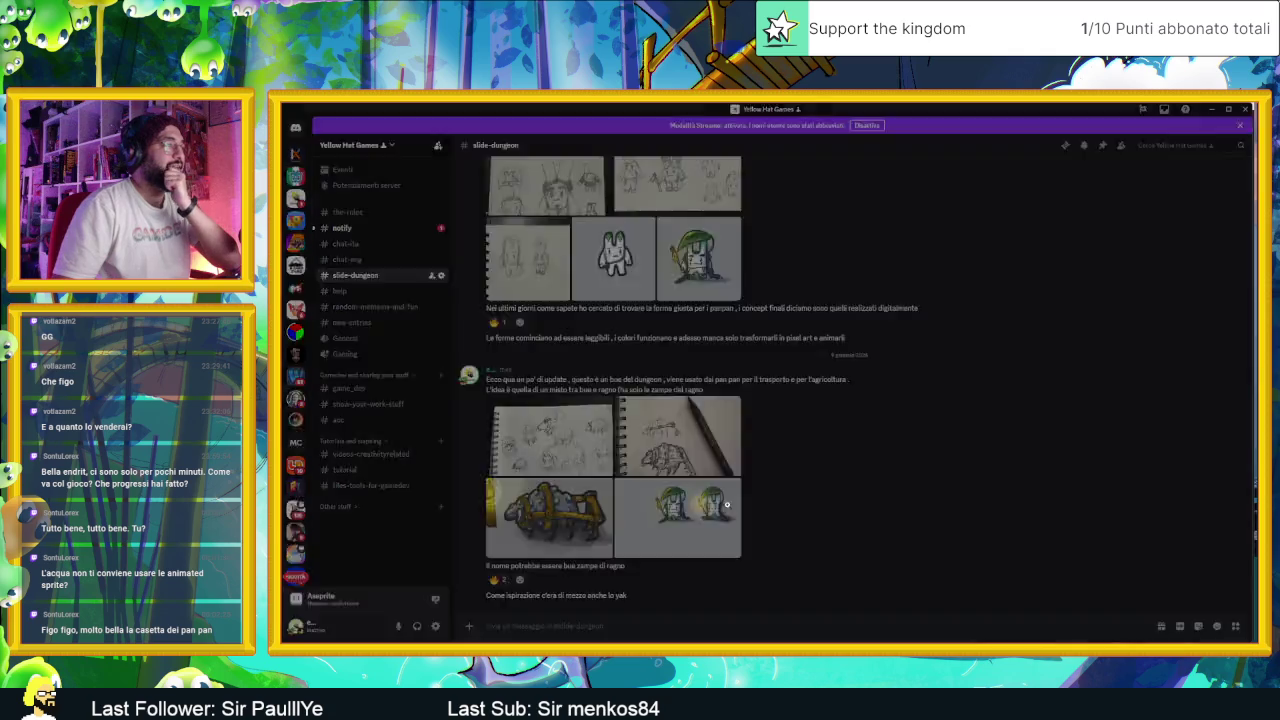
Step: View the two leaf-hat characters and mechanical sheep sketches, then minimize Discord
{"action": "left_click", "coordinate": [727, 505]}
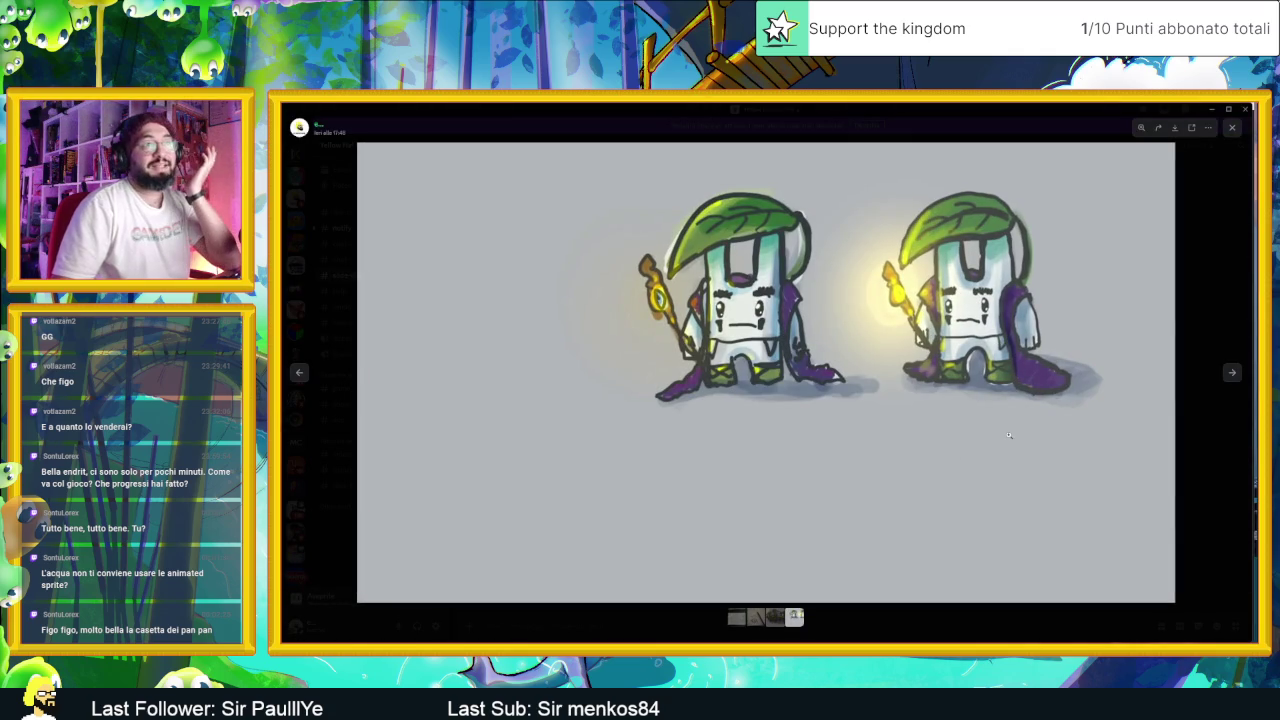
{"action": "left_click", "coordinate": [1206, 300]}
{"action": "left_click", "coordinate": [538, 524]}
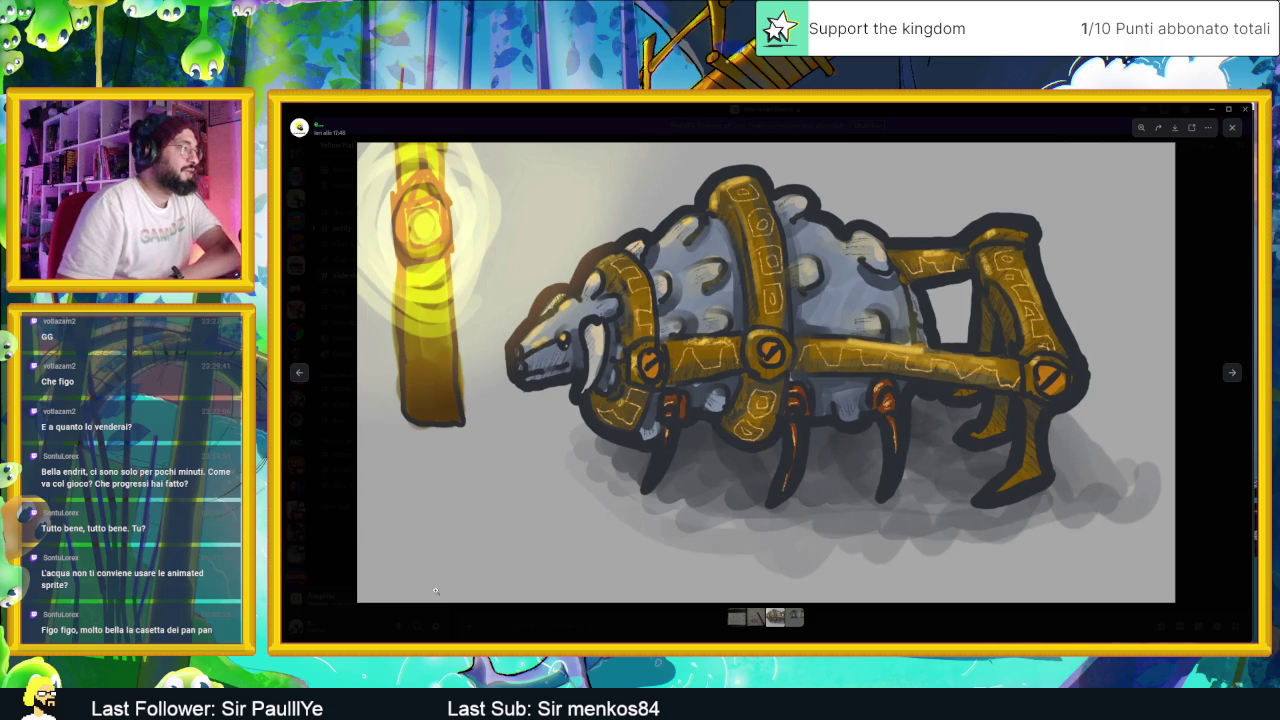
{"action": "left_click", "coordinate": [590, 626]}
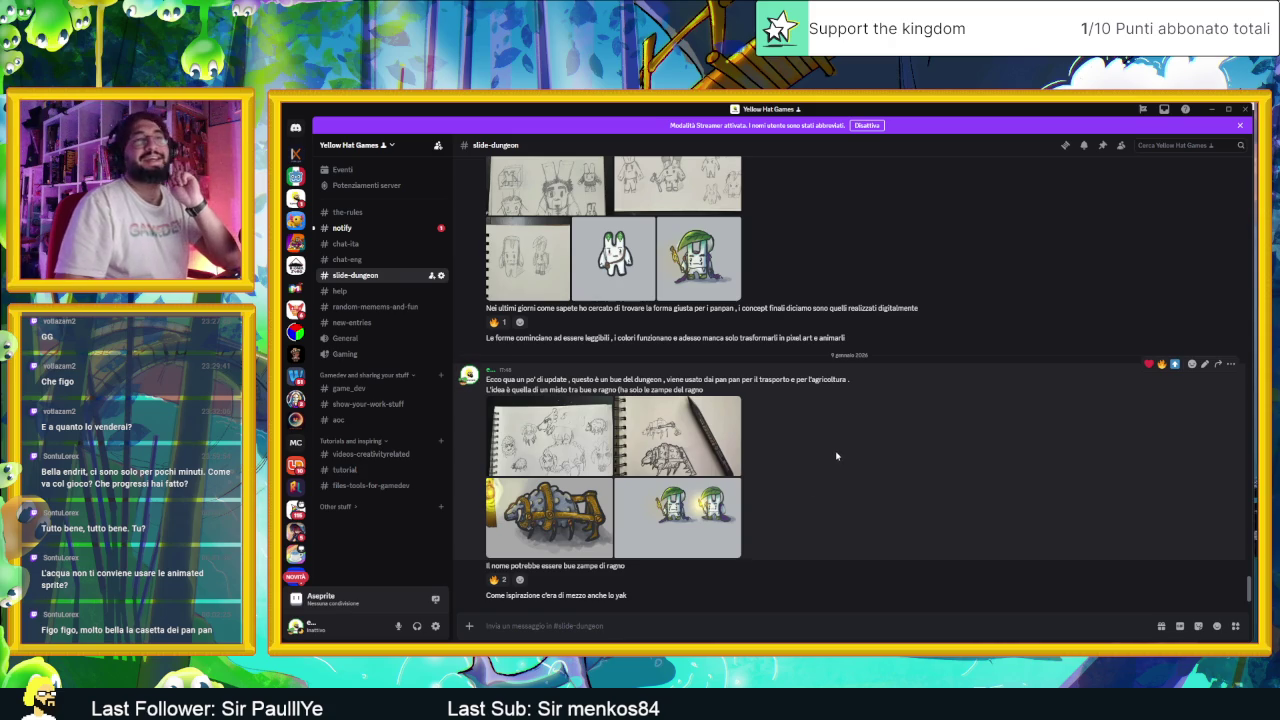
{"action": "left_click", "coordinate": [1209, 110]}
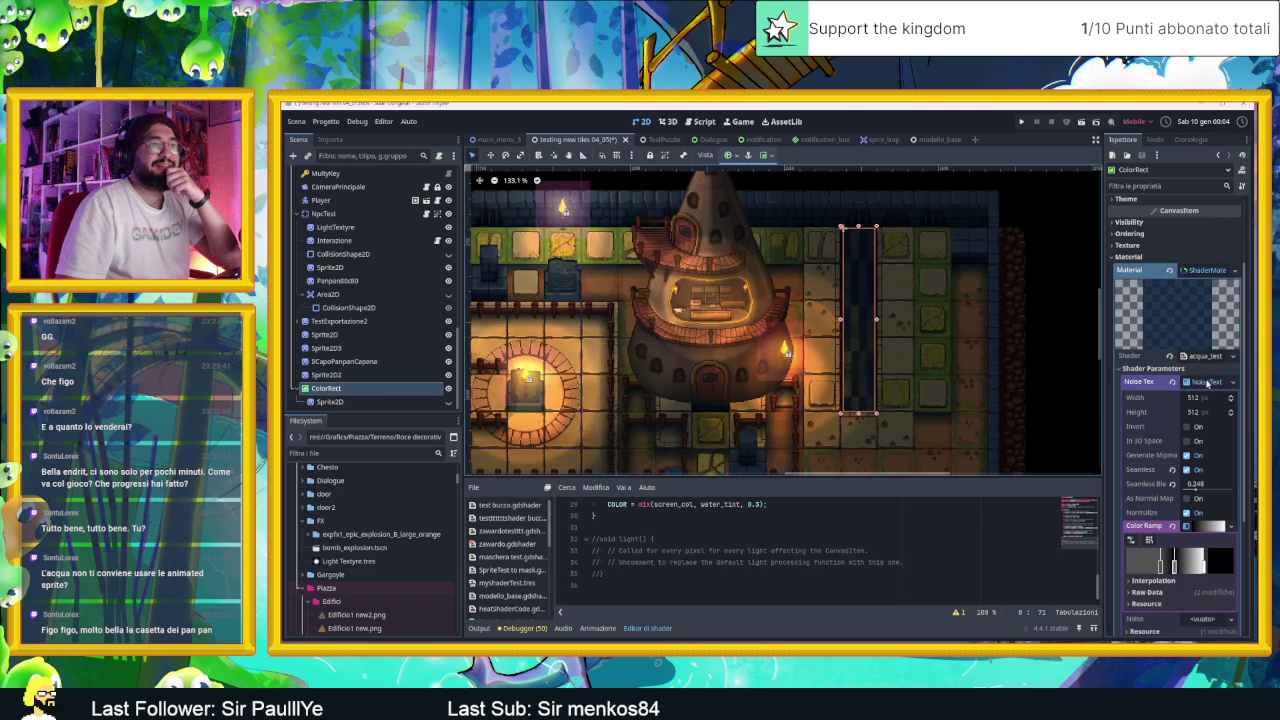
Step: Re-expand Shader Parameters, collapse Noise Tex, and set the Speed to 0.0, -0.2
{"action": "left_click", "coordinate": [1155, 368]}
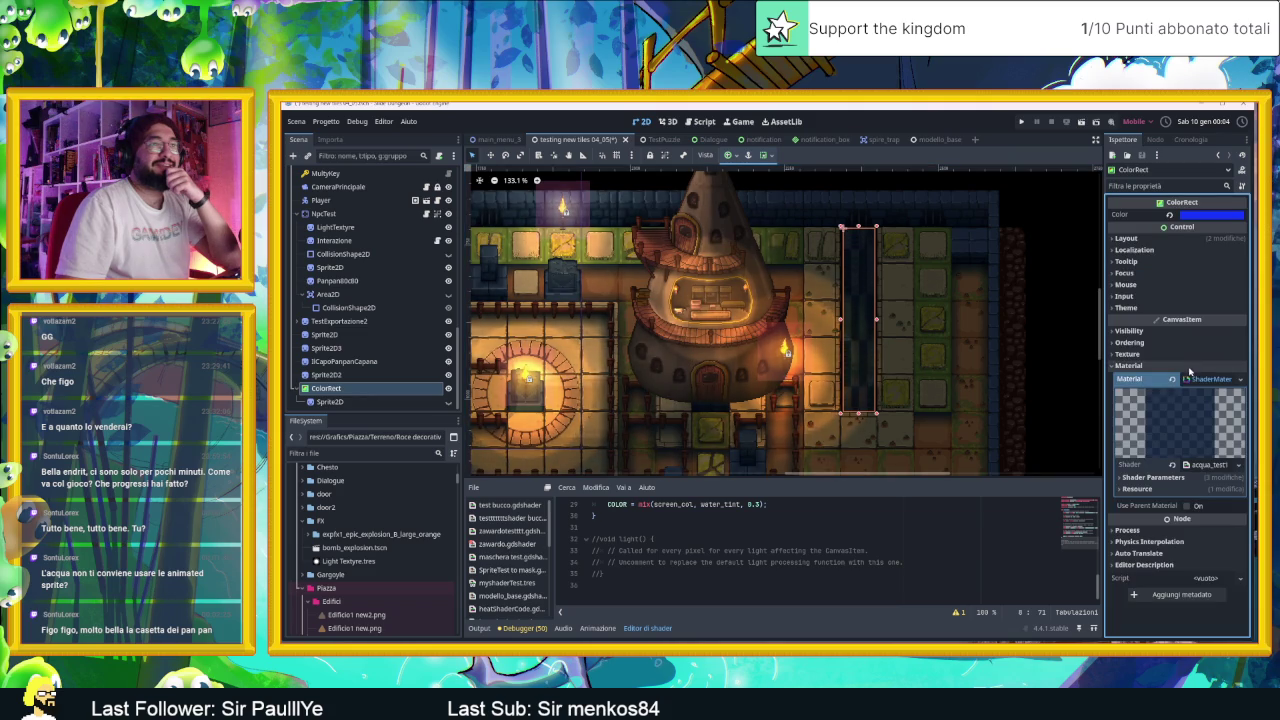
{"action": "left_click", "coordinate": [1152, 477]}
{"action": "left_click", "coordinate": [1216, 492]}
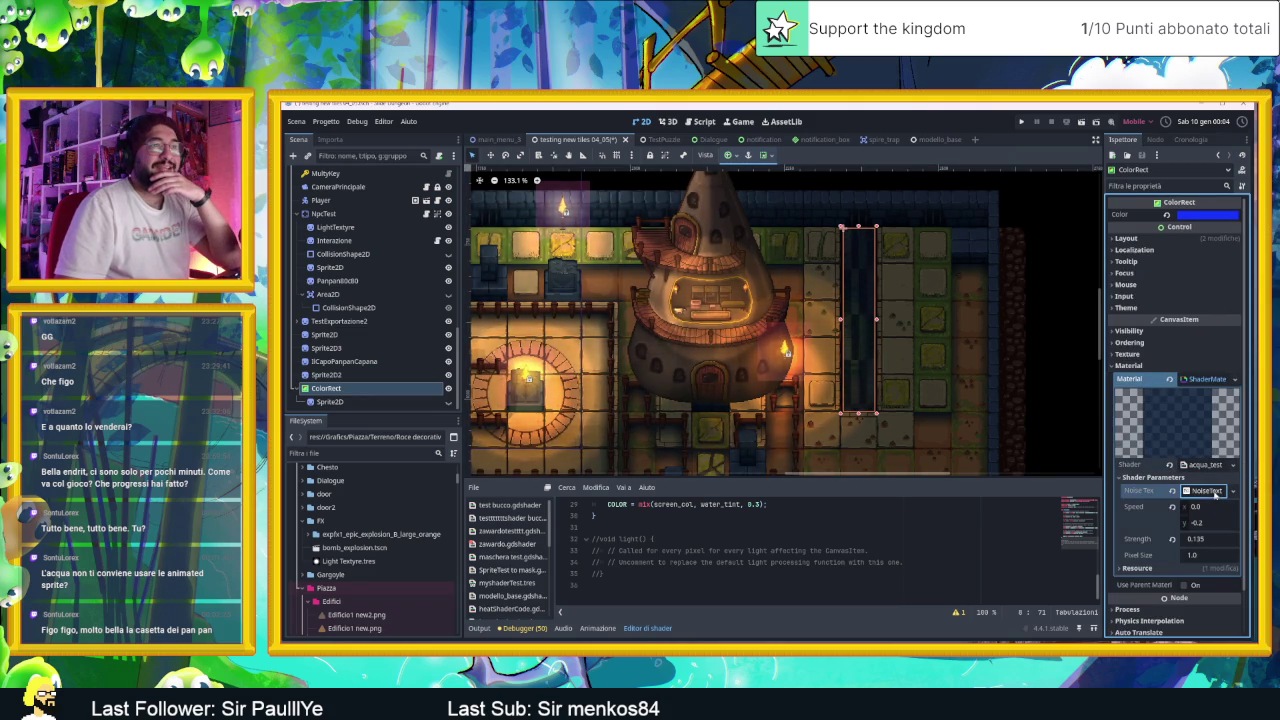
{"action": "left_click", "coordinate": [1204, 525]}
{"action": "type", "text": "0.0"}
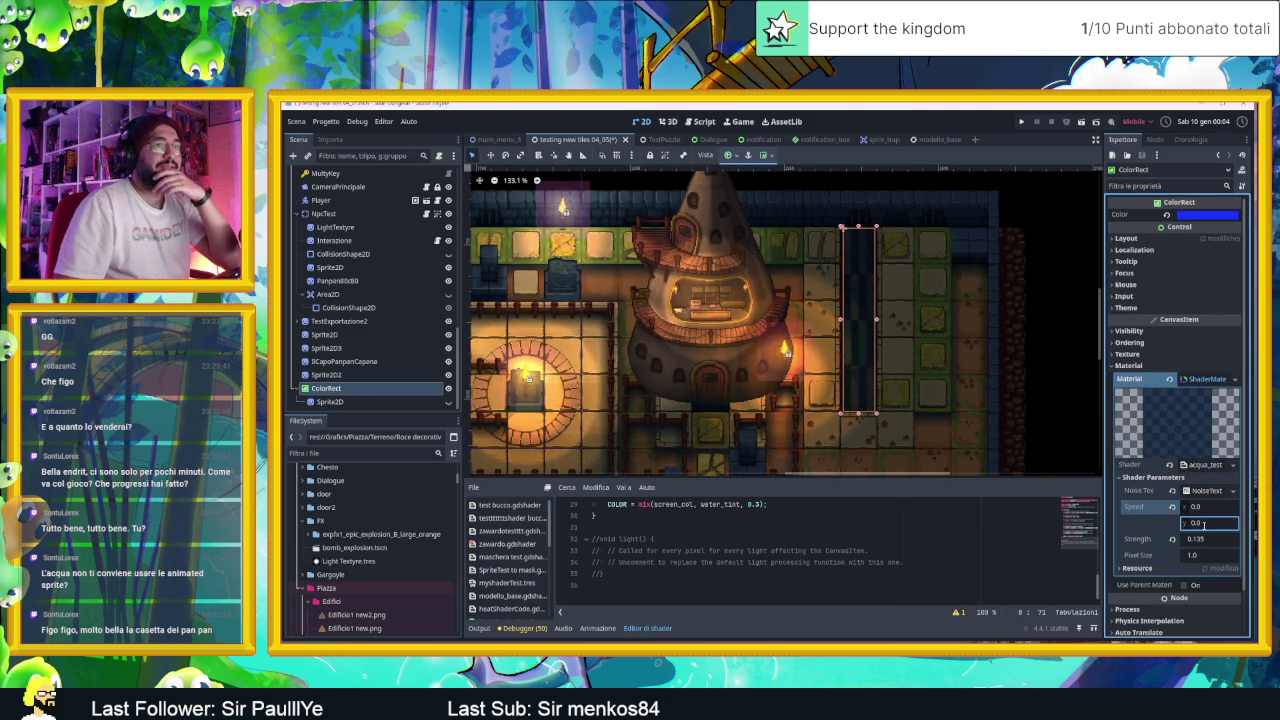
{"action": "type", "text": "-0.2"}
Step: Set Strength to 0.06 and Pixel Size to 13.625, then reveal the desktop
{"action": "left_click", "coordinate": [1213, 538]}
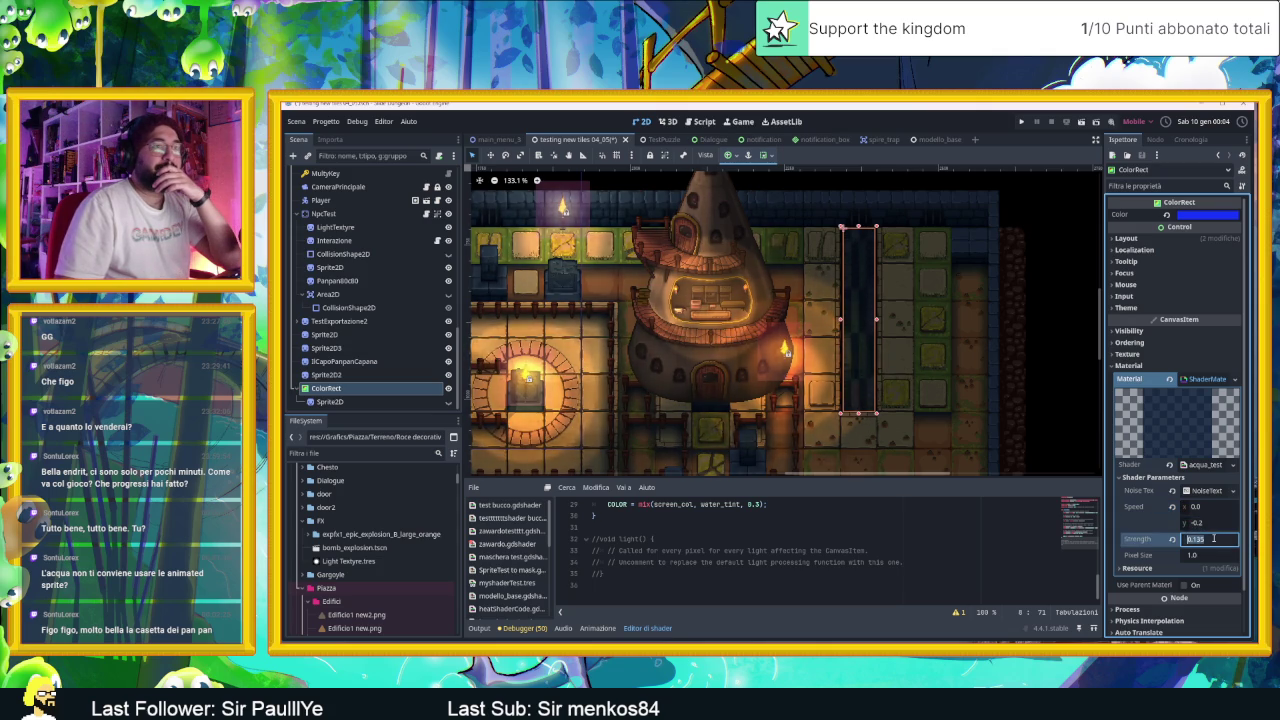
{"action": "type", "text": "0.12"}
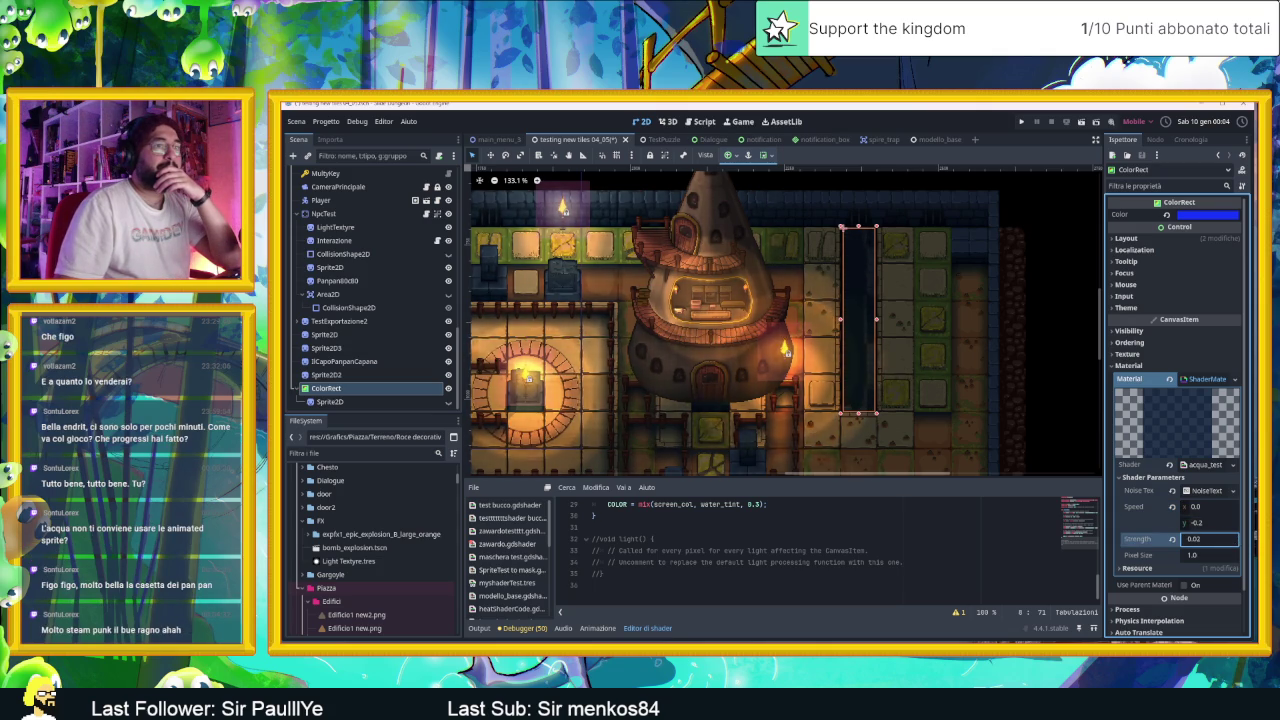
{"action": "key", "text": "BackSpace"}
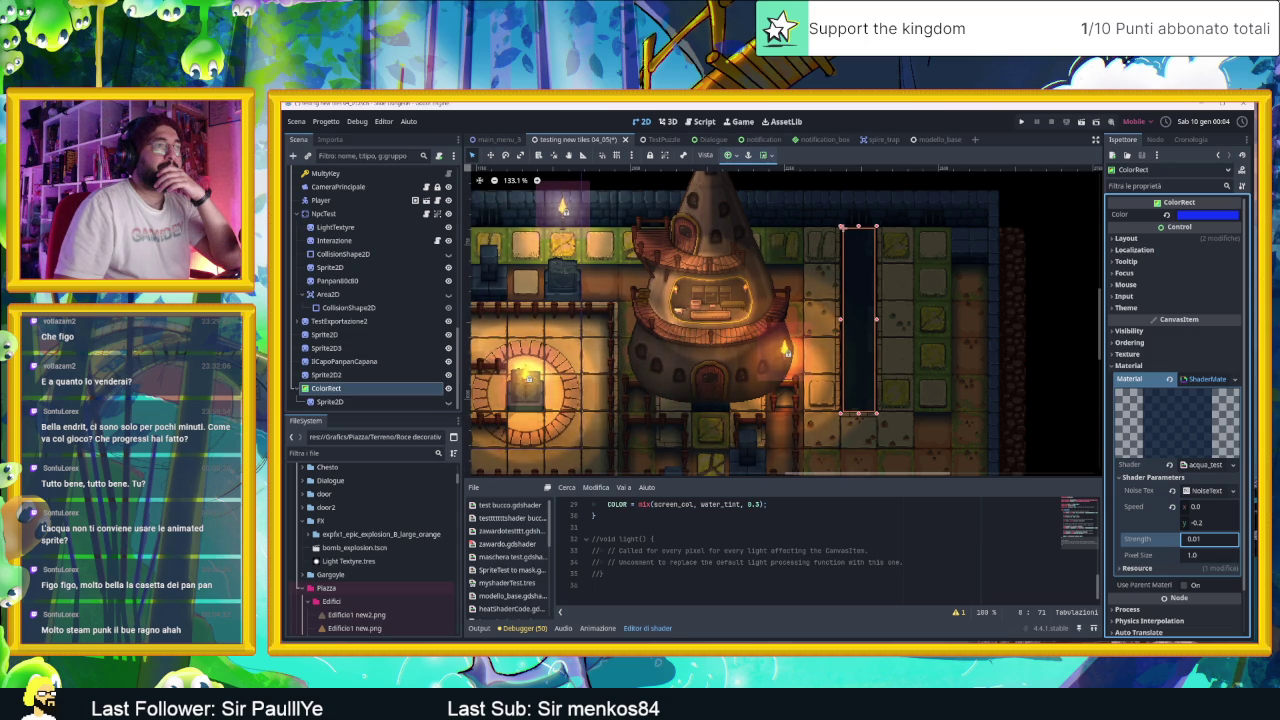
{"action": "key", "text": "Tab"}
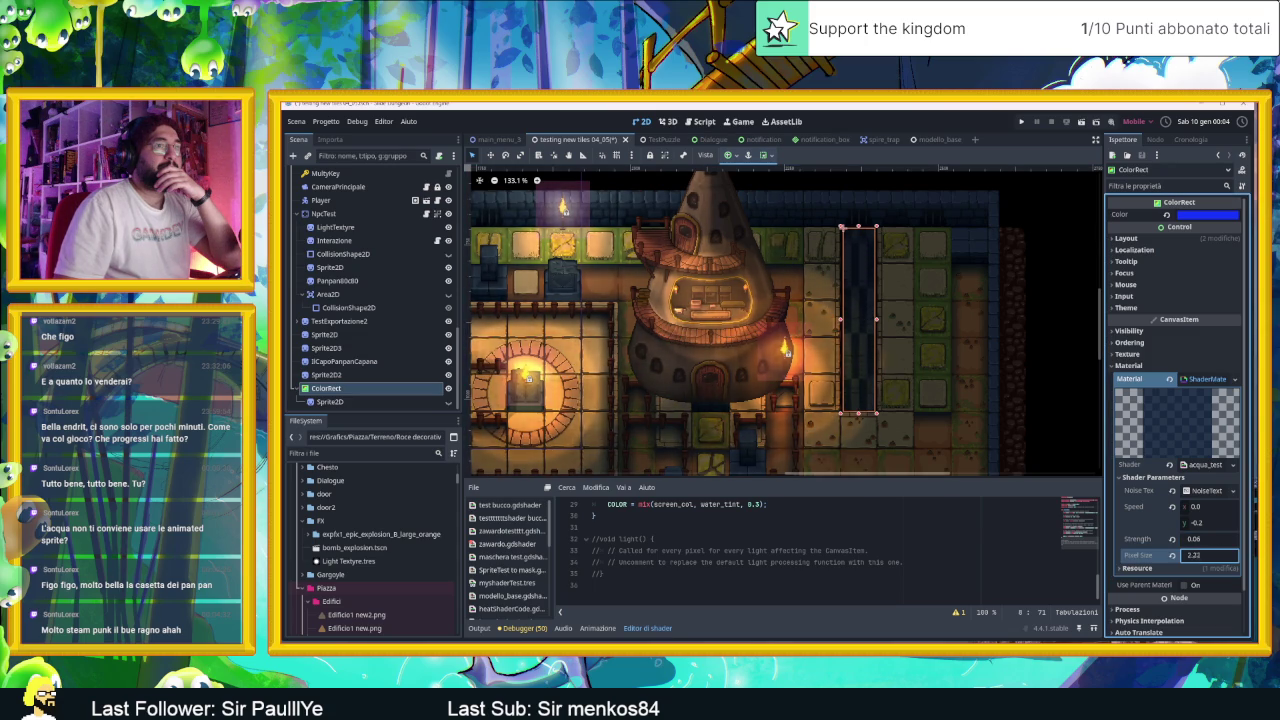
{"action": "left_click_drag", "start_coordinate": [1195, 555], "coordinate": [1181, 578]}
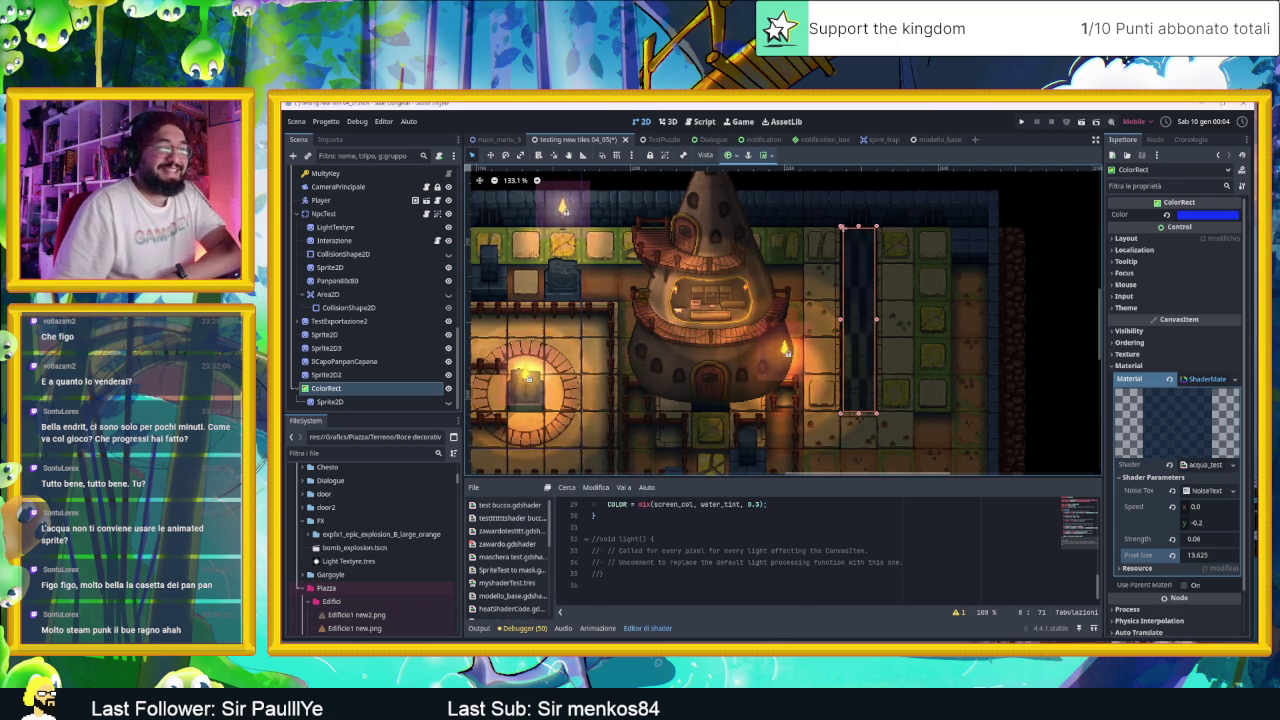
{"action": "key", "text": "super+d"}
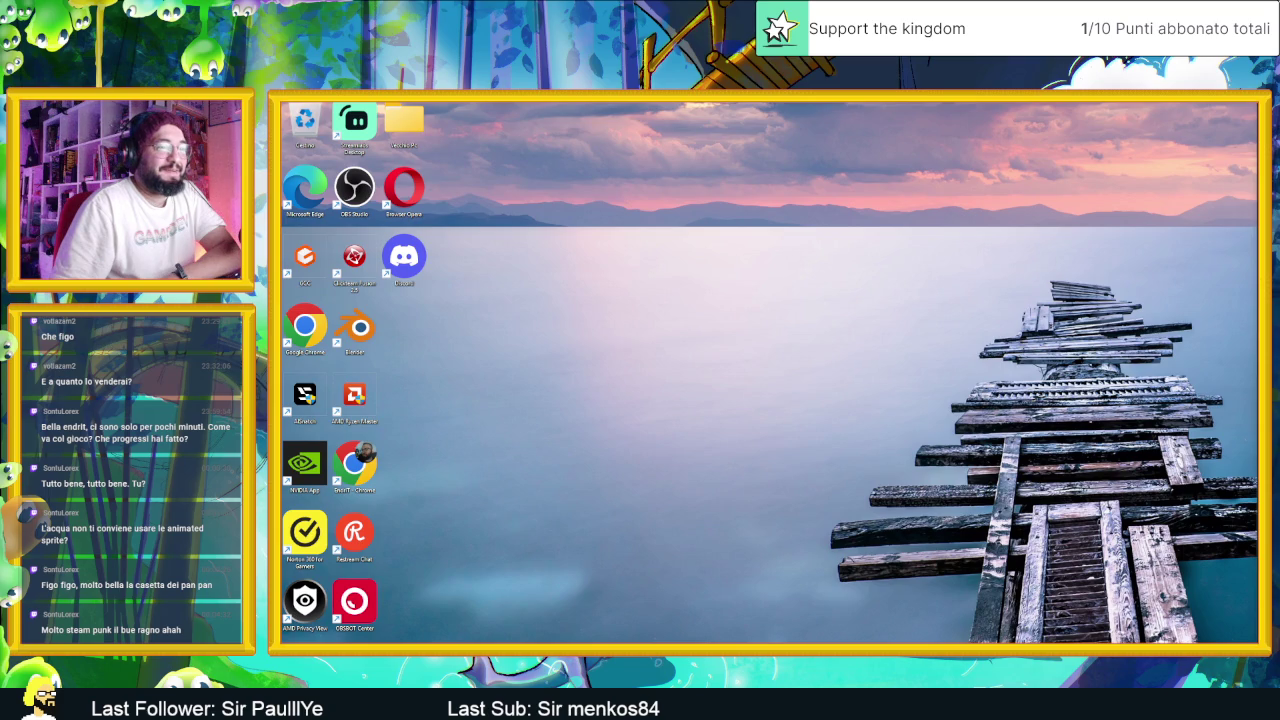
Step: Switch to Gemini and reply 'si' to accept the foam shader suggestion
{"action": "key", "text": "super+d"}
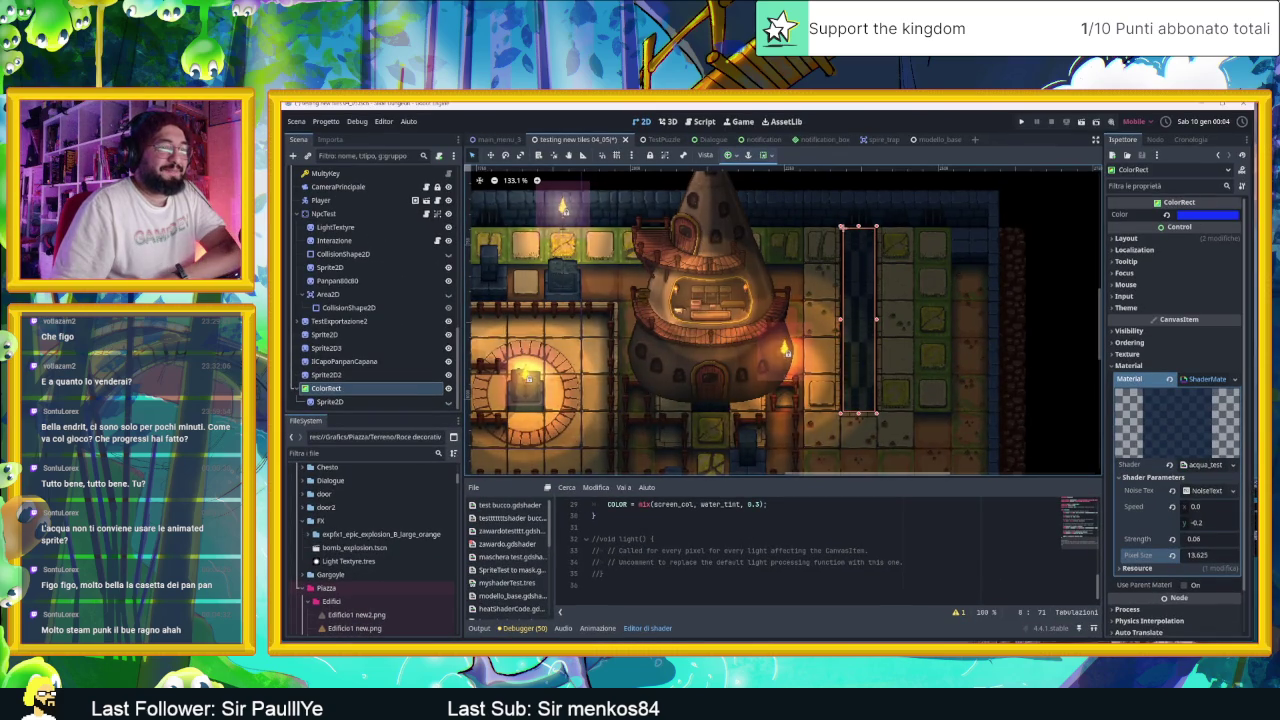
{"action": "key", "text": "alt+Tab"}
{"action": "key", "text": "alt+Tab"}
{"action": "key", "text": "alt+Tab"}
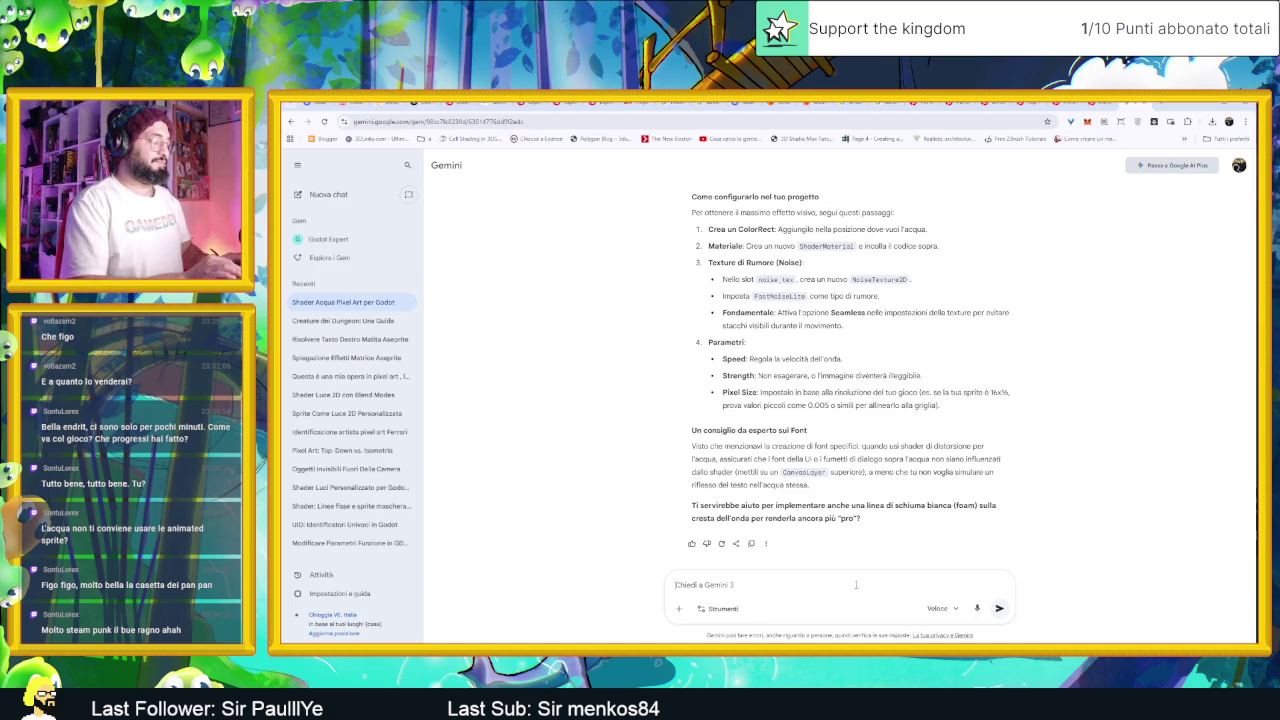
{"action": "type", "text": "si grazie"}
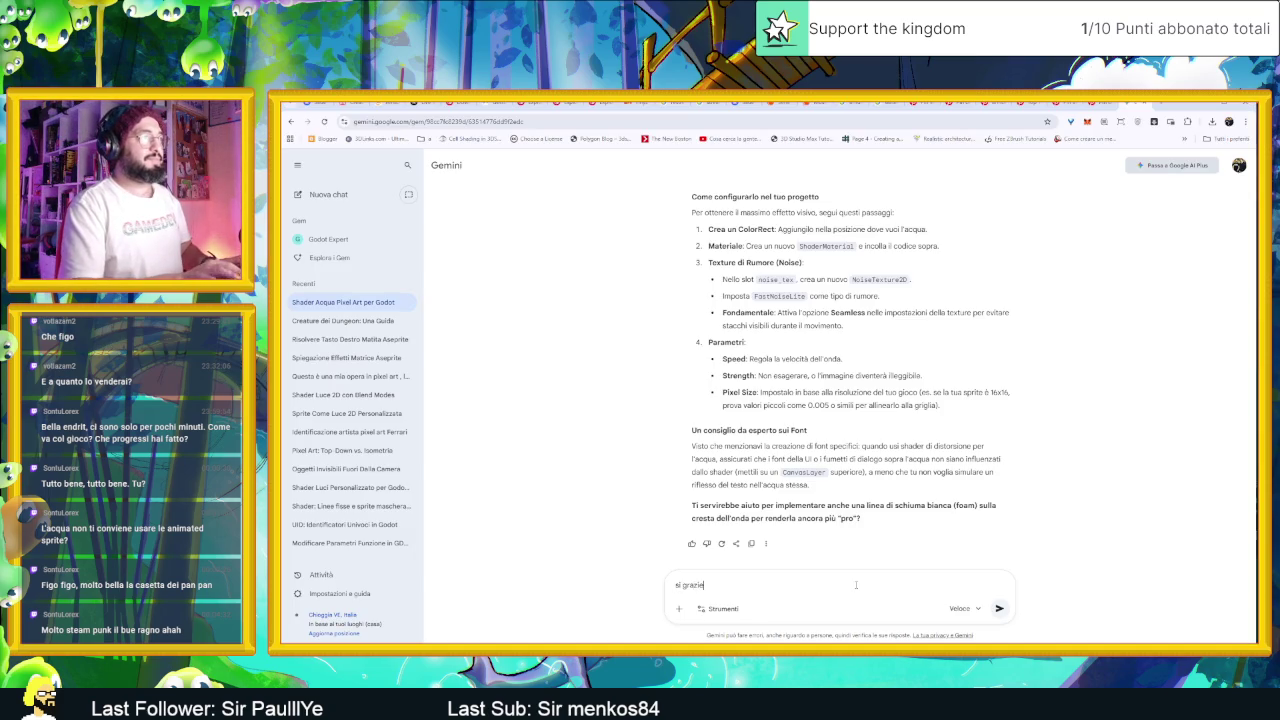
{"action": "key", "text": "Return"}
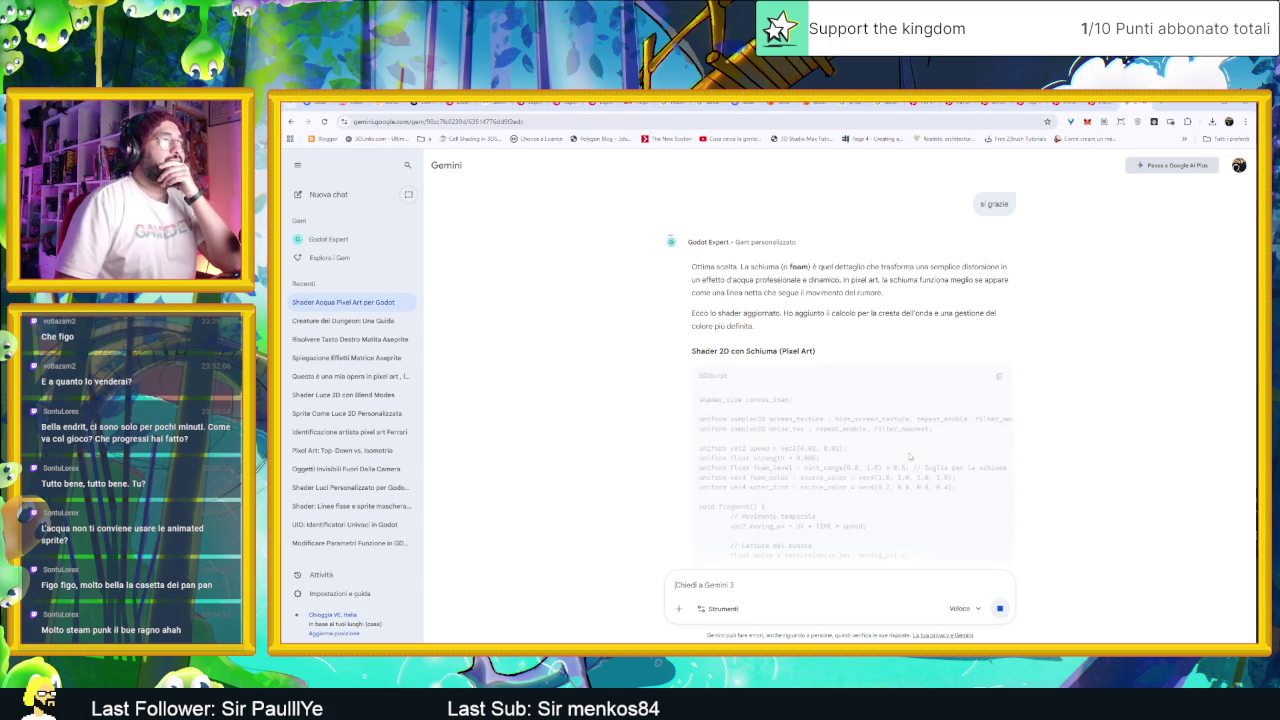
Step: Copy the updated foam water shader code and return to Godot
{"action": "scroll", "coordinate": [932, 428], "scroll_direction": "down", "scroll_amount": 2}
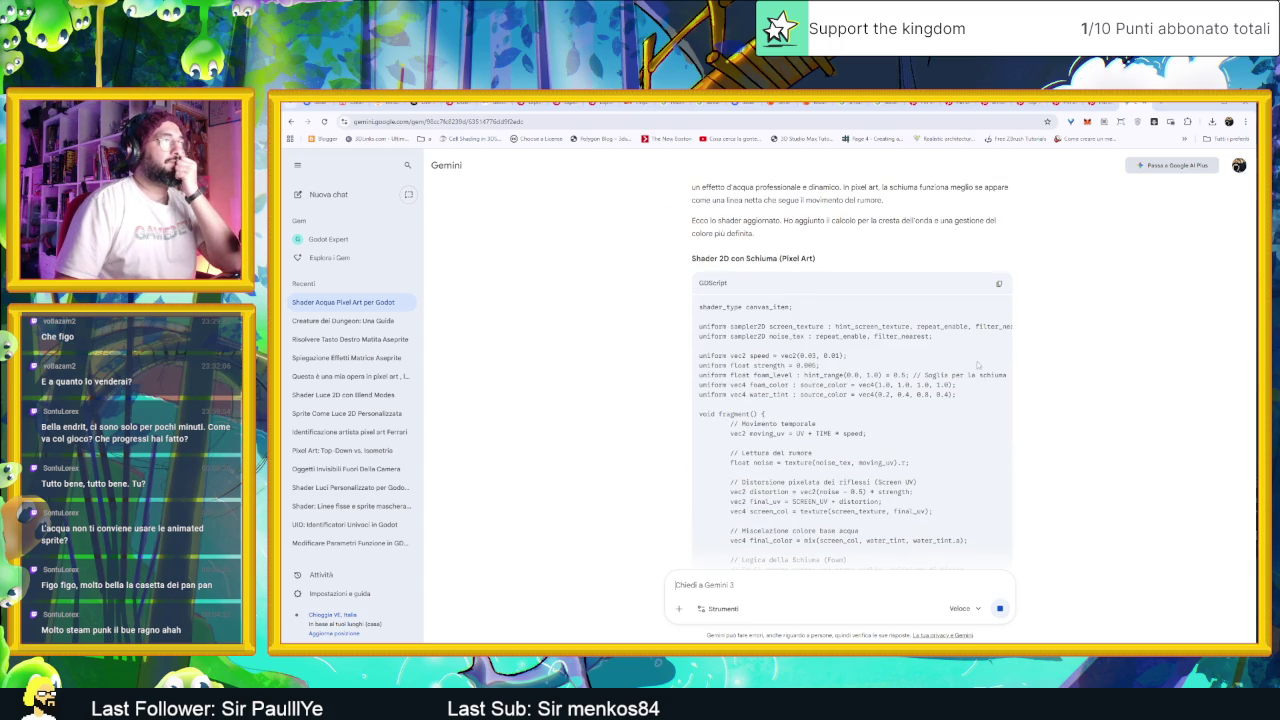
{"action": "left_click", "coordinate": [998, 285]}
{"action": "scroll", "coordinate": [1065, 453], "scroll_direction": "down", "scroll_amount": 6}
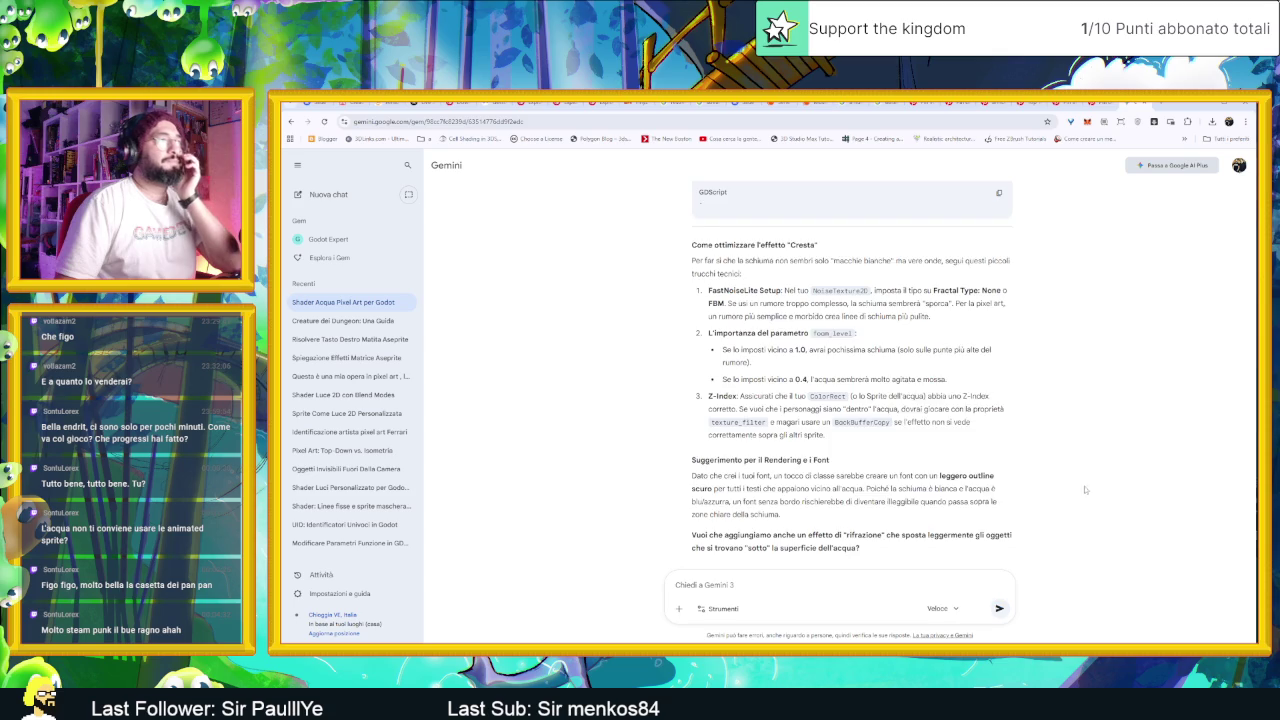
{"action": "scroll", "coordinate": [1090, 500], "scroll_direction": "down", "scroll_amount": 1}
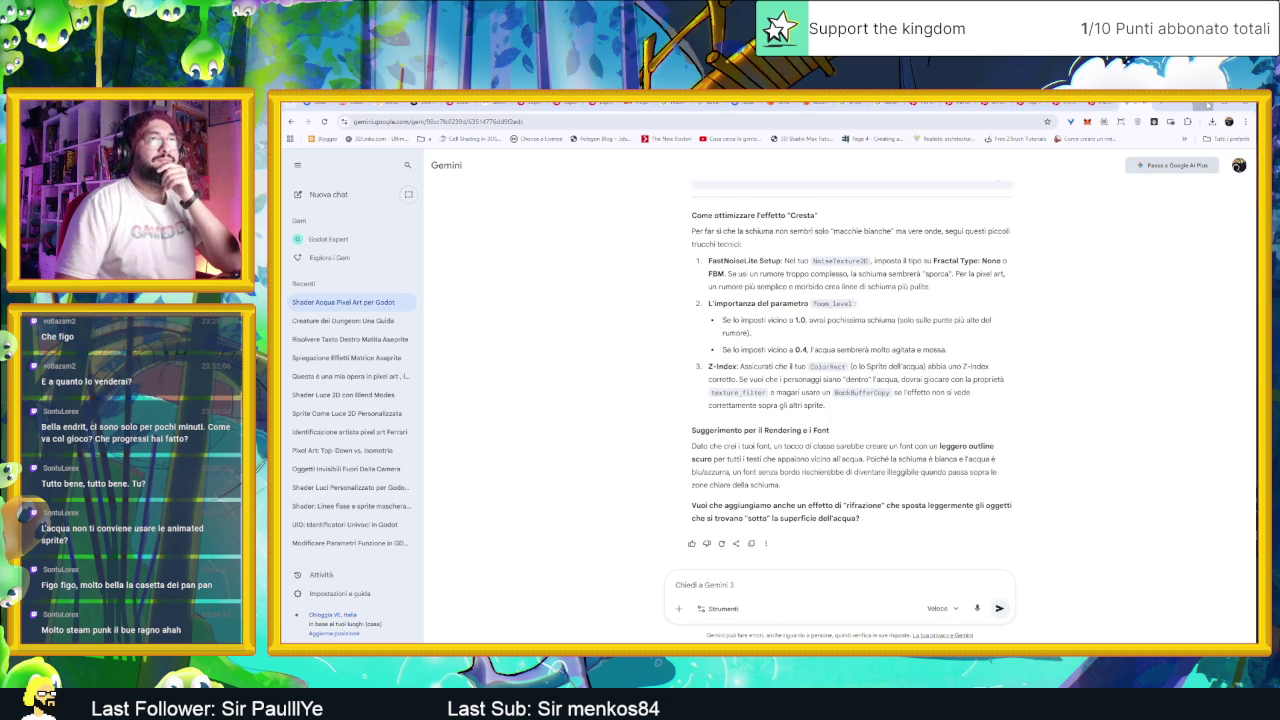
{"action": "key", "text": "alt+Tab"}
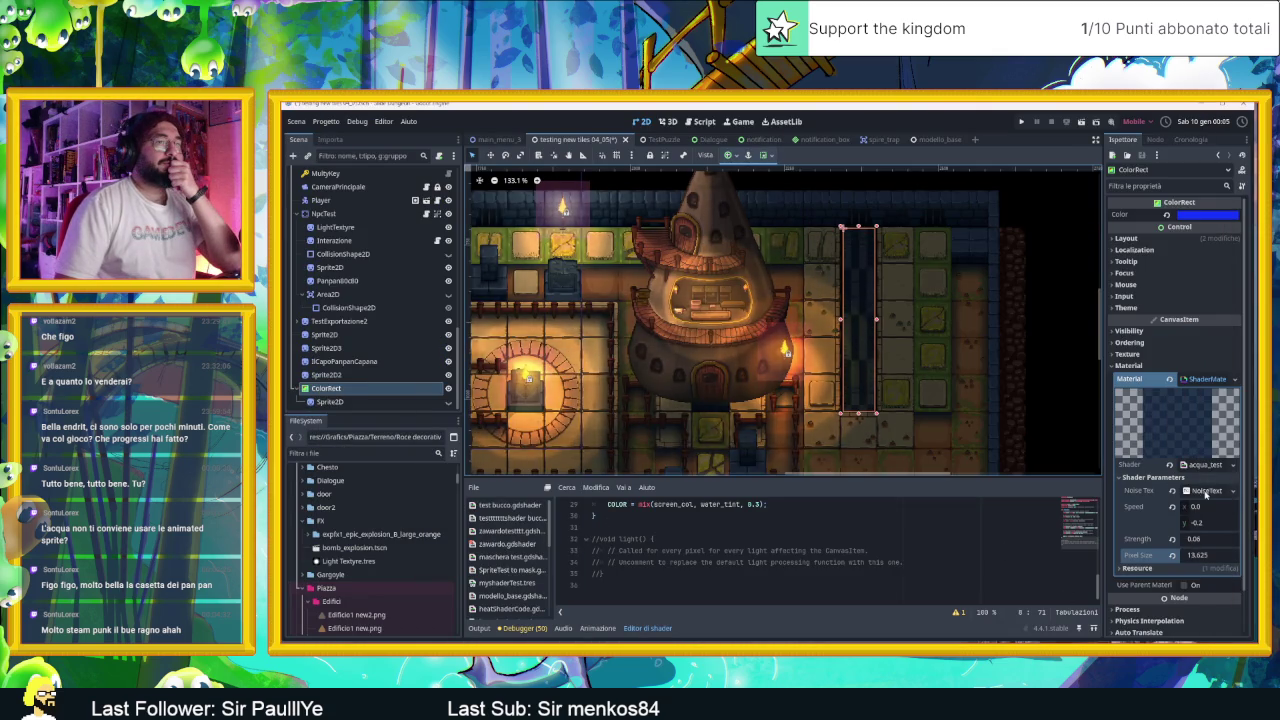
Step: Replace the entire water shader code with the pasted foam version
{"action": "left_click", "coordinate": [1204, 491]}
{"action": "left_click", "coordinate": [1206, 491]}
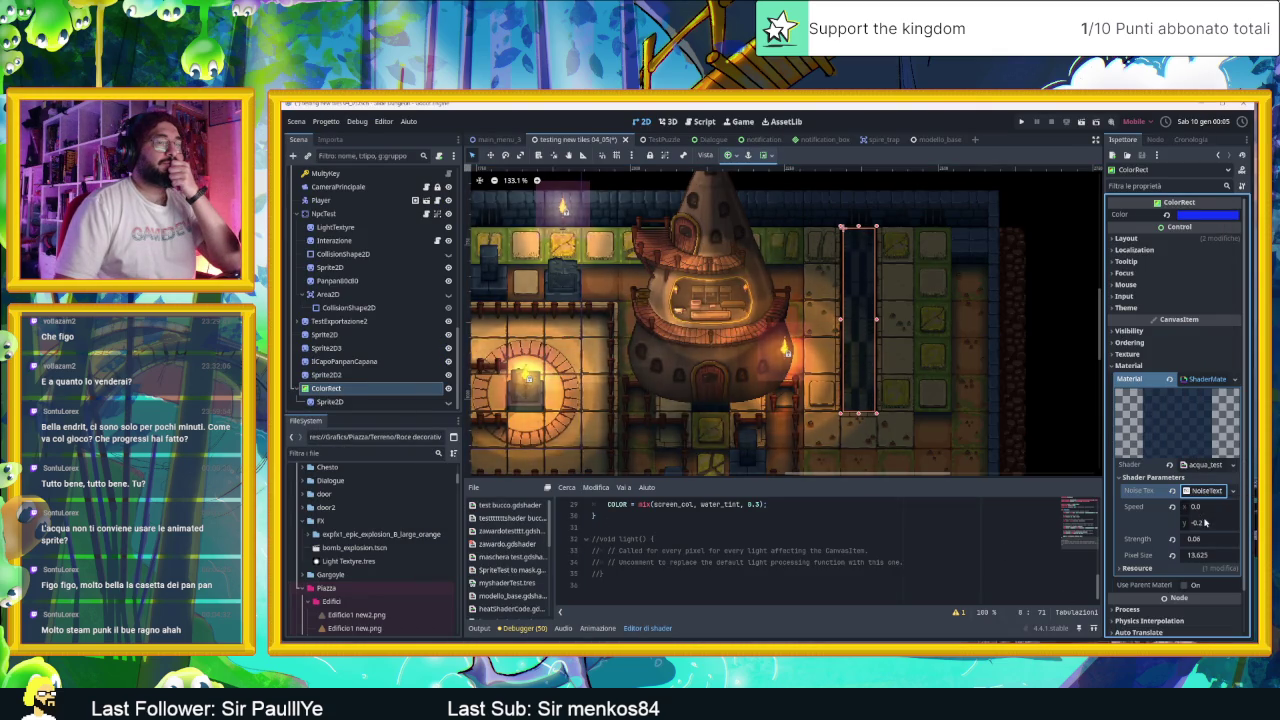
{"action": "left_click_drag", "start_coordinate": [749, 578], "coordinate": [793, 499]}
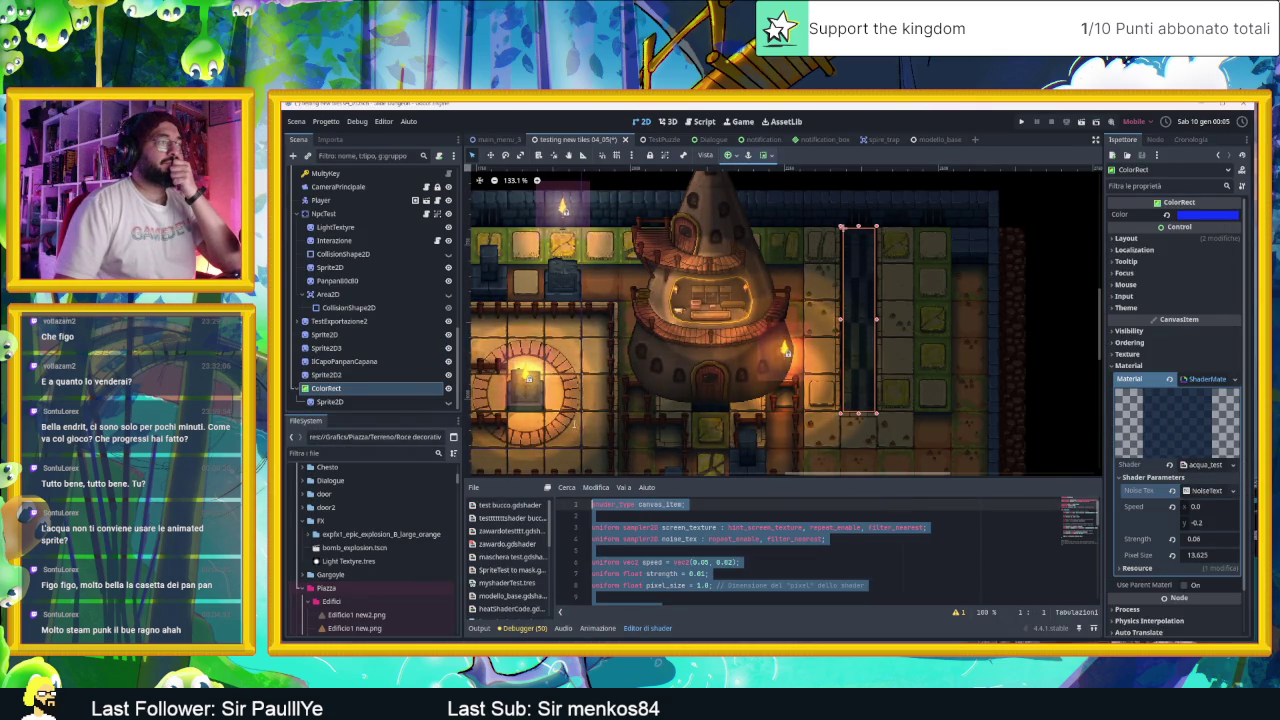
{"action": "key", "text": "ctrl+v"}
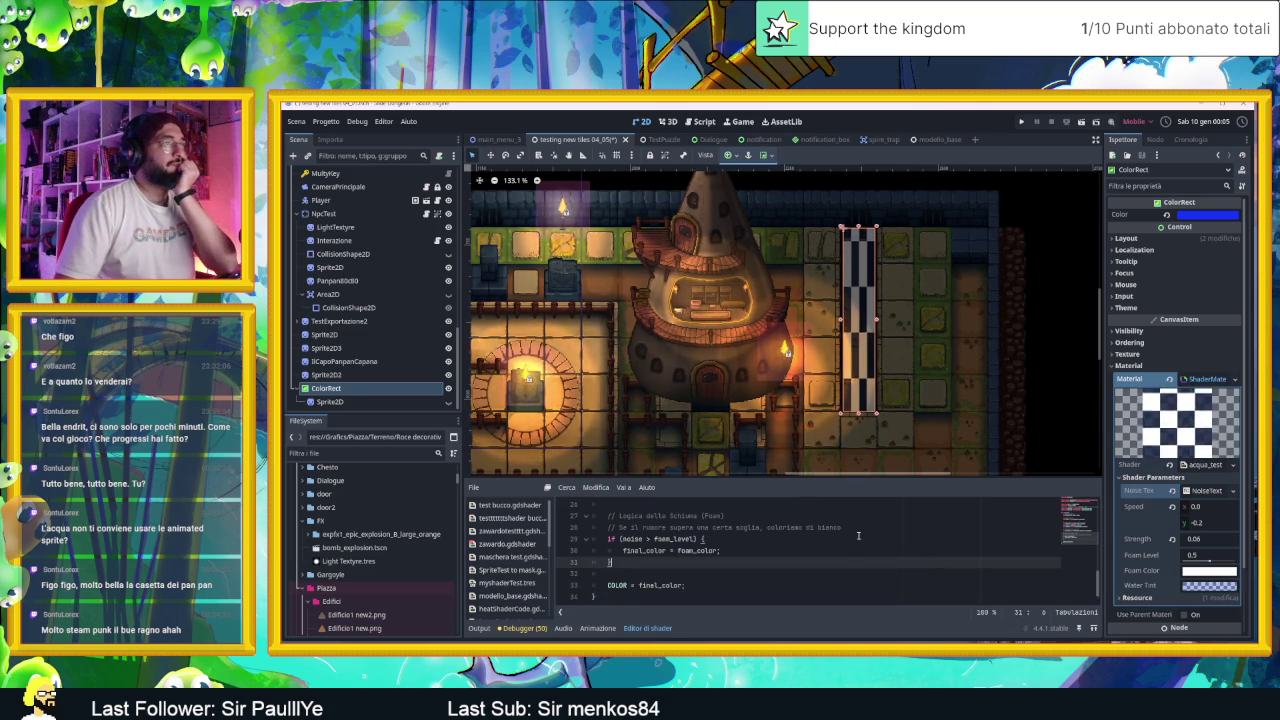
Step: Make the Water Tint a paler blue, reset the ColorRect colour to white, and set Foam Level to 0.54
{"action": "left_click", "coordinate": [1209, 585]}
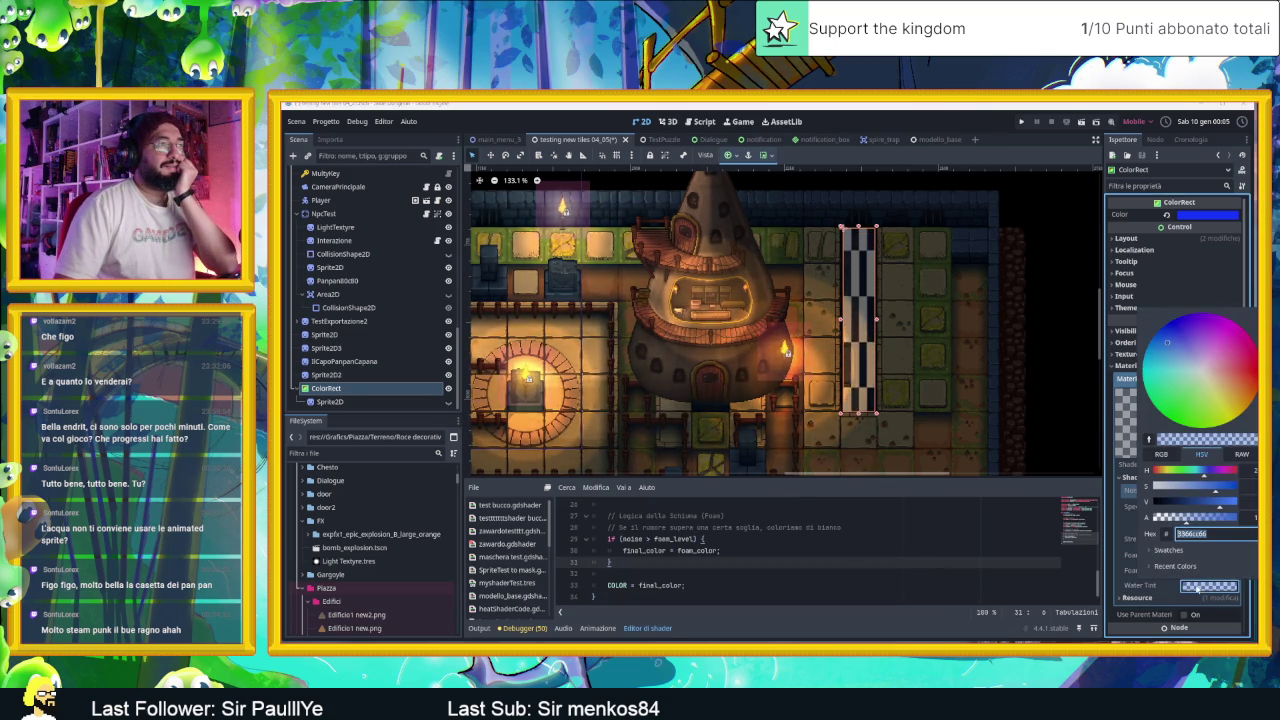
{"action": "mouse_move", "coordinate": [1220, 486]}
{"action": "left_mouse_down"}
{"action": "mouse_move", "coordinate": [1200, 486]}
{"action": "mouse_move", "coordinate": [1240, 486]}
{"action": "left_mouse_up"}
{"action": "left_click_drag", "start_coordinate": [1157, 366], "coordinate": [1180, 360]}
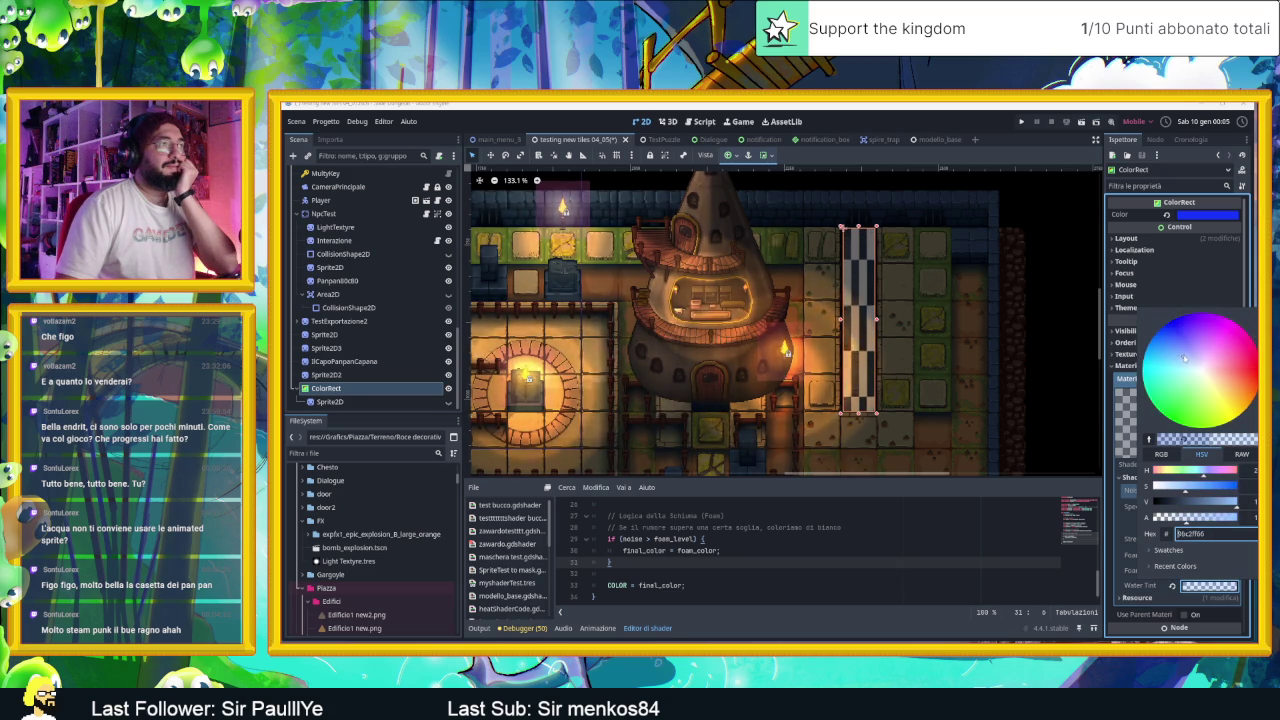
{"action": "left_click", "coordinate": [1167, 215]}
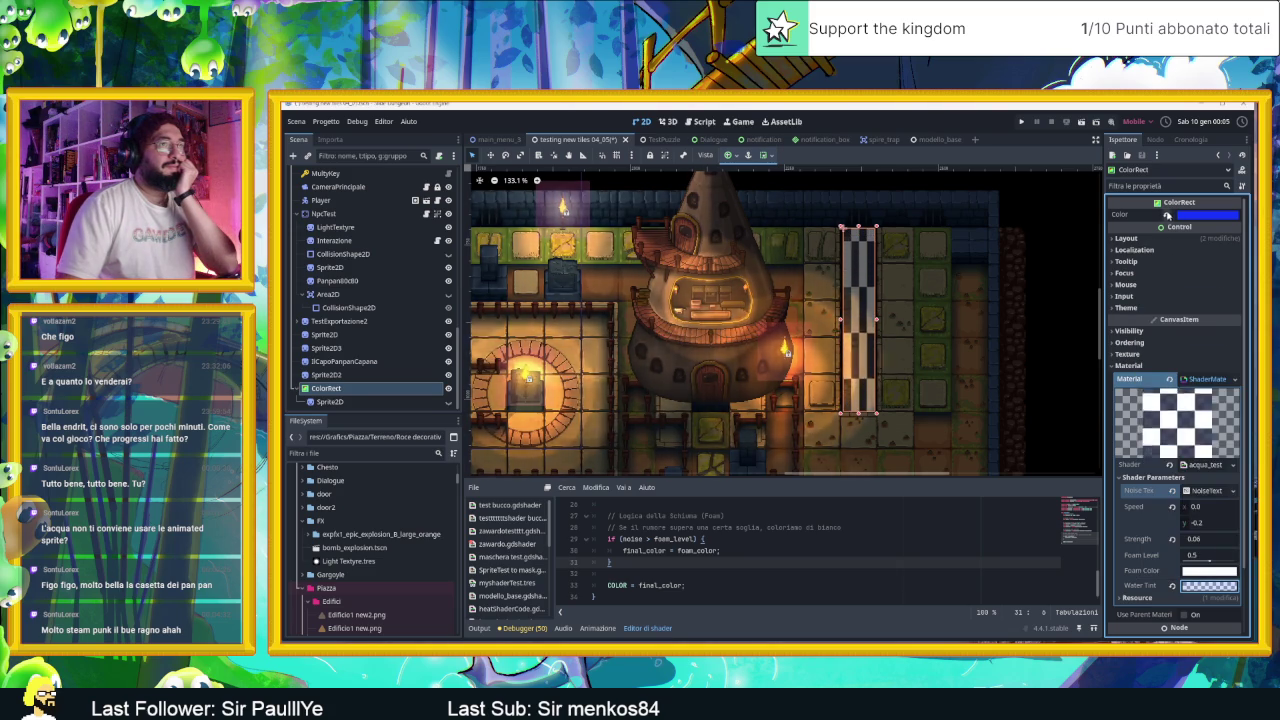
{"action": "left_click", "coordinate": [1167, 215]}
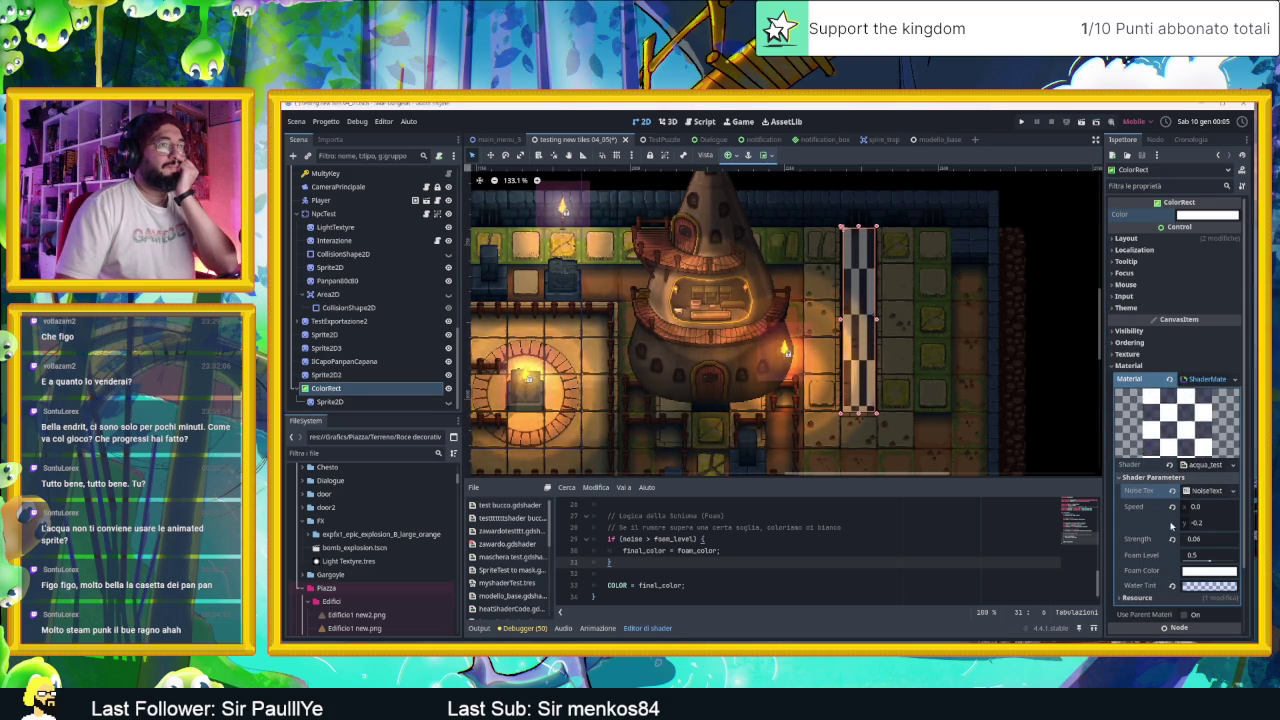
{"action": "mouse_move", "coordinate": [1207, 560]}
{"action": "left_mouse_down"}
{"action": "mouse_move", "coordinate": [1221, 566]}
{"action": "mouse_move", "coordinate": [1174, 563]}
{"action": "left_mouse_up"}
{"action": "left_click", "coordinate": [1184, 560]}
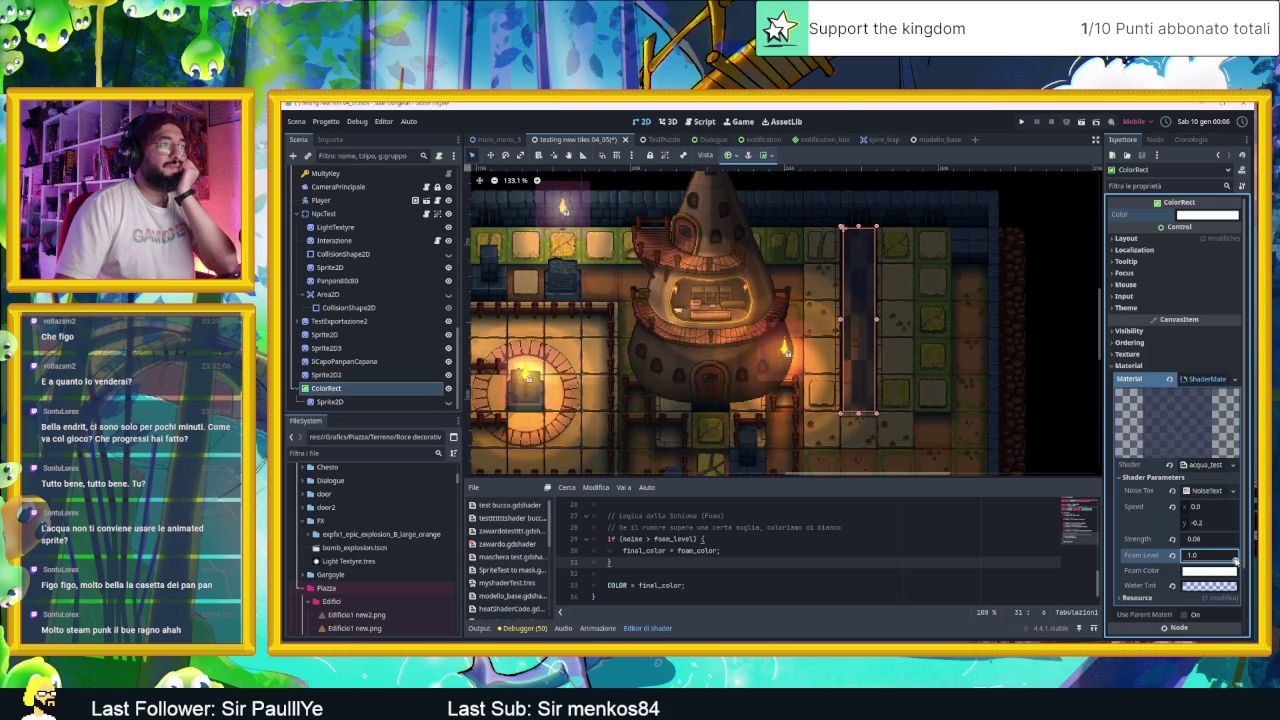
Step: Bring Foam Level back to 0.5 and make the Water Tint a more saturated blue
{"action": "left_click_drag", "start_coordinate": [1230, 562], "coordinate": [1186, 570]}
{"action": "left_click", "coordinate": [1201, 586]}
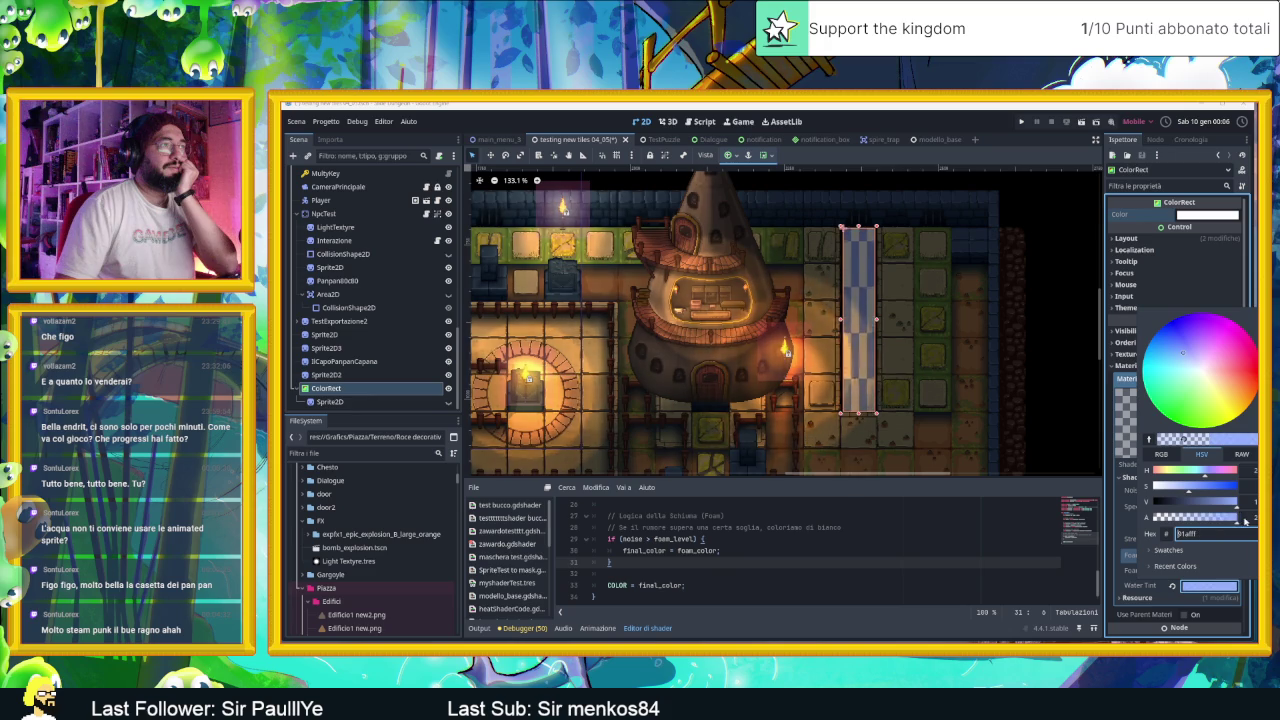
{"action": "left_click_drag", "start_coordinate": [1182, 352], "coordinate": [1174, 349]}
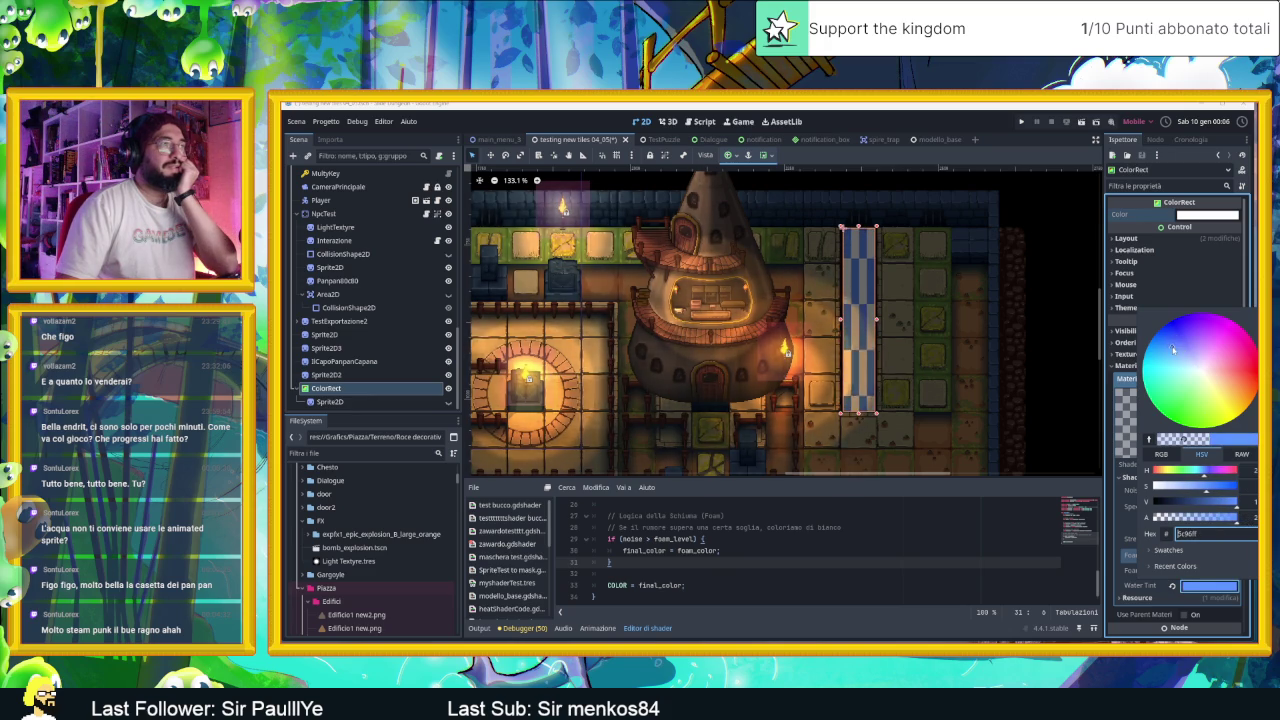
{"action": "left_click", "coordinate": [1126, 532]}
Step: Set the distortion Strength to 0.005
{"action": "left_click", "coordinate": [1200, 540]}
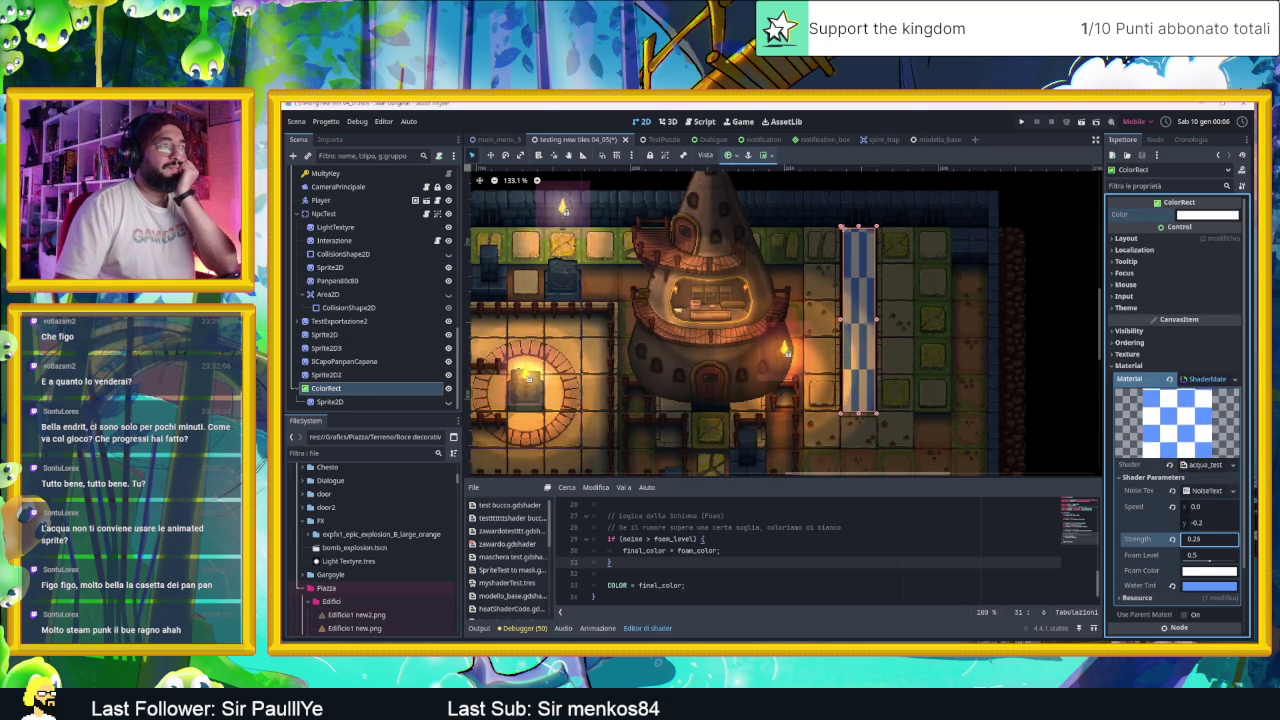
{"action": "type", "text": "-0.705"}
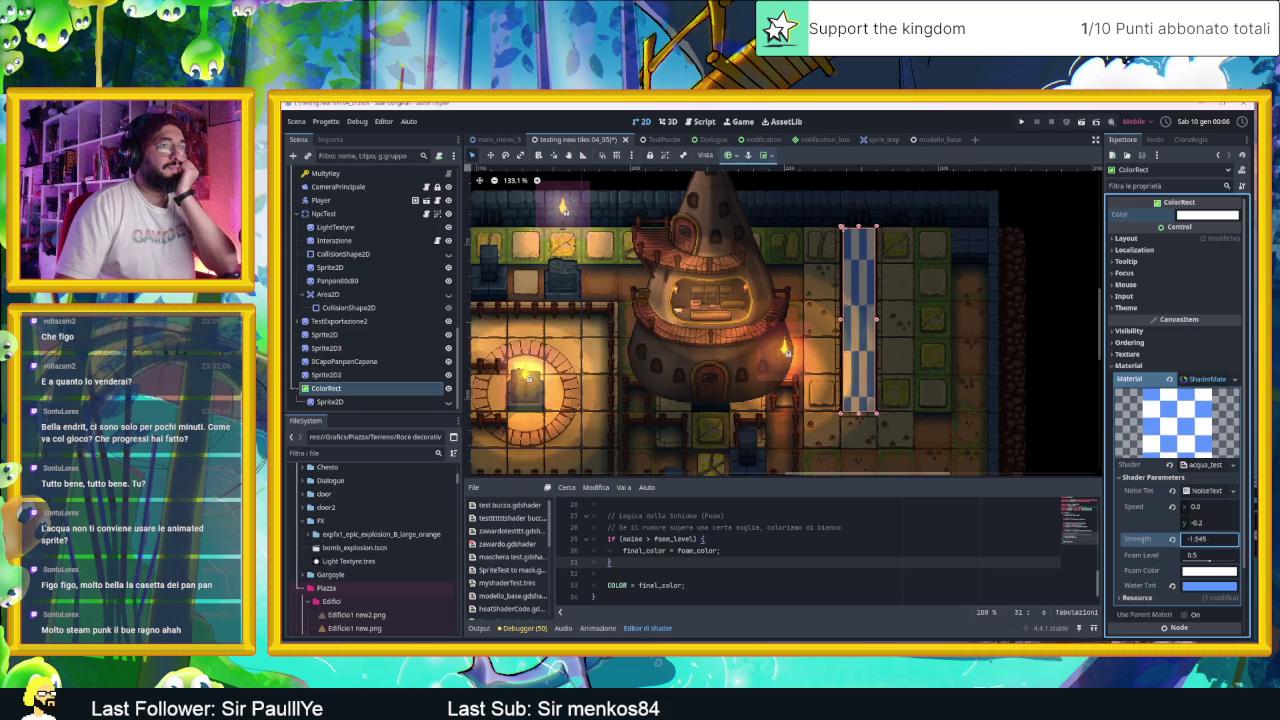
{"action": "type", "text": "0.005"}
{"action": "key", "text": "Return"}
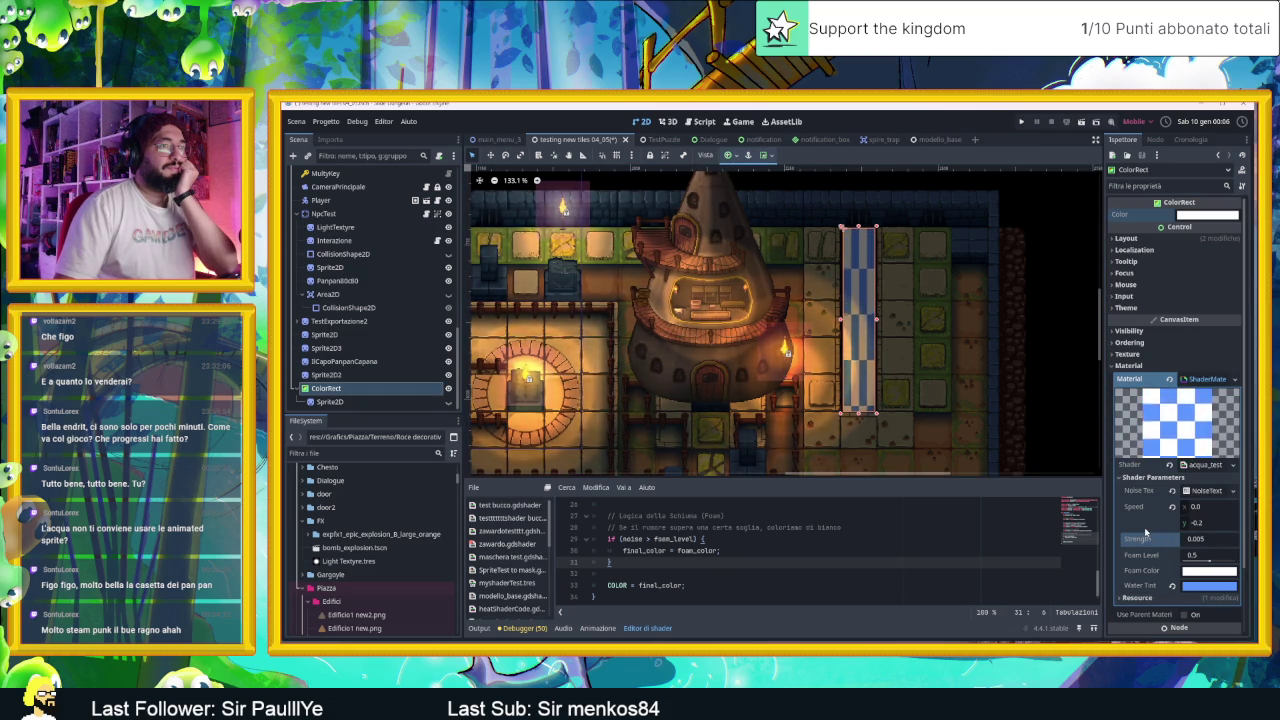
{"action": "left_click", "coordinate": [1148, 526]}
{"action": "left_click", "coordinate": [1198, 490]}
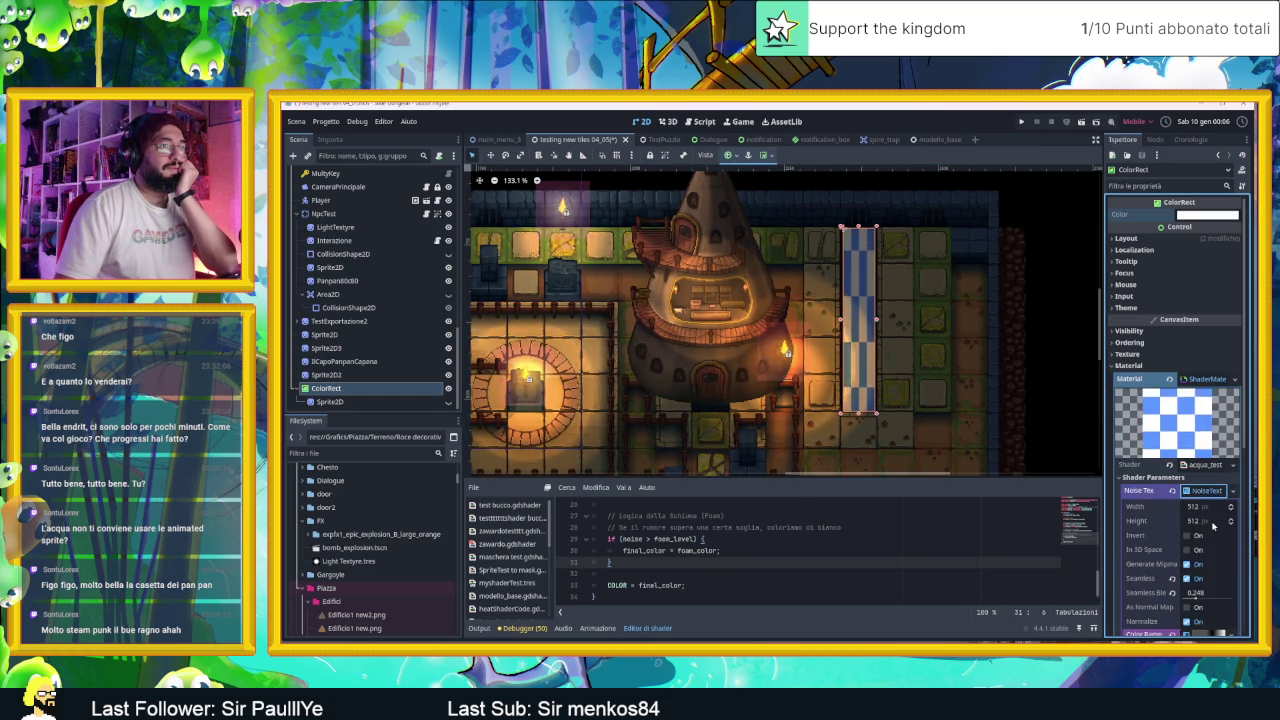
Step: Toggle the noise inversion and clear the noise texture's Color Ramp
{"action": "left_click", "coordinate": [1205, 507]}
{"action": "left_click", "coordinate": [1145, 545]}
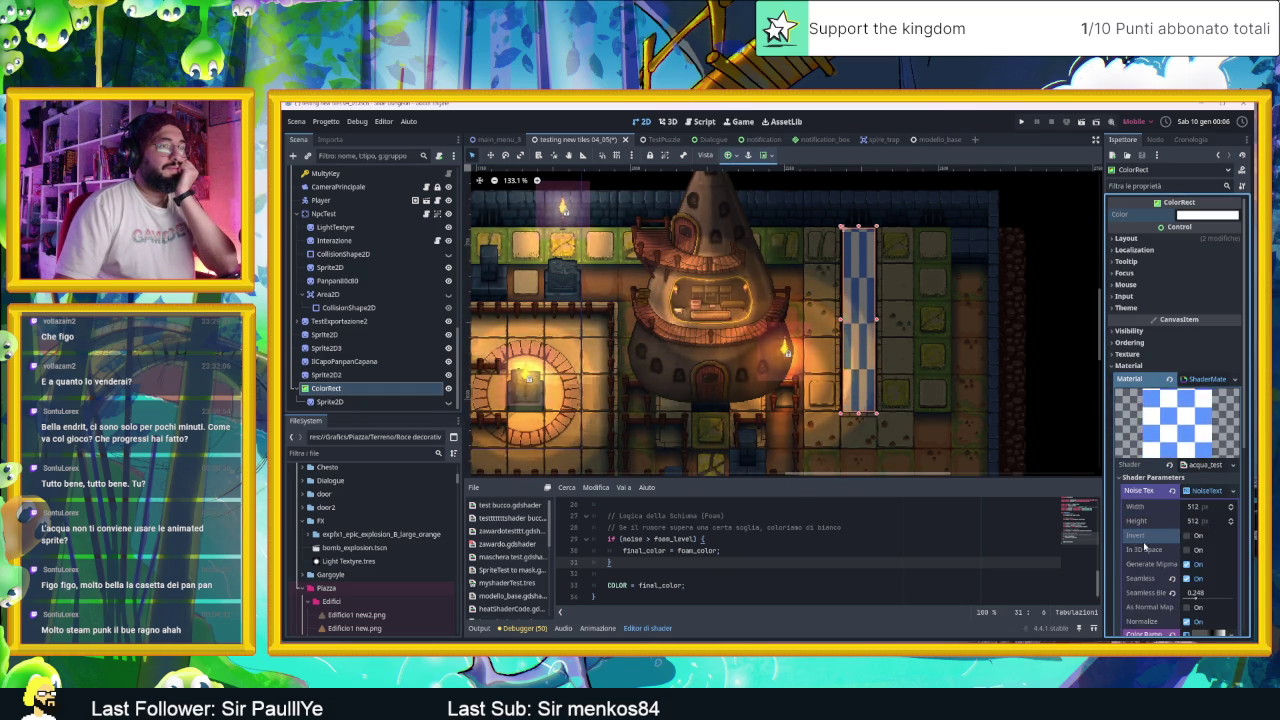
{"action": "left_click", "coordinate": [1186, 537]}
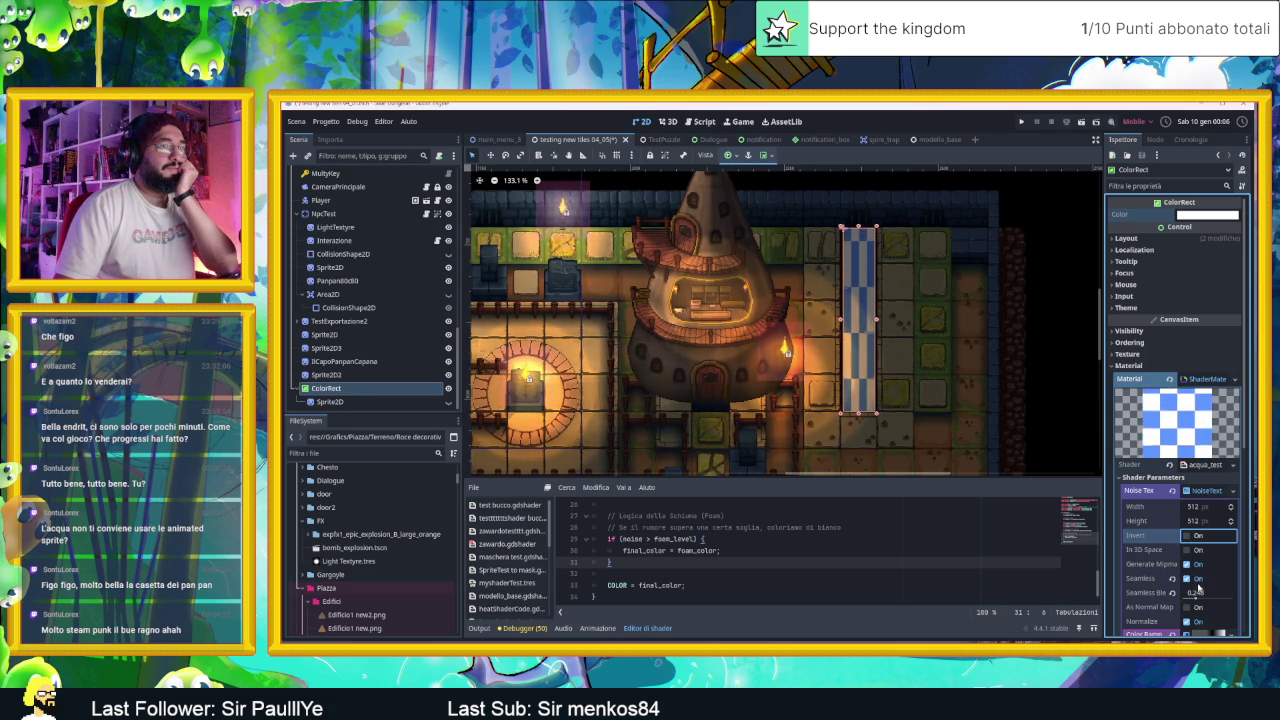
{"action": "left_click", "coordinate": [1188, 565]}
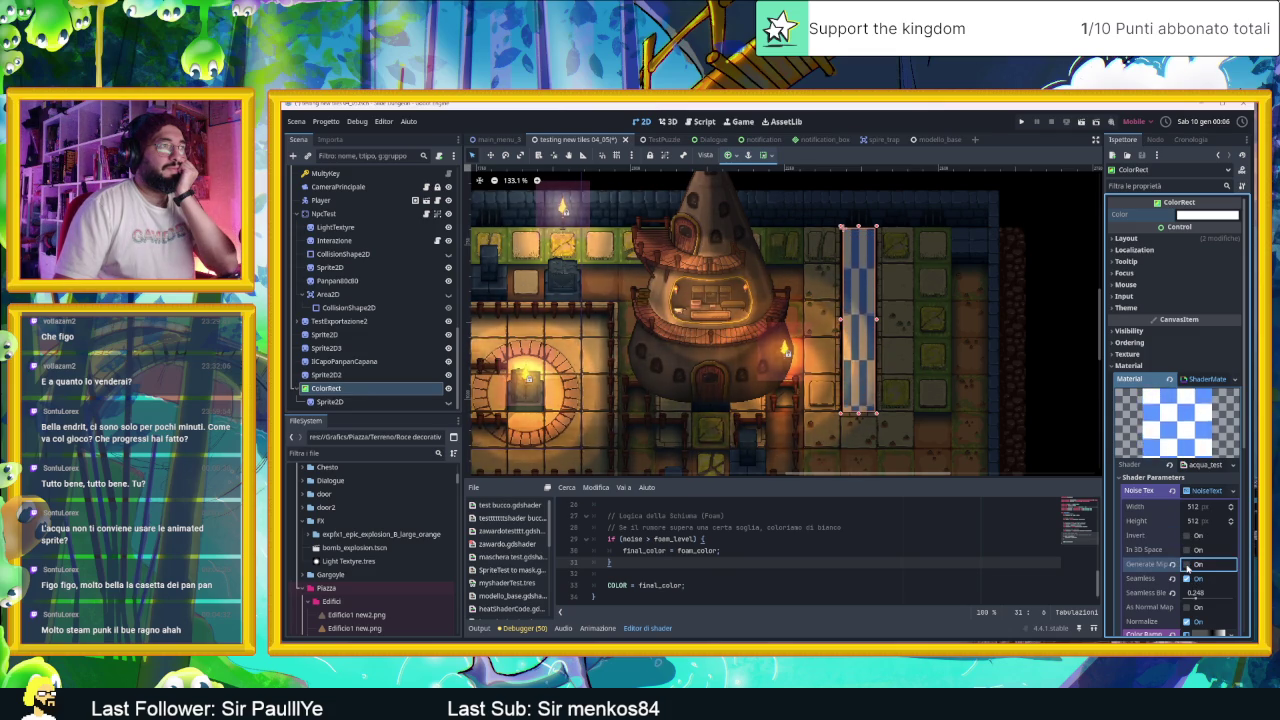
{"action": "scroll", "coordinate": [1148, 567], "scroll_direction": "down", "scroll_amount": 2}
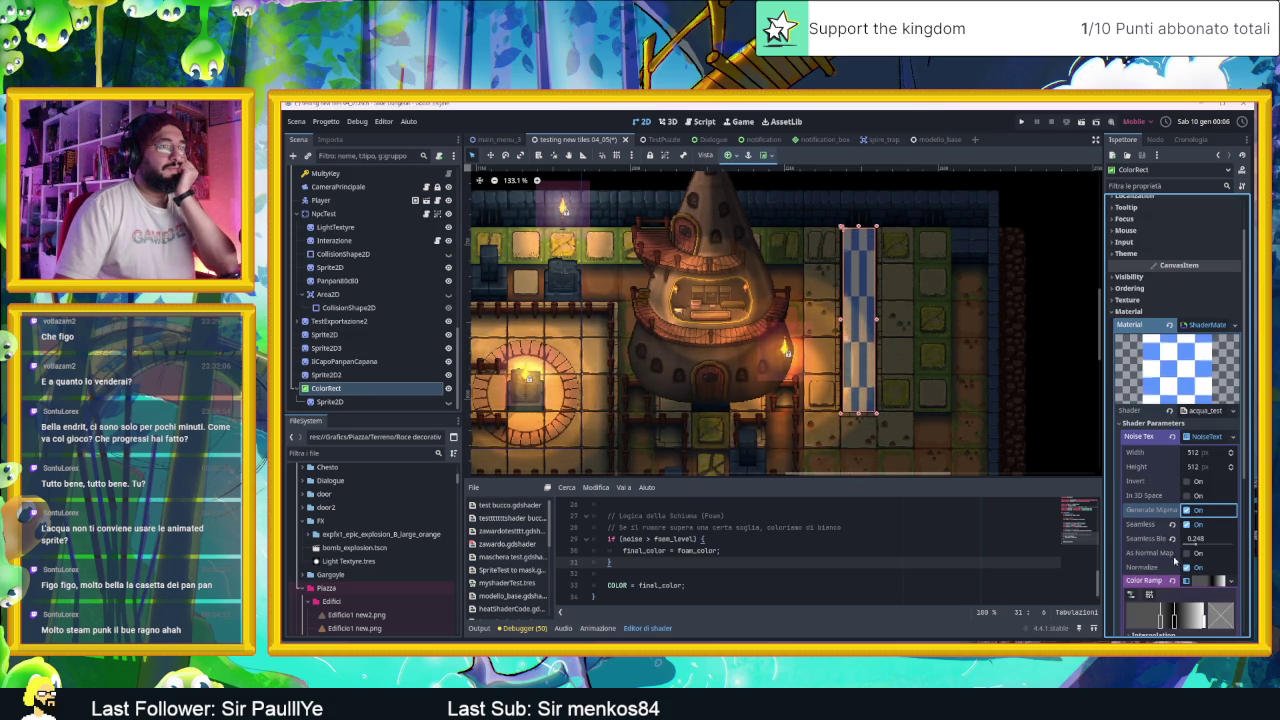
{"action": "left_click", "coordinate": [1173, 581]}
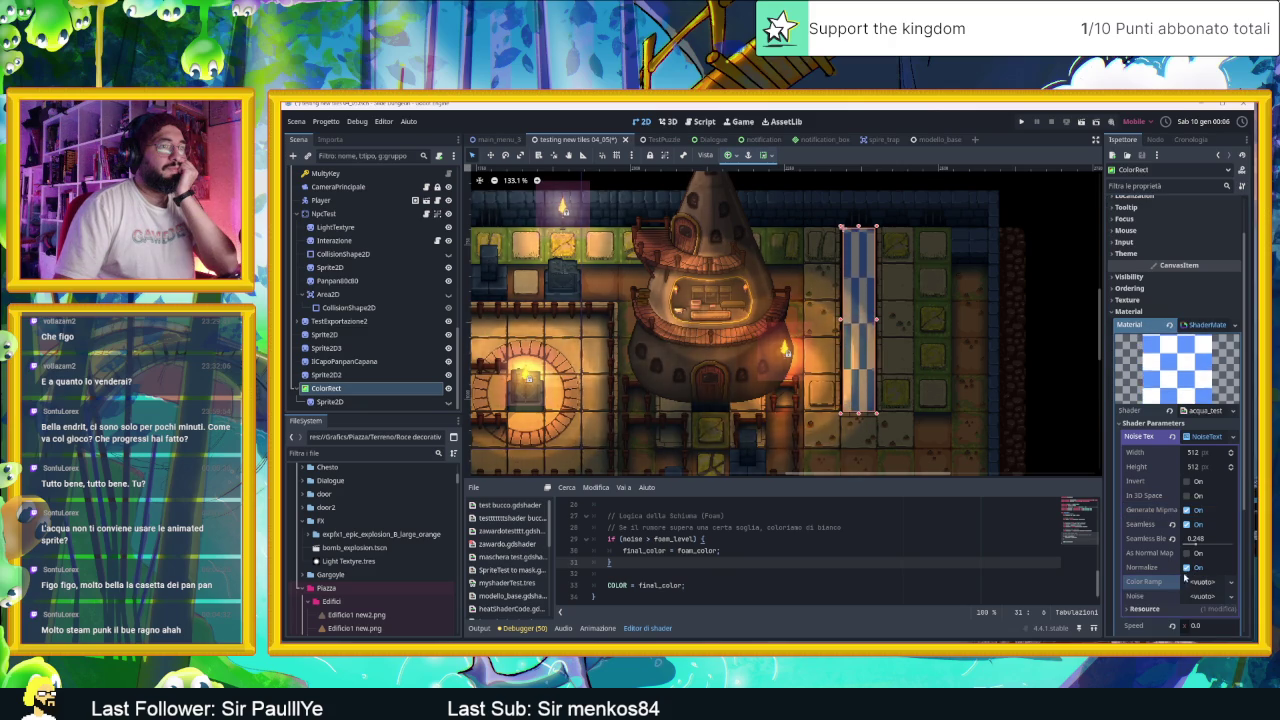
{"action": "left_click", "coordinate": [1188, 568]}
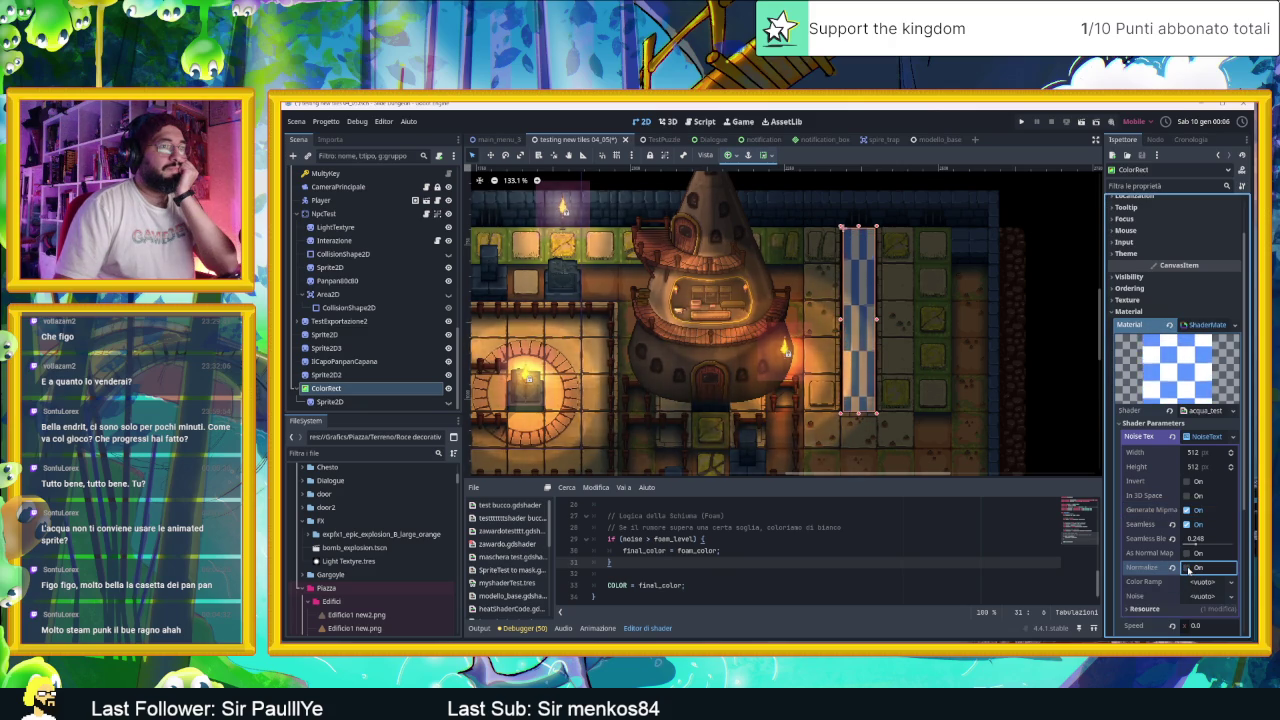
Step: Resize the water noise texture to 50 × 50 px and collapse its settings
{"action": "left_click", "coordinate": [1202, 453]}
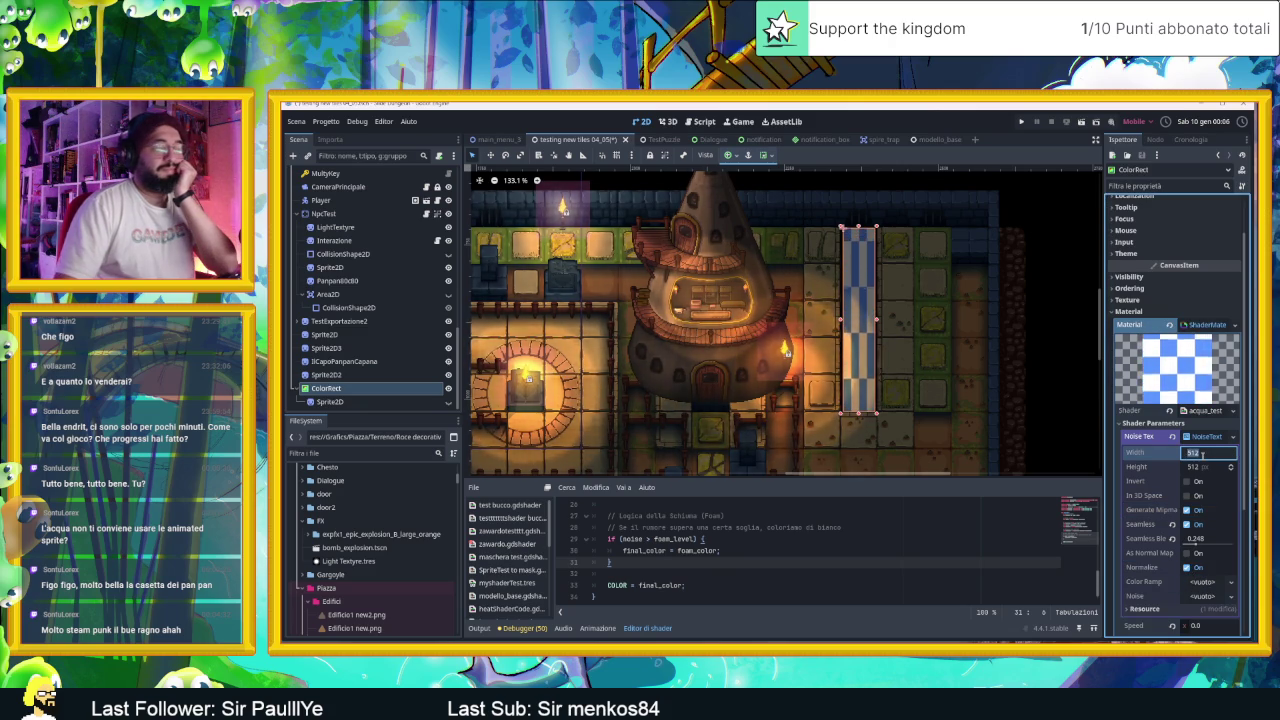
{"action": "type", "text": "1"}
{"action": "left_click", "coordinate": [1207, 465]}
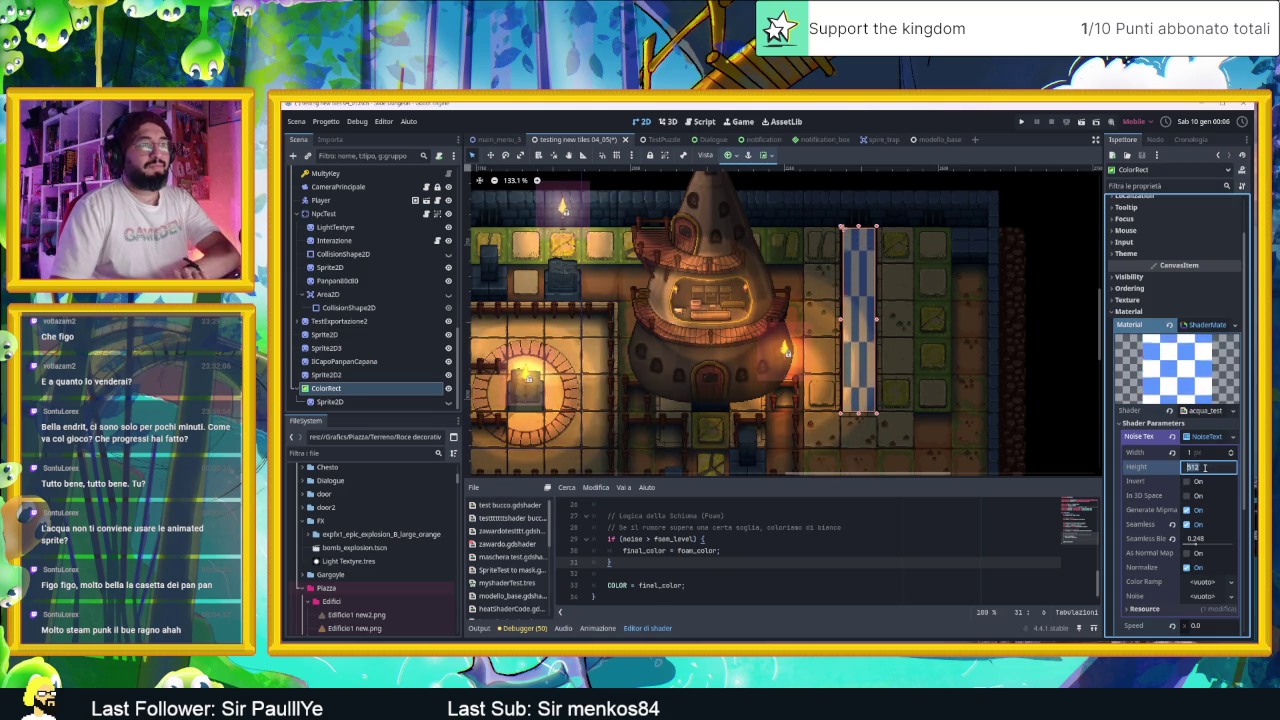
{"action": "type", "text": "1"}
{"action": "key", "text": "Return"}
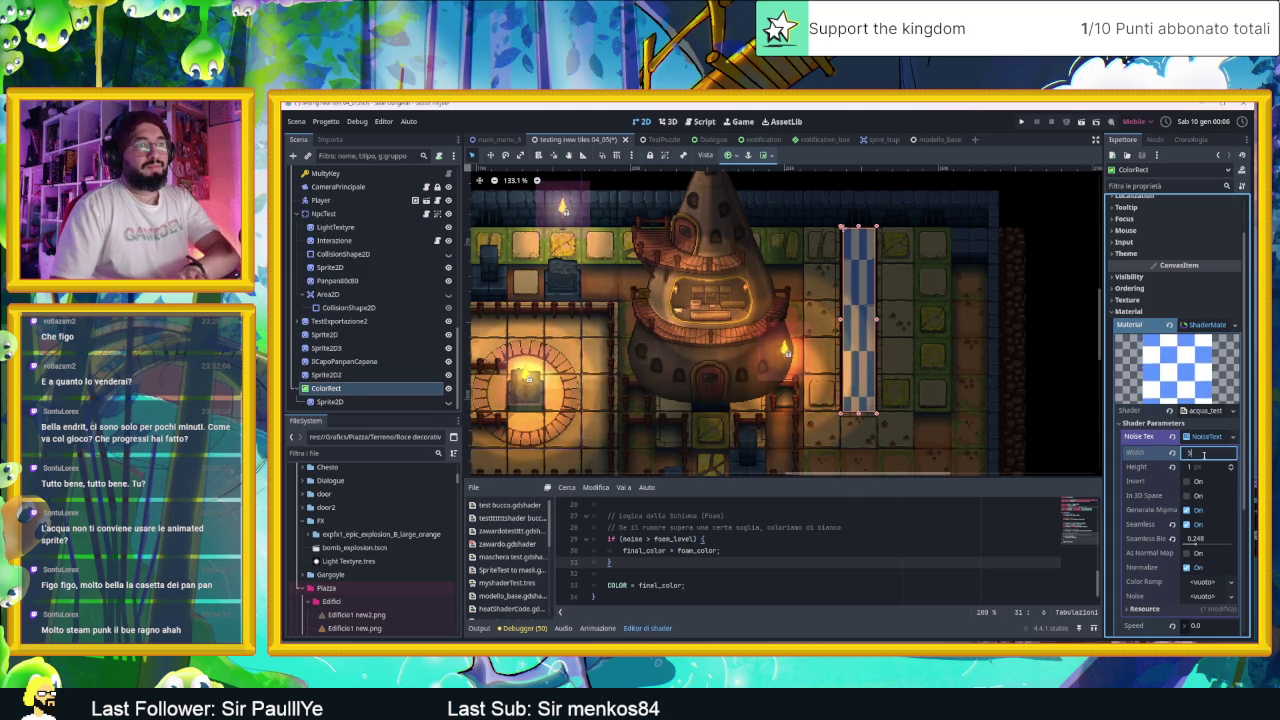
{"action": "type", "text": "50"}
{"action": "key", "text": "Return"}
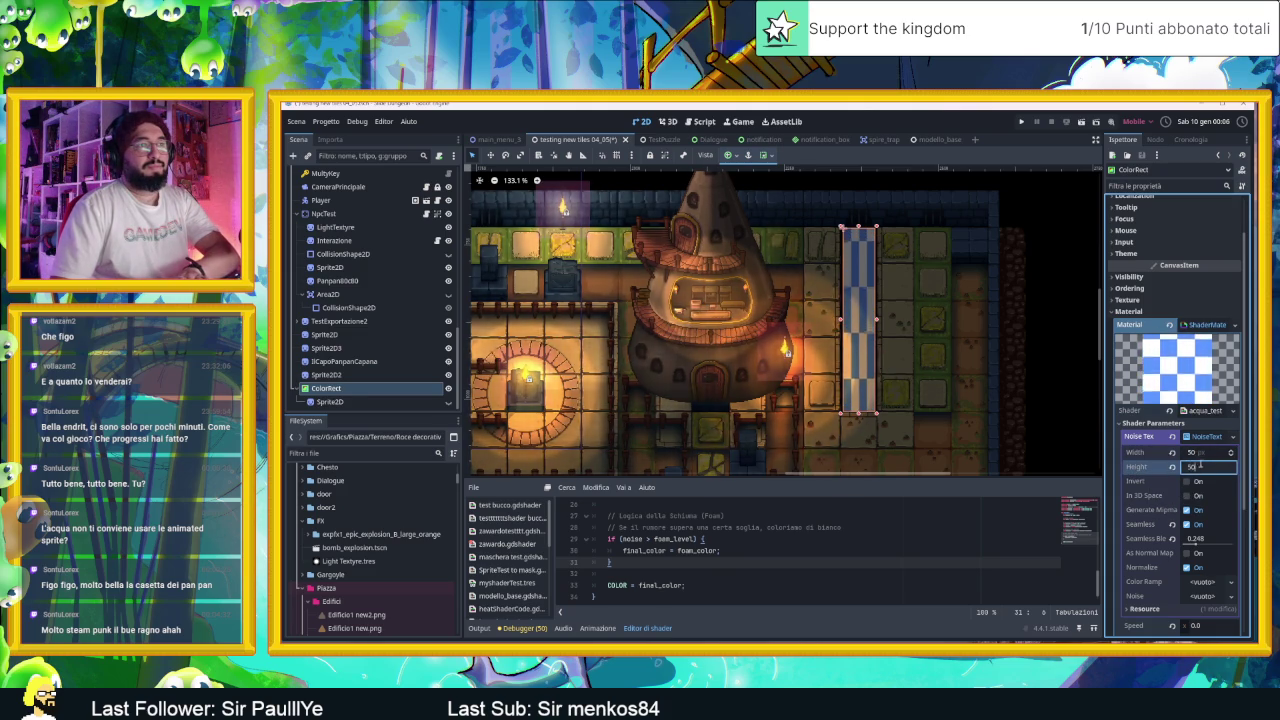
{"action": "type", "text": "0"}
{"action": "key", "text": "Return"}
{"action": "left_click", "coordinate": [1198, 437]}
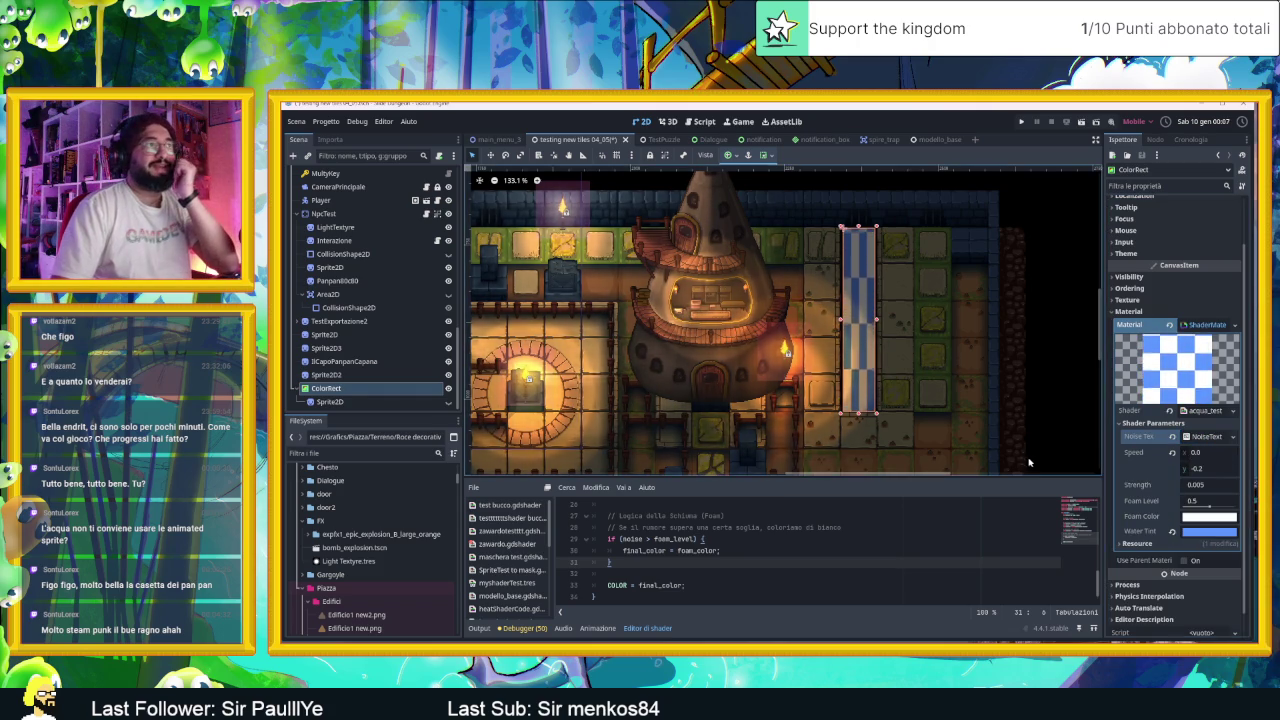
{"action": "left_click", "coordinate": [1055, 393]}
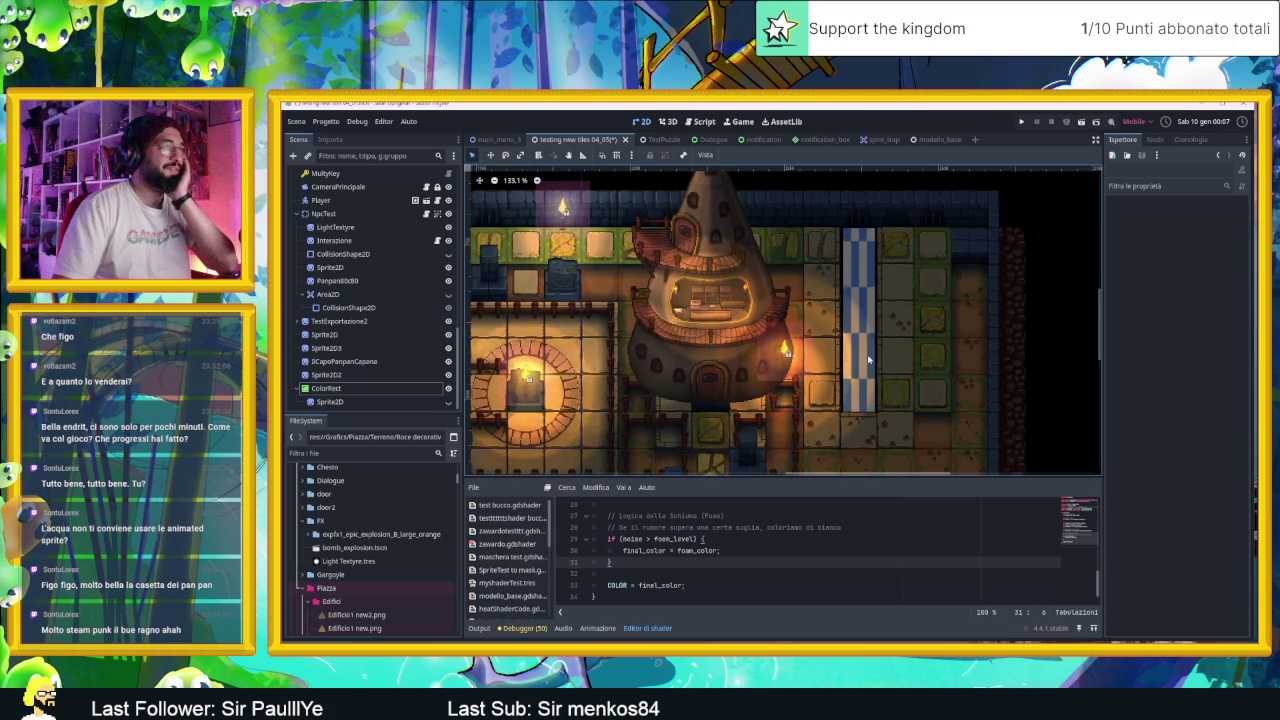
Step: Zoom onto the blue water column and select its ColorRect to show the shader material
{"action": "scroll", "coordinate": [868, 360], "scroll_direction": "down", "scroll_amount": 1}
{"action": "scroll", "coordinate": [864, 363], "scroll_direction": "up", "scroll_amount": 3}
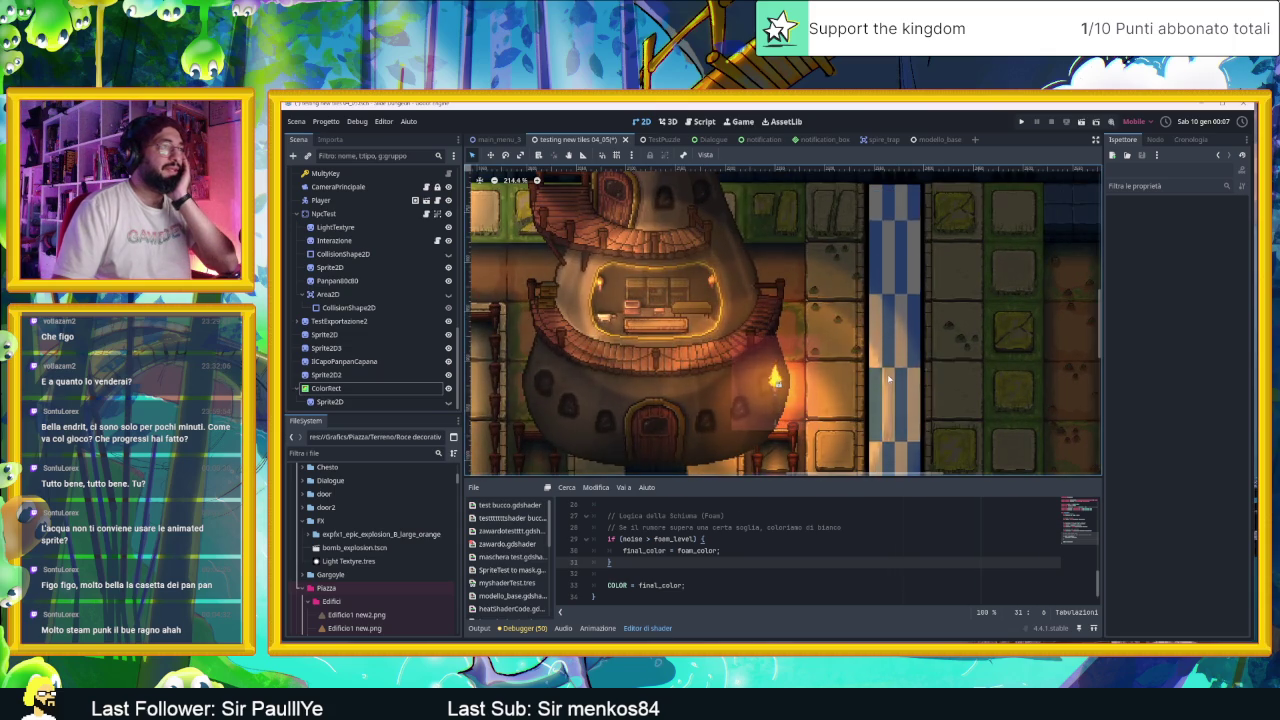
{"action": "scroll", "coordinate": [901, 372], "scroll_direction": "down", "scroll_amount": 1}
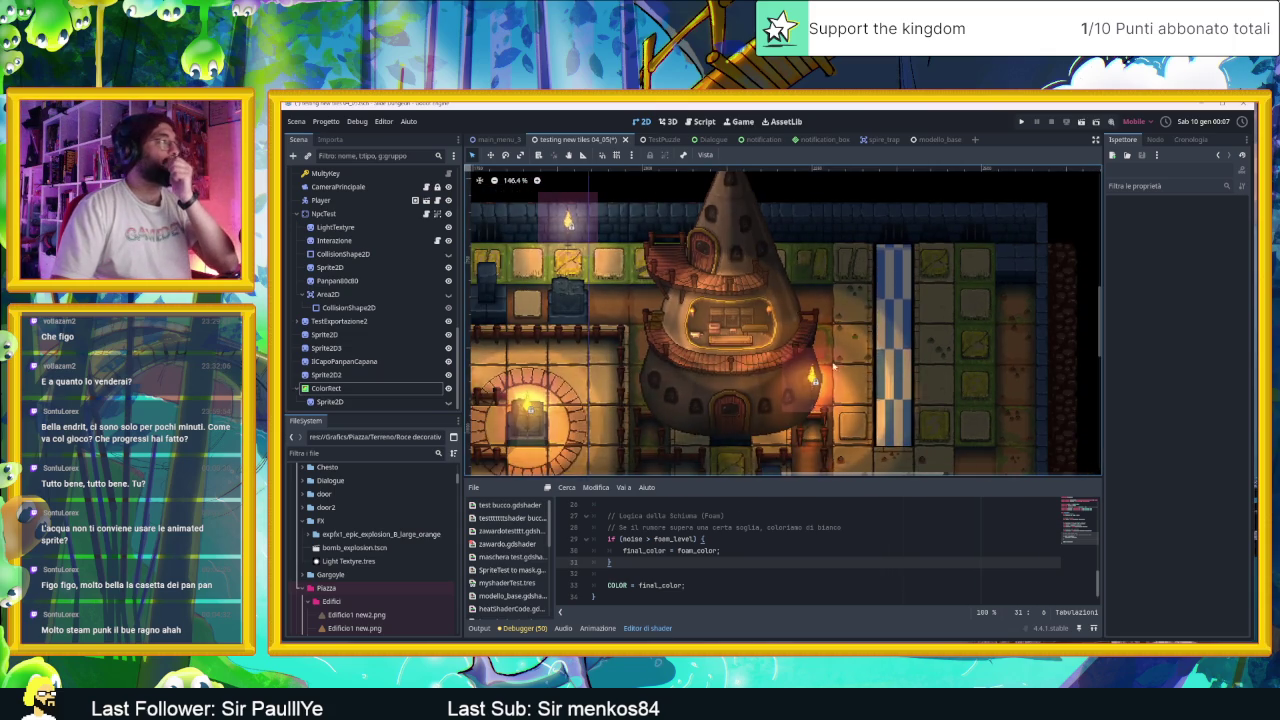
{"action": "left_click", "coordinate": [326, 388]}
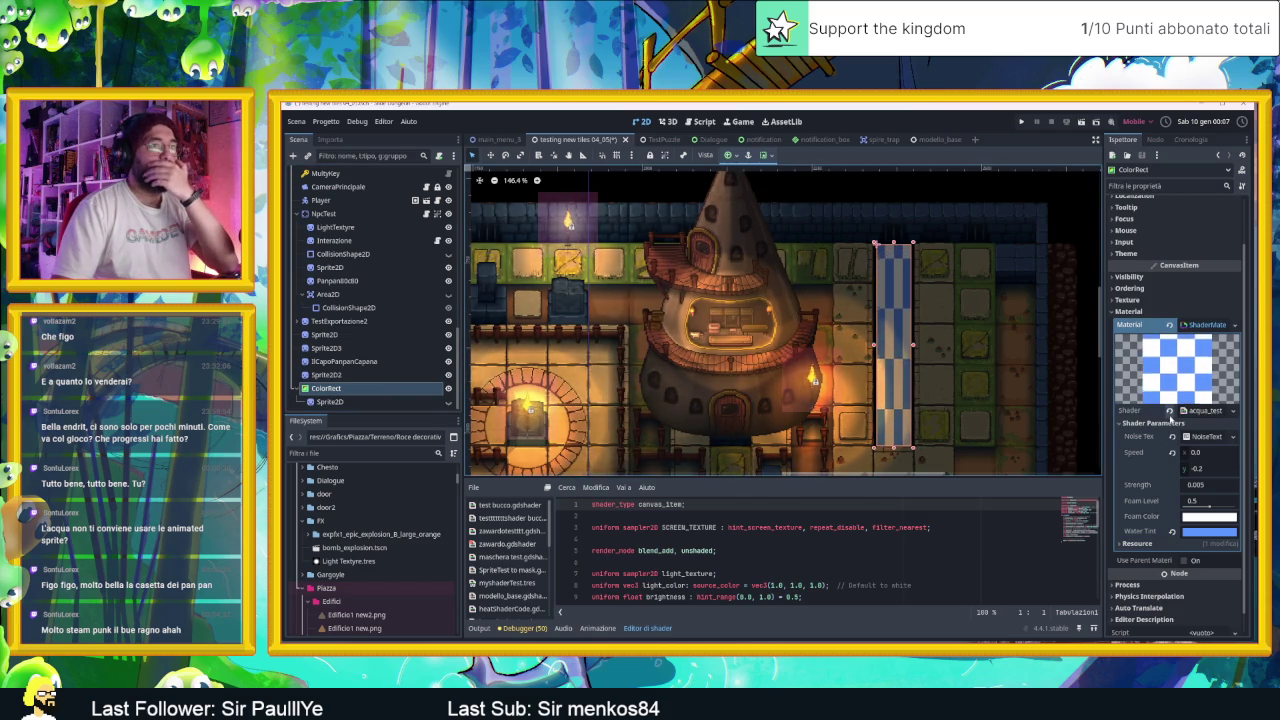
Step: Clear the column's shader material and colour the ColorRect a dark blue
{"action": "left_click", "coordinate": [1170, 330]}
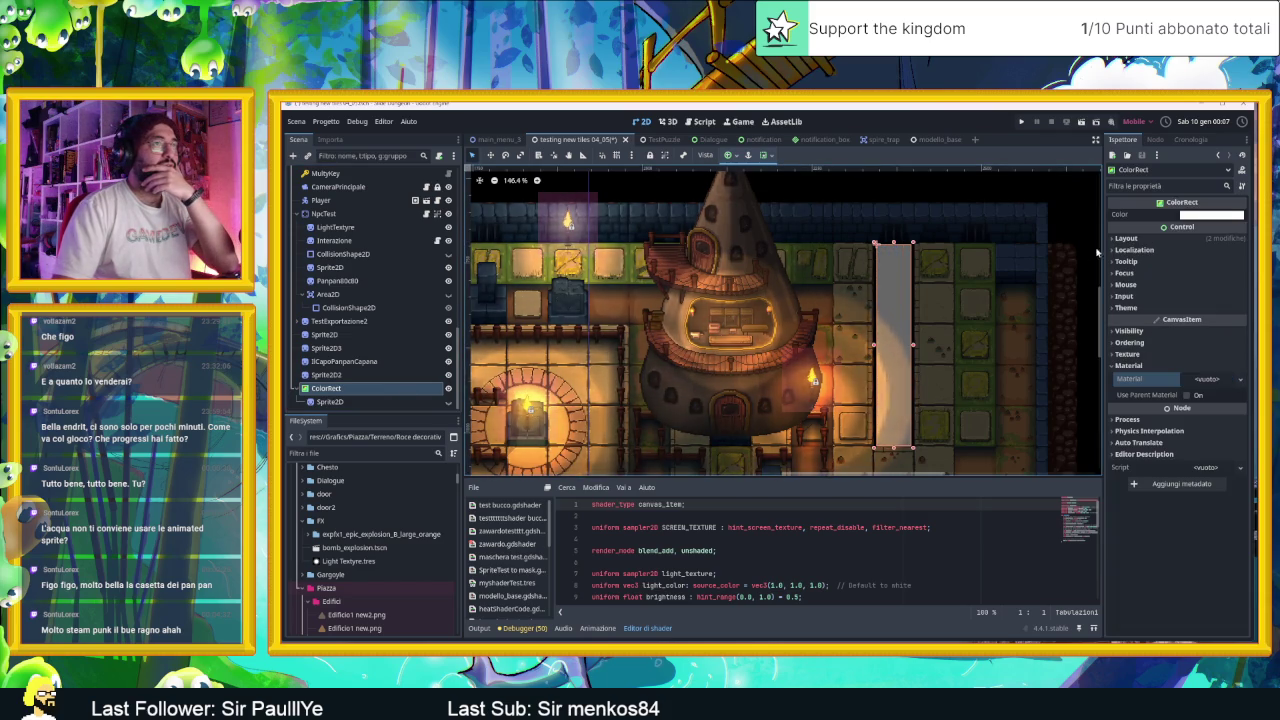
{"action": "left_click", "coordinate": [1211, 214]}
{"action": "left_click_drag", "start_coordinate": [1188, 251], "coordinate": [1178, 256]}
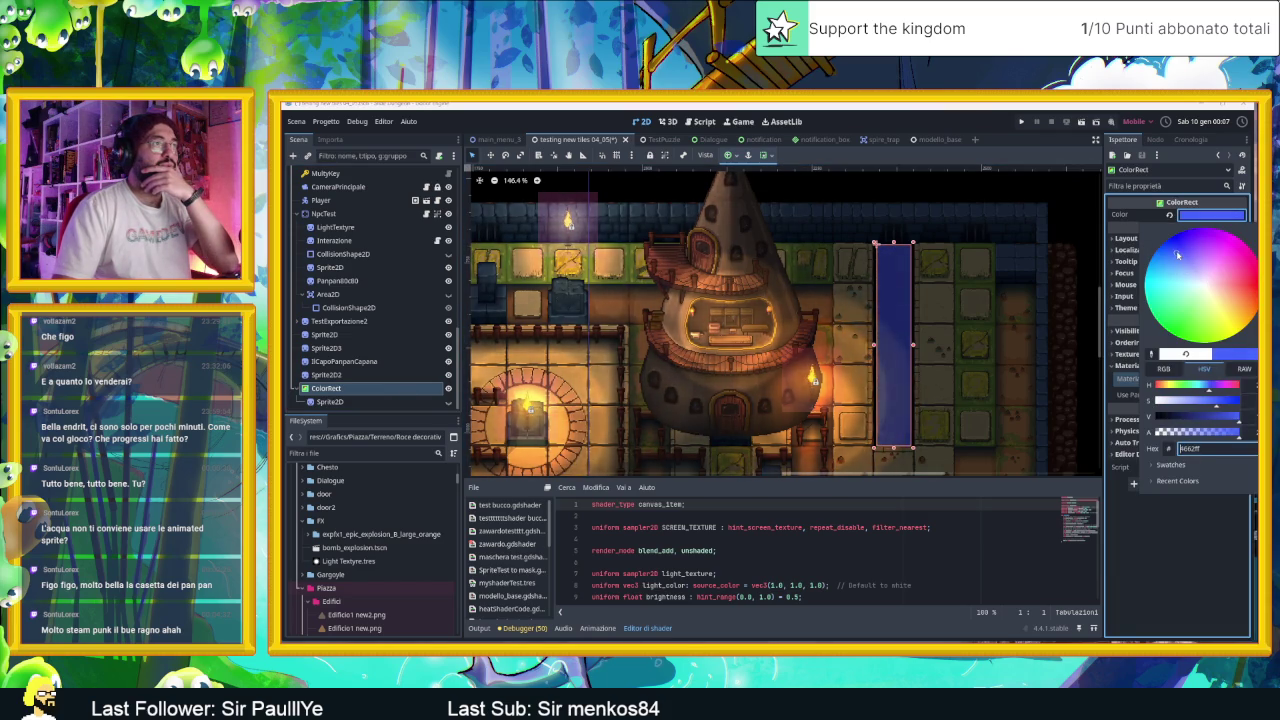
{"action": "left_click", "coordinate": [1175, 265]}
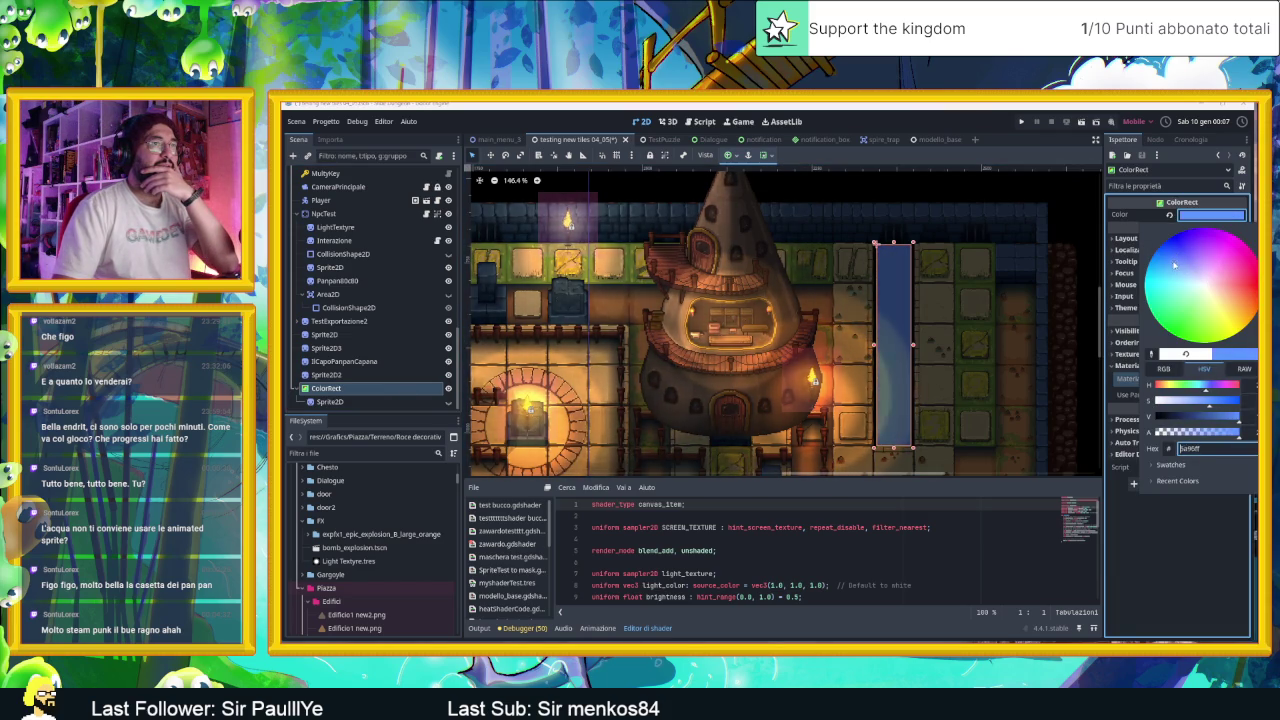
{"action": "left_click", "coordinate": [1209, 415]}
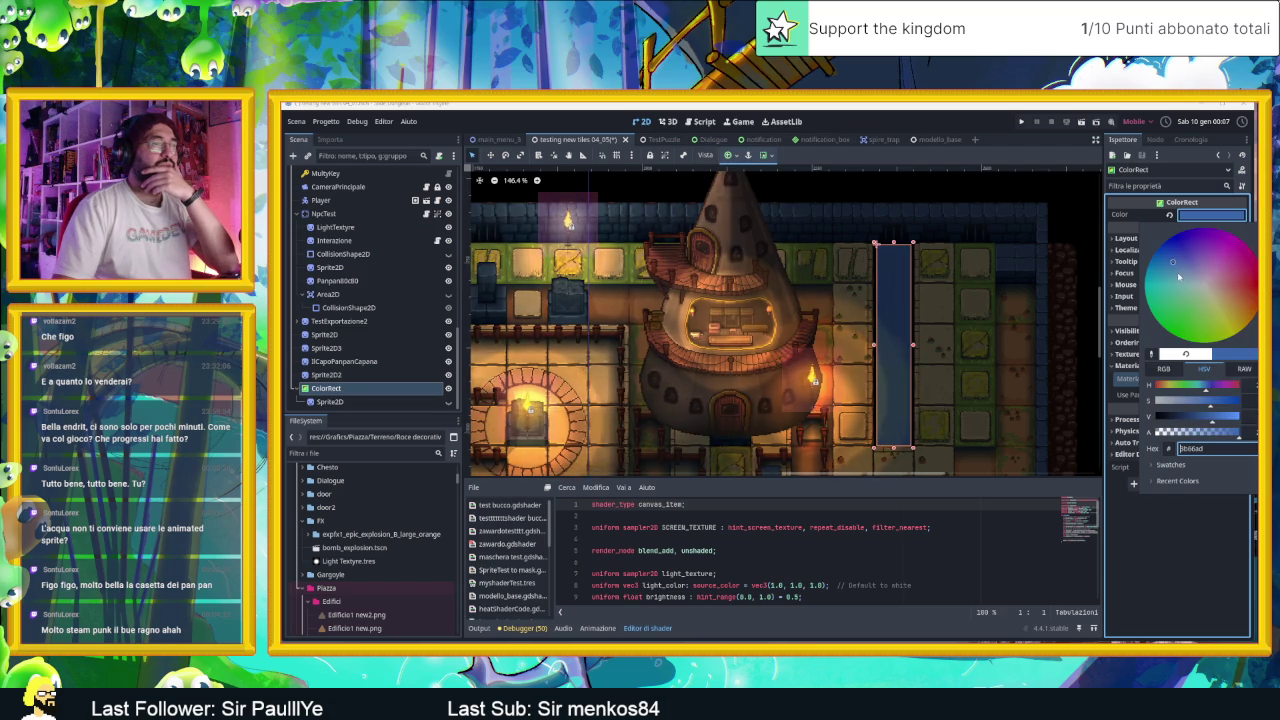
{"action": "left_click", "coordinate": [1040, 207]}
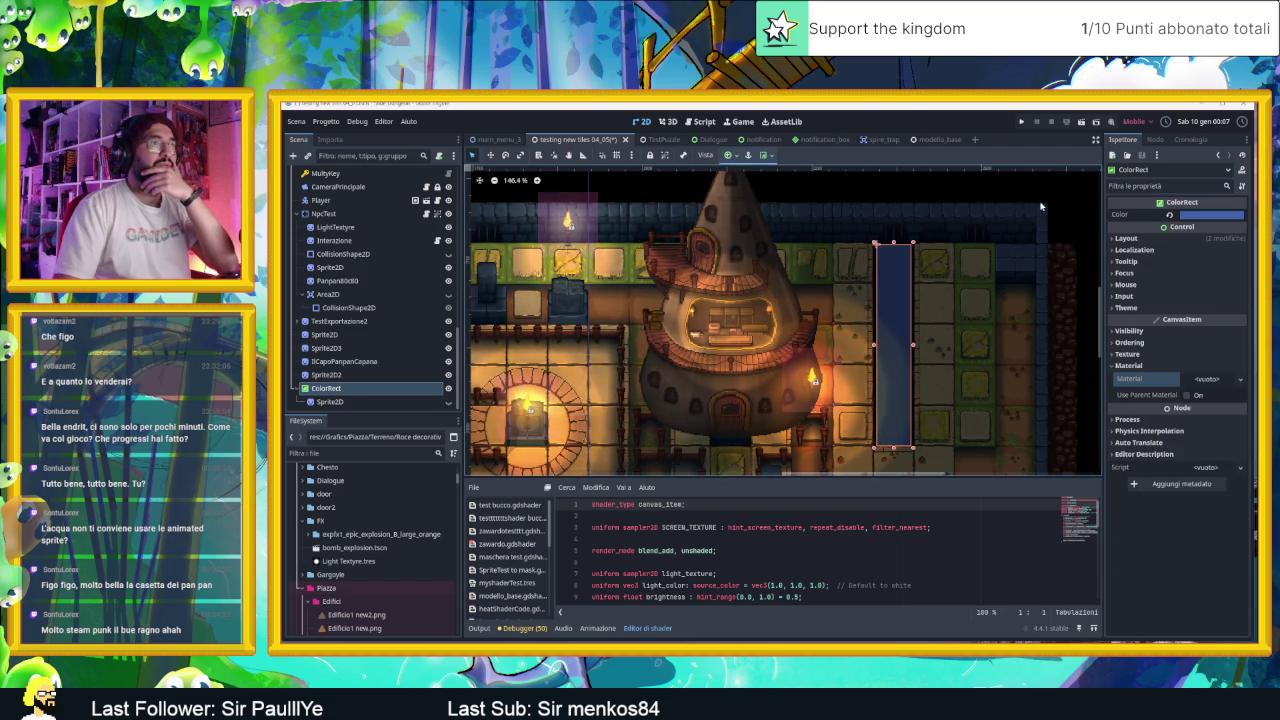
{"action": "left_click", "coordinate": [1066, 202]}
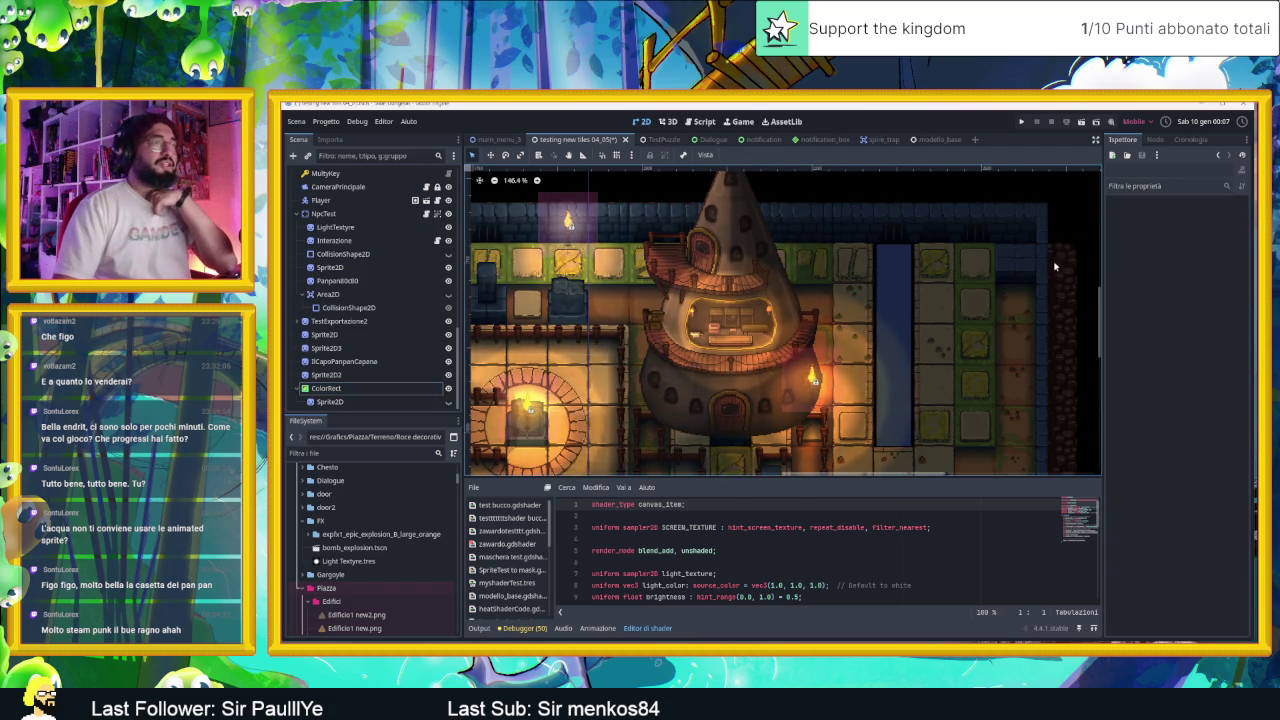
Step: Select the Sprite2D that holds the 64 × 70 px square-fill gradient texture
{"action": "scroll", "coordinate": [1056, 360], "scroll_direction": "down", "scroll_amount": 3}
{"action": "scroll", "coordinate": [1052, 378], "scroll_direction": "down", "scroll_amount": 2}
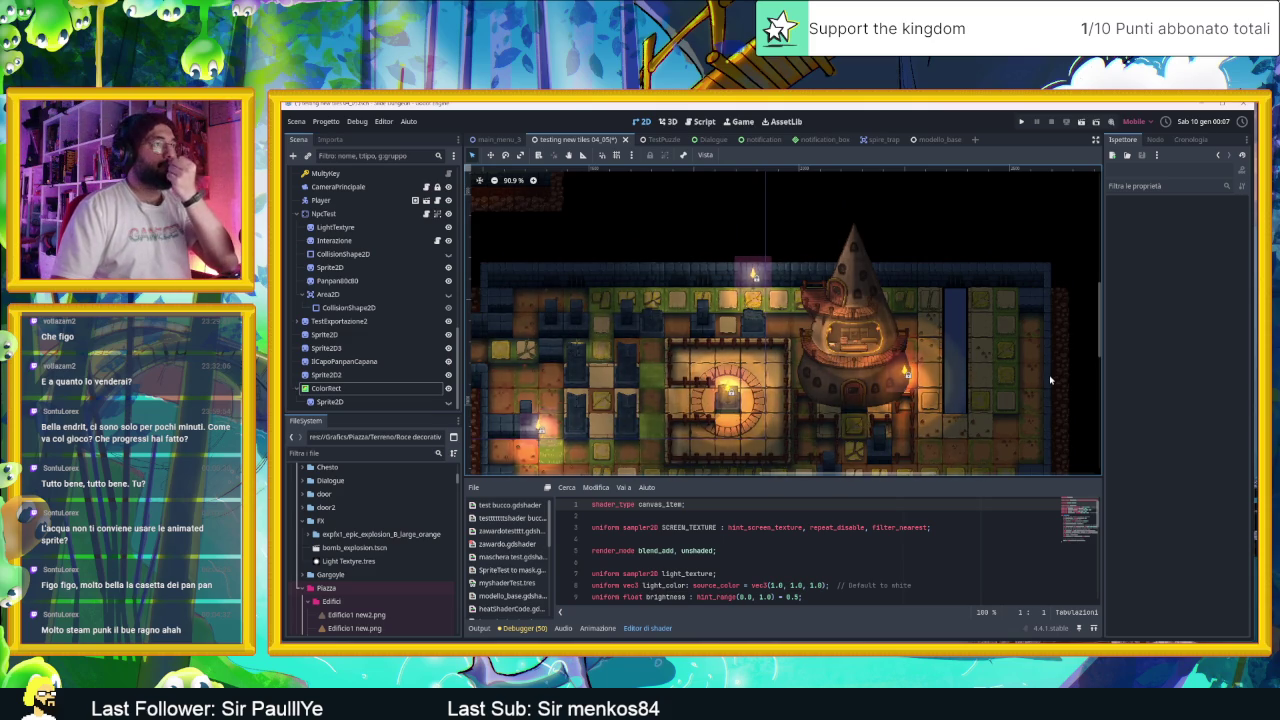
{"action": "scroll", "coordinate": [995, 374], "scroll_direction": "up", "scroll_amount": 3}
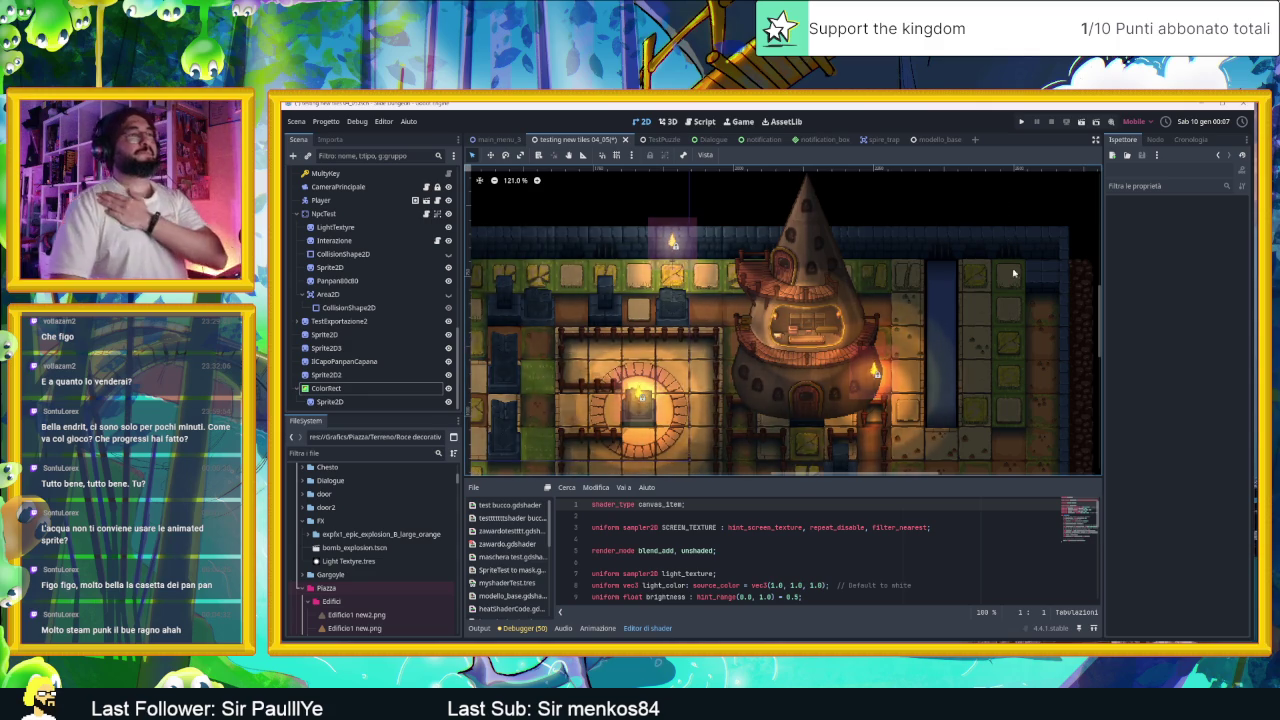
{"action": "scroll", "coordinate": [1008, 345], "scroll_direction": "down", "scroll_amount": 4}
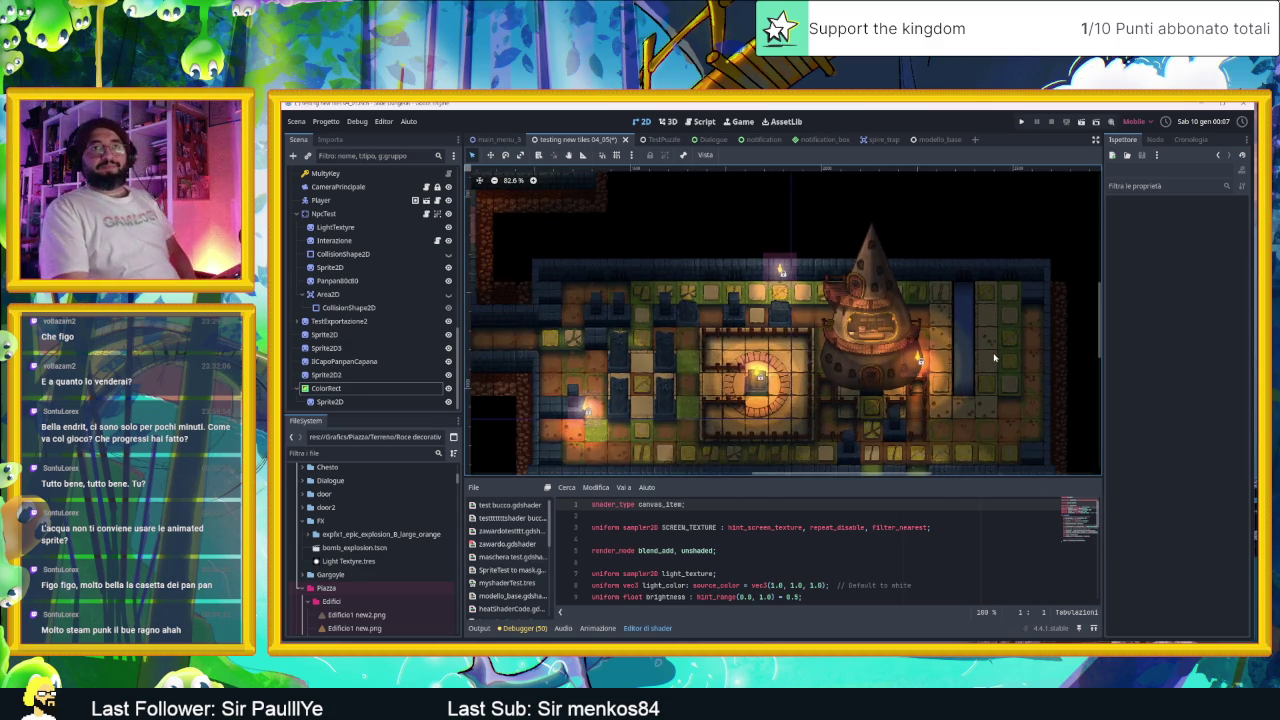
{"action": "scroll", "coordinate": [946, 311], "scroll_direction": "down", "scroll_amount": 2}
{"action": "scroll", "coordinate": [946, 311], "scroll_direction": "up", "scroll_amount": 4}
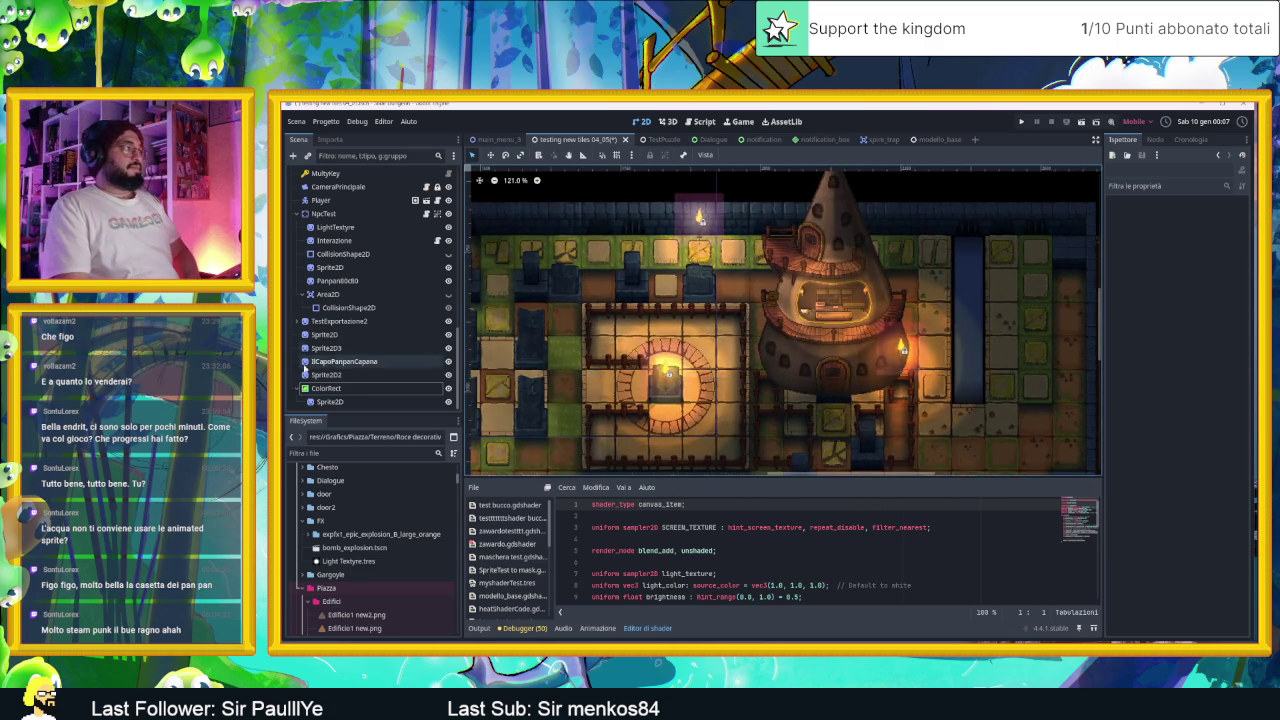
{"action": "left_click", "coordinate": [356, 402]}
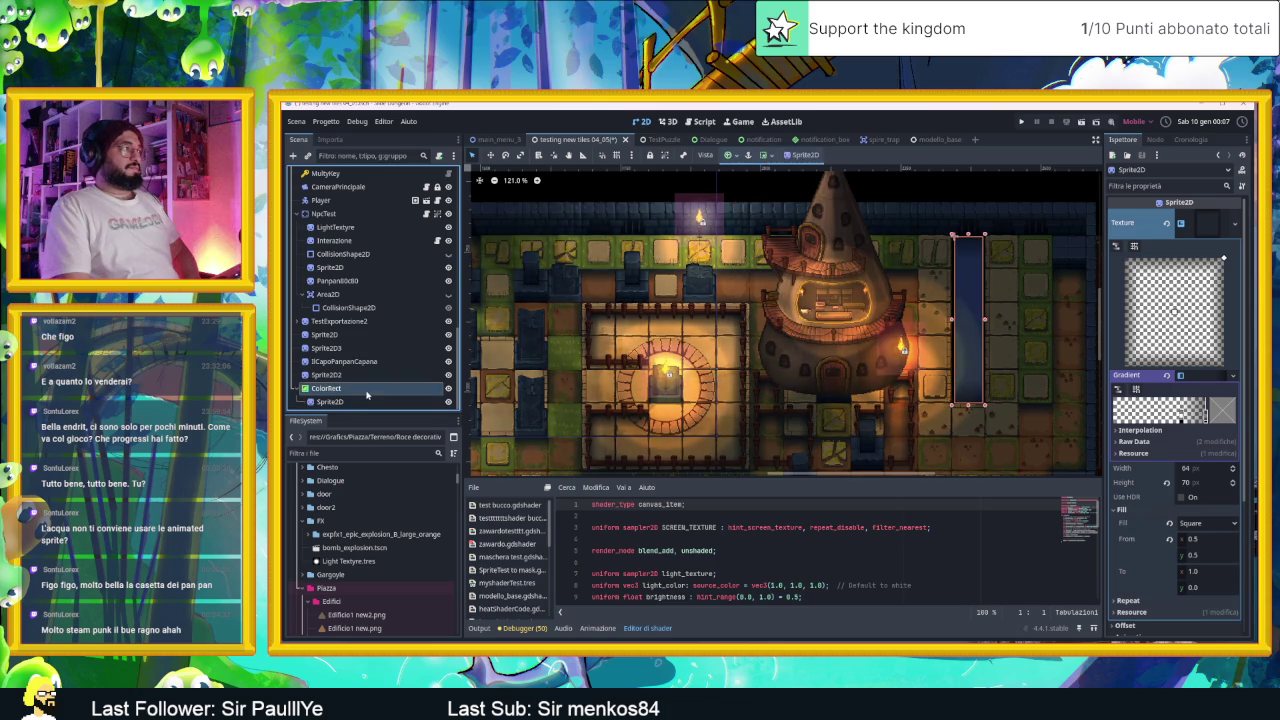
Step: Recolour the ColorRect water column a bright, fully saturated blue-teal
{"action": "left_click", "coordinate": [366, 390]}
{"action": "left_click", "coordinate": [1197, 218]}
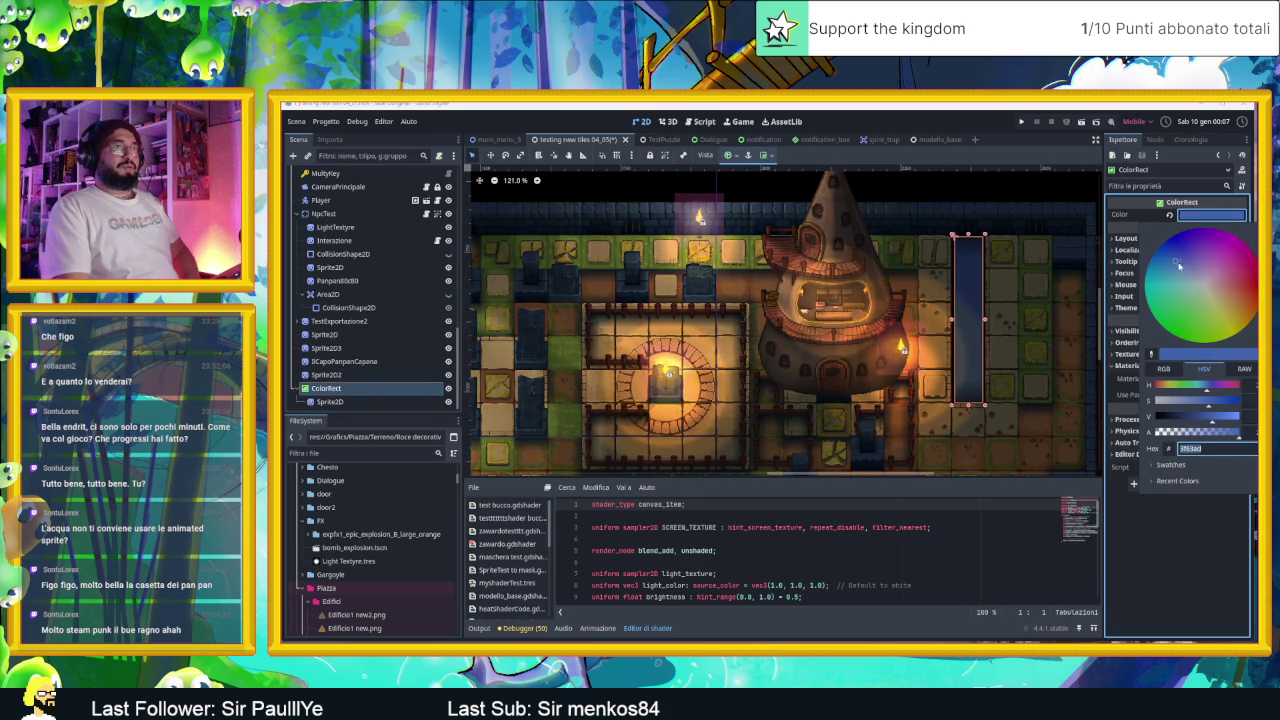
{"action": "left_click", "coordinate": [1169, 278]}
{"action": "left_click_drag", "start_coordinate": [1169, 278], "coordinate": [1171, 276]}
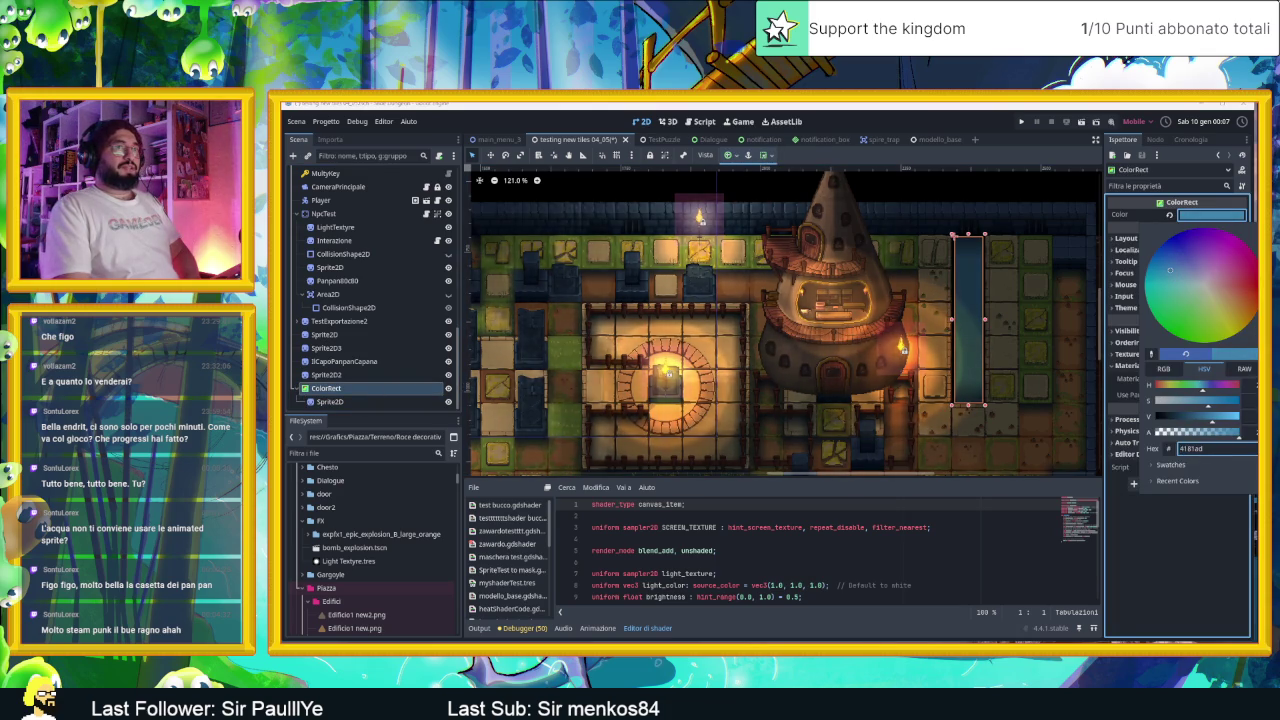
{"action": "left_click_drag", "start_coordinate": [1209, 416], "coordinate": [1221, 416]}
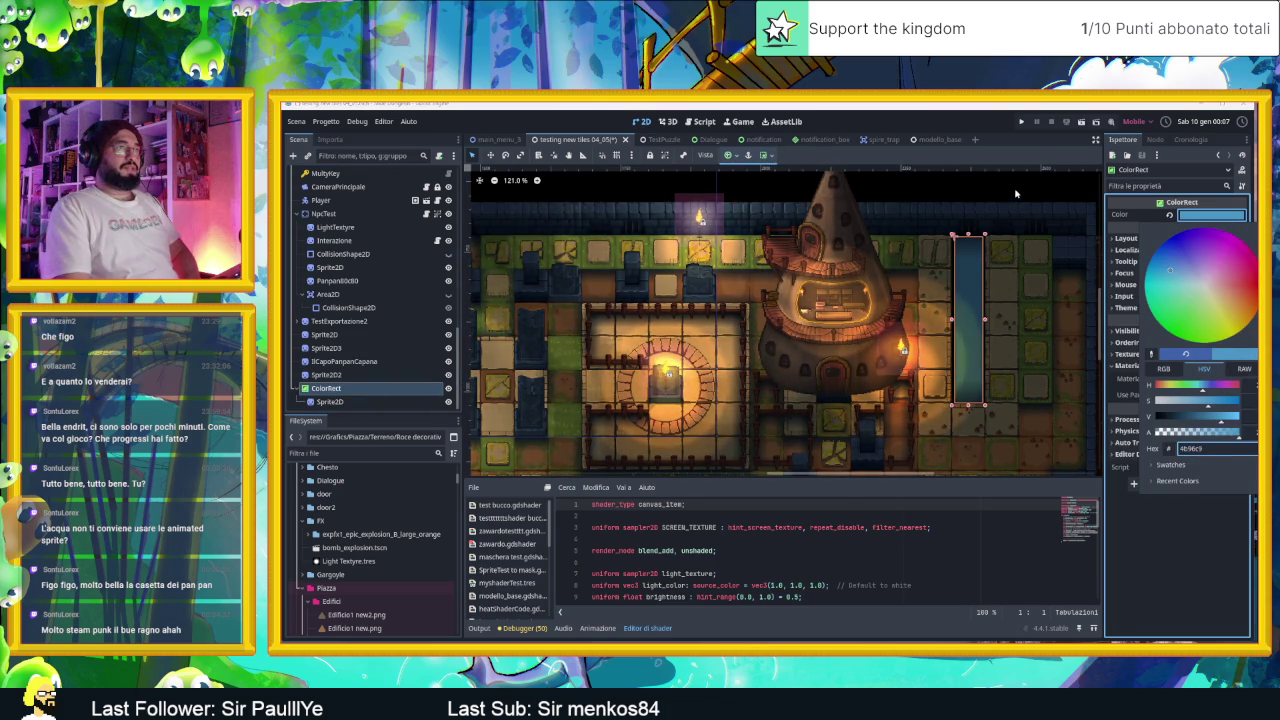
{"action": "left_click_drag", "start_coordinate": [1169, 272], "coordinate": [1150, 262]}
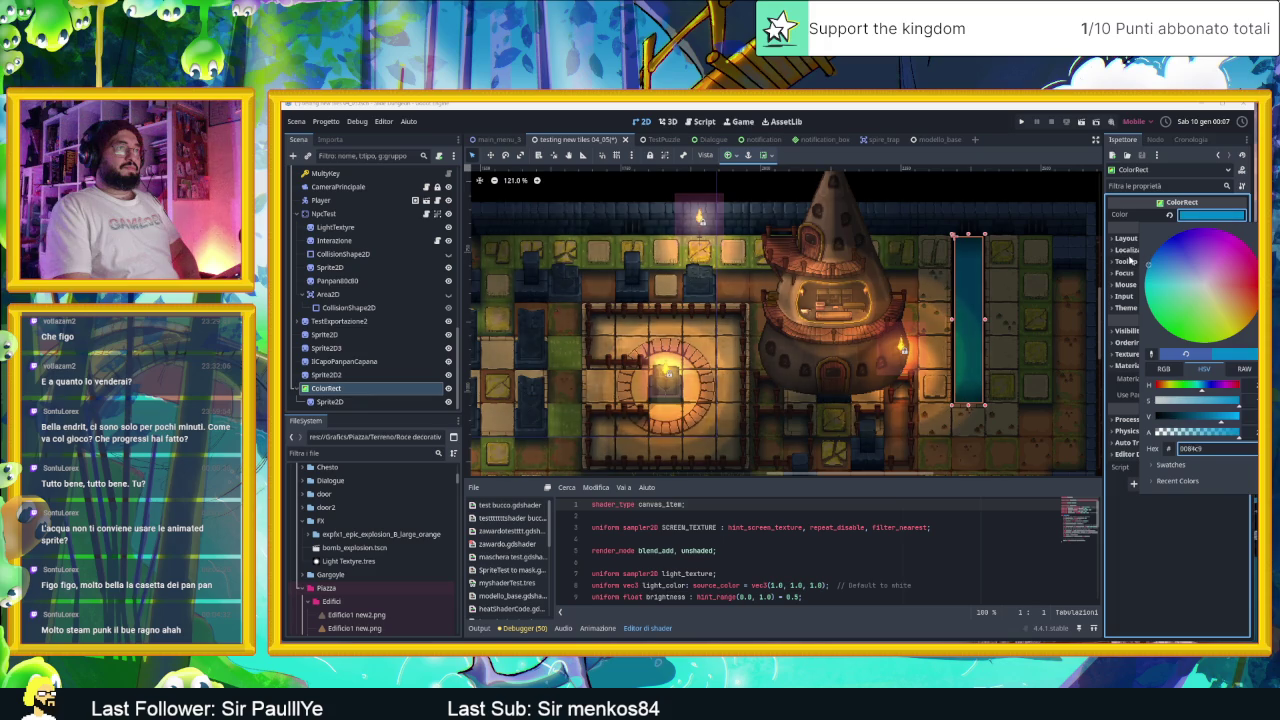
{"action": "left_click", "coordinate": [1001, 181]}
{"action": "left_click", "coordinate": [1001, 181]}
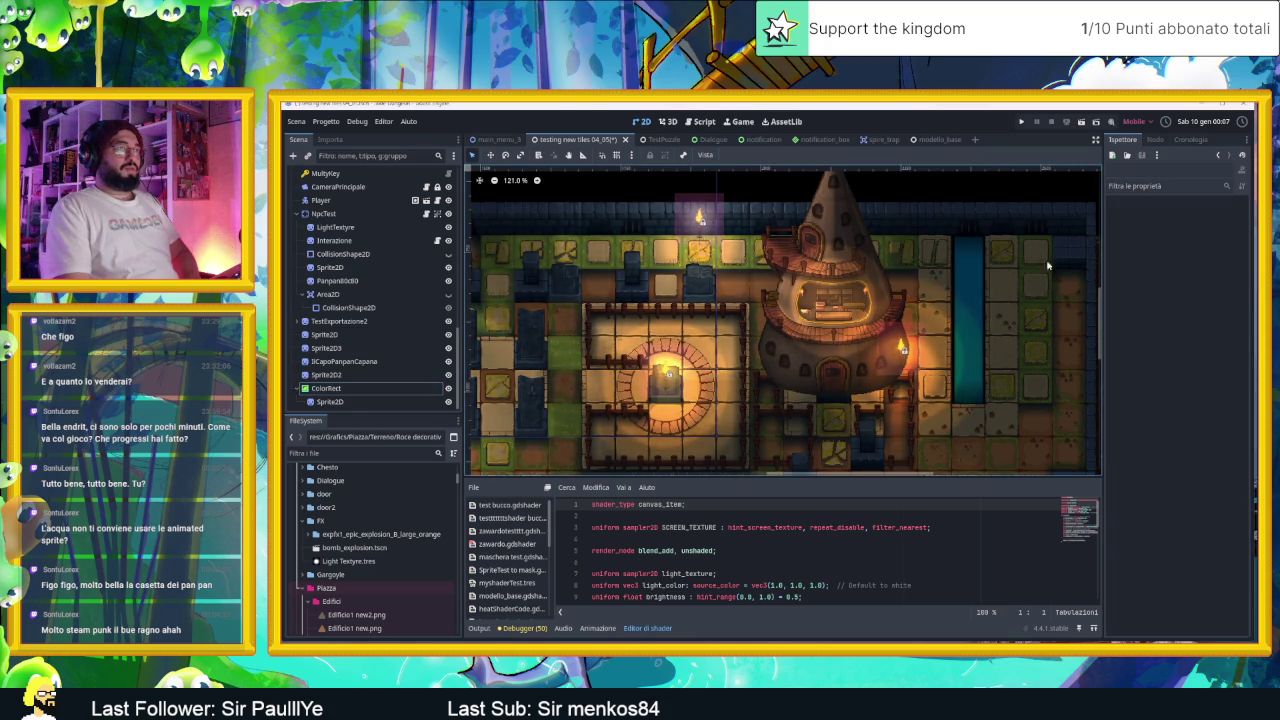
{"action": "scroll", "coordinate": [1046, 337], "scroll_direction": "up", "scroll_amount": 3}
{"action": "scroll", "coordinate": [1046, 337], "scroll_direction": "down", "scroll_amount": 5}
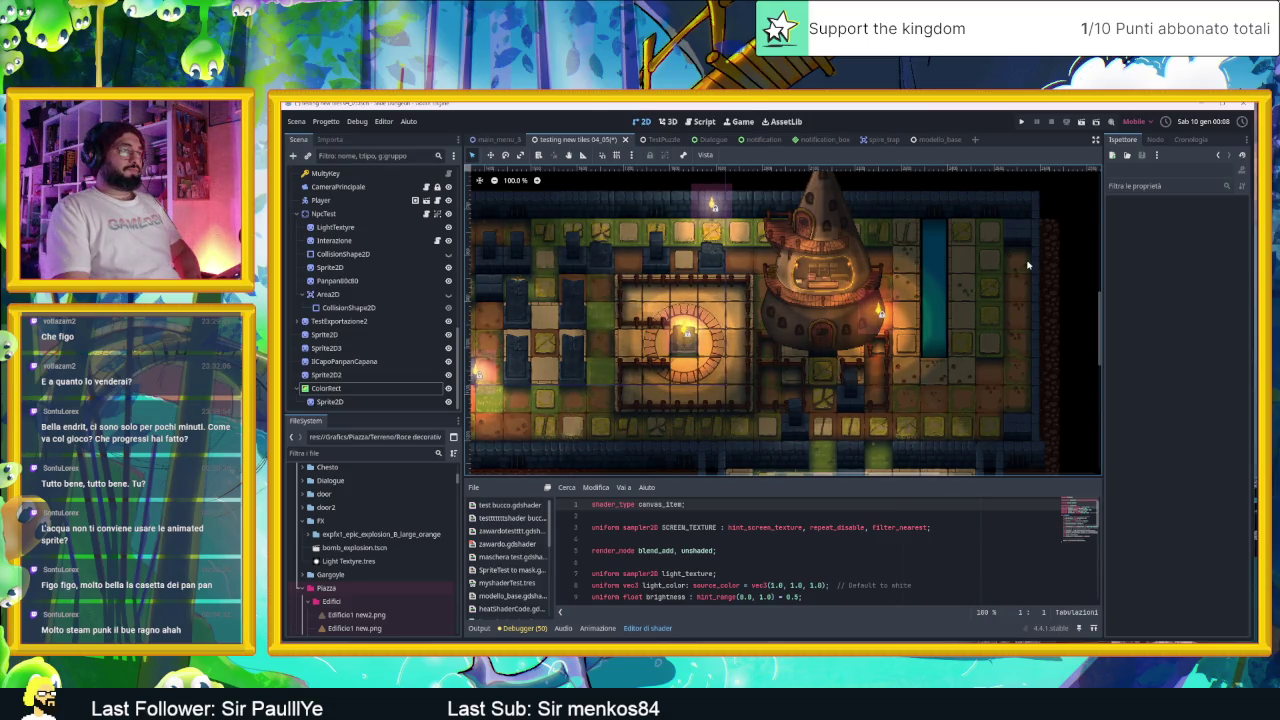
{"action": "scroll", "coordinate": [1027, 265], "scroll_direction": "down", "scroll_amount": 1}
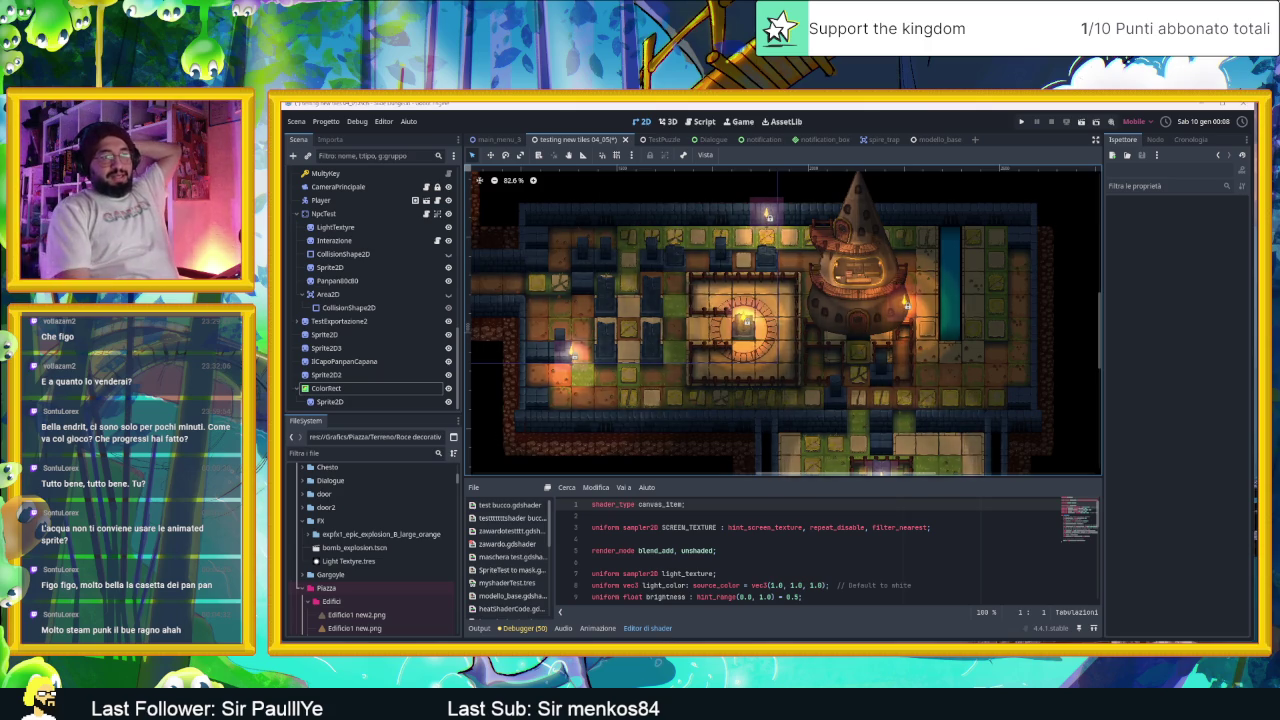
{"action": "key", "text": "alt+Tab"}
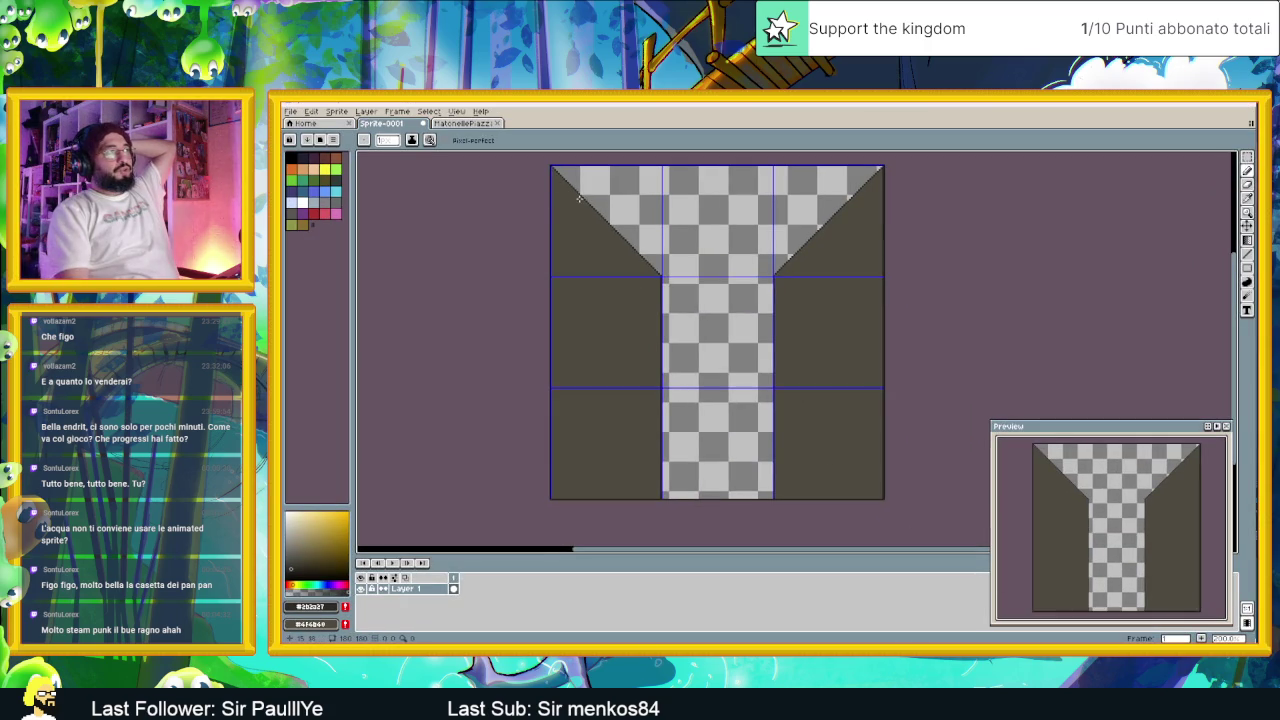
{"action": "key", "text": "alt+Tab"}
{"action": "scroll", "coordinate": [924, 244], "scroll_direction": "up", "scroll_amount": 5}
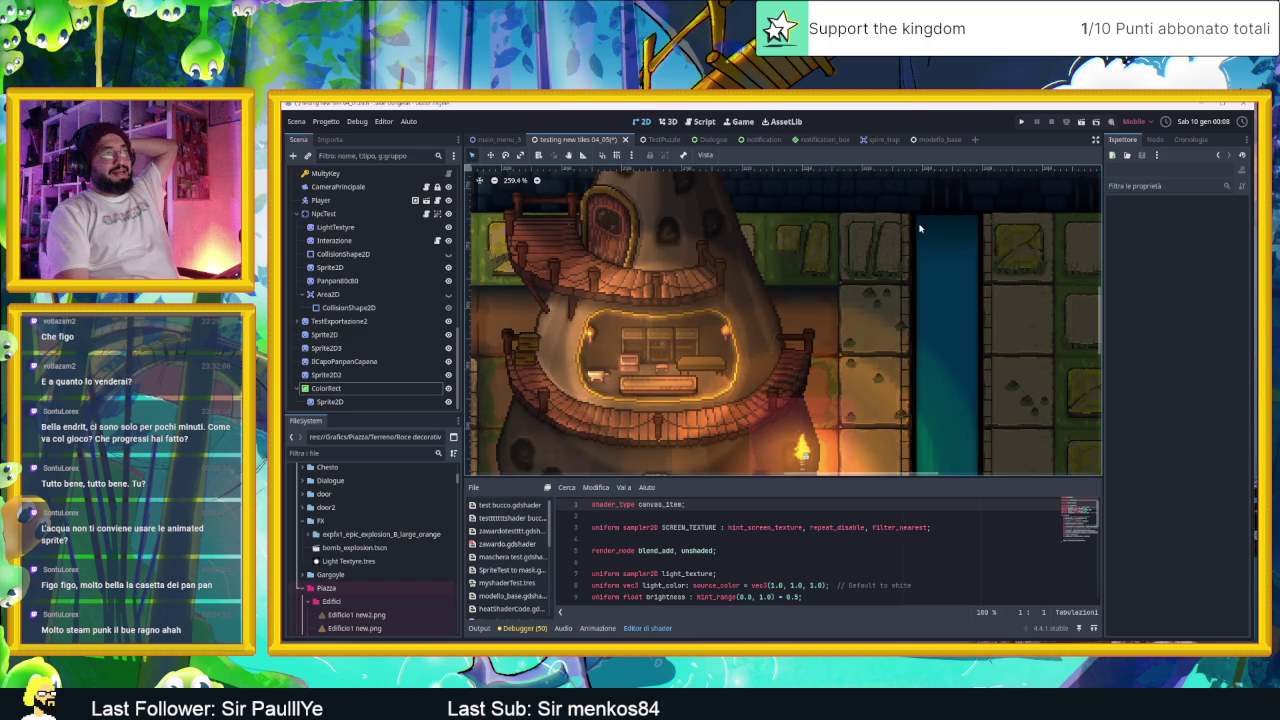
{"action": "scroll", "coordinate": [1000, 245], "scroll_direction": "down", "scroll_amount": 1}
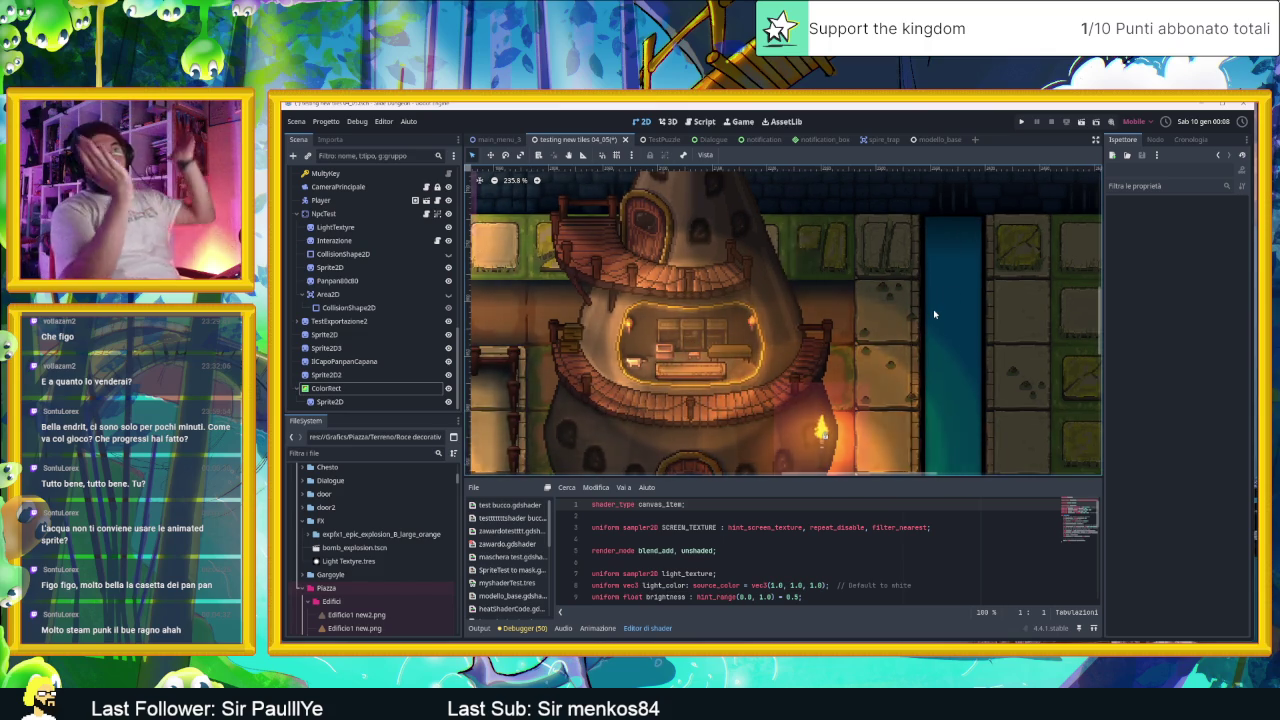
{"action": "scroll", "coordinate": [973, 332], "scroll_direction": "down", "scroll_amount": 2}
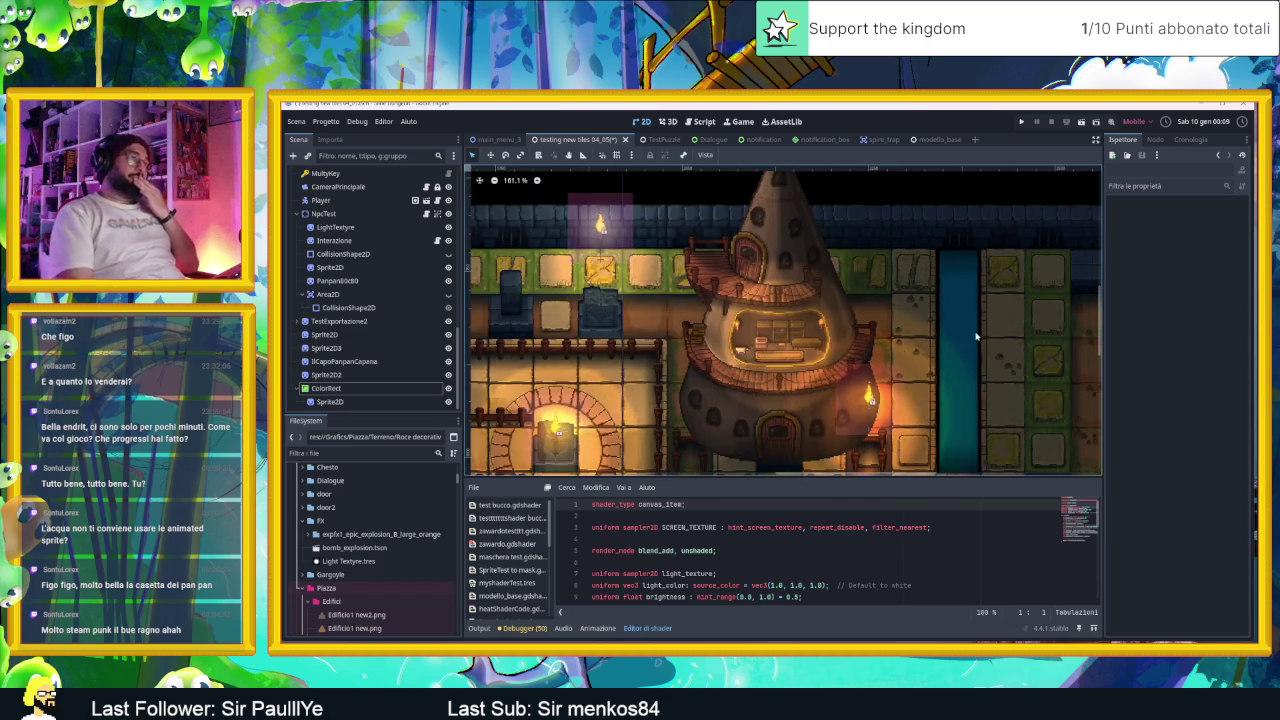
{"action": "scroll", "coordinate": [951, 334], "scroll_direction": "up", "scroll_amount": 2}
{"action": "scroll", "coordinate": [943, 346], "scroll_direction": "down", "scroll_amount": 3}
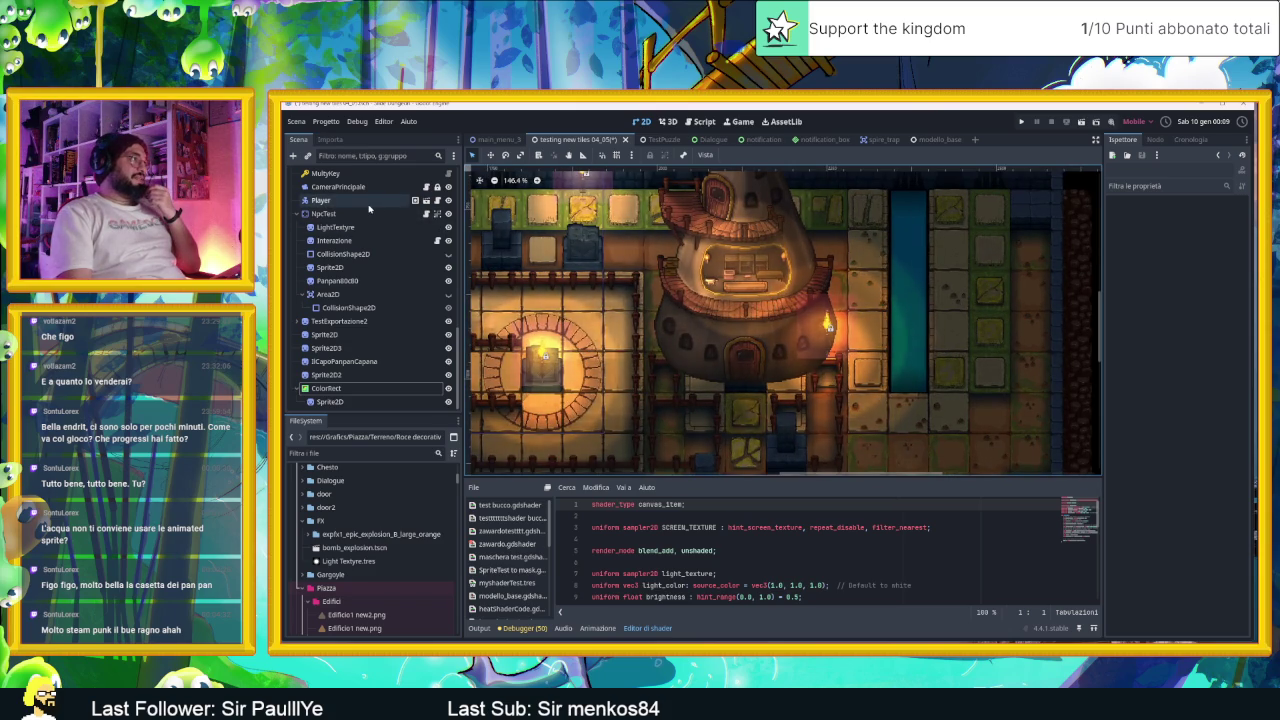
{"action": "scroll", "coordinate": [365, 210], "scroll_direction": "up", "scroll_amount": 6}
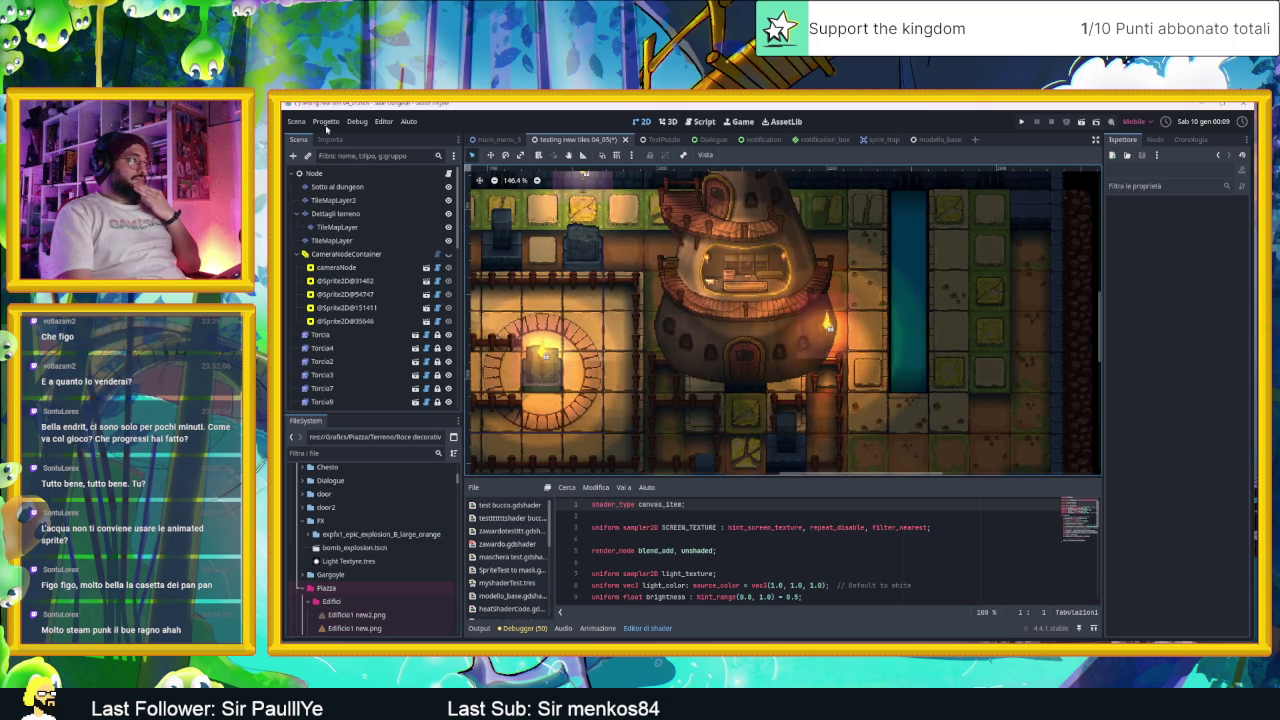
Step: Toggle TileMapLayer2's visibility repeatedly to compare the floor with and without it
{"action": "left_click", "coordinate": [351, 201]}
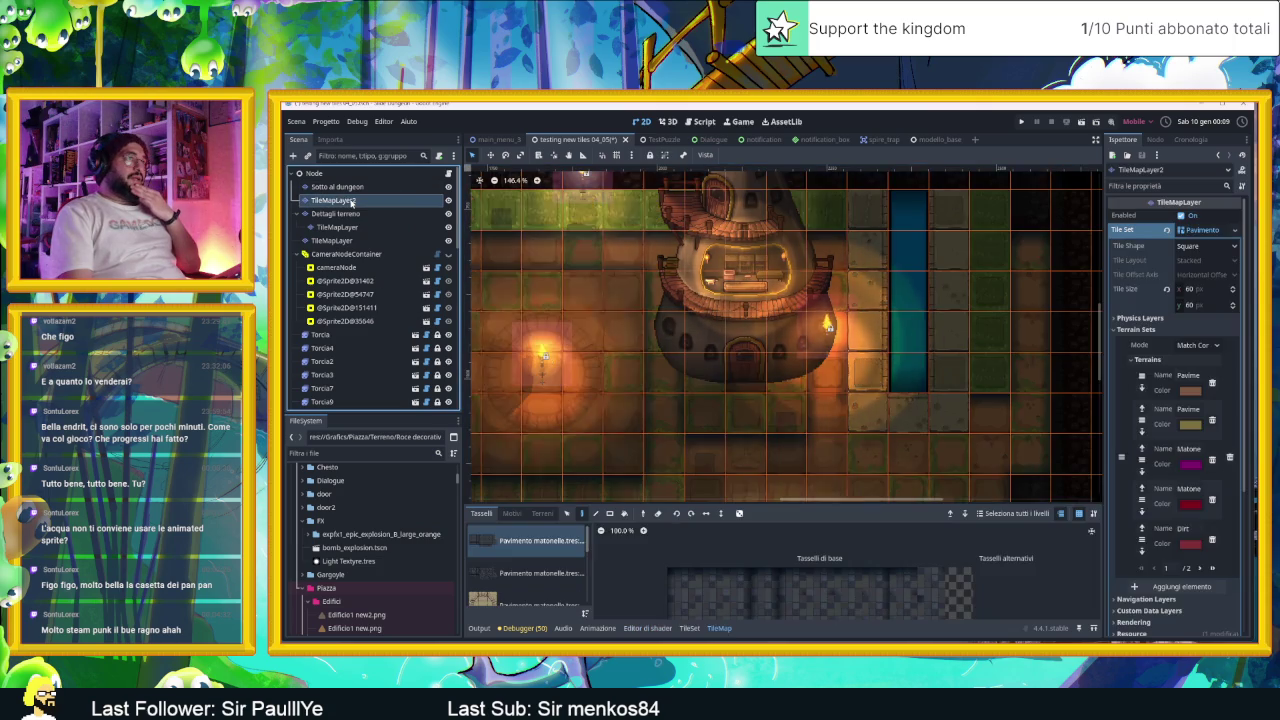
{"action": "left_click", "coordinate": [448, 201]}
{"action": "left_click", "coordinate": [448, 201]}
{"action": "left_click", "coordinate": [448, 201]}
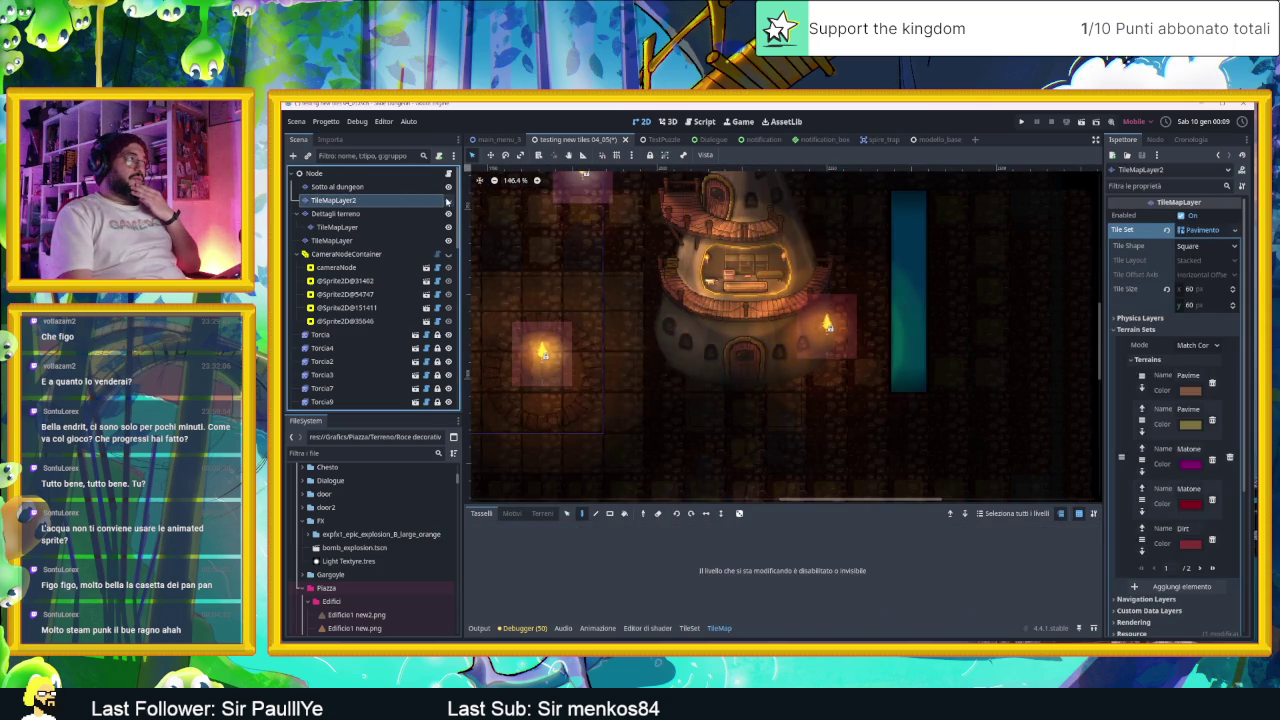
{"action": "left_click", "coordinate": [448, 201]}
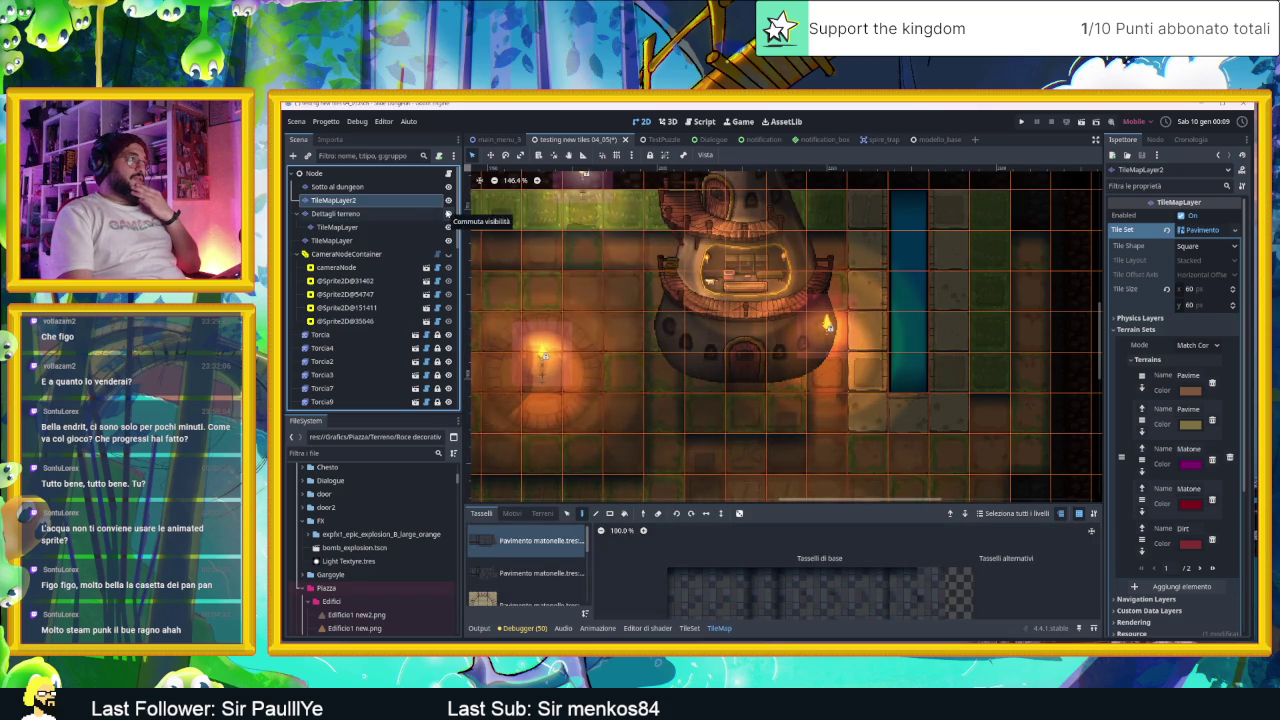
{"action": "double_click", "coordinate": [409, 201]}
{"action": "key", "text": "Escape"}
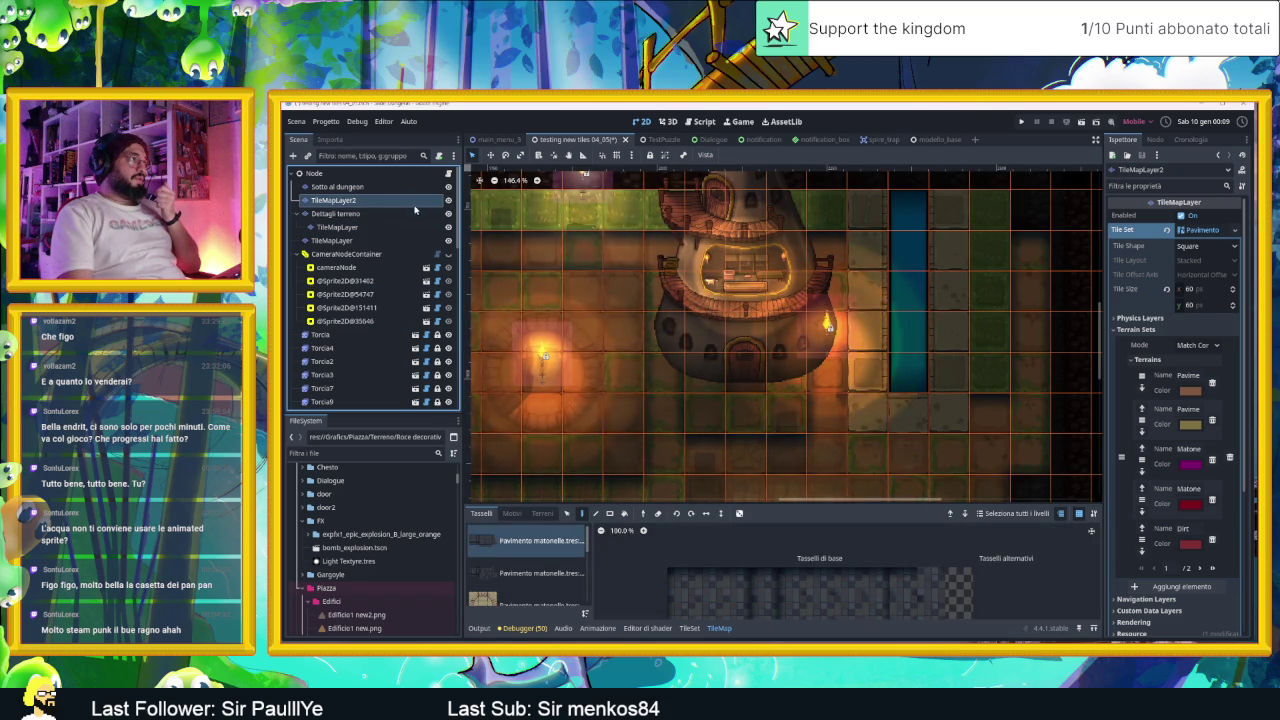
{"action": "left_click", "coordinate": [448, 201]}
{"action": "left_click", "coordinate": [448, 201]}
{"action": "left_click", "coordinate": [448, 201]}
{"action": "left_click", "coordinate": [448, 201]}
{"action": "left_click", "coordinate": [448, 201]}
{"action": "left_click", "coordinate": [448, 201]}
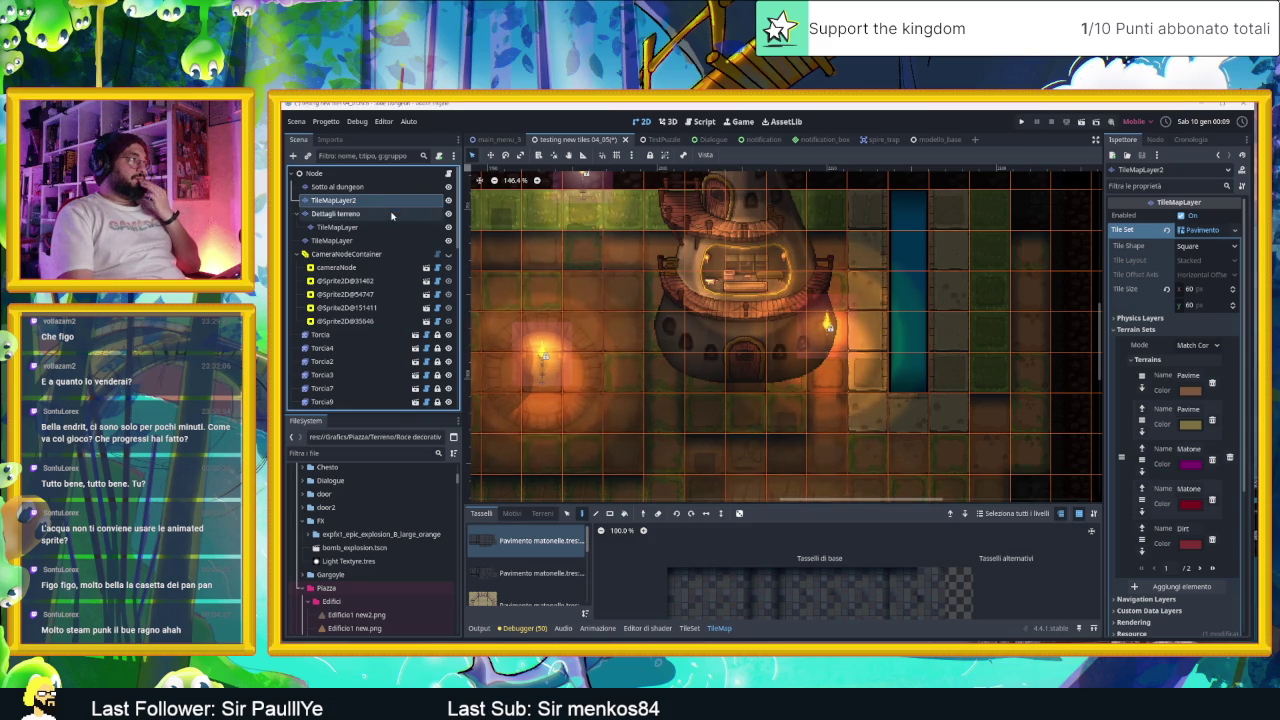
Step: Toggle the Dettagli terreno detail group and its fence layer on and off to compare
{"action": "left_click", "coordinate": [416, 214]}
{"action": "left_click", "coordinate": [448, 214]}
{"action": "left_click", "coordinate": [448, 214]}
{"action": "left_click", "coordinate": [448, 214]}
{"action": "left_click", "coordinate": [430, 227]}
{"action": "left_click", "coordinate": [448, 227]}
{"action": "left_click", "coordinate": [448, 227]}
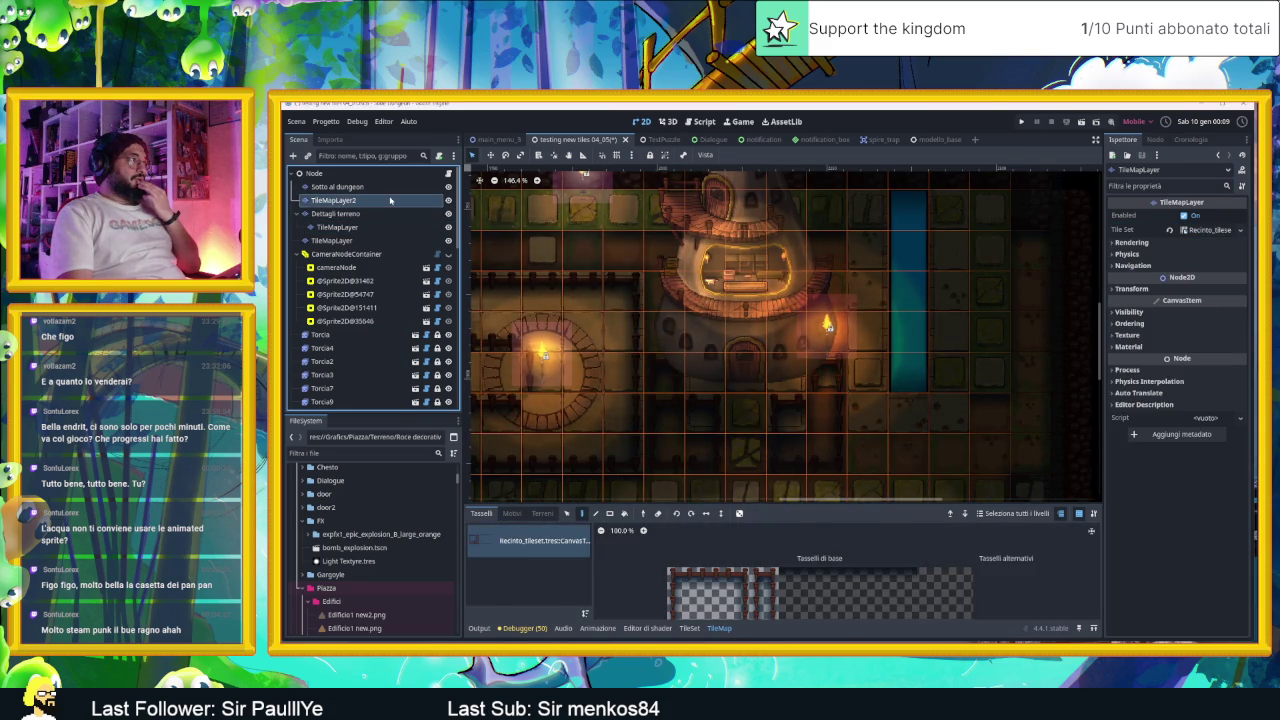
Step: Select TileMapLayer2 and choose the Pavimento matonelle brick-and-grass tile source
{"action": "left_click", "coordinate": [390, 201]}
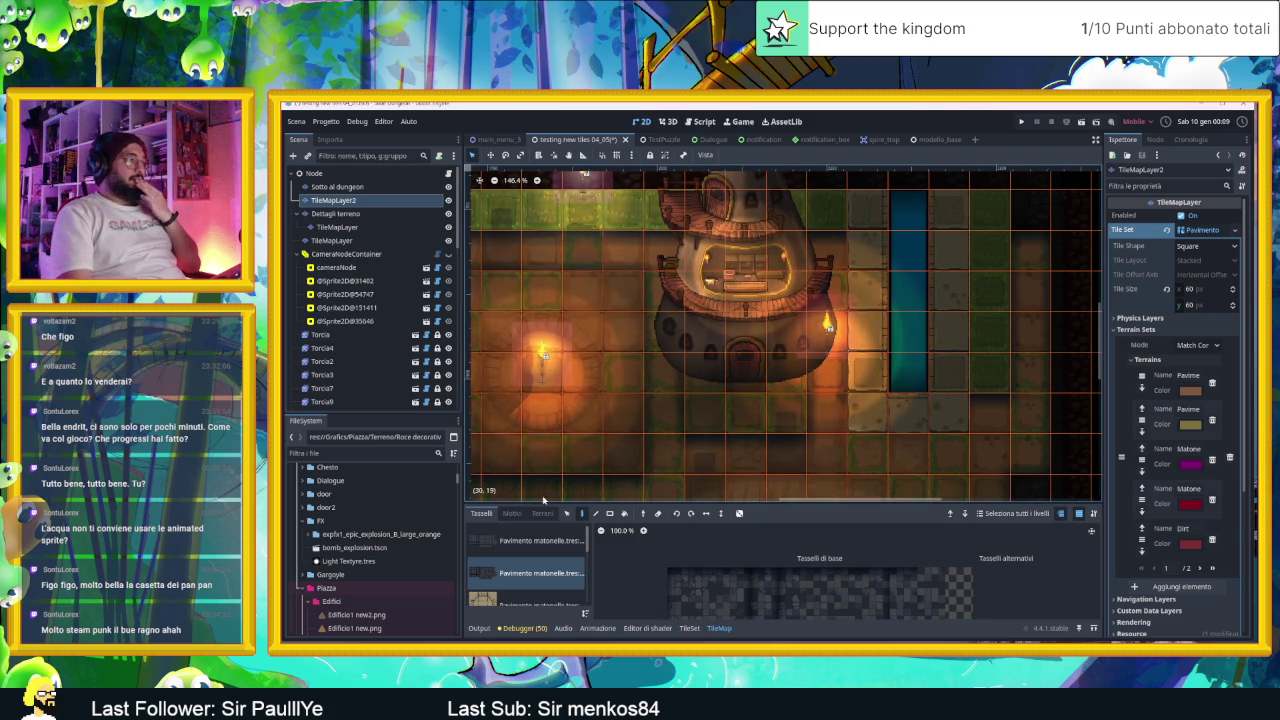
{"action": "scroll", "coordinate": [546, 555], "scroll_direction": "down", "scroll_amount": 2}
{"action": "scroll", "coordinate": [546, 555], "scroll_direction": "down", "scroll_amount": 3}
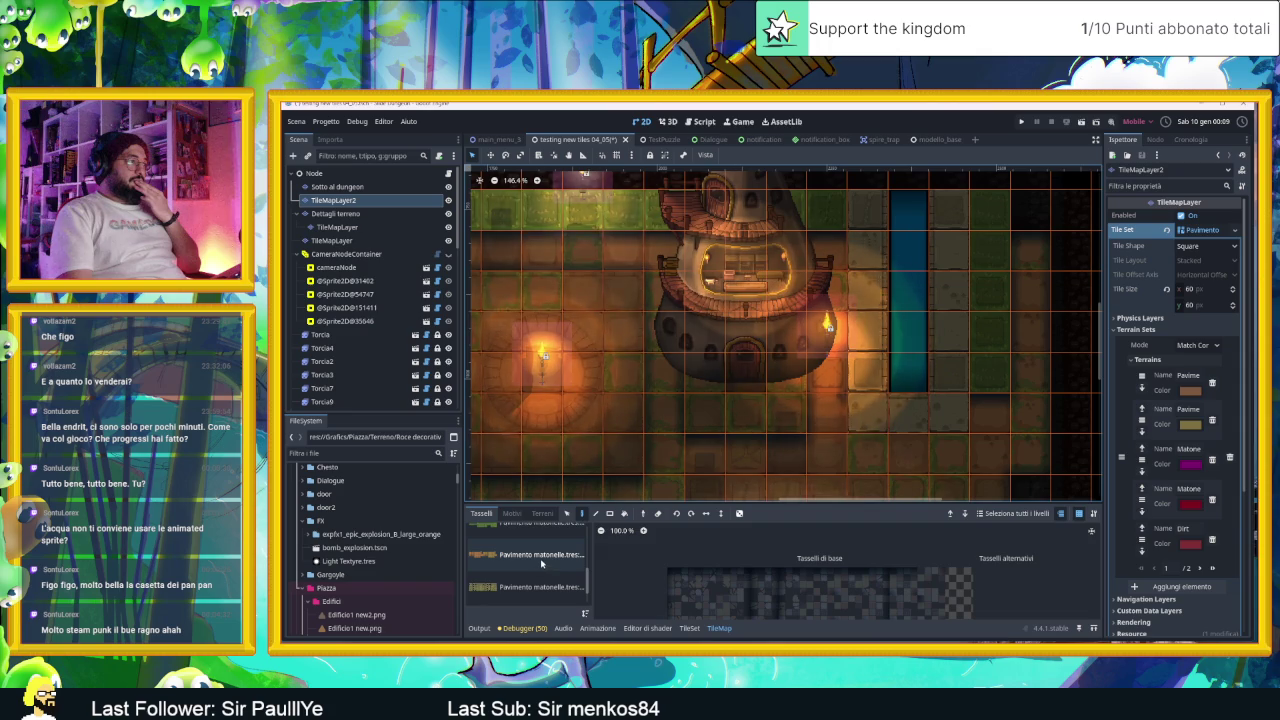
{"action": "left_click", "coordinate": [542, 556]}
{"action": "scroll", "coordinate": [677, 567], "scroll_direction": "down", "scroll_amount": 3}
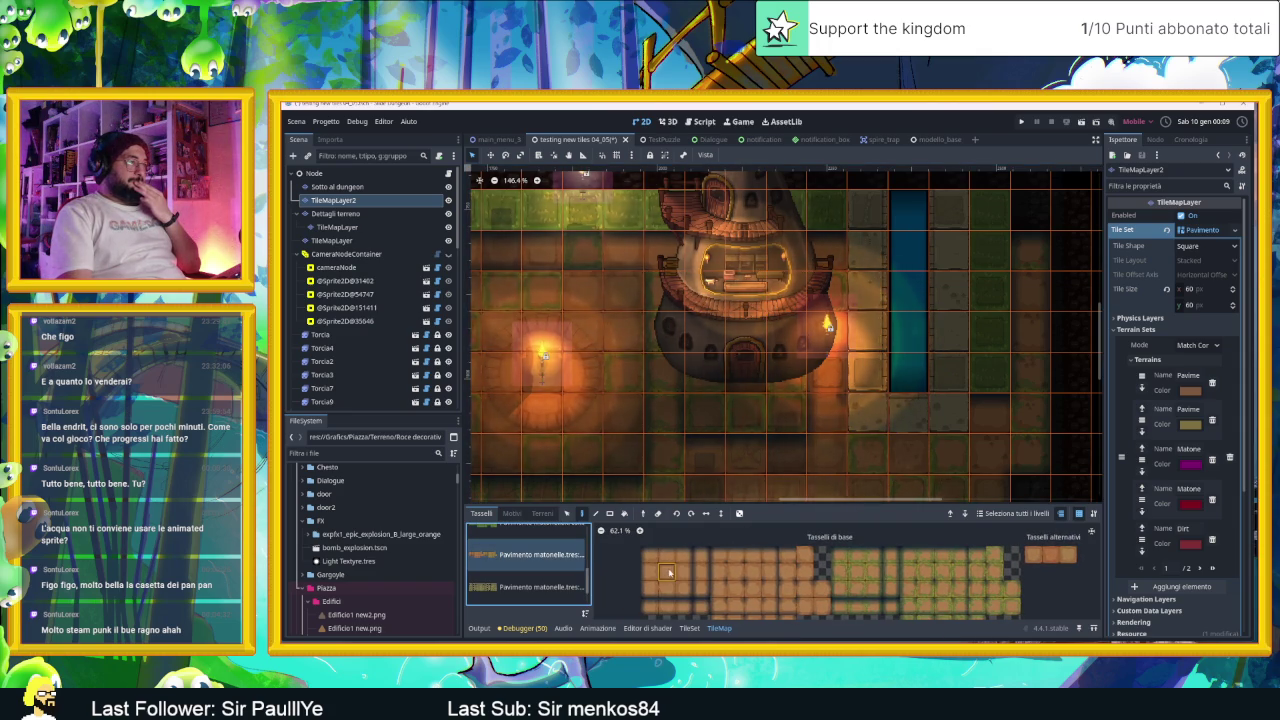
Step: Try a few brick floor tiles, then leave tile editing by selecting the root Node
{"action": "left_click", "coordinate": [683, 556]}
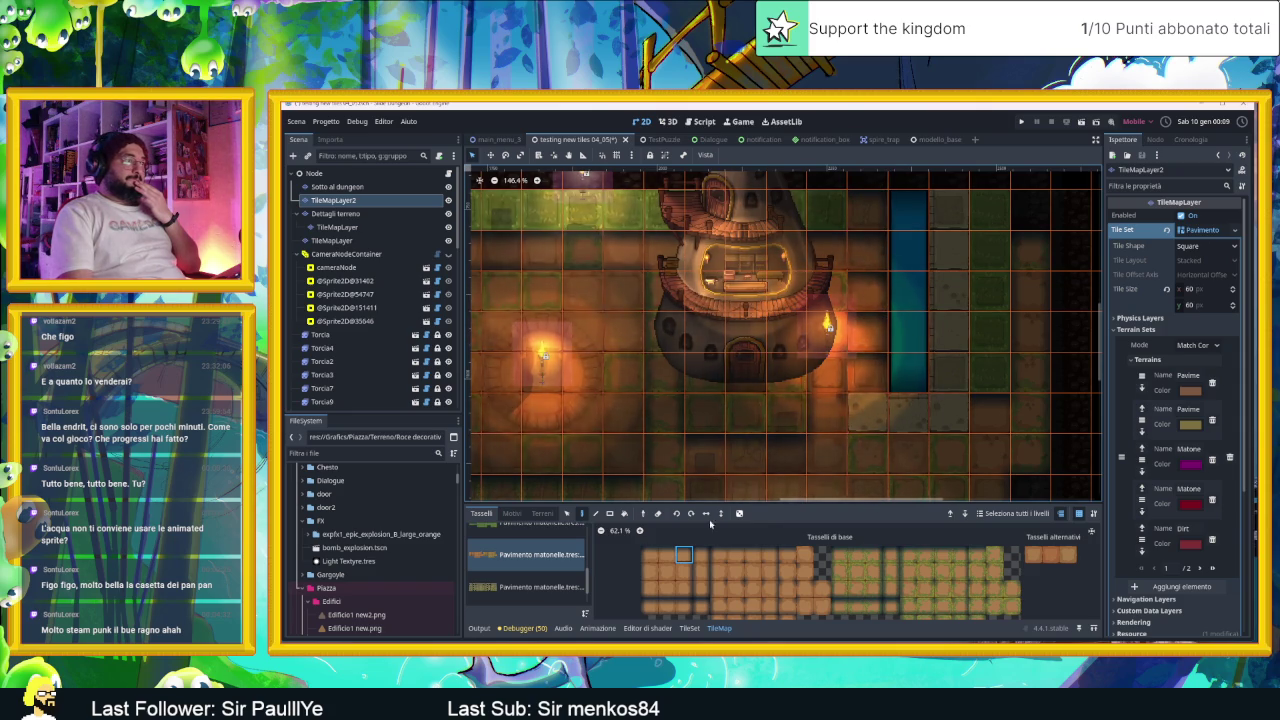
{"action": "left_click", "coordinate": [683, 571]}
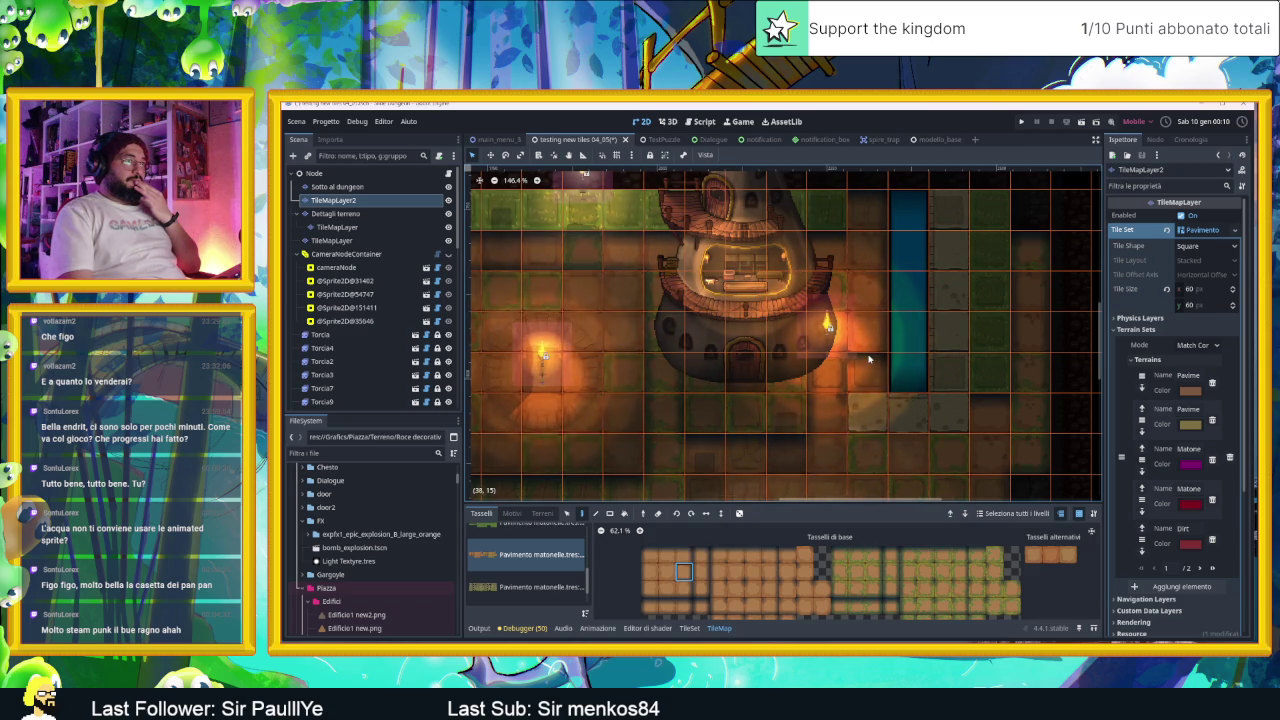
{"action": "left_click", "coordinate": [651, 571]}
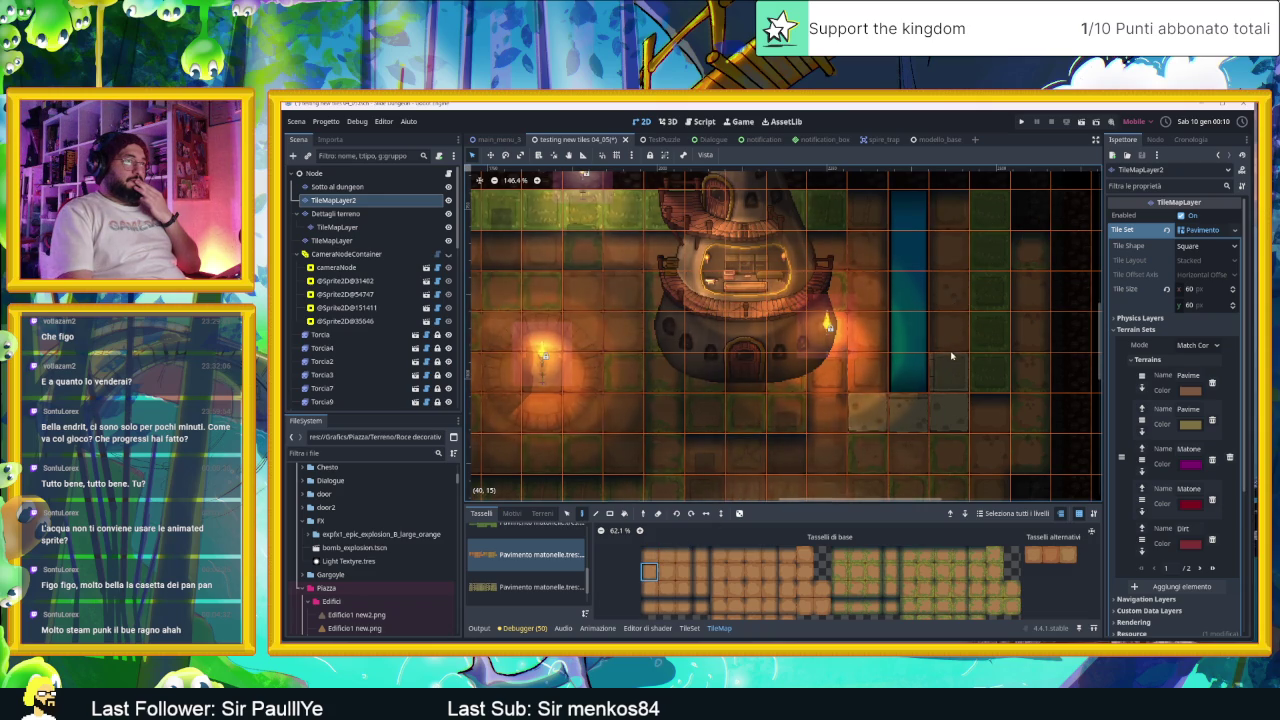
{"action": "left_click", "coordinate": [310, 173]}
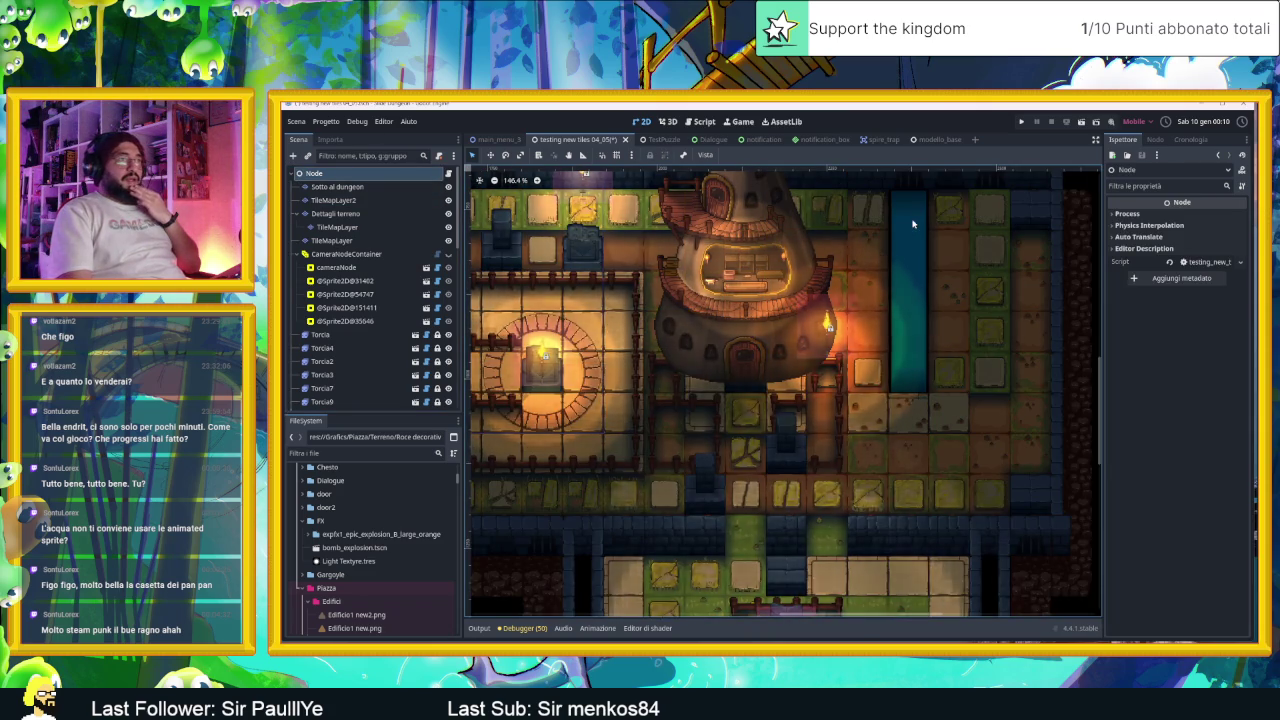
Step: Inspect the map around the blue water channel, then save and run the scene
{"action": "scroll", "coordinate": [945, 232], "scroll_direction": "up", "scroll_amount": 2}
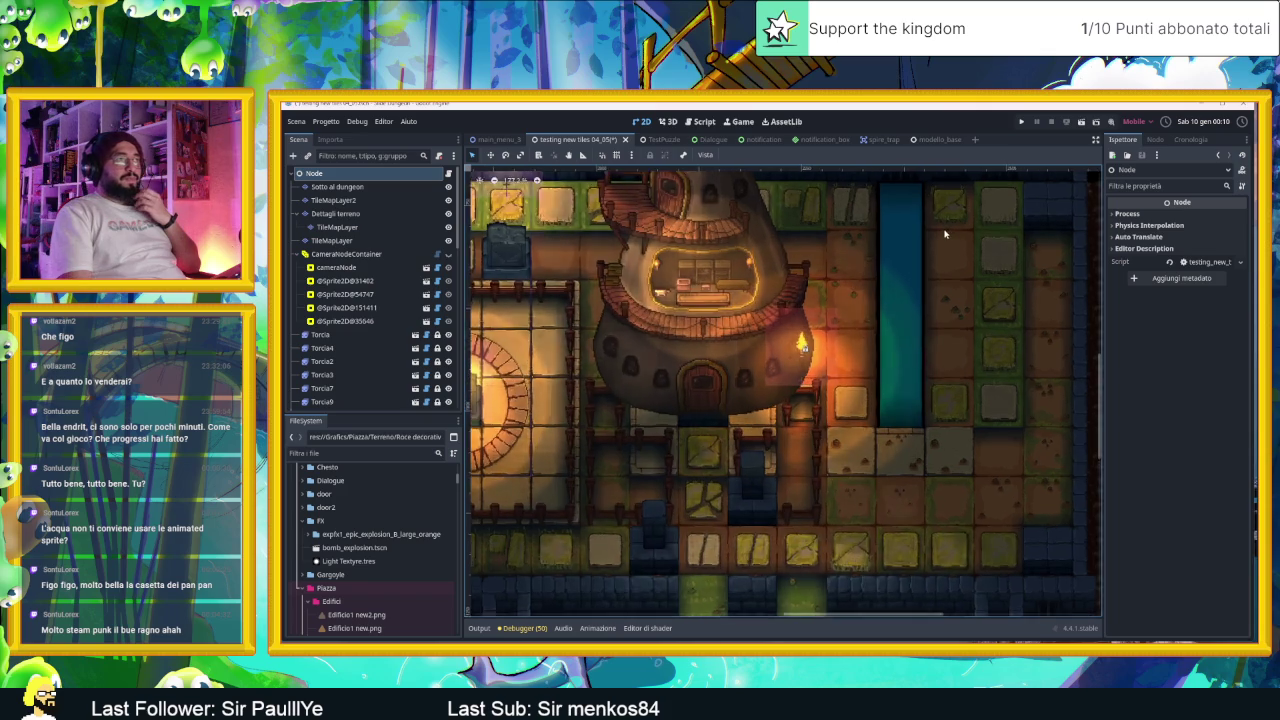
{"action": "scroll", "coordinate": [945, 232], "scroll_direction": "up", "scroll_amount": 1}
{"action": "scroll", "coordinate": [942, 230], "scroll_direction": "up", "scroll_amount": 1}
{"action": "scroll", "coordinate": [943, 223], "scroll_direction": "down", "scroll_amount": 1}
{"action": "scroll", "coordinate": [943, 223], "scroll_direction": "down", "scroll_amount": 2}
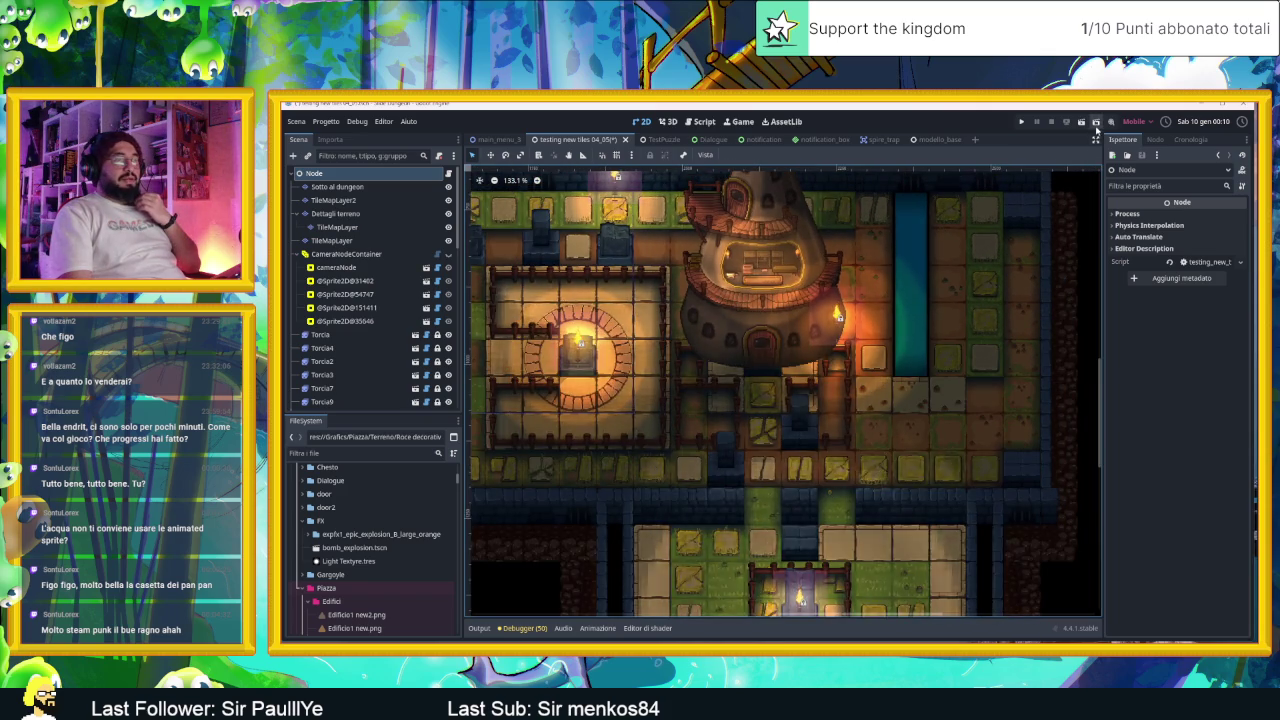
{"action": "scroll", "coordinate": [920, 286], "scroll_direction": "up", "scroll_amount": 3}
{"action": "scroll", "coordinate": [868, 397], "scroll_direction": "up", "scroll_amount": 2}
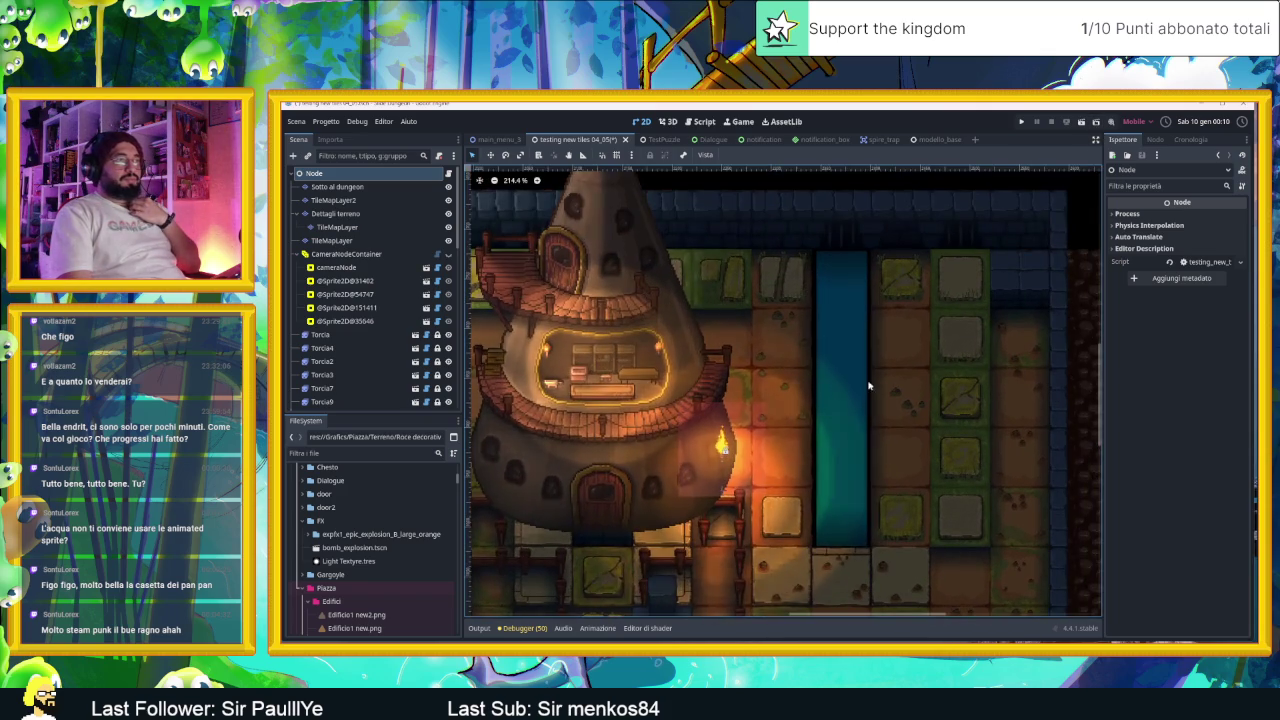
{"action": "scroll", "coordinate": [868, 397], "scroll_direction": "up", "scroll_amount": 5}
{"action": "scroll", "coordinate": [823, 316], "scroll_direction": "up", "scroll_amount": 2}
{"action": "scroll", "coordinate": [823, 316], "scroll_direction": "down", "scroll_amount": 1}
{"action": "scroll", "coordinate": [823, 316], "scroll_direction": "down", "scroll_amount": 1}
{"action": "scroll", "coordinate": [823, 316], "scroll_direction": "down", "scroll_amount": 6}
{"action": "left_click", "coordinate": [1080, 122]}
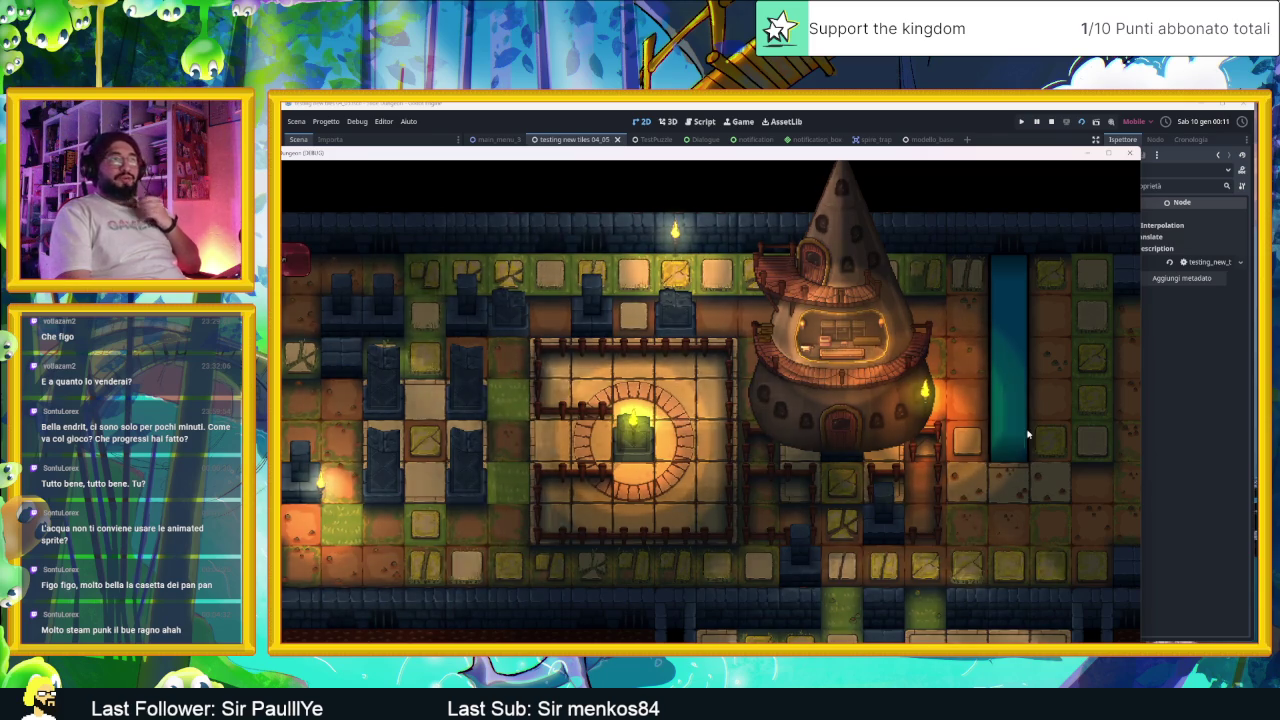
Step: Close the running game and select TileMapLayer2 for painting
{"action": "left_click", "coordinate": [1134, 156]}
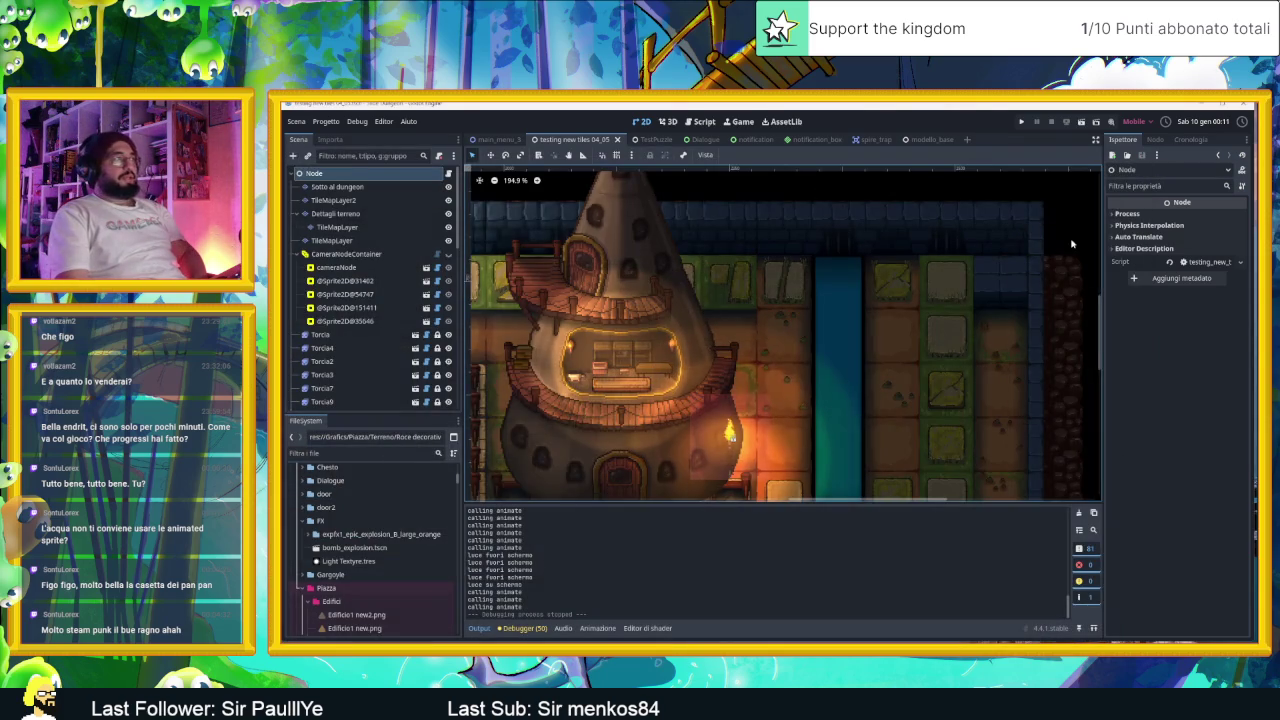
{"action": "left_click", "coordinate": [353, 199]}
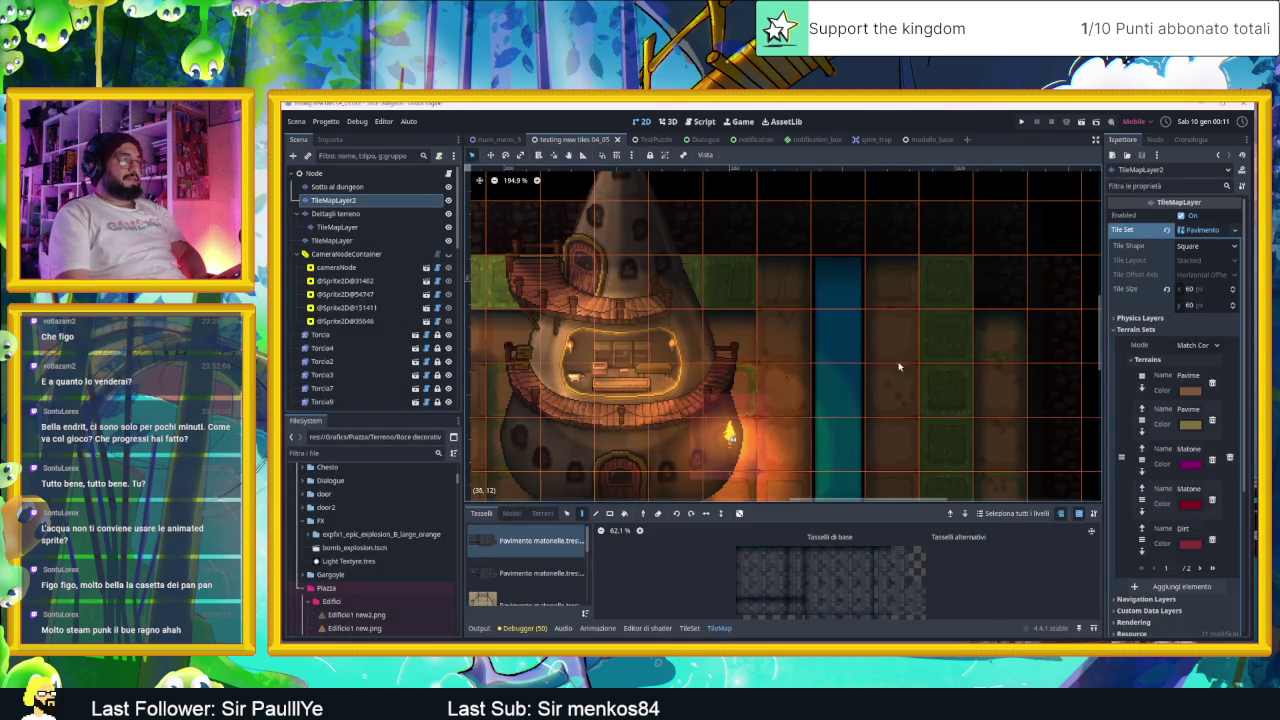
{"action": "left_click_drag", "start_coordinate": [945, 363], "coordinate": [888, 303]}
{"action": "scroll", "coordinate": [533, 580], "scroll_direction": "down", "scroll_amount": 2}
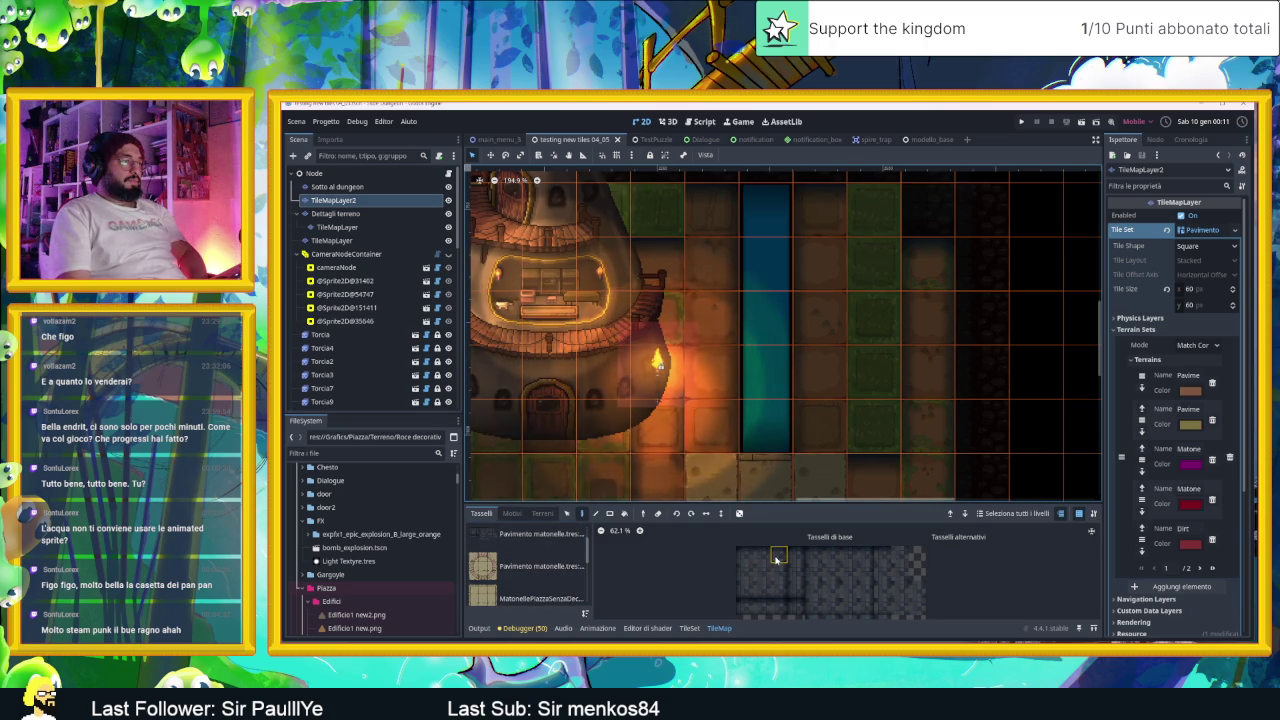
Step: Paint stone tiles down the two columns right of the water channel, then save and run
{"action": "left_click", "coordinate": [720, 251]}
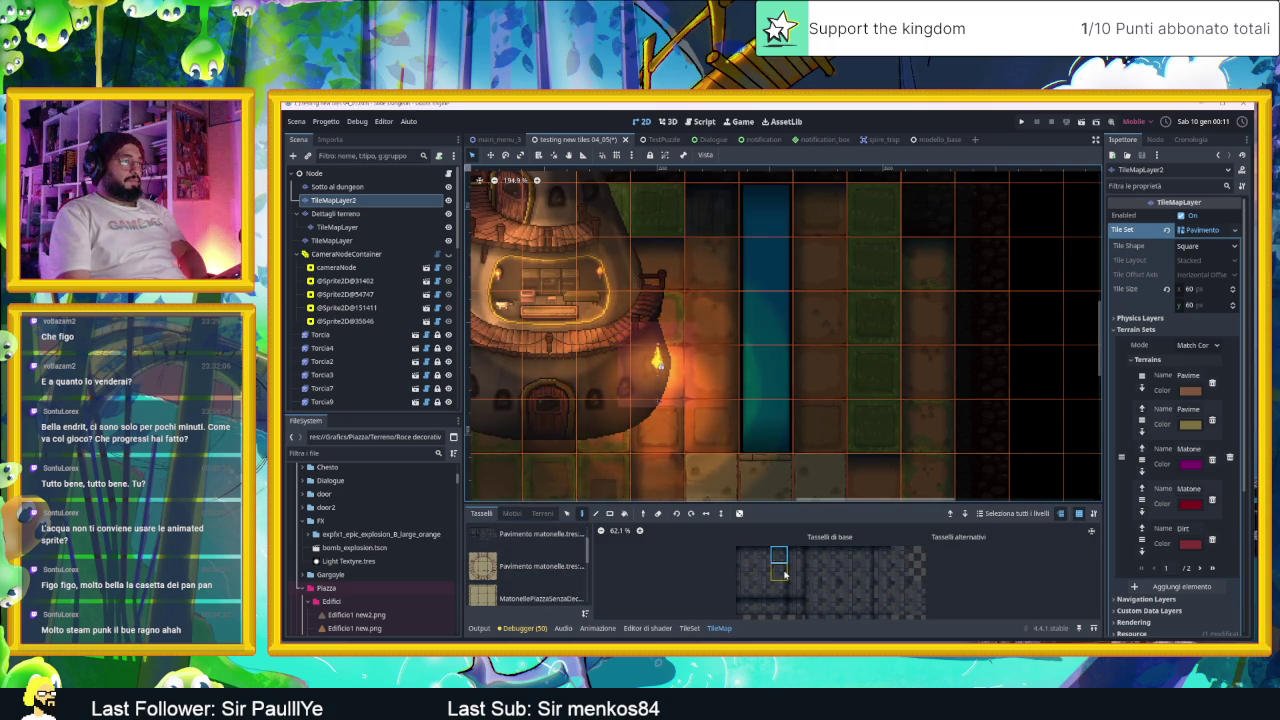
{"action": "left_click_drag", "start_coordinate": [714, 270], "coordinate": [716, 420]}
{"action": "left_click", "coordinate": [744, 572]}
{"action": "left_click_drag", "start_coordinate": [823, 223], "coordinate": [826, 406]}
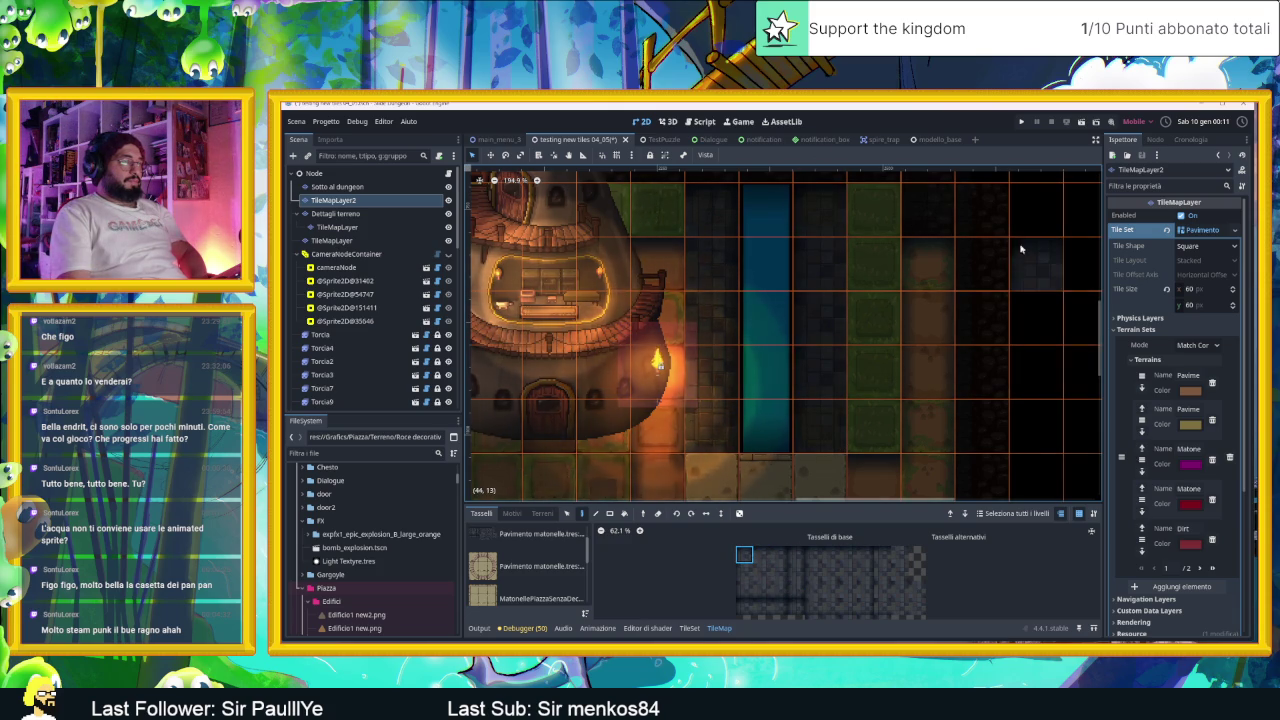
{"action": "left_click", "coordinate": [1080, 124]}
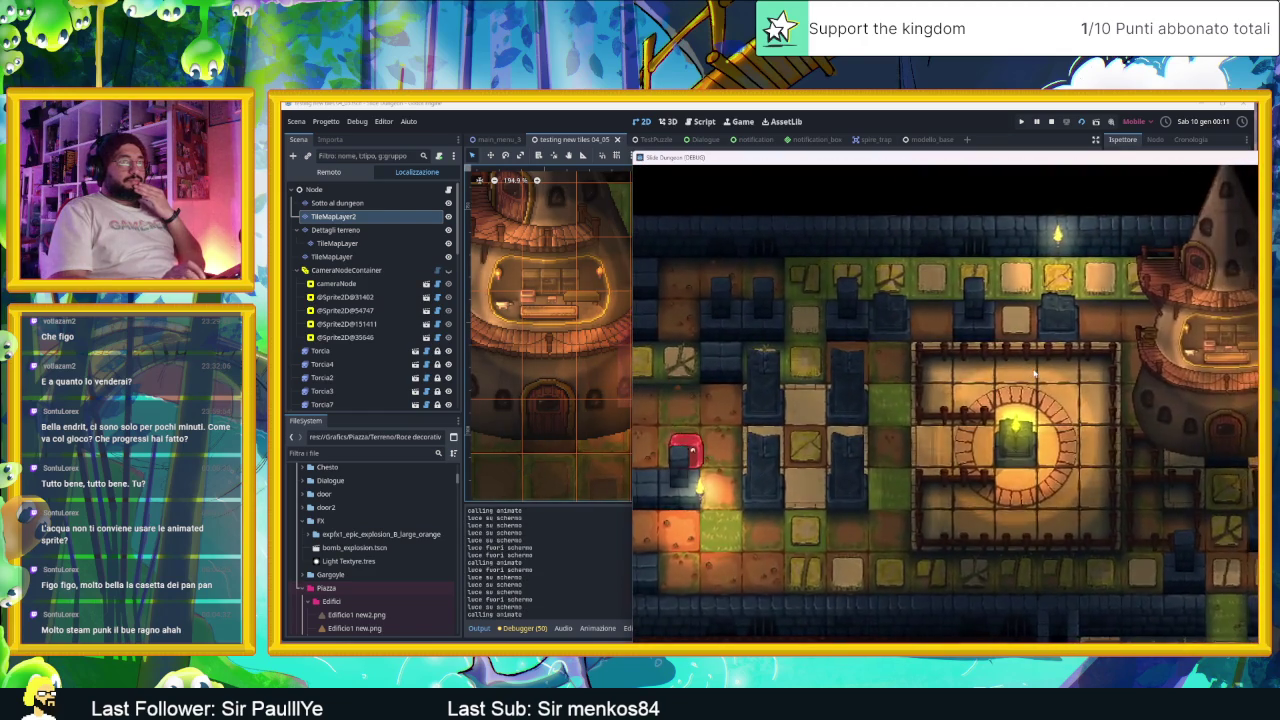
Step: Slide the red cube into the fenced plaza and back out, enlarge the game window, then close it
{"action": "key", "text": "Right"}
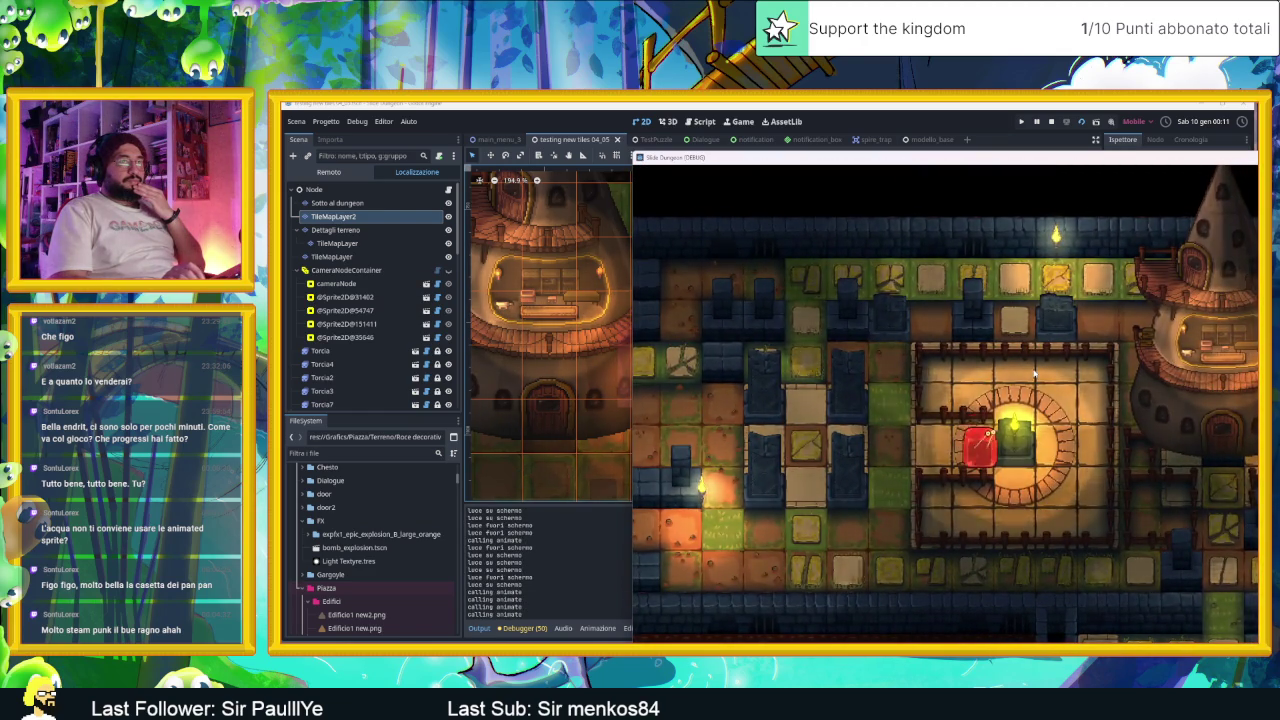
{"action": "key", "text": "Left"}
{"action": "key", "text": "Up"}
{"action": "key", "text": "Left"}
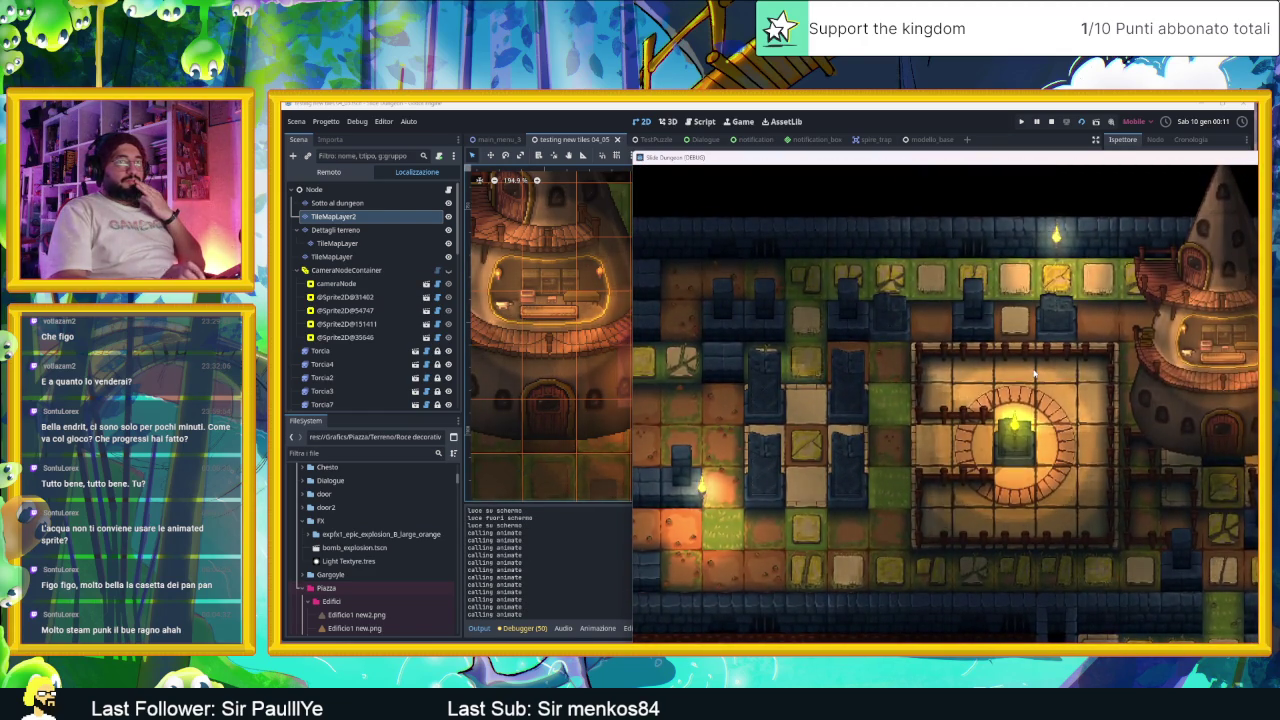
{"action": "left_click_drag", "start_coordinate": [1014, 157], "coordinate": [877, 140]}
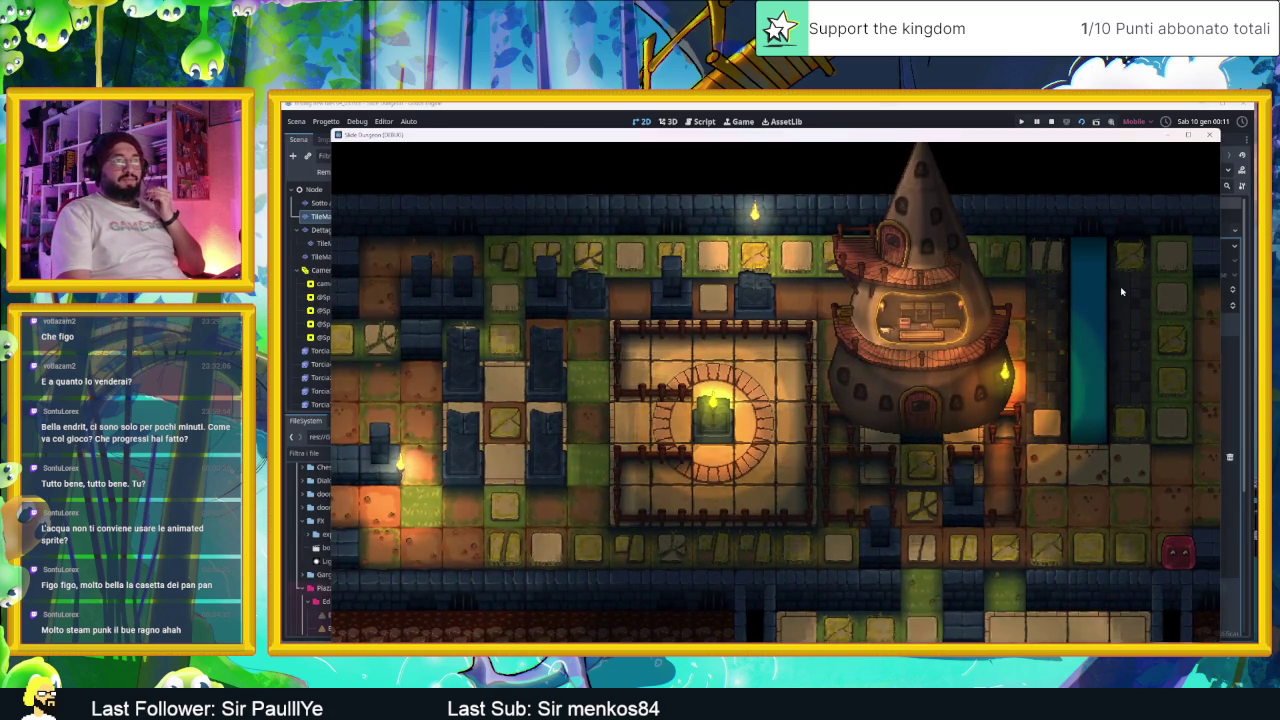
{"action": "left_click", "coordinate": [1210, 135]}
{"action": "mouse_move", "coordinate": [737, 229]}
{"action": "left_mouse_down"}
{"action": "mouse_move", "coordinate": [934, 419]}
{"action": "mouse_move", "coordinate": [1014, 425]}
{"action": "mouse_move", "coordinate": [645, 366]}
{"action": "left_mouse_up"}
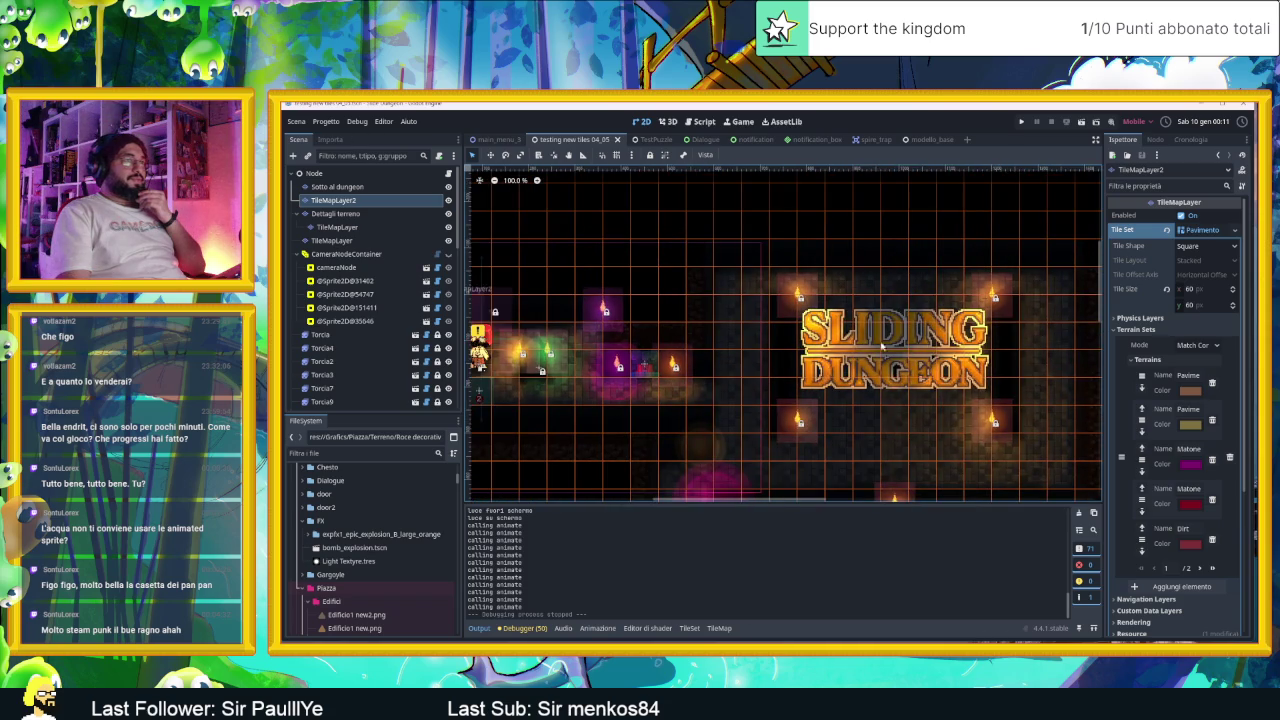
{"action": "left_click_drag", "start_coordinate": [847, 327], "coordinate": [811, 227]}
{"action": "scroll", "coordinate": [811, 227], "scroll_direction": "up", "scroll_amount": 2}
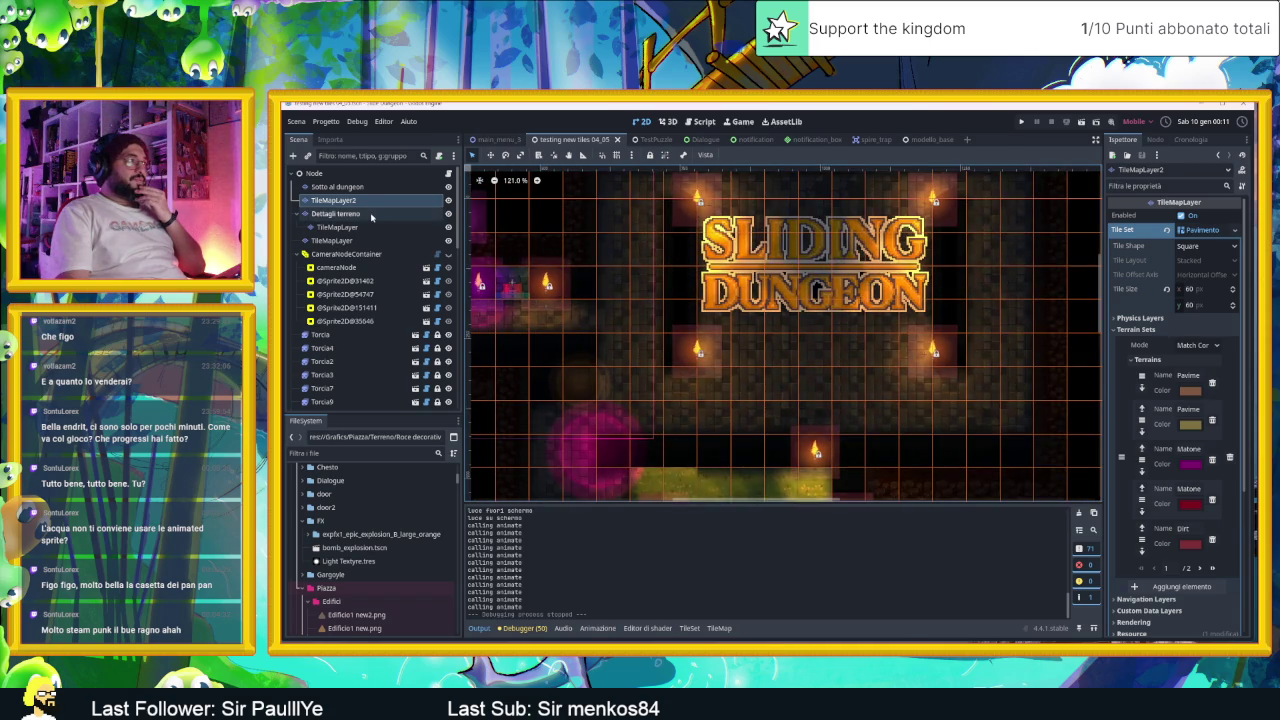
{"action": "left_click", "coordinate": [371, 214]}
{"action": "left_click", "coordinate": [370, 240]}
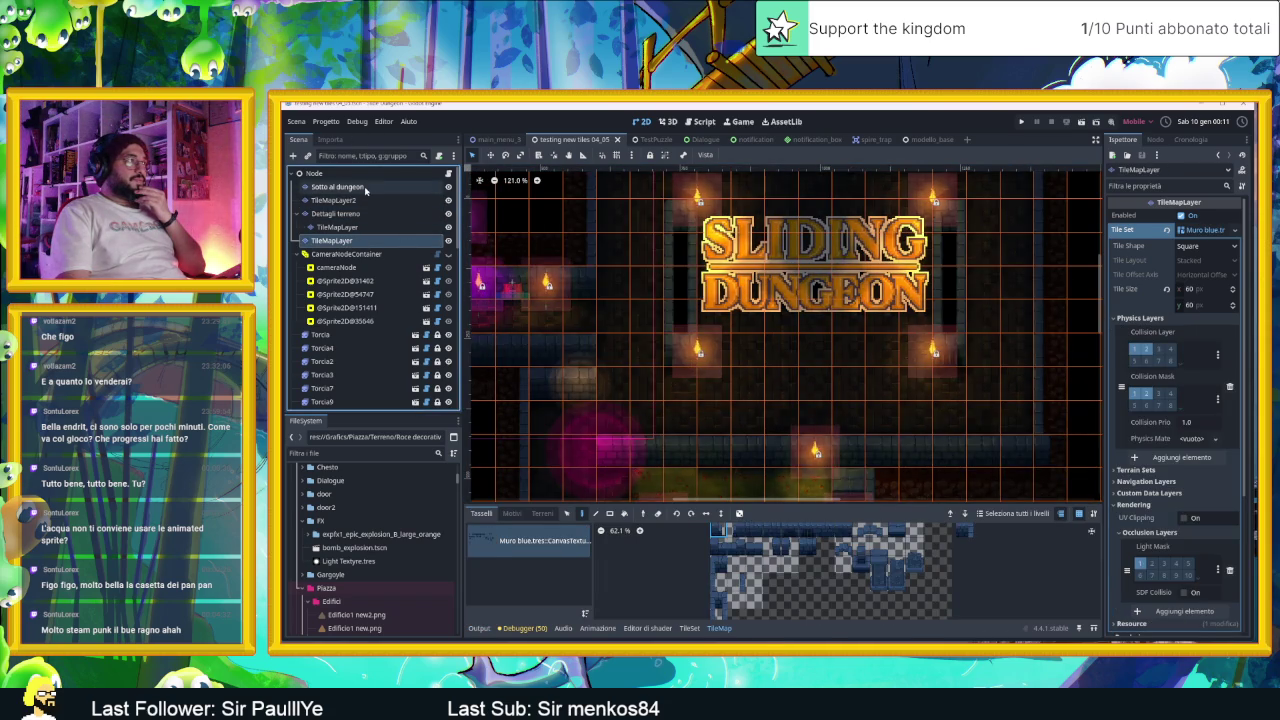
{"action": "left_click", "coordinate": [370, 187]}
{"action": "left_click", "coordinate": [381, 201]}
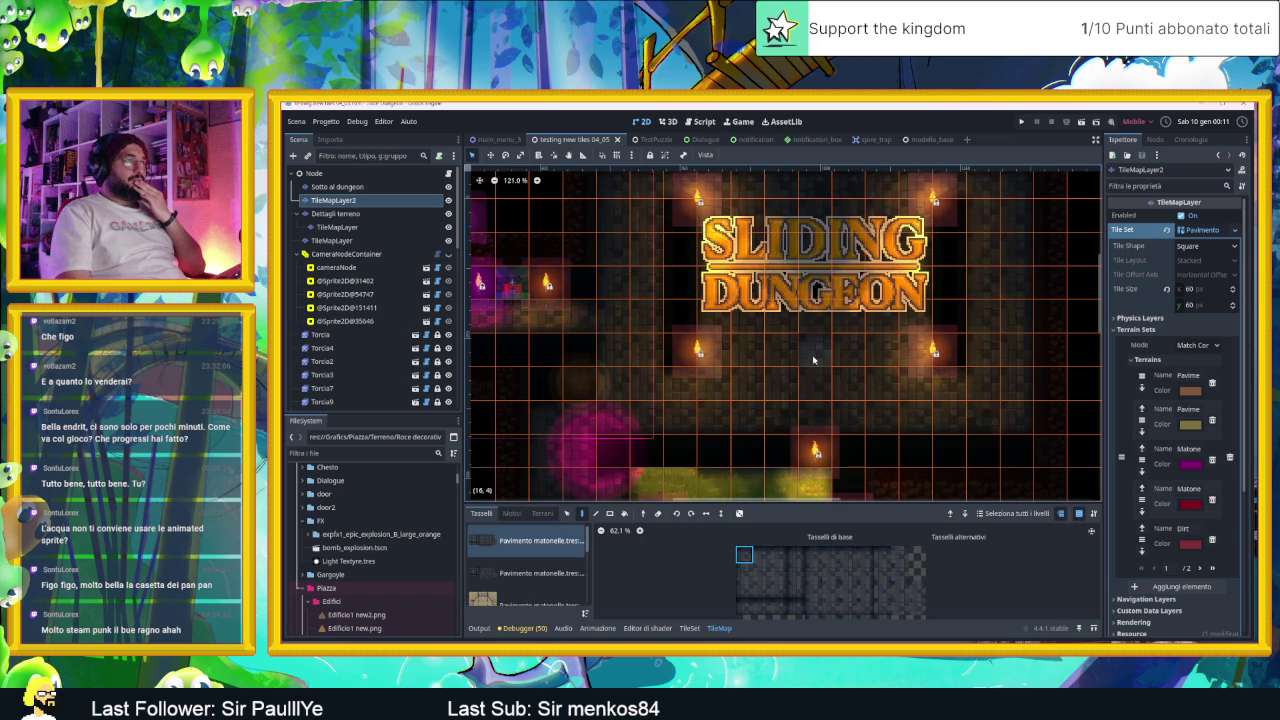
{"action": "scroll", "coordinate": [787, 374], "scroll_direction": "down", "scroll_amount": 1}
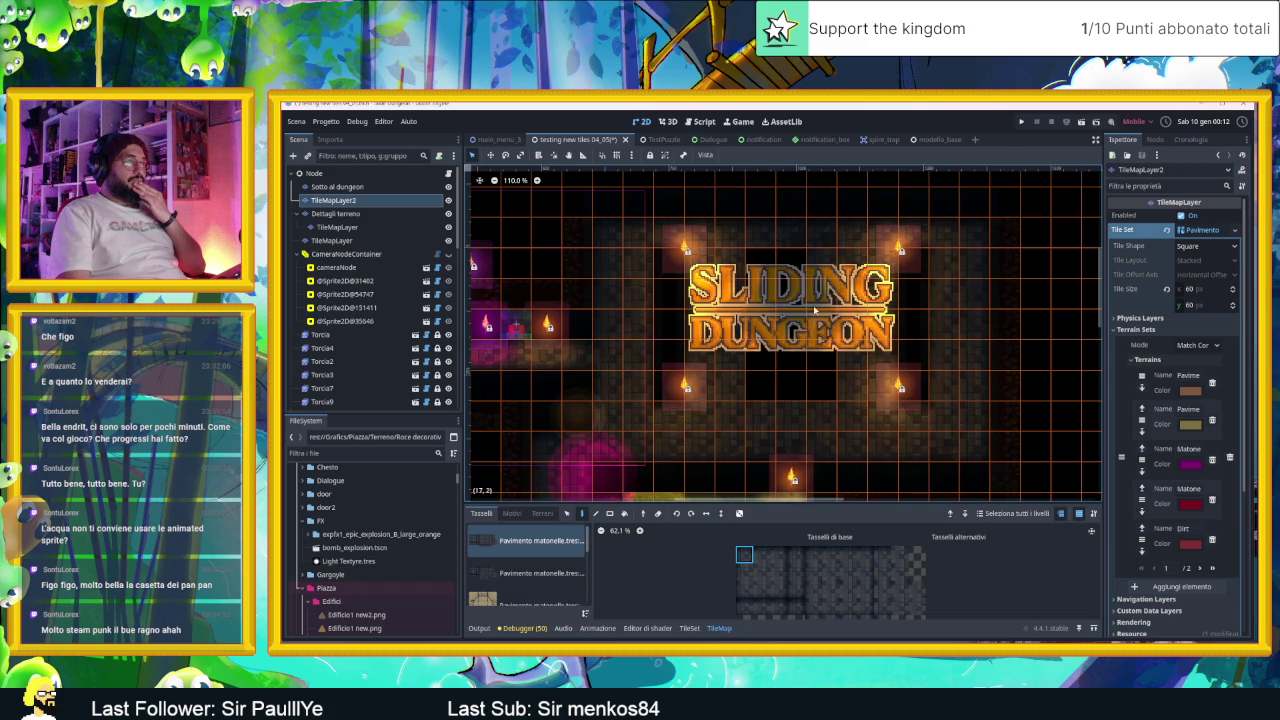
{"action": "scroll", "coordinate": [810, 275], "scroll_direction": "up", "scroll_amount": 2}
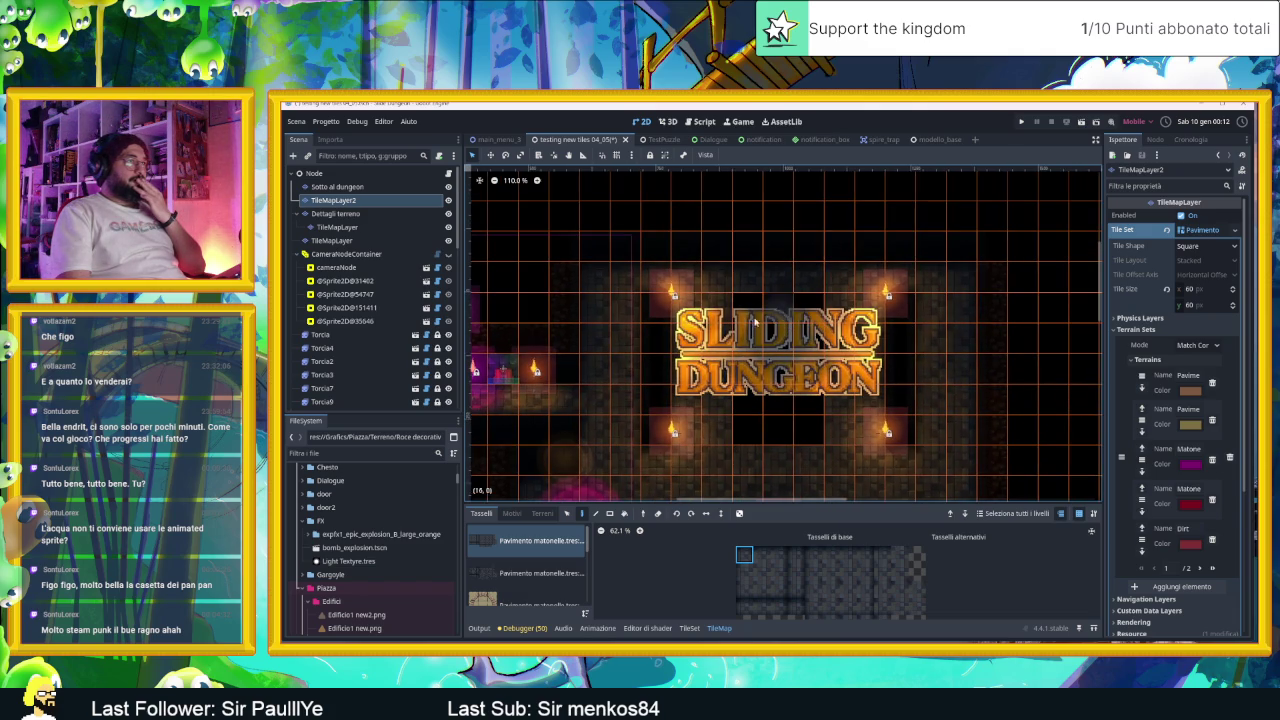
{"action": "left_click", "coordinate": [385, 199]}
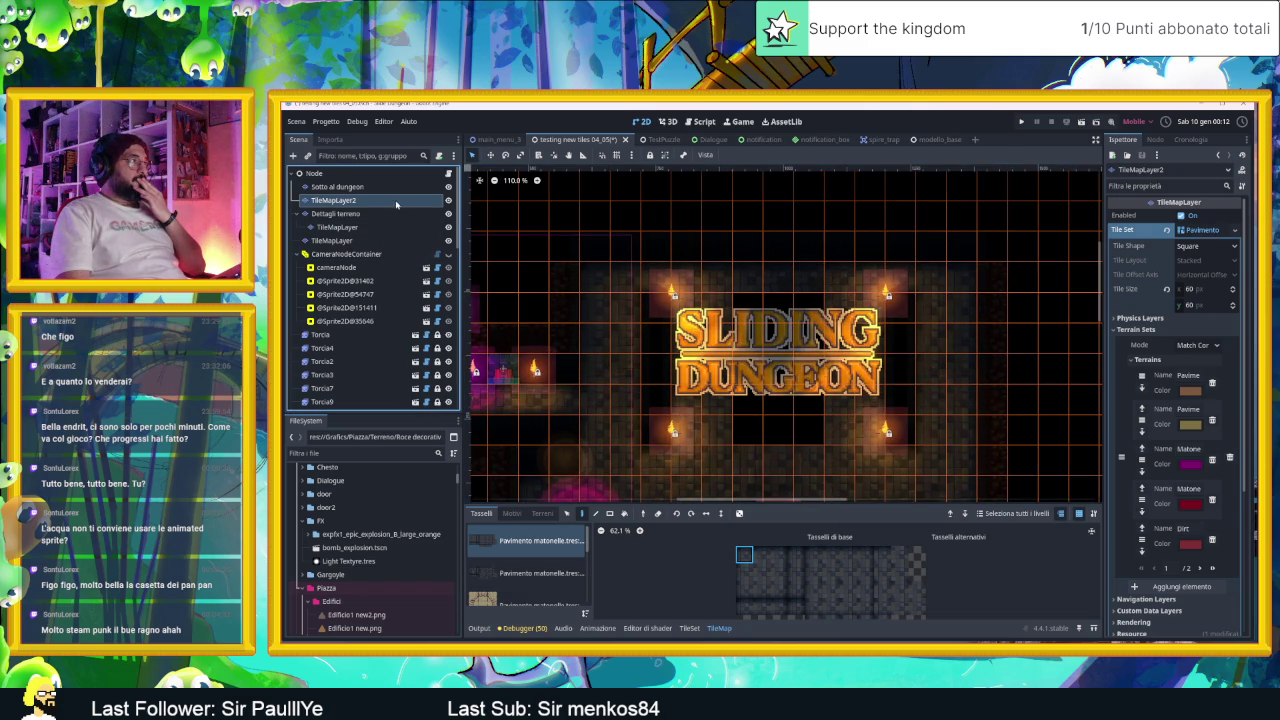
{"action": "scroll", "coordinate": [367, 341], "scroll_direction": "down", "scroll_amount": 5}
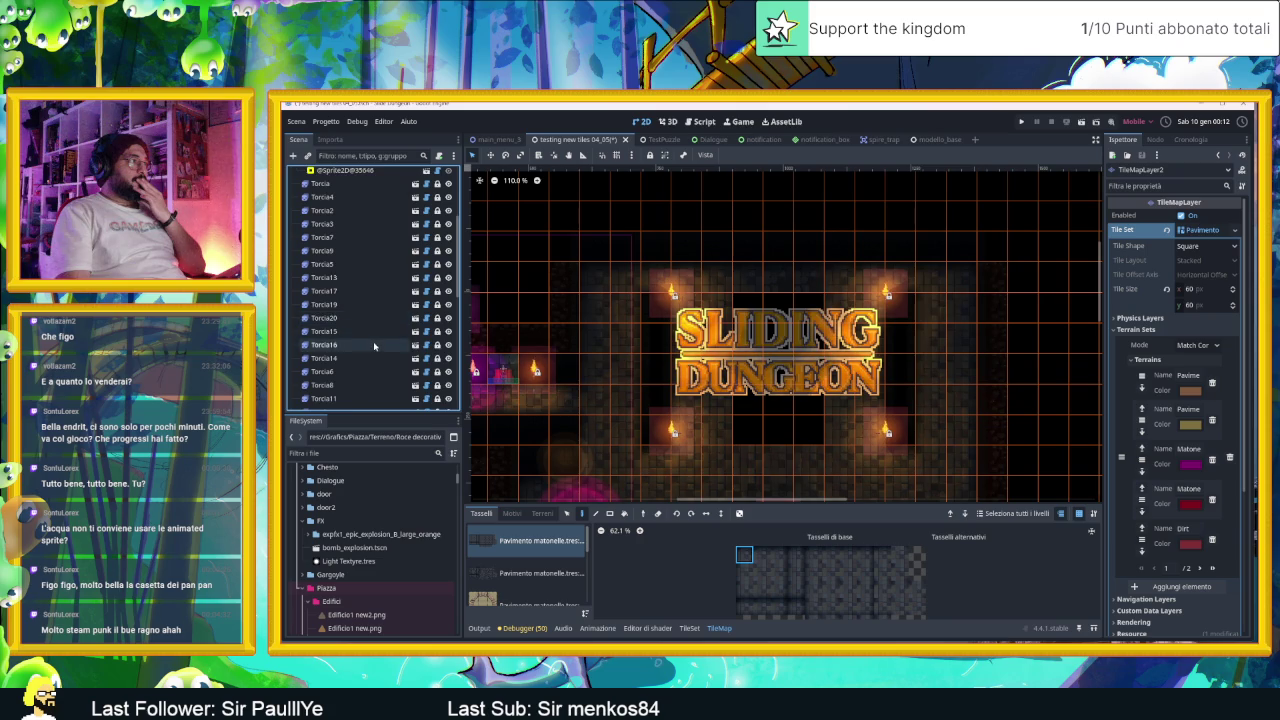
Step: Inspect the CanvasLayer and sprite nodes, then hide the SLIDING DUNGEON title sprite
{"action": "scroll", "coordinate": [386, 349], "scroll_direction": "down", "scroll_amount": 3}
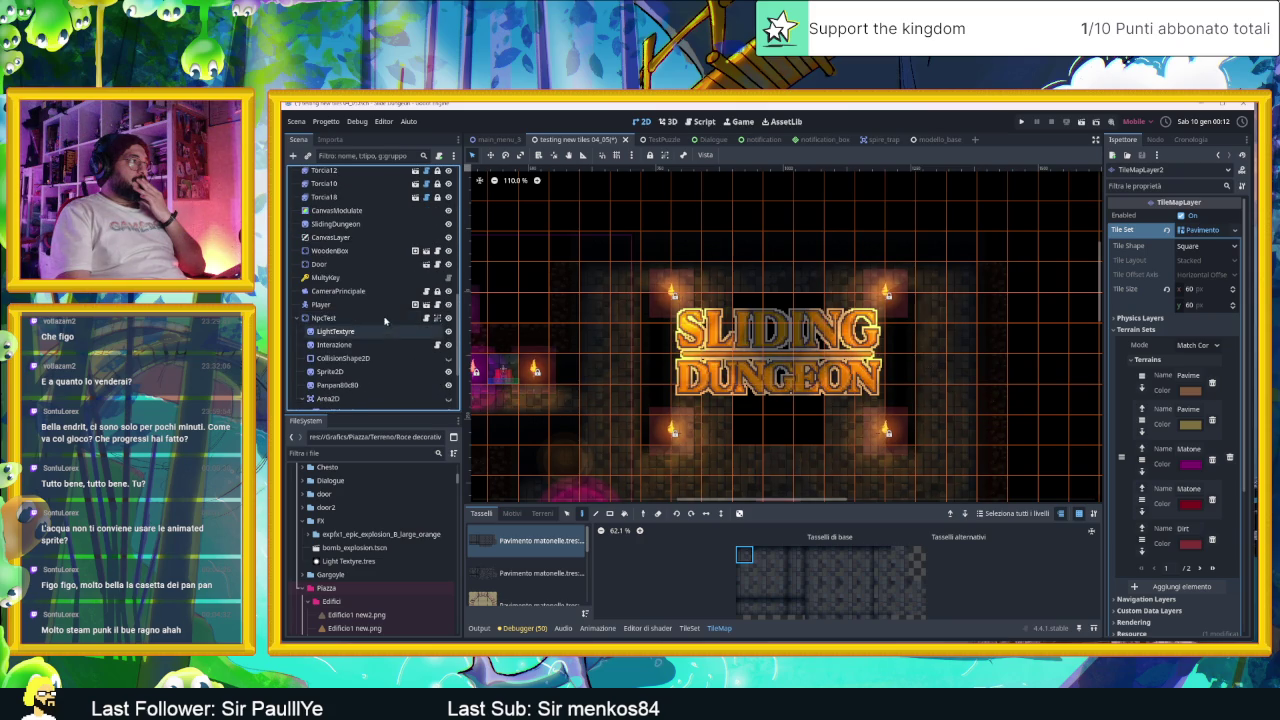
{"action": "left_click", "coordinate": [313, 239]}
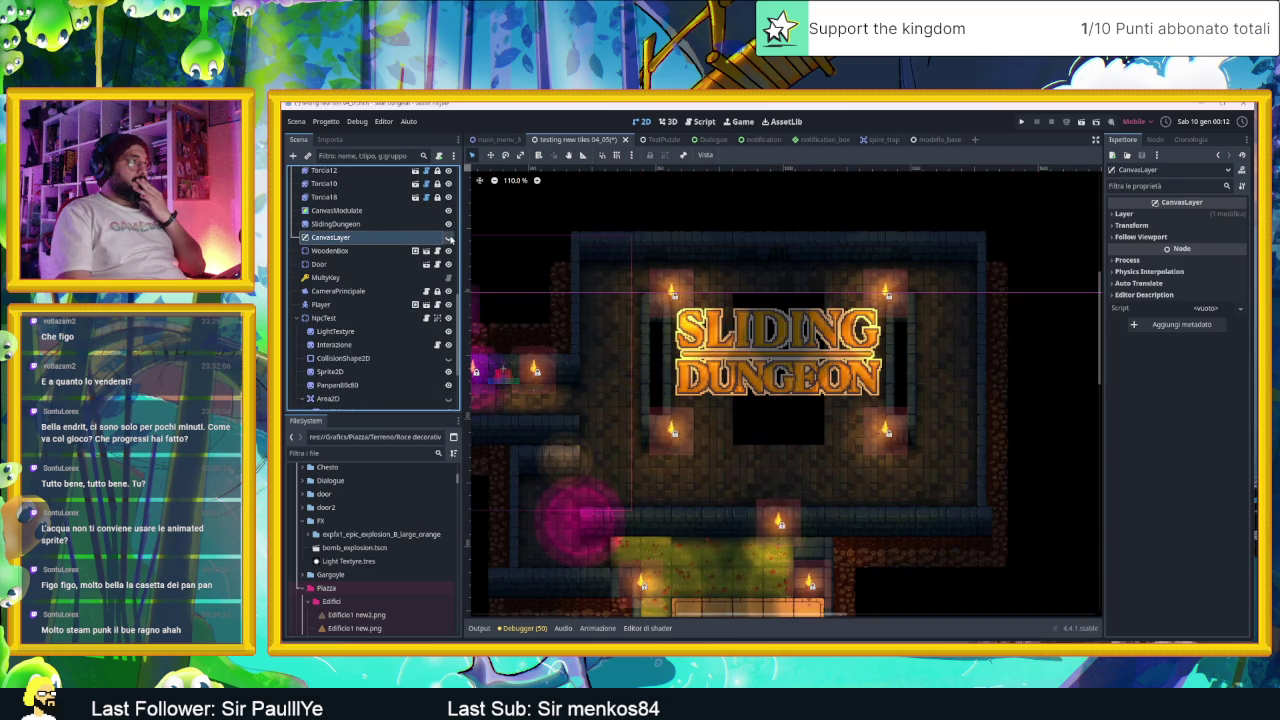
{"action": "scroll", "coordinate": [367, 299], "scroll_direction": "down", "scroll_amount": 2}
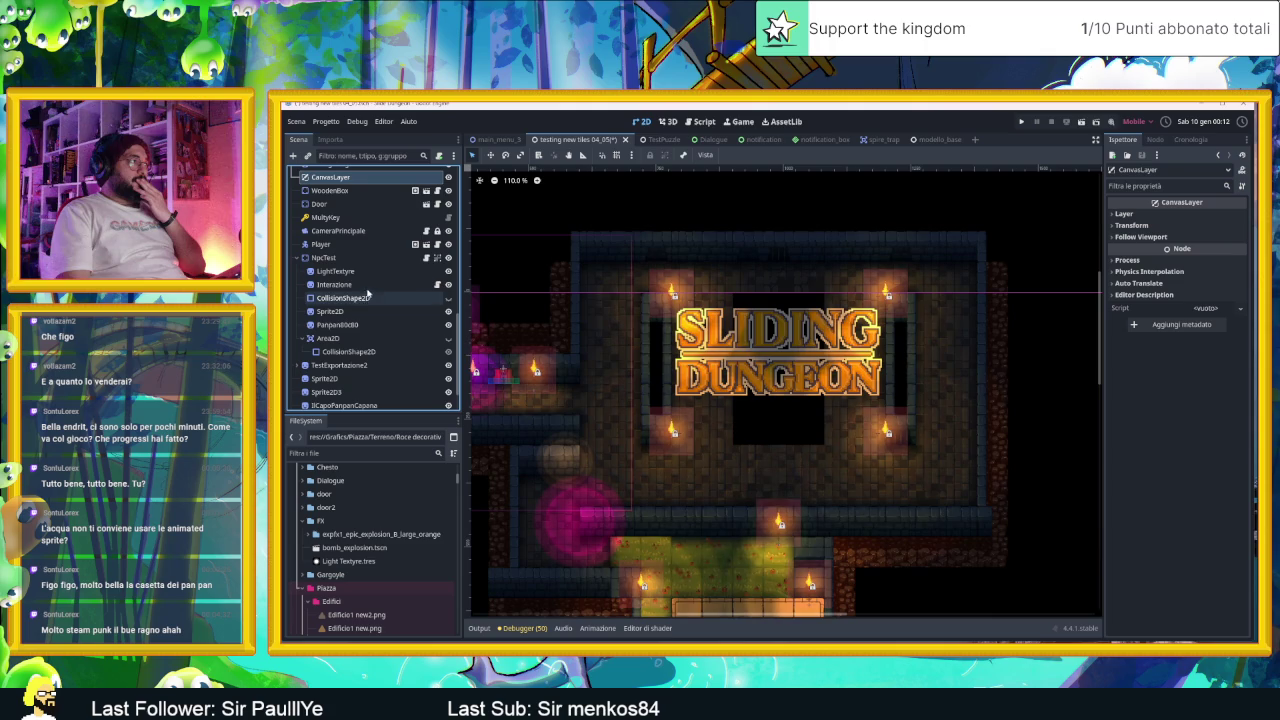
{"action": "left_click", "coordinate": [390, 366]}
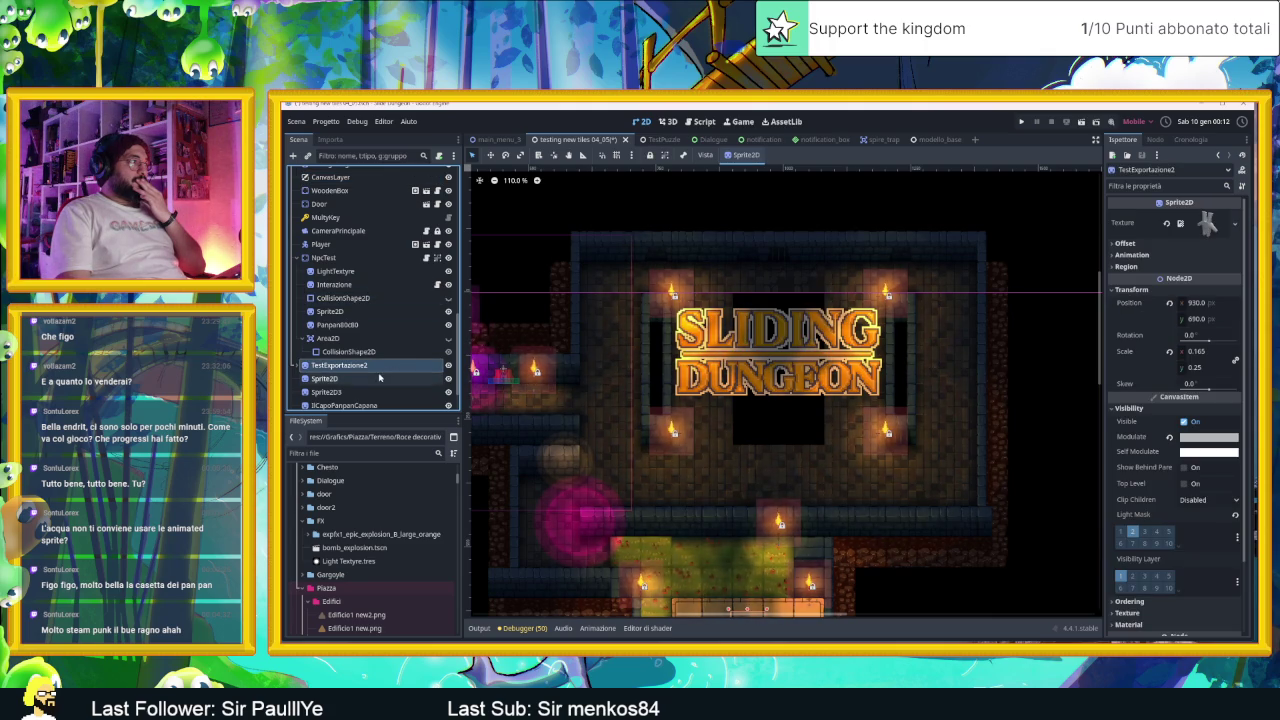
{"action": "left_click", "coordinate": [430, 312]}
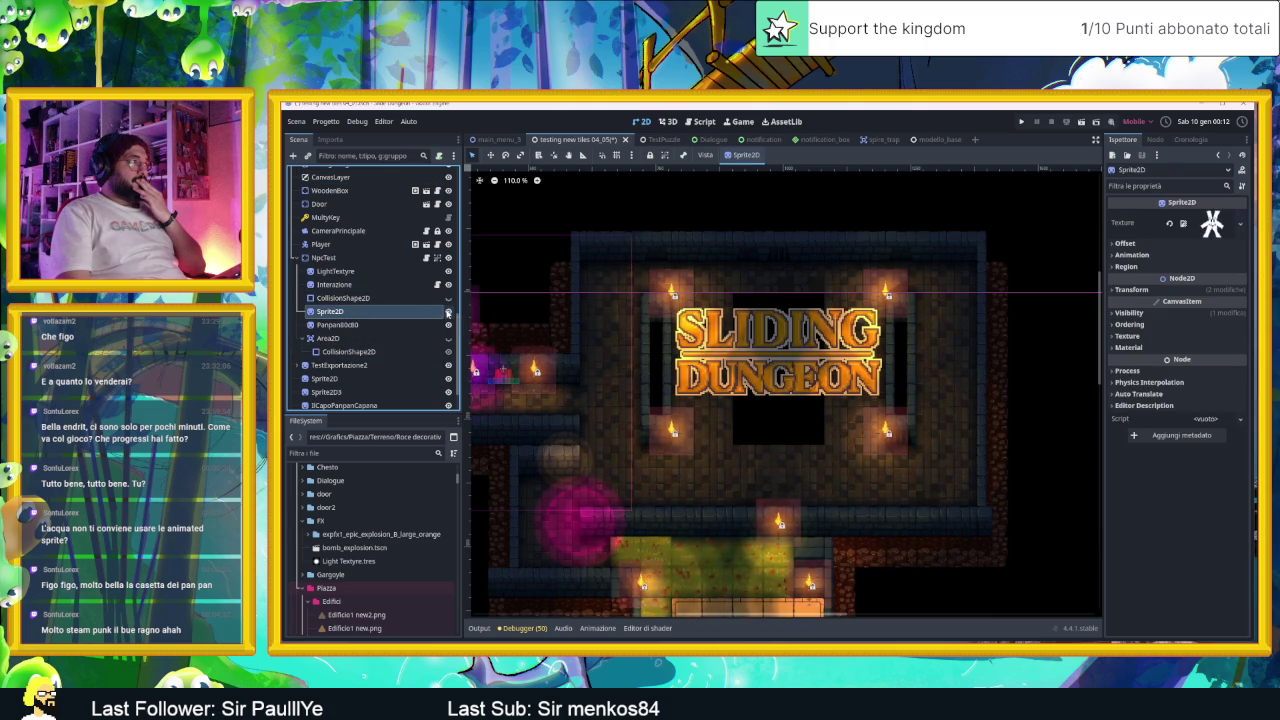
{"action": "scroll", "coordinate": [380, 262], "scroll_direction": "up", "scroll_amount": 3}
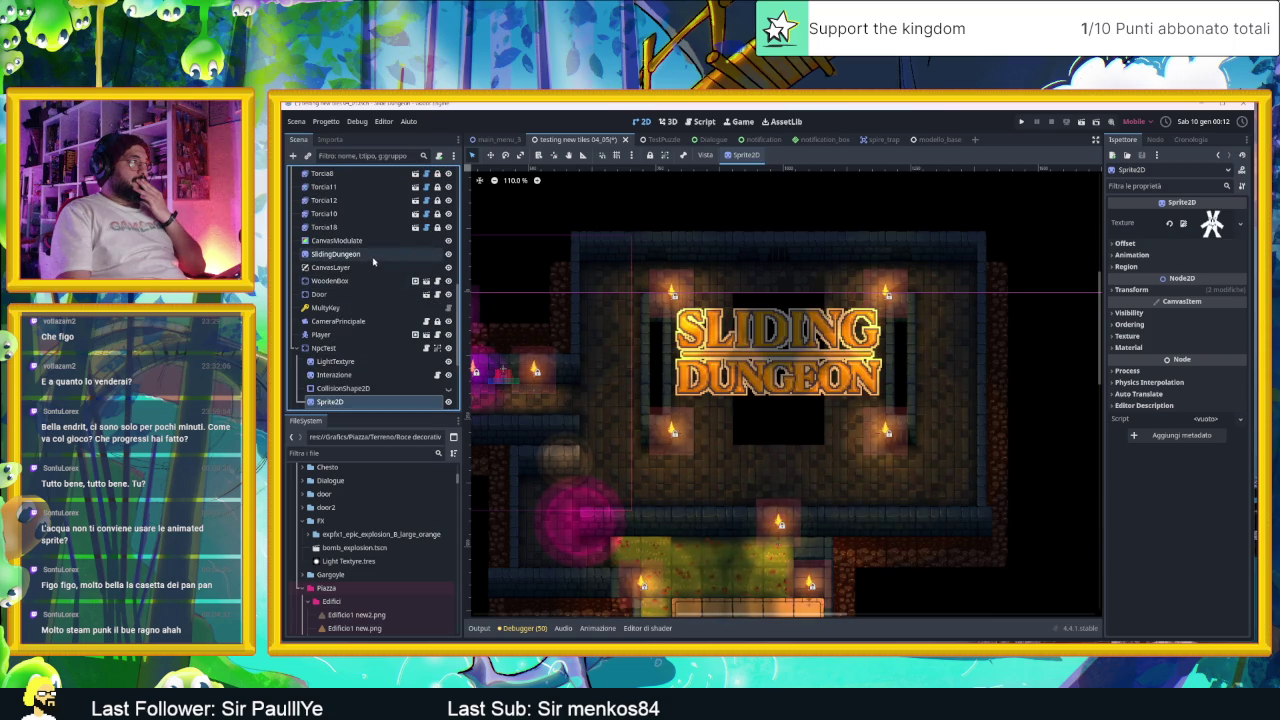
{"action": "left_click", "coordinate": [448, 254]}
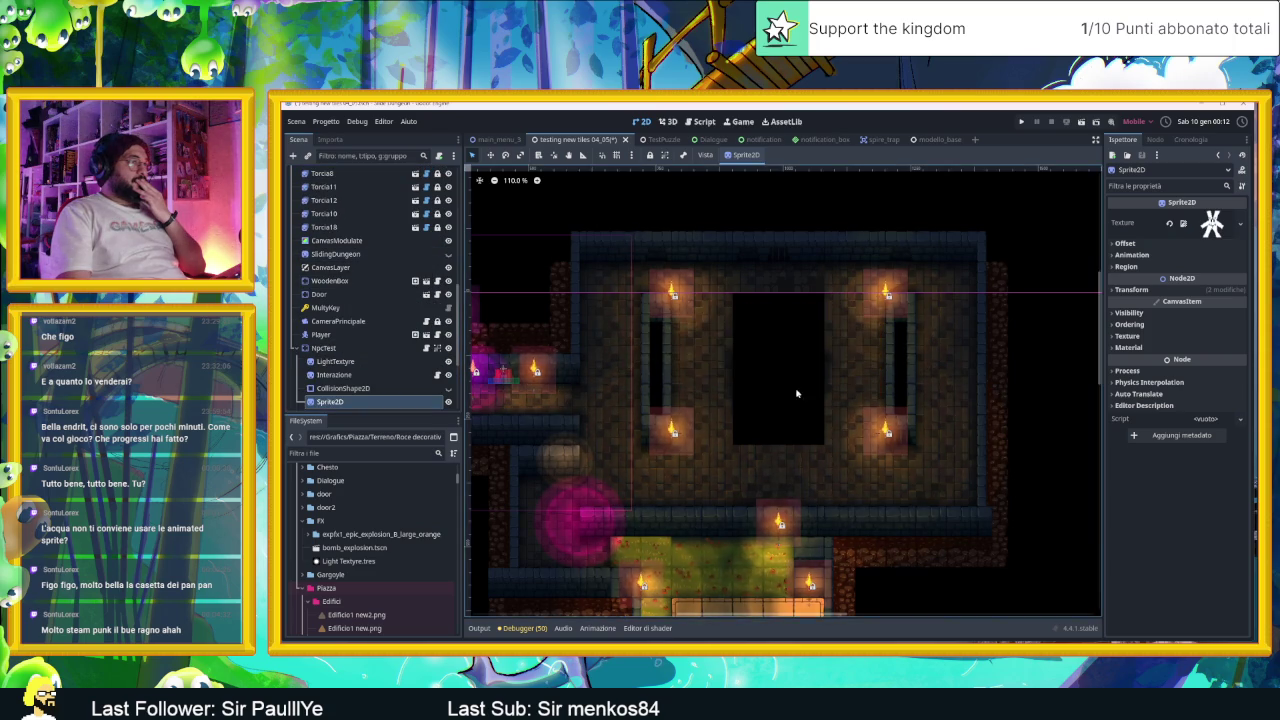
Step: Select the TileMapLayer2 node for tile editing and pan across the room's tiles
{"action": "scroll", "coordinate": [805, 390], "scroll_direction": "up", "scroll_amount": 4}
{"action": "scroll", "coordinate": [775, 354], "scroll_direction": "up", "scroll_amount": 2}
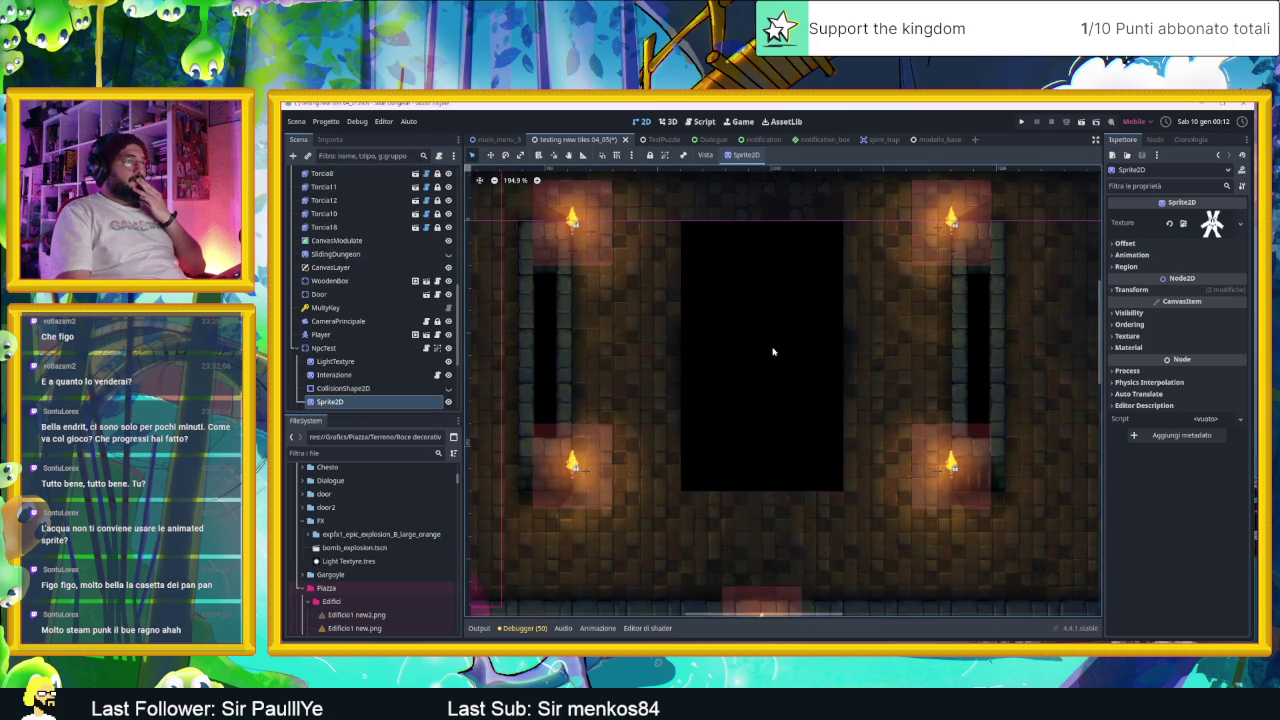
{"action": "scroll", "coordinate": [380, 200], "scroll_direction": "up", "scroll_amount": 5}
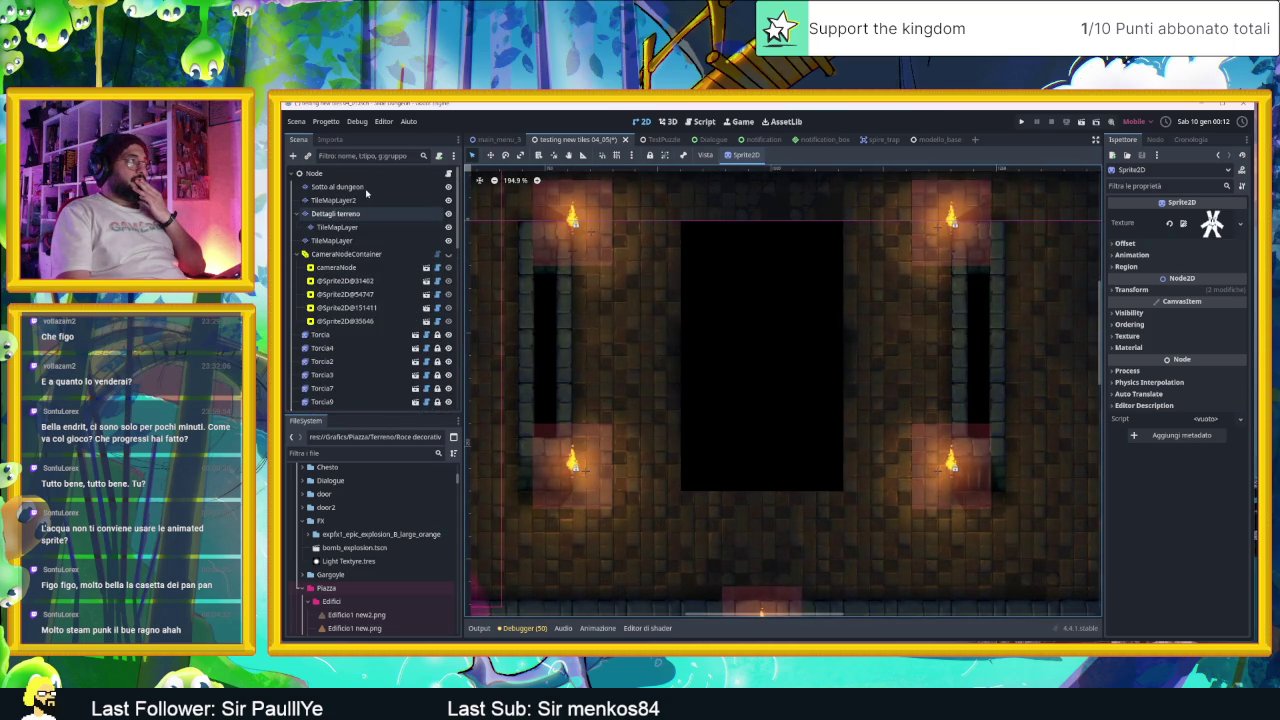
{"action": "left_click", "coordinate": [320, 187]}
{"action": "left_click", "coordinate": [322, 200]}
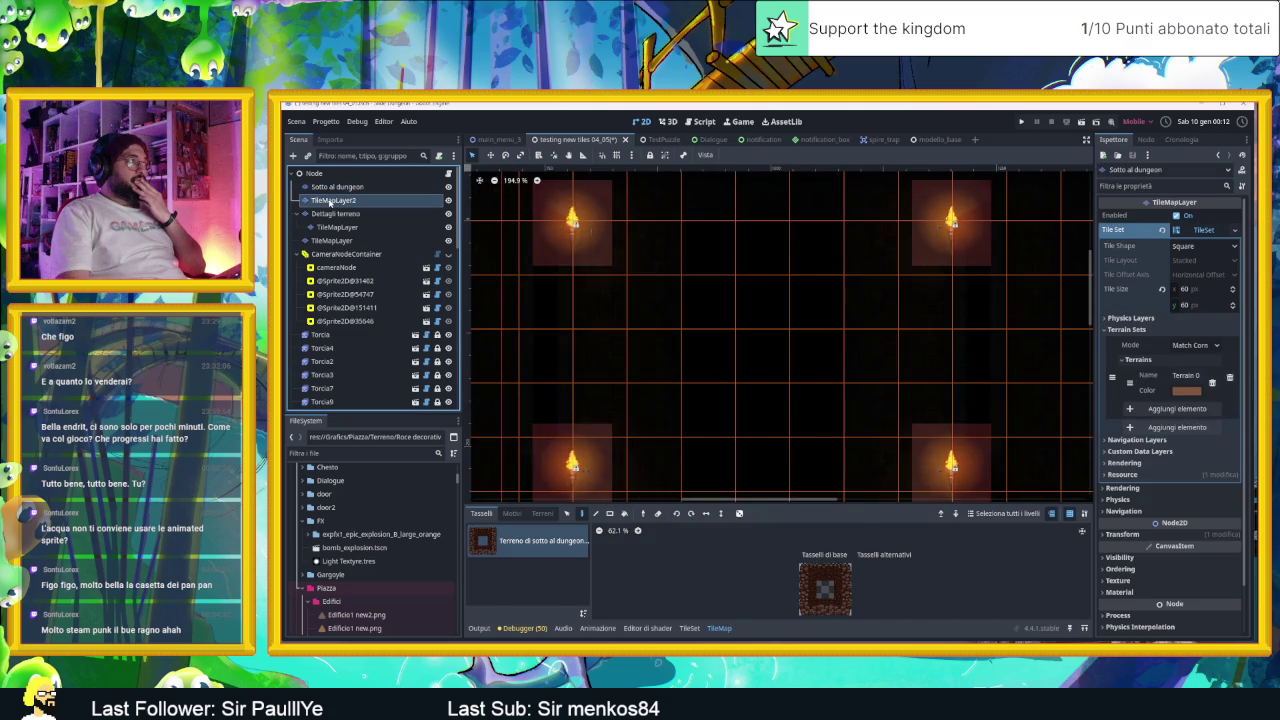
{"action": "mouse_move", "coordinate": [820, 374]}
{"action": "left_mouse_down"}
{"action": "mouse_move", "coordinate": [757, 342]}
{"action": "mouse_move", "coordinate": [775, 340]}
{"action": "left_mouse_up"}
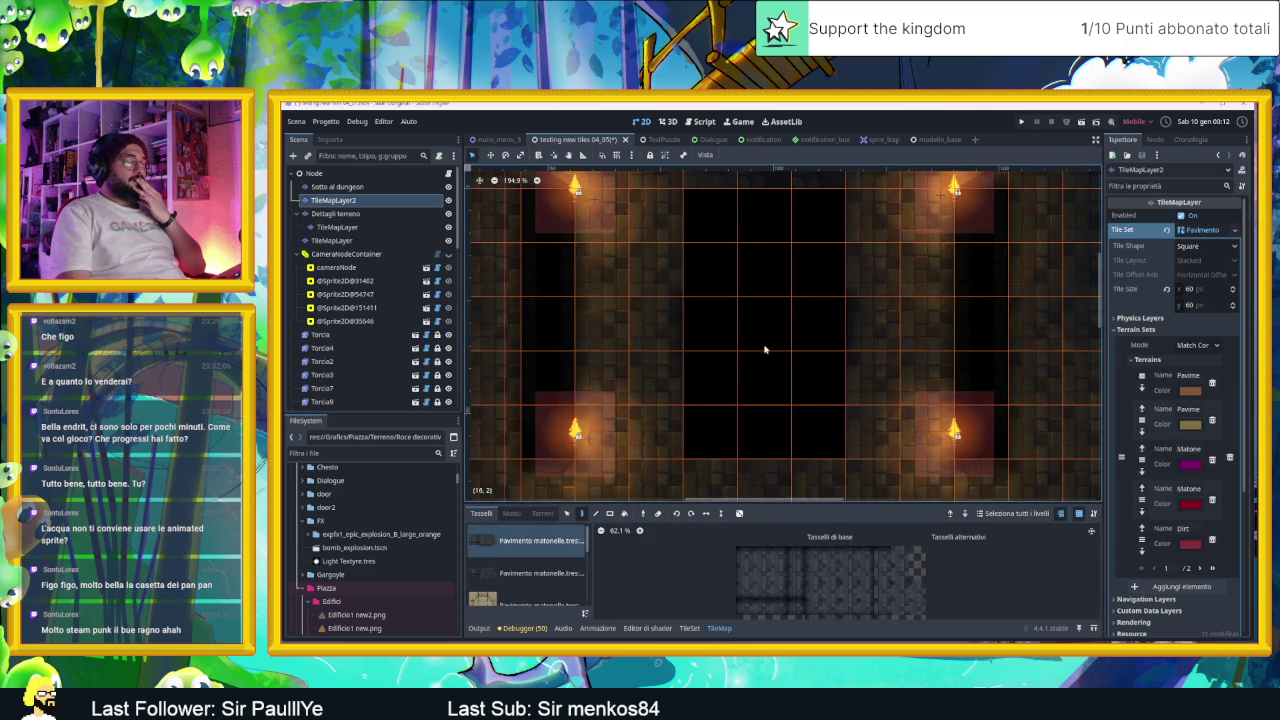
Step: Select the Dettagli terreno layer, pick the Pavimento matonelle source and show terrain sets
{"action": "left_click", "coordinate": [390, 213]}
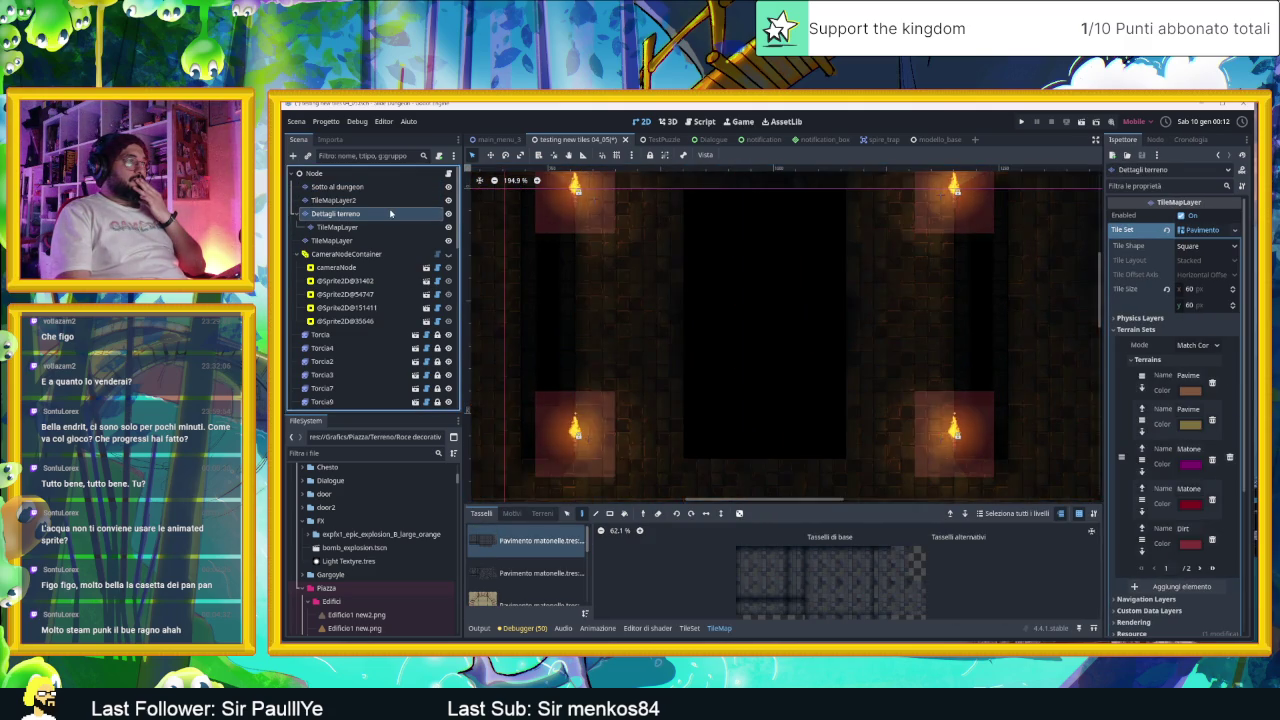
{"action": "scroll", "coordinate": [538, 587], "scroll_direction": "down", "scroll_amount": 3}
{"action": "scroll", "coordinate": [538, 587], "scroll_direction": "down", "scroll_amount": 2}
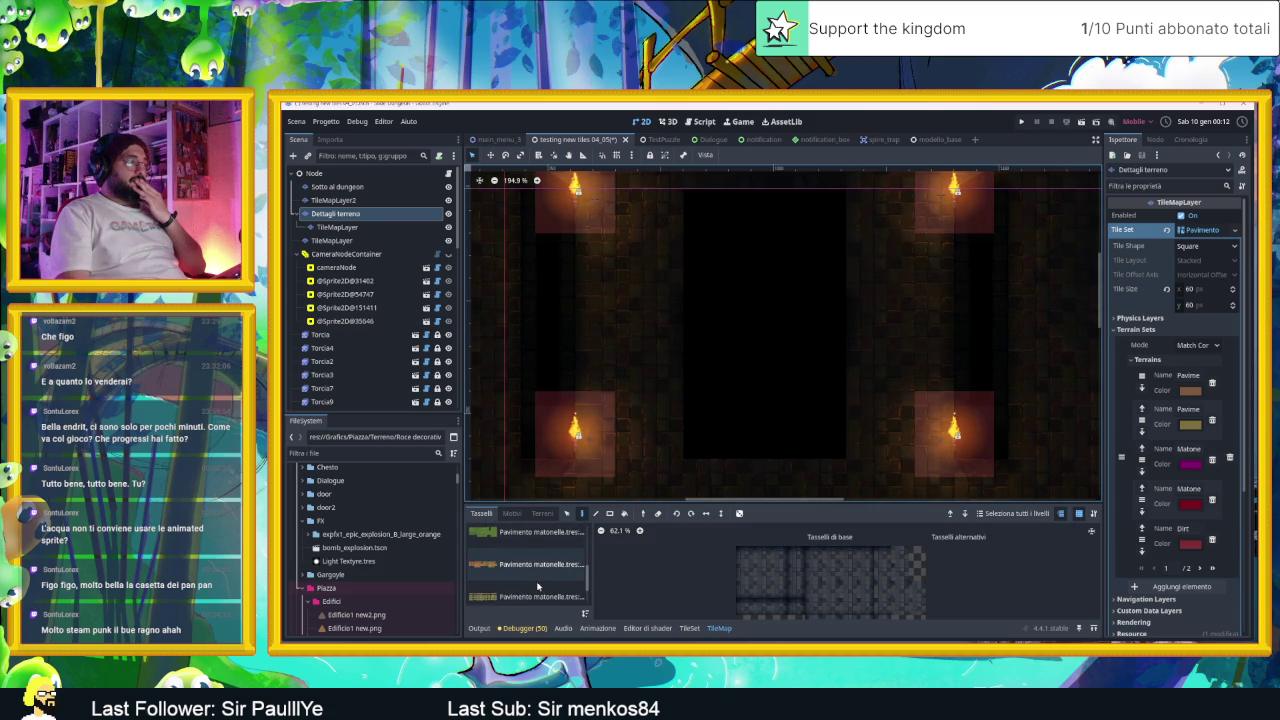
{"action": "left_click", "coordinate": [525, 588]}
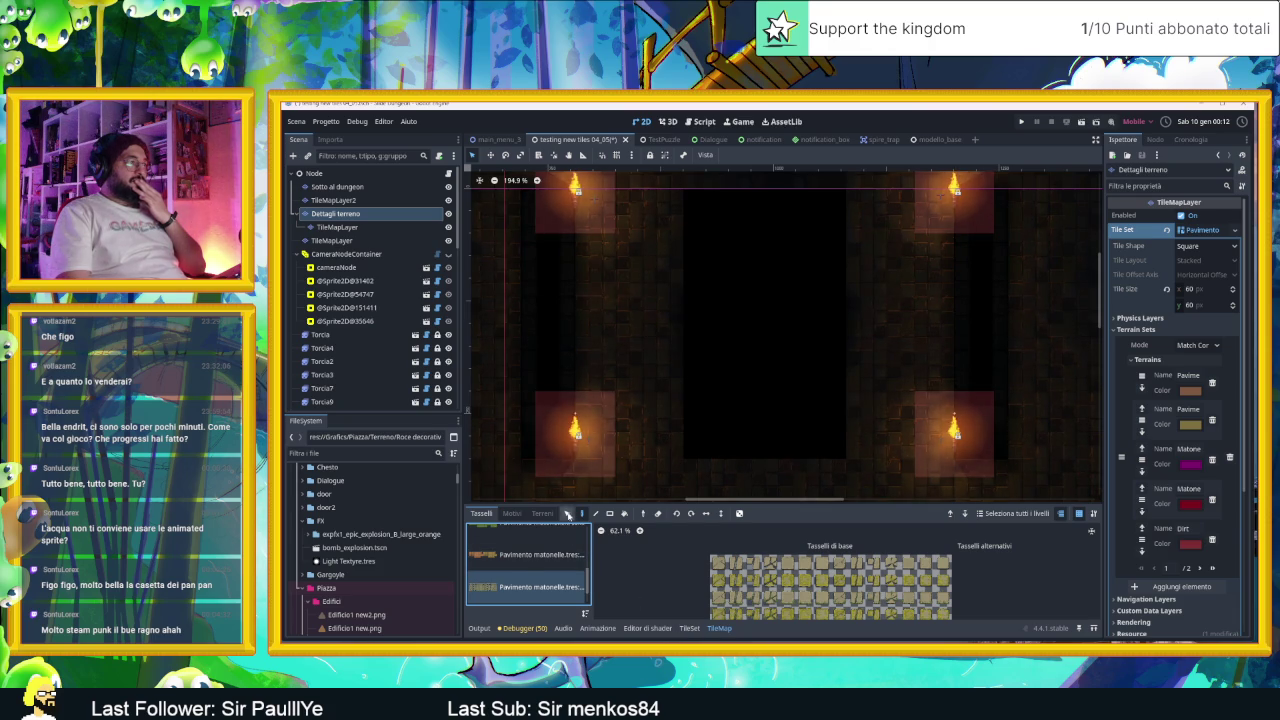
{"action": "left_click", "coordinate": [550, 514]}
{"action": "scroll", "coordinate": [533, 575], "scroll_direction": "down", "scroll_amount": 3}
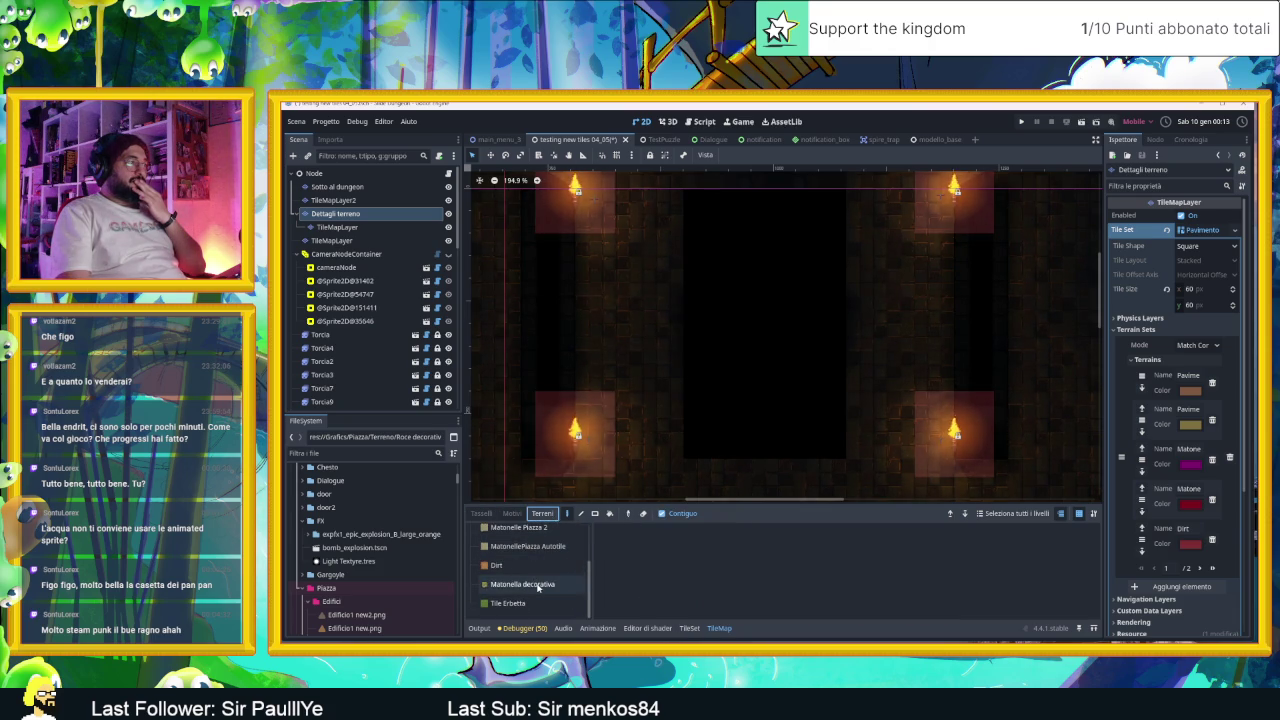
Step: Choose Matonella decorativa and paint decorative tiles down the pit's left side and along the bottom
{"action": "left_click", "coordinate": [532, 584]}
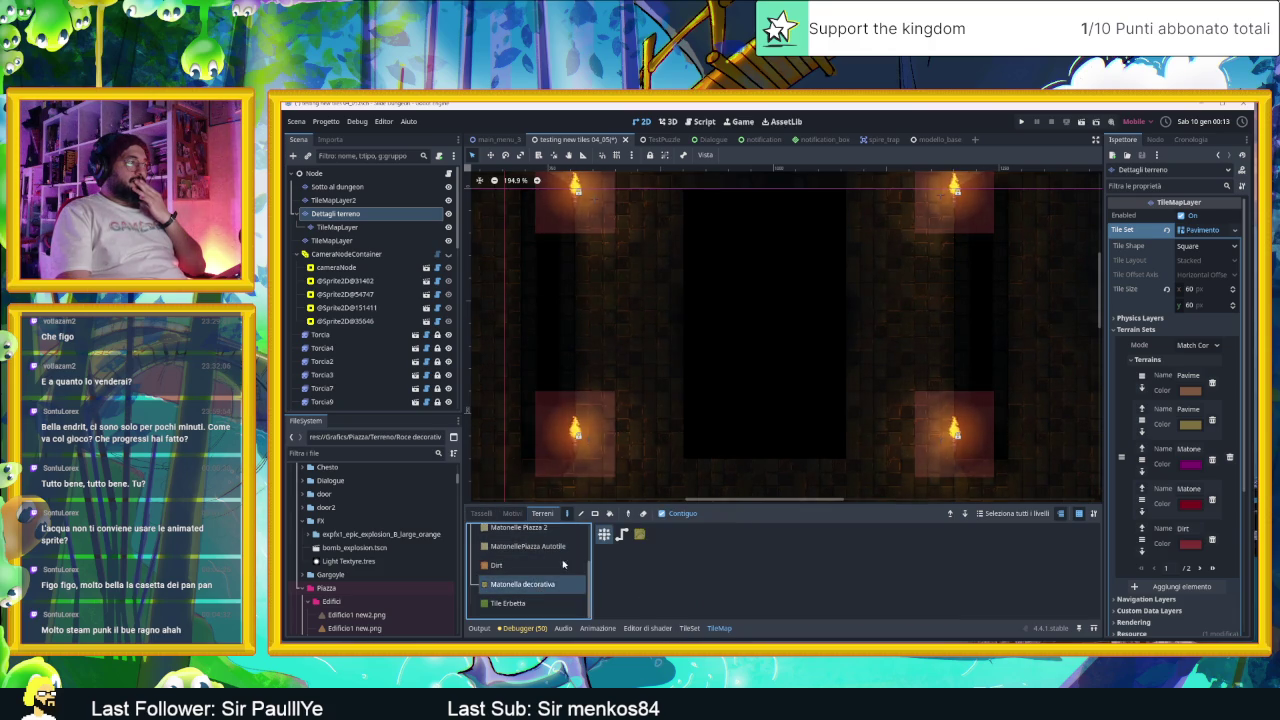
{"action": "left_click", "coordinate": [659, 233]}
{"action": "left_click", "coordinate": [657, 268]}
{"action": "left_click", "coordinate": [656, 322]}
{"action": "left_click", "coordinate": [650, 358]}
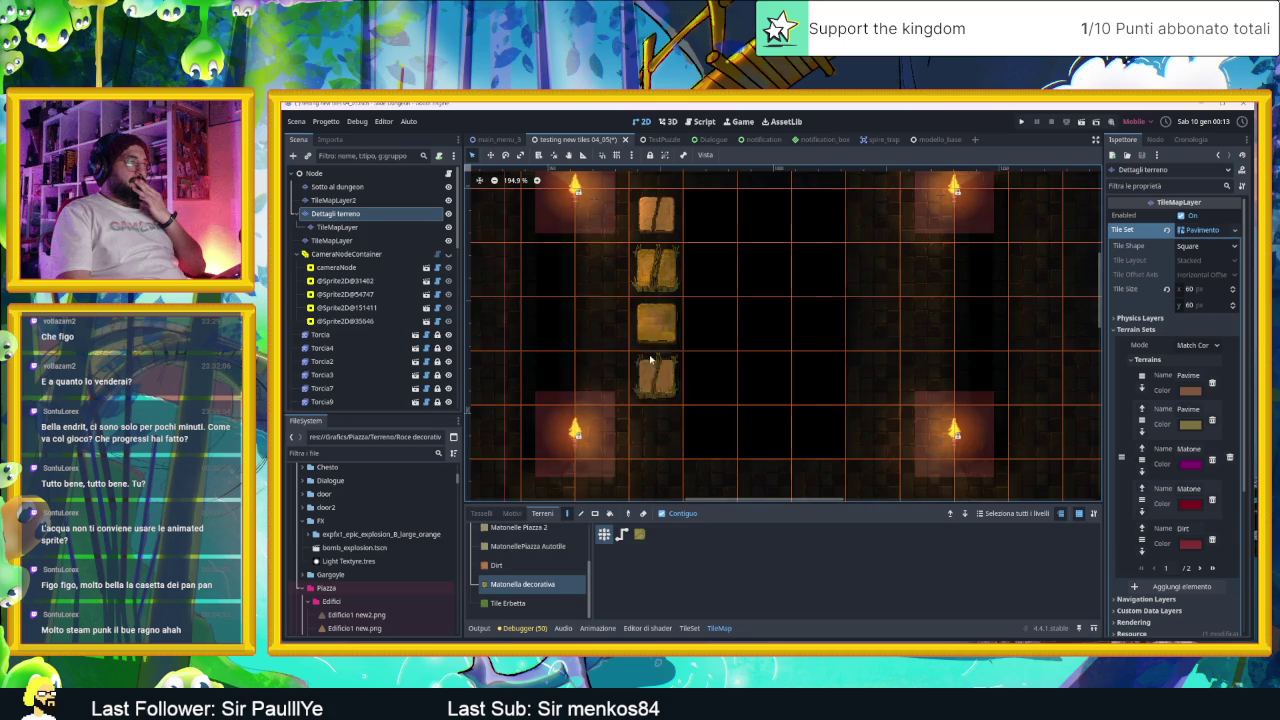
{"action": "left_click", "coordinate": [656, 430]}
{"action": "left_click", "coordinate": [656, 480]}
{"action": "left_click", "coordinate": [712, 482]}
{"action": "left_click", "coordinate": [765, 482]}
{"action": "left_click", "coordinate": [818, 482]}
{"action": "left_click", "coordinate": [870, 482]}
Step: Paint decorative tiles up the pit's right side and across the top row, then select the root node
{"action": "left_click", "coordinate": [866, 432]}
{"action": "left_click", "coordinate": [870, 376]}
{"action": "left_click", "coordinate": [870, 322]}
{"action": "left_click", "coordinate": [870, 268]}
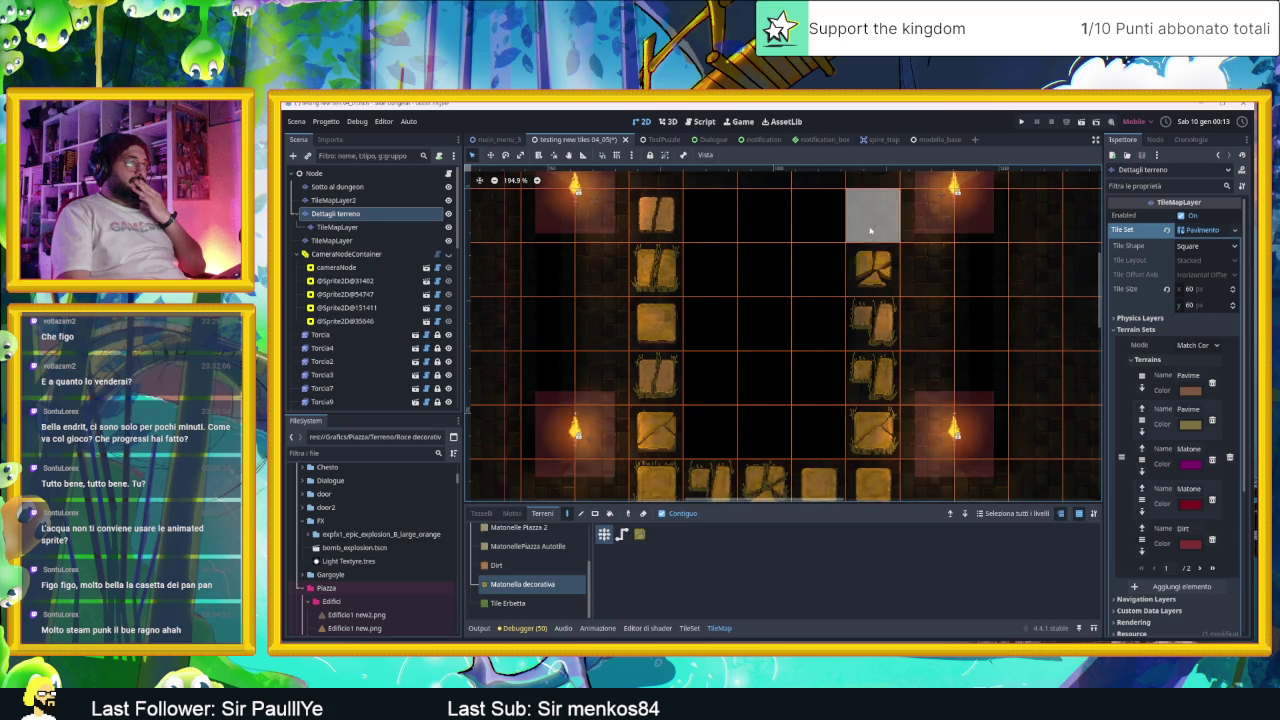
{"action": "scroll", "coordinate": [869, 229], "scroll_direction": "up", "scroll_amount": 2}
{"action": "left_click", "coordinate": [866, 270]}
{"action": "left_click", "coordinate": [812, 270]}
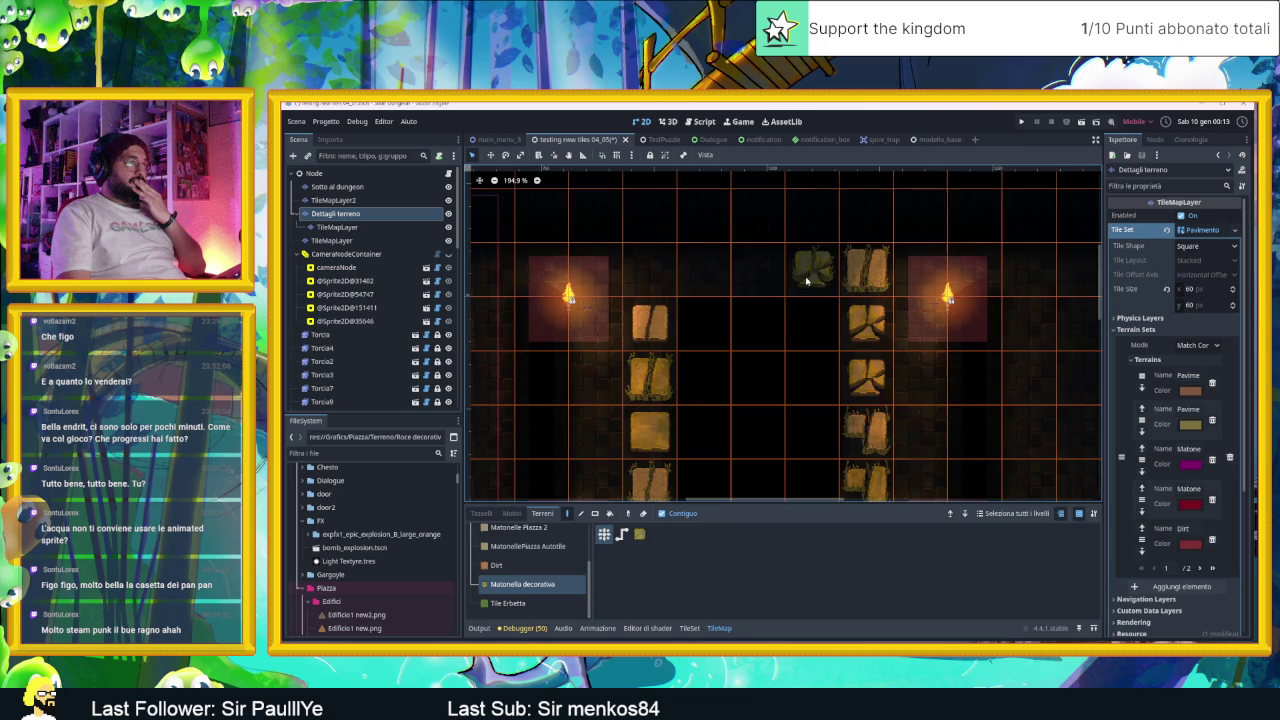
{"action": "left_click", "coordinate": [760, 278]}
{"action": "left_click", "coordinate": [704, 270]}
{"action": "left_click", "coordinate": [650, 270]}
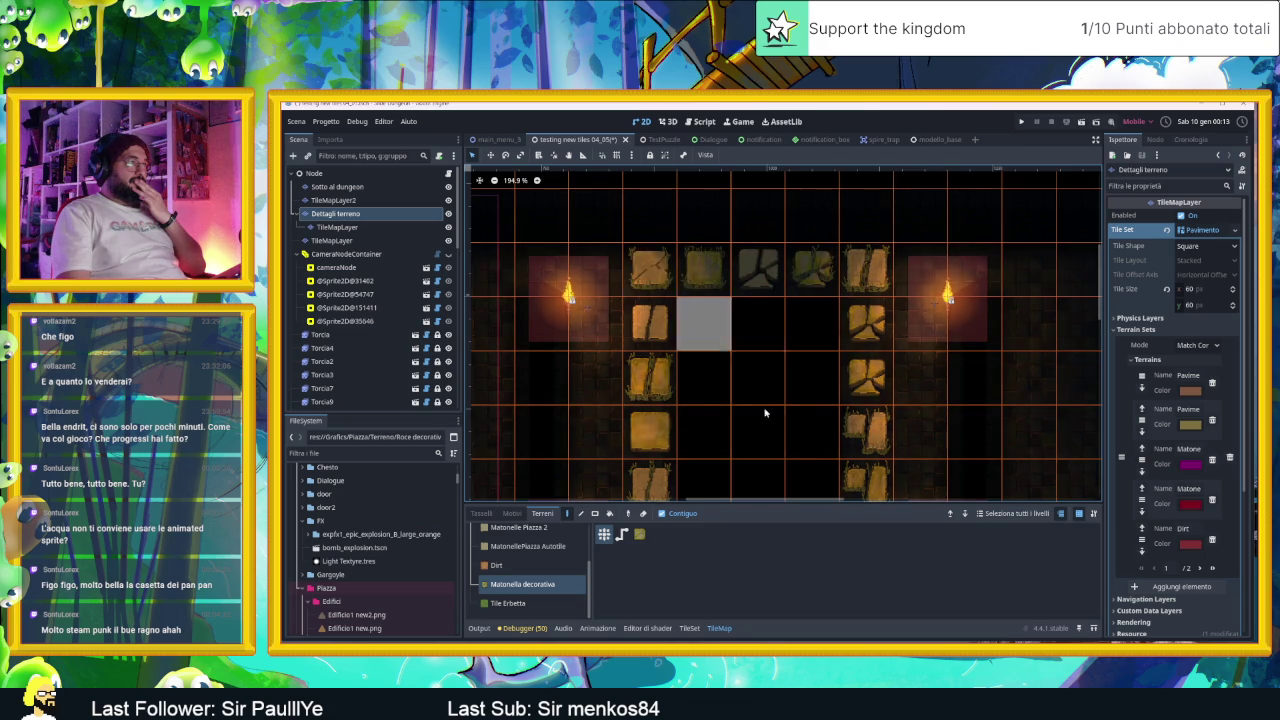
{"action": "scroll", "coordinate": [761, 400], "scroll_direction": "up", "scroll_amount": 1}
{"action": "scroll", "coordinate": [761, 400], "scroll_direction": "down", "scroll_amount": 3}
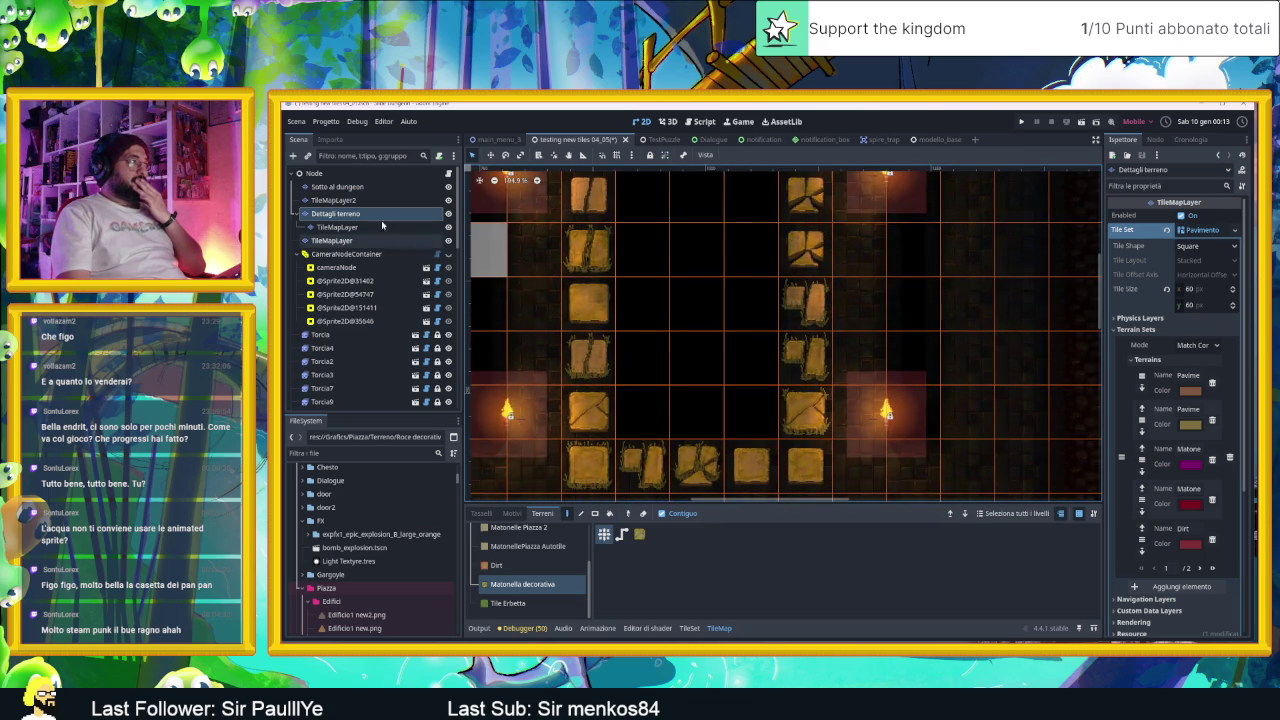
{"action": "left_click", "coordinate": [337, 175]}
{"action": "scroll", "coordinate": [349, 375], "scroll_direction": "down", "scroll_amount": 5}
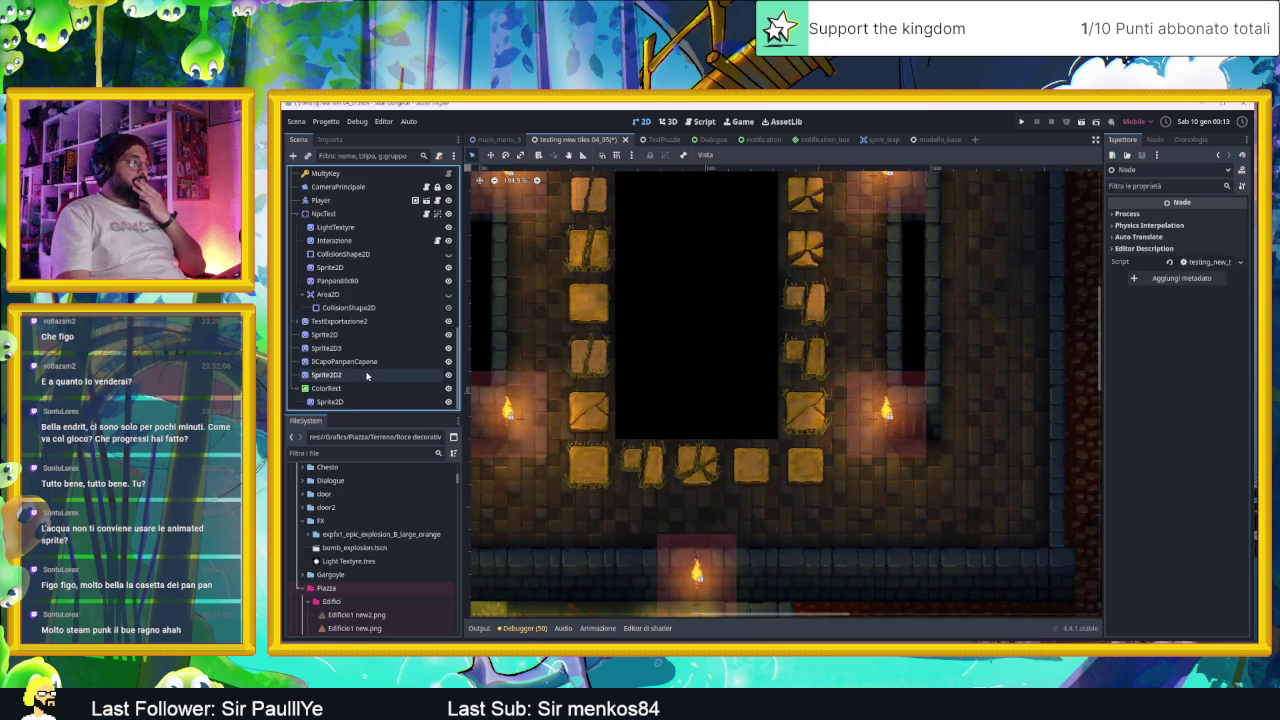
Step: Add a ColorRect child node under the scene's root node
{"action": "scroll", "coordinate": [348, 360], "scroll_direction": "up", "scroll_amount": 5}
{"action": "double_click", "coordinate": [329, 174]}
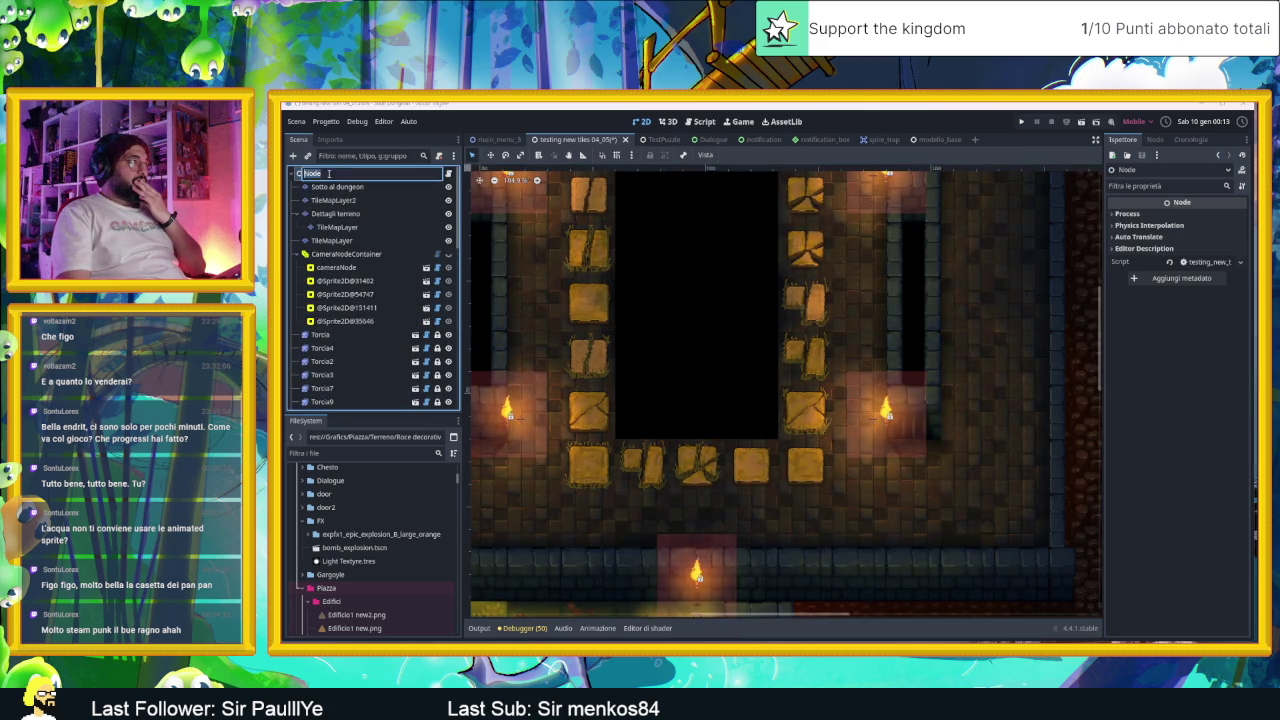
{"action": "left_click", "coordinate": [293, 156]}
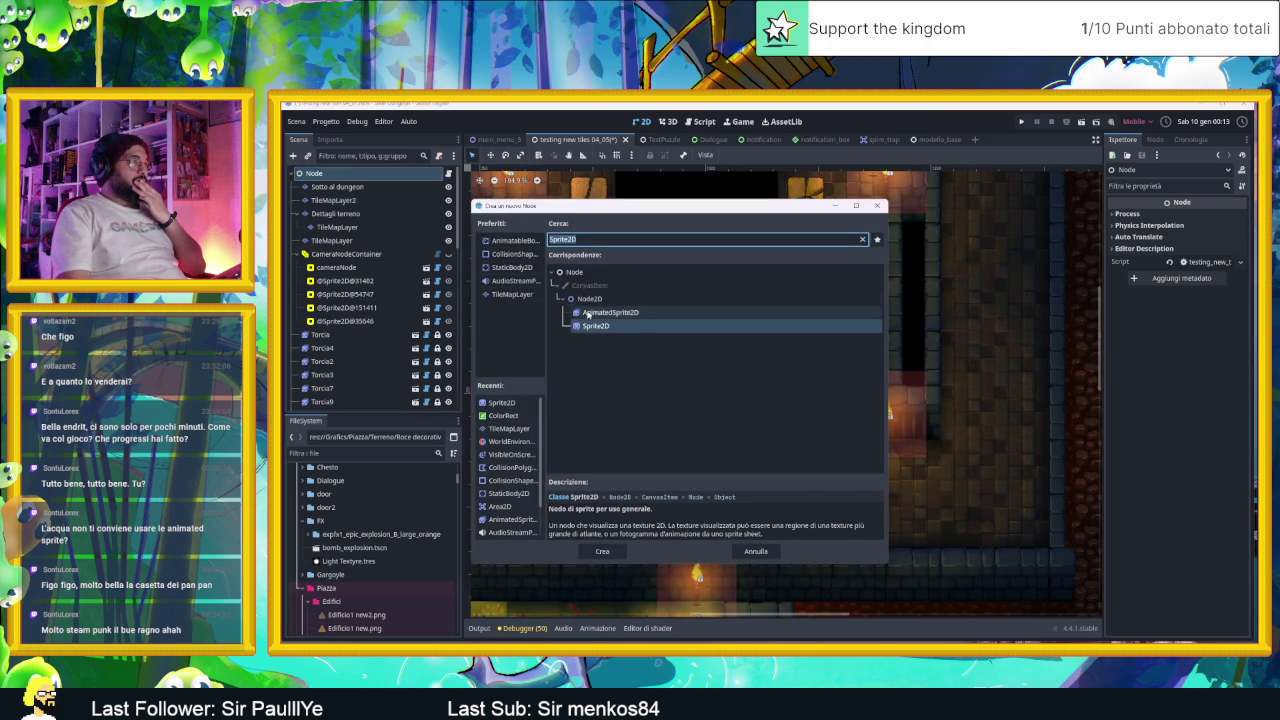
{"action": "double_click", "coordinate": [503, 415]}
{"action": "scroll", "coordinate": [550, 321], "scroll_direction": "down", "scroll_amount": 5}
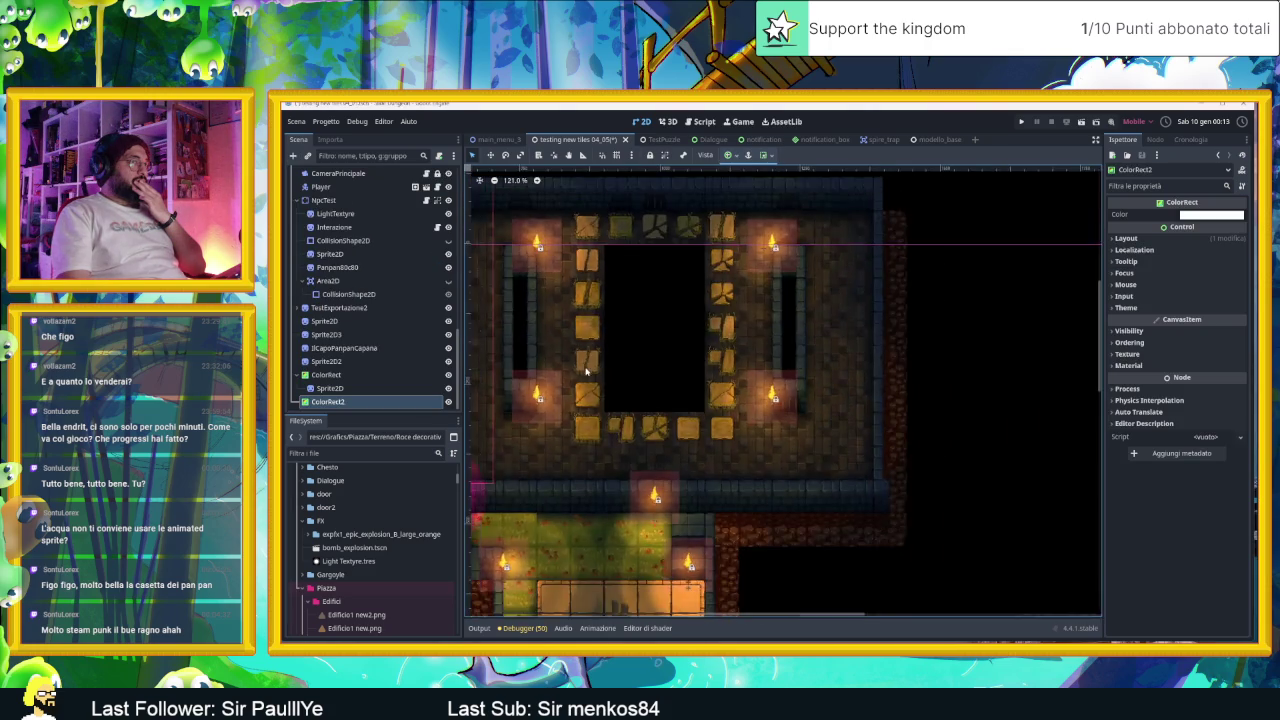
{"action": "scroll", "coordinate": [550, 321], "scroll_direction": "up", "scroll_amount": 3}
{"action": "scroll", "coordinate": [786, 437], "scroll_direction": "left", "scroll_amount": 2}
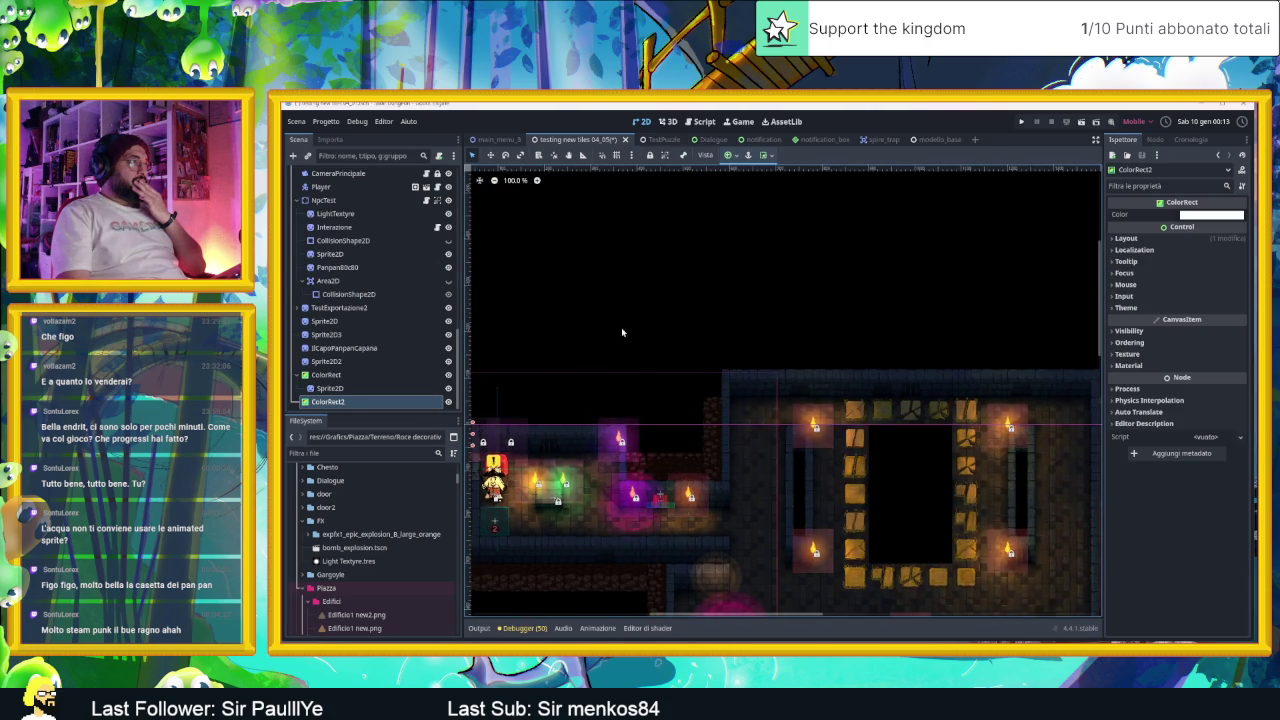
{"action": "scroll", "coordinate": [866, 376], "scroll_direction": "up", "scroll_amount": 2}
{"action": "scroll", "coordinate": [866, 376], "scroll_direction": "left", "scroll_amount": 1}
{"action": "scroll", "coordinate": [866, 376], "scroll_direction": "down", "scroll_amount": 1}
Step: Stretch the ColorRect to cover the central pit
{"action": "left_click", "coordinate": [491, 155]}
{"action": "scroll", "coordinate": [1051, 406], "scroll_direction": "up", "scroll_amount": 5}
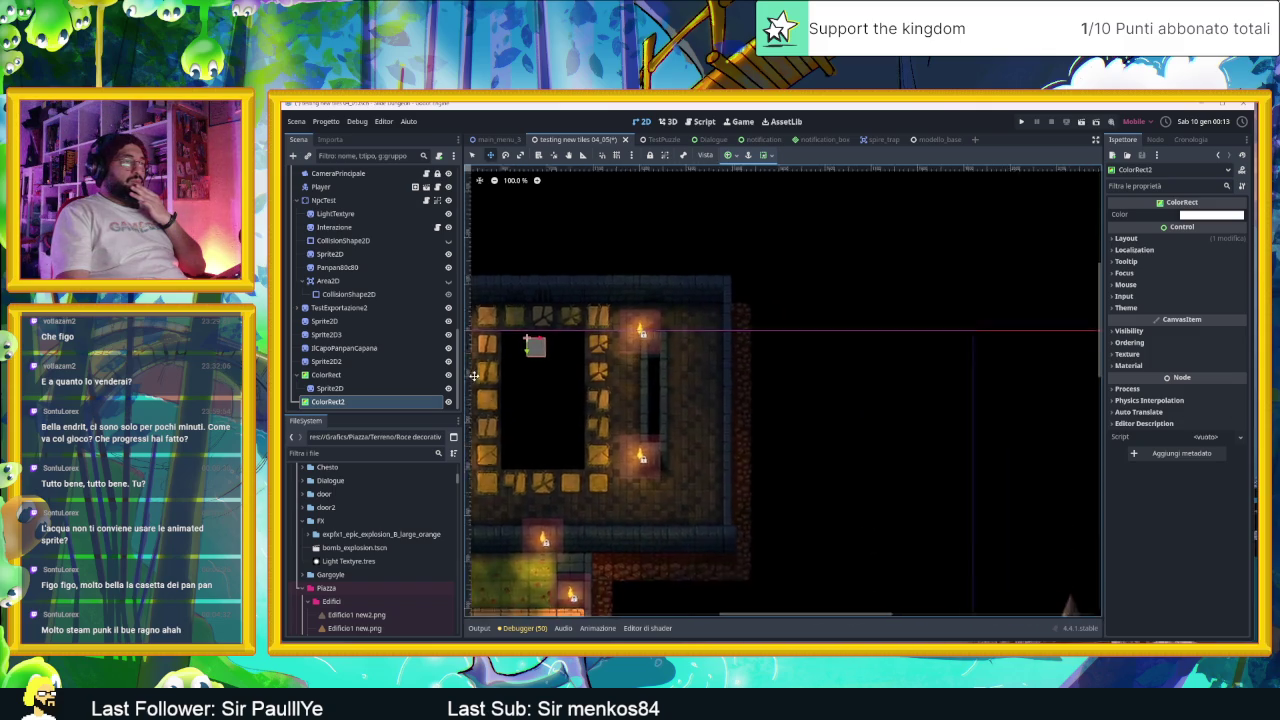
{"action": "scroll", "coordinate": [541, 360], "scroll_direction": "left", "scroll_amount": 5}
{"action": "scroll", "coordinate": [781, 325], "scroll_direction": "down", "scroll_amount": 1}
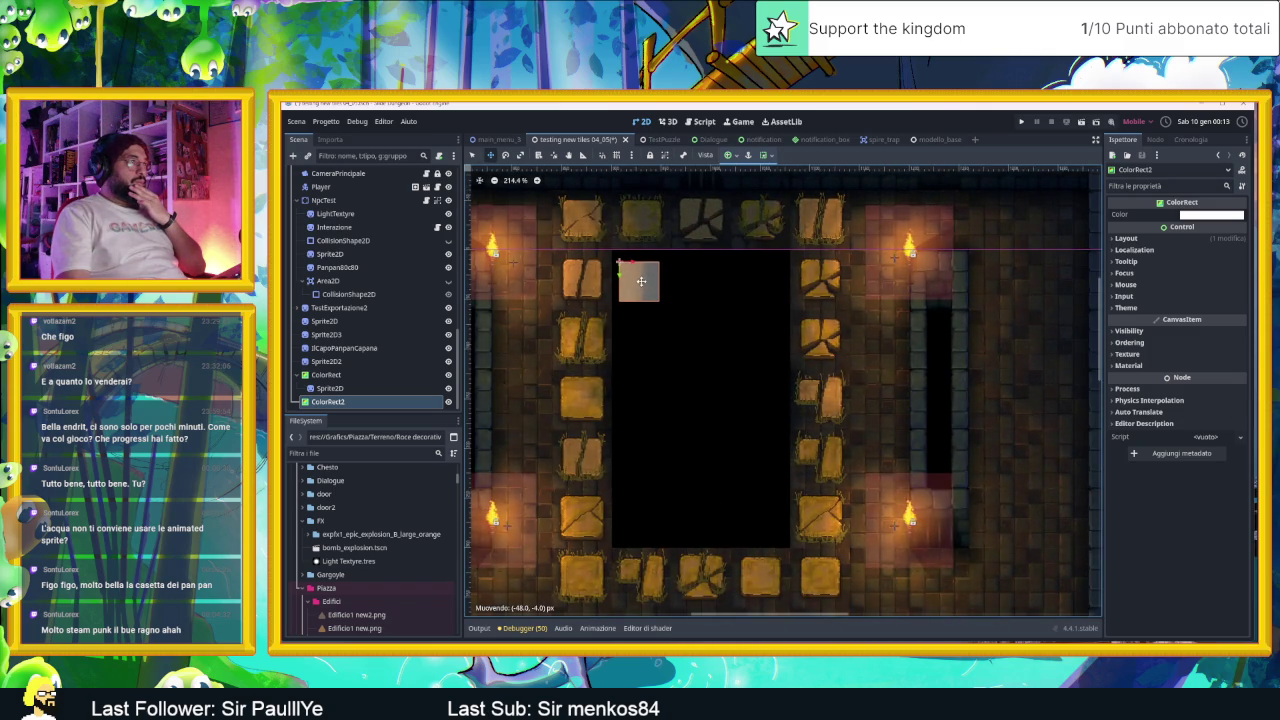
{"action": "key", "text": "q"}
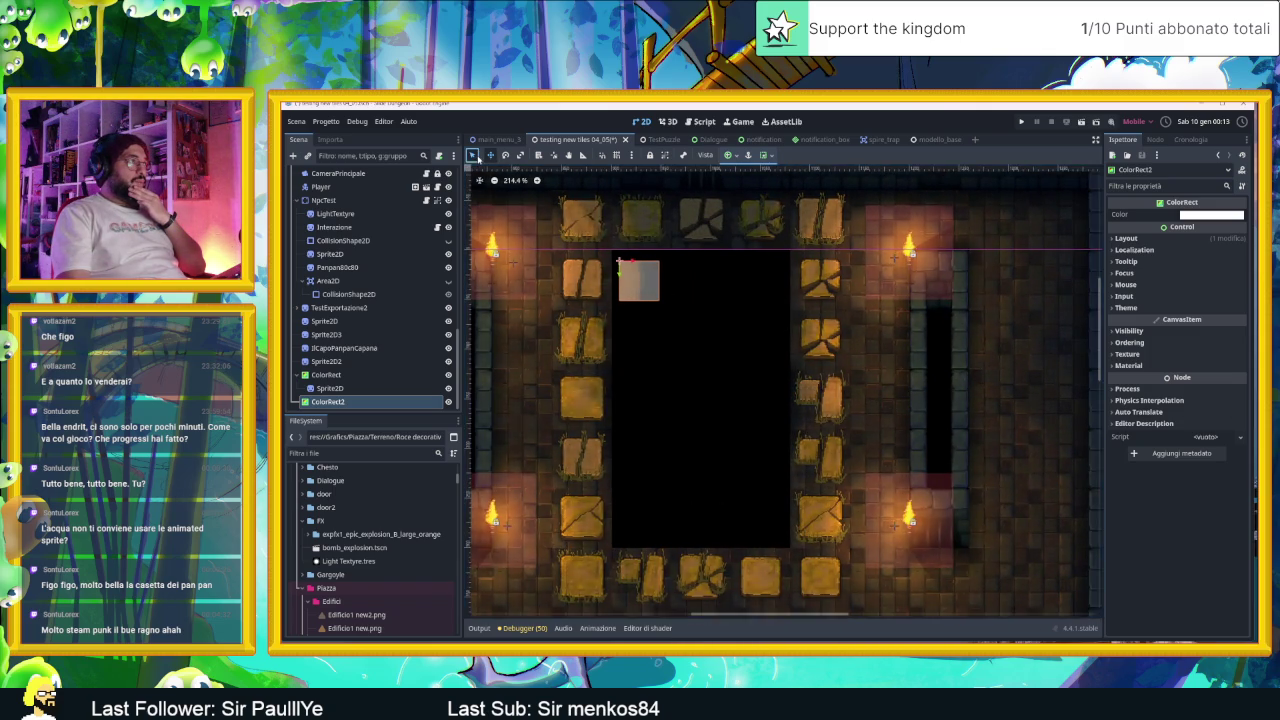
{"action": "mouse_move", "coordinate": [660, 300]}
{"action": "left_mouse_down"}
{"action": "mouse_move", "coordinate": [726, 383]}
{"action": "mouse_move", "coordinate": [784, 547]}
{"action": "left_mouse_up"}
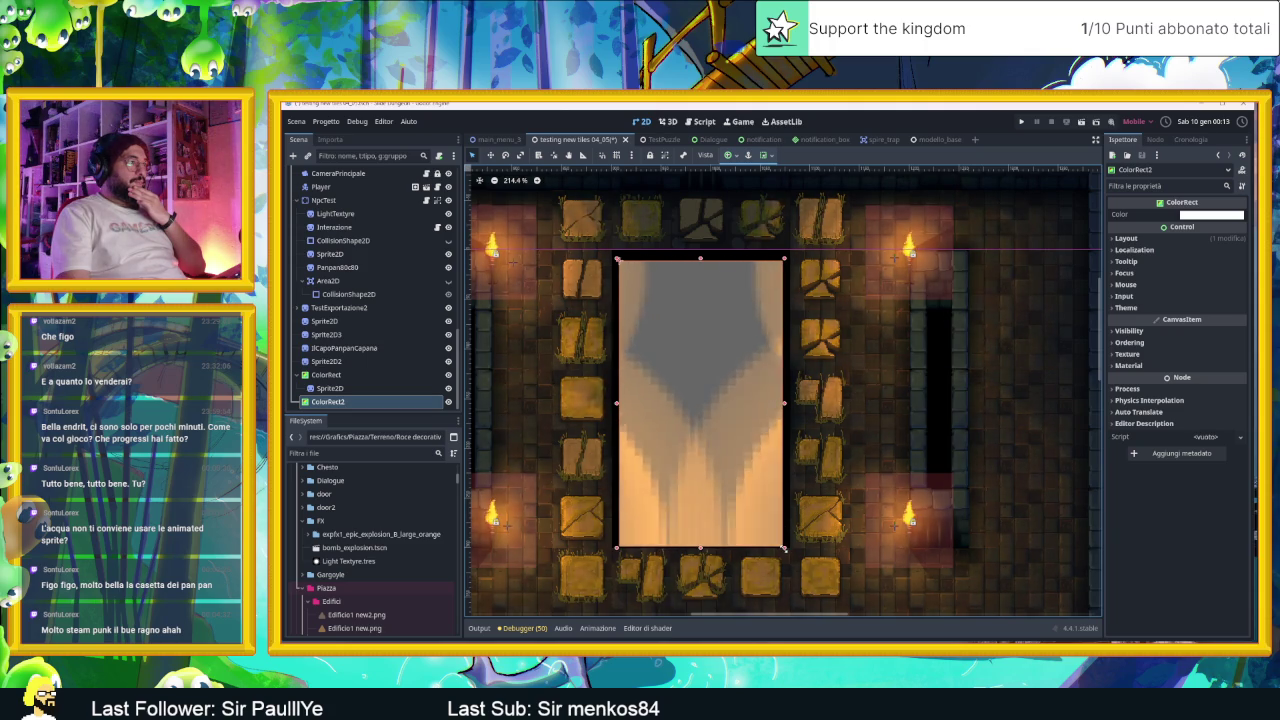
Step: Set the rectangle's Color to blue, then deselect it
{"action": "left_click", "coordinate": [1211, 214]}
{"action": "left_click", "coordinate": [1172, 259]}
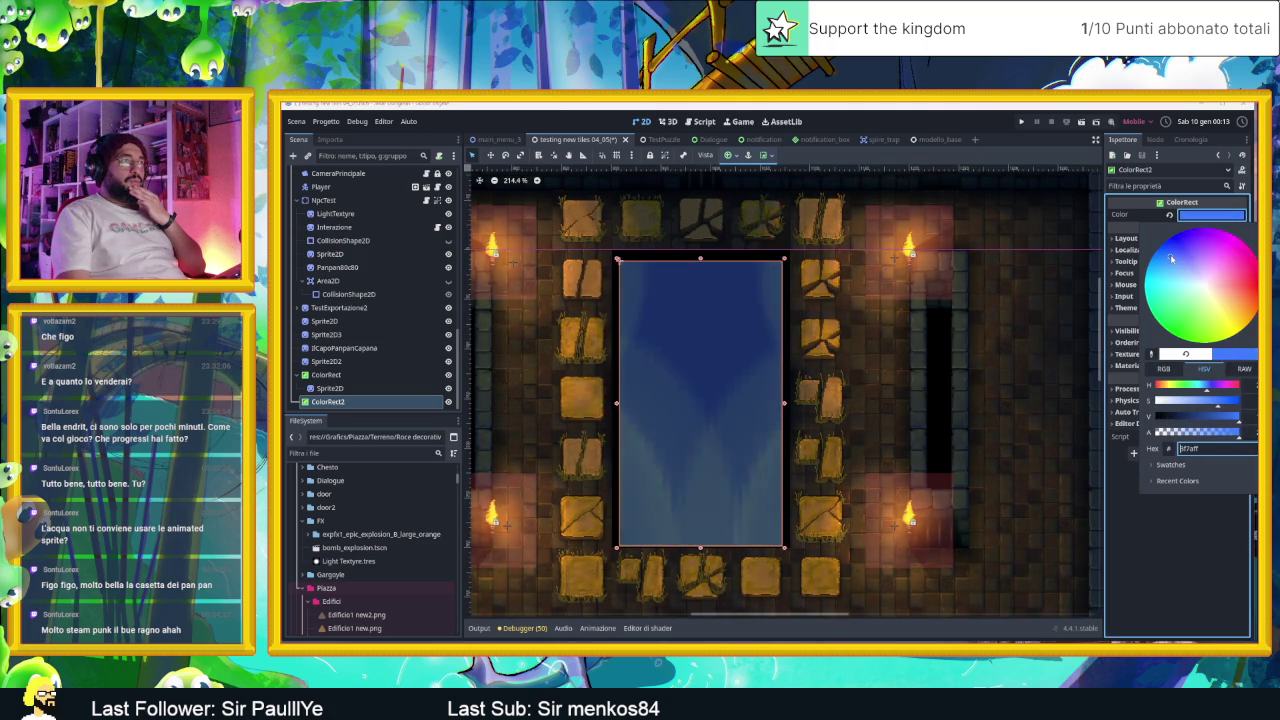
{"action": "scroll", "coordinate": [1024, 240], "scroll_direction": "down", "scroll_amount": 2}
{"action": "left_click", "coordinate": [1020, 255]}
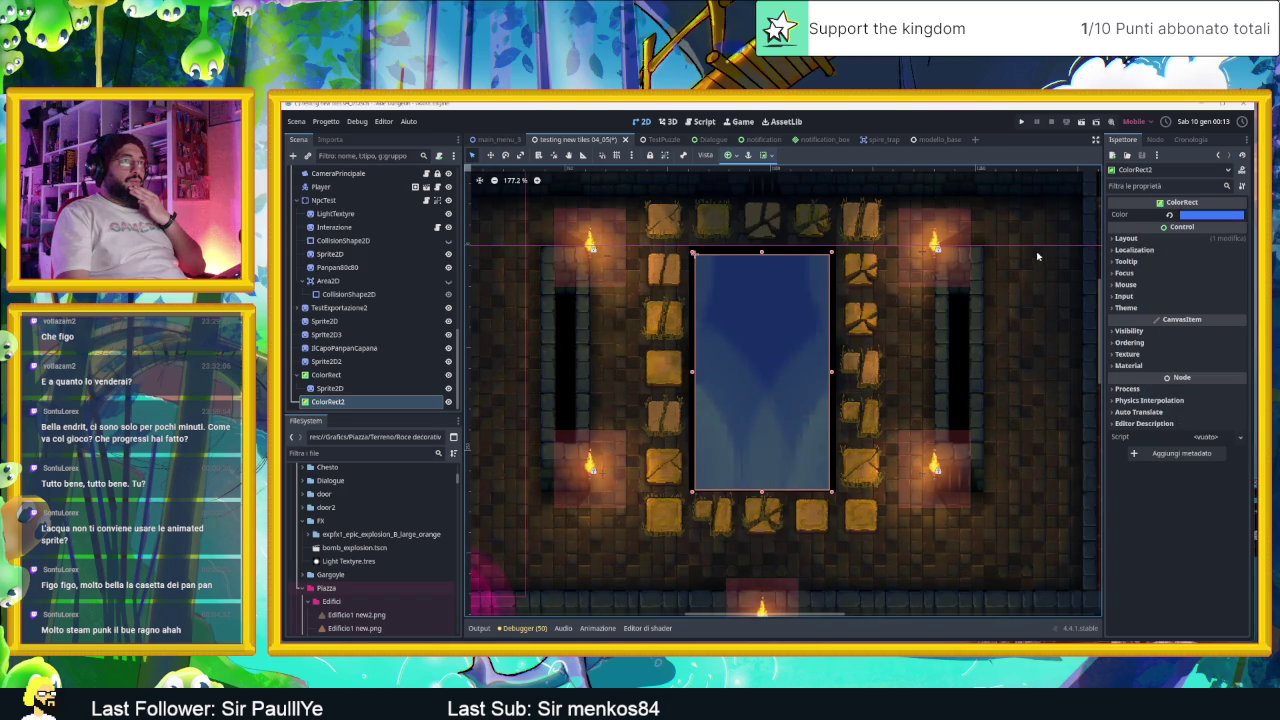
{"action": "scroll", "coordinate": [1018, 269], "scroll_direction": "up", "scroll_amount": 2}
{"action": "left_click", "coordinate": [976, 191]}
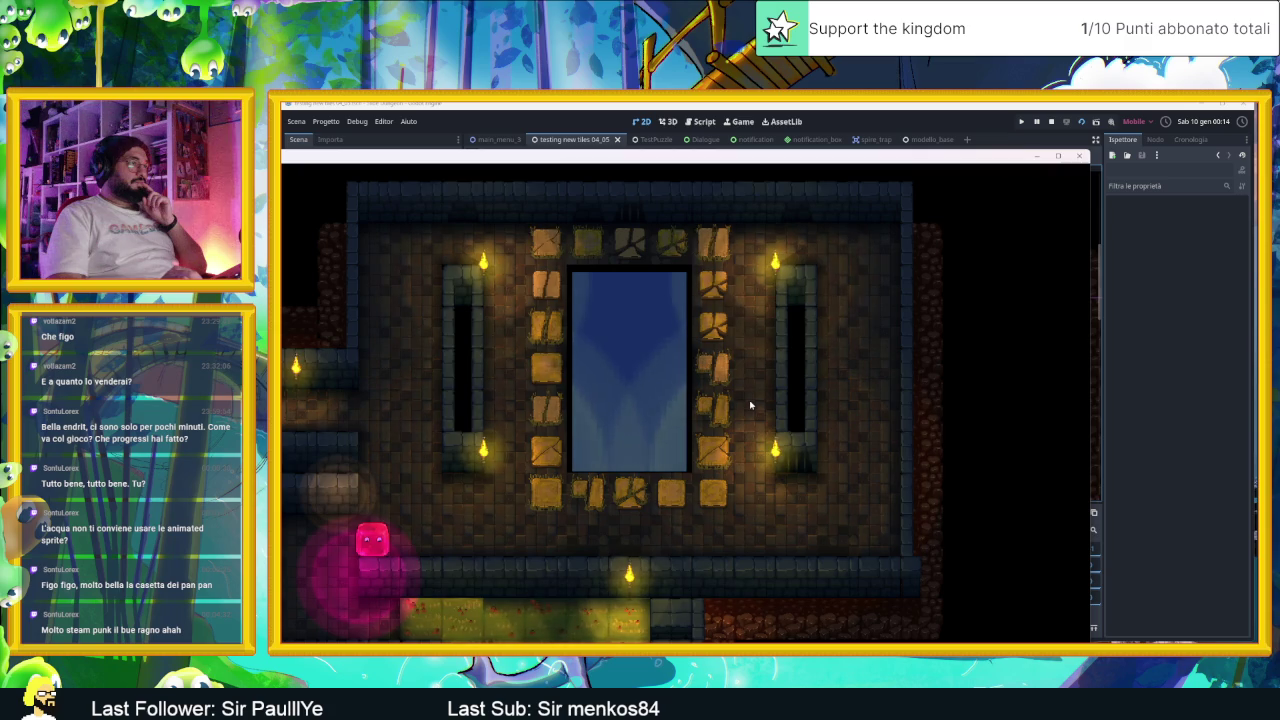
Step: Close the running game window to return to the editor
{"action": "left_click", "coordinate": [1080, 156]}
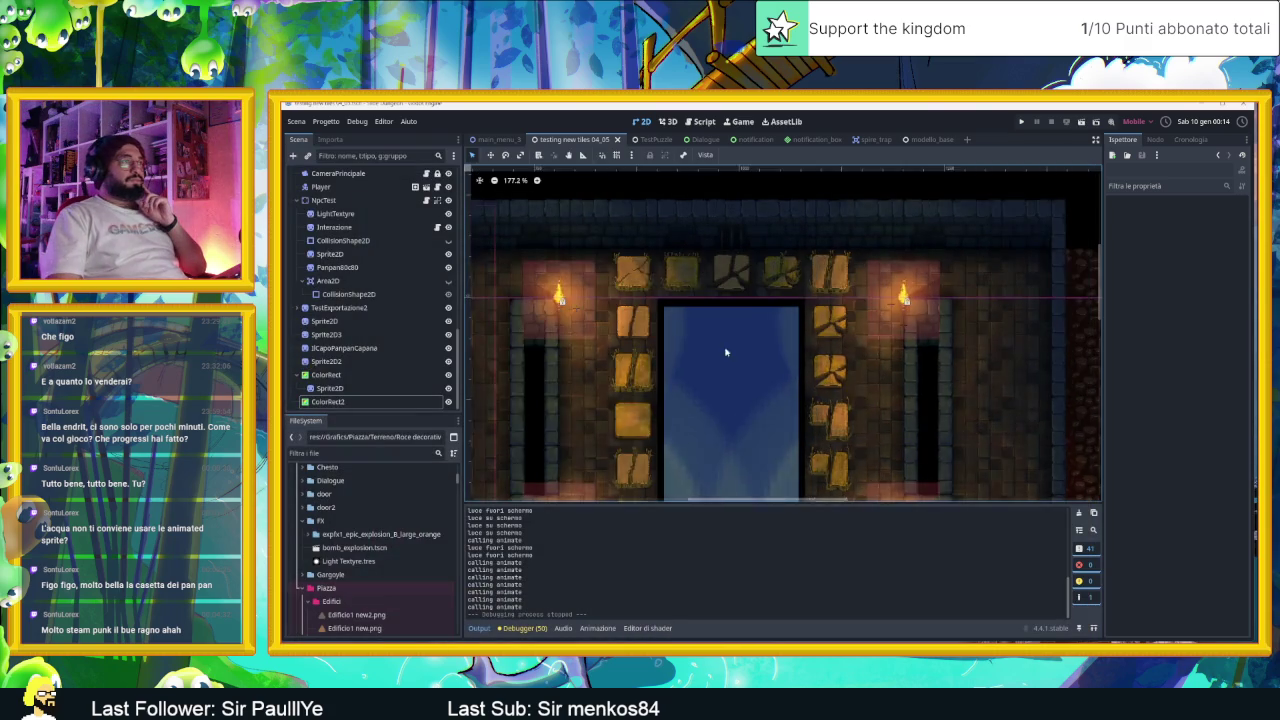
Step: Add a Sprite2D child node under the blue ColorRect2
{"action": "scroll", "coordinate": [731, 340], "scroll_direction": "up", "scroll_amount": 2}
{"action": "scroll", "coordinate": [713, 270], "scroll_direction": "up", "scroll_amount": 1}
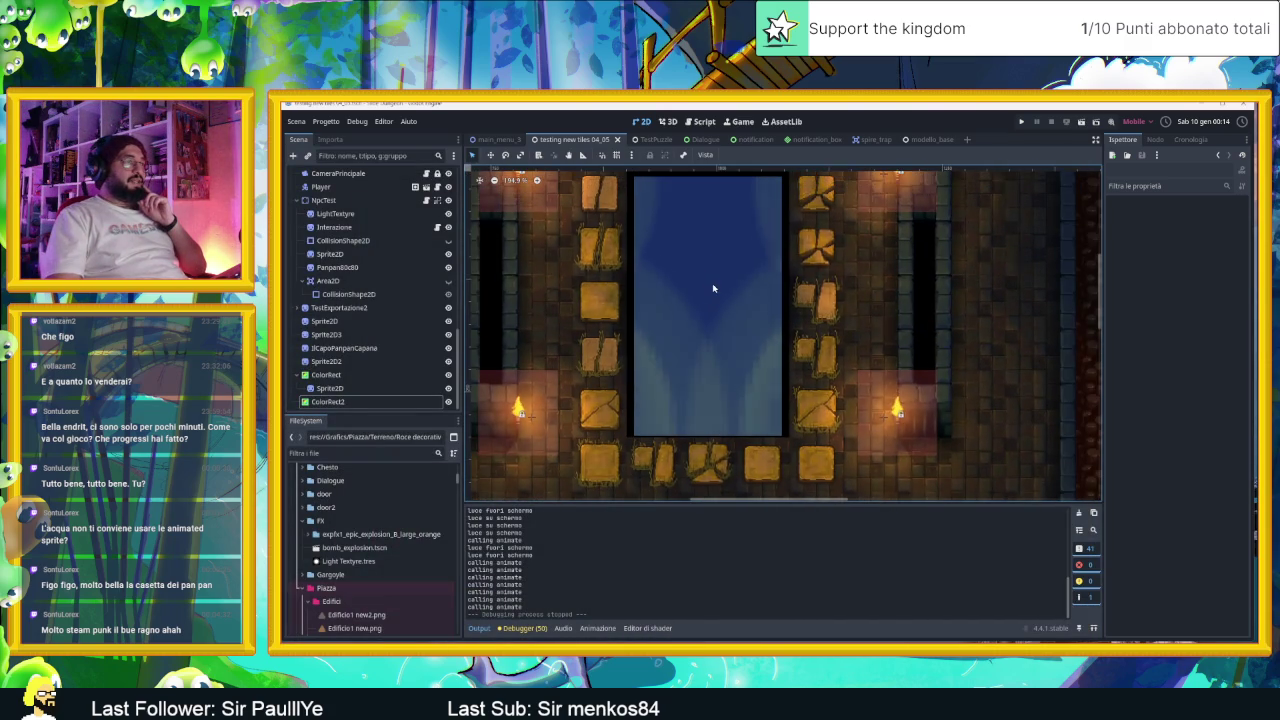
{"action": "left_click", "coordinate": [678, 253]}
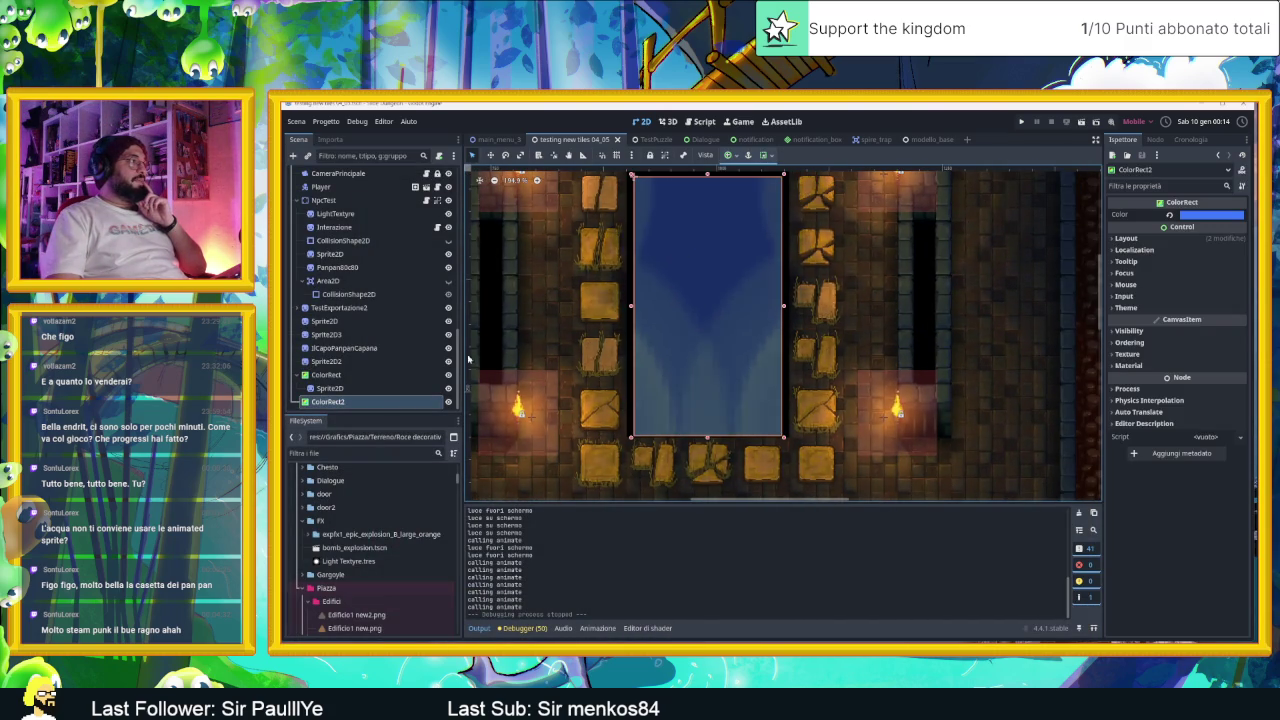
{"action": "right_click", "coordinate": [322, 406]}
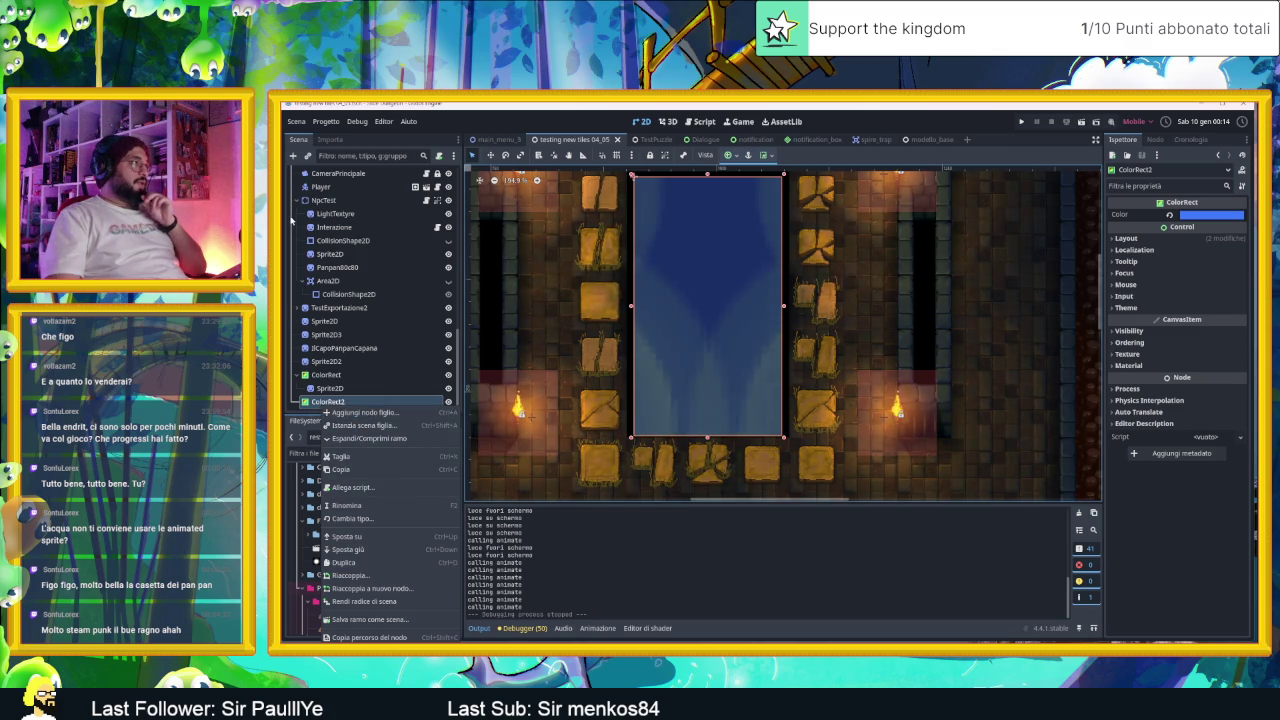
{"action": "left_click", "coordinate": [292, 170]}
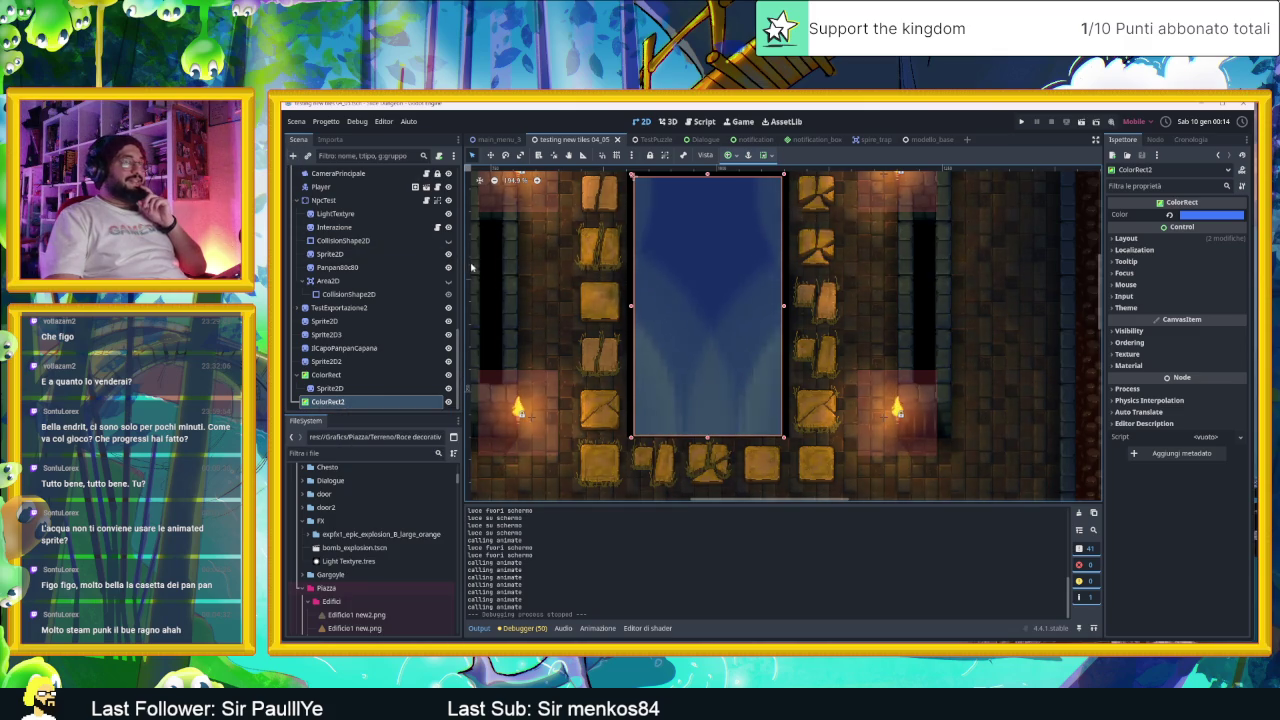
{"action": "key", "text": "ctrl+a"}
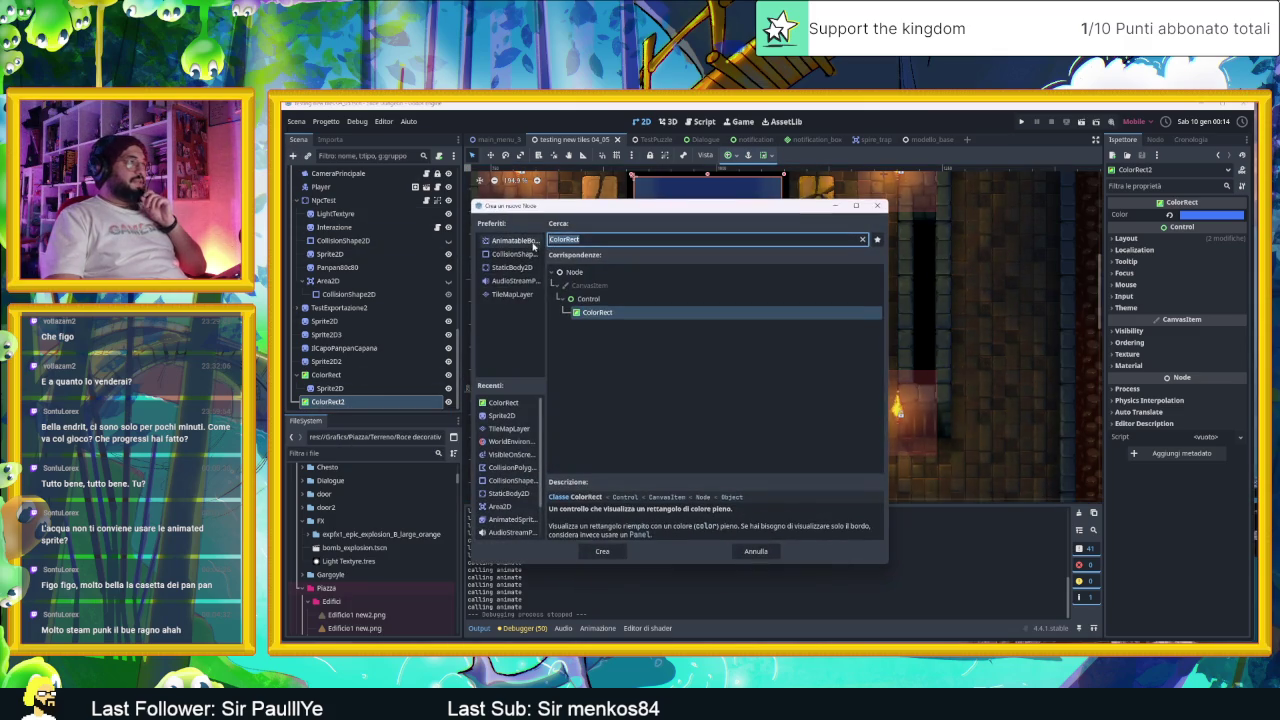
{"action": "double_click", "coordinate": [499, 415]}
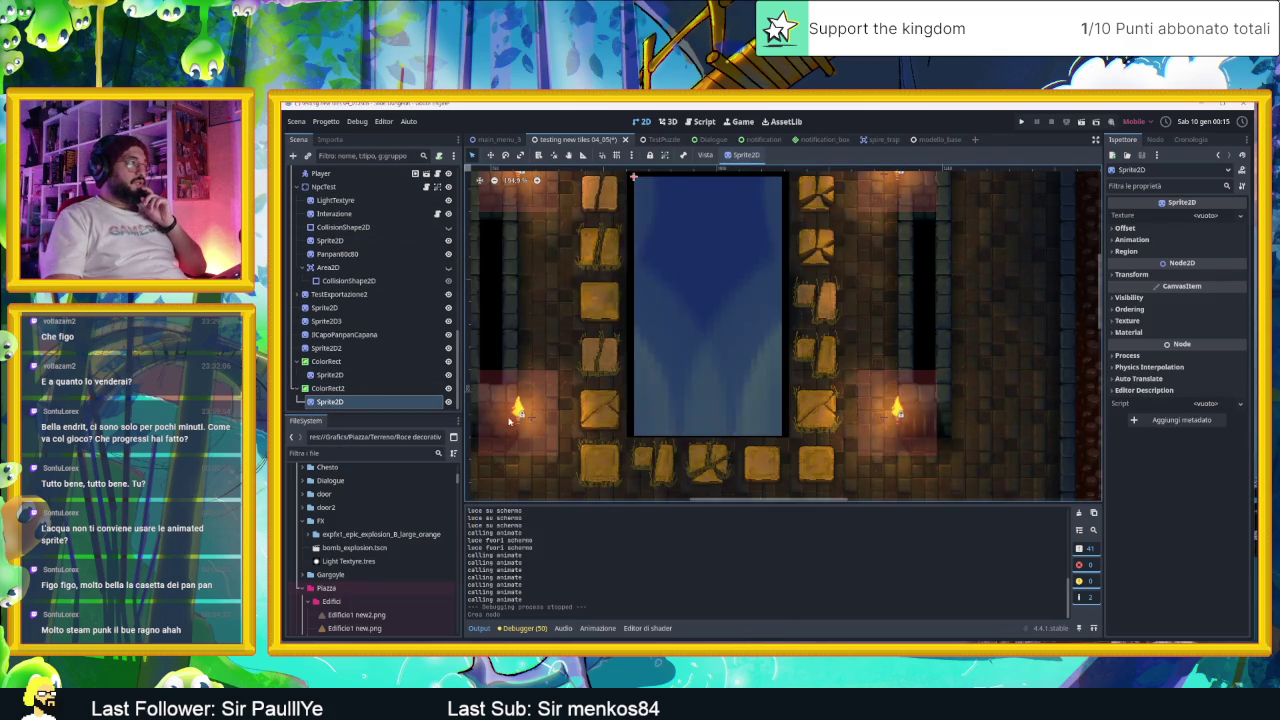
Step: Give the sprite a GradientTexture2D fading black to transparent (00000000), stretched along the pit's left edge
{"action": "left_click", "coordinate": [1221, 222]}
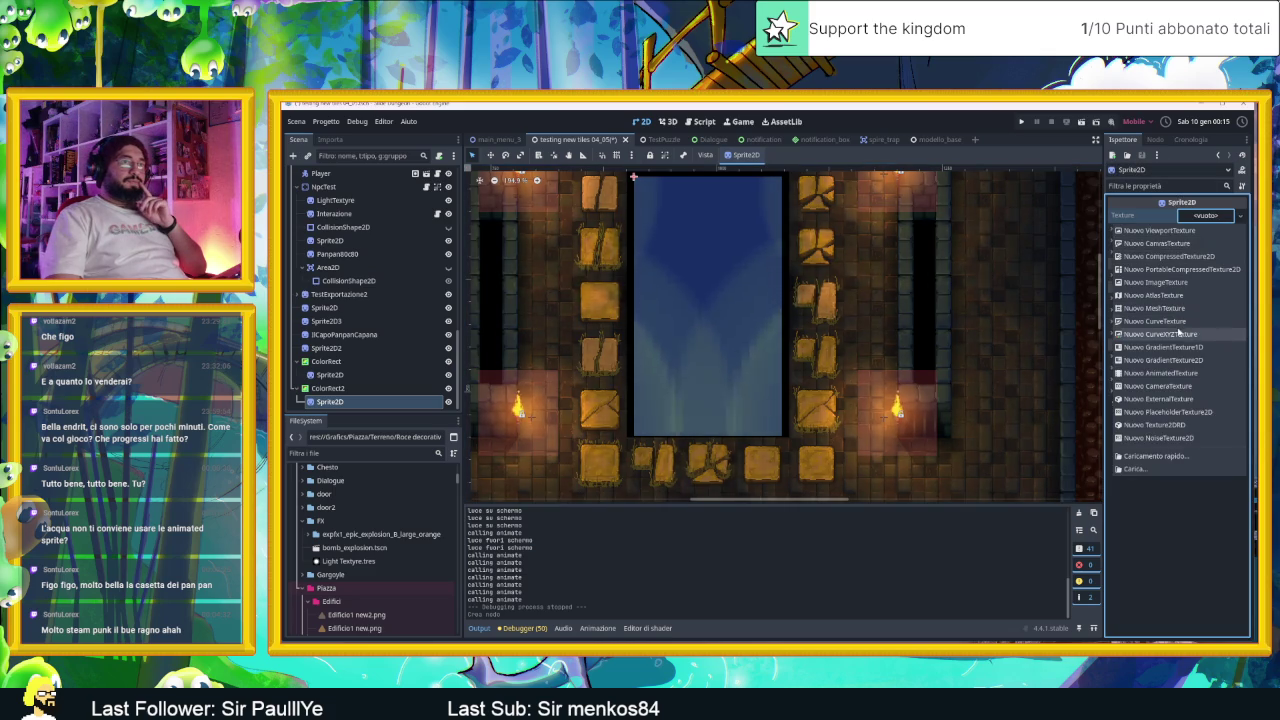
{"action": "left_click", "coordinate": [1200, 366]}
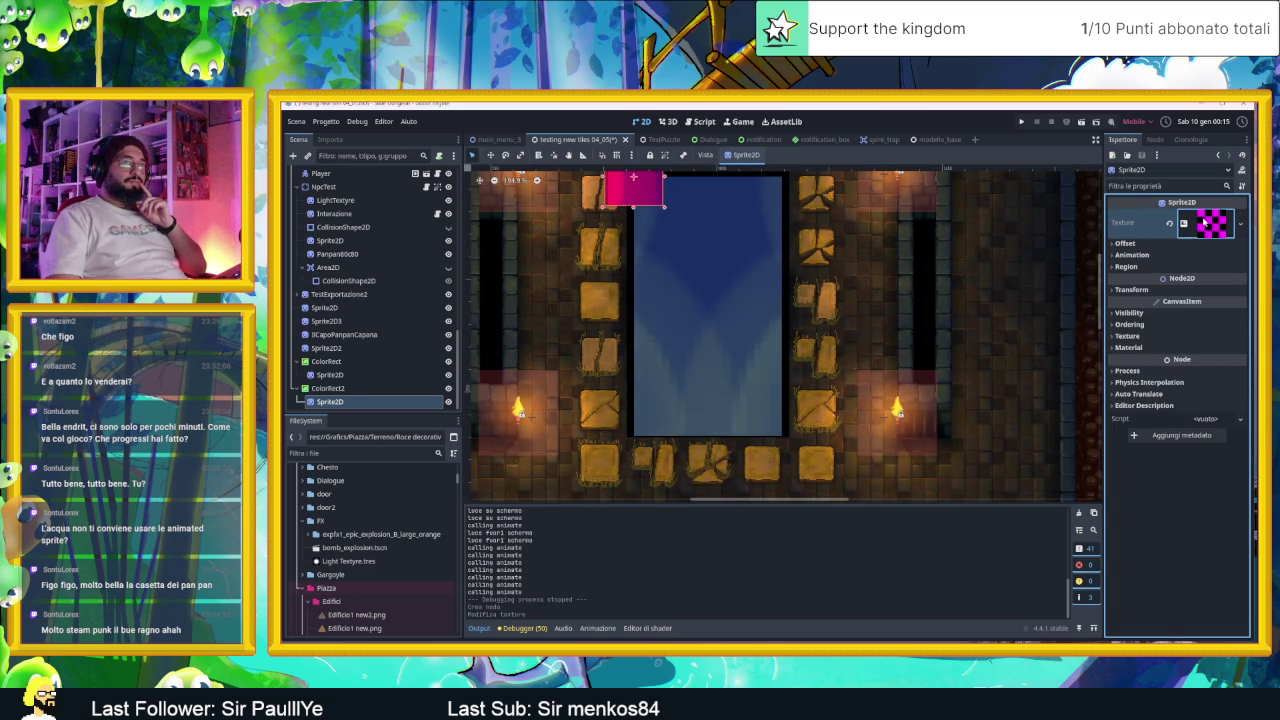
{"action": "left_click", "coordinate": [1203, 221]}
{"action": "left_click", "coordinate": [1197, 377]}
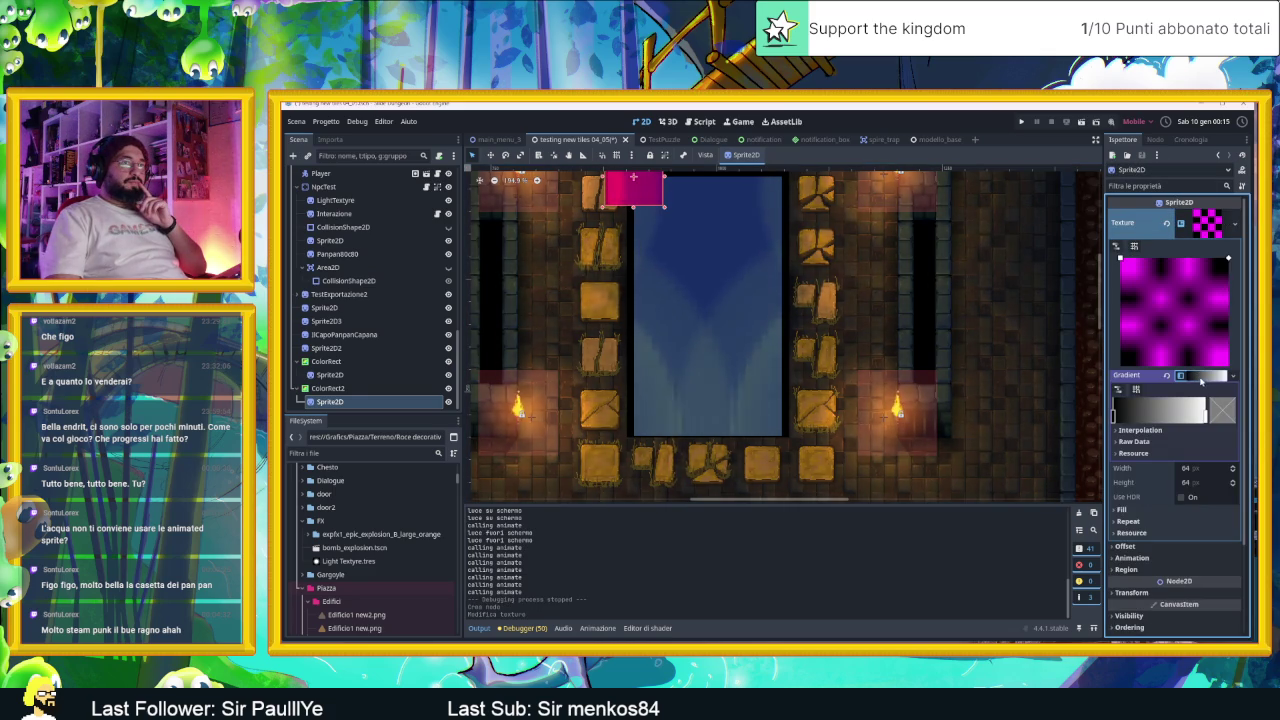
{"action": "left_click", "coordinate": [1114, 412]}
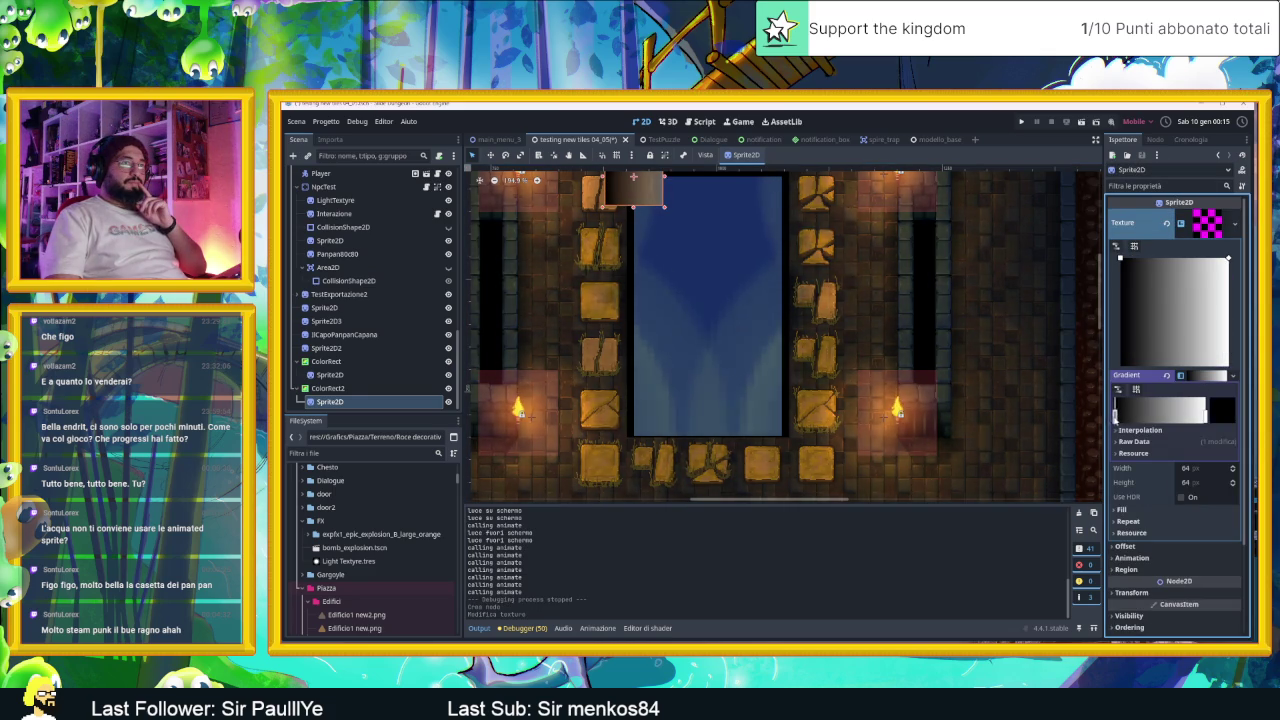
{"action": "double_click", "coordinate": [1206, 413]}
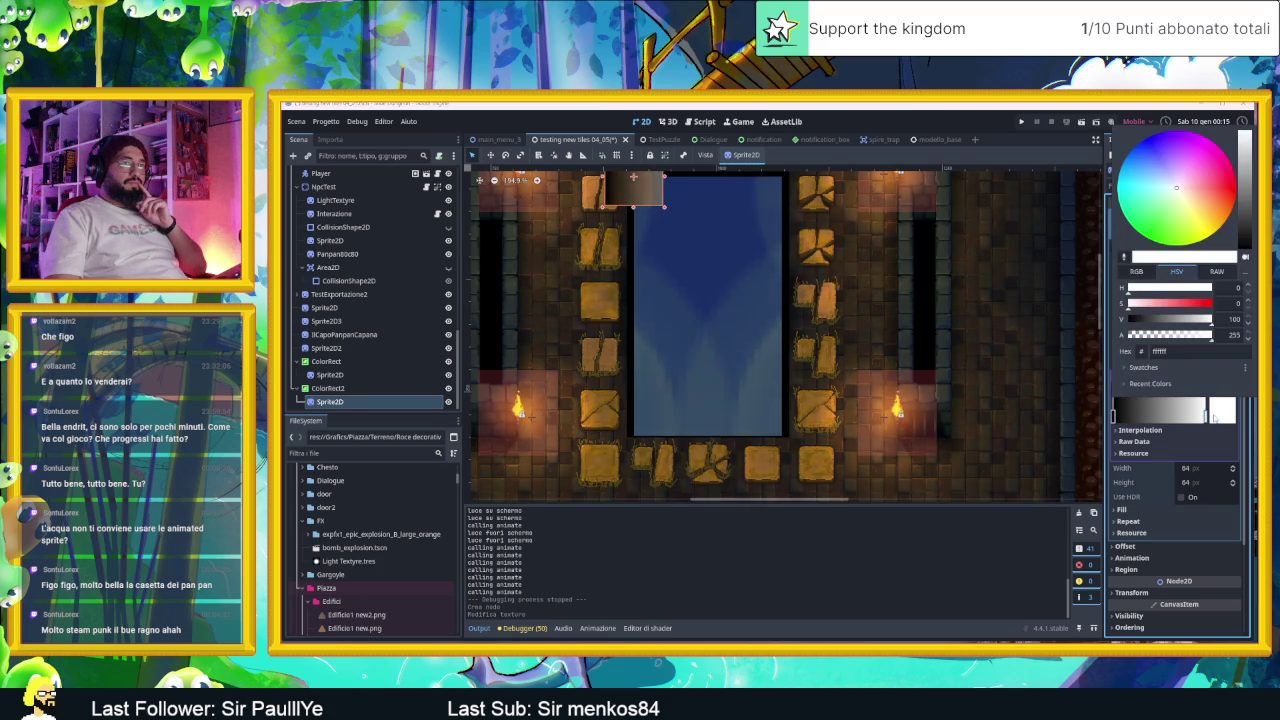
{"action": "left_click_drag", "start_coordinate": [1202, 321], "coordinate": [1125, 320]}
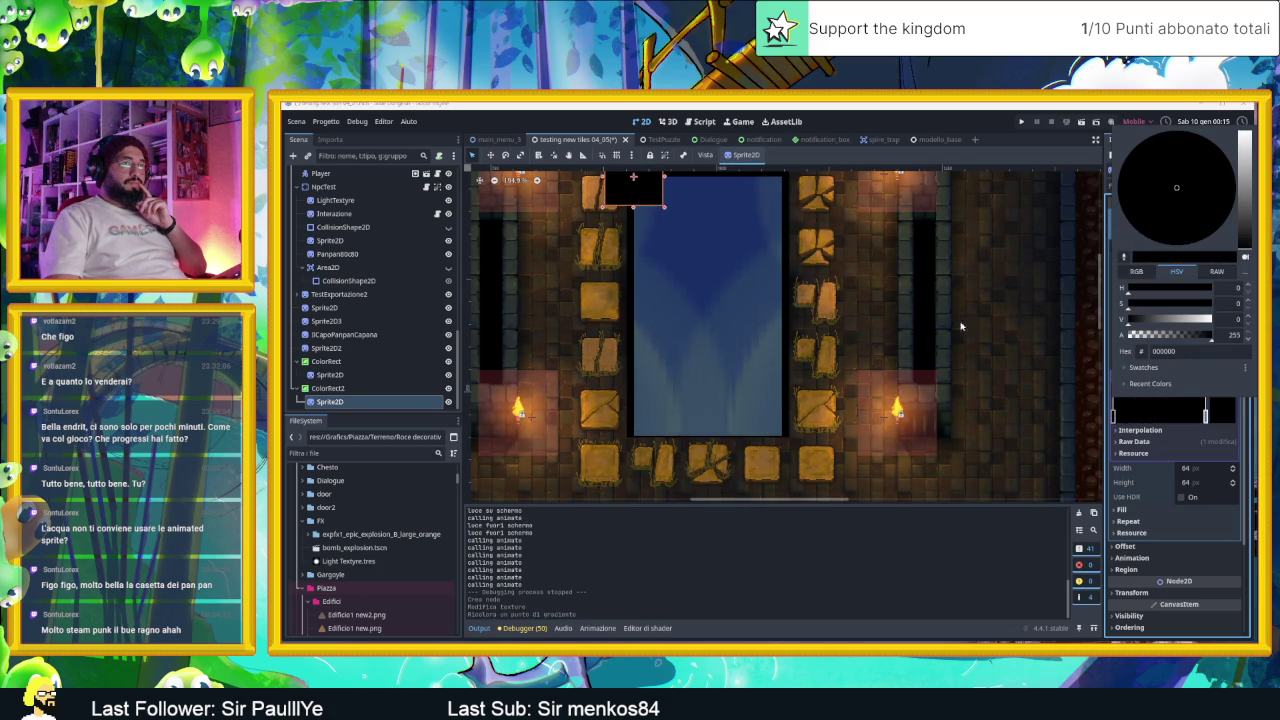
{"action": "left_click_drag", "start_coordinate": [1210, 335], "coordinate": [1125, 335]}
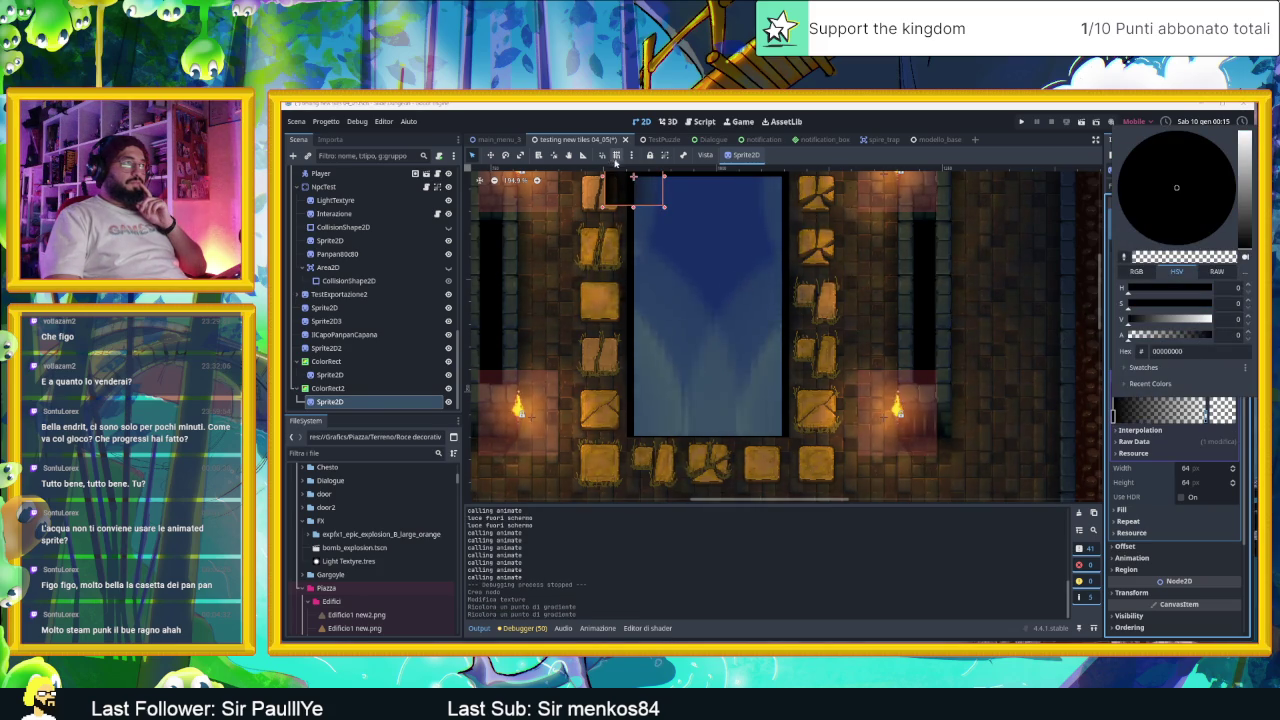
{"action": "left_click", "coordinate": [628, 189]}
{"action": "mouse_move", "coordinate": [628, 189]}
{"action": "left_mouse_down"}
{"action": "mouse_move", "coordinate": [659, 217]}
{"action": "mouse_move", "coordinate": [652, 205]}
{"action": "mouse_move", "coordinate": [640, 255]}
{"action": "mouse_move", "coordinate": [639, 441]}
{"action": "left_mouse_up"}
Step: Duplicate the shadow strip, mirror it with a negative horizontal scale, and place it on the pit's right edge
{"action": "scroll", "coordinate": [674, 227], "scroll_direction": "up", "scroll_amount": 2}
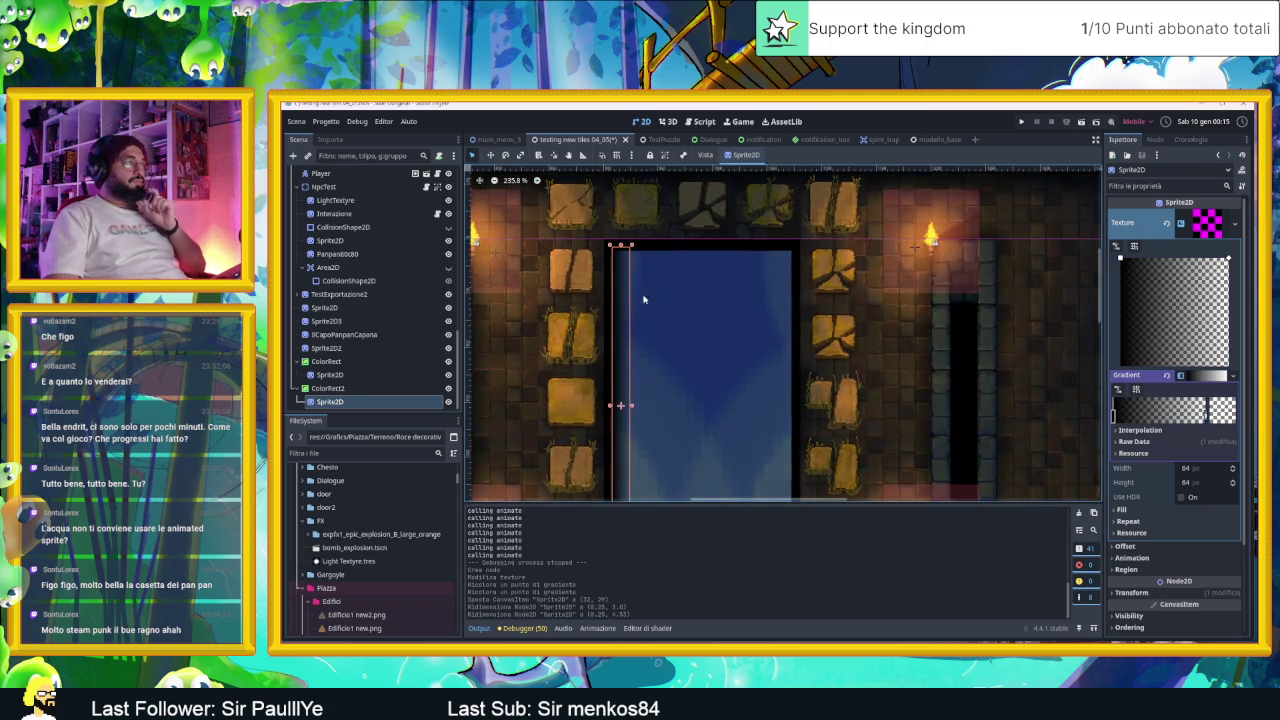
{"action": "scroll", "coordinate": [691, 363], "scroll_direction": "right", "scroll_amount": 3}
{"action": "key", "text": "ctrl+d"}
{"action": "left_click_drag", "start_coordinate": [572, 336], "coordinate": [694, 349]}
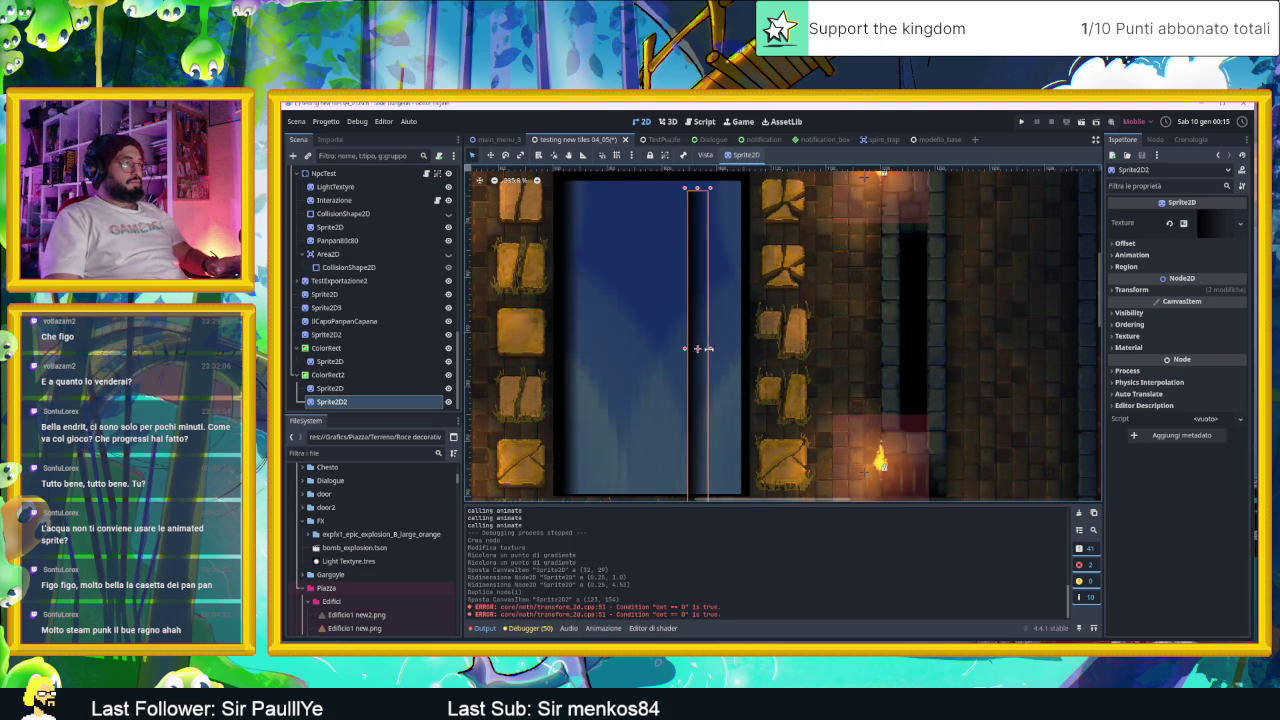
{"action": "key", "text": "ctrl+x"}
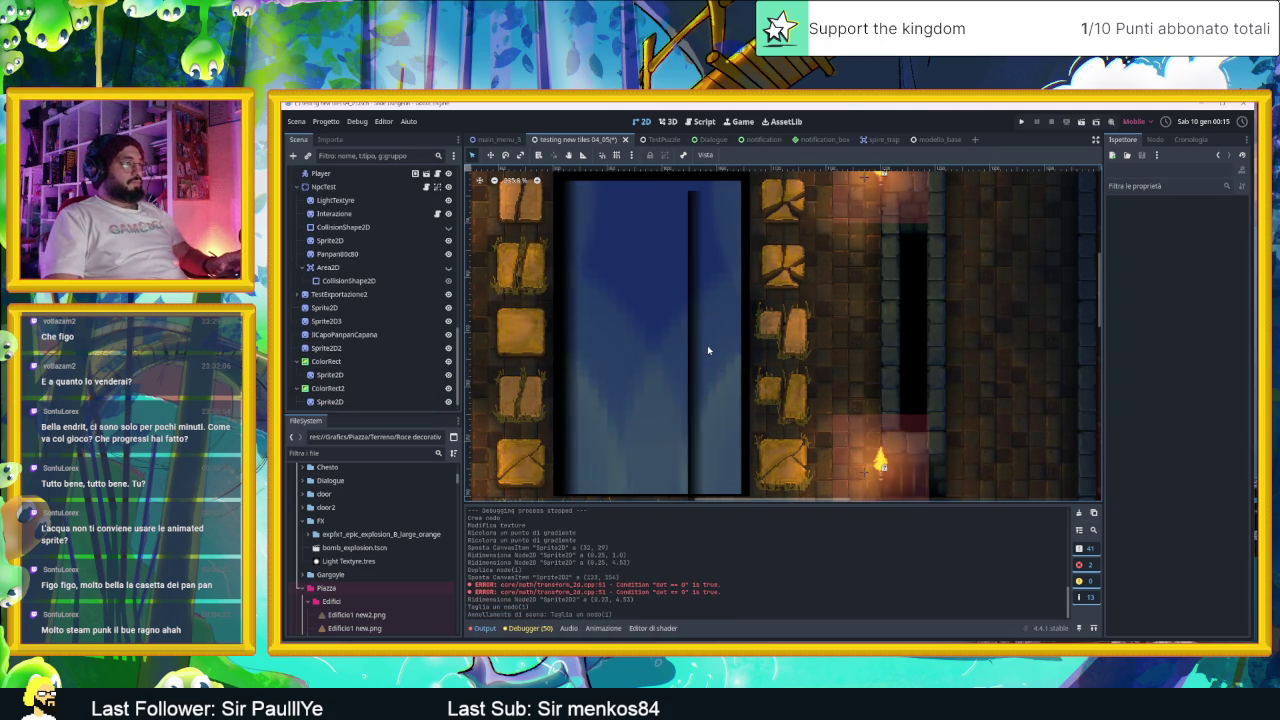
{"action": "key", "text": "ctrl+z"}
{"action": "left_click", "coordinate": [1131, 289]}
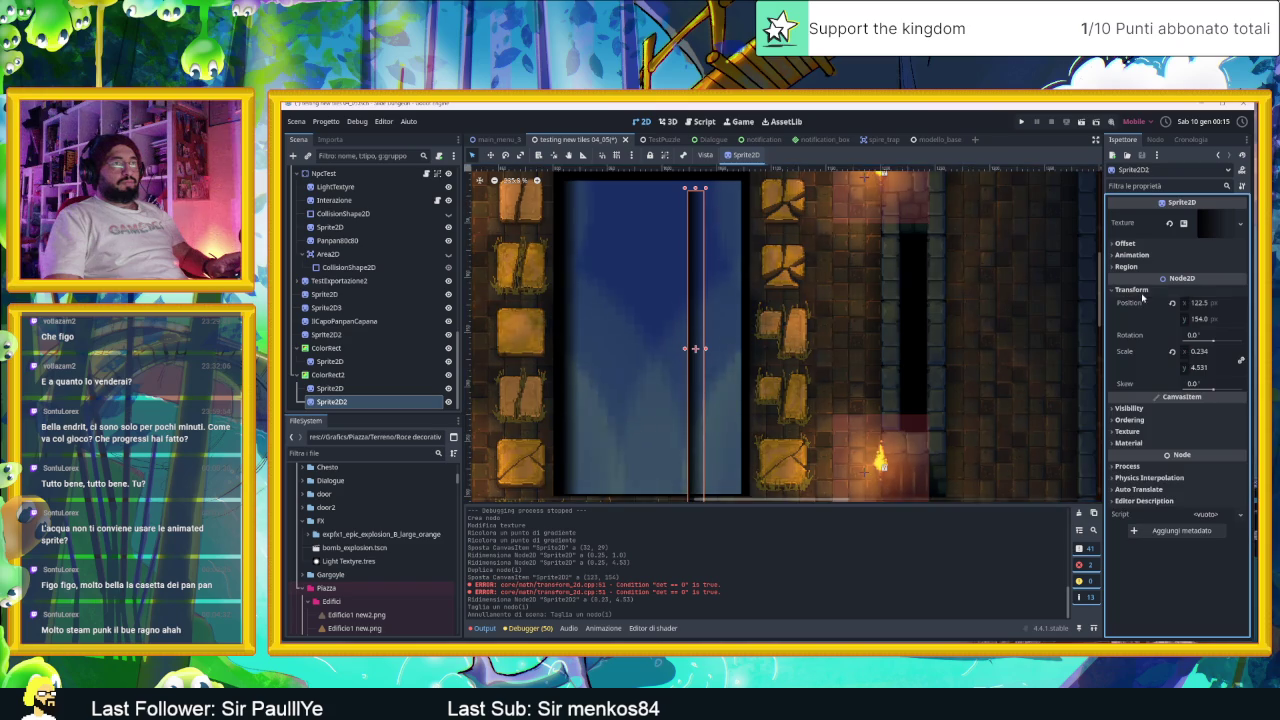
{"action": "left_click", "coordinate": [1198, 352]}
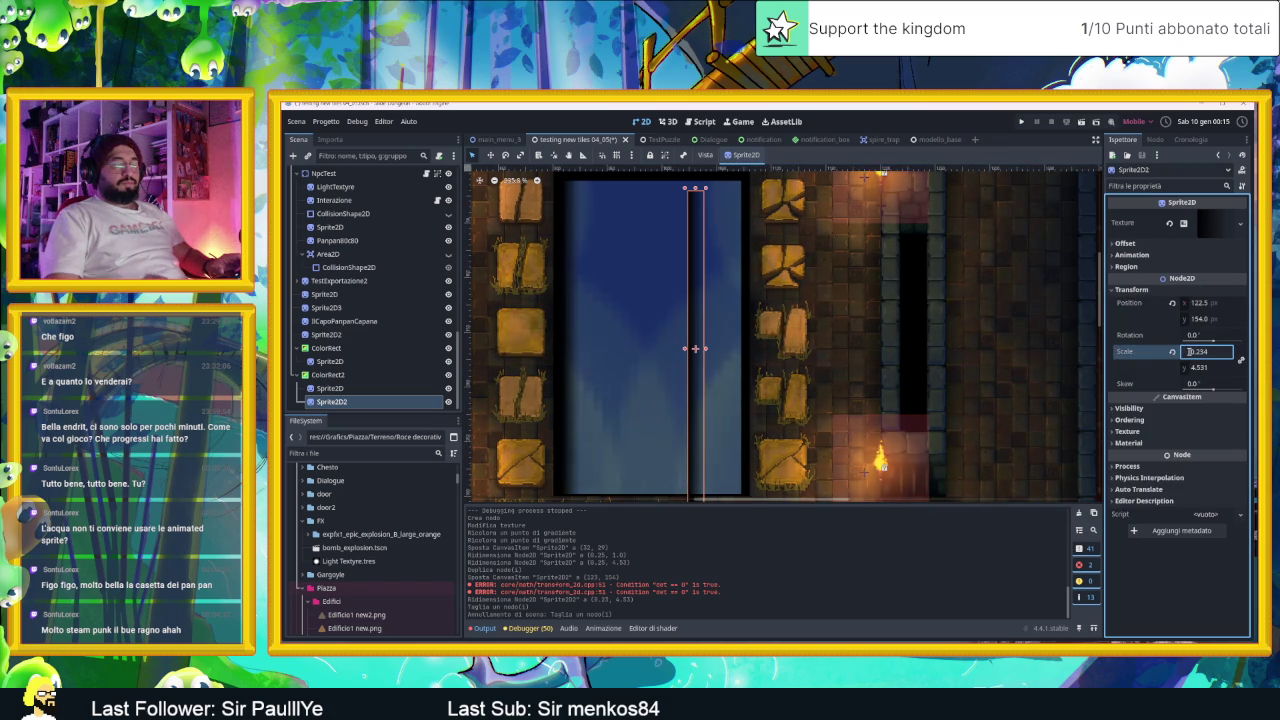
{"action": "type", "text": "-1"}
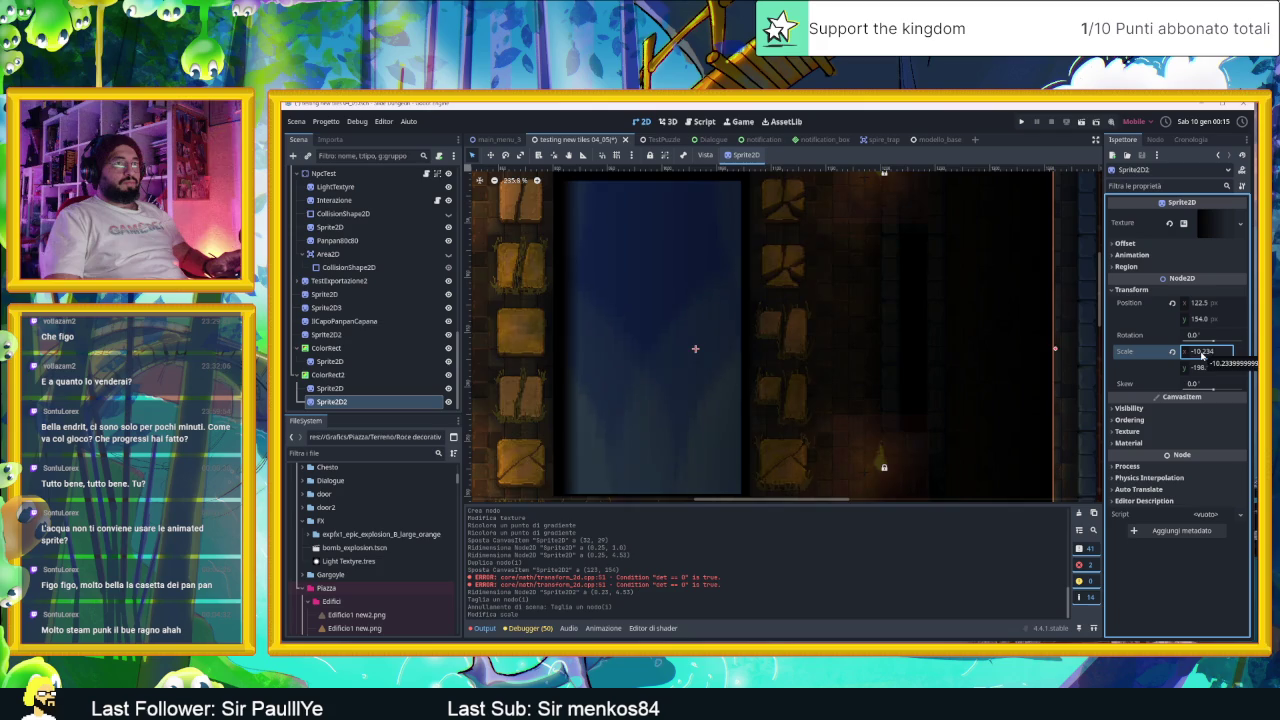
{"action": "key", "text": "ctrl+z"}
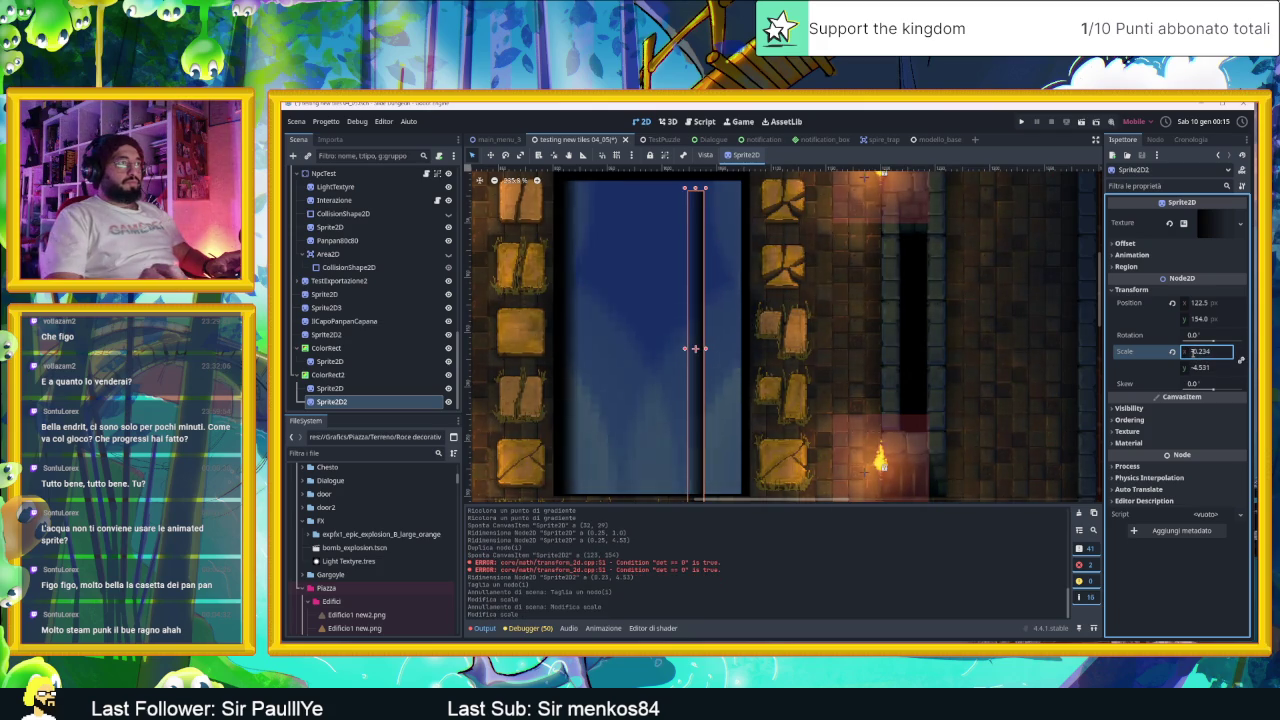
{"action": "type", "text": "-"}
{"action": "key", "text": "Return"}
{"action": "left_click_drag", "start_coordinate": [695, 266], "coordinate": [735, 250]}
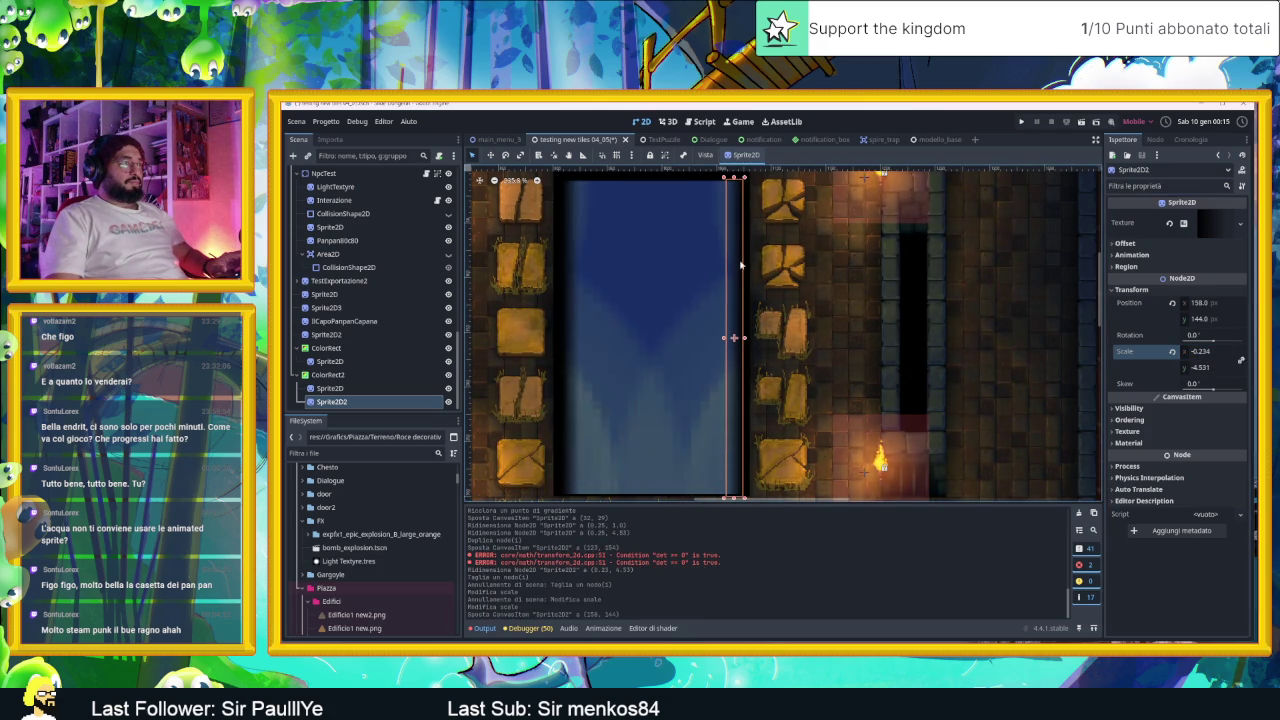
Step: Duplicate the right-edge shadow strip as Sprite2D3 and move it toward the pit's top
{"action": "scroll", "coordinate": [790, 275], "scroll_direction": "down", "scroll_amount": 1}
{"action": "scroll", "coordinate": [853, 302], "scroll_direction": "down", "scroll_amount": 6}
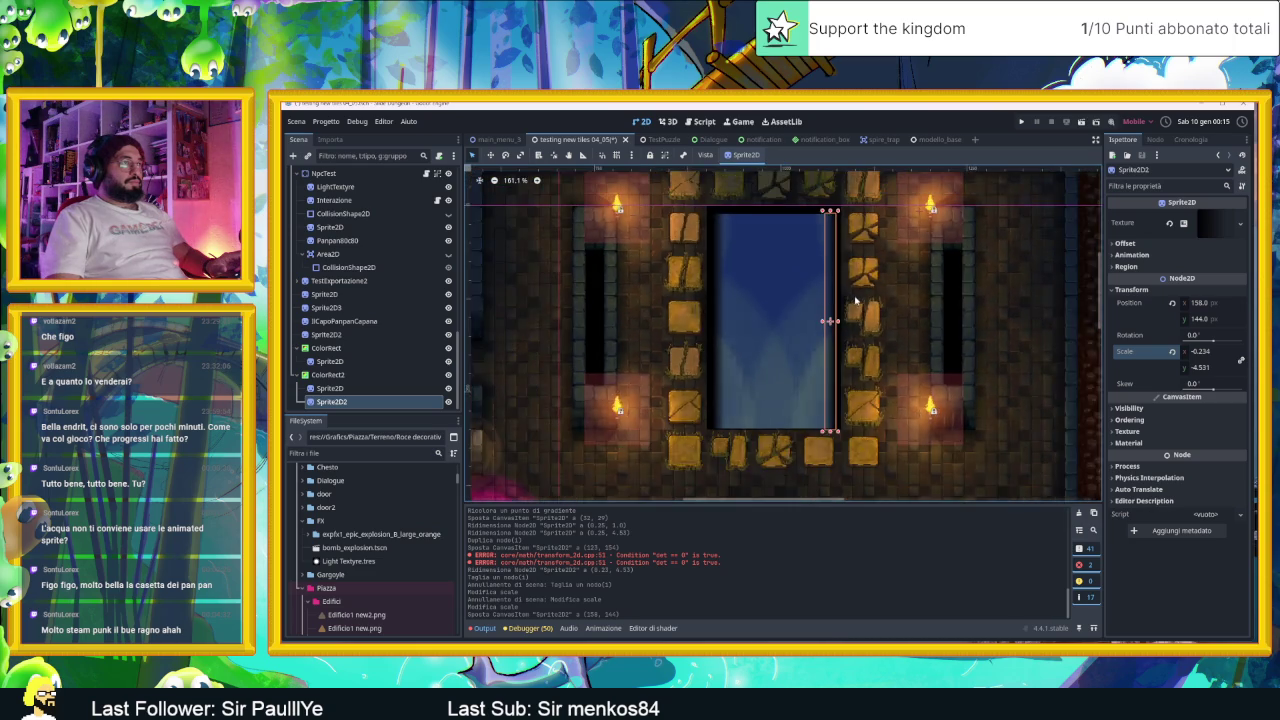
{"action": "left_click", "coordinate": [890, 322]}
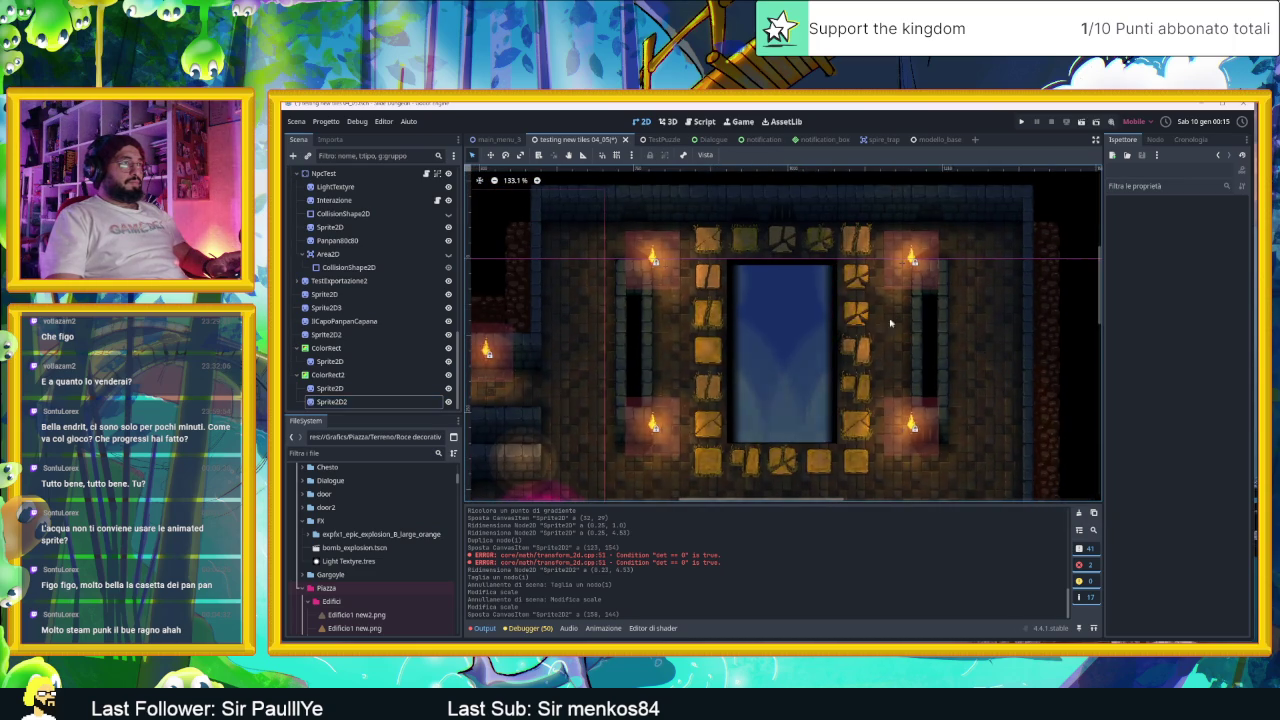
{"action": "left_click", "coordinate": [832, 339]}
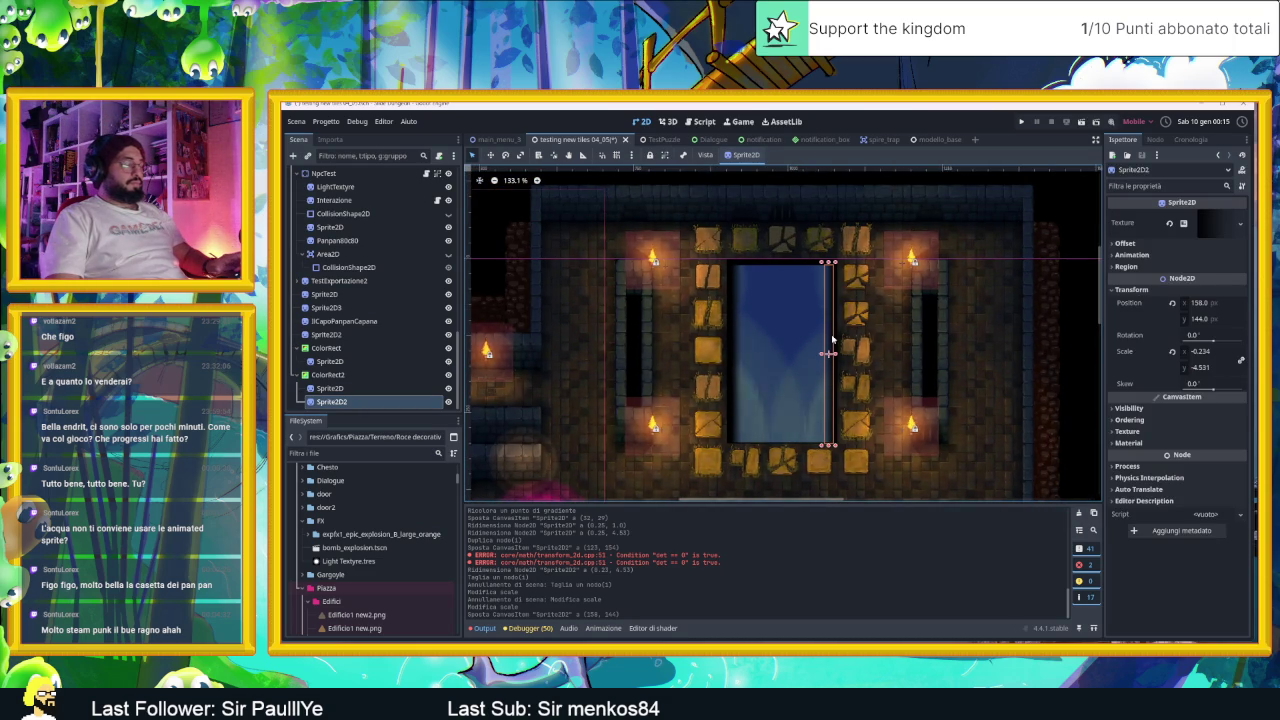
{"action": "key", "text": "ctrl+d"}
{"action": "left_click_drag", "start_coordinate": [832, 339], "coordinate": [797, 316]}
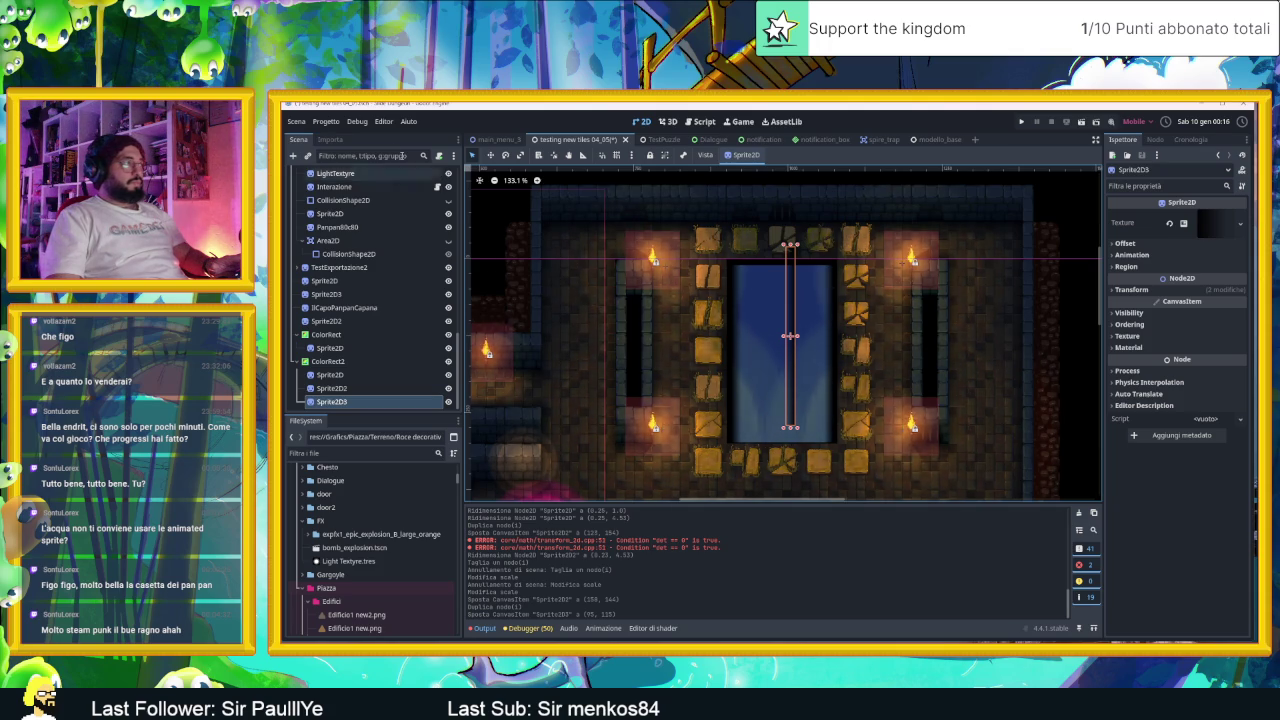
Step: Rotate Sprite2D3 horizontal and move it onto the pit's top edge
{"action": "left_click", "coordinate": [505, 155]}
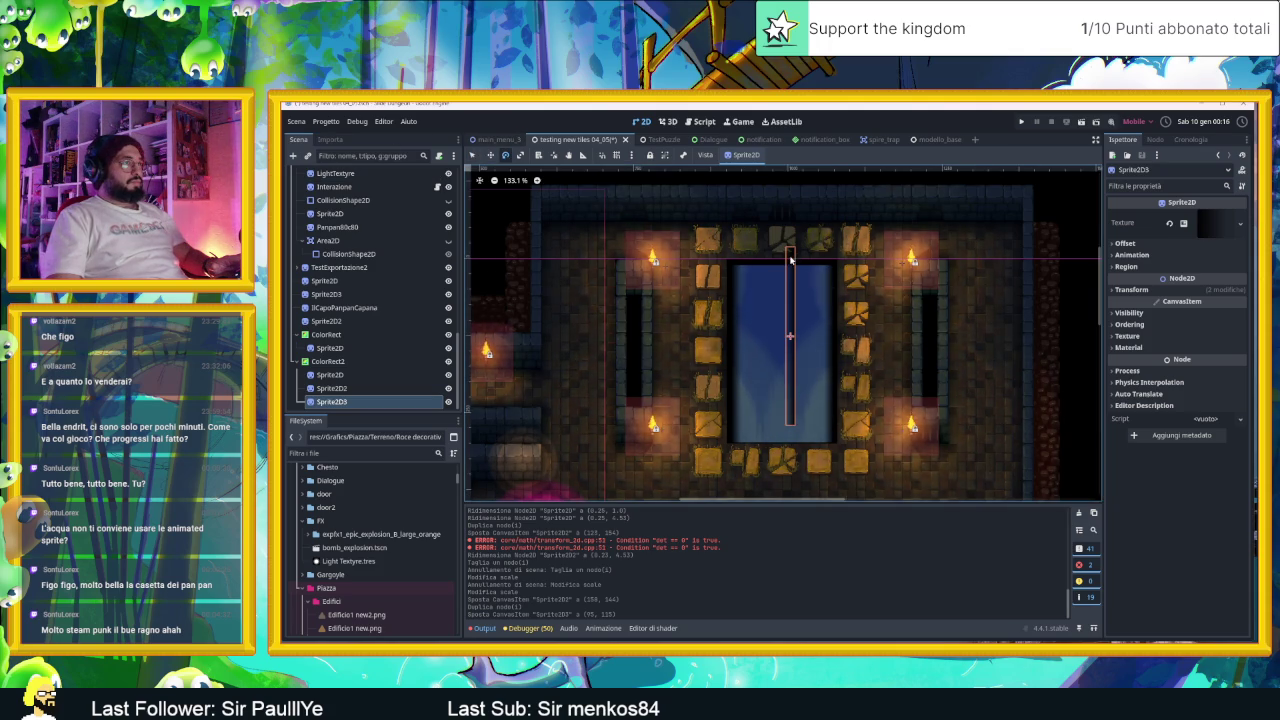
{"action": "scroll", "coordinate": [797, 253], "scroll_direction": "up", "scroll_amount": 2}
{"action": "left_click_drag", "start_coordinate": [771, 255], "coordinate": [672, 365]}
{"action": "mouse_move", "coordinate": [785, 363]}
{"action": "left_mouse_down"}
{"action": "mouse_move", "coordinate": [770, 330]}
{"action": "mouse_move", "coordinate": [715, 361]}
{"action": "left_mouse_up"}
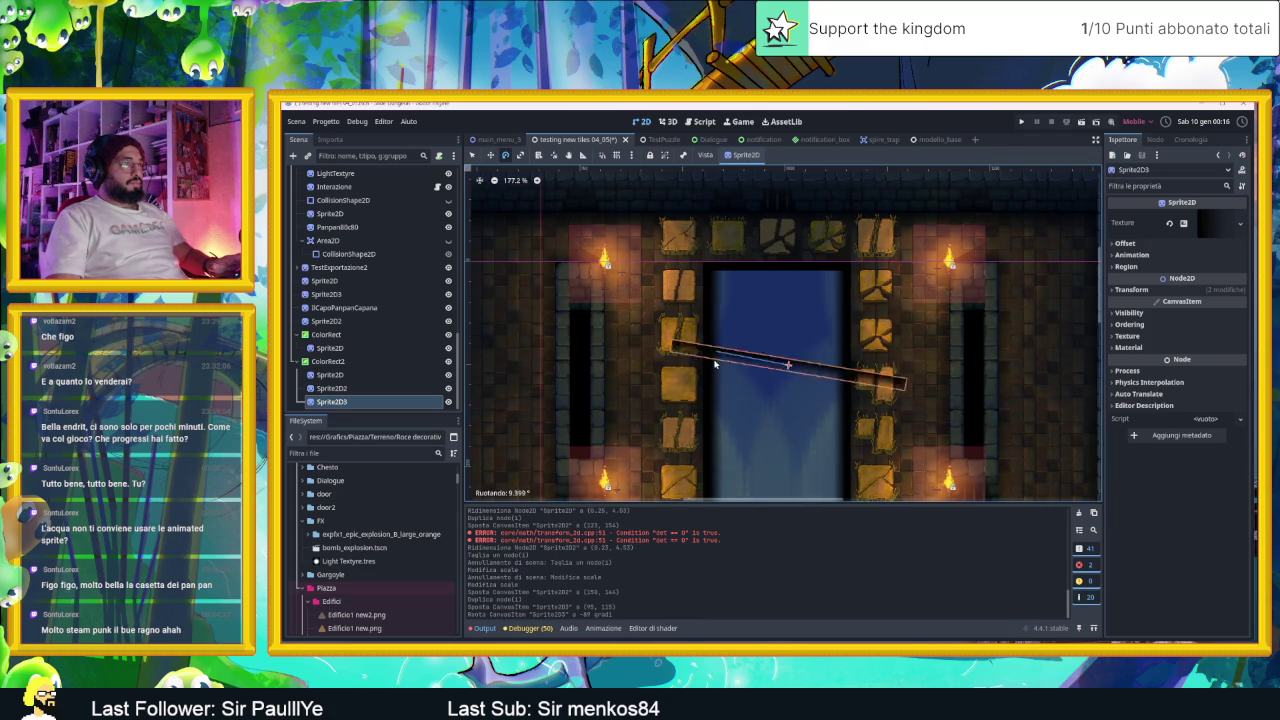
{"action": "key", "text": "q"}
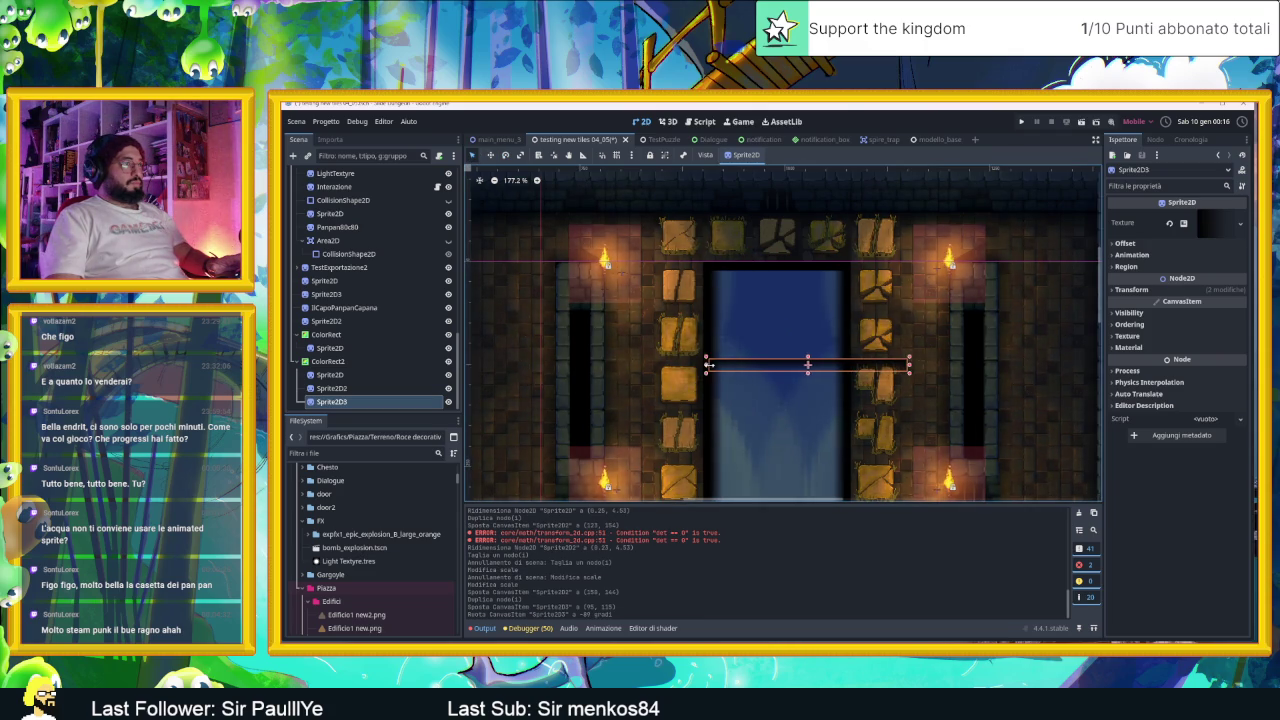
{"action": "mouse_move", "coordinate": [836, 364]}
{"action": "left_mouse_down"}
{"action": "mouse_move", "coordinate": [809, 280]}
{"action": "mouse_move", "coordinate": [818, 272]}
{"action": "mouse_move", "coordinate": [856, 281]}
{"action": "mouse_move", "coordinate": [808, 418]}
{"action": "left_mouse_up"}
Step: Duplicate it as Sprite2D4, place it on the bottom edge and rotate it 180°
{"action": "key", "text": "ctrl+d"}
{"action": "scroll", "coordinate": [797, 294], "scroll_direction": "down", "scroll_amount": 5}
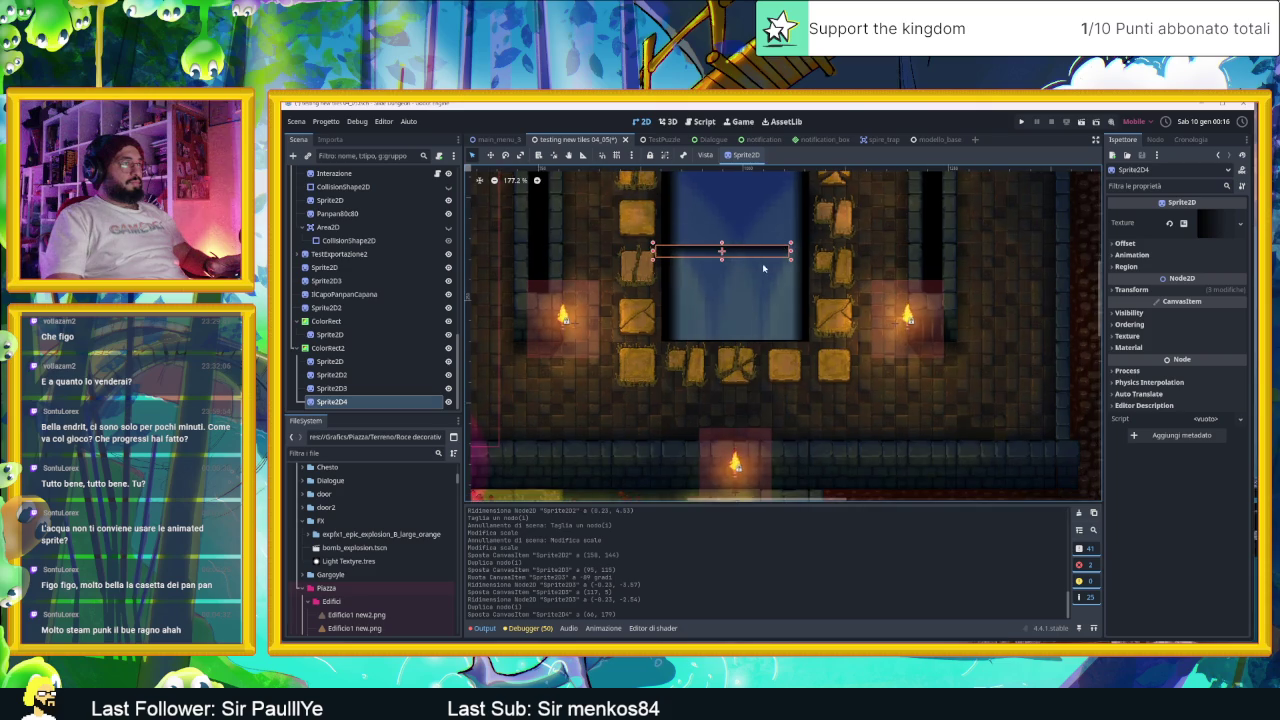
{"action": "left_click_drag", "start_coordinate": [762, 257], "coordinate": [772, 335]}
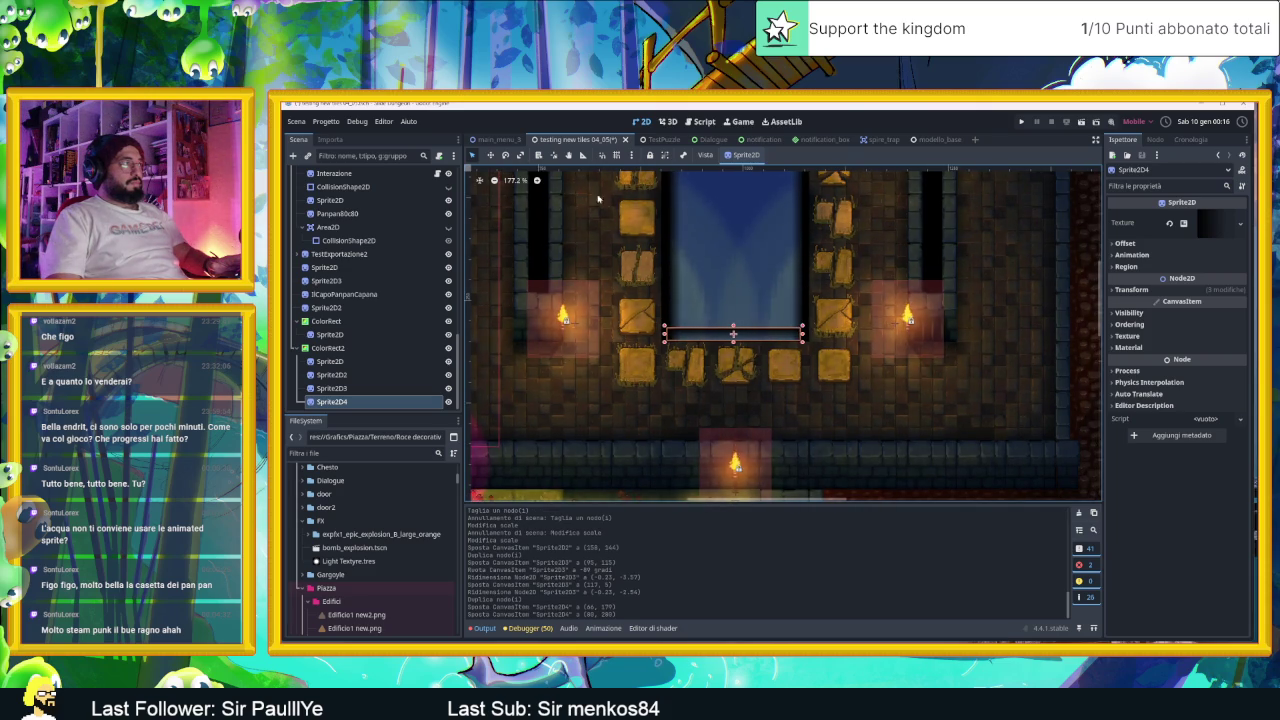
{"action": "left_click", "coordinate": [506, 155]}
{"action": "mouse_move", "coordinate": [775, 325]}
{"action": "left_mouse_down"}
{"action": "mouse_move", "coordinate": [680, 290]}
{"action": "mouse_move", "coordinate": [630, 323]}
{"action": "mouse_move", "coordinate": [680, 380]}
{"action": "mouse_move", "coordinate": [770, 370]}
{"action": "mouse_move", "coordinate": [783, 315]}
{"action": "left_mouse_up"}
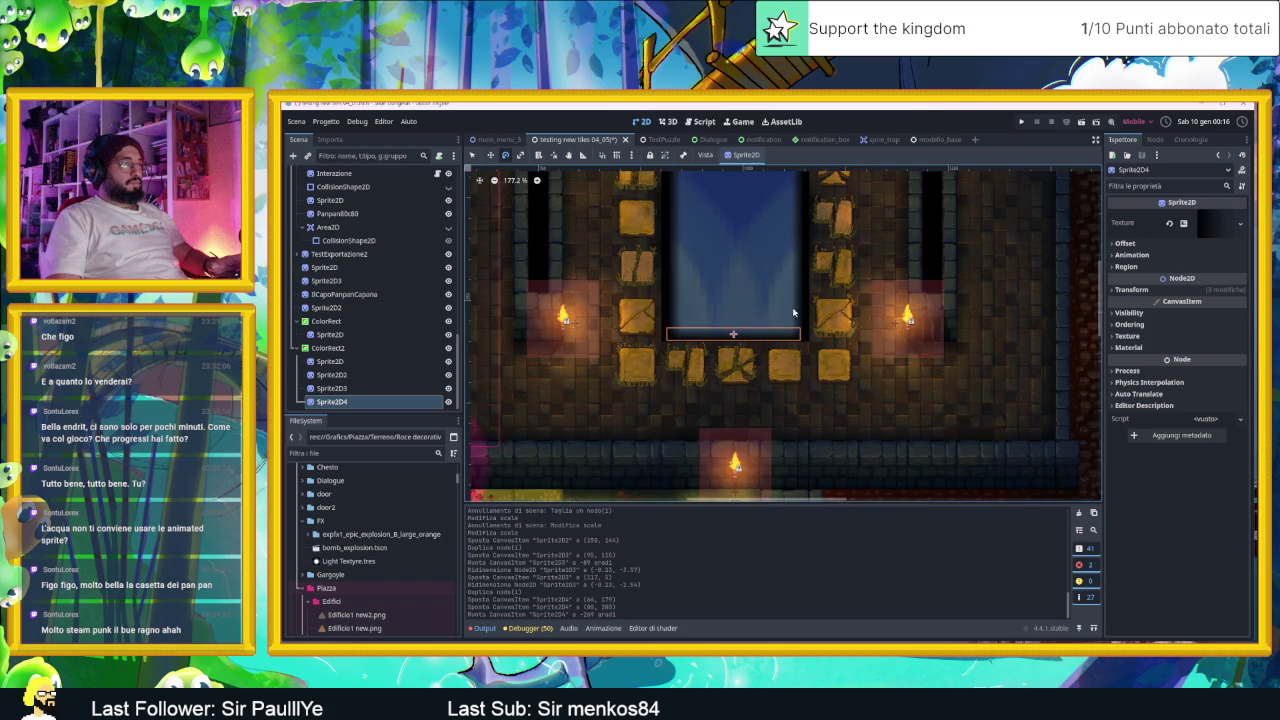
{"action": "scroll", "coordinate": [850, 314], "scroll_direction": "down", "scroll_amount": 2}
{"action": "scroll", "coordinate": [1059, 226], "scroll_direction": "up", "scroll_amount": 3}
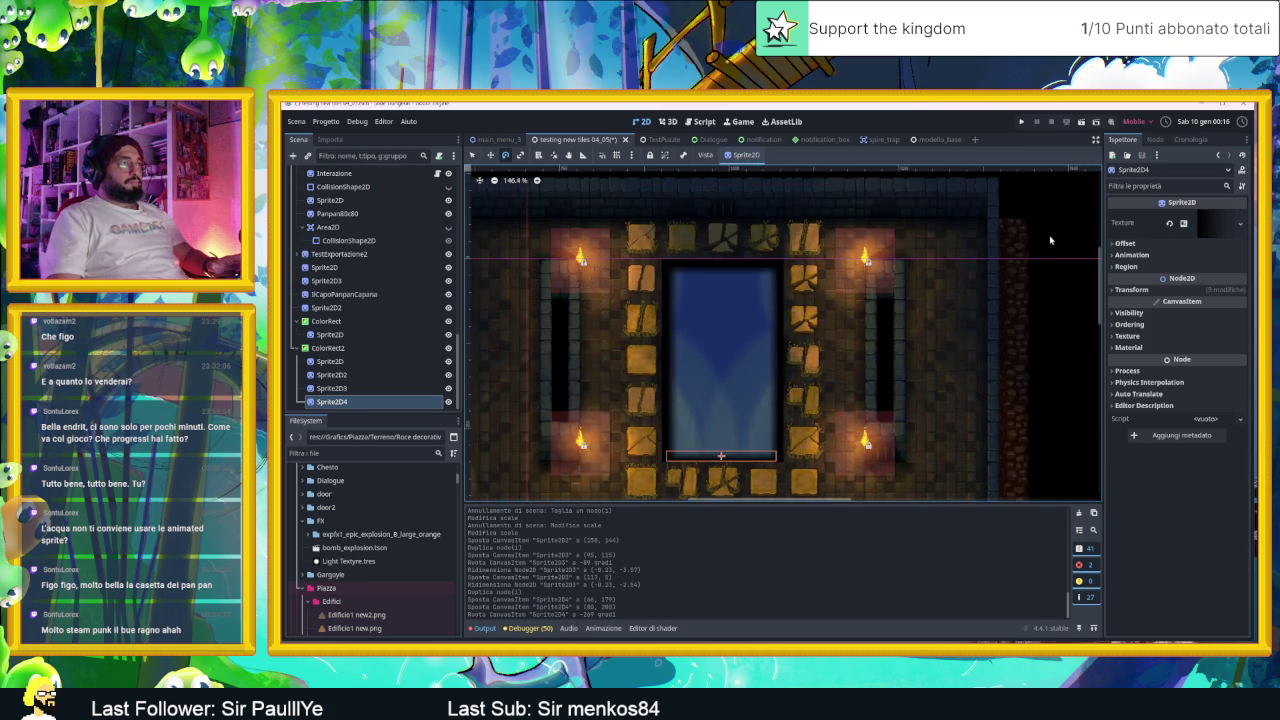
{"action": "key", "text": "q"}
{"action": "left_click", "coordinate": [1057, 211]}
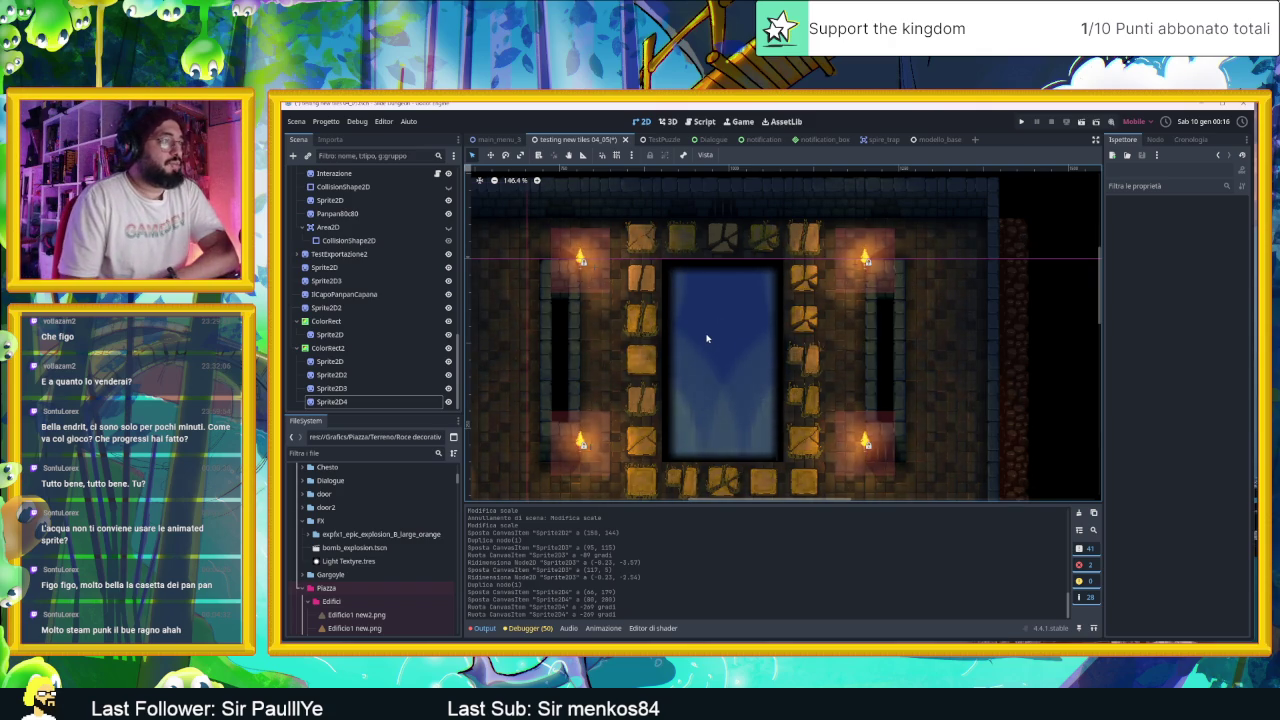
Step: Select the blue-wall TileMapLayer node so its tile grid overlays the water-pit room
{"action": "scroll", "coordinate": [723, 362], "scroll_direction": "up", "scroll_amount": 3}
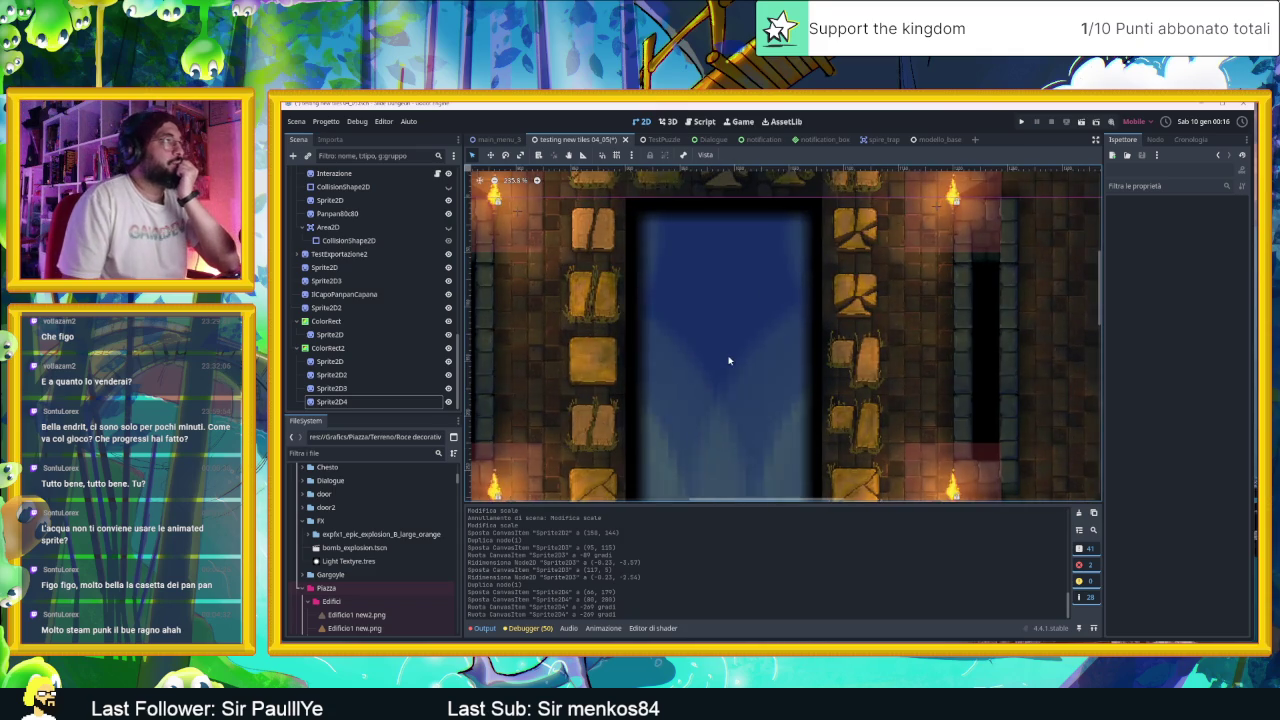
{"action": "scroll", "coordinate": [726, 362], "scroll_direction": "down", "scroll_amount": 1}
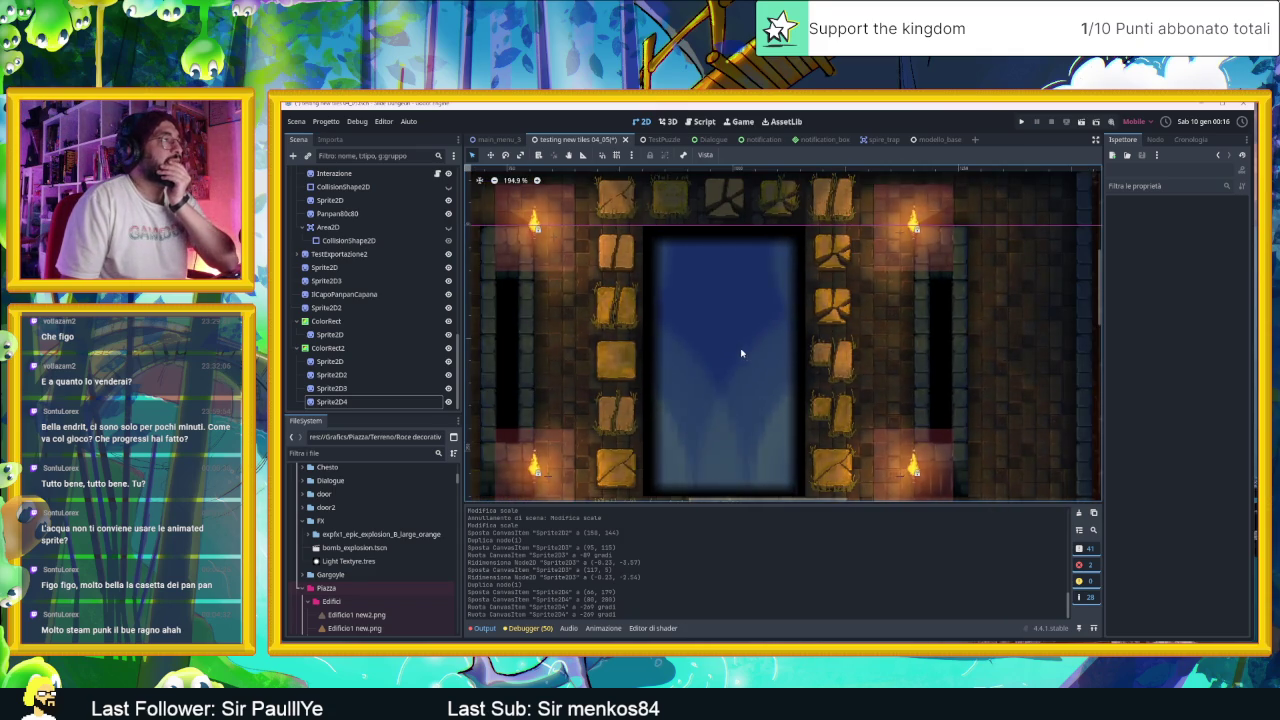
{"action": "scroll", "coordinate": [759, 378], "scroll_direction": "down", "scroll_amount": 2}
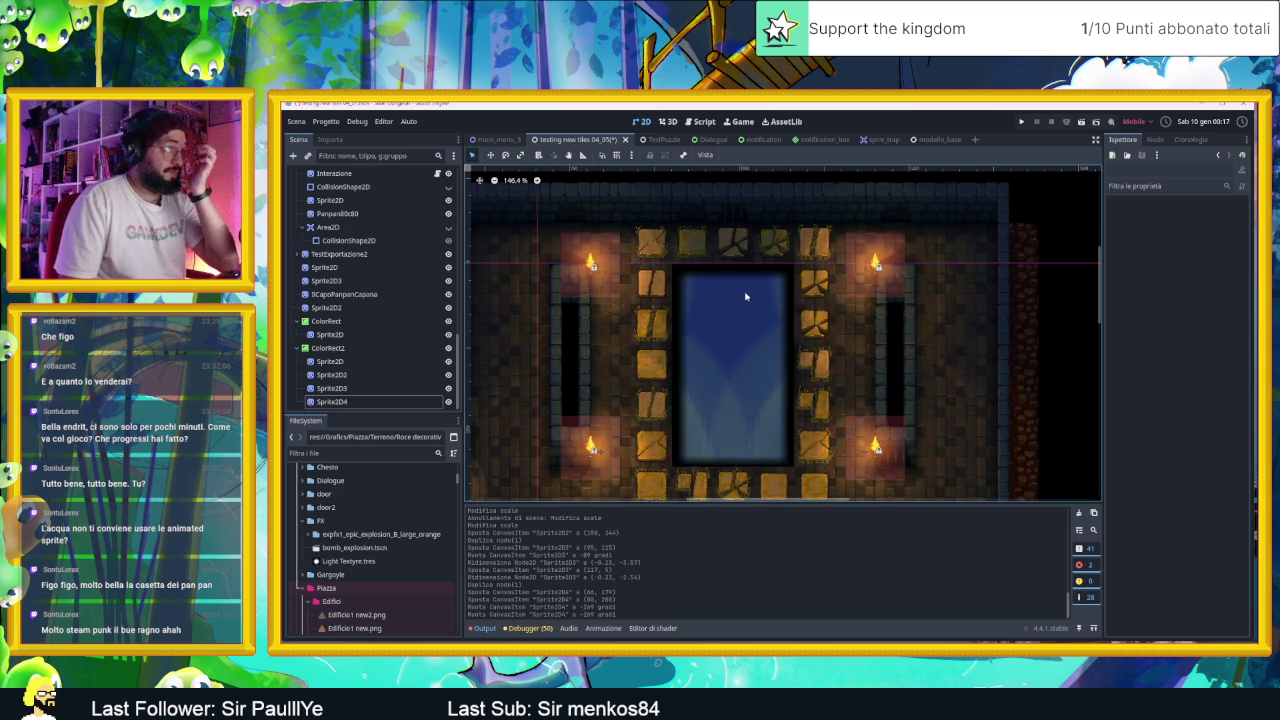
{"action": "scroll", "coordinate": [368, 209], "scroll_direction": "up", "scroll_amount": 3}
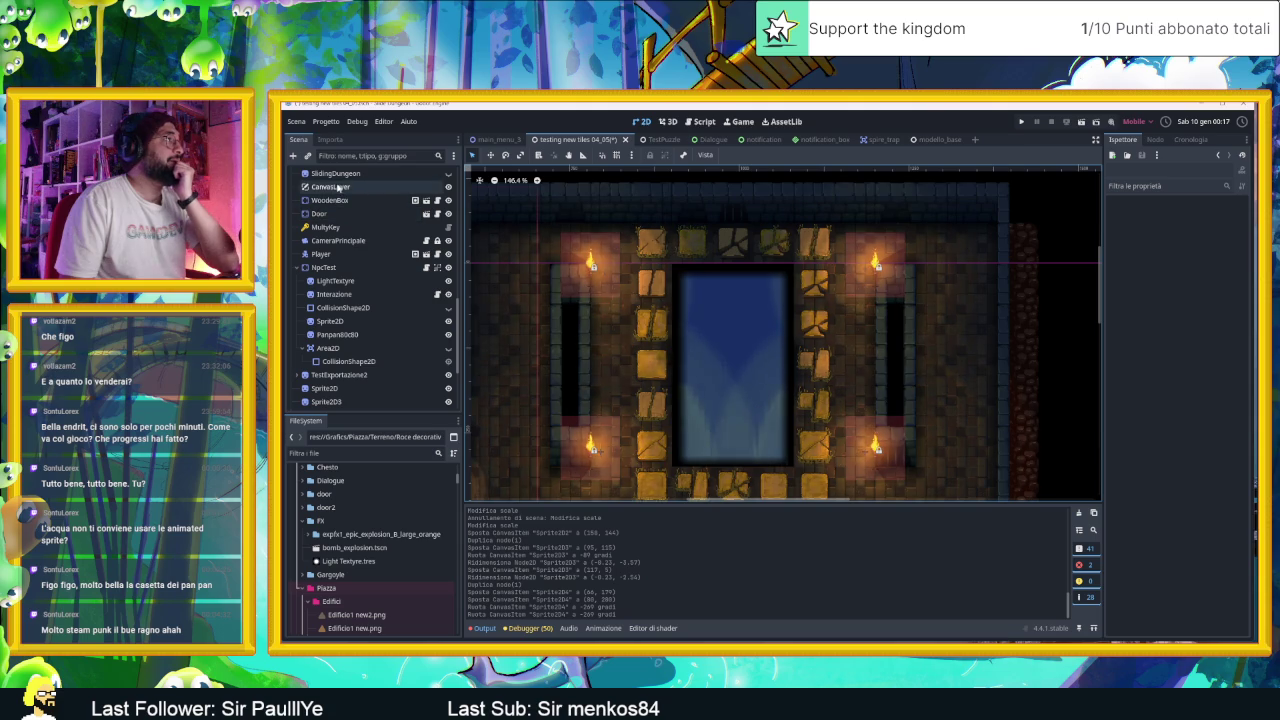
{"action": "left_click", "coordinate": [345, 174]}
{"action": "scroll", "coordinate": [375, 211], "scroll_direction": "up", "scroll_amount": 3}
{"action": "scroll", "coordinate": [372, 210], "scroll_direction": "up", "scroll_amount": 5}
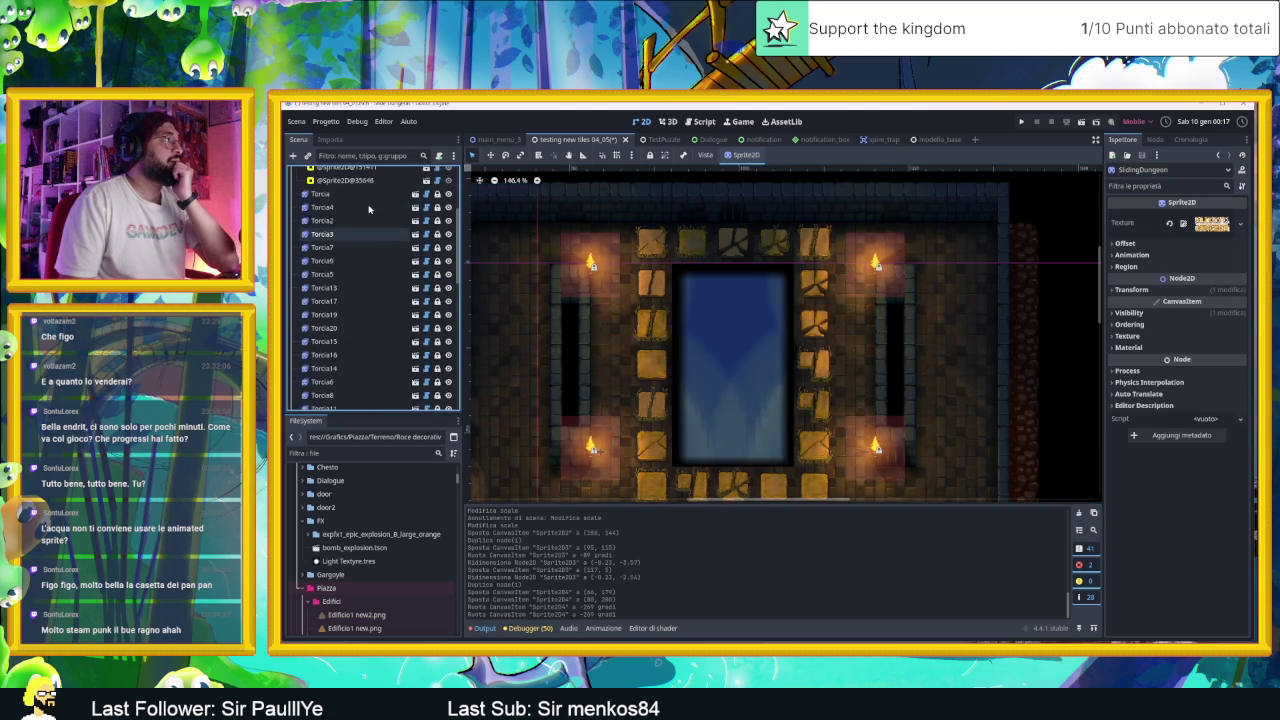
{"action": "scroll", "coordinate": [350, 209], "scroll_direction": "up", "scroll_amount": 2}
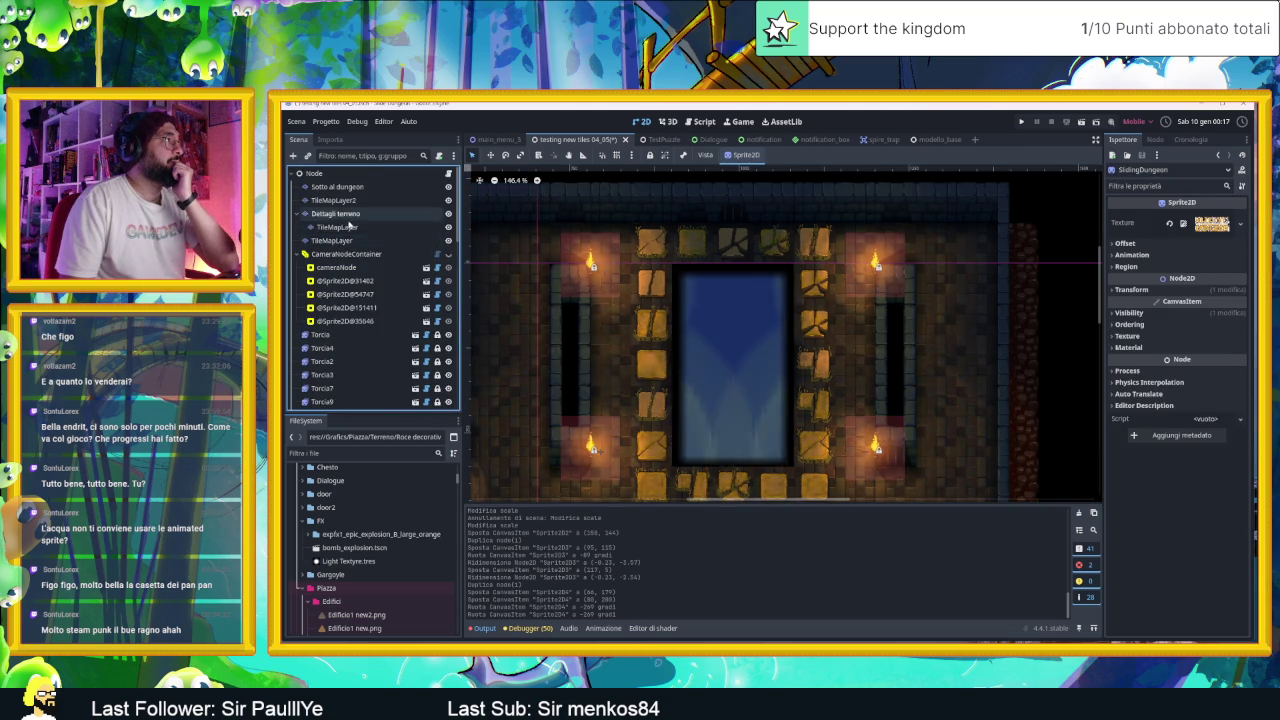
{"action": "left_click", "coordinate": [400, 240]}
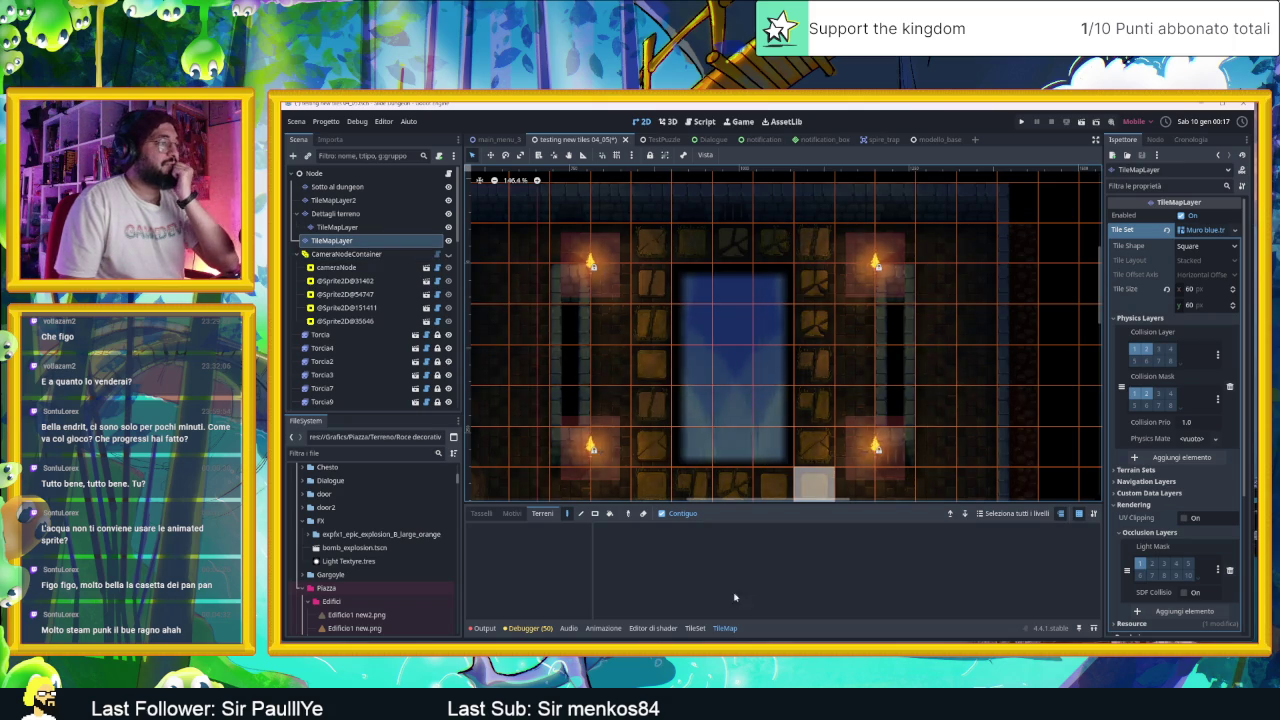
Step: In the Tasselli palette, select a vertical three-tile column from the blue wall atlas
{"action": "left_click", "coordinate": [474, 514]}
{"action": "left_click", "coordinate": [746, 530]}
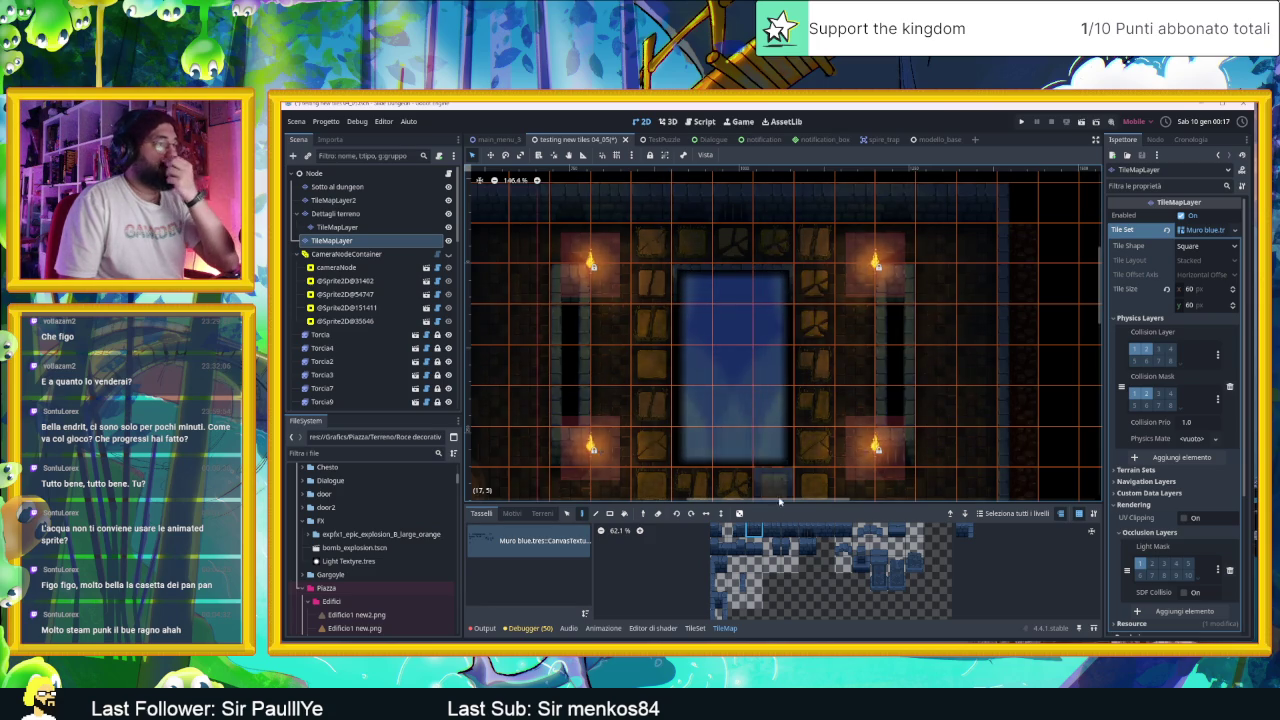
{"action": "left_click", "coordinate": [860, 567]}
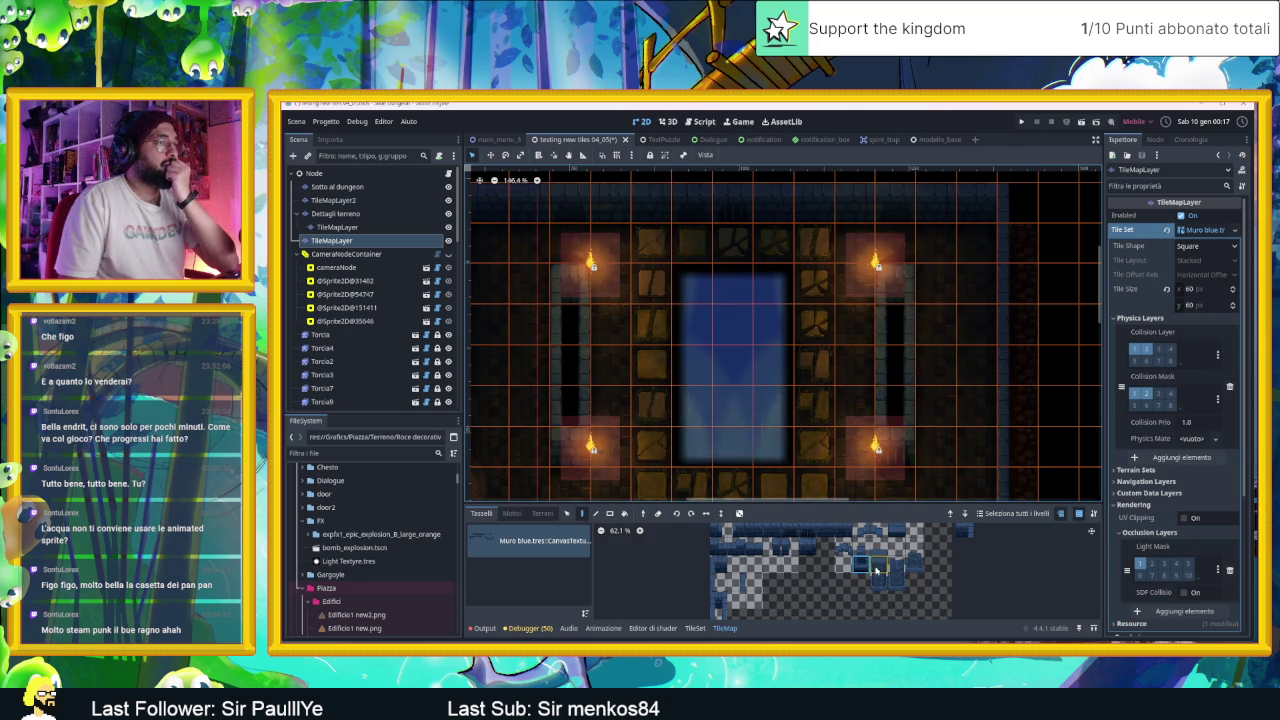
{"action": "left_click_drag", "start_coordinate": [876, 554], "coordinate": [878, 583]}
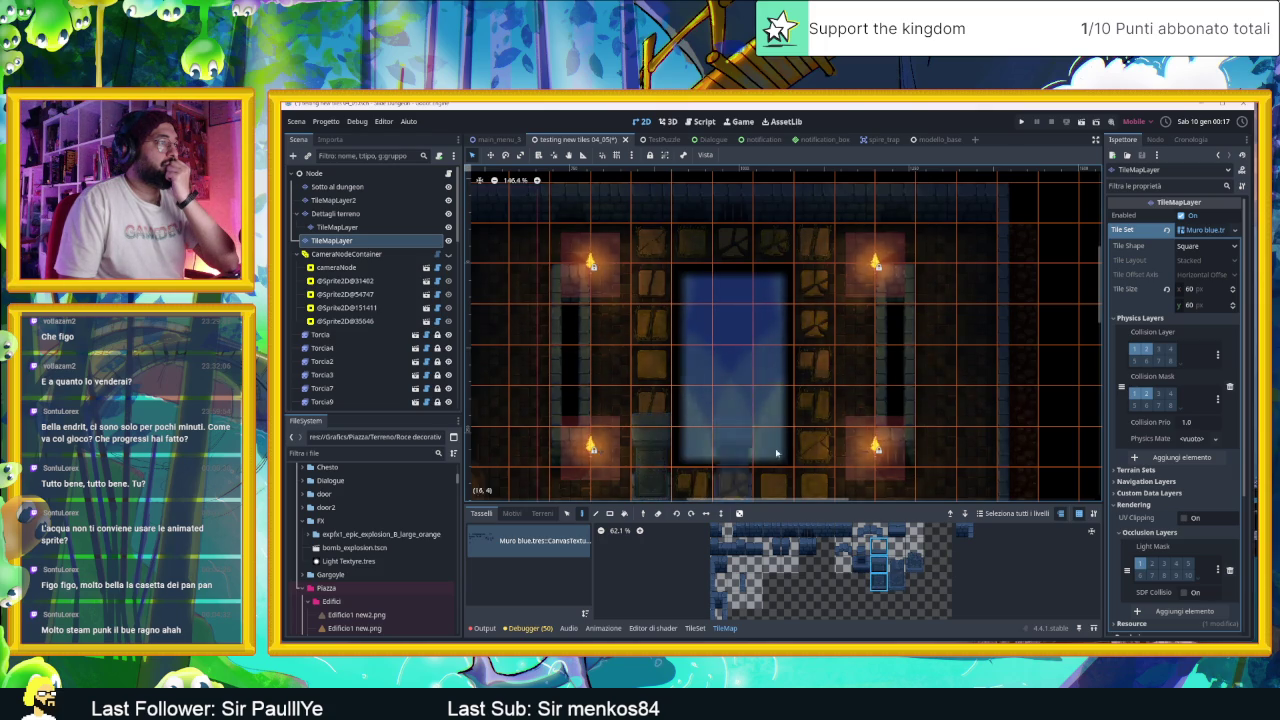
Step: Save the scene and launch the game for a test run
{"action": "scroll", "coordinate": [729, 363], "scroll_direction": "right", "scroll_amount": 2}
{"action": "scroll", "coordinate": [737, 360], "scroll_direction": "down", "scroll_amount": 3}
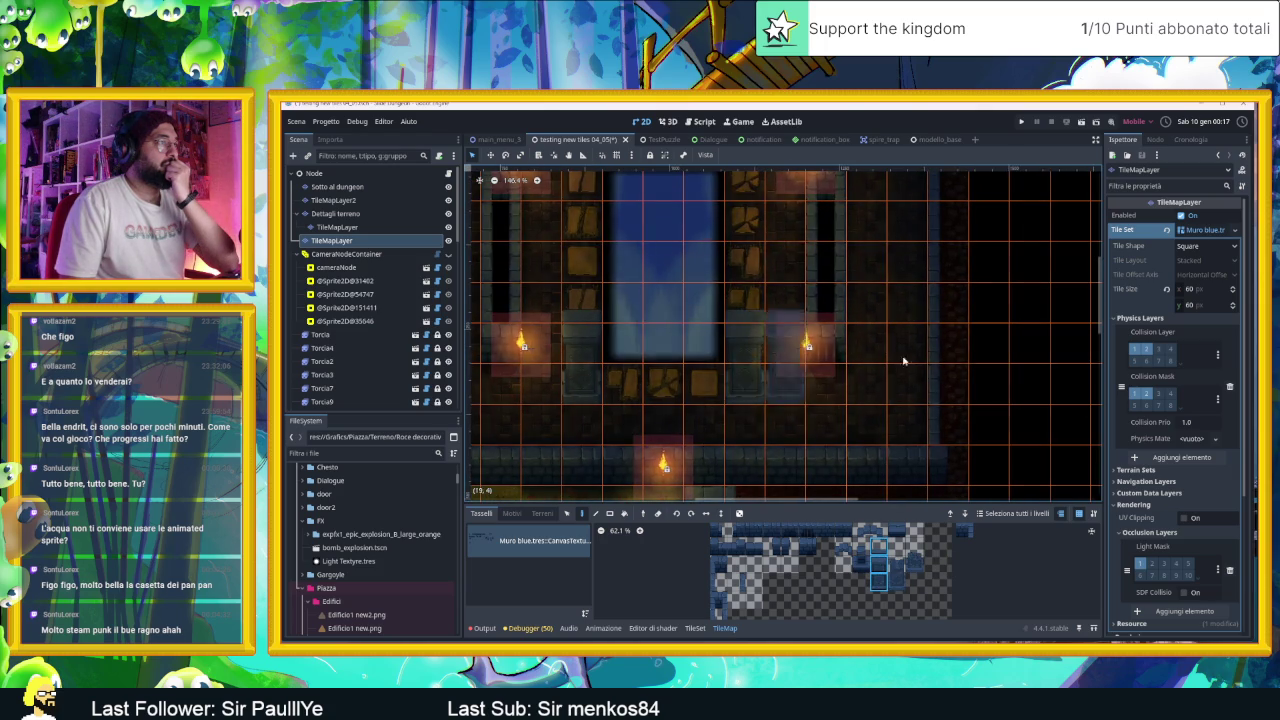
{"action": "scroll", "coordinate": [980, 363], "scroll_direction": "up", "scroll_amount": 2}
{"action": "scroll", "coordinate": [745, 255], "scroll_direction": "left", "scroll_amount": 1}
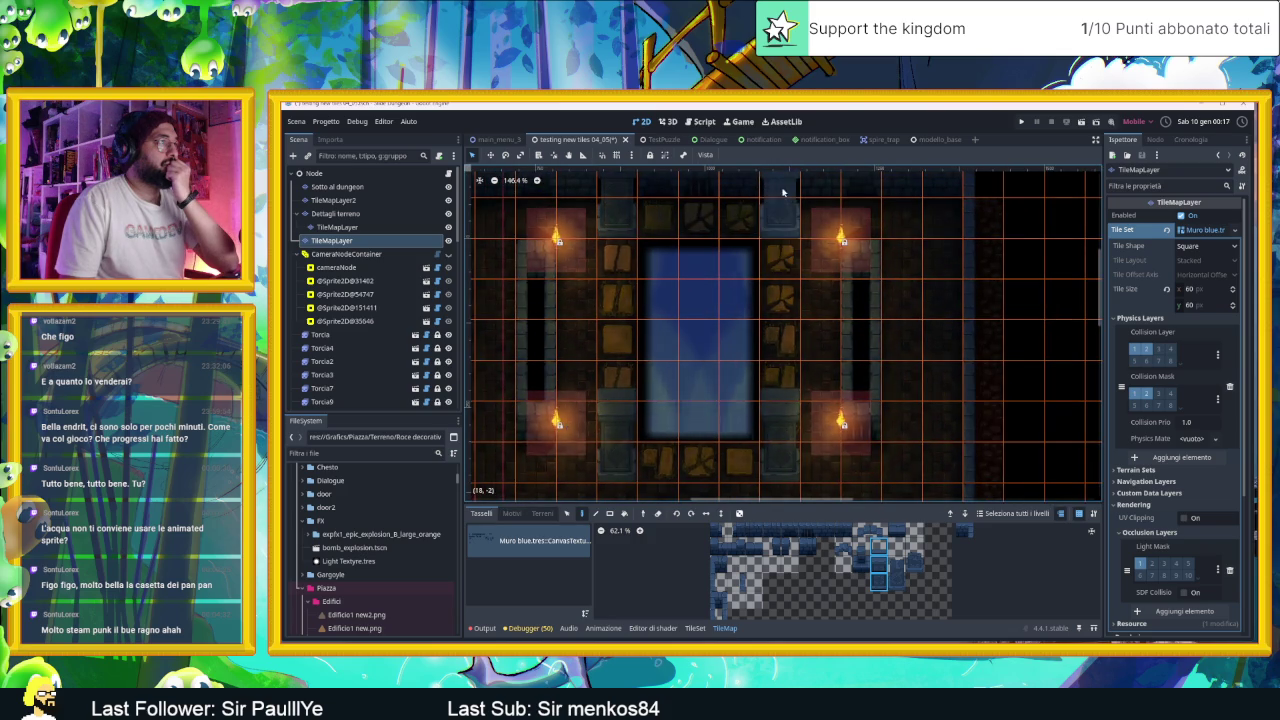
{"action": "scroll", "coordinate": [1035, 290], "scroll_direction": "up", "scroll_amount": 3}
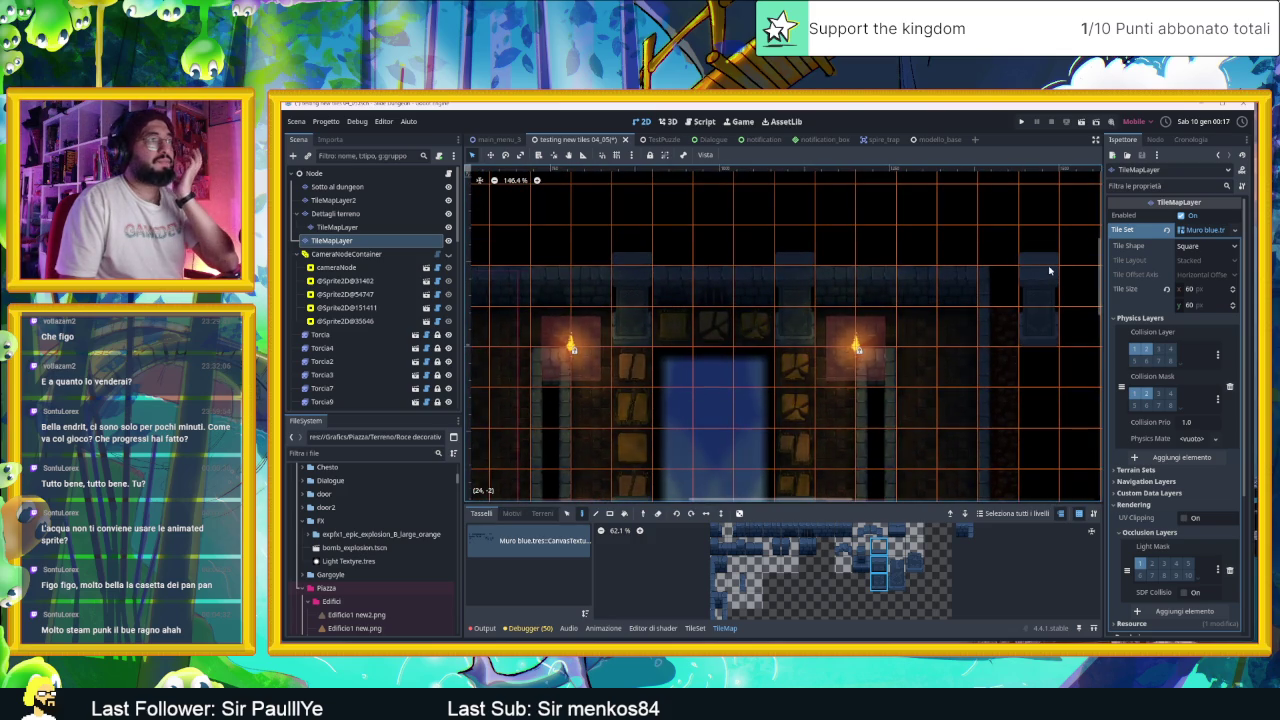
{"action": "key", "text": "ctrl+s"}
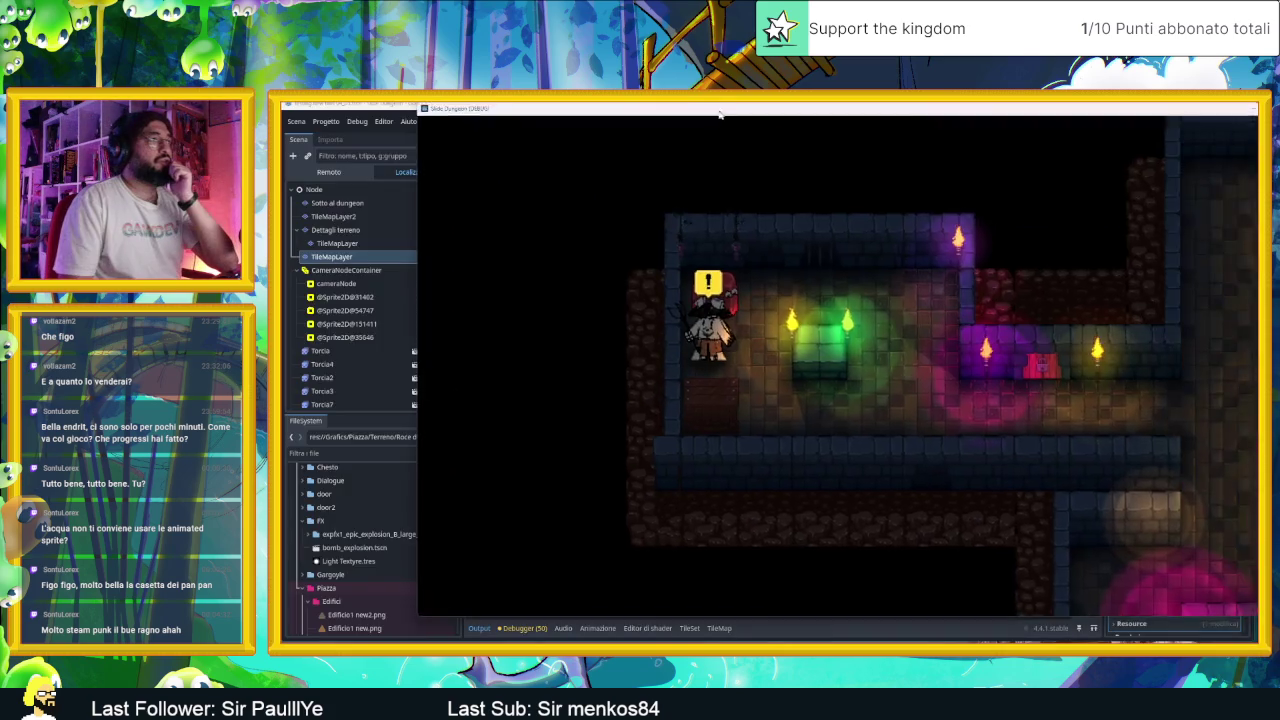
Step: Window the game and slide the slime around the water-pit room's edges and corridors
{"action": "double_click", "coordinate": [632, 122]}
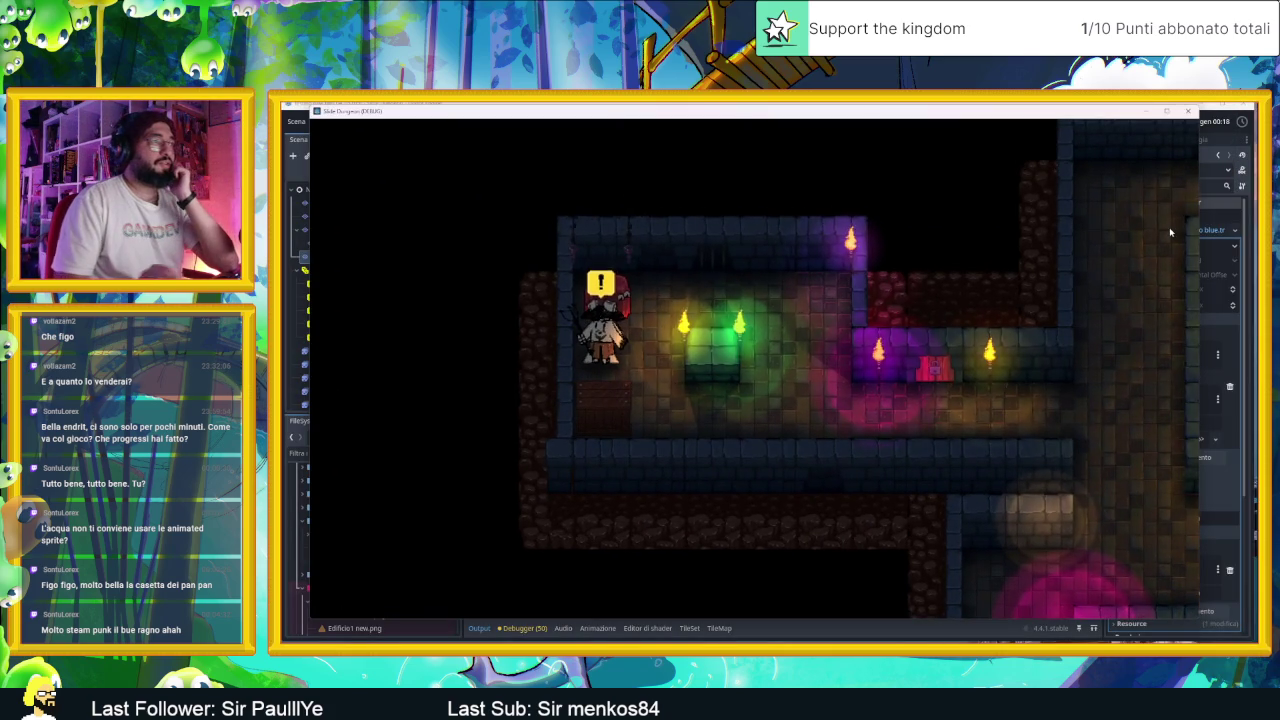
{"action": "key", "text": "Right"}
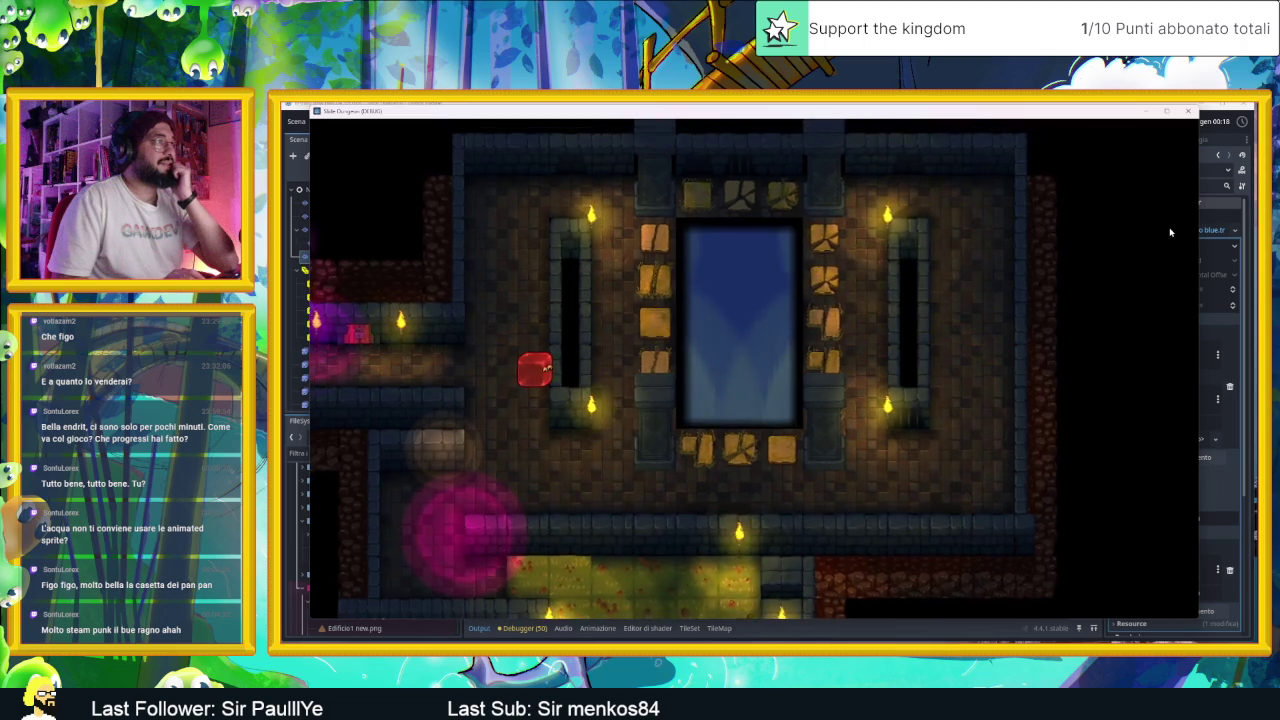
{"action": "key", "text": "Up"}
{"action": "key", "text": "Down"}
{"action": "key", "text": "Right"}
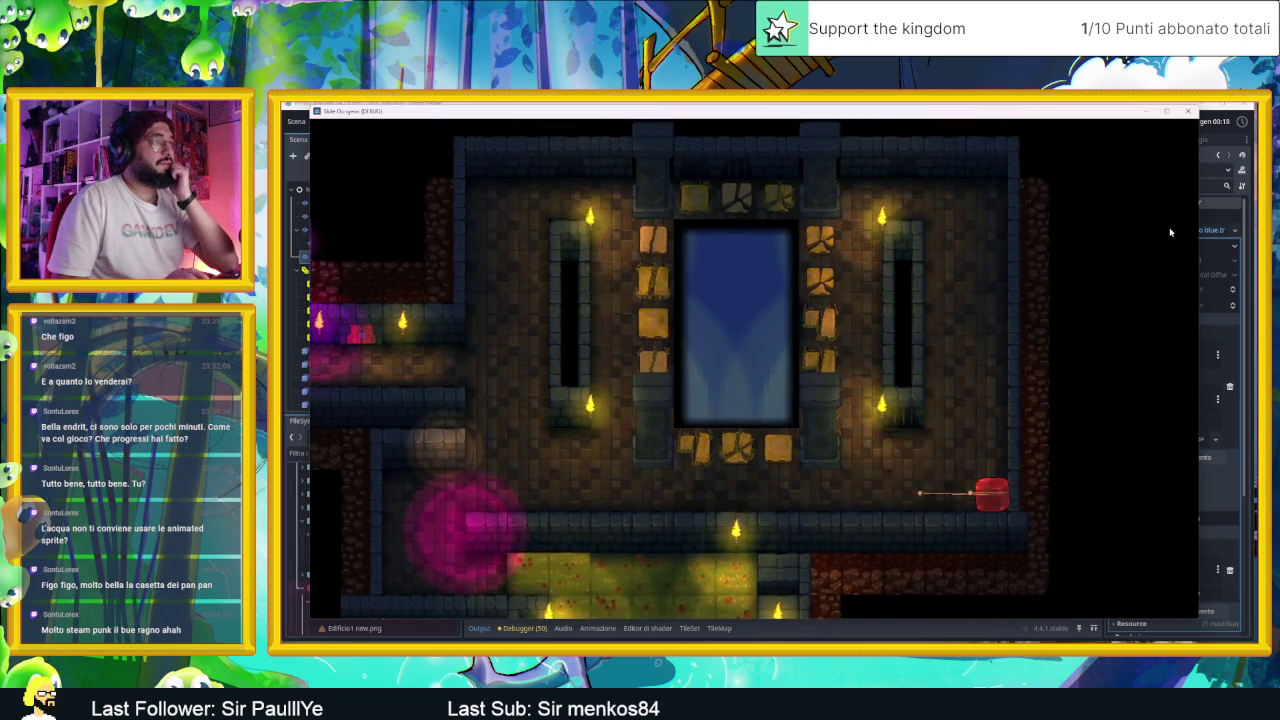
{"action": "key", "text": "Up"}
{"action": "key", "text": "Left"}
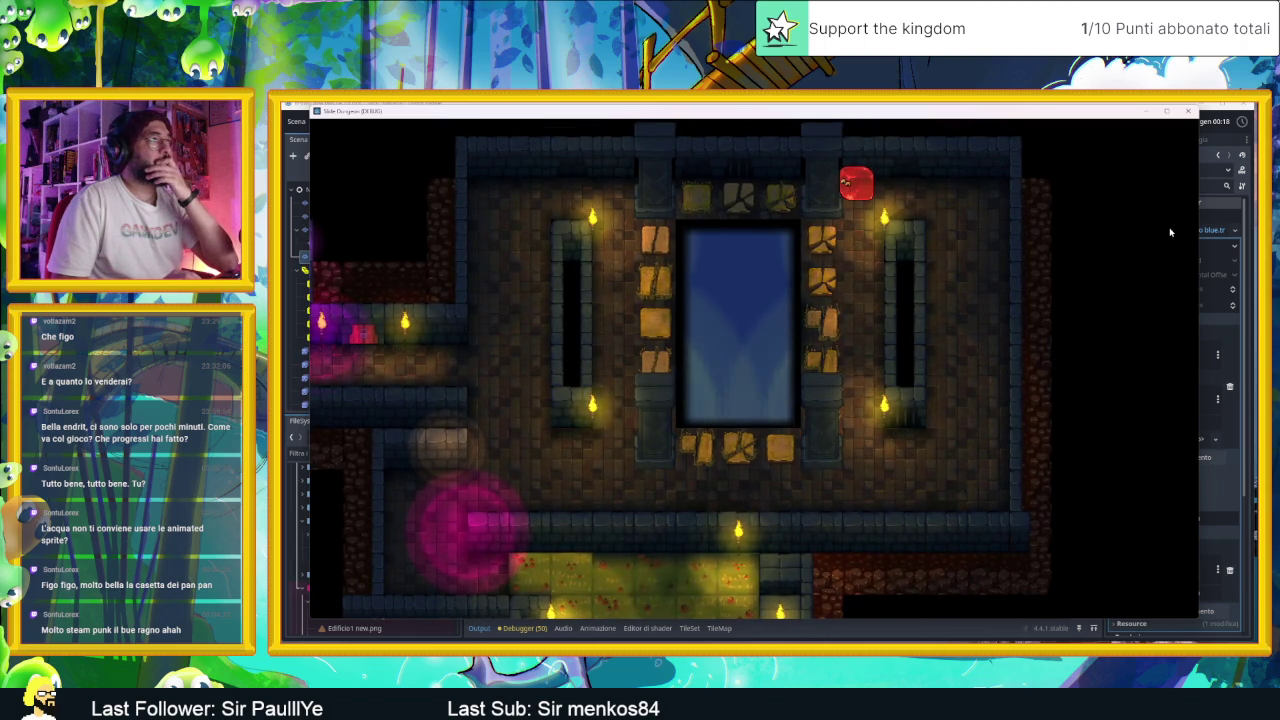
{"action": "key", "text": "Right"}
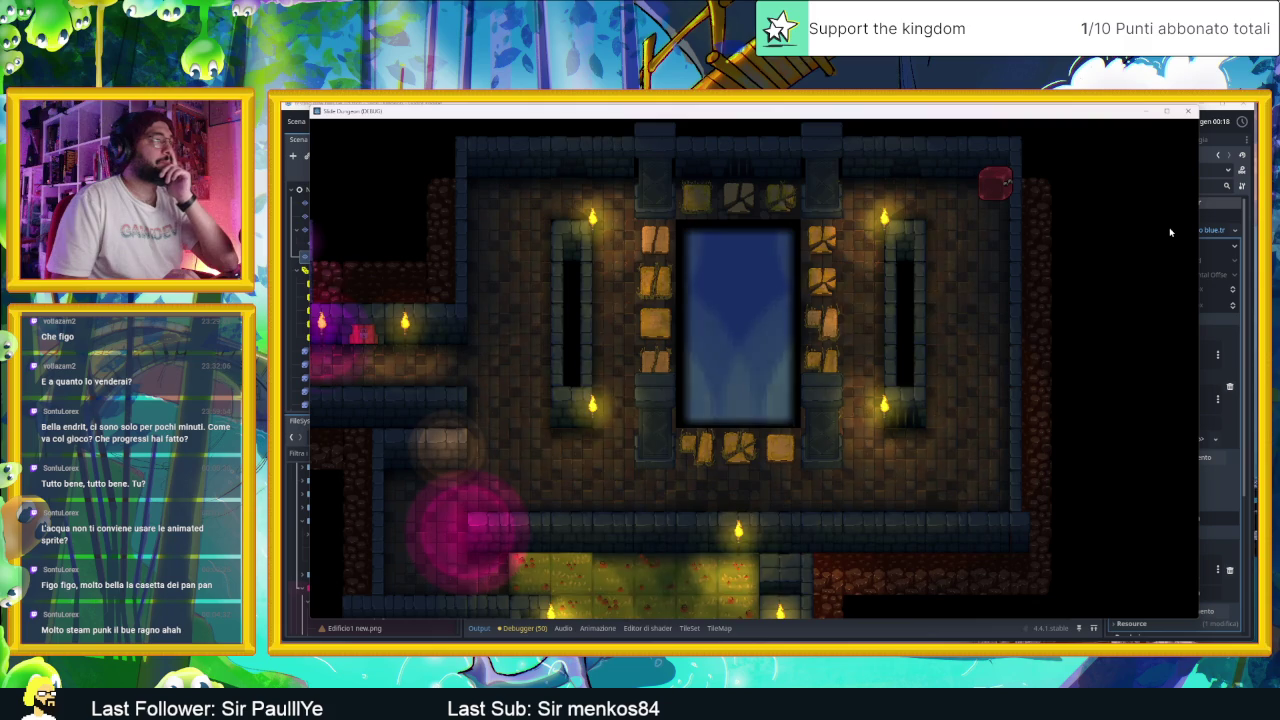
{"action": "key", "text": "Down"}
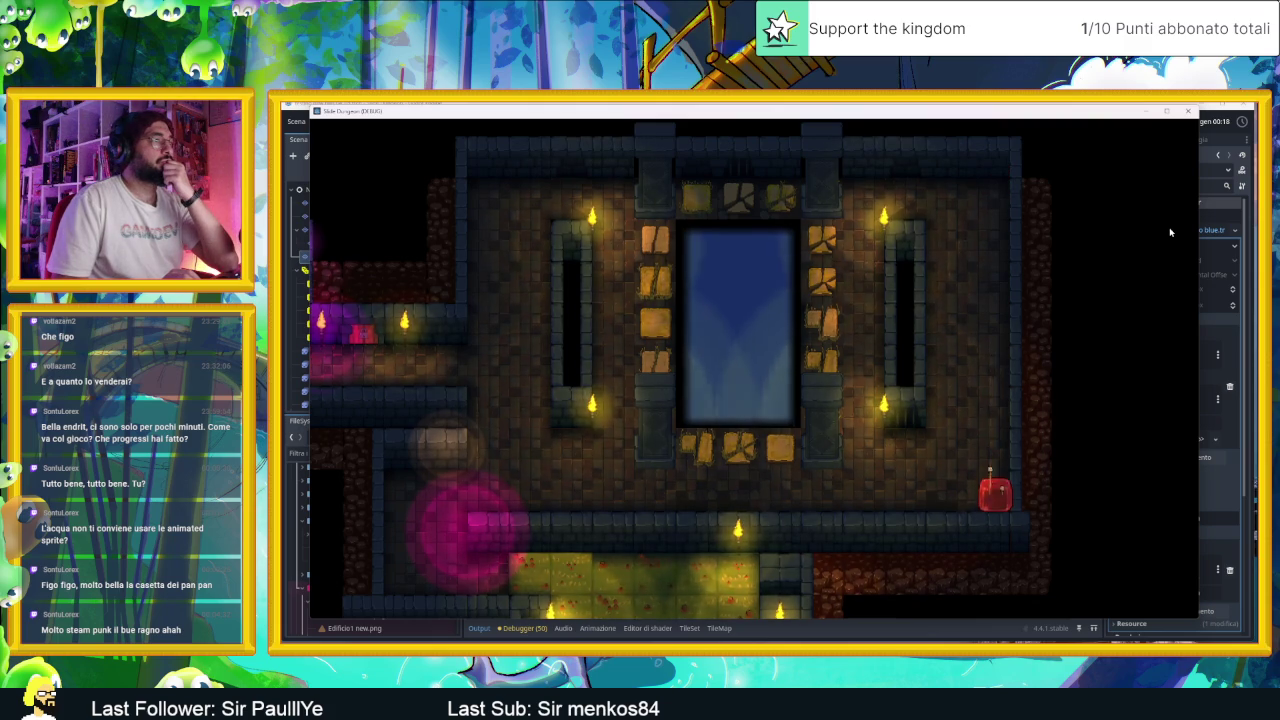
{"action": "key", "text": "Up"}
{"action": "key", "text": "Left"}
{"action": "key", "text": "Down"}
{"action": "key", "text": "Left"}
{"action": "key", "text": "Right"}
{"action": "key", "text": "Up"}
{"action": "key", "text": "Left"}
{"action": "key", "text": "Down"}
{"action": "key", "text": "Left"}
{"action": "key", "text": "Right"}
{"action": "key", "text": "Left"}
{"action": "key", "text": "Right"}
{"action": "key", "text": "Up"}
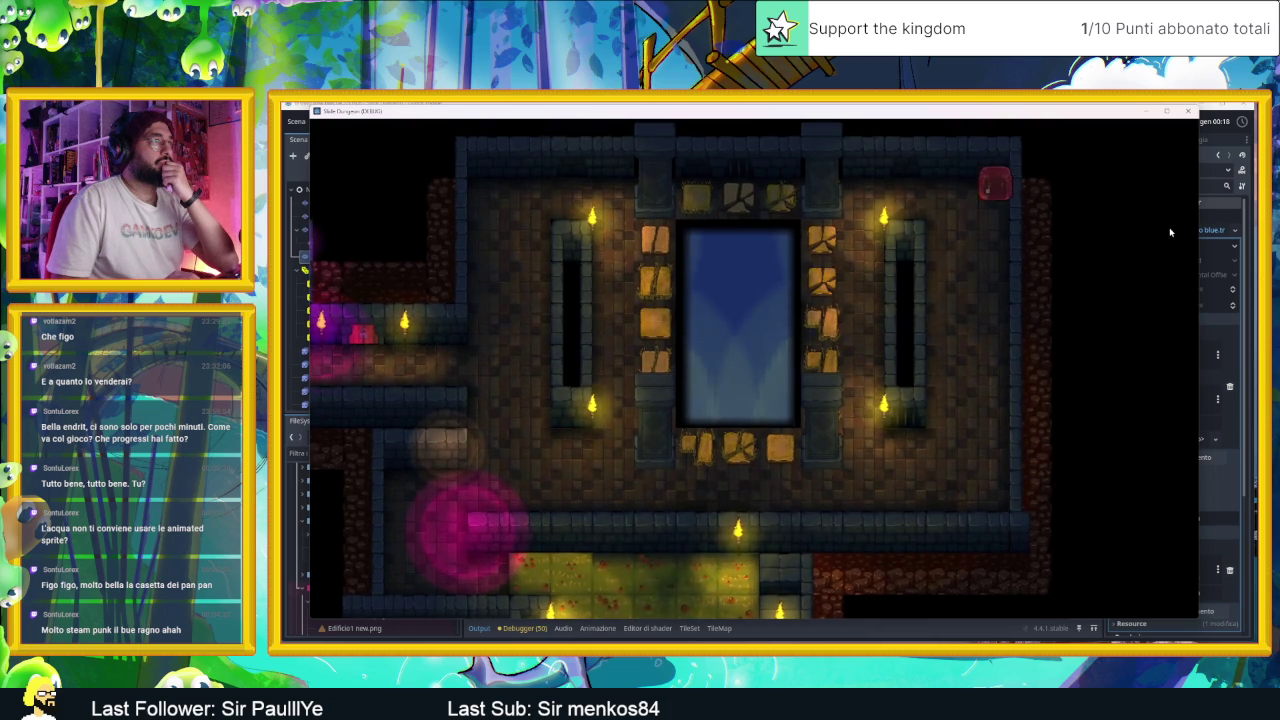
{"action": "key", "text": "Left"}
{"action": "key", "text": "Right"}
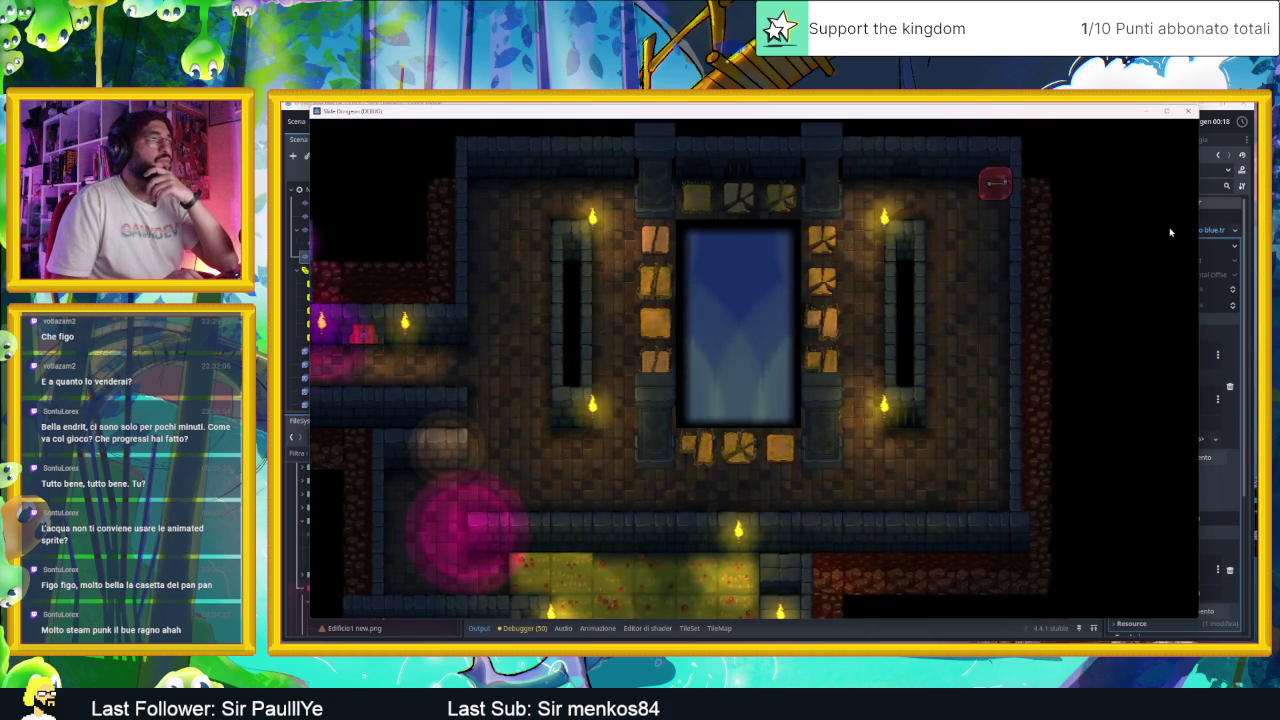
{"action": "key", "text": "Down"}
{"action": "key", "text": "Left"}
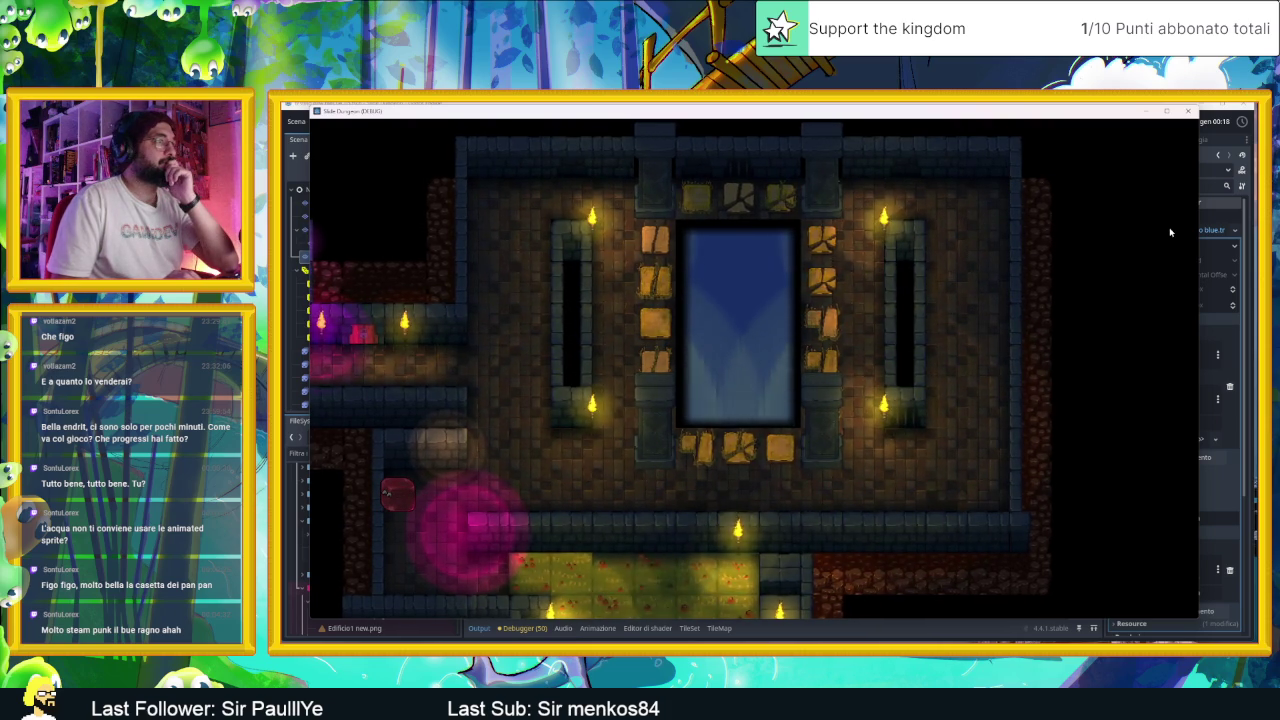
Step: Slide the slime through the tower room below, then close the running game
{"action": "key", "text": "Down"}
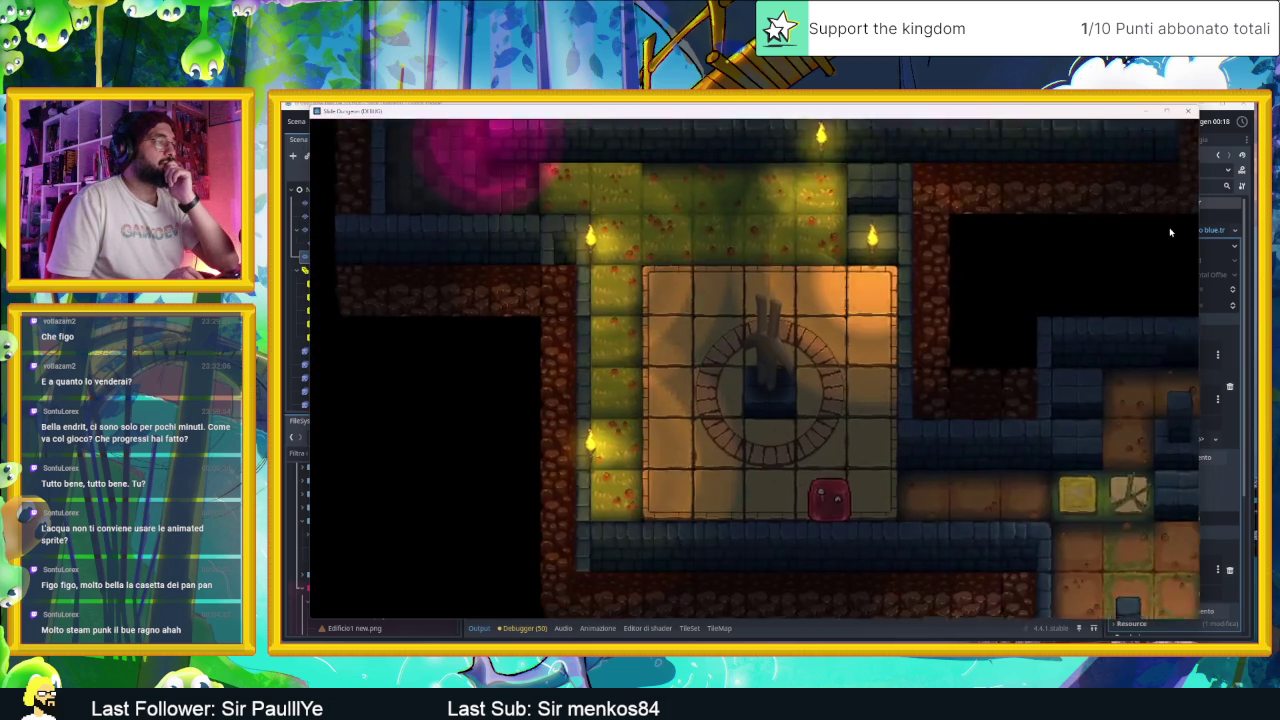
{"action": "key", "text": "Left"}
{"action": "key", "text": "Up"}
{"action": "key", "text": "Right"}
{"action": "key", "text": "Down"}
{"action": "key", "text": "Left"}
{"action": "key", "text": "Right"}
{"action": "key", "text": "Up"}
{"action": "key", "text": "Left"}
{"action": "key", "text": "Down"}
{"action": "key", "text": "Left"}
{"action": "key", "text": "Right"}
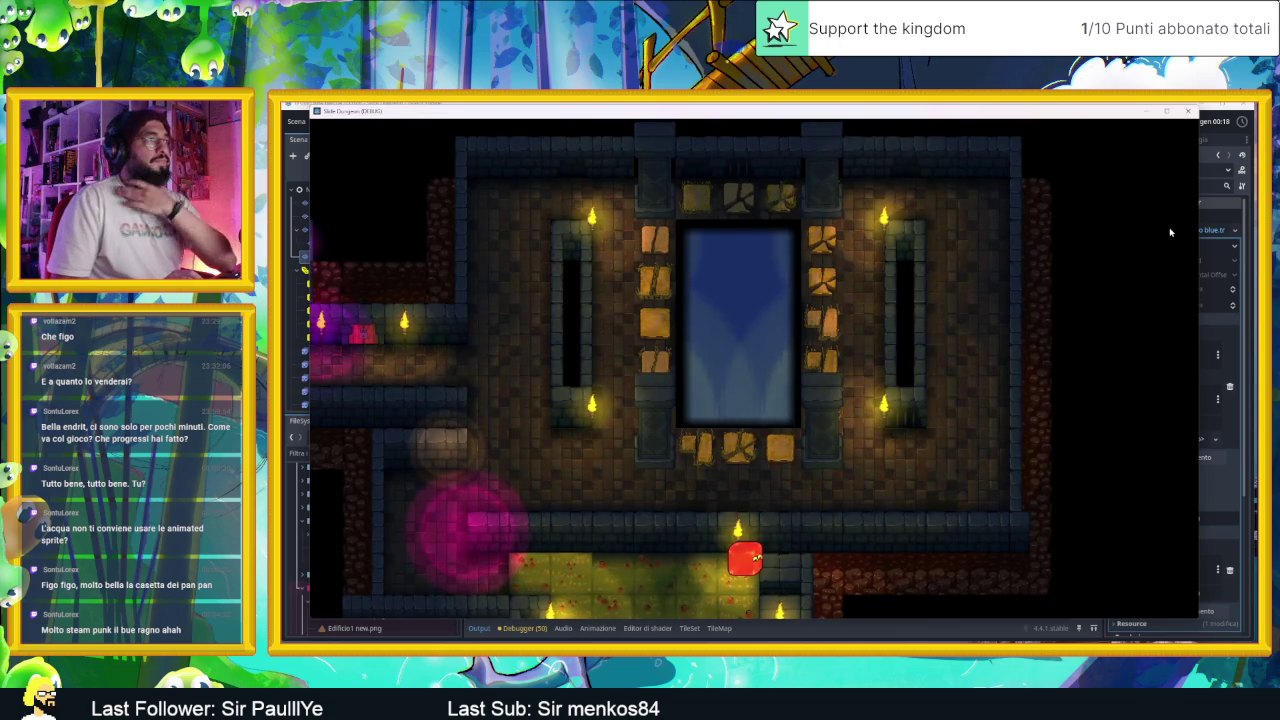
{"action": "left_click", "coordinate": [1188, 111]}
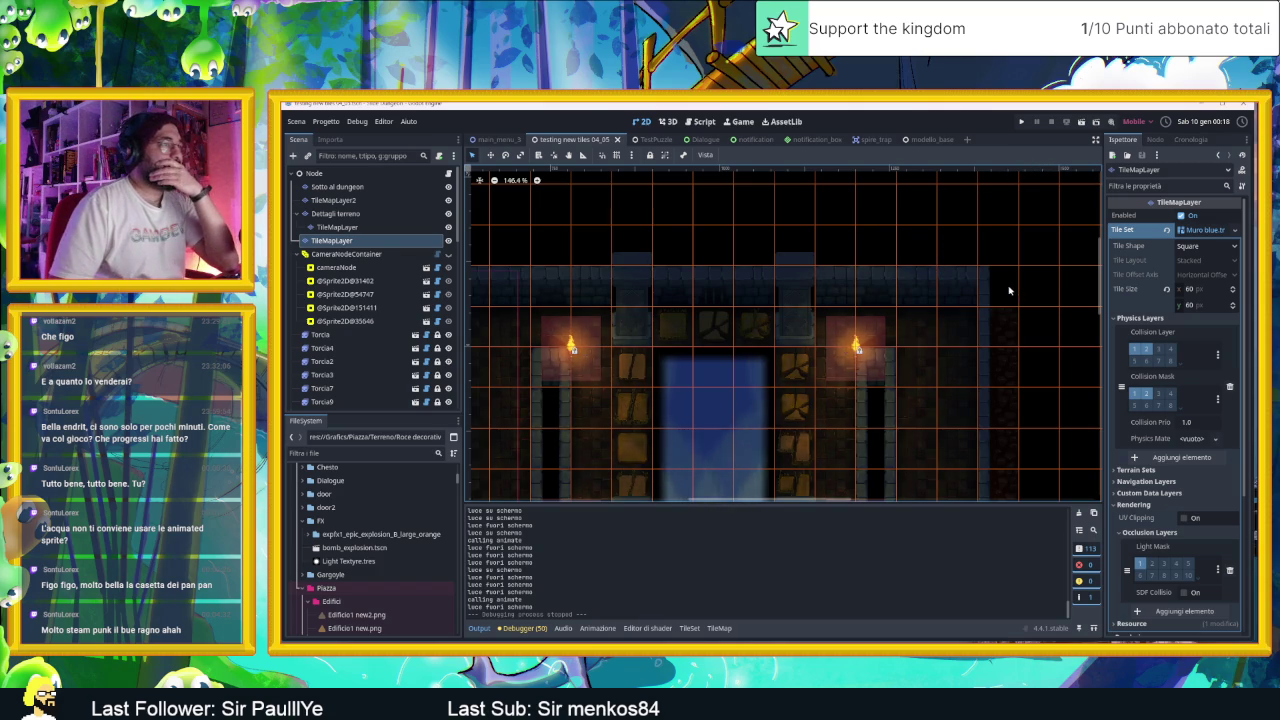
{"action": "scroll", "coordinate": [903, 339], "scroll_direction": "down", "scroll_amount": 1}
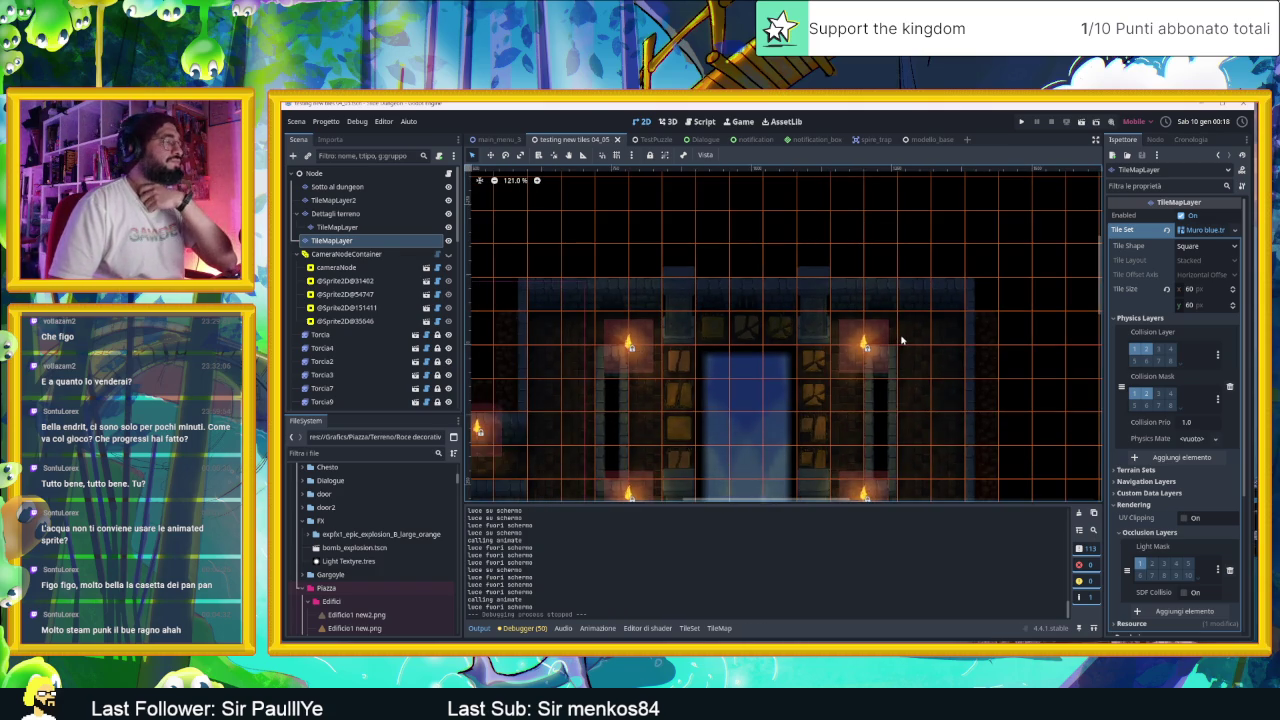